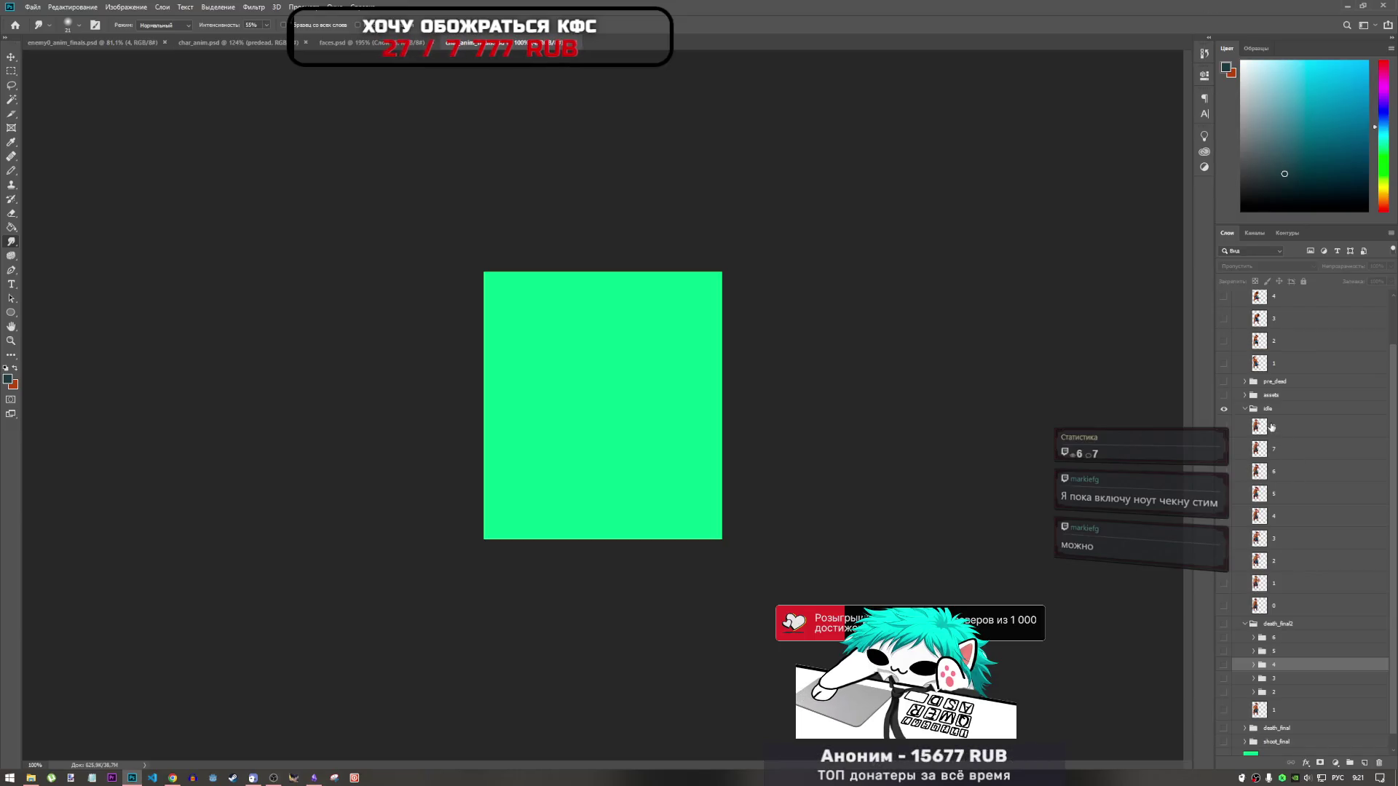
# Step: Collapse the idle and 'pre_dead копия' groups and hide the idle frames
pyautogui.click(1246, 409)
pyautogui.click(1244, 312)
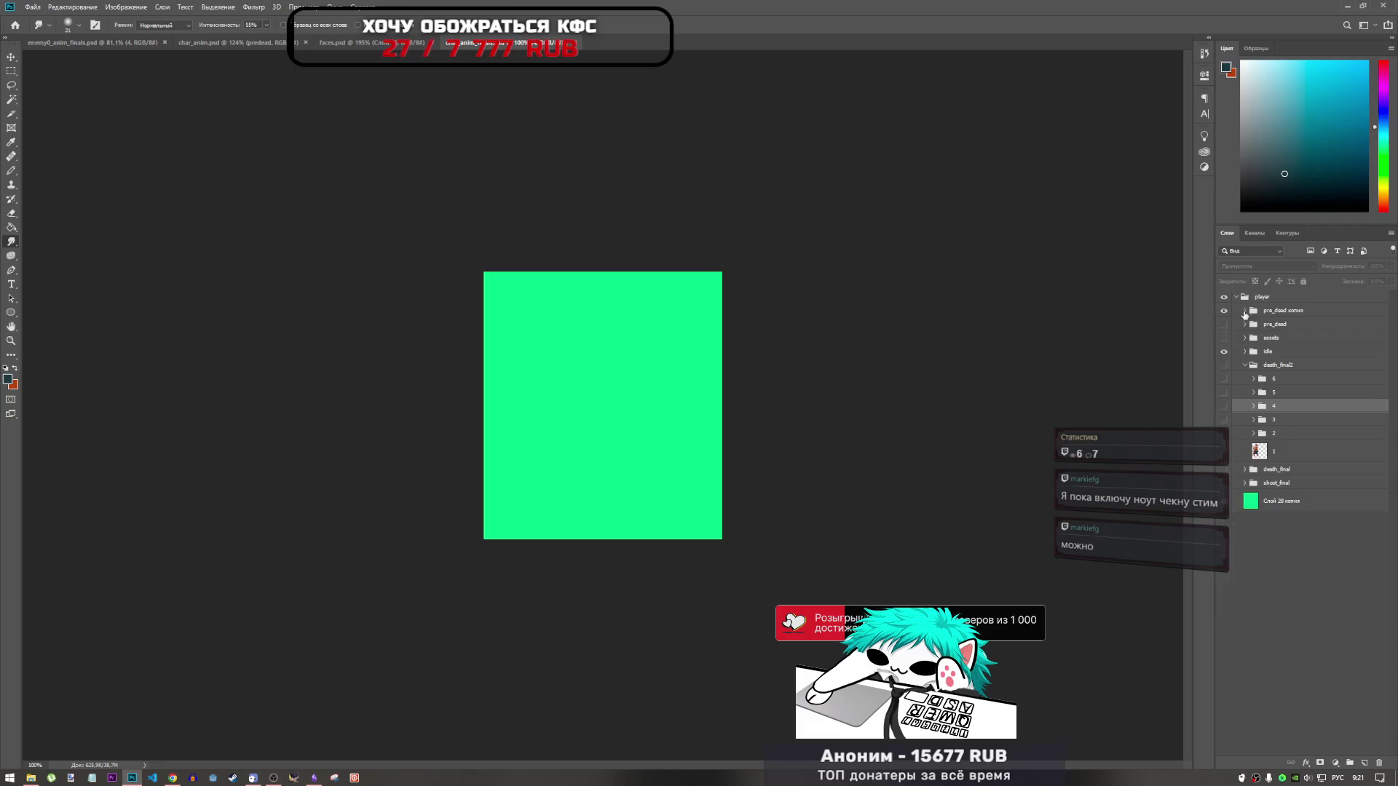
pyautogui.click(1224, 351)
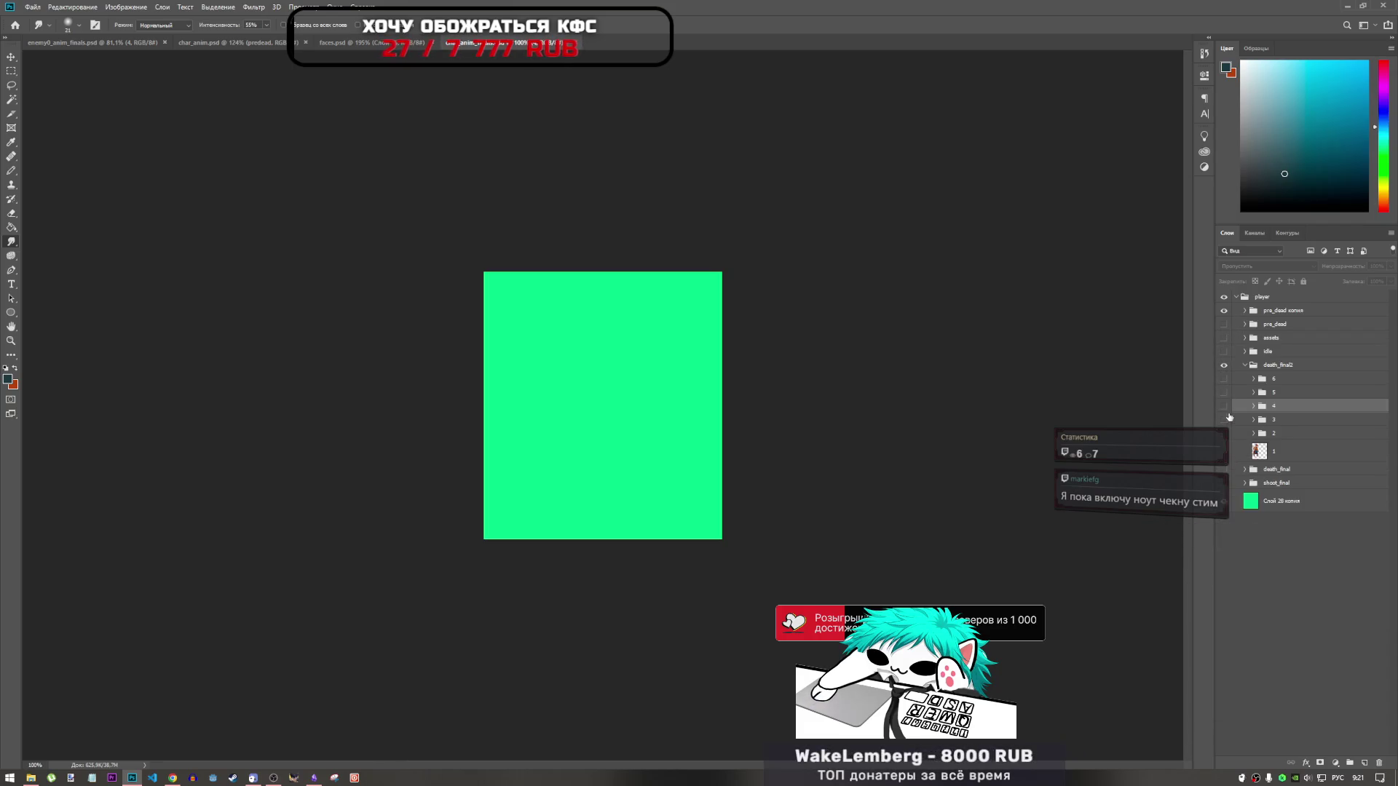
# Step: Preview the kneeling cowboy frames in death_final2, then hide them and collapse the group
pyautogui.click(1225, 418)
pyautogui.click(1224, 419)
pyautogui.click(1225, 432)
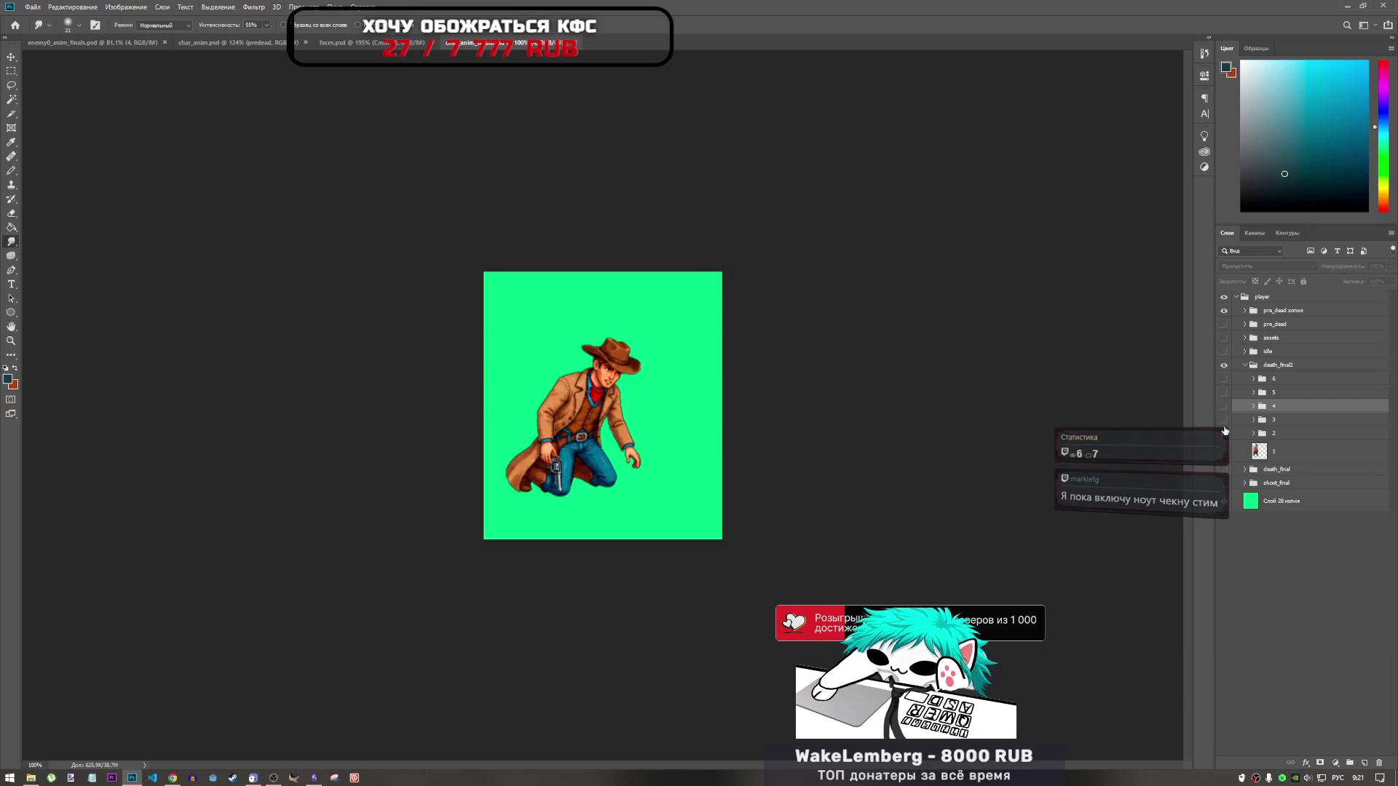
pyautogui.click(1226, 368)
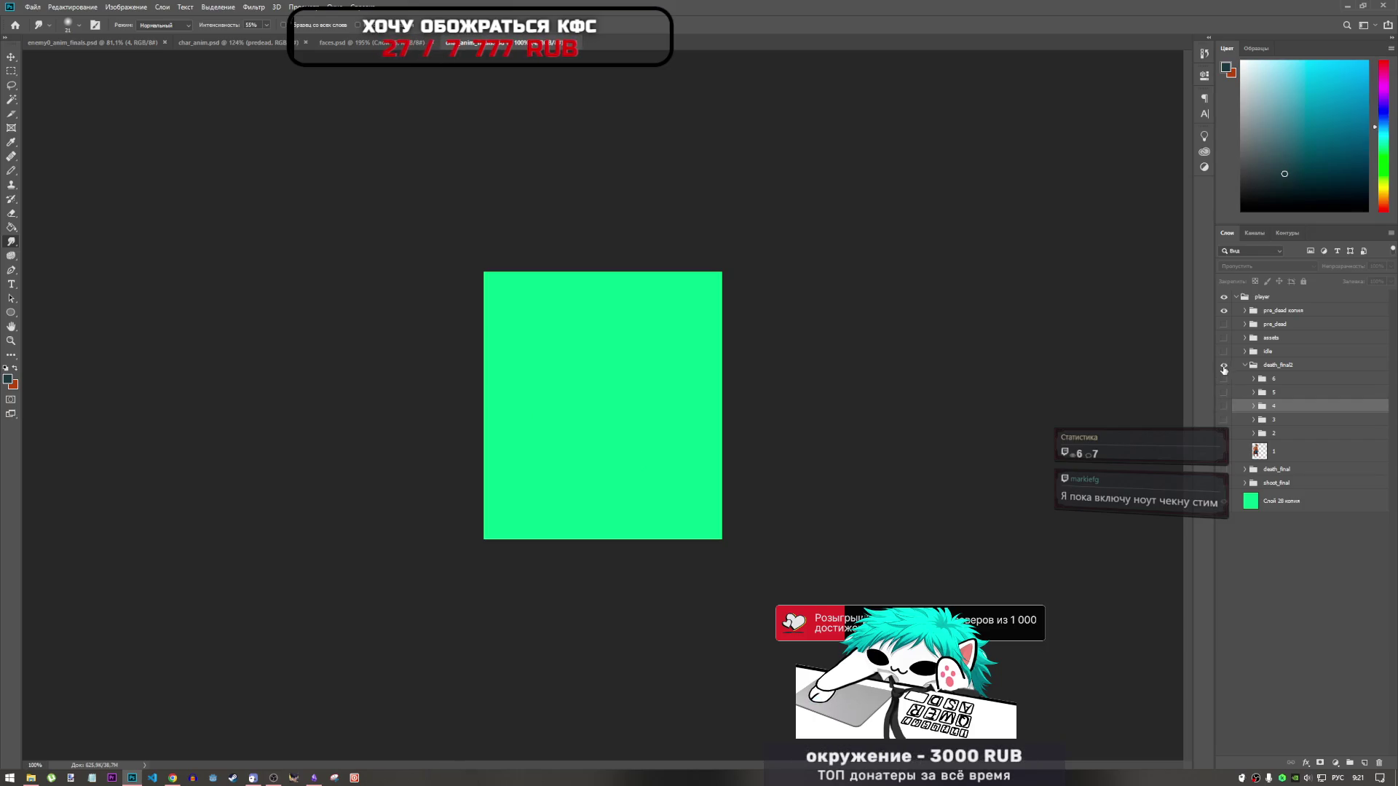
pyautogui.click(1244, 366)
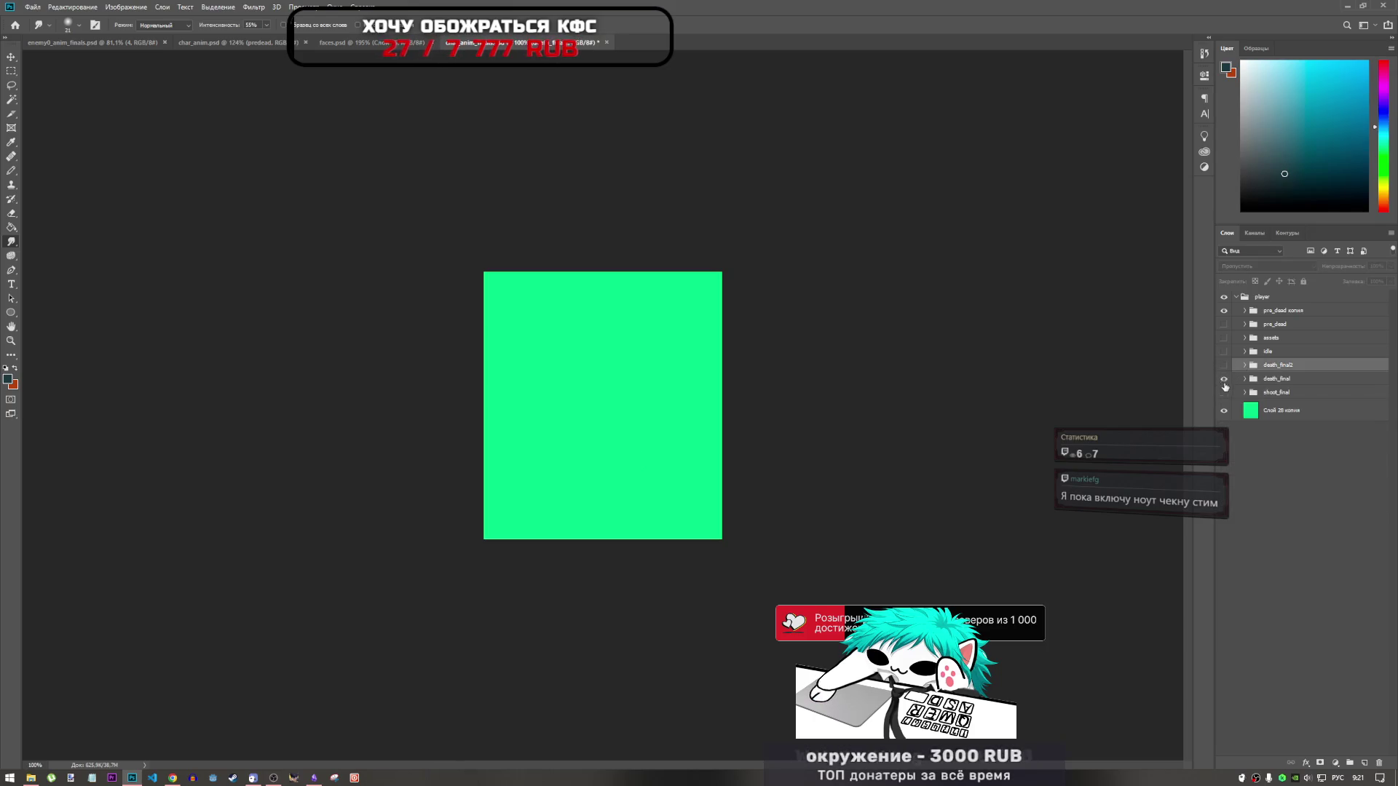
# Step: Preview the lying and falling cowboy frames in death_final, hide them, and collapse the group
pyautogui.click(1245, 379)
pyautogui.click(1225, 406)
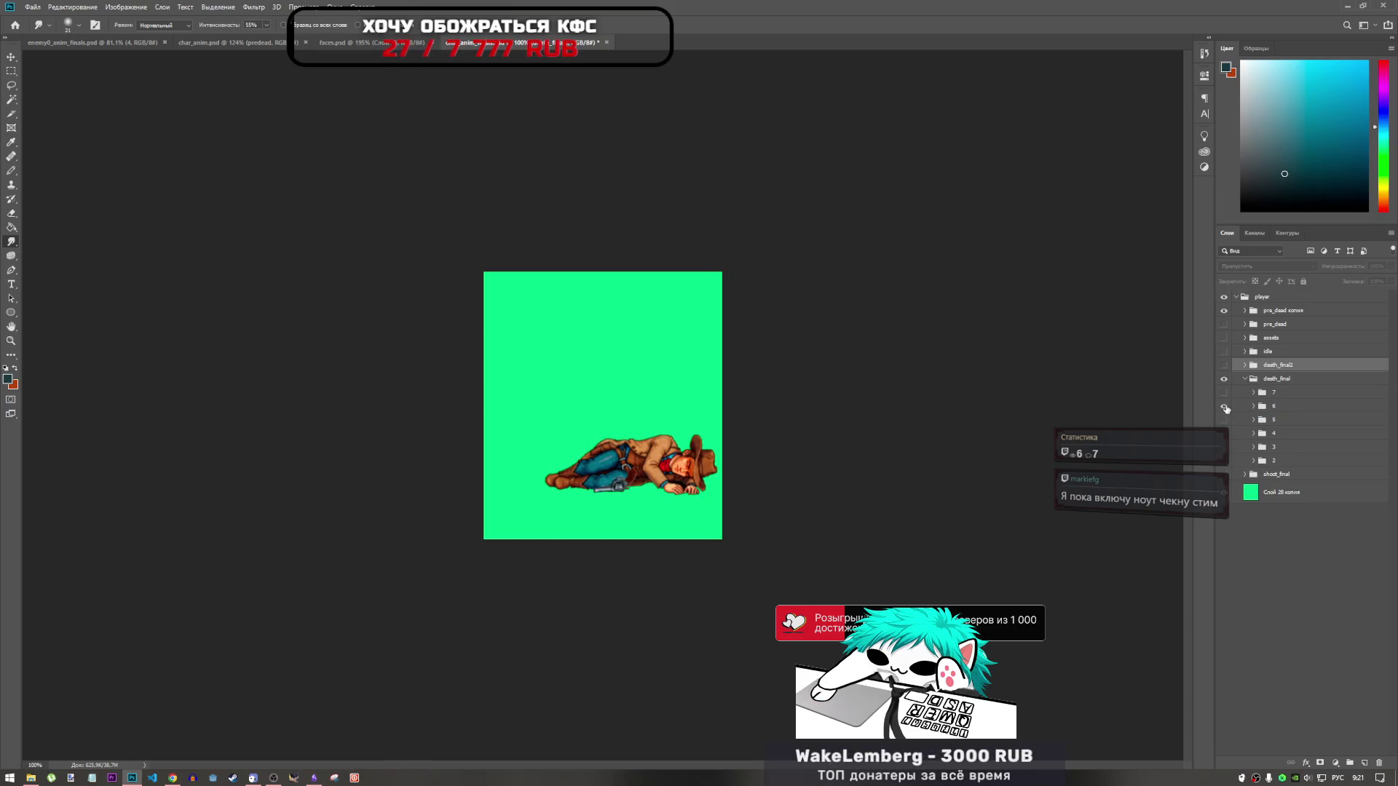
pyautogui.click(1226, 421)
pyautogui.click(1226, 435)
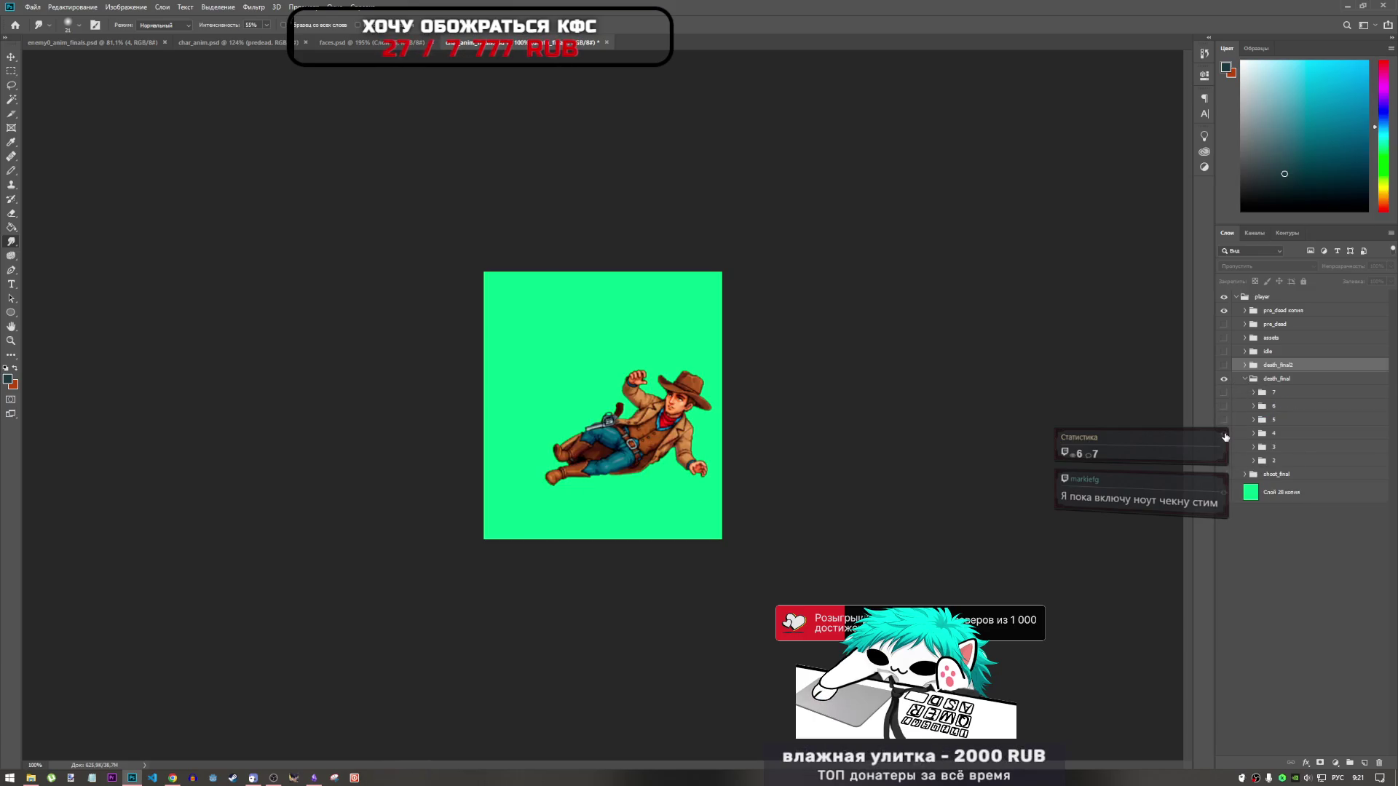
pyautogui.click(1226, 435)
pyautogui.click(1248, 378)
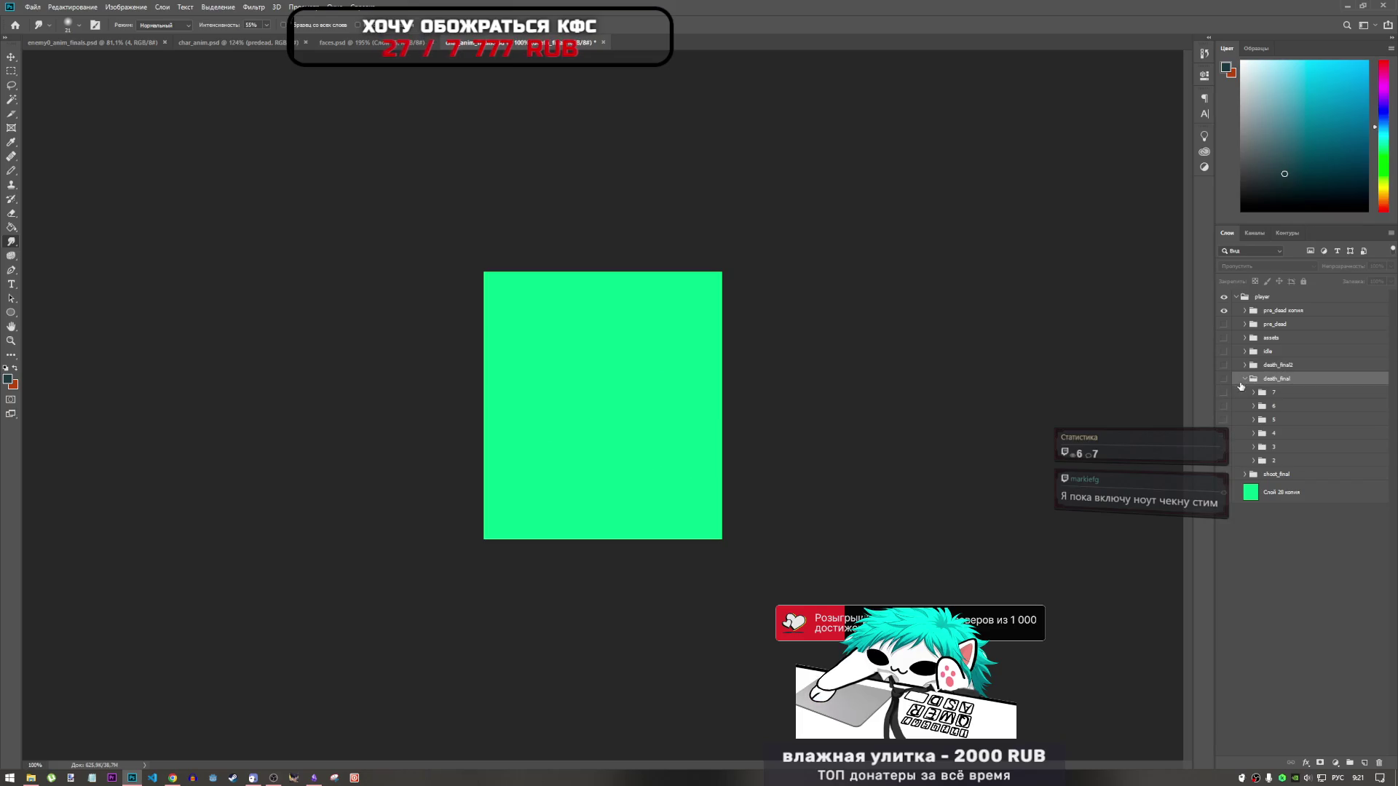
pyautogui.click(1244, 379)
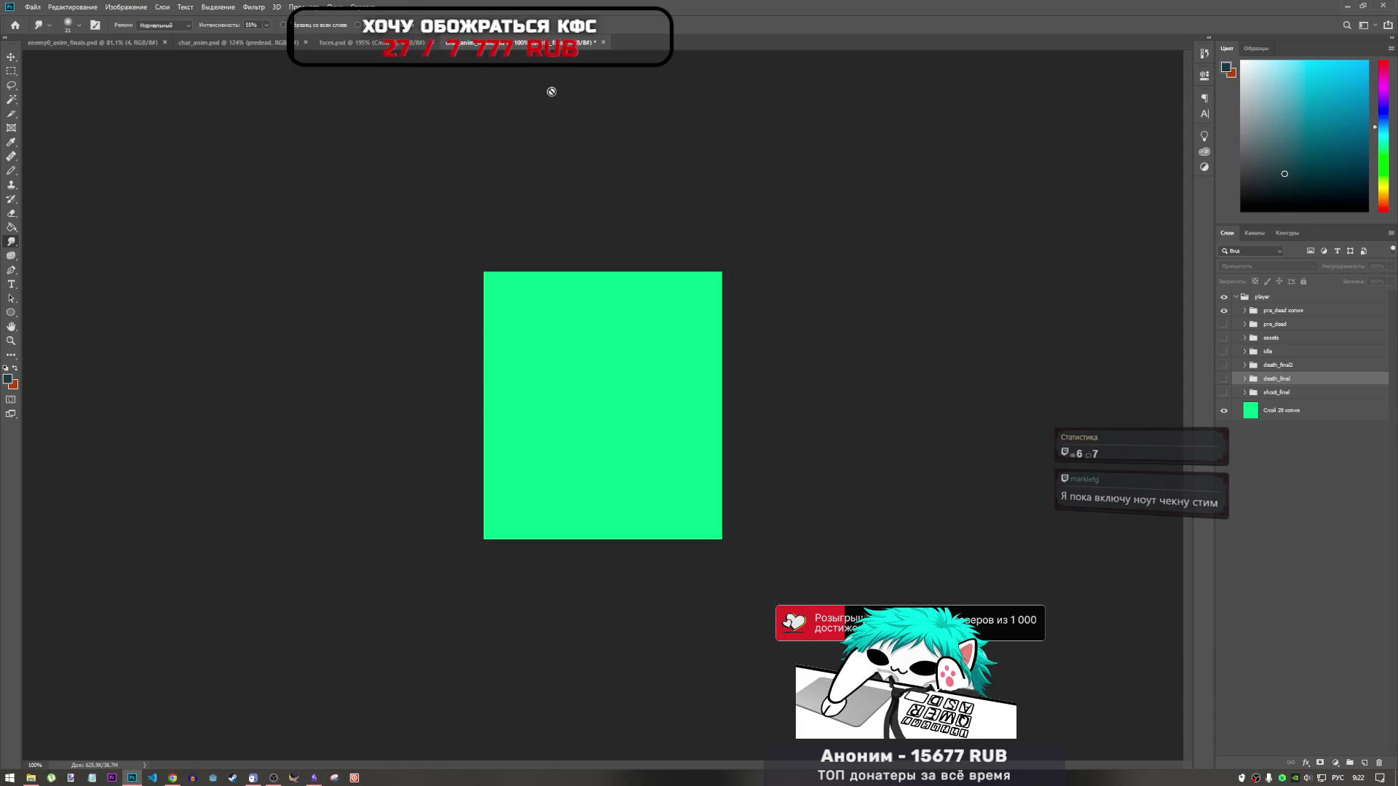
pyautogui.click(174, 778)
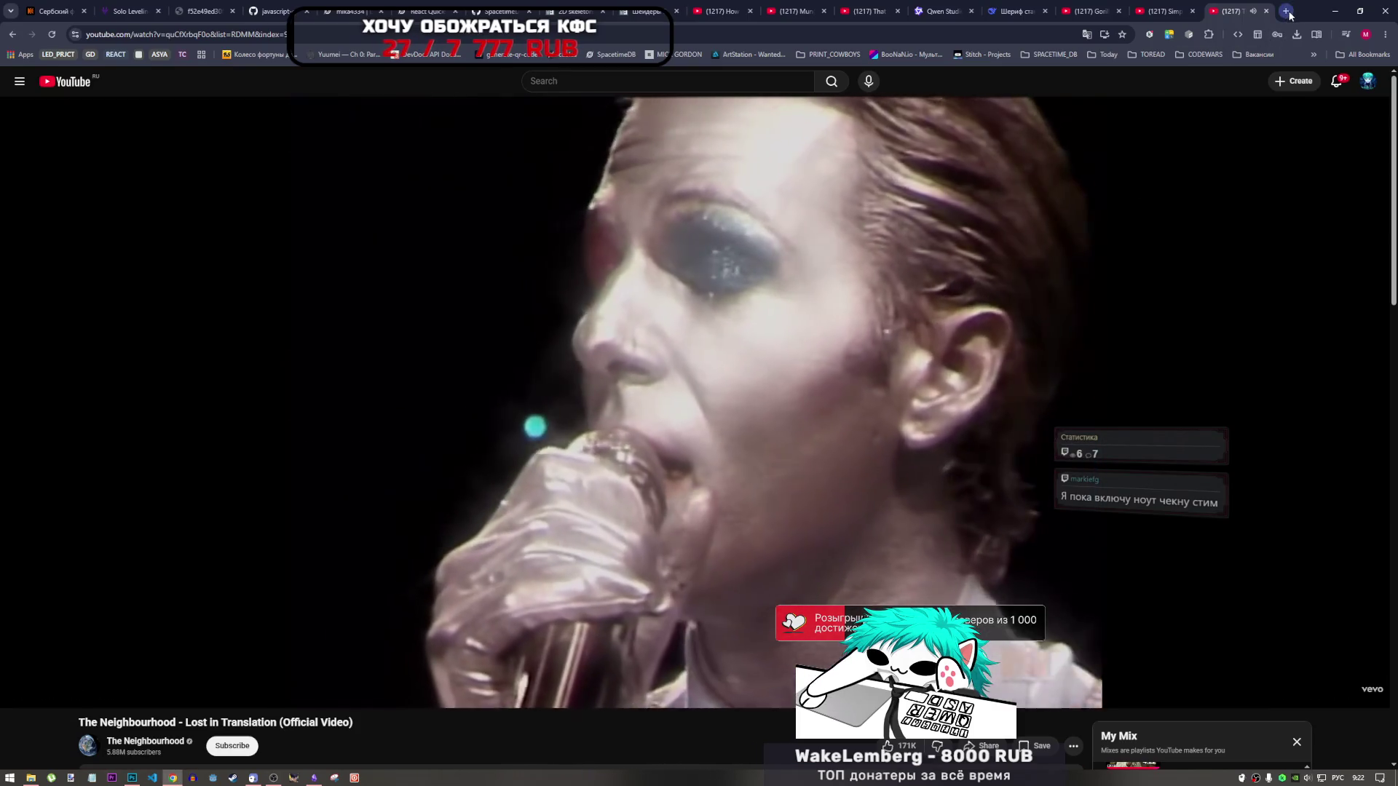
# Step: In a new tab, open Manage extensions, browse the list, and open Browsec VPN's details
pyautogui.click(1287, 11)
pyautogui.click(1209, 34)
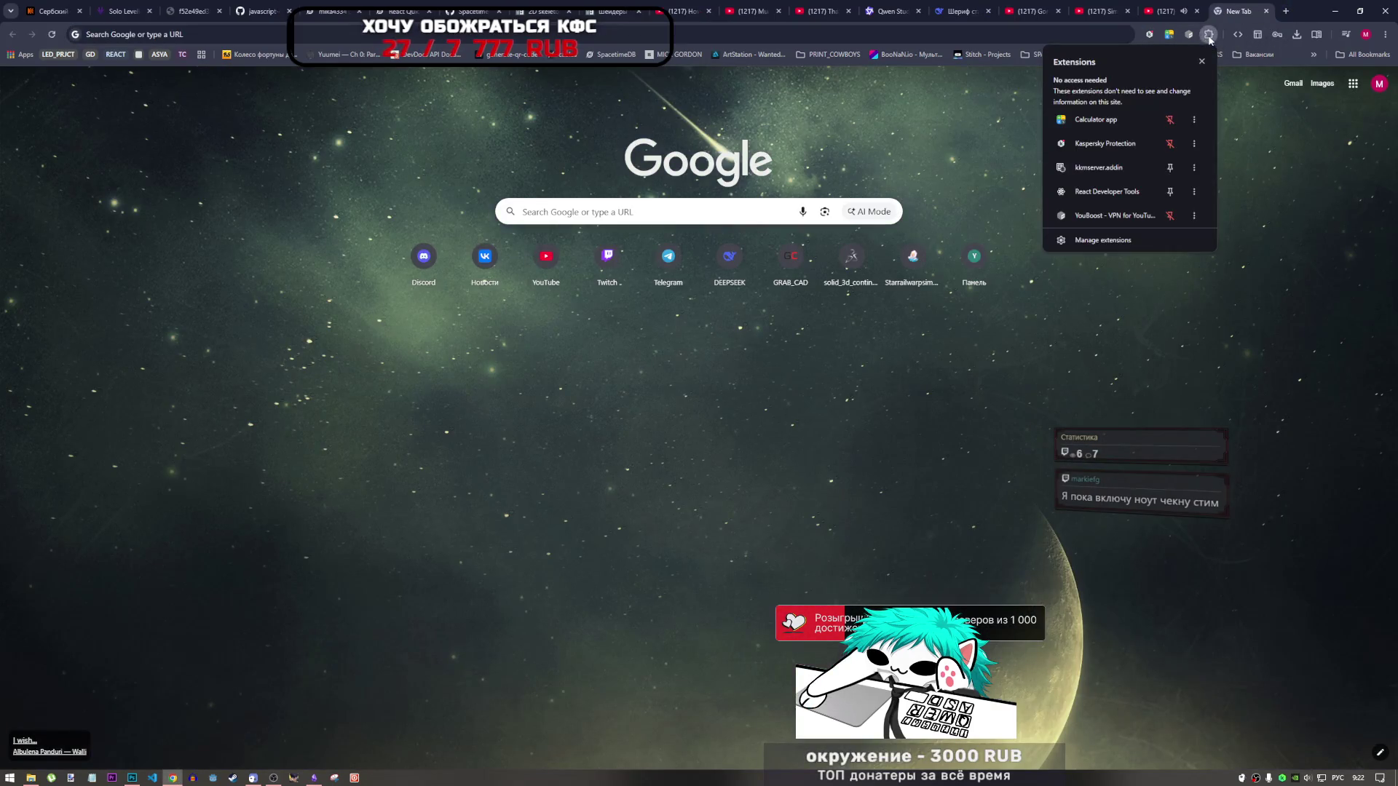
pyautogui.click(1121, 243)
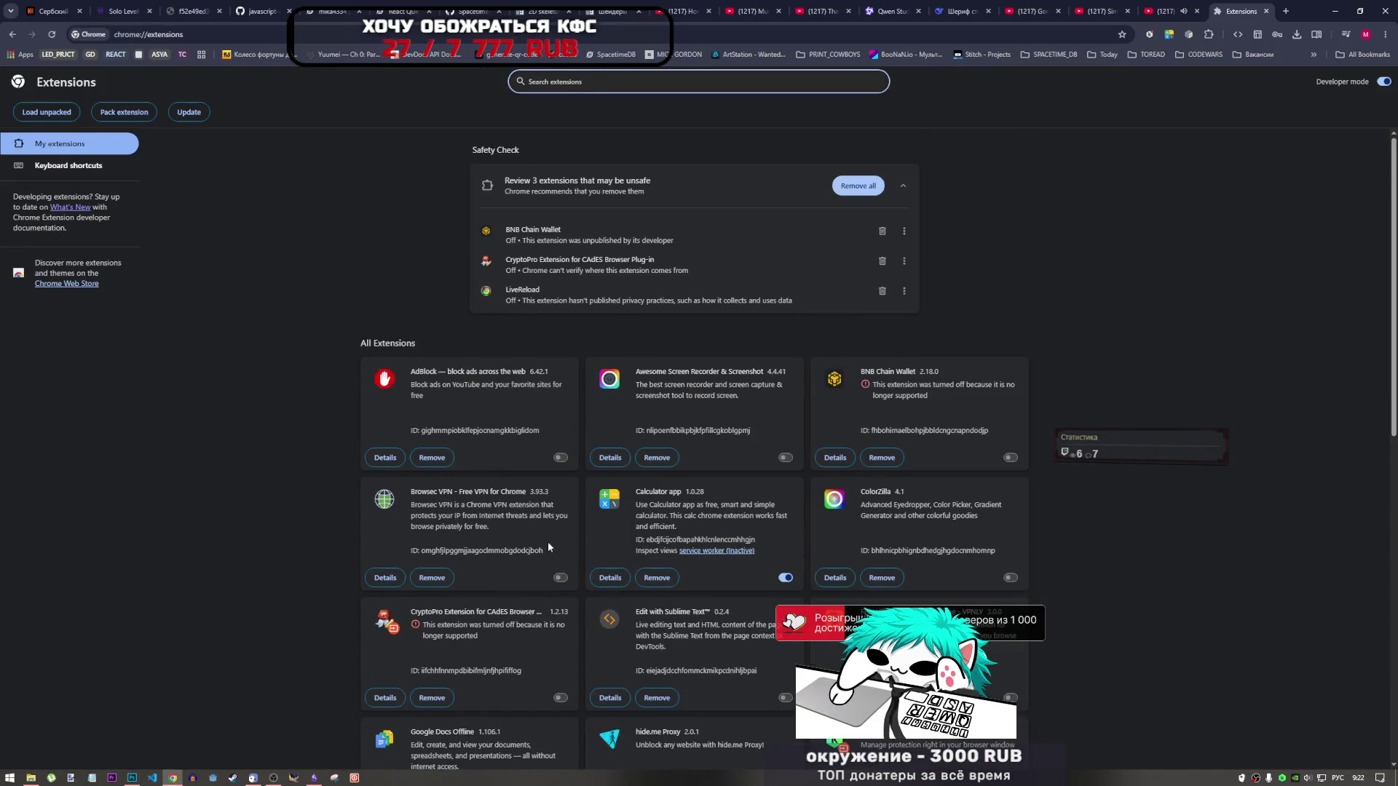
pyautogui.scroll(-3, 548, 543)
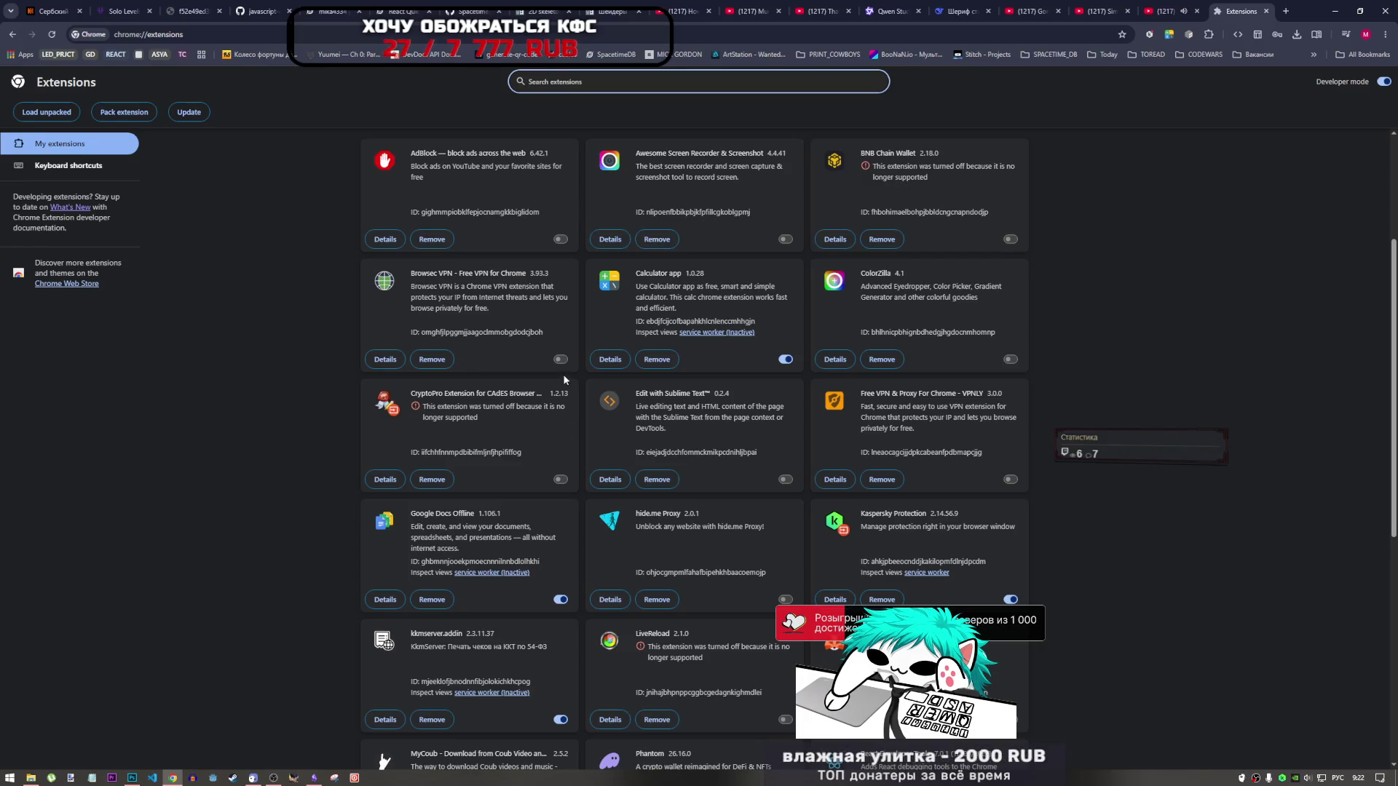
pyautogui.scroll(2, 551, 381)
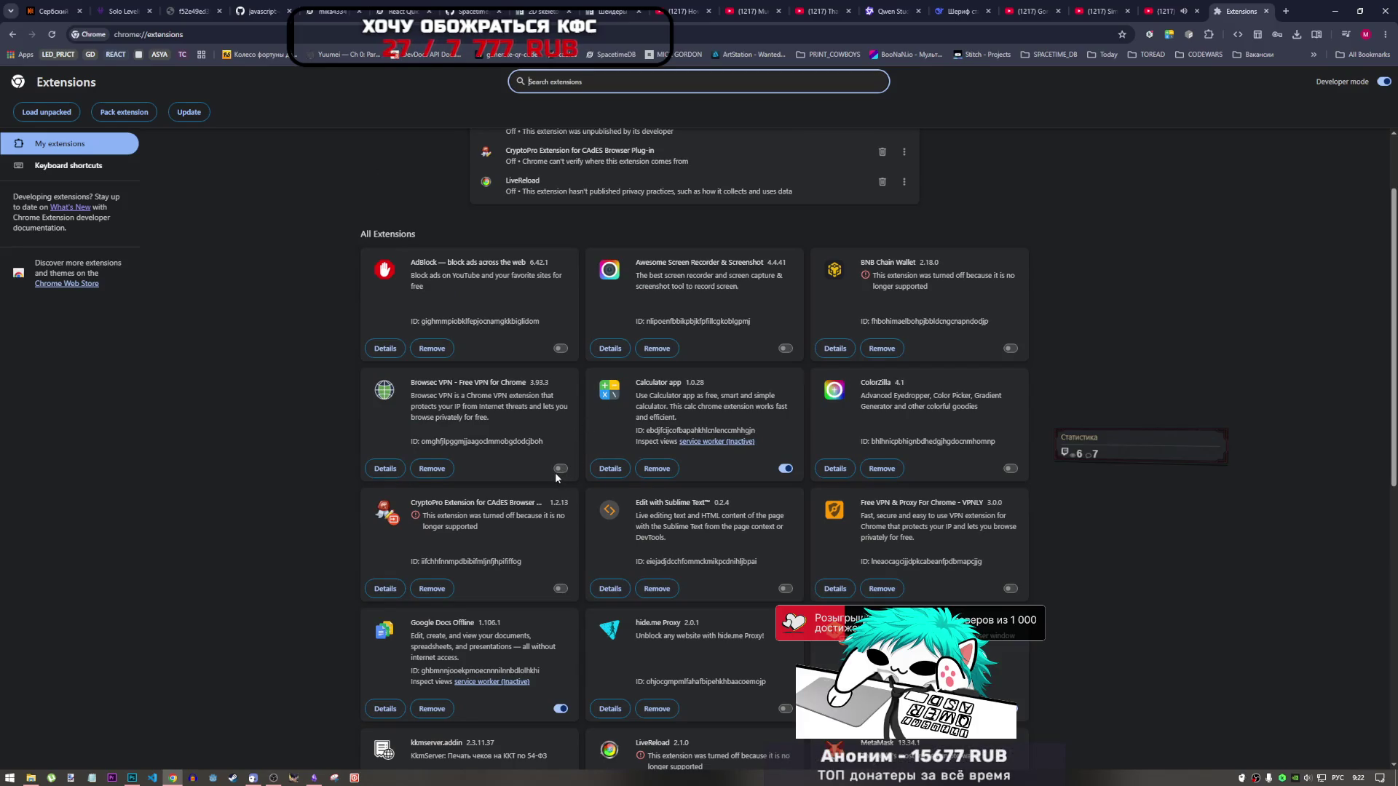
pyautogui.click(385, 468)
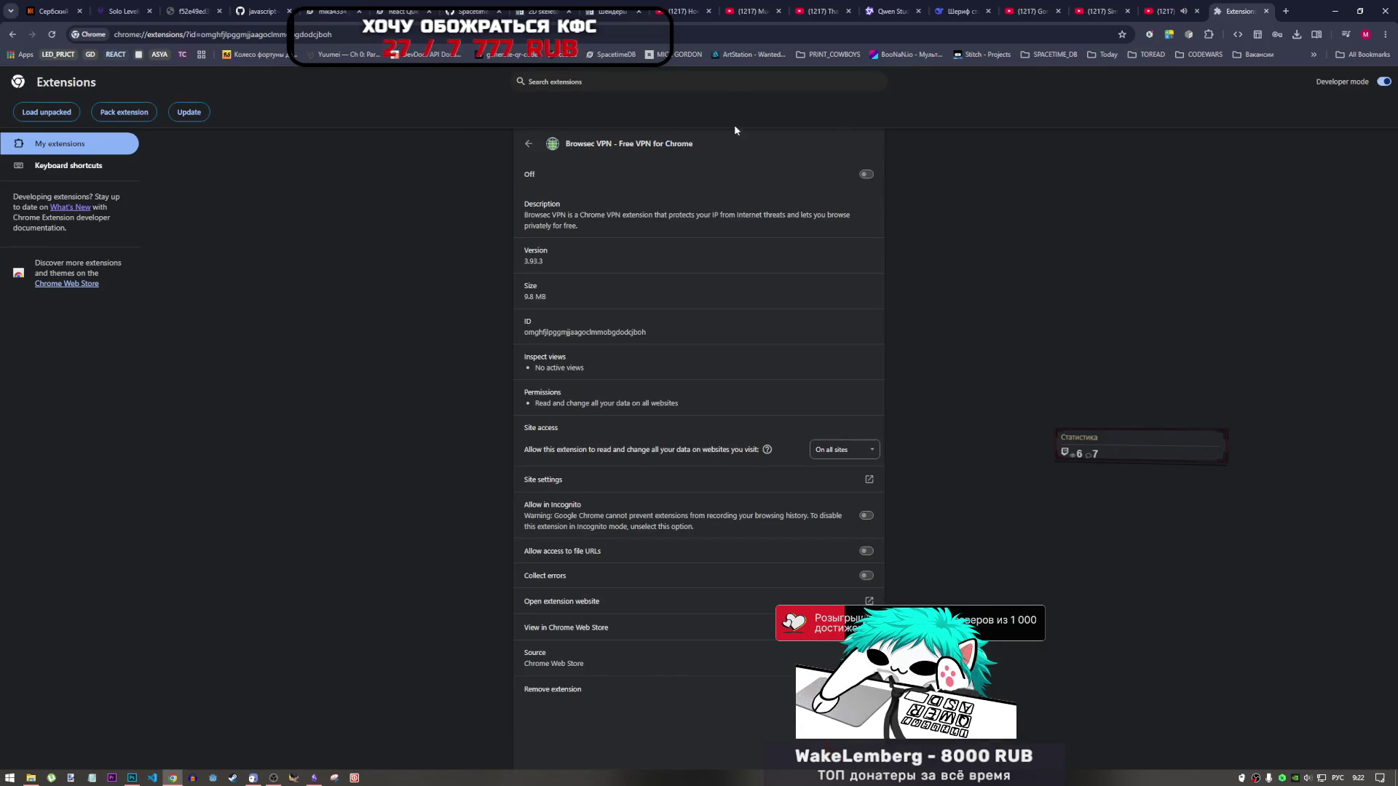
# Step: Turn on the Browsec VPN extension from the extensions list
pyautogui.click(529, 143)
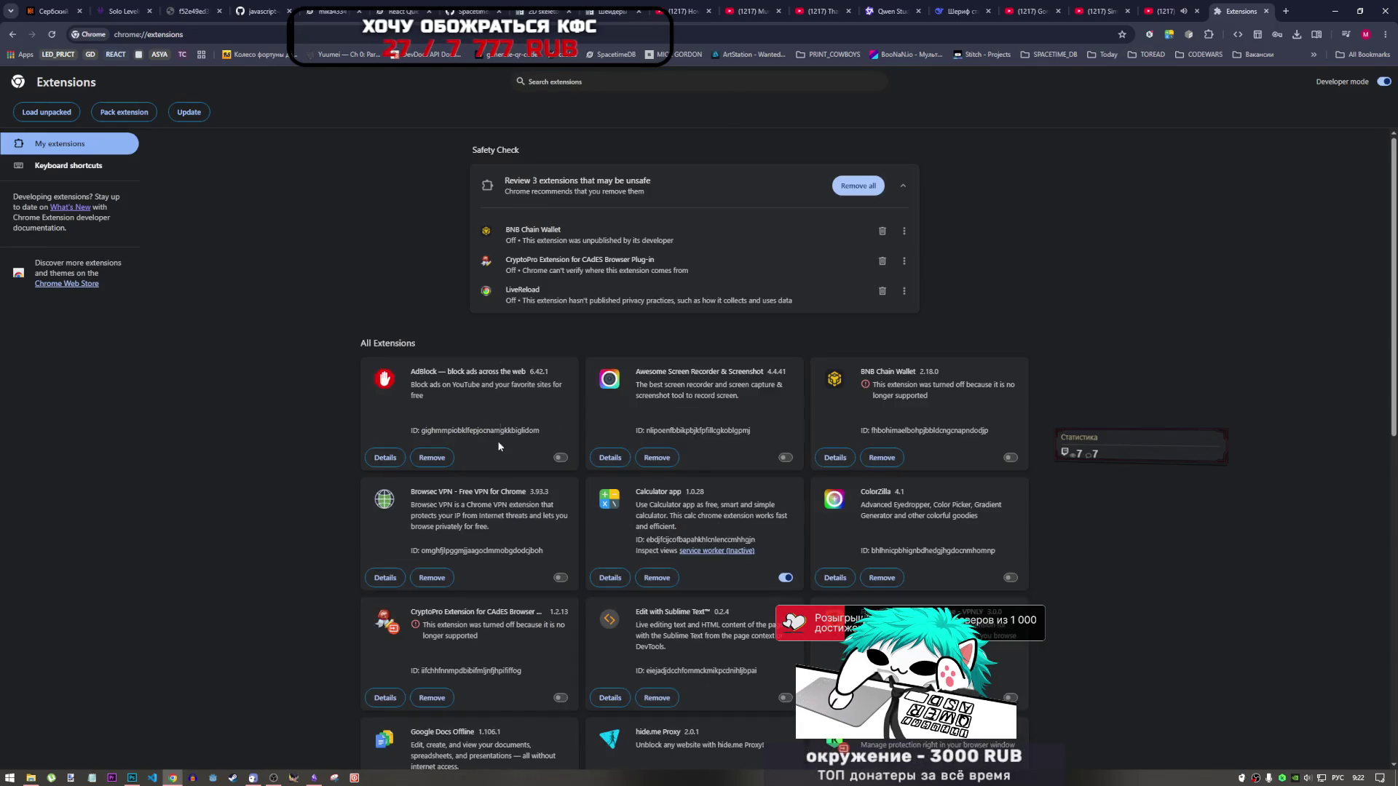
pyautogui.click(561, 579)
pyautogui.click(1169, 35)
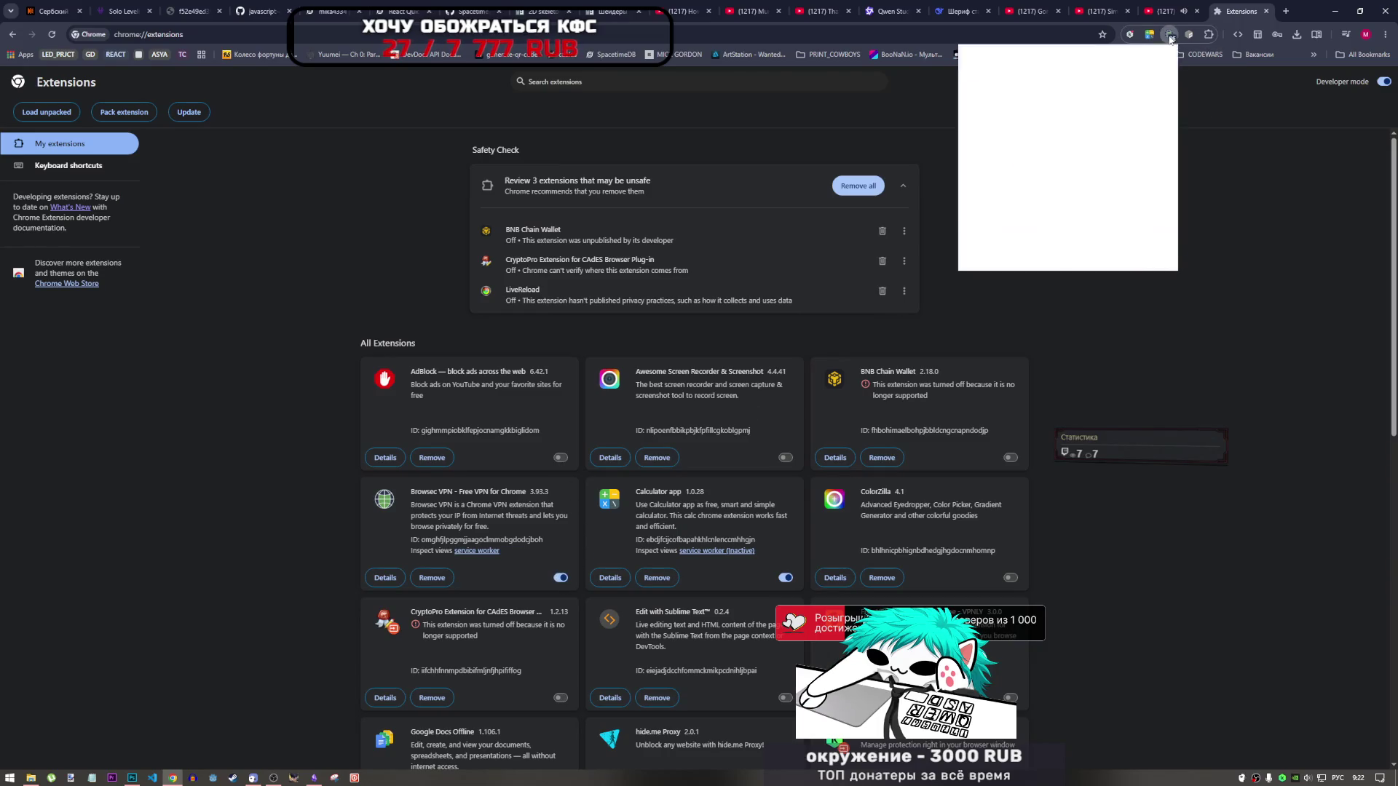
pyautogui.click(1148, 8)
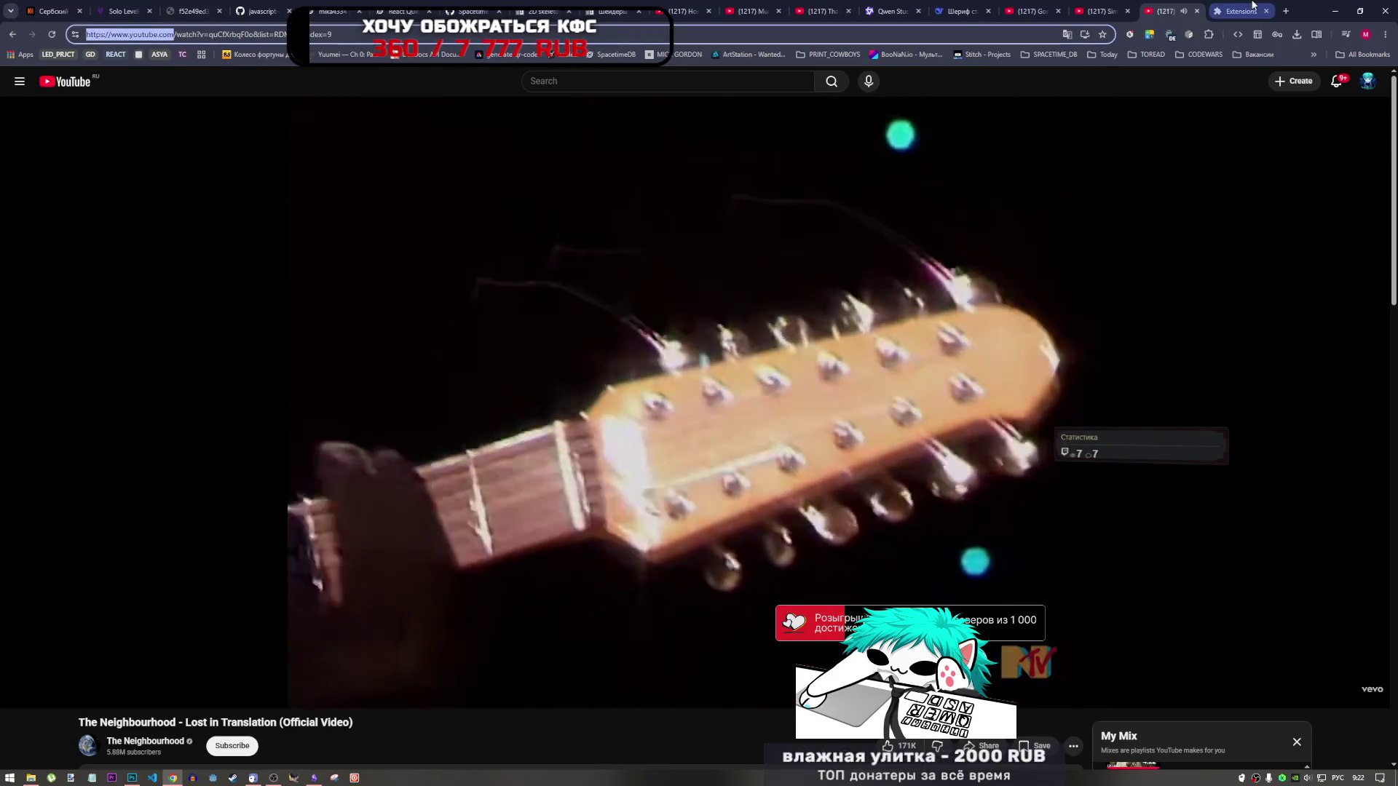
pyautogui.click(1238, 11)
pyautogui.click(1171, 35)
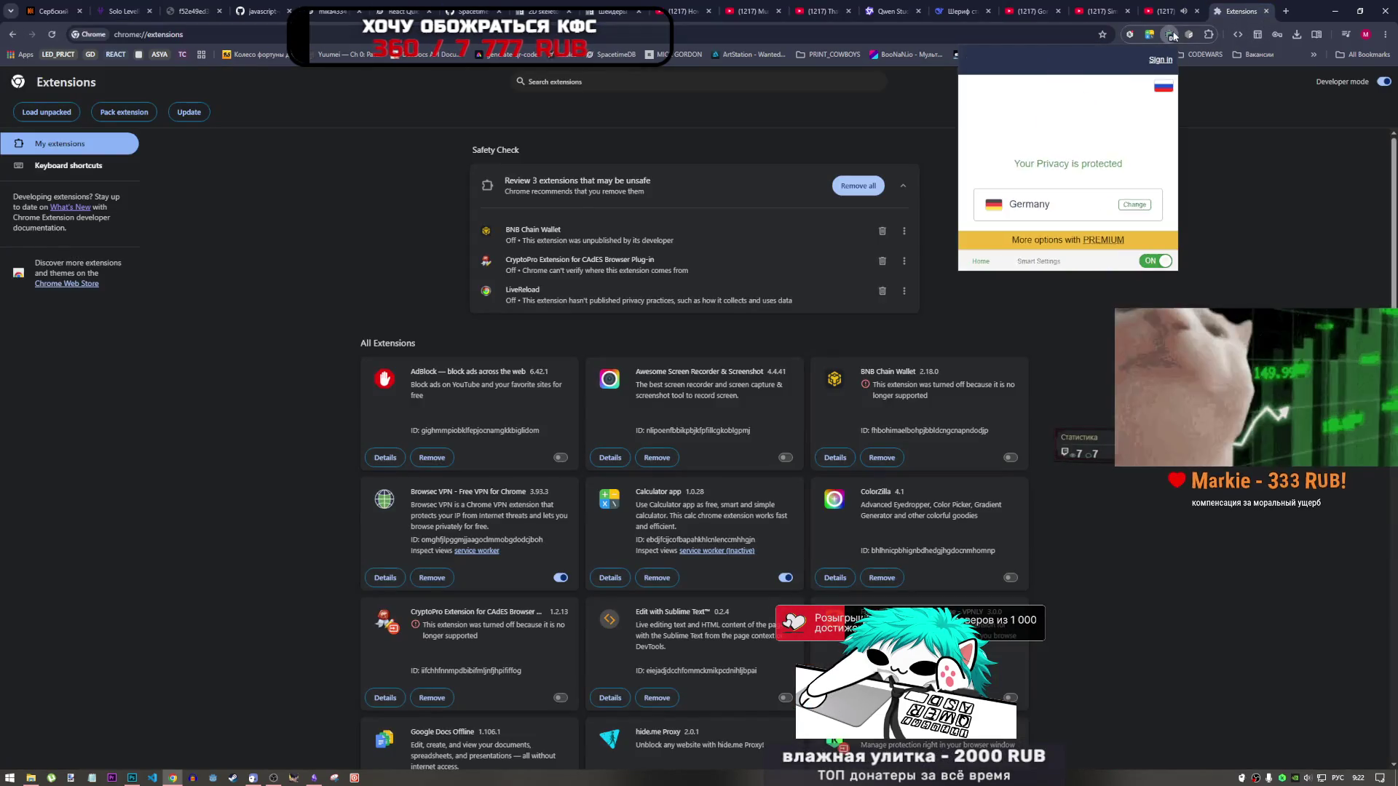
pyautogui.click(1039, 261)
pyautogui.write('www.youtube.com')
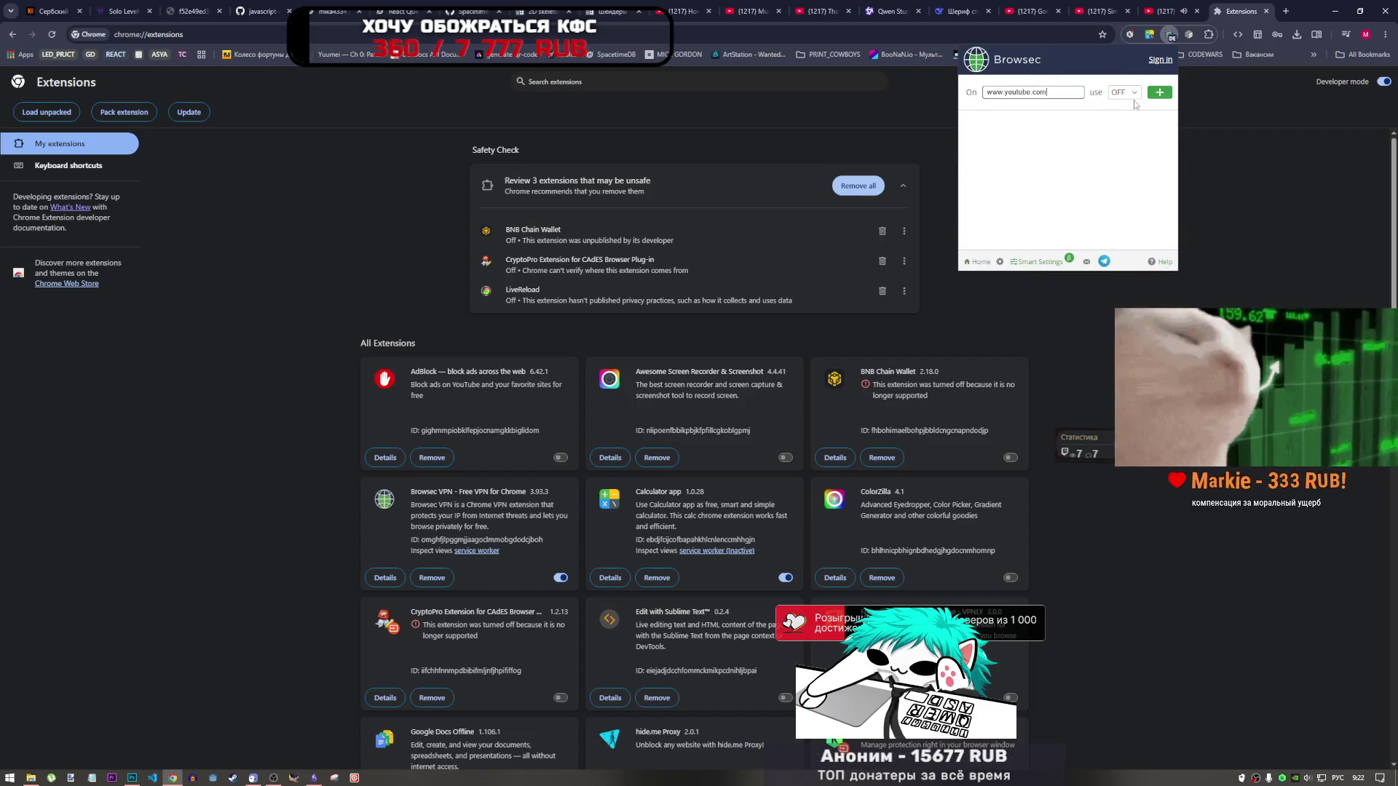
pyautogui.click(1159, 92)
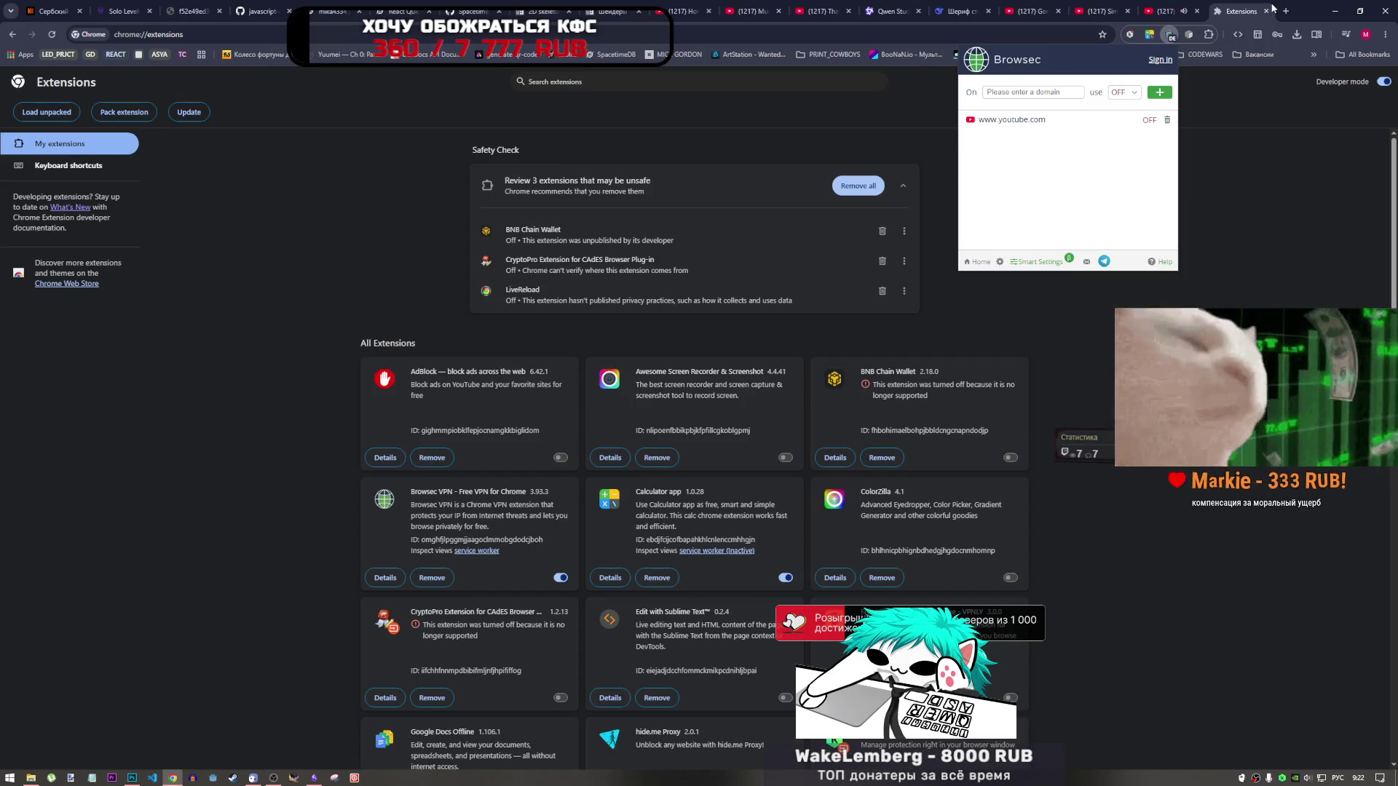
pyautogui.hotkey('ctrl', 't')
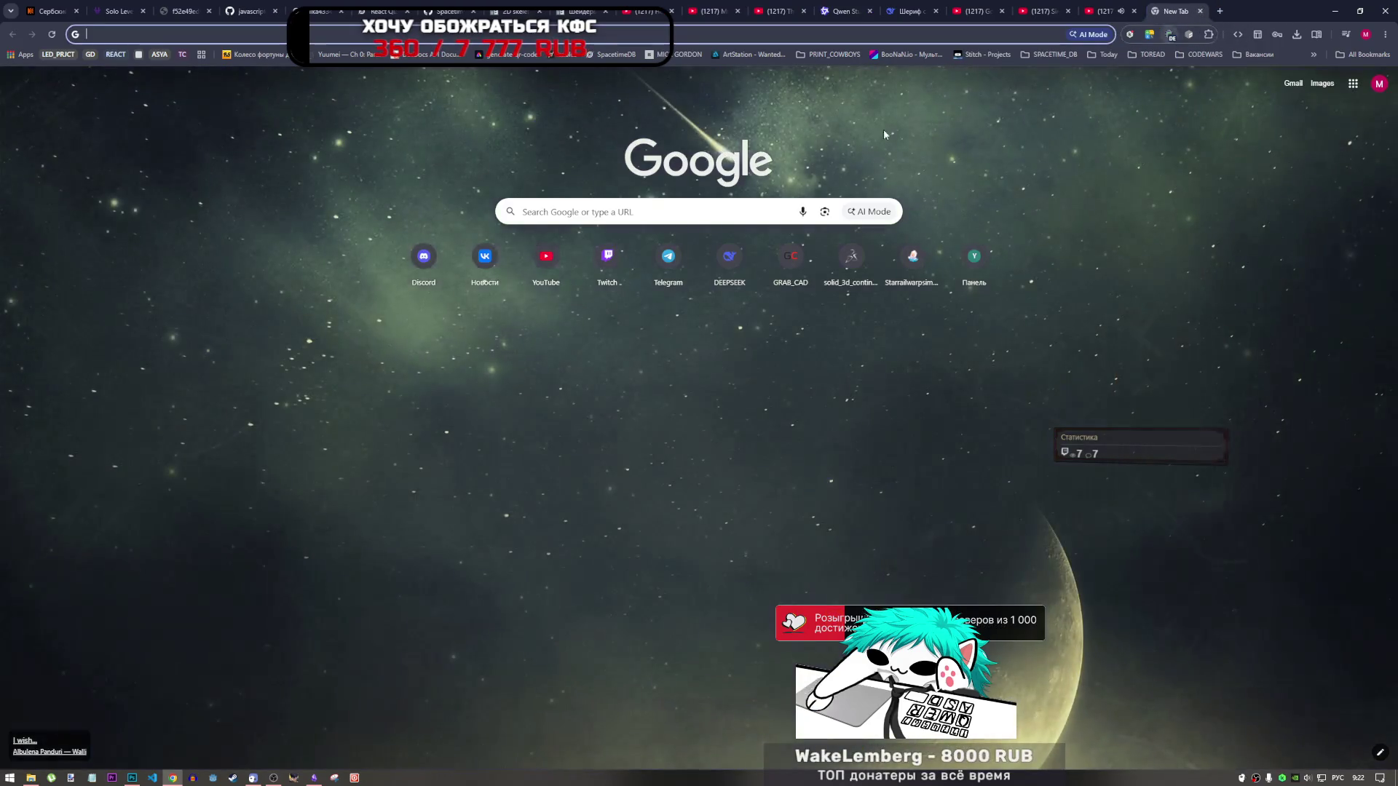
# Step: Close the Browsec panel and try loading chatgpt.com from the address bar
pyautogui.click(1169, 34)
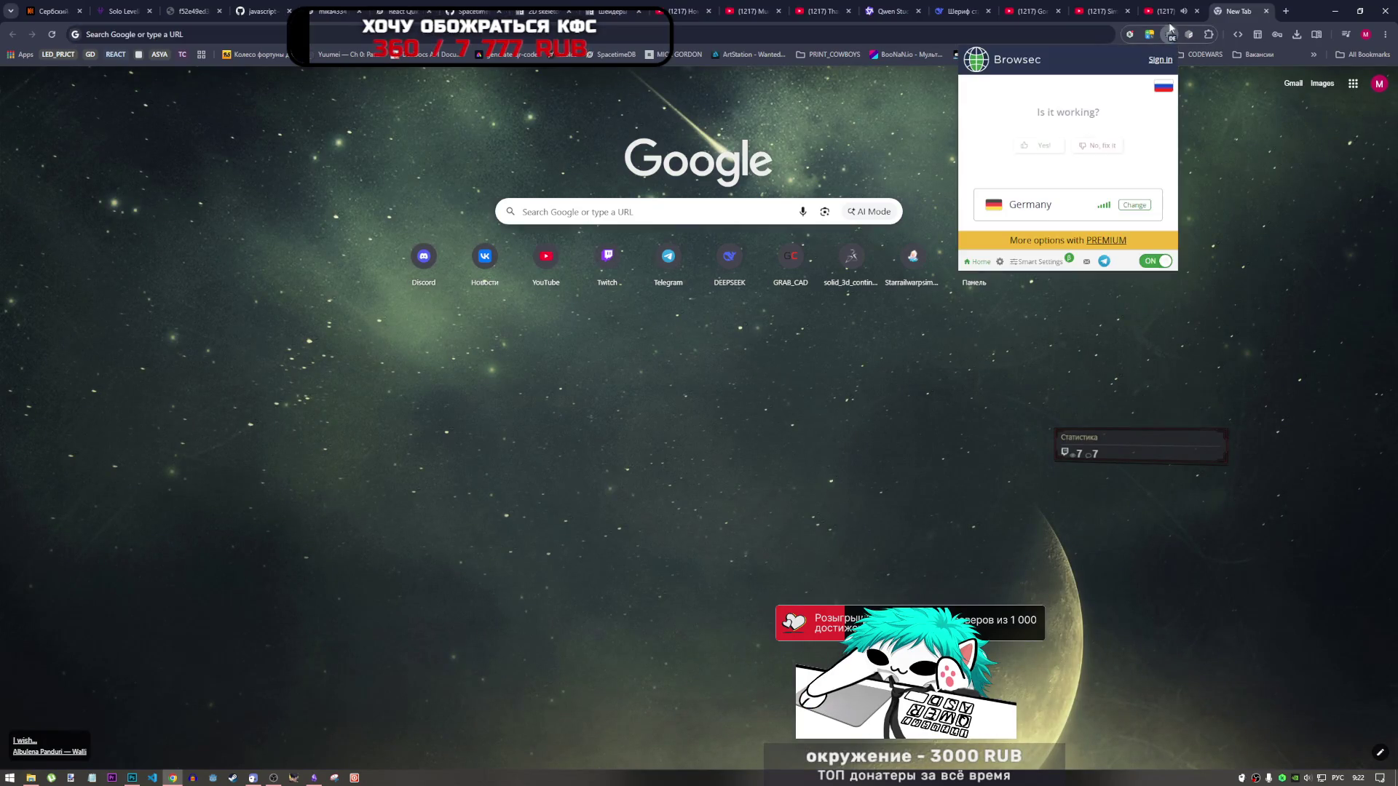
pyautogui.click(1164, 11)
pyautogui.click(1232, 9)
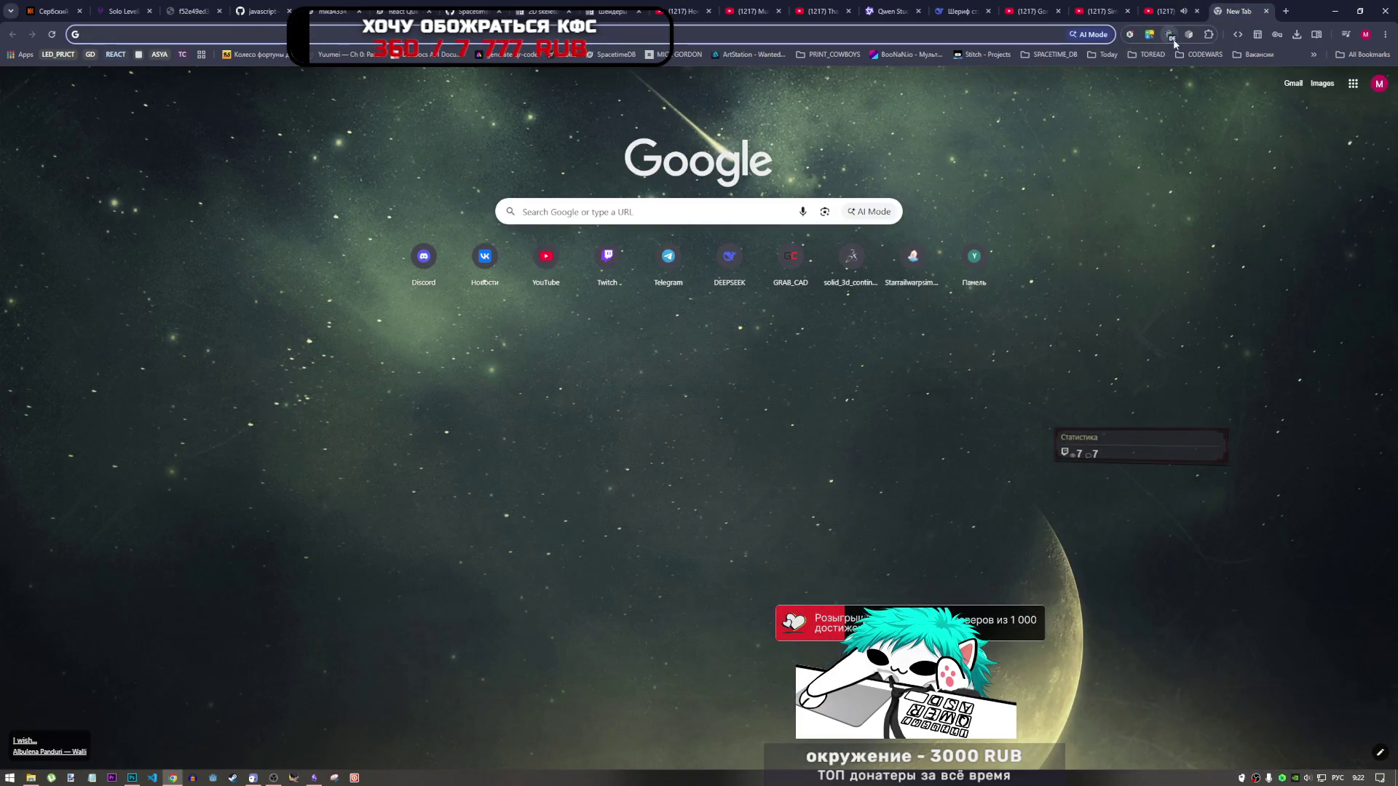
pyautogui.click(1170, 35)
pyautogui.click(1245, 156)
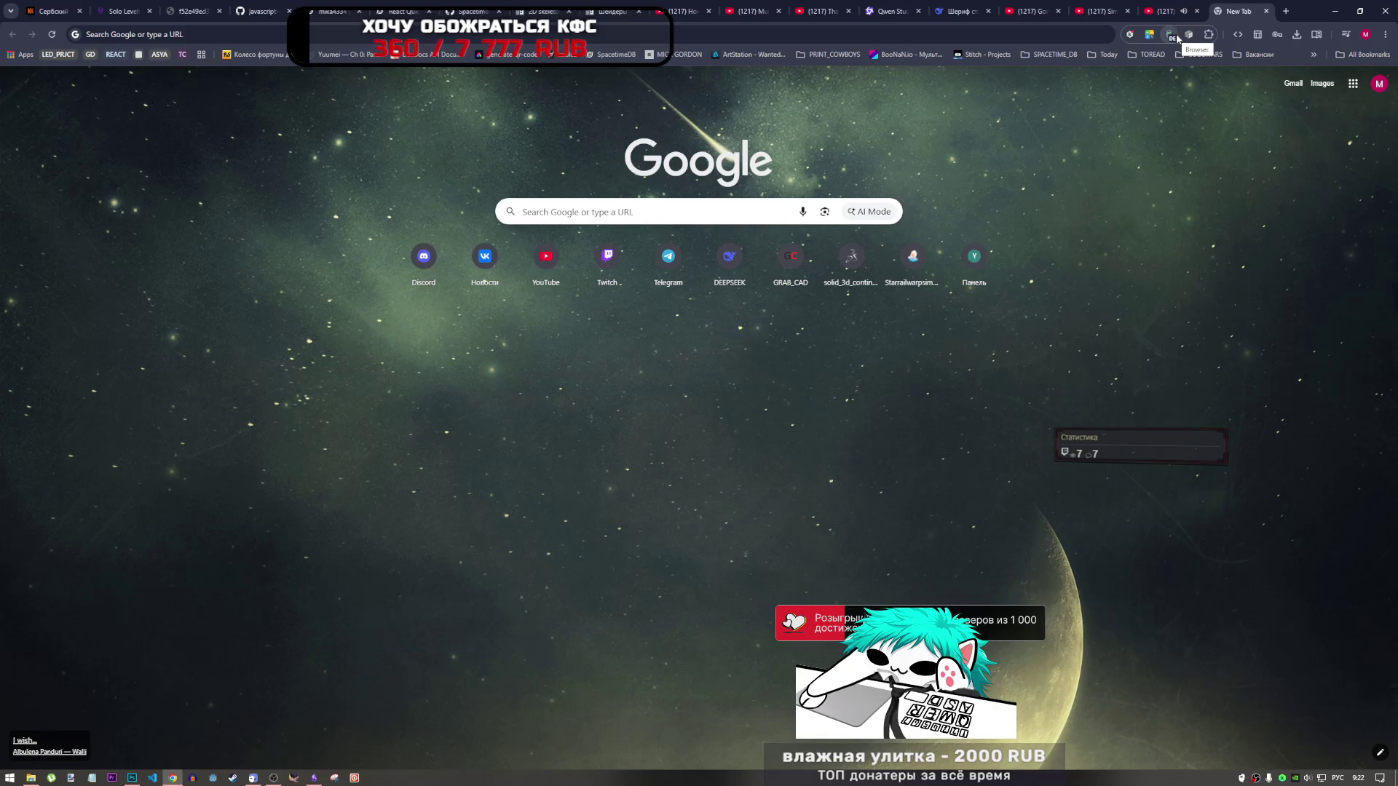
pyautogui.click(779, 35)
pyautogui.write('с')
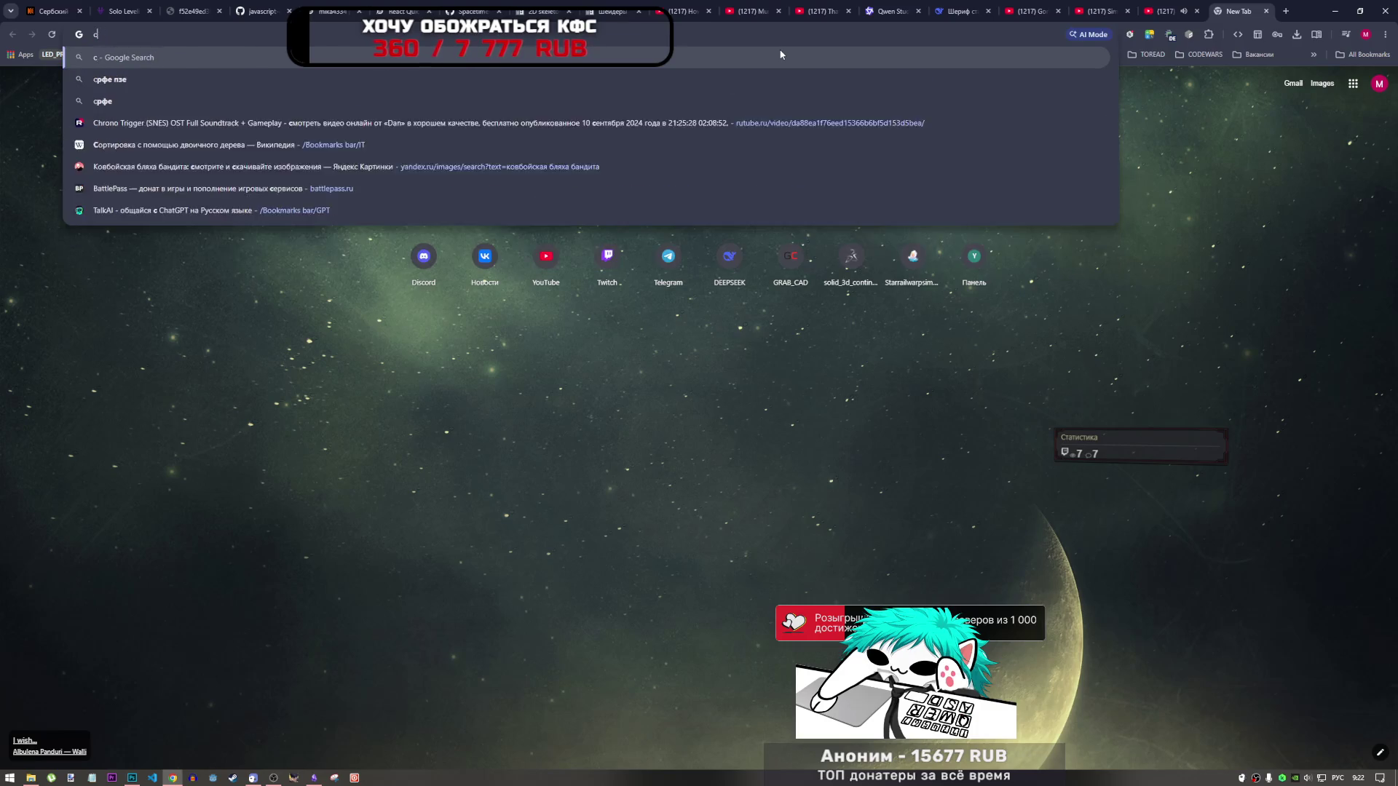
pyautogui.hotkey('alt', 'shift')
pyautogui.write('cha')
pyautogui.press('Return')
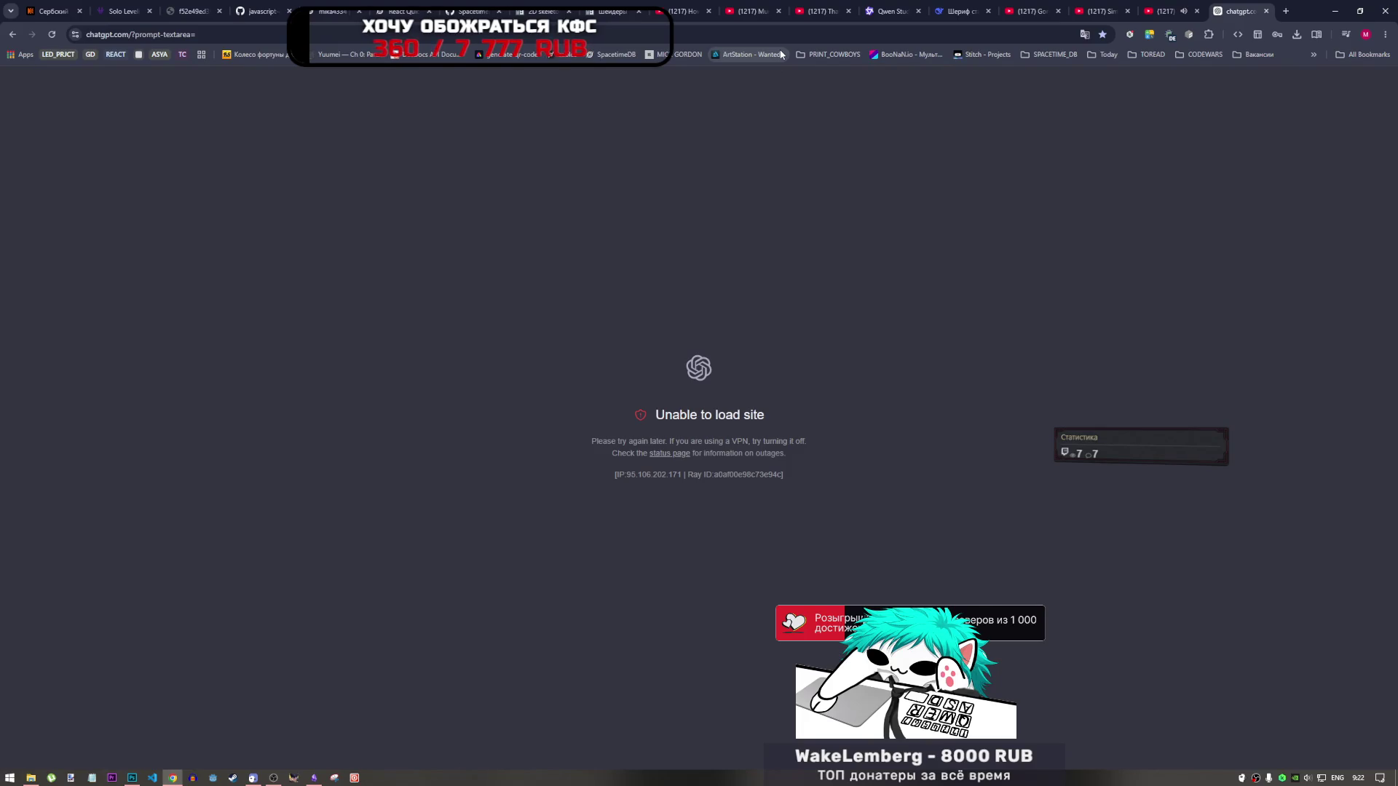
# Step: Change the Browsec VPN location from Germany to Netherlands
pyautogui.click(1284, 12)
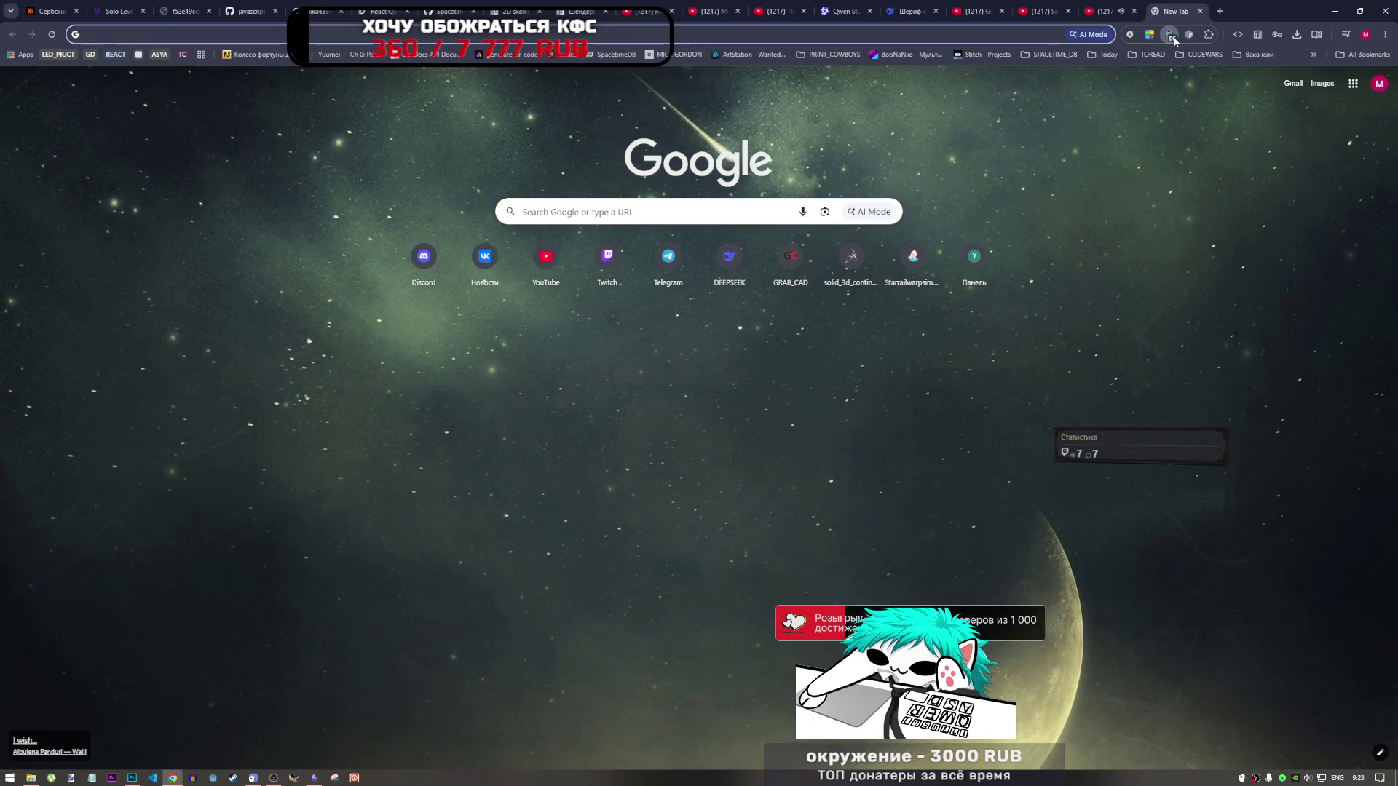
pyautogui.click(1170, 36)
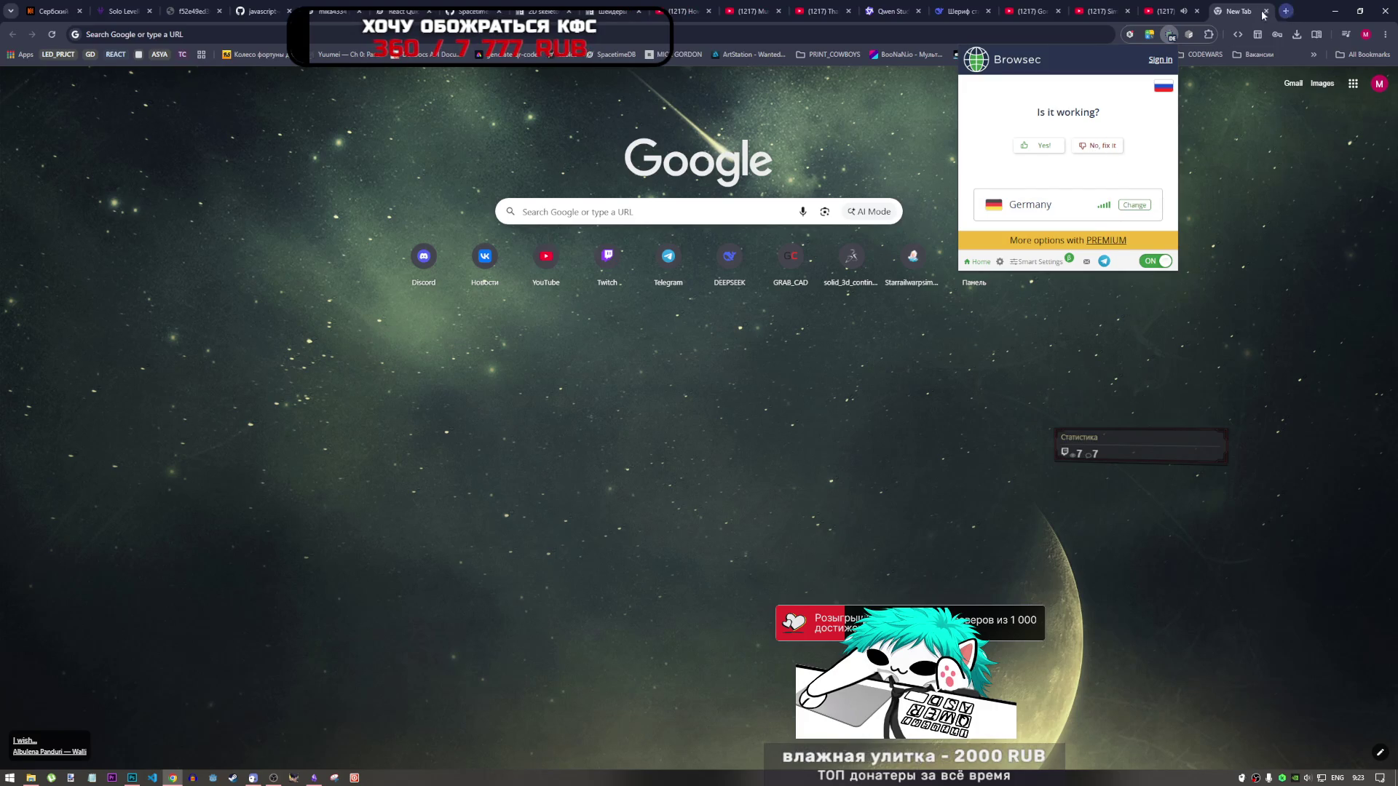
pyautogui.click(1139, 211)
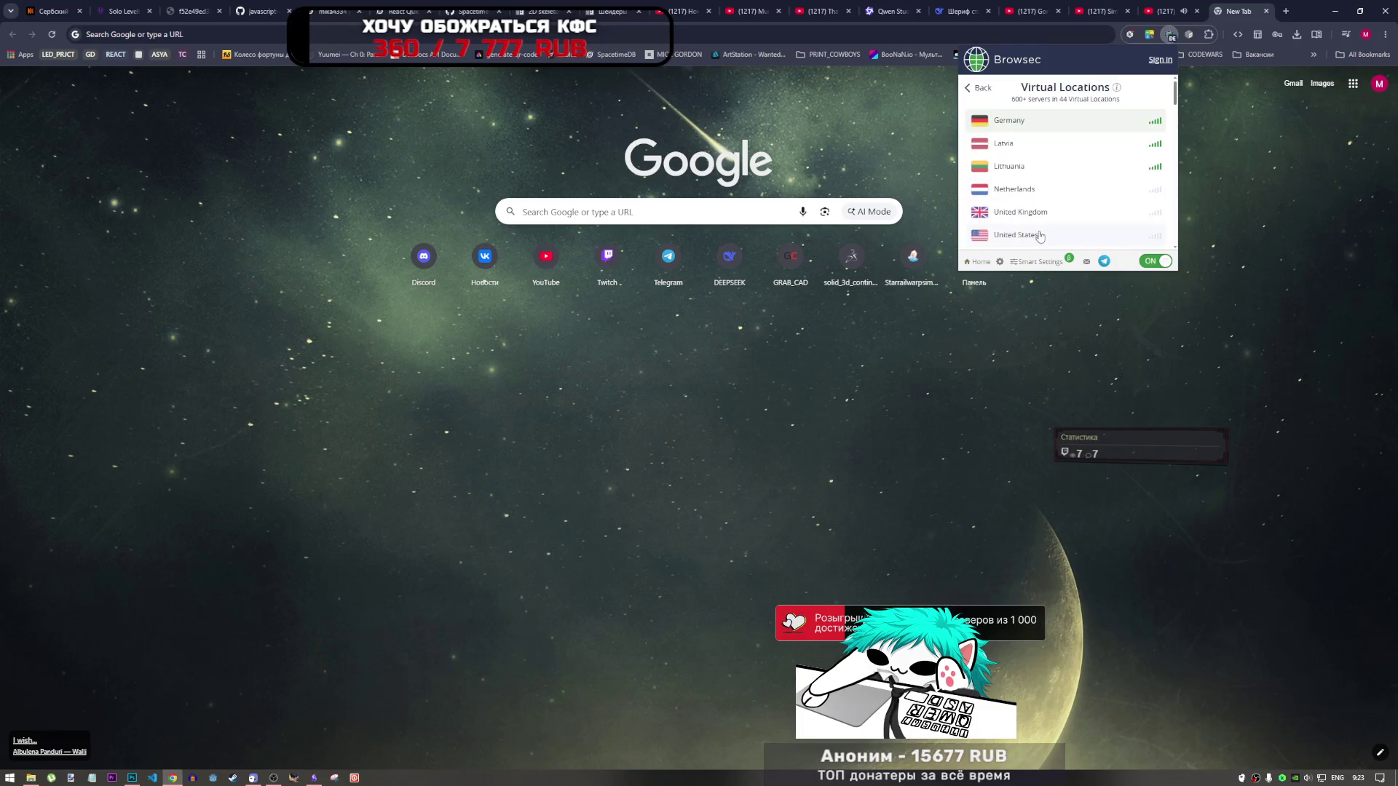
pyautogui.click(1051, 193)
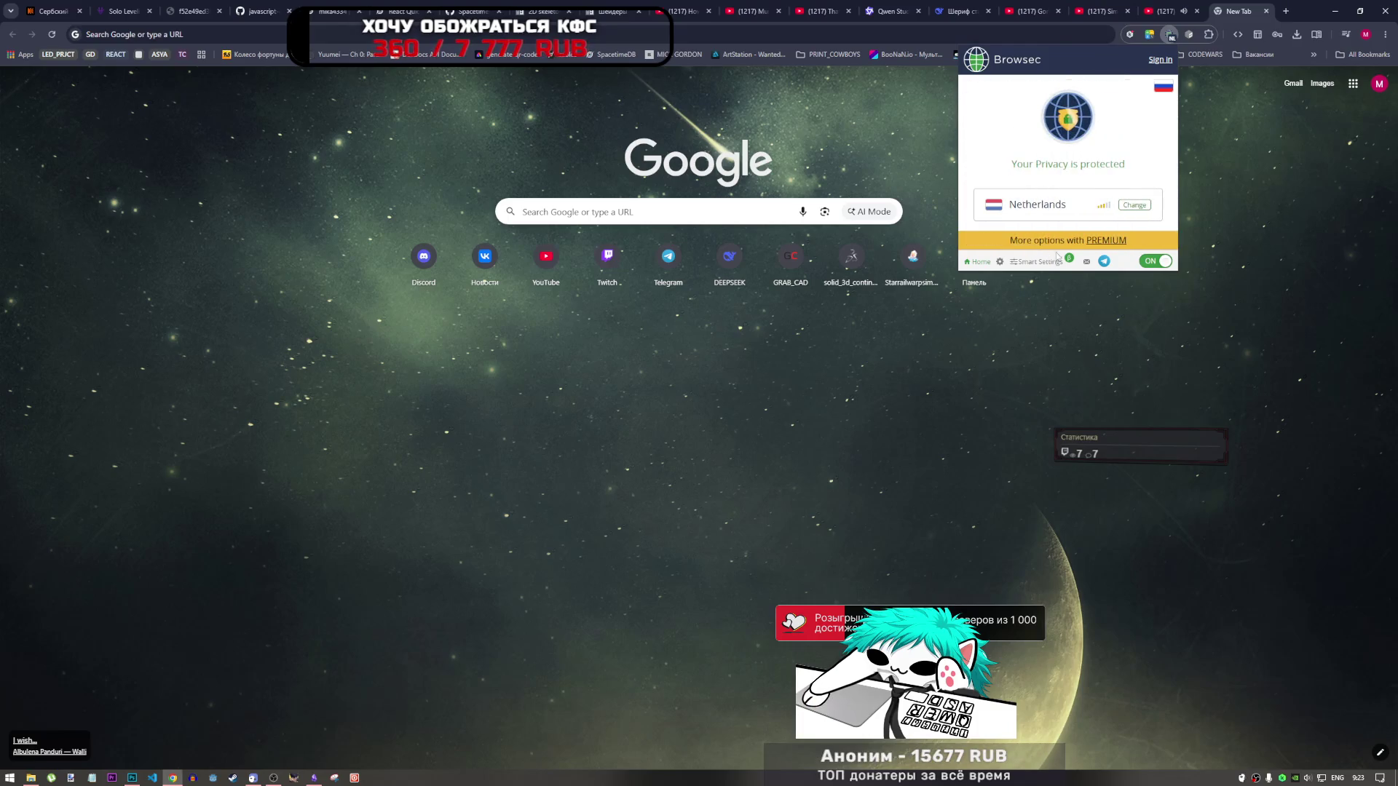
pyautogui.click(1237, 215)
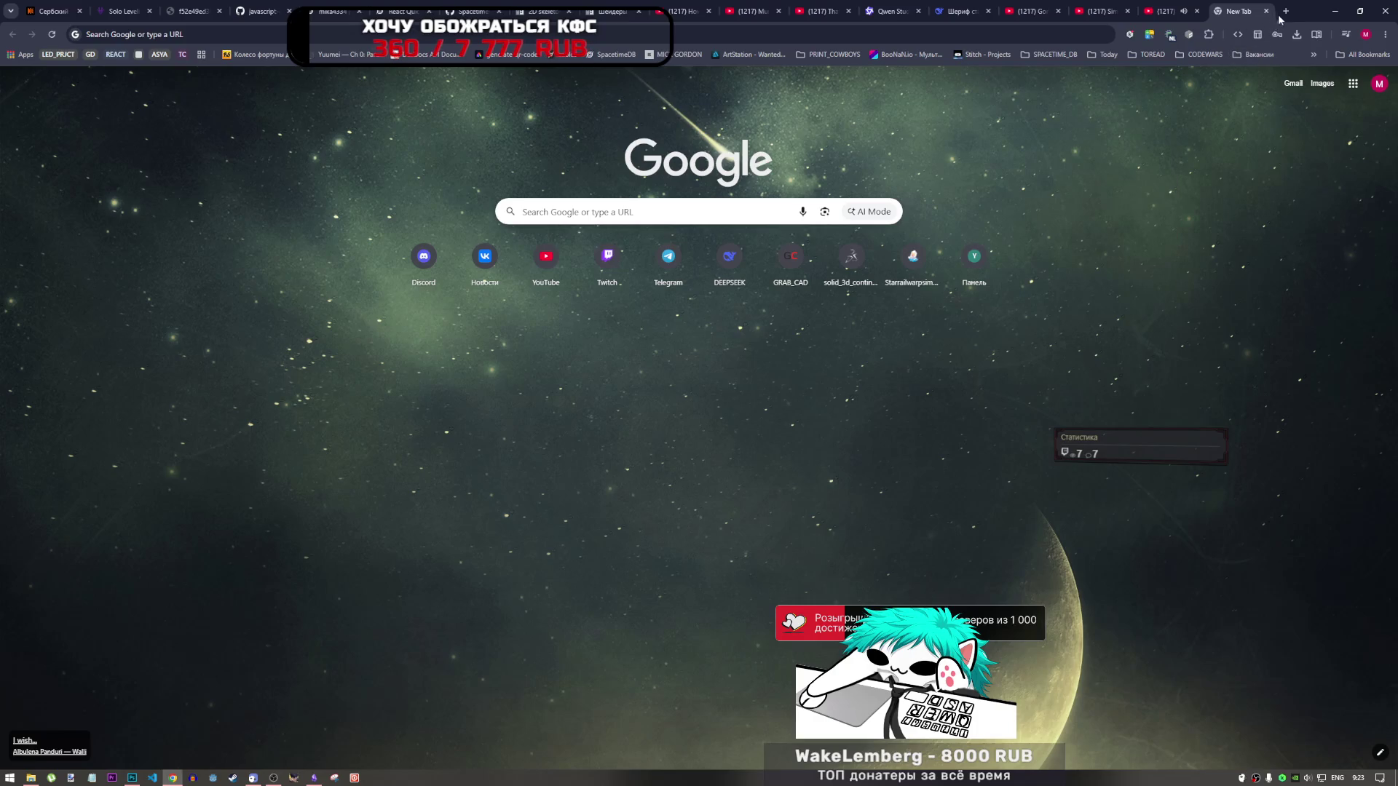
# Step: Retry chatgpt.com and close the page when it fails to load
pyautogui.click(1286, 11)
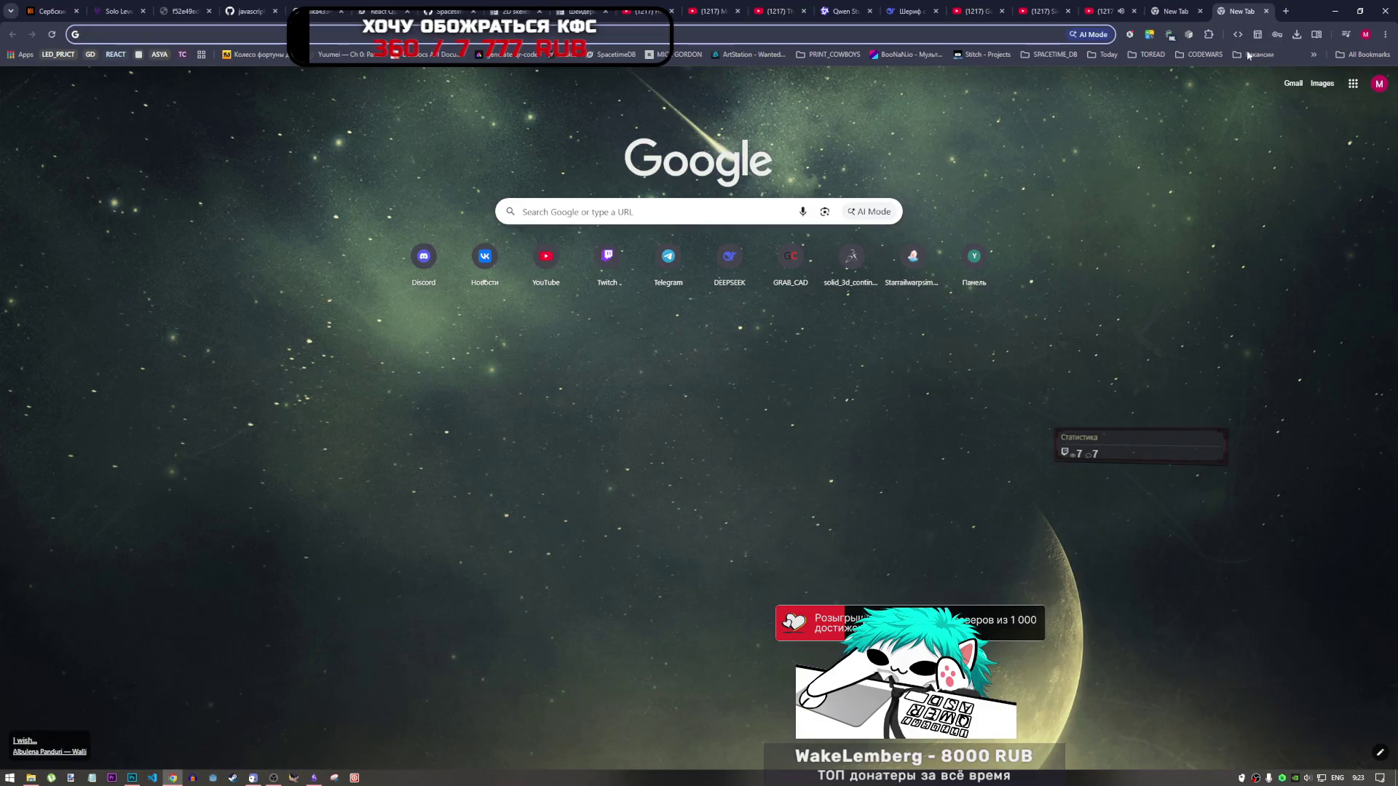
pyautogui.click(1201, 11)
pyautogui.click(1169, 34)
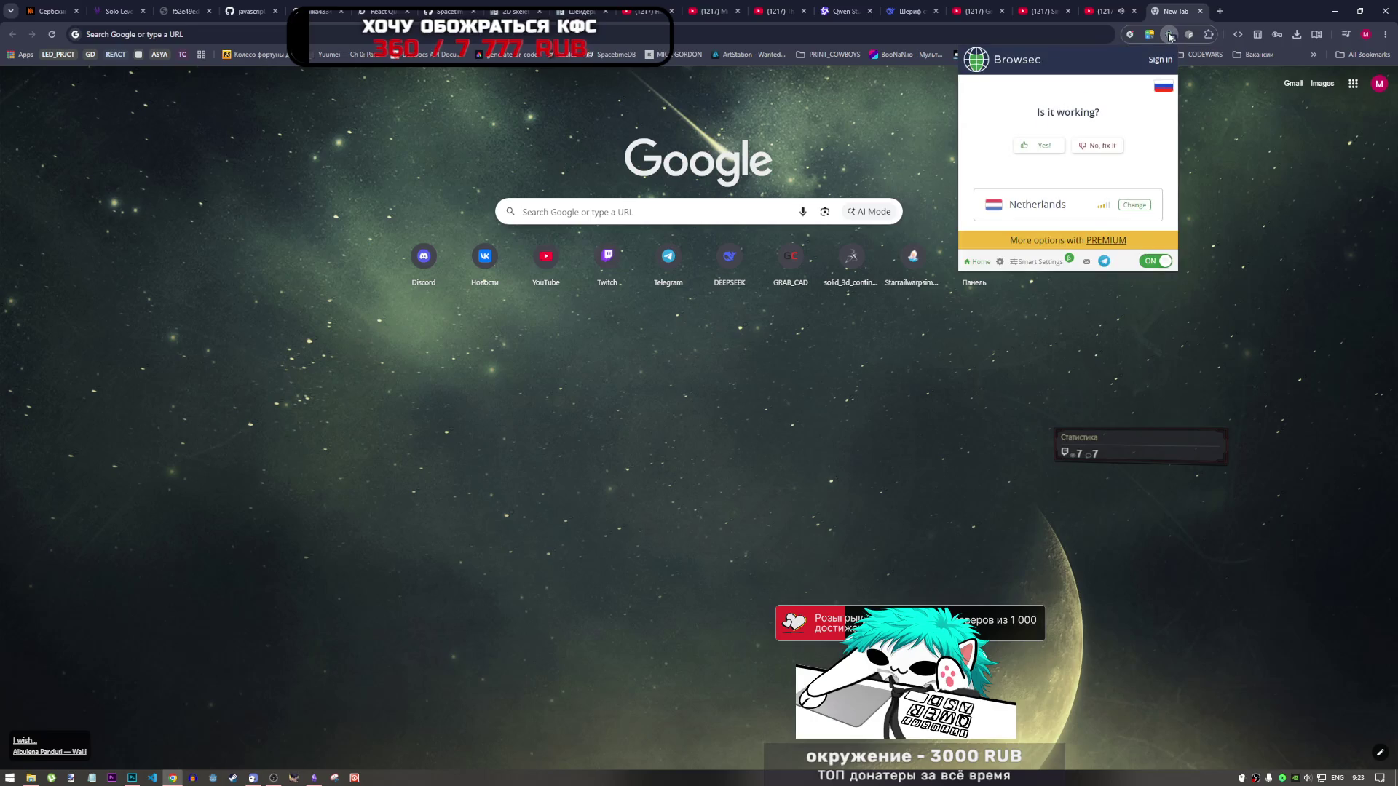
pyautogui.click(871, 37)
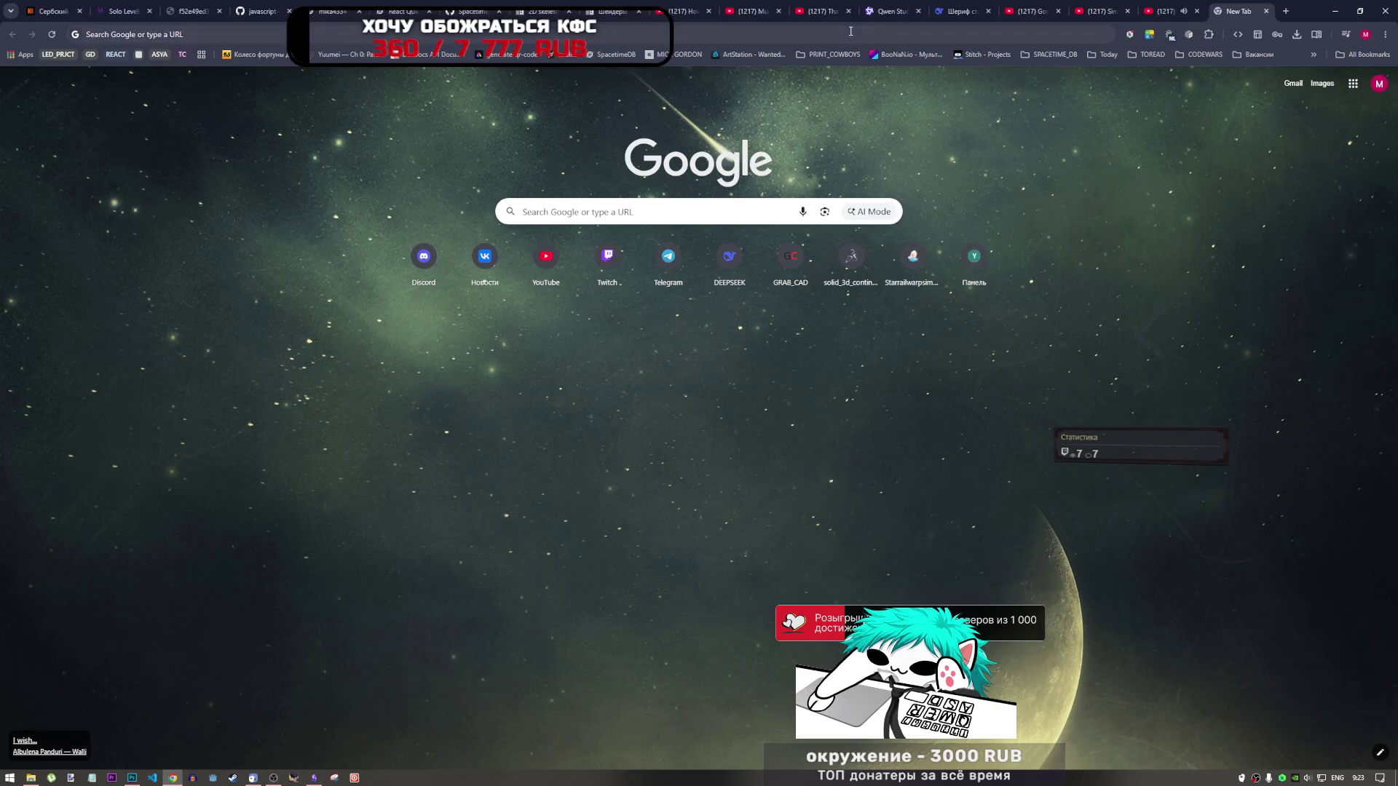
pyautogui.write('c')
pyautogui.press('Return')
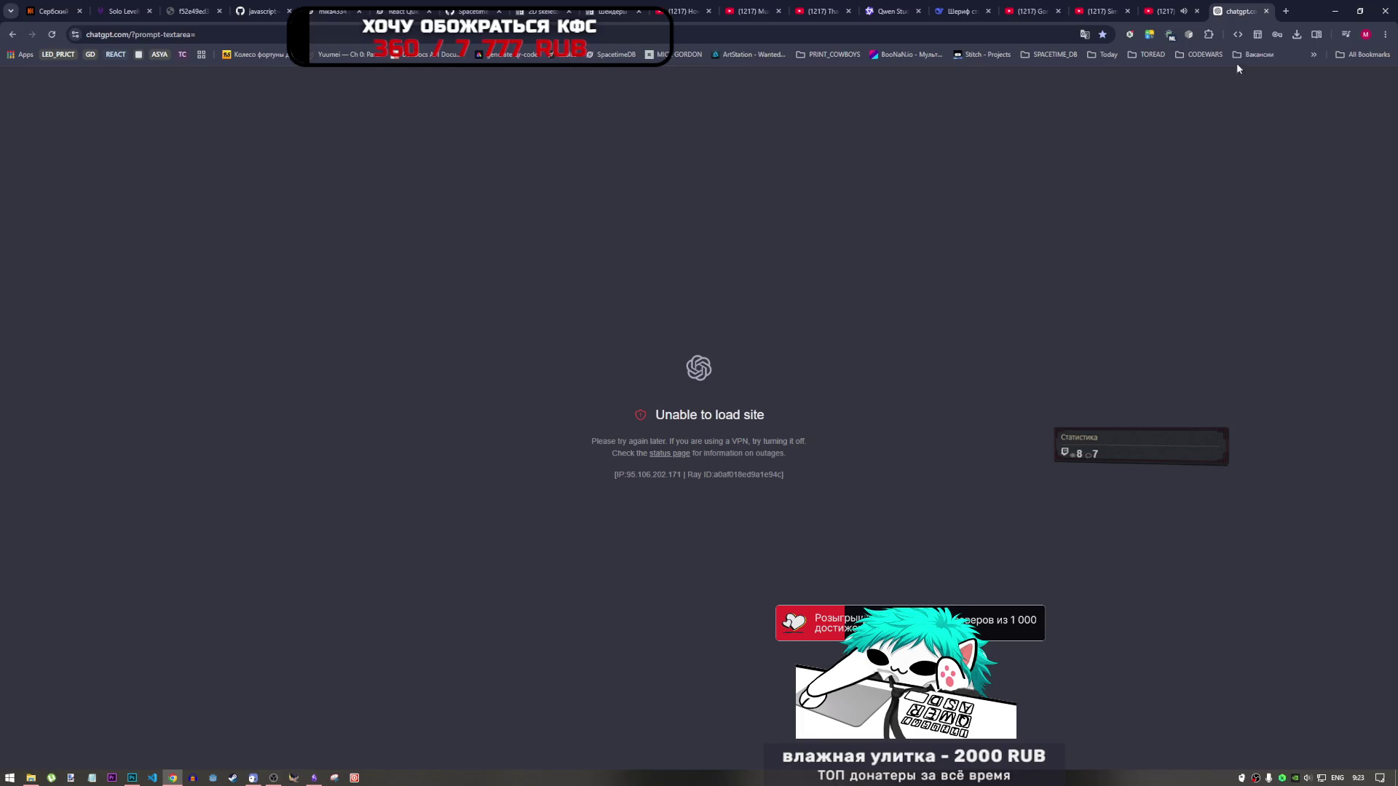
pyautogui.click(1267, 11)
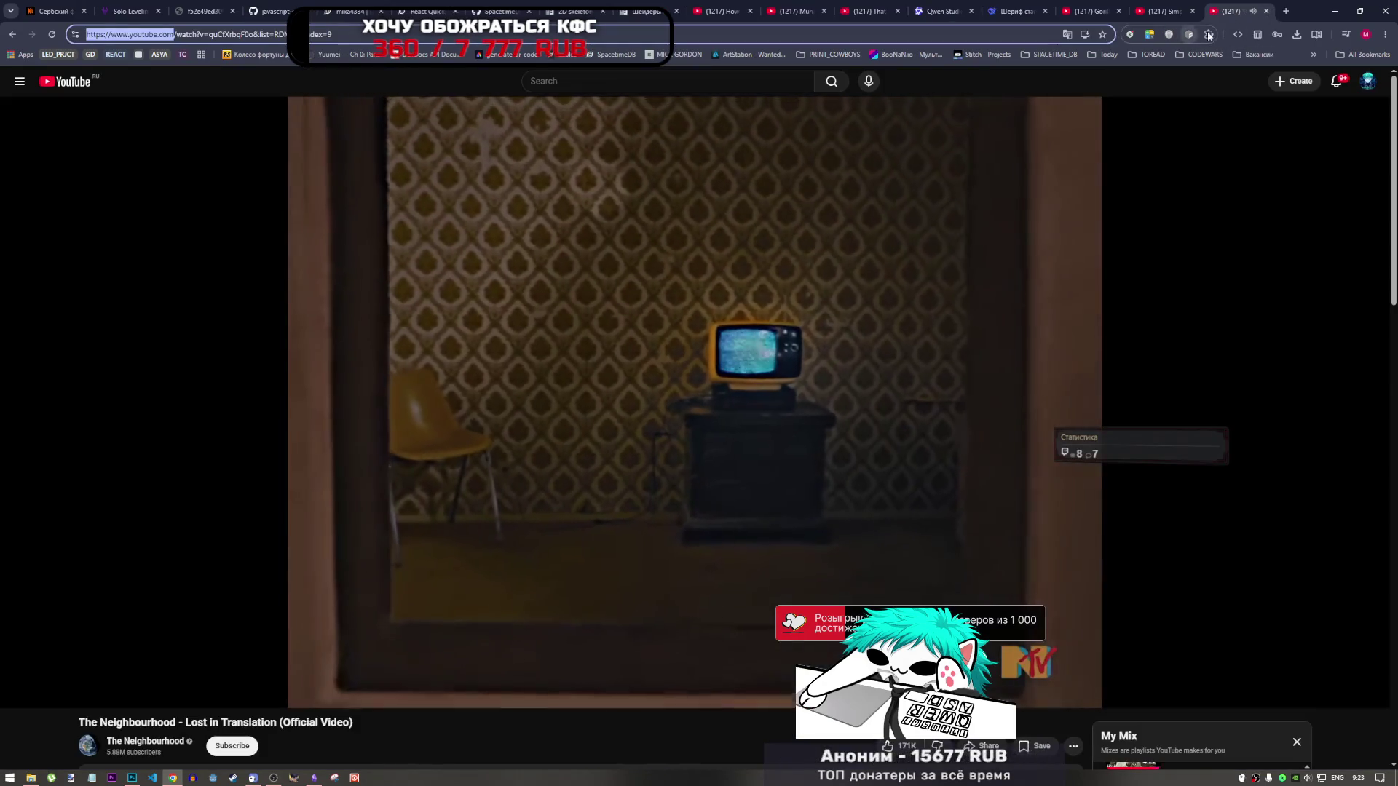
# Step: Switch off Browsec VPN on the extensions page and return to the Simple Man tab
pyautogui.click(1209, 34)
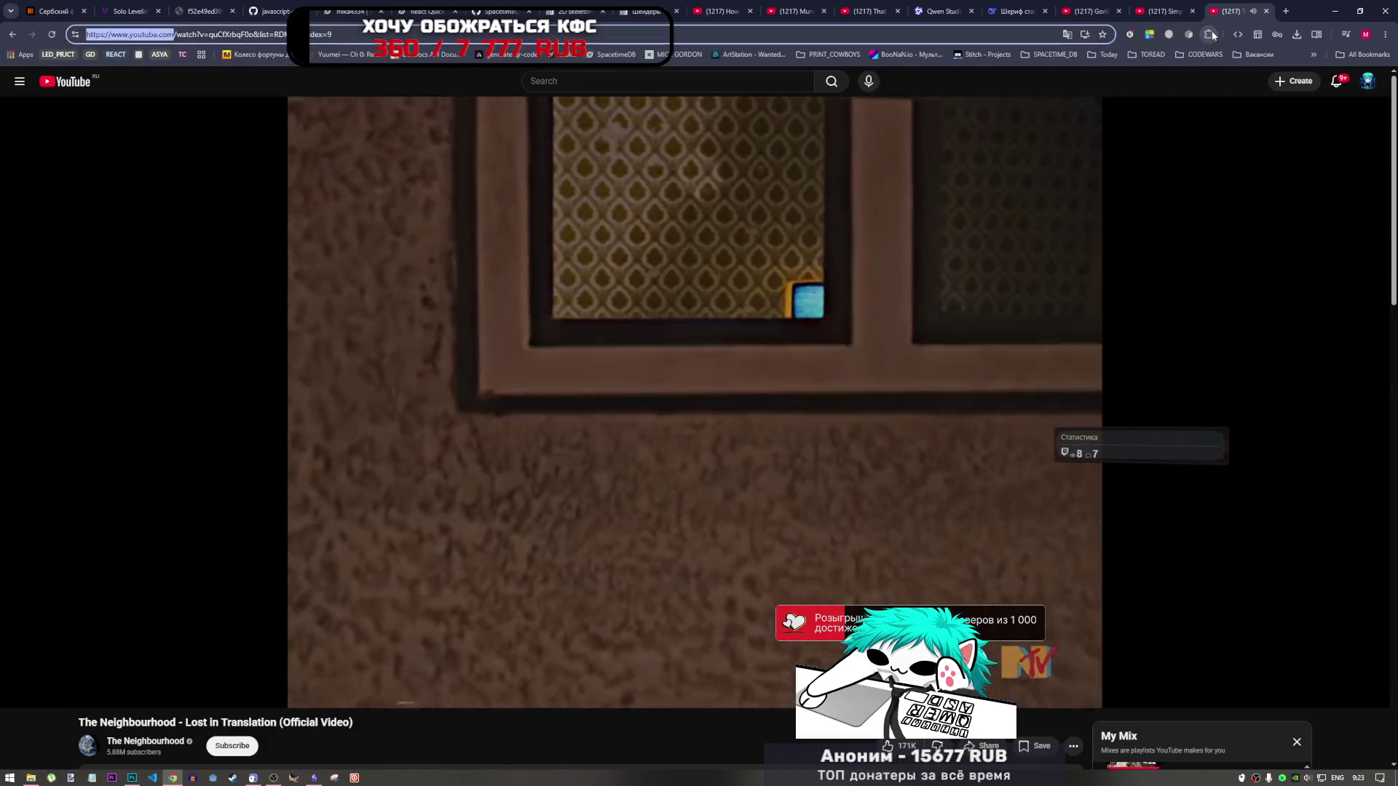
pyautogui.click(1126, 300)
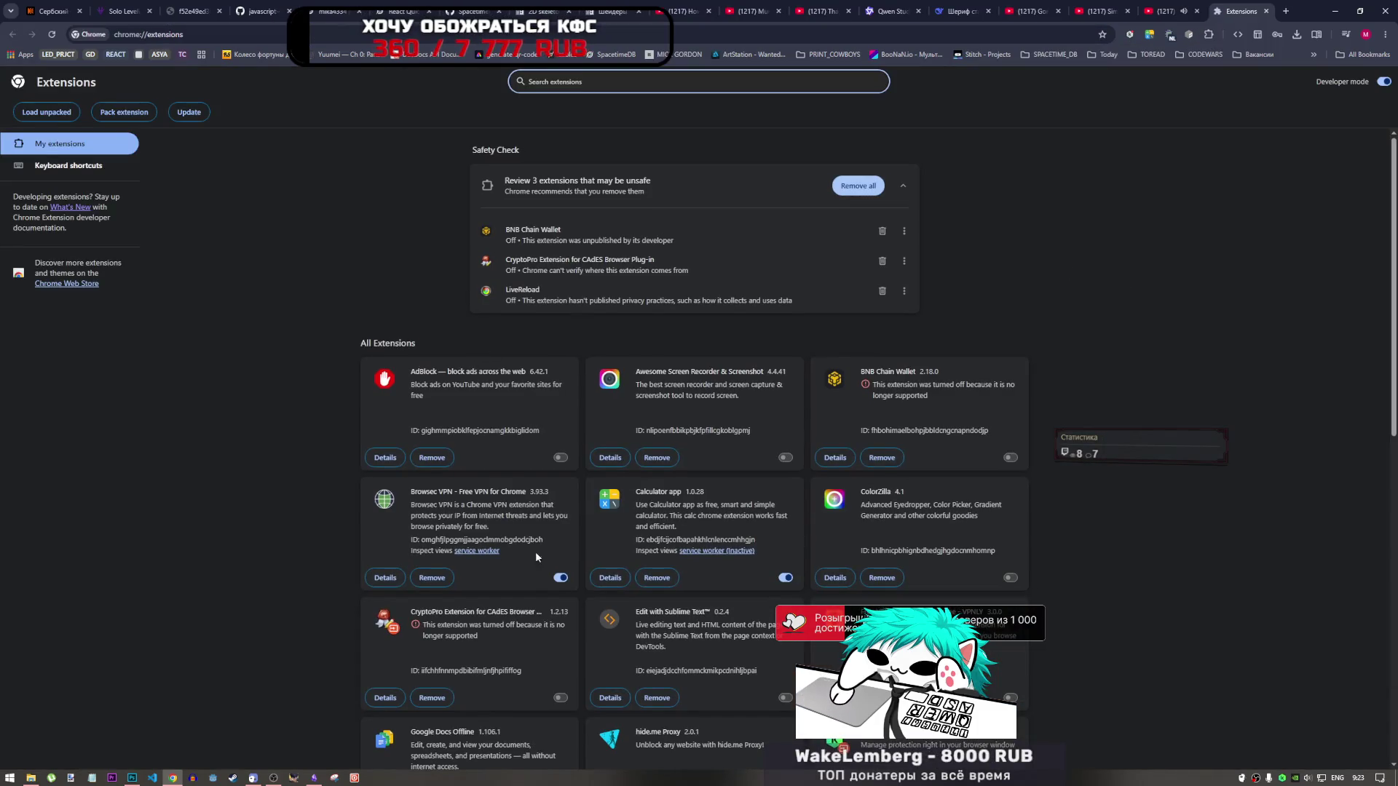
pyautogui.click(560, 578)
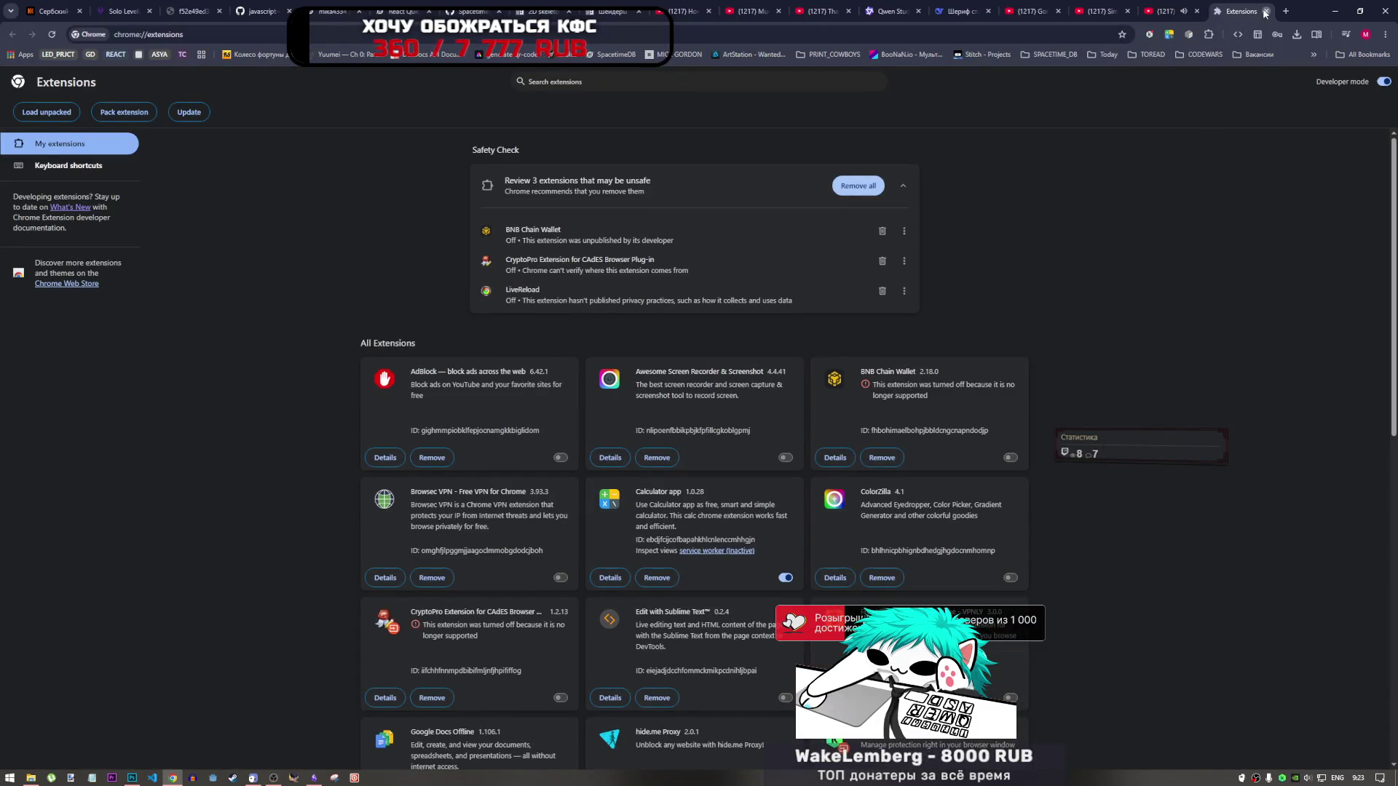
pyautogui.click(1265, 11)
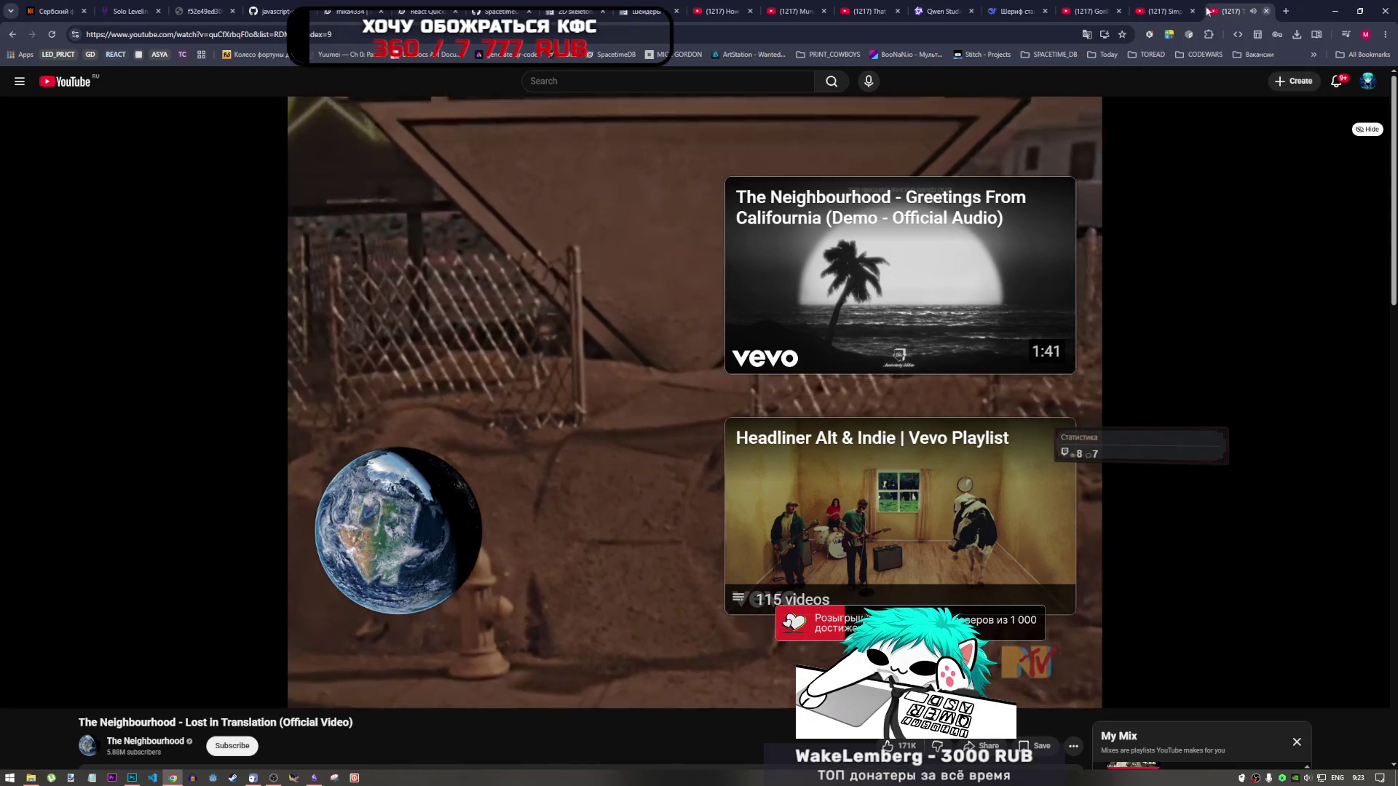
pyautogui.click(1180, 9)
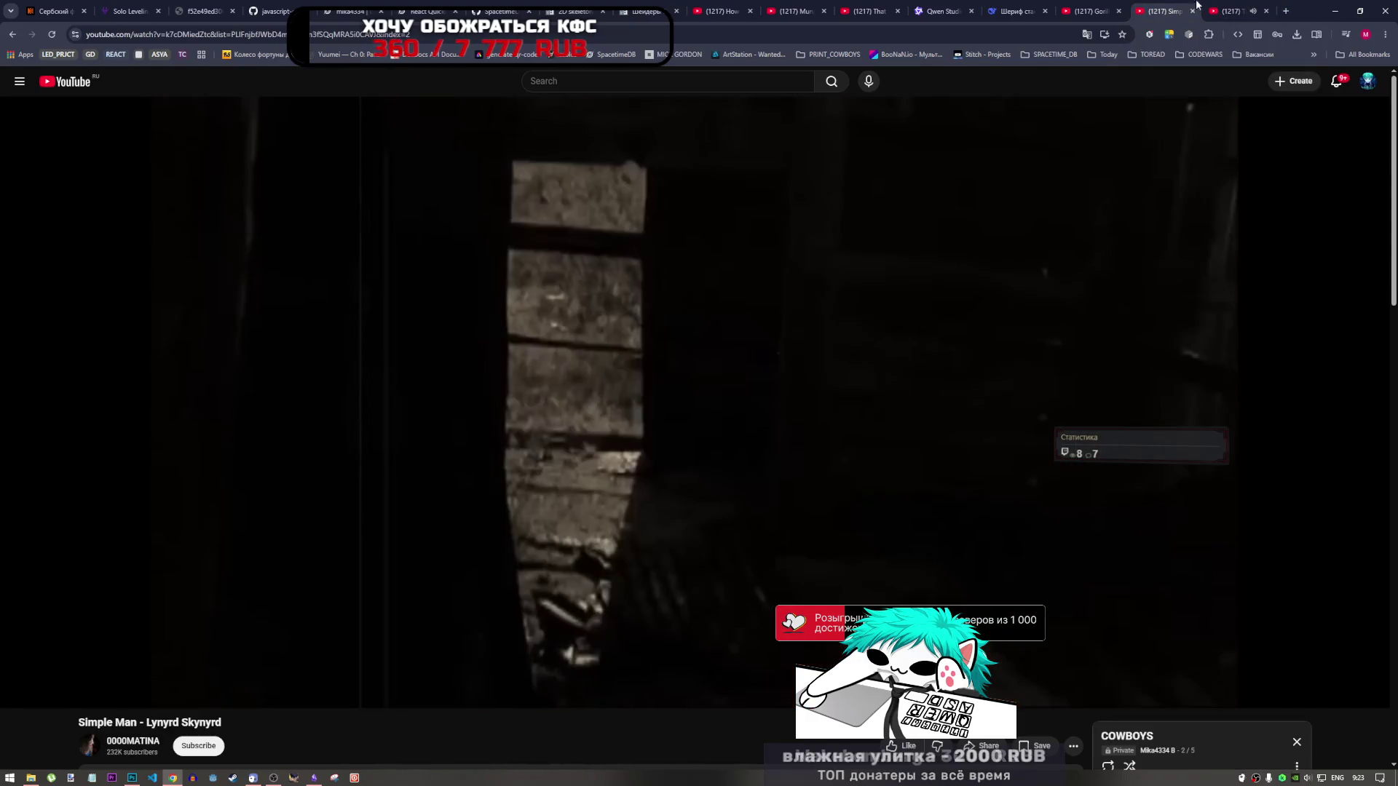
# Step: Pause Blinding Lights on the Neighbourhood tab and resume playing the Simple Man video
pyautogui.click(1230, 11)
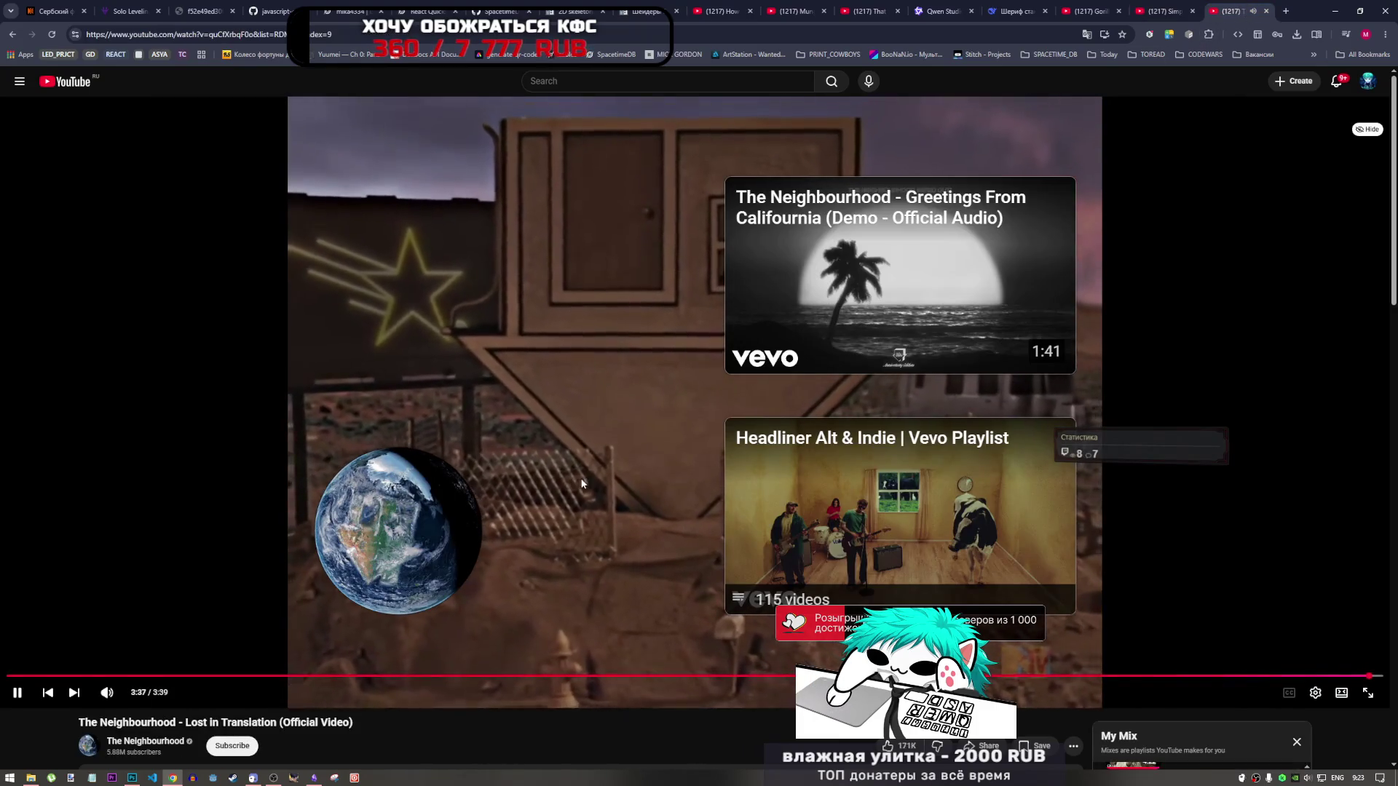
pyautogui.scroll(-5, 630, 426)
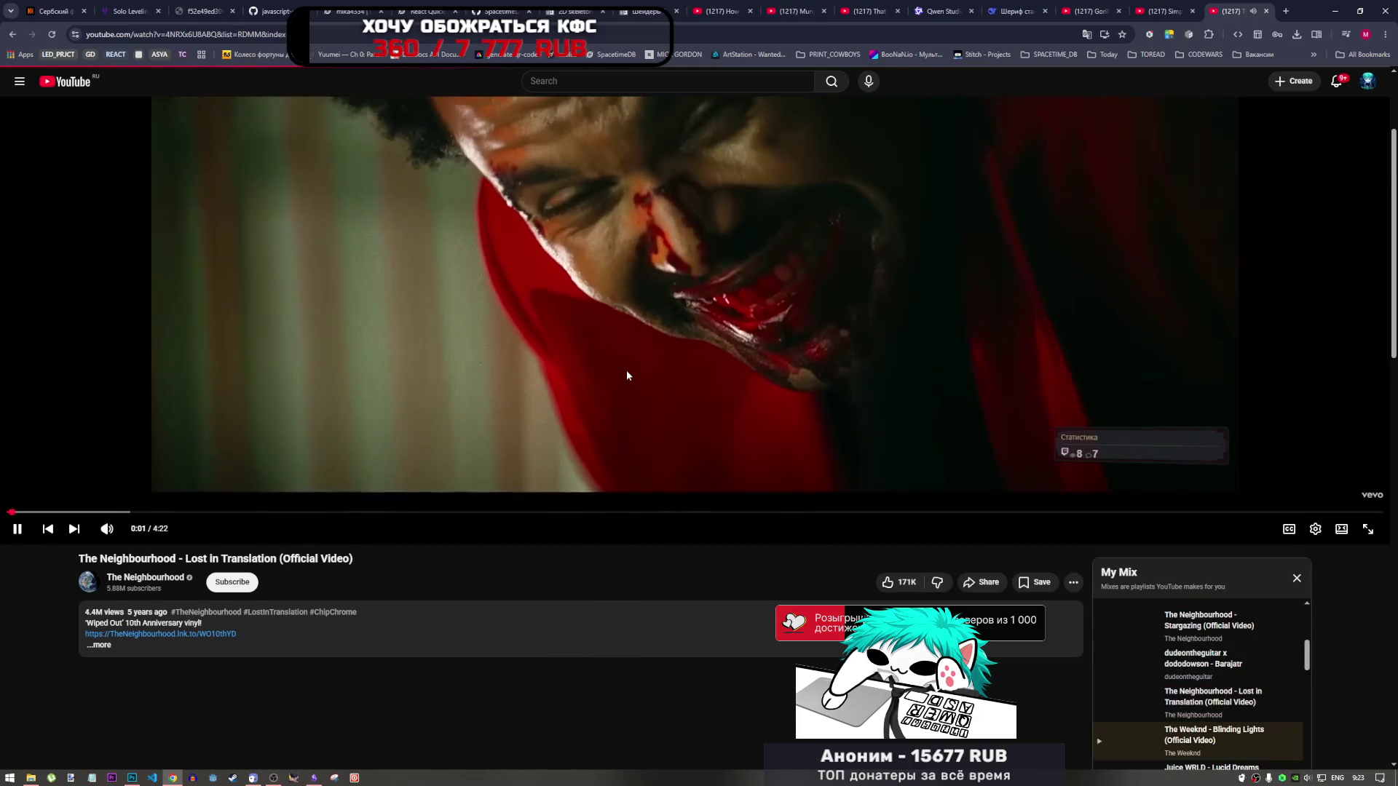
pyautogui.press('space')
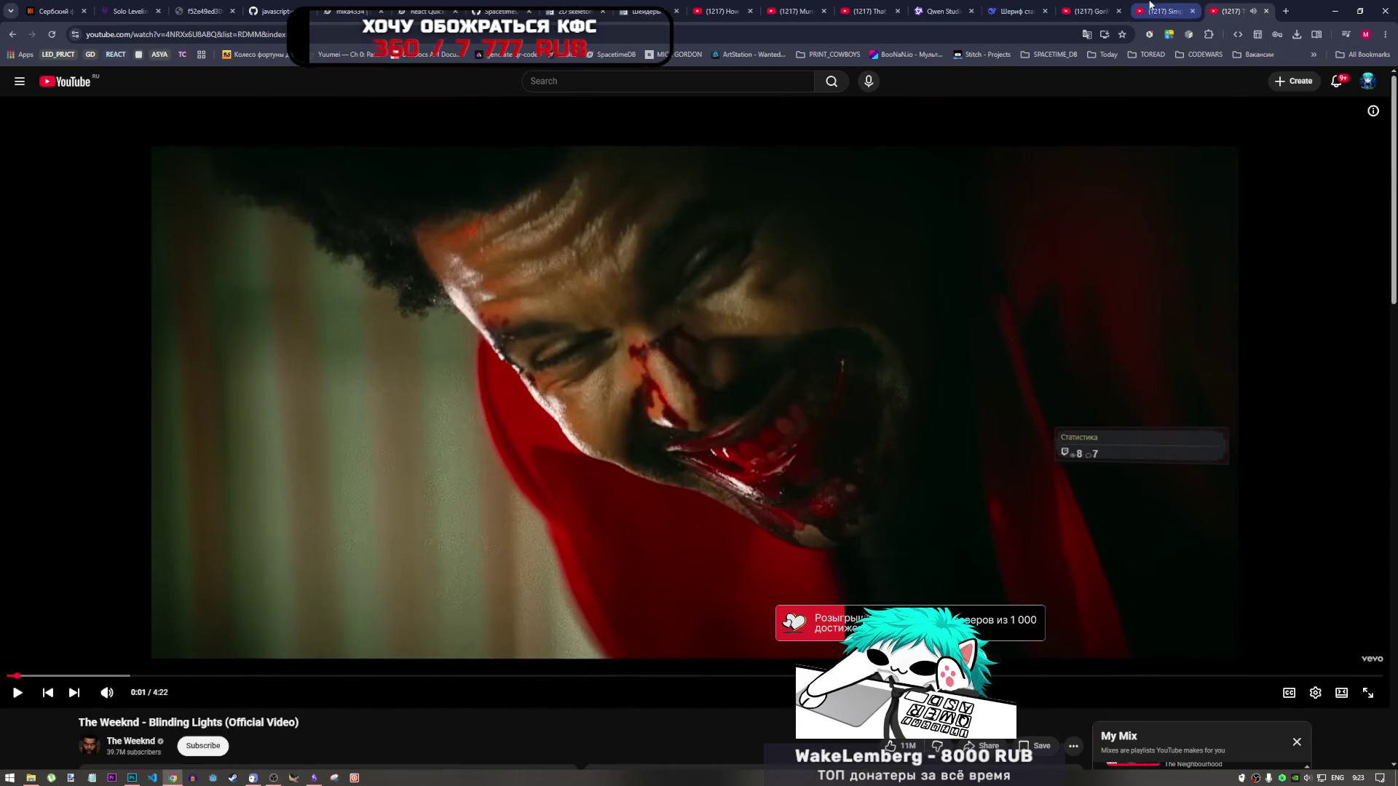
pyautogui.click(1134, 12)
pyautogui.click(563, 528)
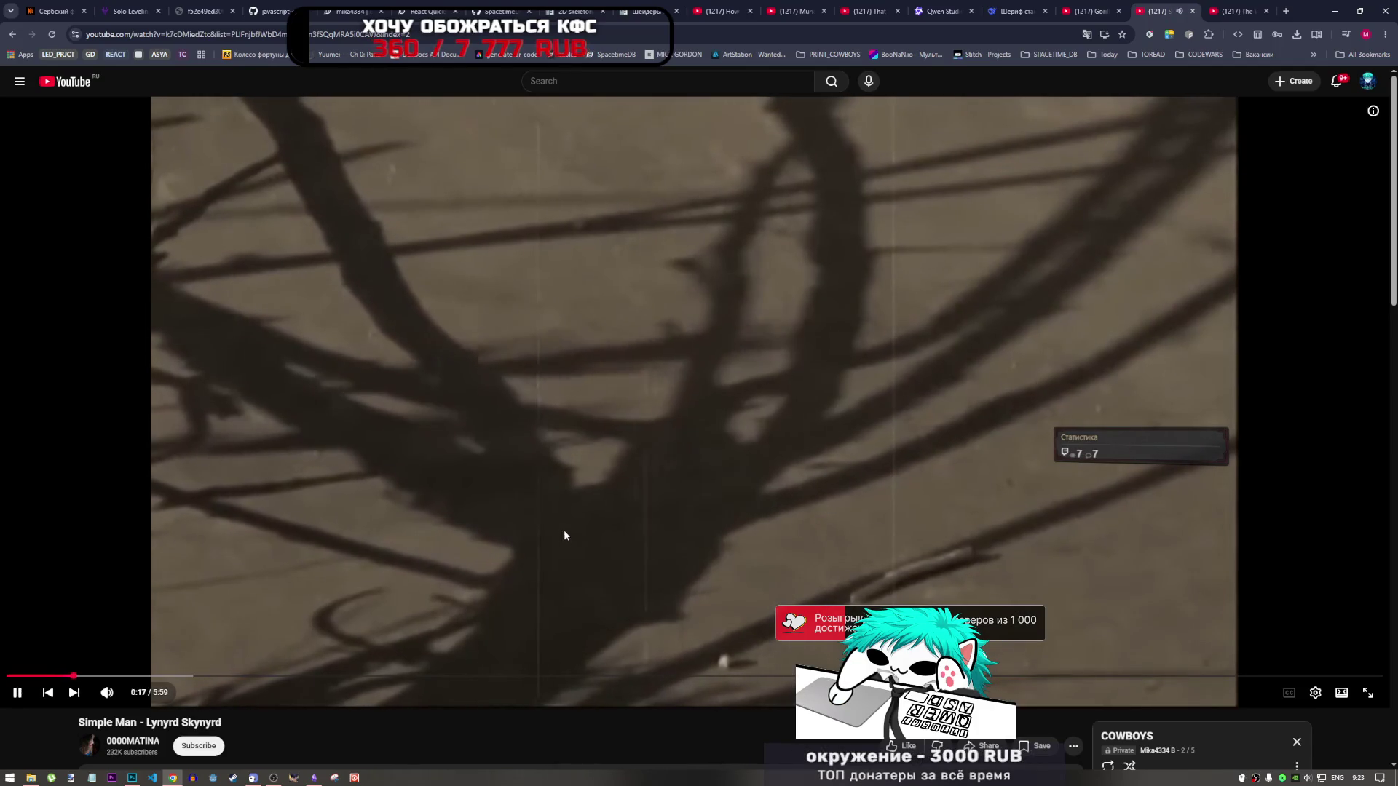
pyautogui.hotkey('alt', 'Tab')
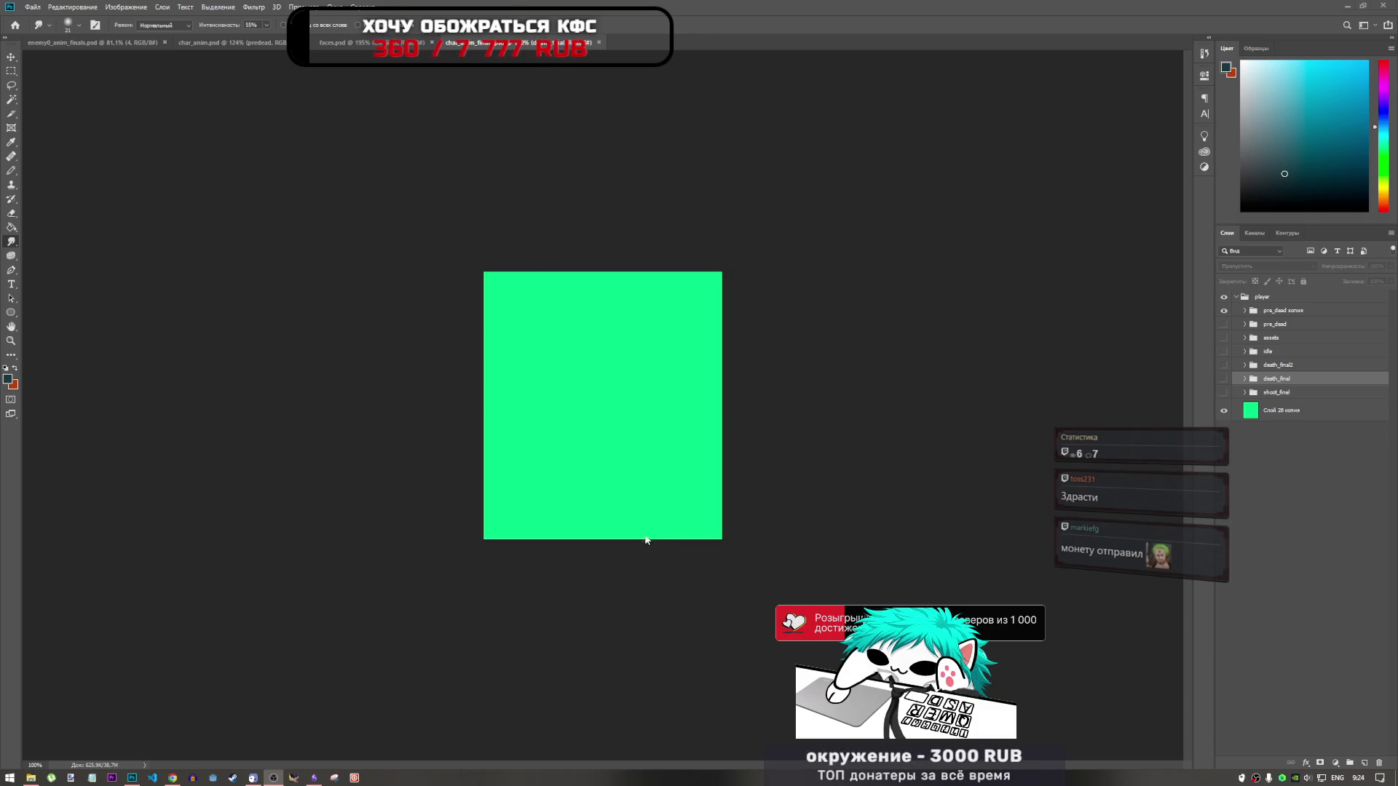
# Step: Expand death_final and make frame 7 visible so the lying cowboy shows on the green canvas
pyautogui.click(1245, 379)
pyautogui.click(1225, 394)
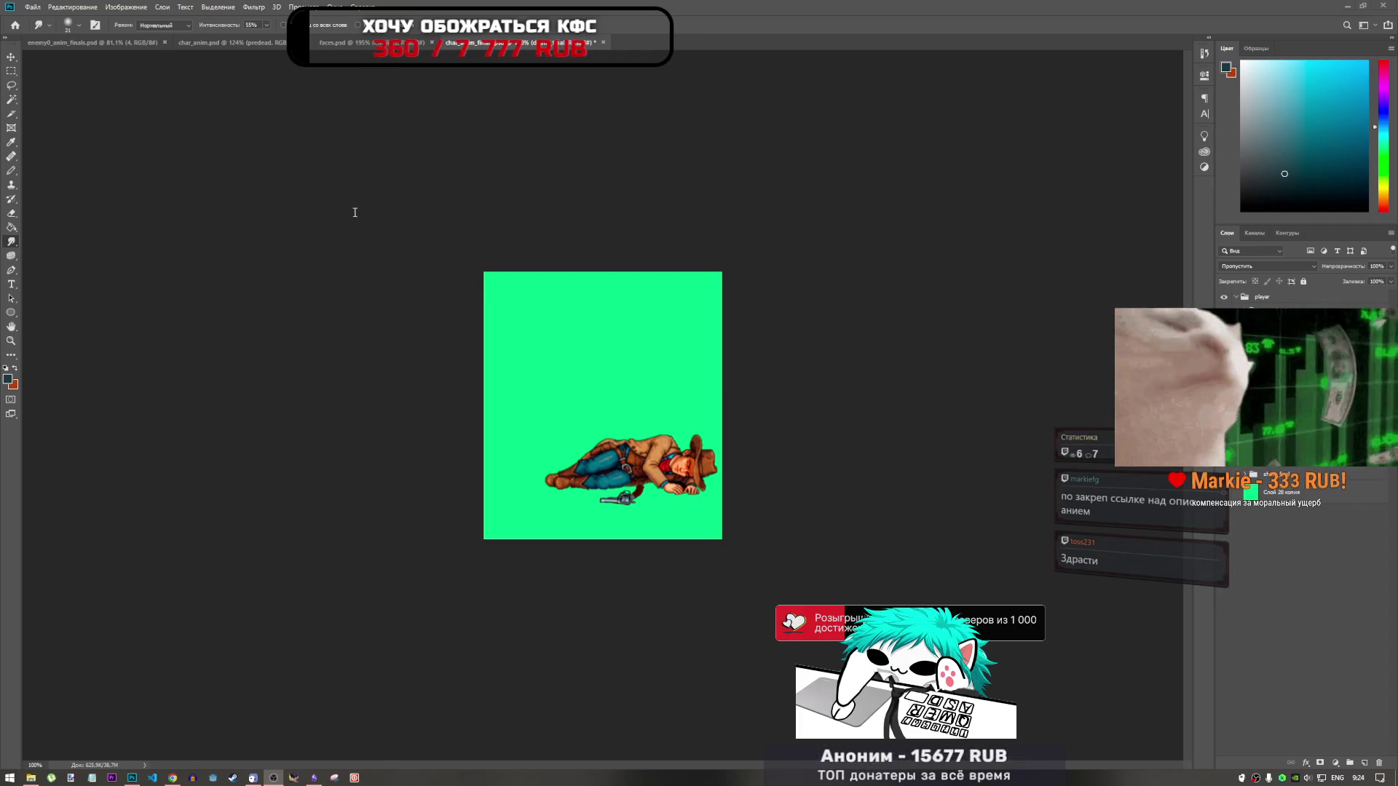
pyautogui.rightClick(233, 186)
pyautogui.click(270, 211)
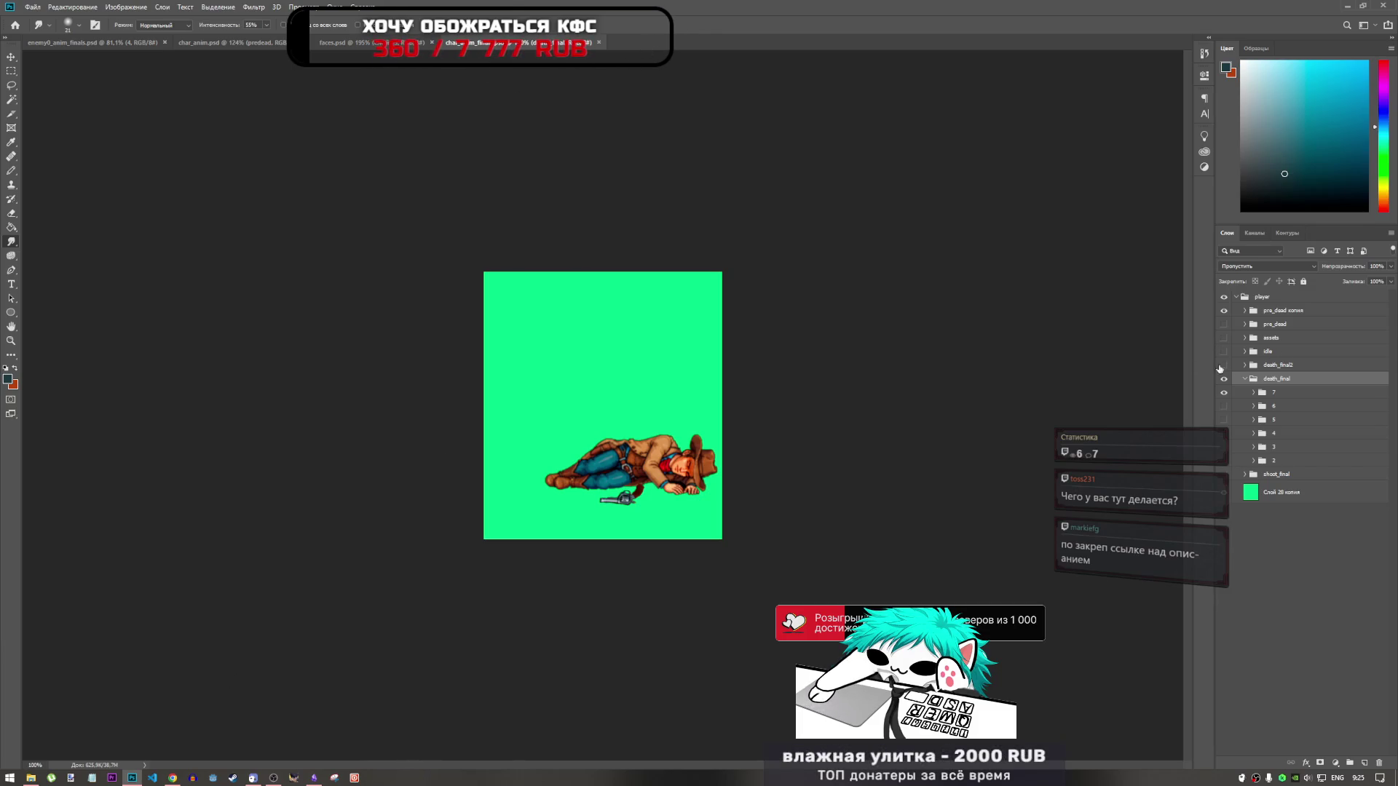
pyautogui.click(31, 779)
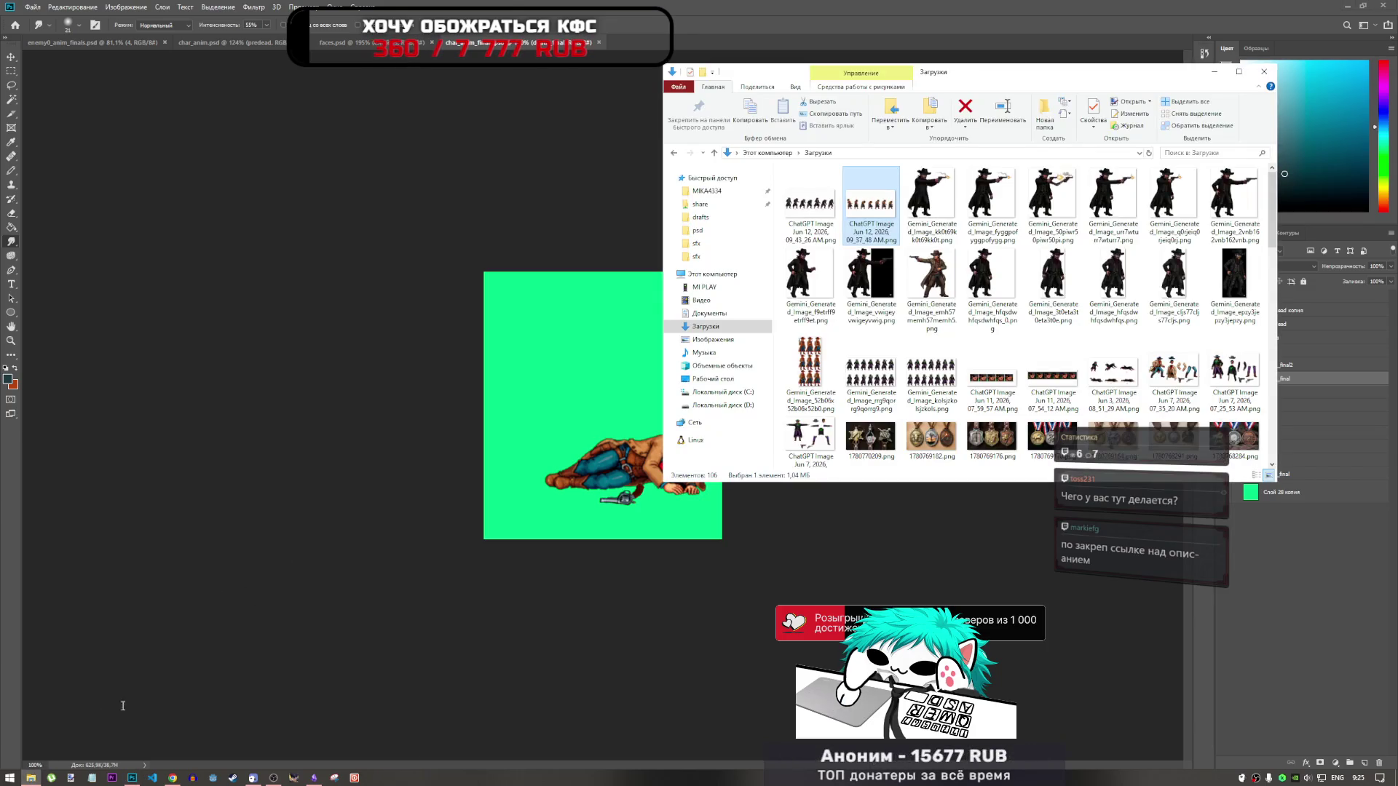
# Step: Inspect the cowboy images in Downloads, then bring enemy0_anim_finals.psd to the front in Photoshop
pyautogui.click(935, 214)
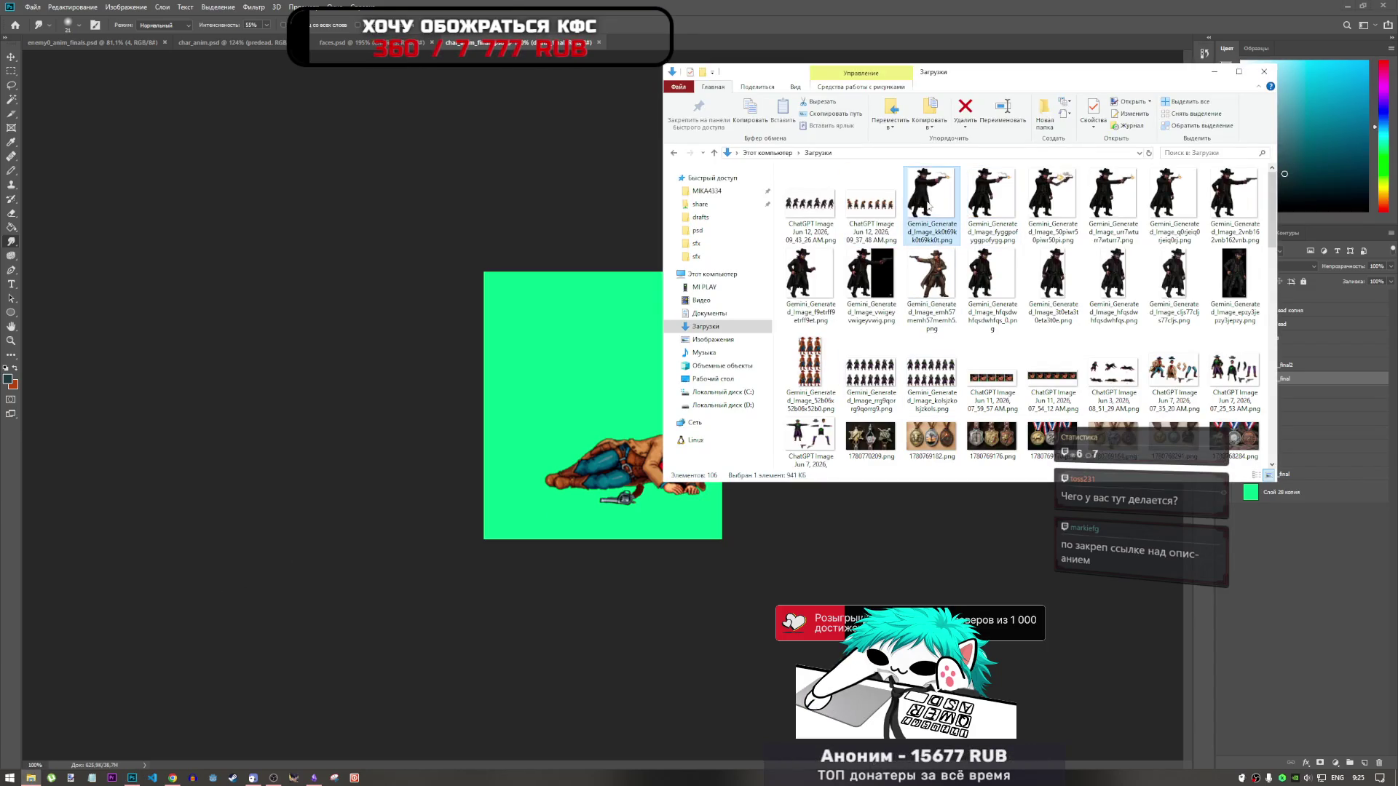
pyautogui.scroll(-2, 895, 337)
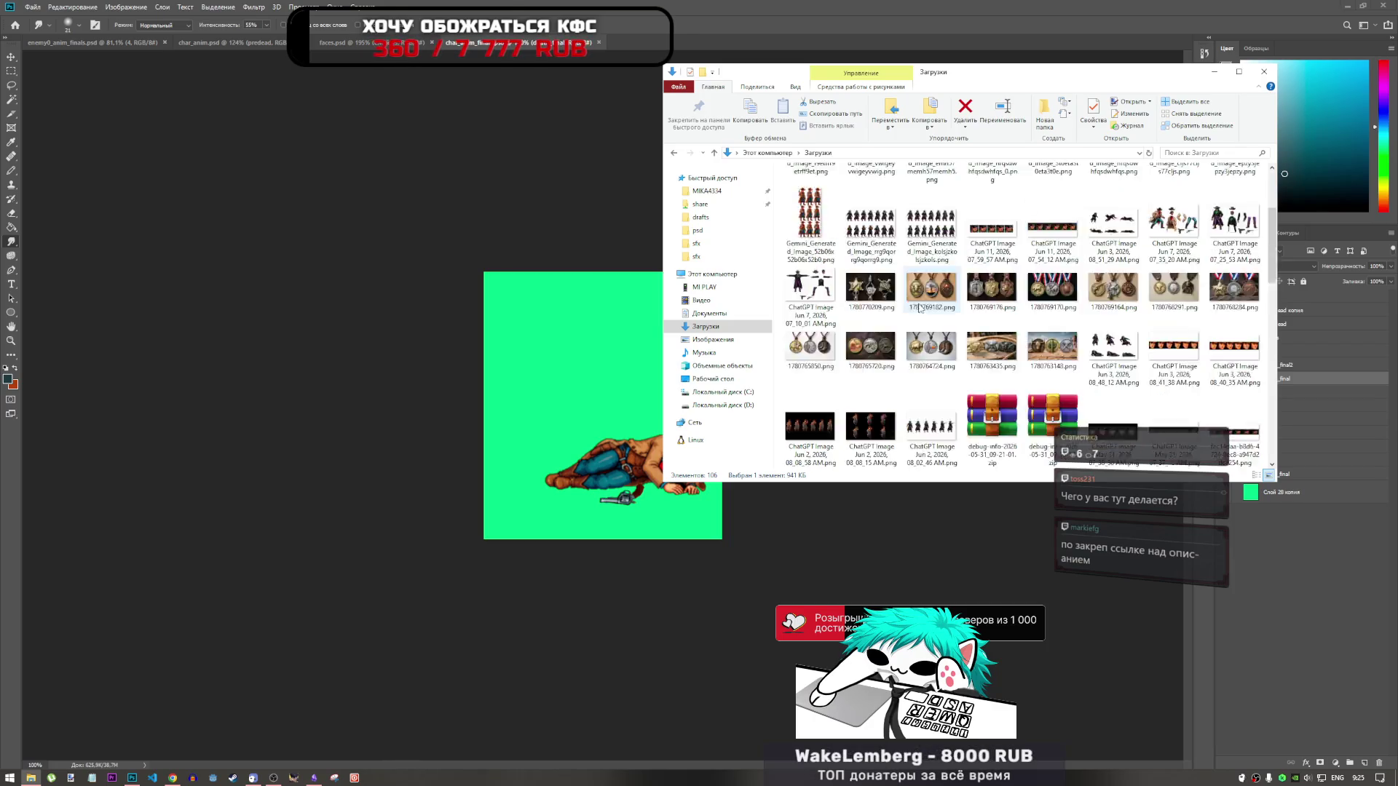
pyautogui.scroll(2, 896, 337)
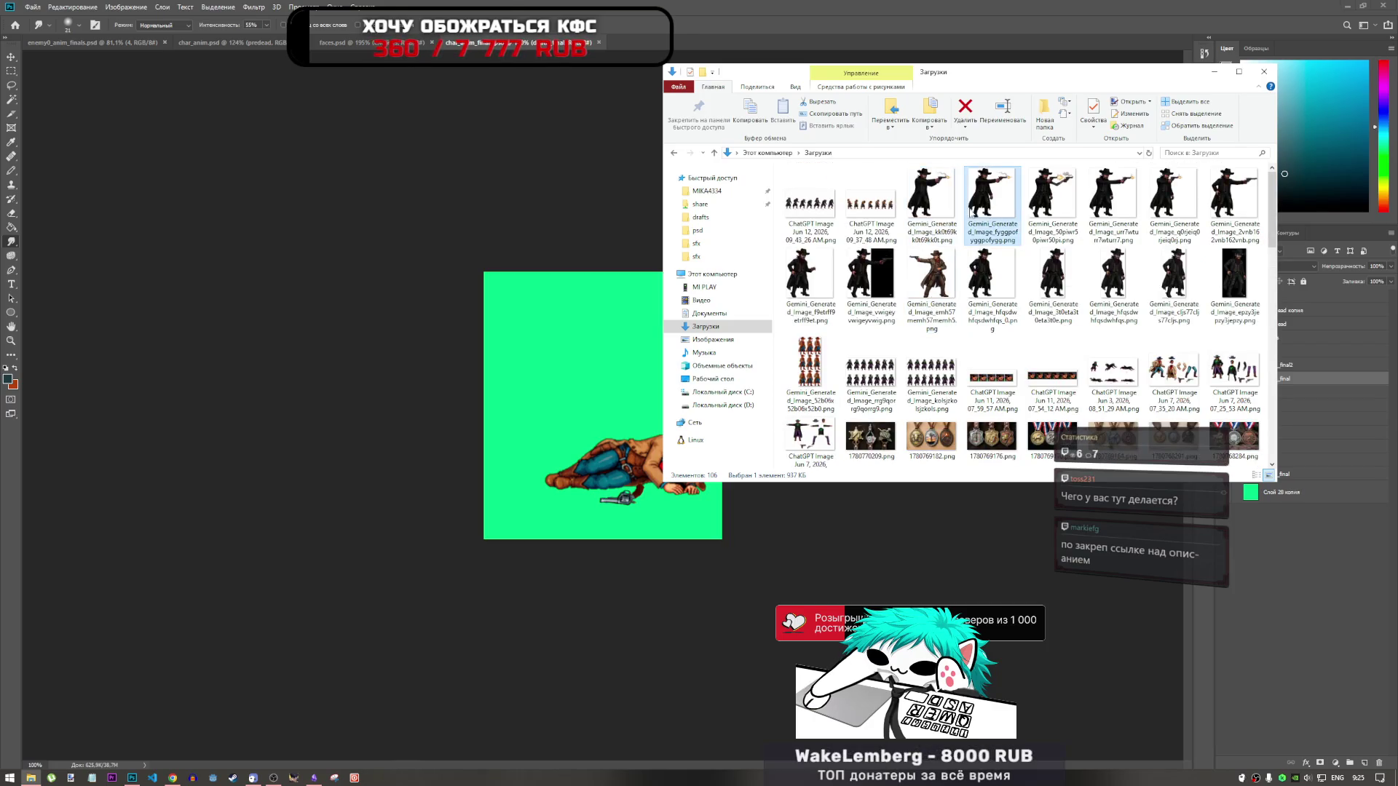
pyautogui.click(553, 146)
pyautogui.click(94, 42)
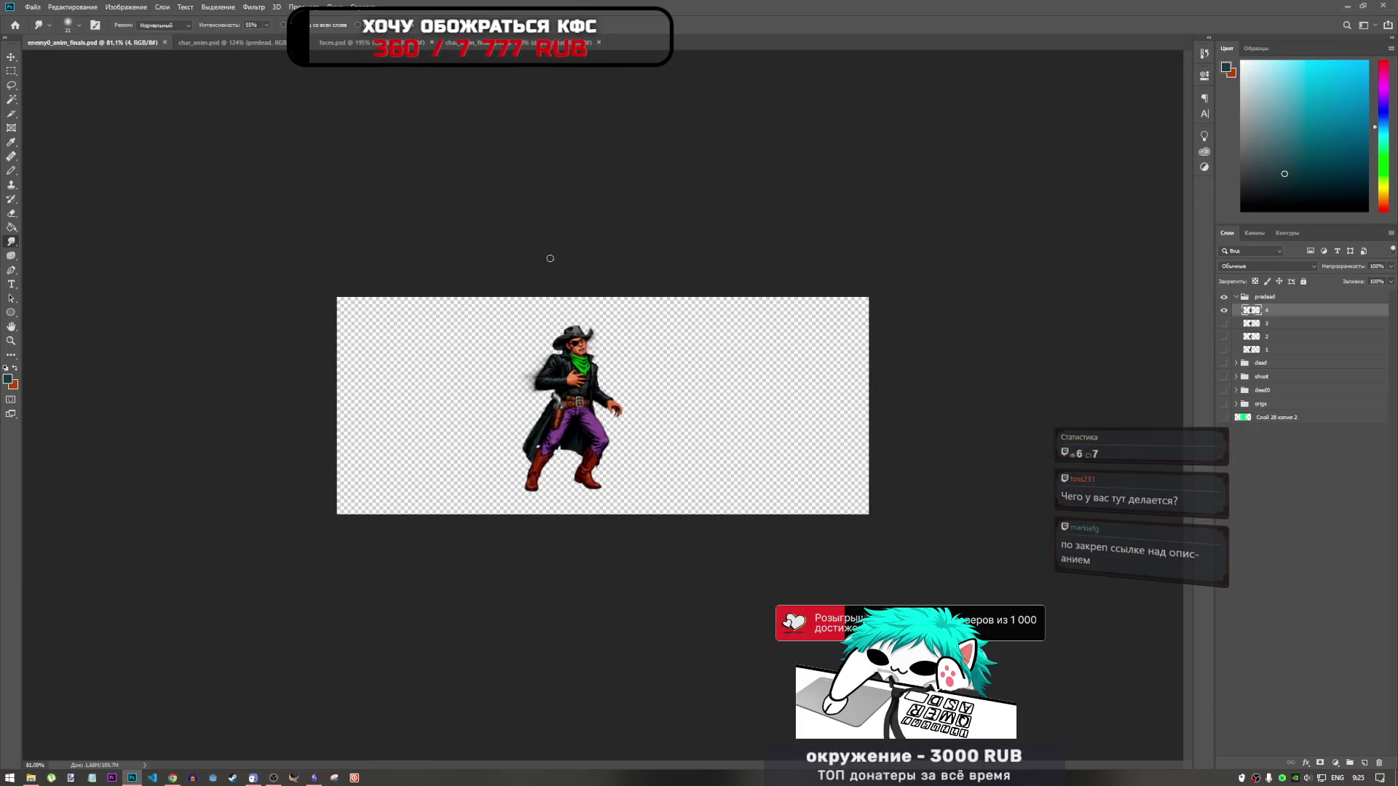
# Step: Open char.psd from the psd folder, leaving it without a colour profile
pyautogui.scroll(5, 568, 372)
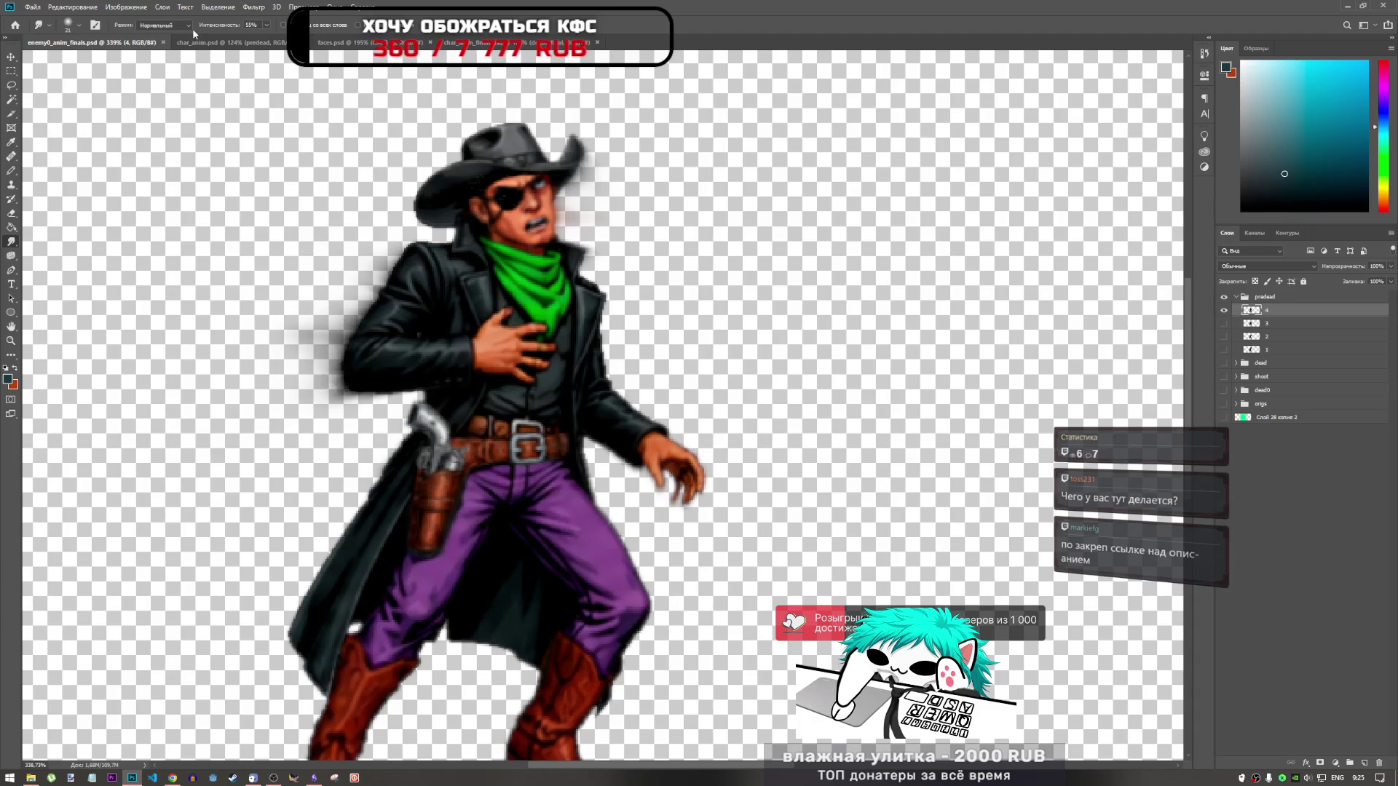
pyautogui.click(229, 42)
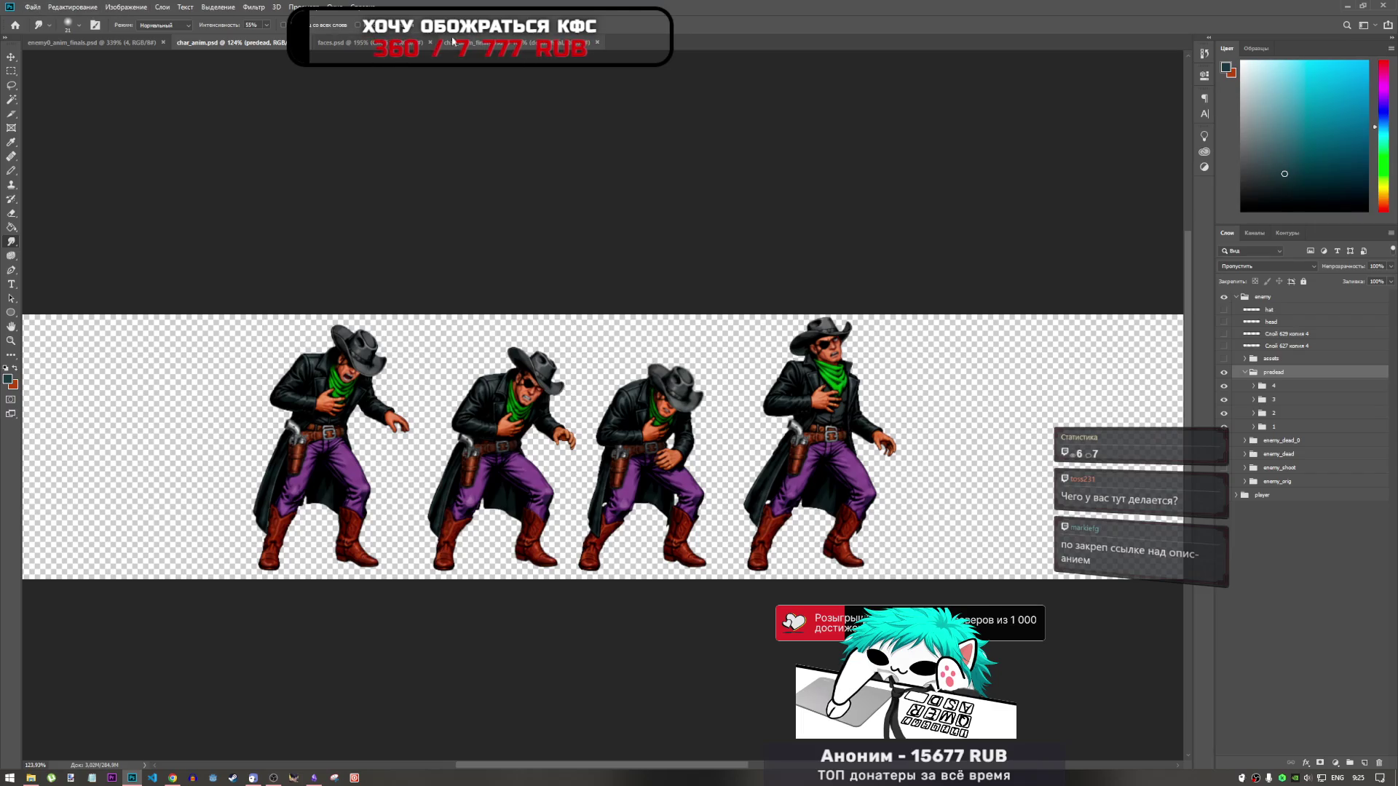
pyautogui.click(35, 8)
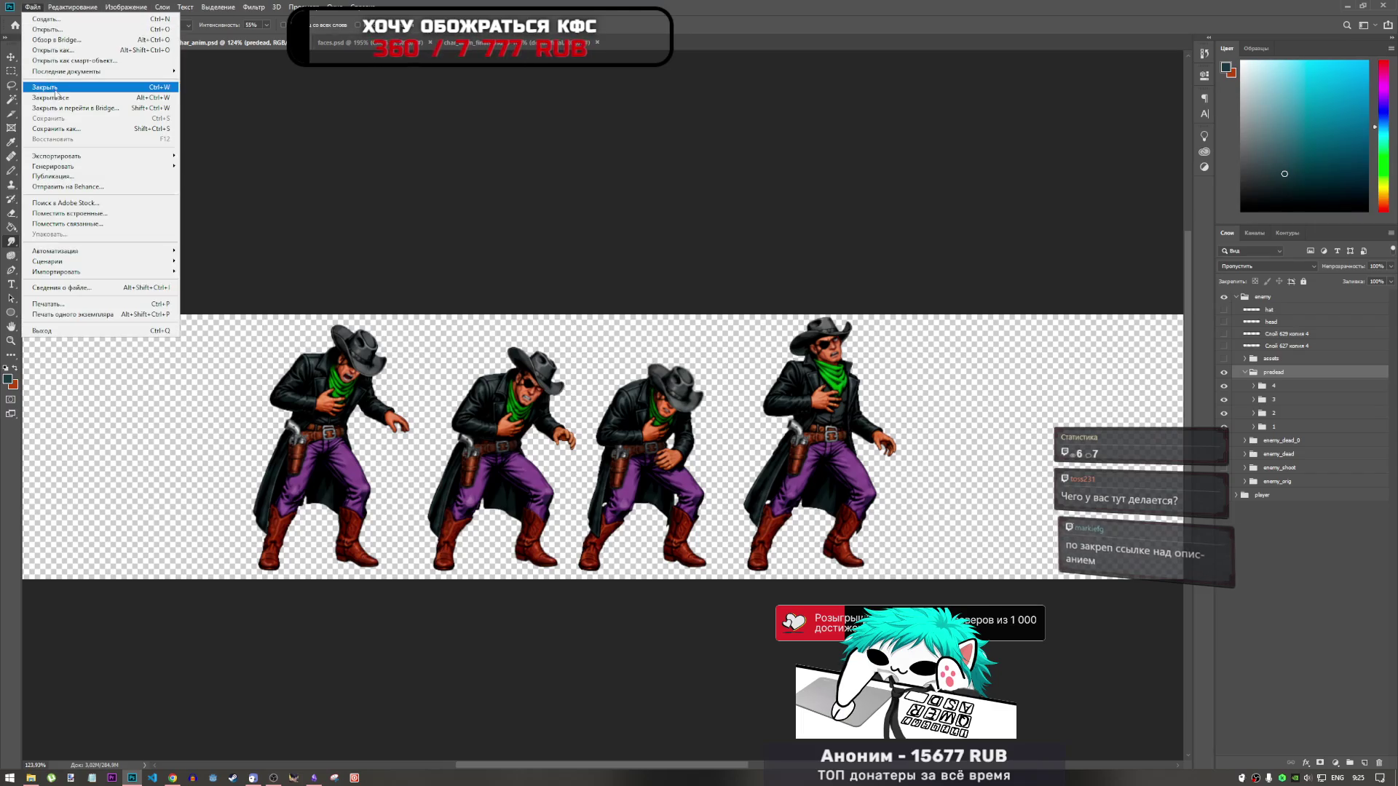
pyautogui.click(47, 29)
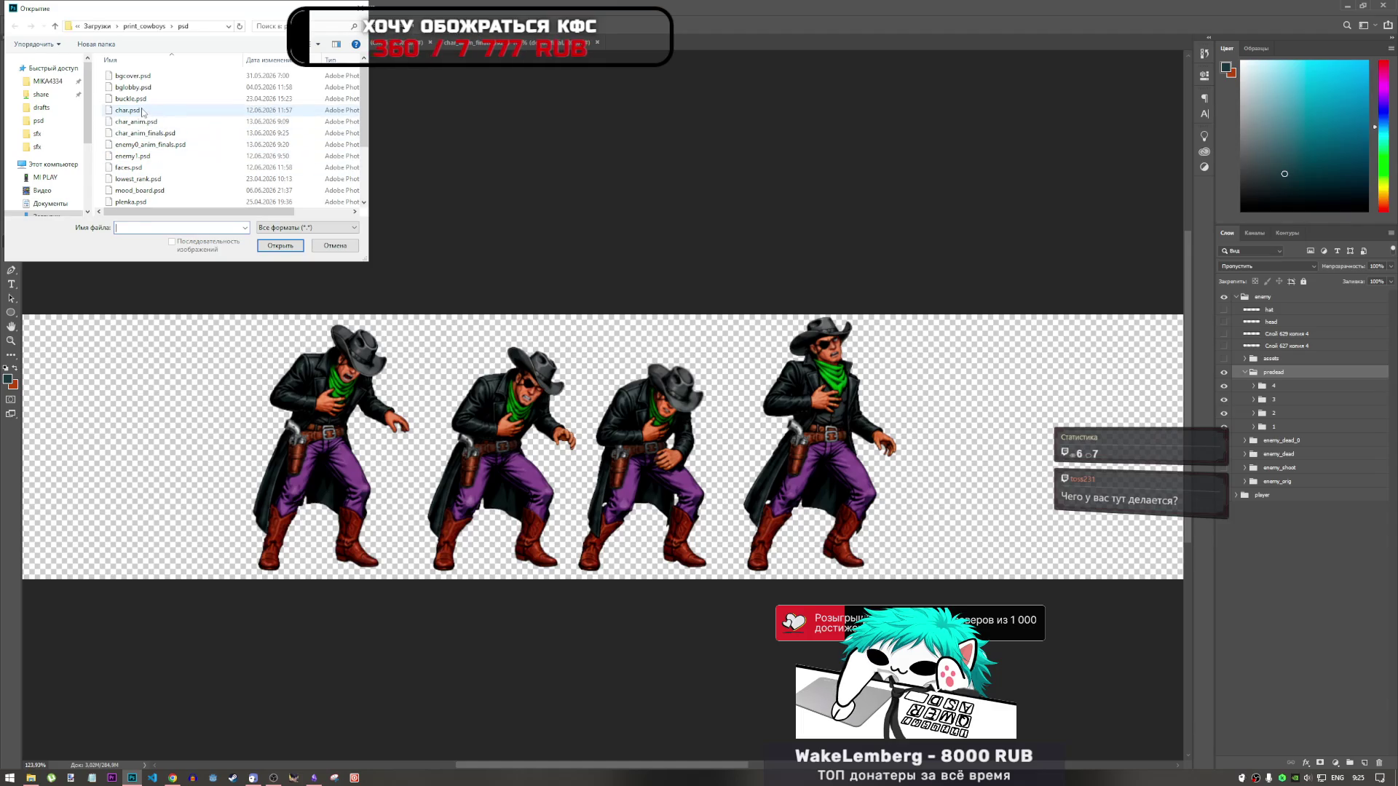
pyautogui.click(127, 110)
pyautogui.doubleClick(127, 110)
pyautogui.press('i')
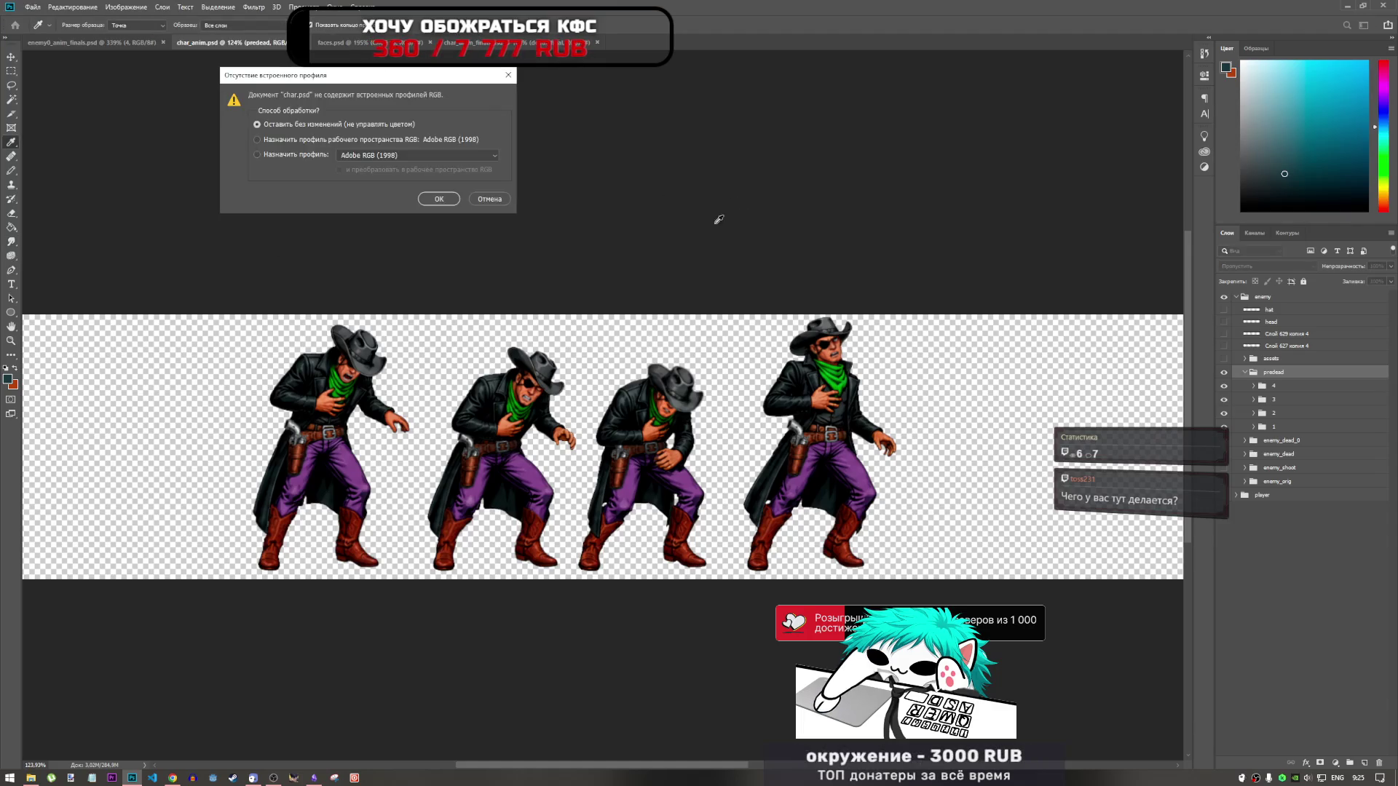
pyautogui.click(439, 200)
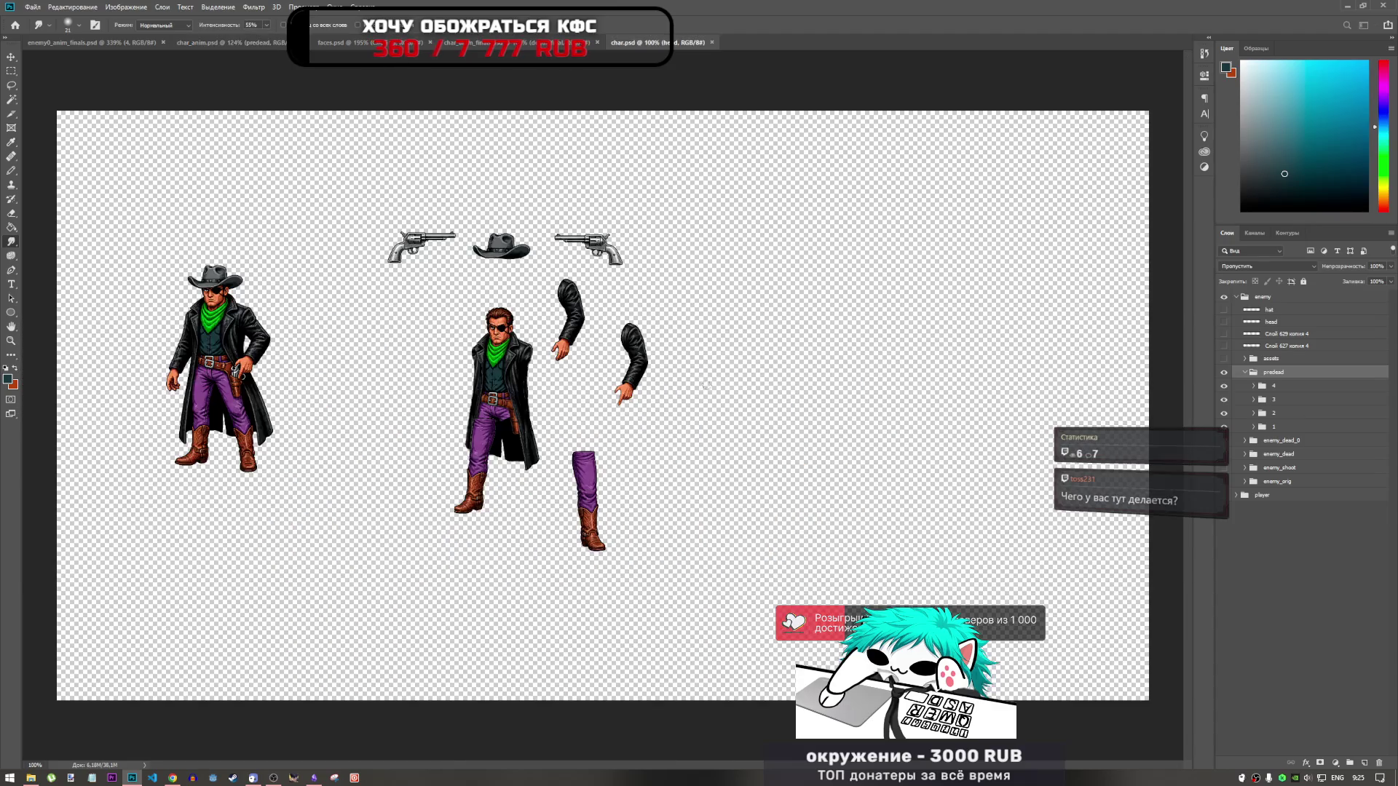
# Step: Select the Pencil tool and return to the enemy0_anim_finals document
pyautogui.scroll(2, 487, 388)
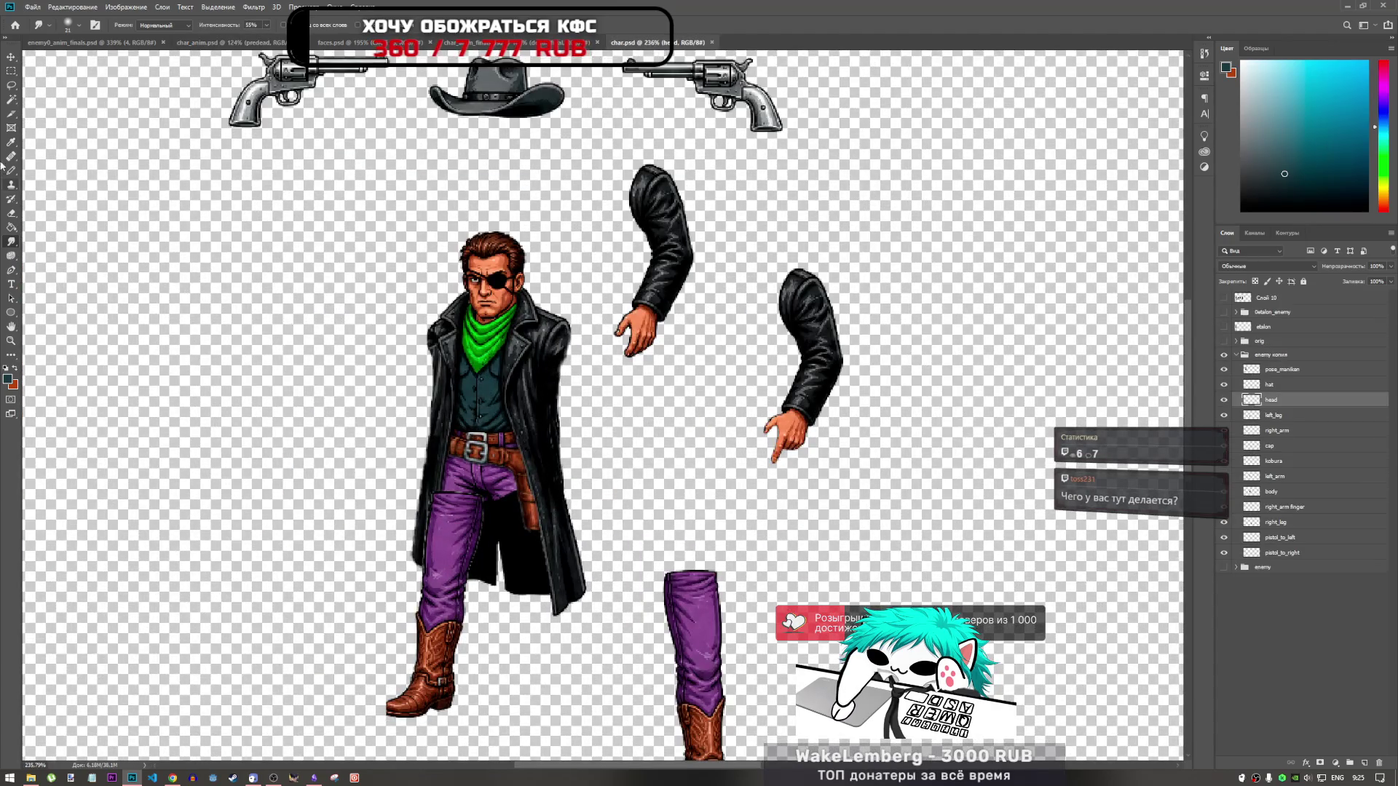
pyautogui.click(11, 170)
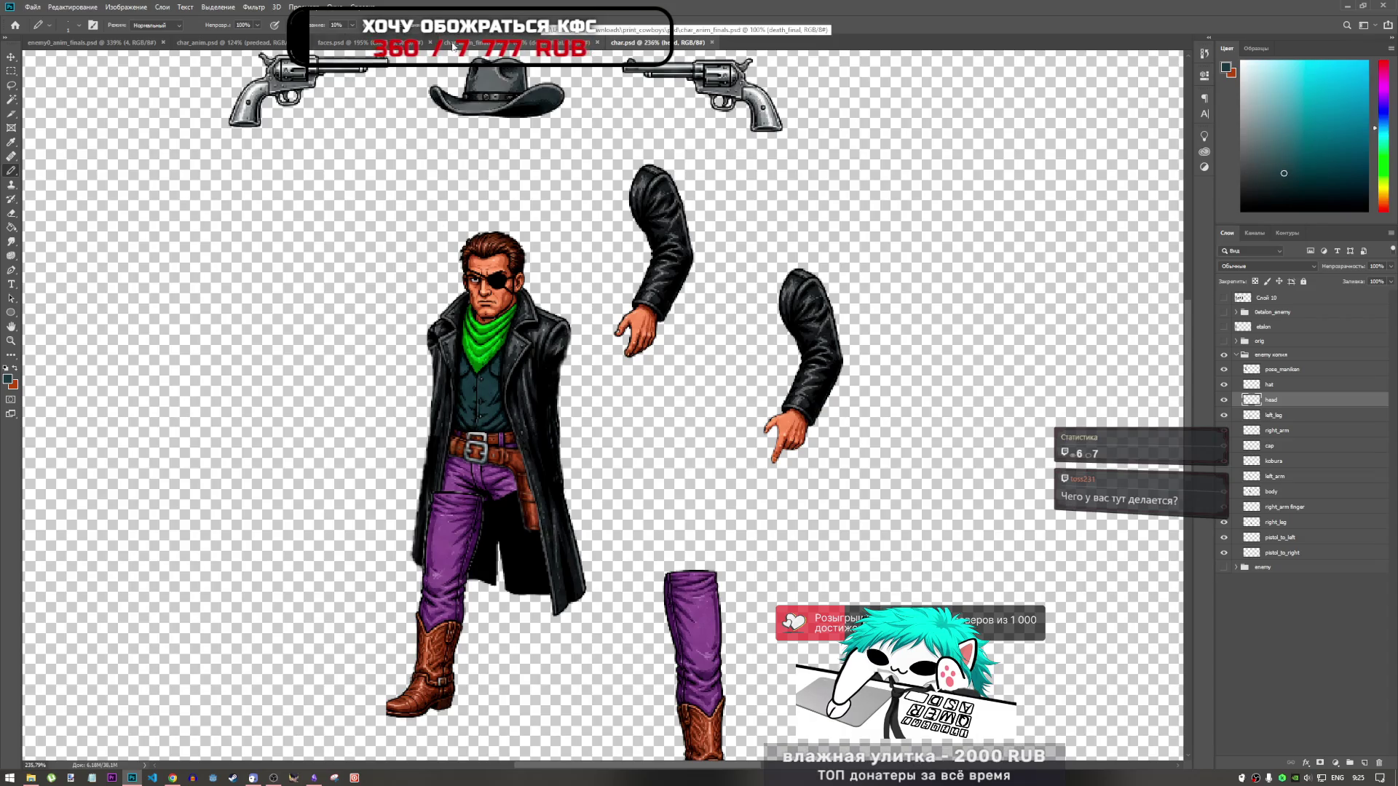
pyautogui.click(91, 43)
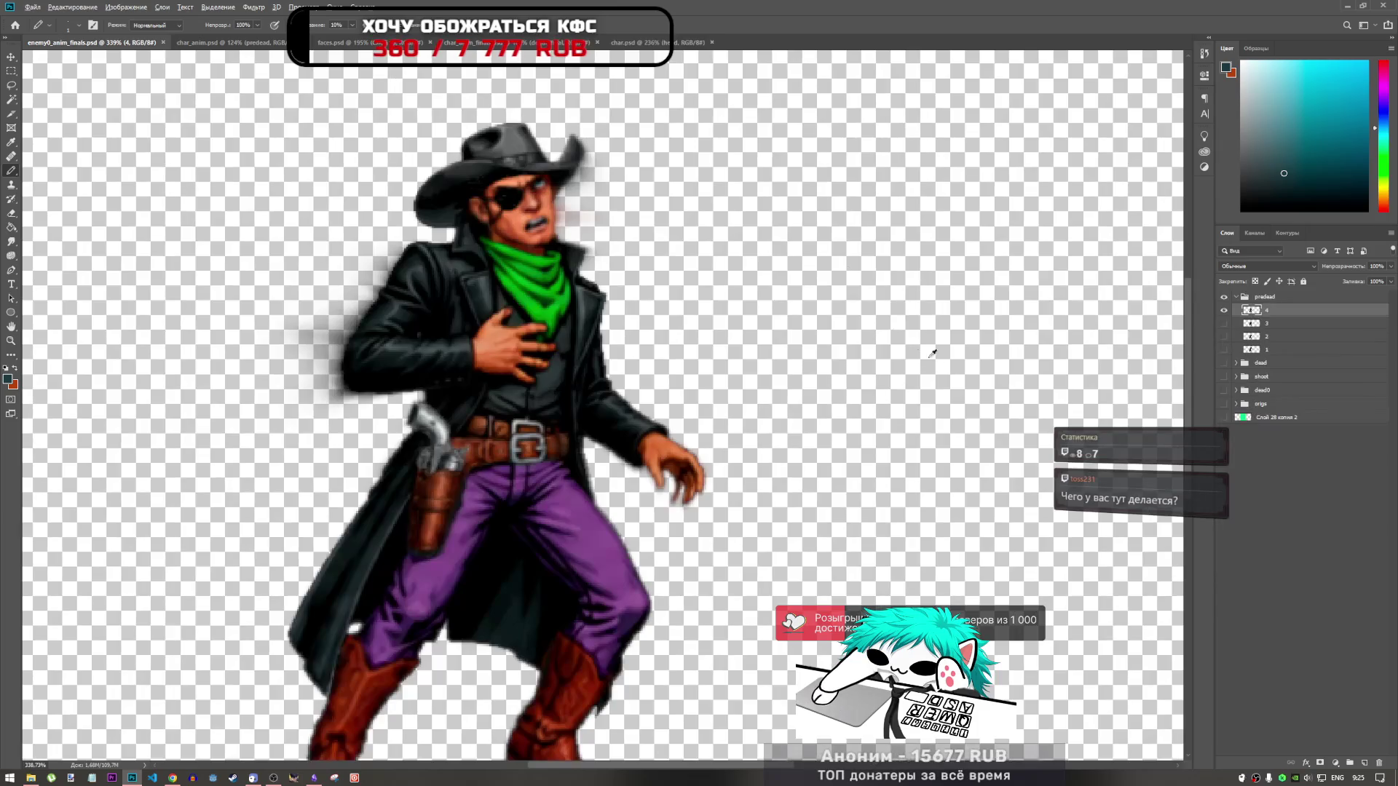
# Step: Add a pencil touch-up on the cowboy's chest in frame 4 and check it against the green background
pyautogui.scroll(5, 663, 402)
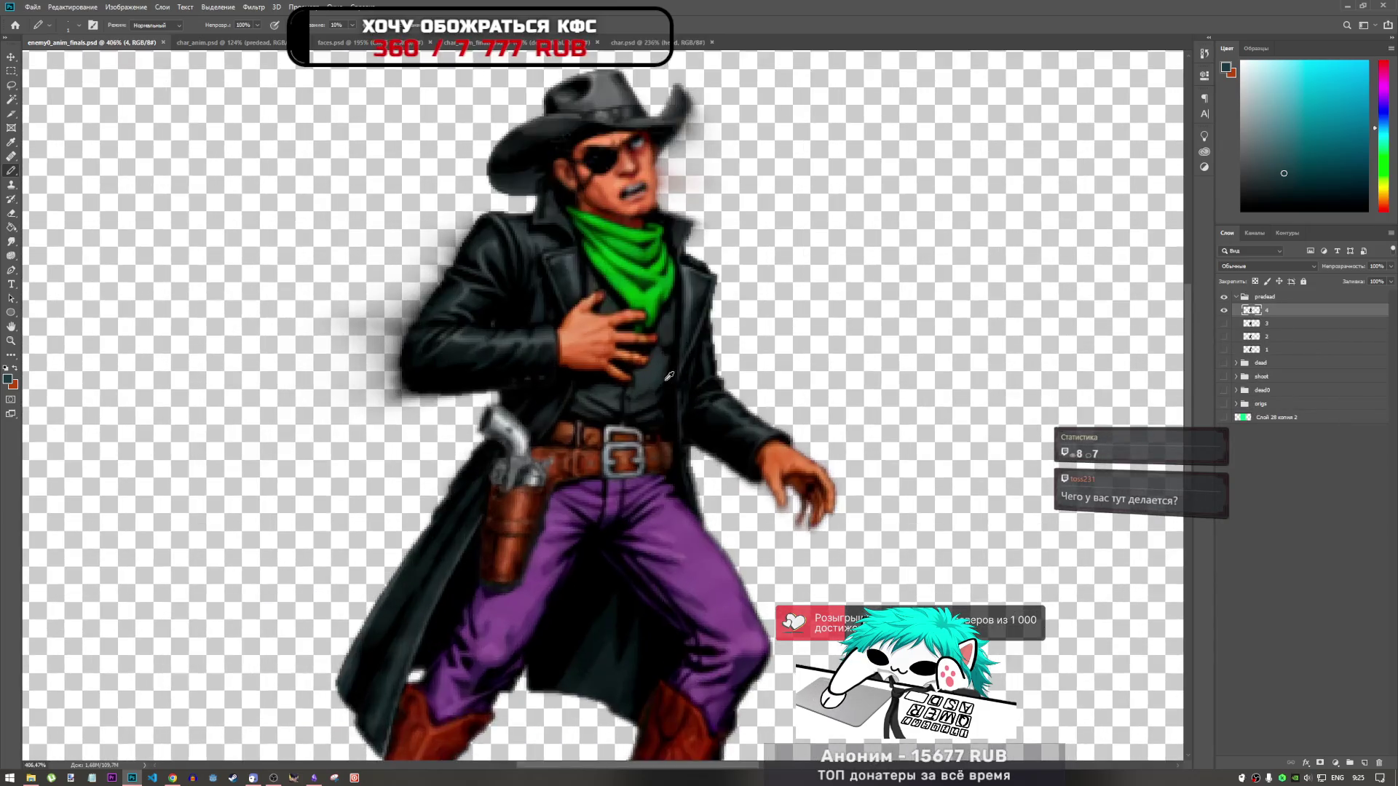
pyautogui.click(544, 415)
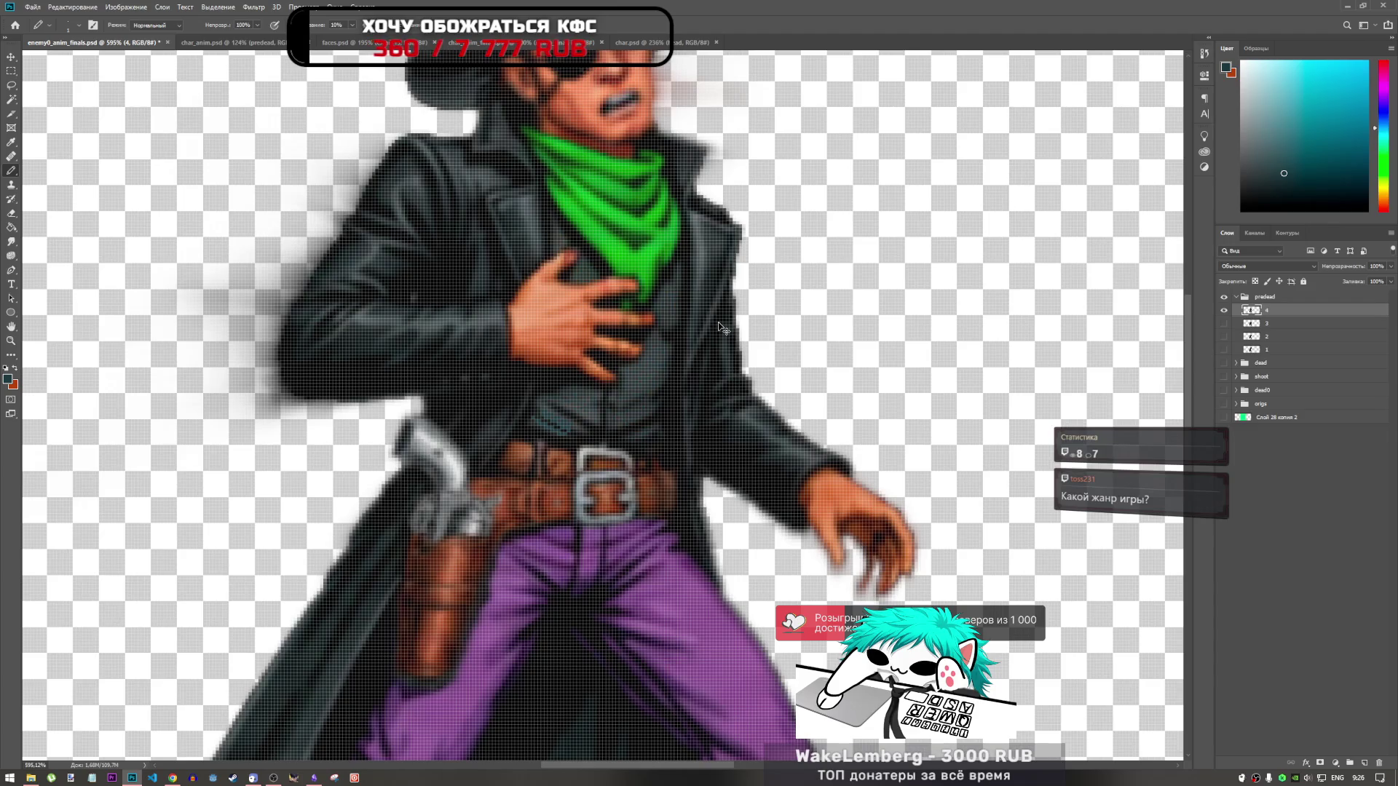
pyautogui.hotkey('ctrl', ',')
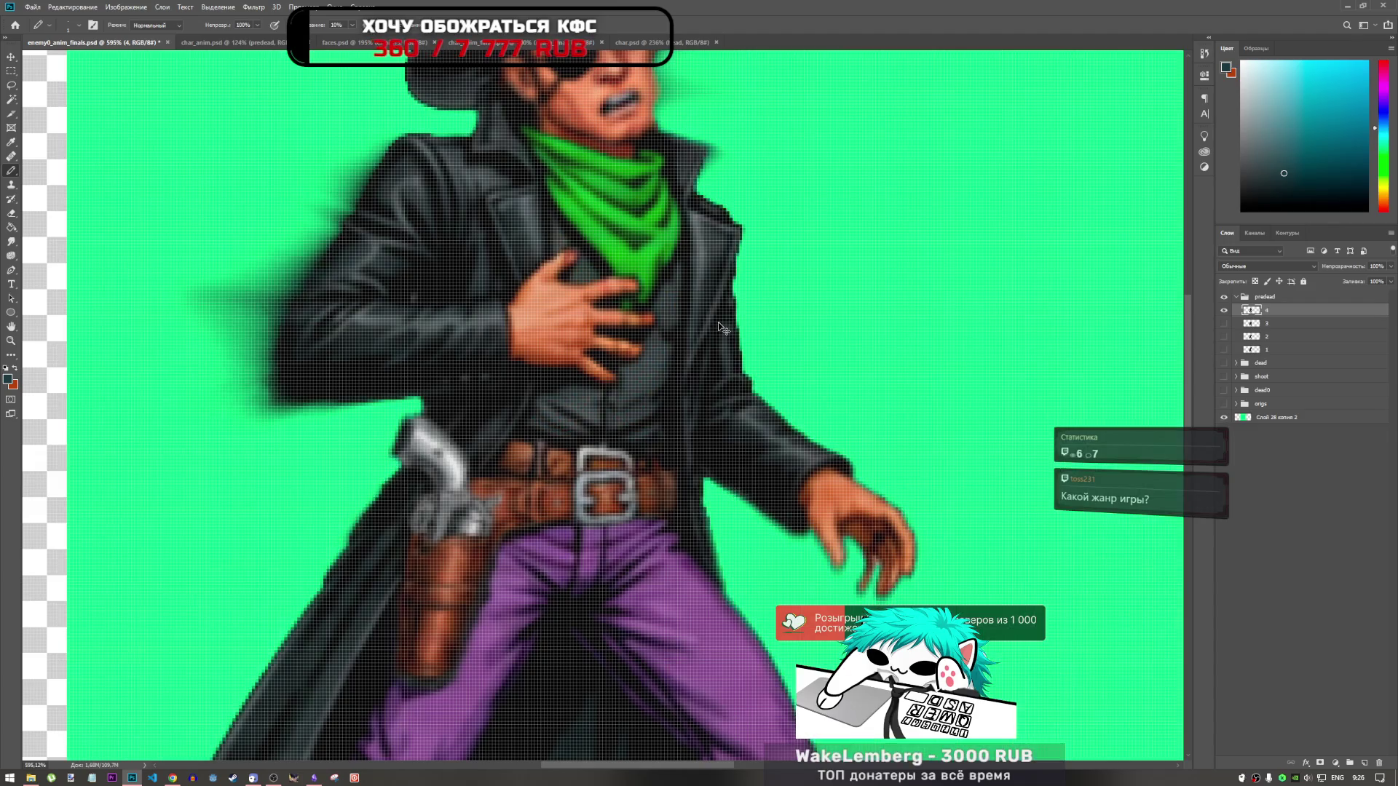
pyautogui.hotkey('ctrl', ',')
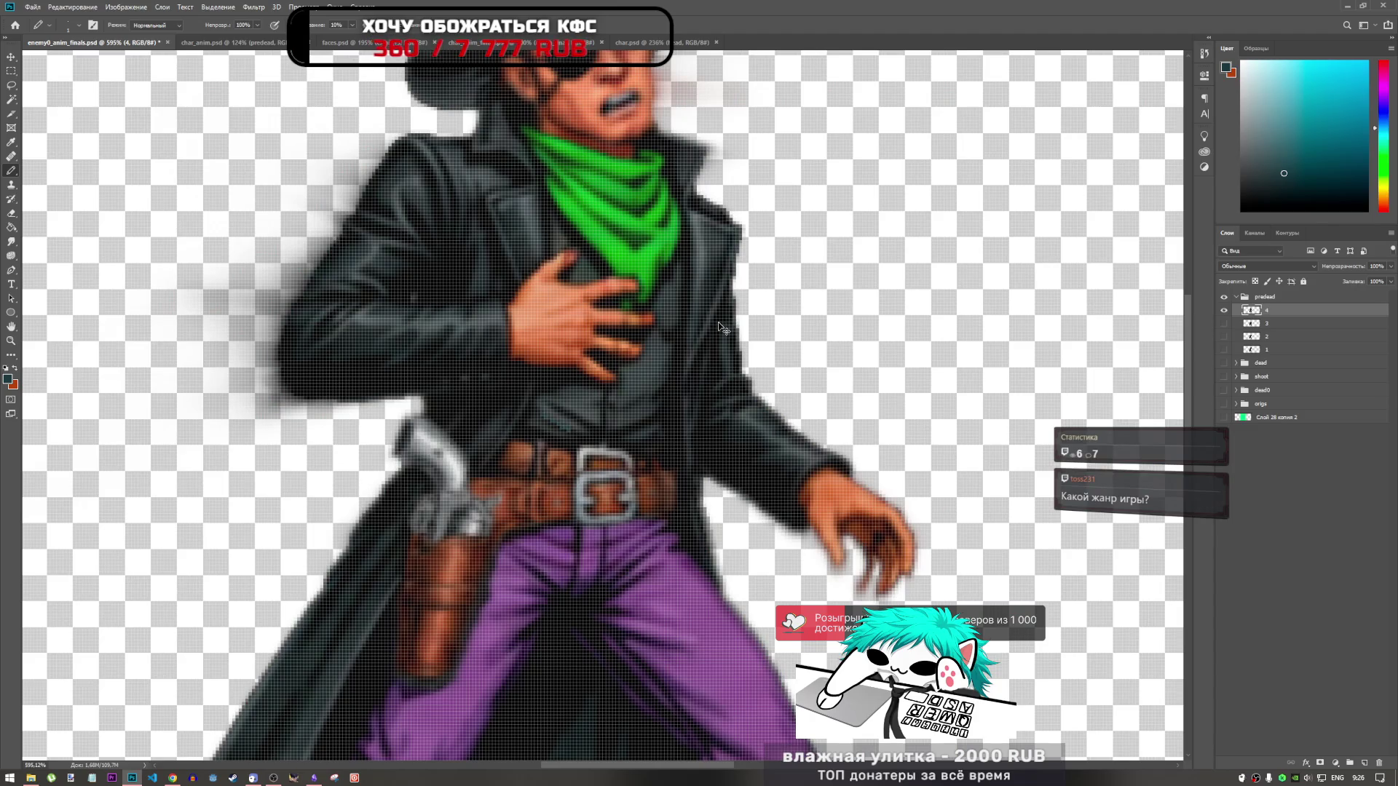
# Step: Add a new empty layer above frame 4, pick the Blur tool, and select both layers
pyautogui.click(1365, 763)
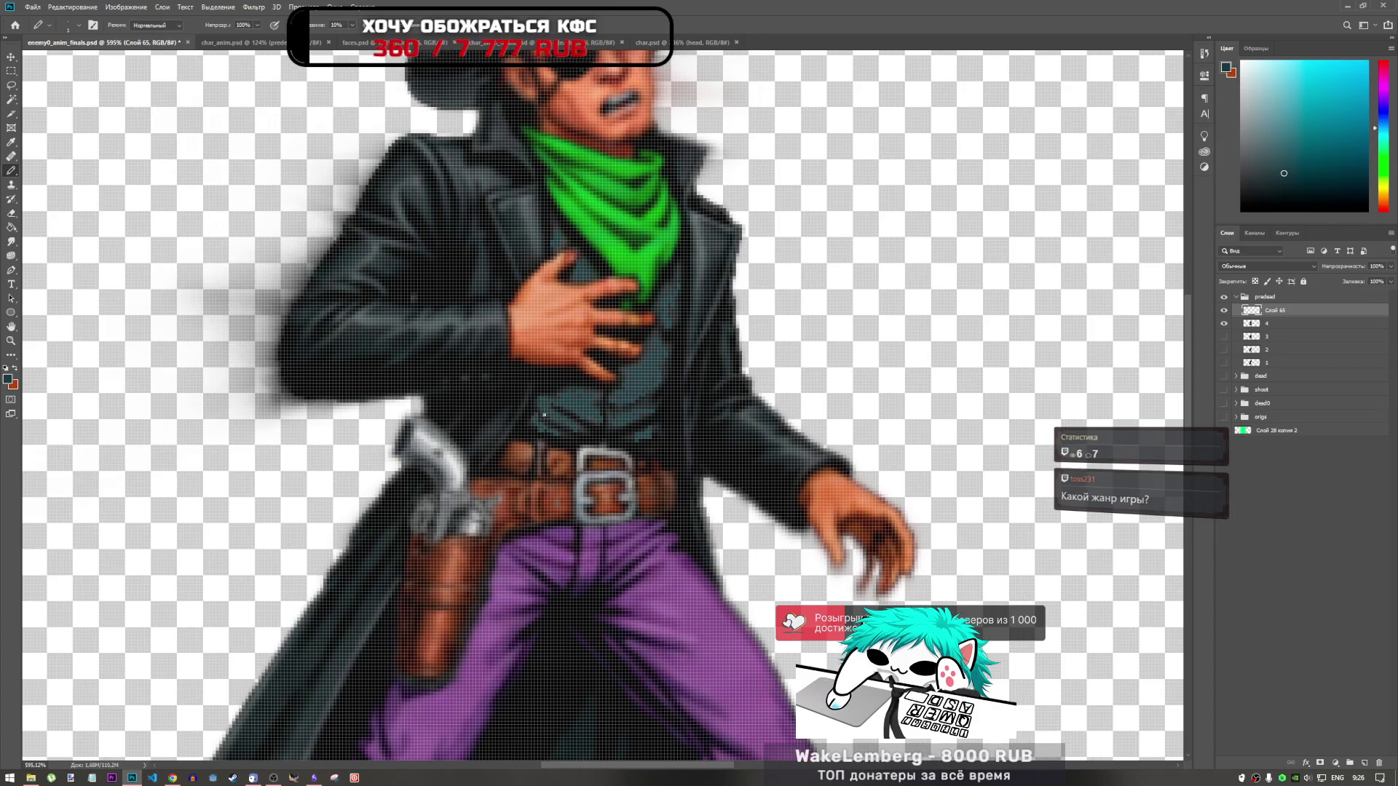
pyautogui.click(9, 241)
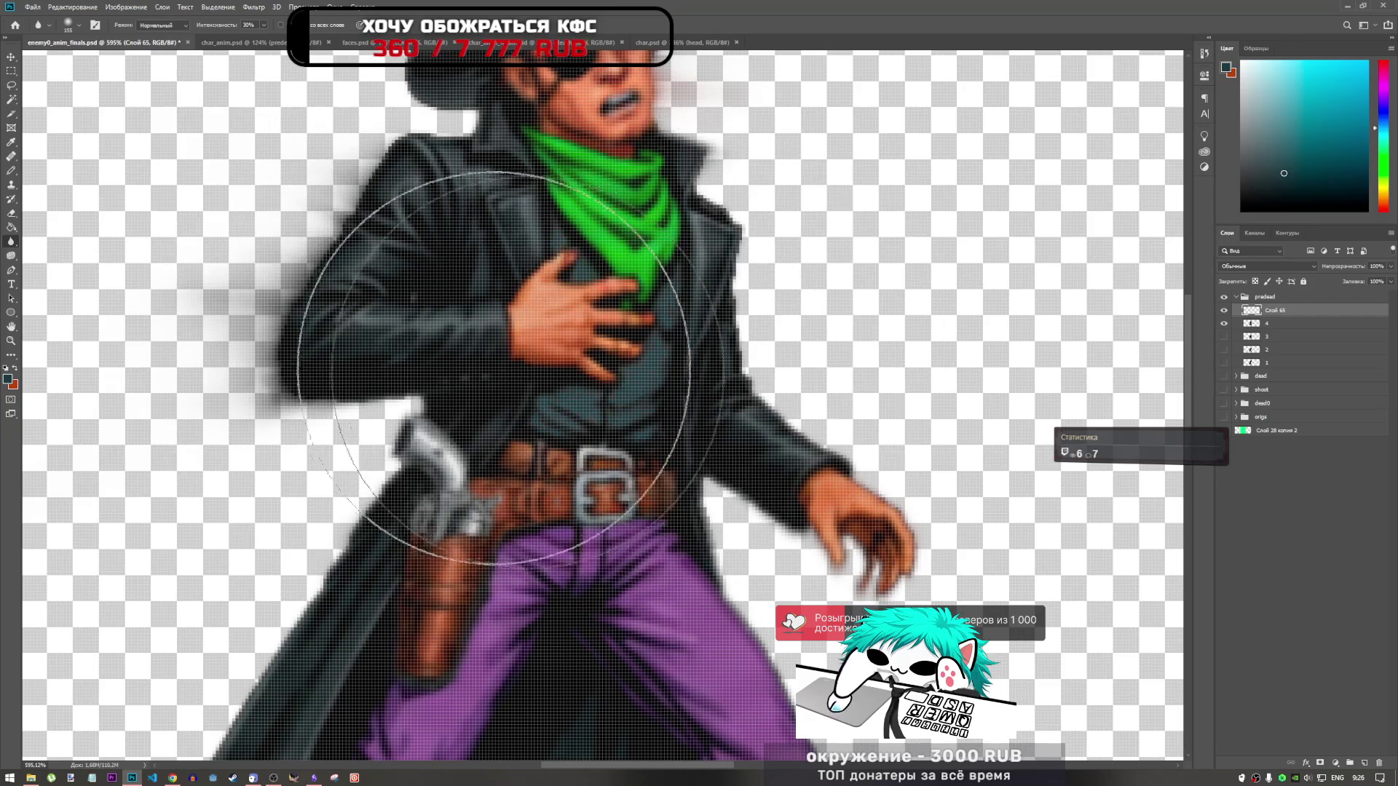
pyautogui.scroll(-5, 493, 367)
pyautogui.scroll(2, 404, 356)
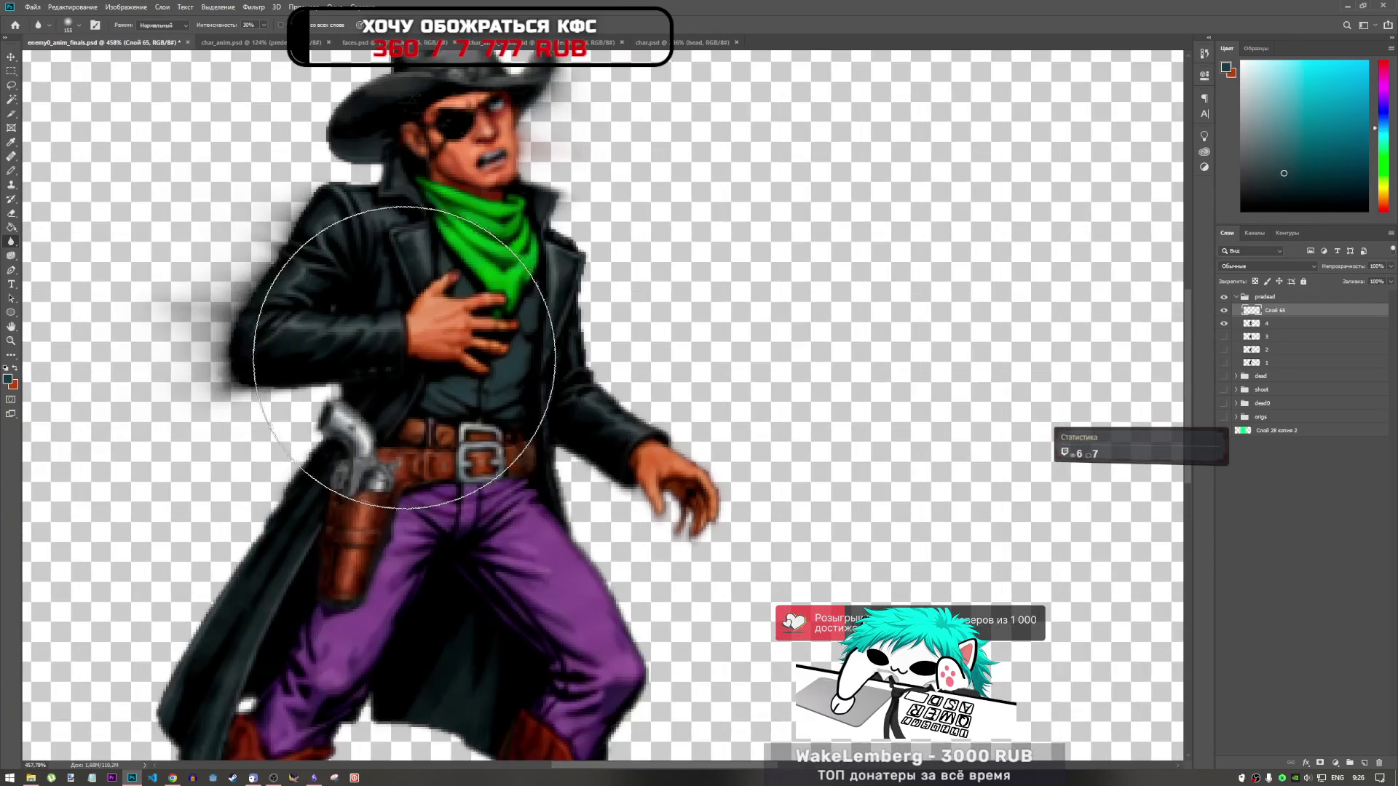
pyautogui.scroll(-2, 583, 365)
pyautogui.scroll(2, 638, 366)
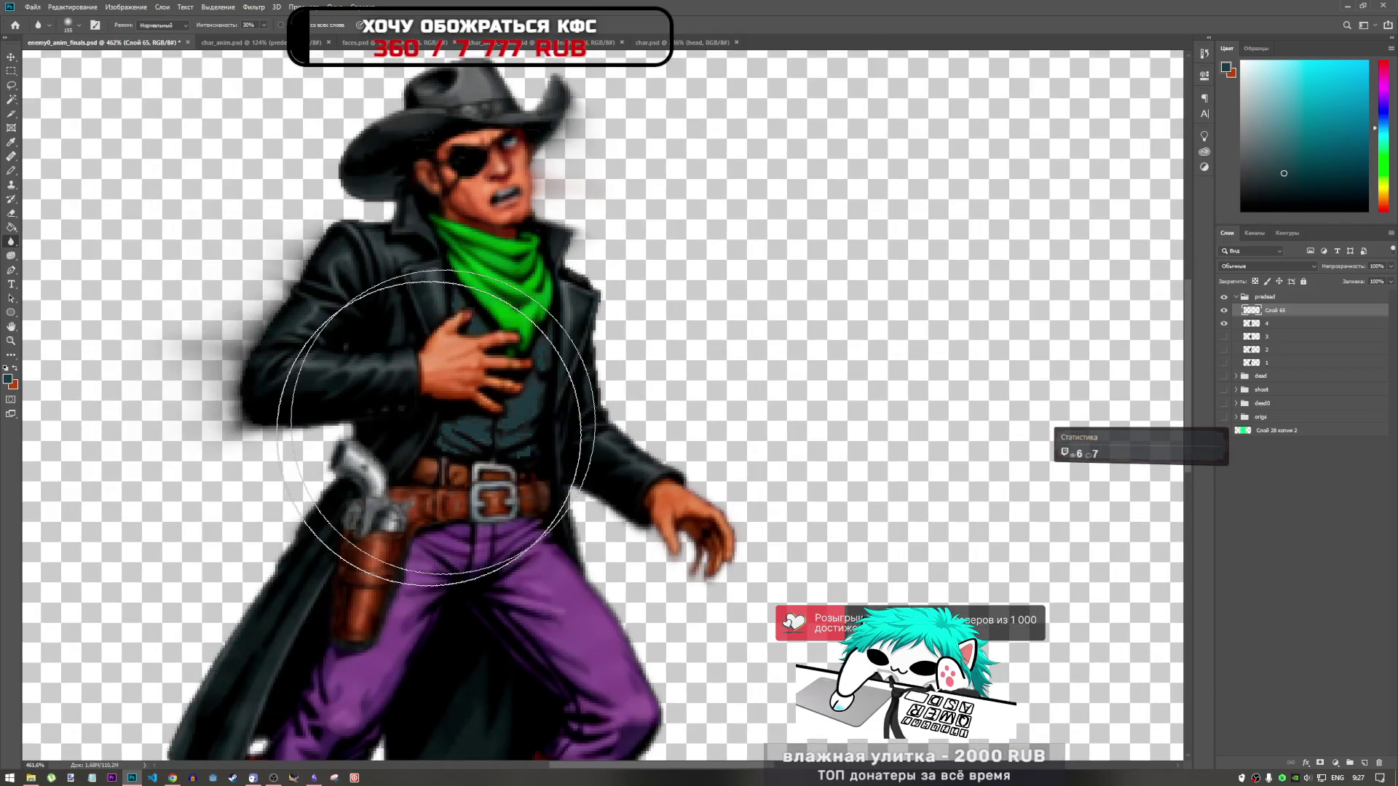
pyautogui.scroll(-2, 574, 434)
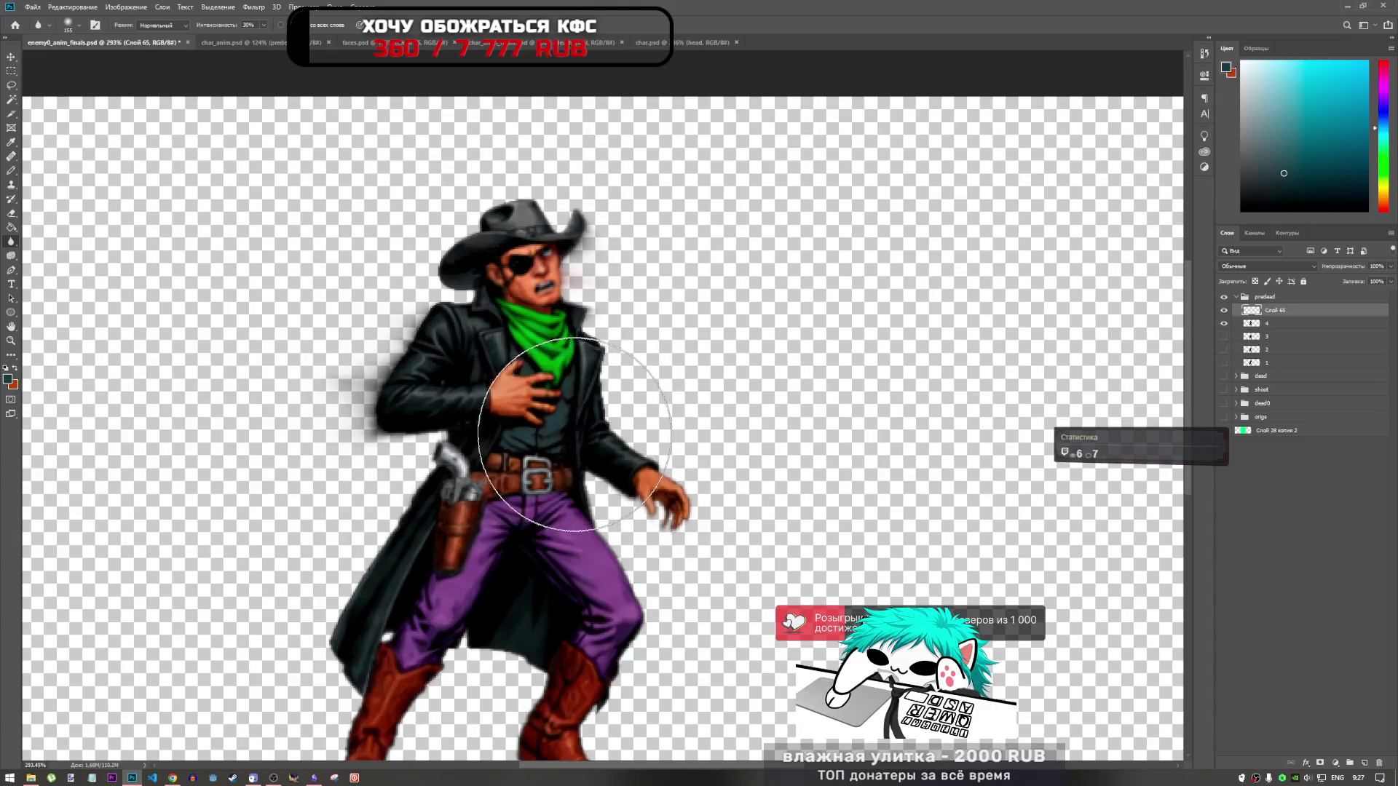
pyautogui.scroll(1, 502, 364)
pyautogui.scroll(-2, 694, 442)
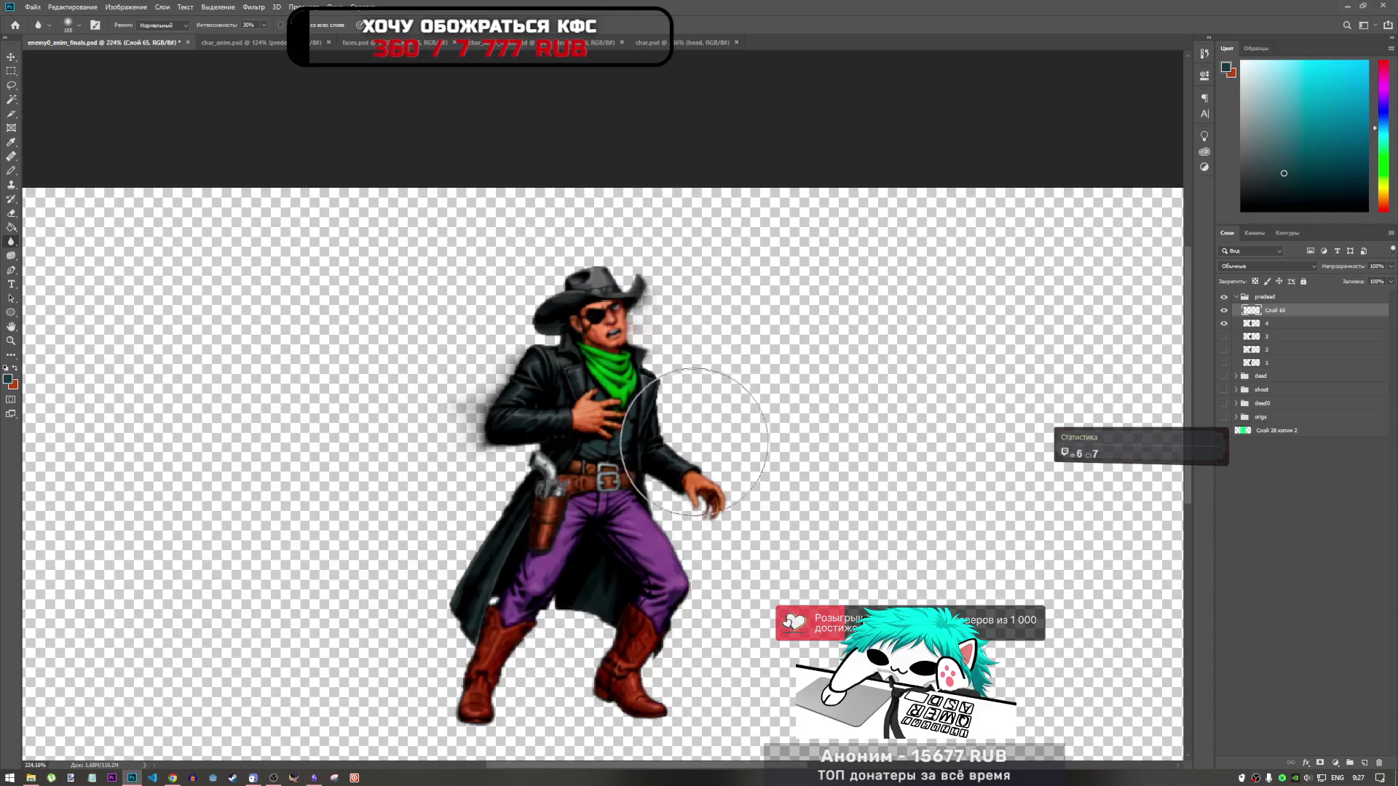
pyautogui.keyDown('shift'); pyautogui.click(1288, 325); pyautogui.keyUp('shift')
# Step: Merge frame 4 with its retouch layer, then show frame 1 and make it the active layer
pyautogui.rightClick(1286, 324)
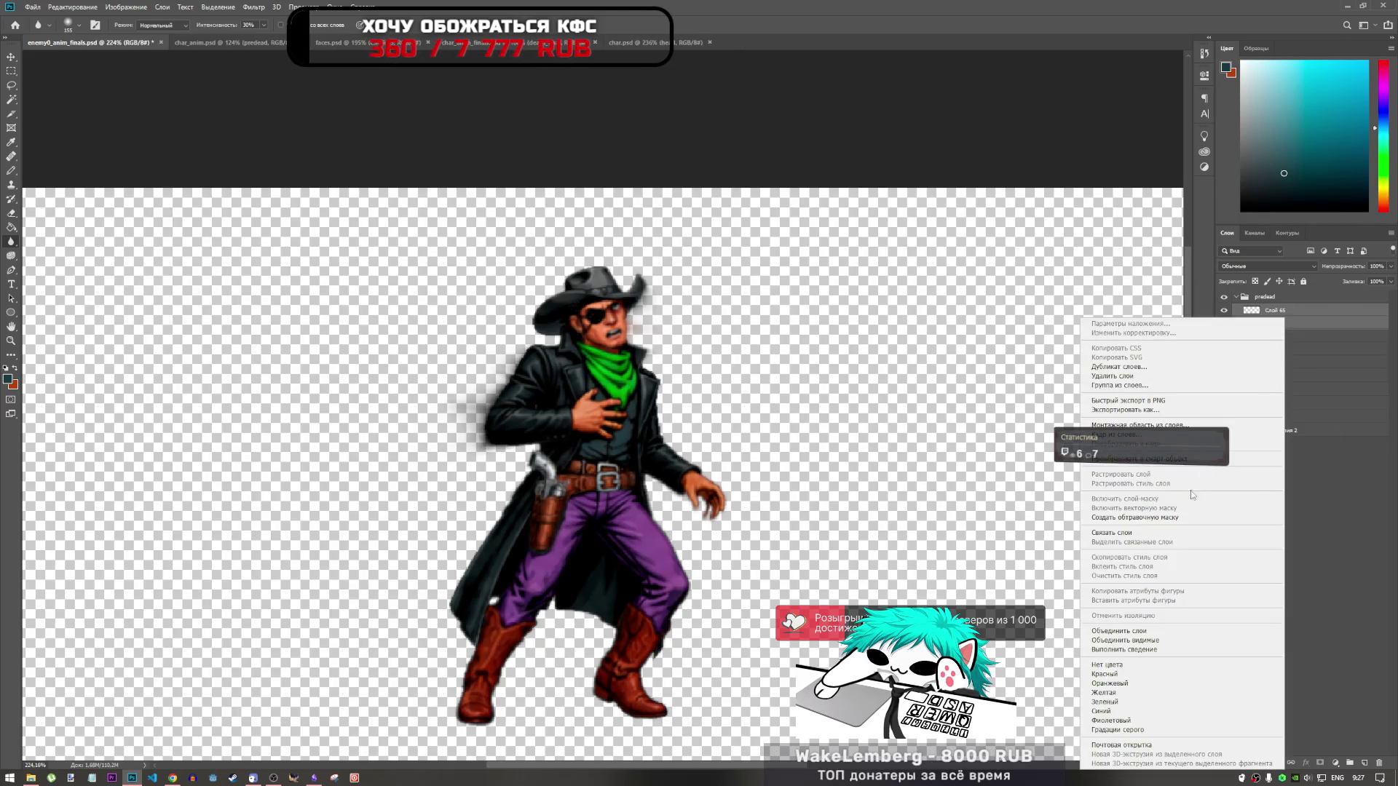
pyautogui.click(1180, 633)
pyautogui.click(1224, 323)
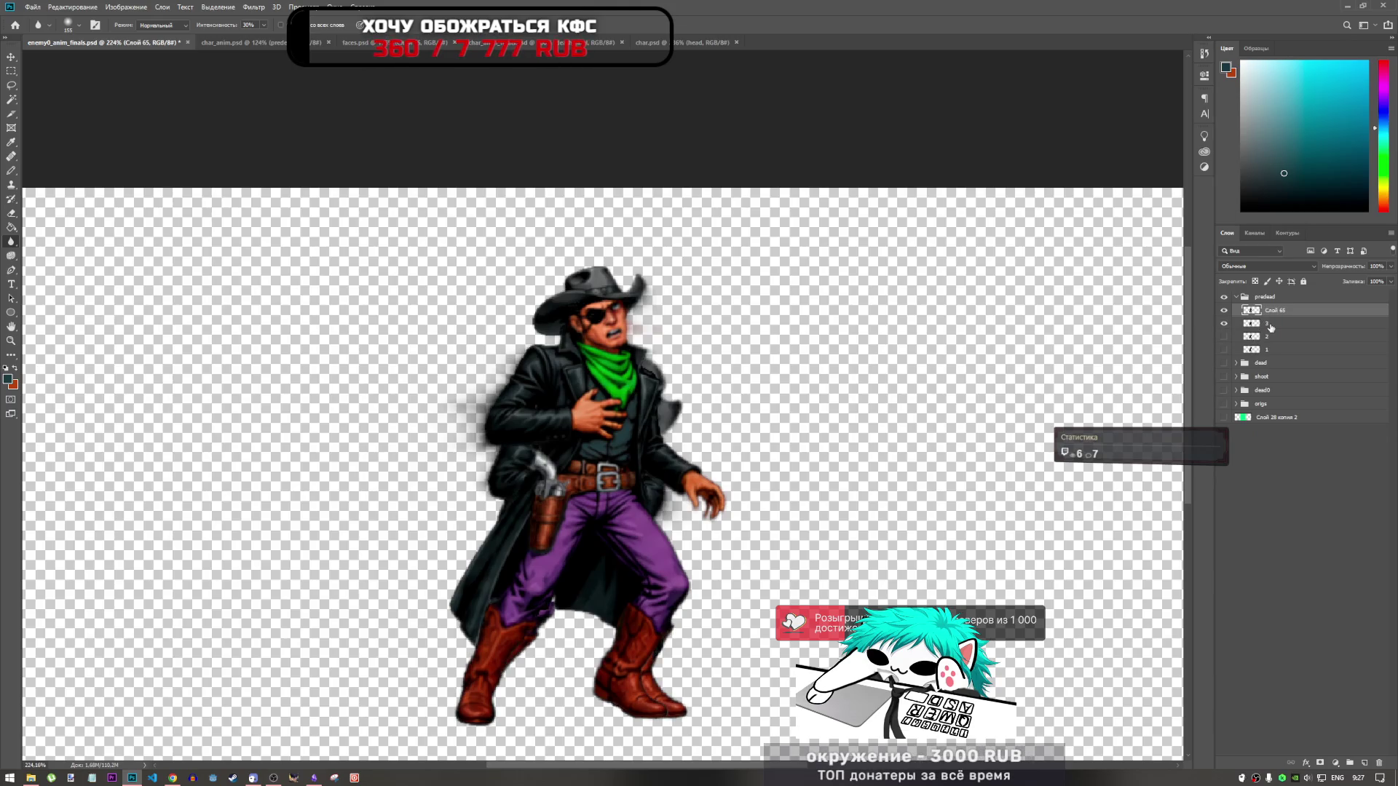
pyautogui.click(1224, 310)
pyautogui.click(1282, 323)
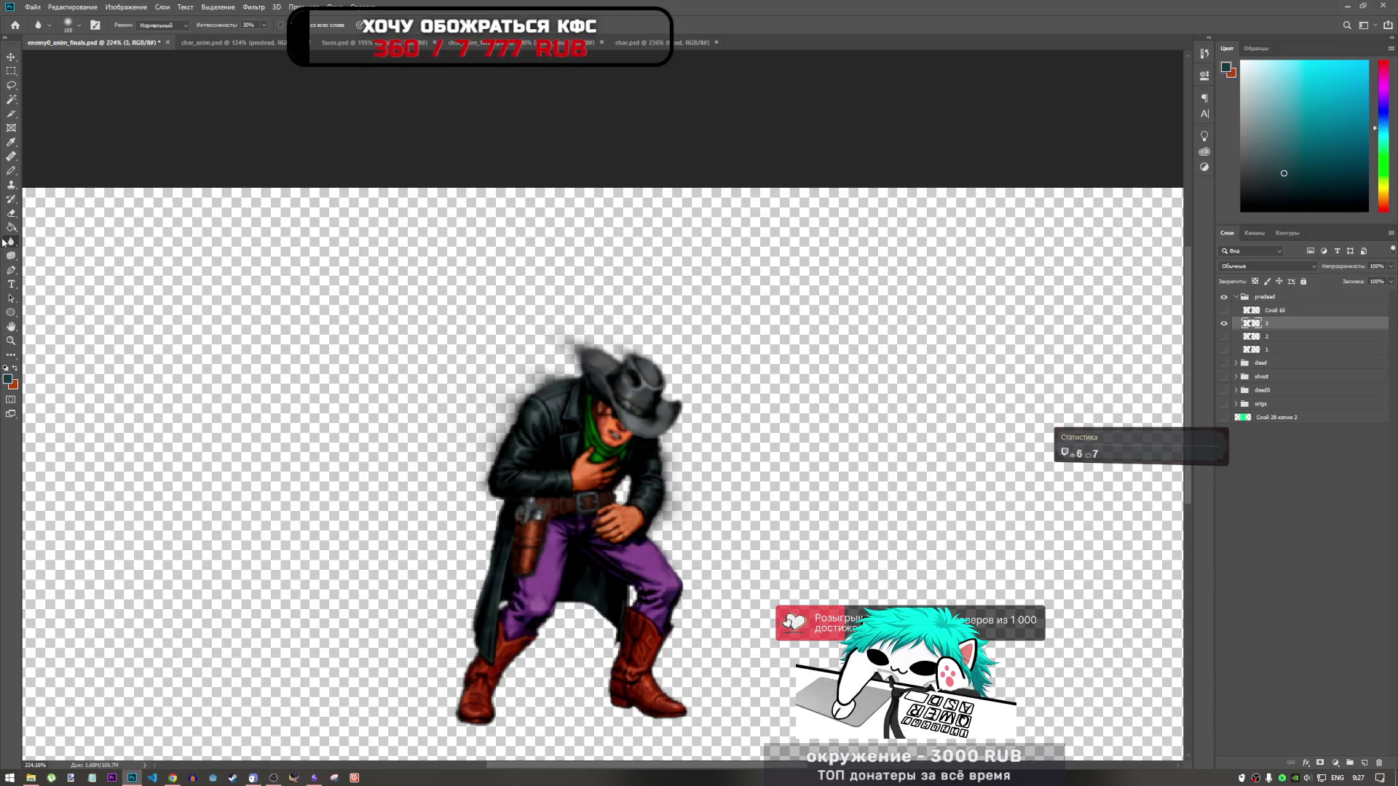
pyautogui.click(1224, 323)
pyautogui.click(1224, 336)
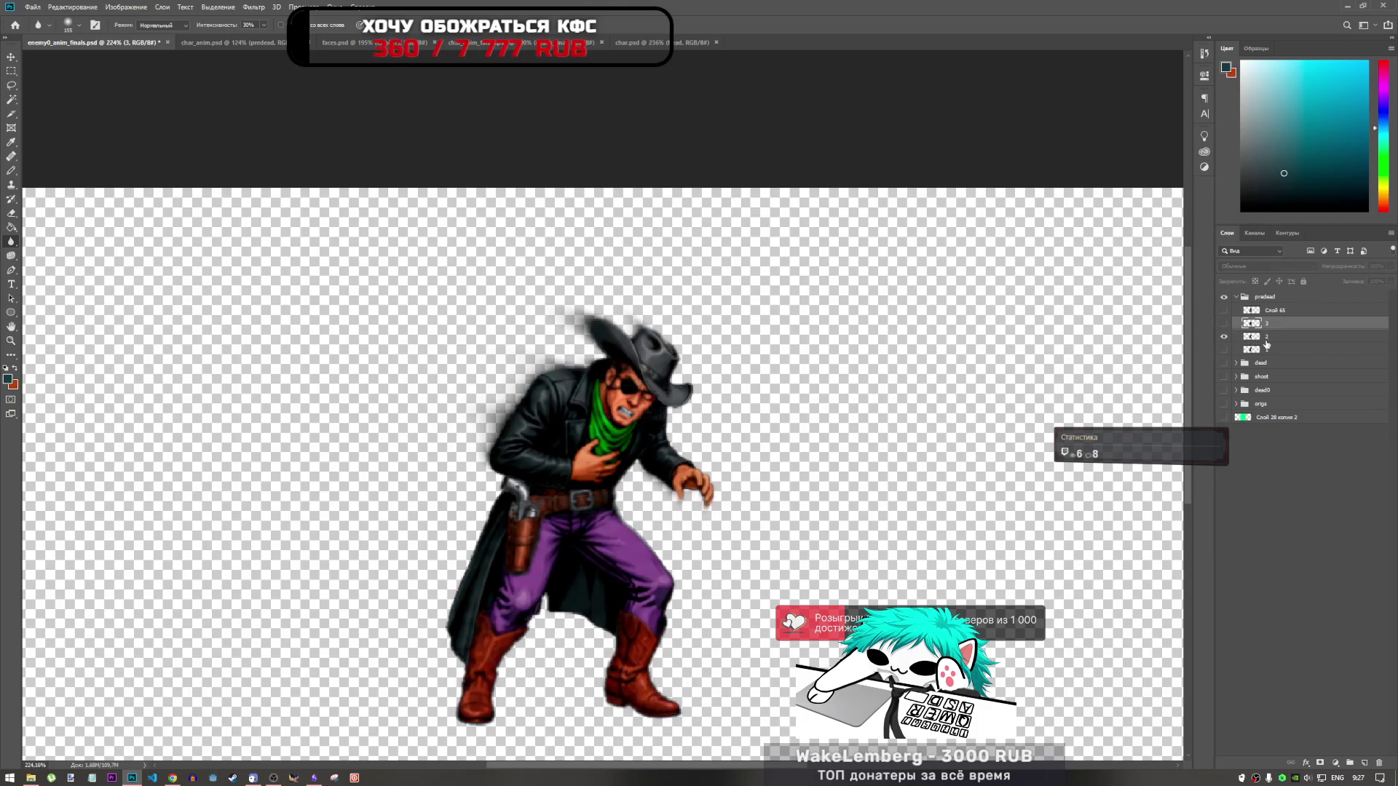
pyautogui.click(1224, 350)
pyautogui.click(1224, 336)
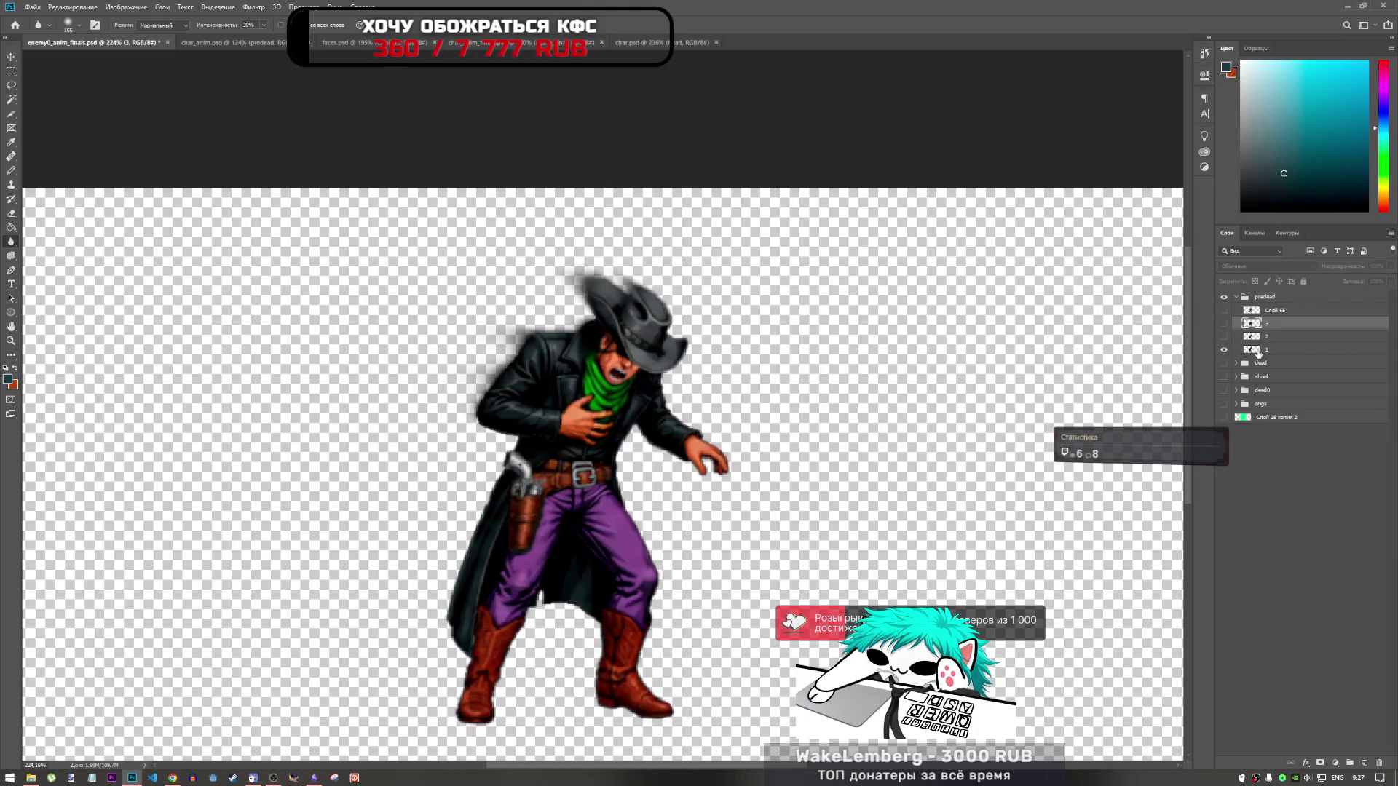
pyautogui.click(1271, 350)
# Step: Draw a small pencil touch-up stroke on frame 1's coat
pyautogui.scroll(2, 592, 477)
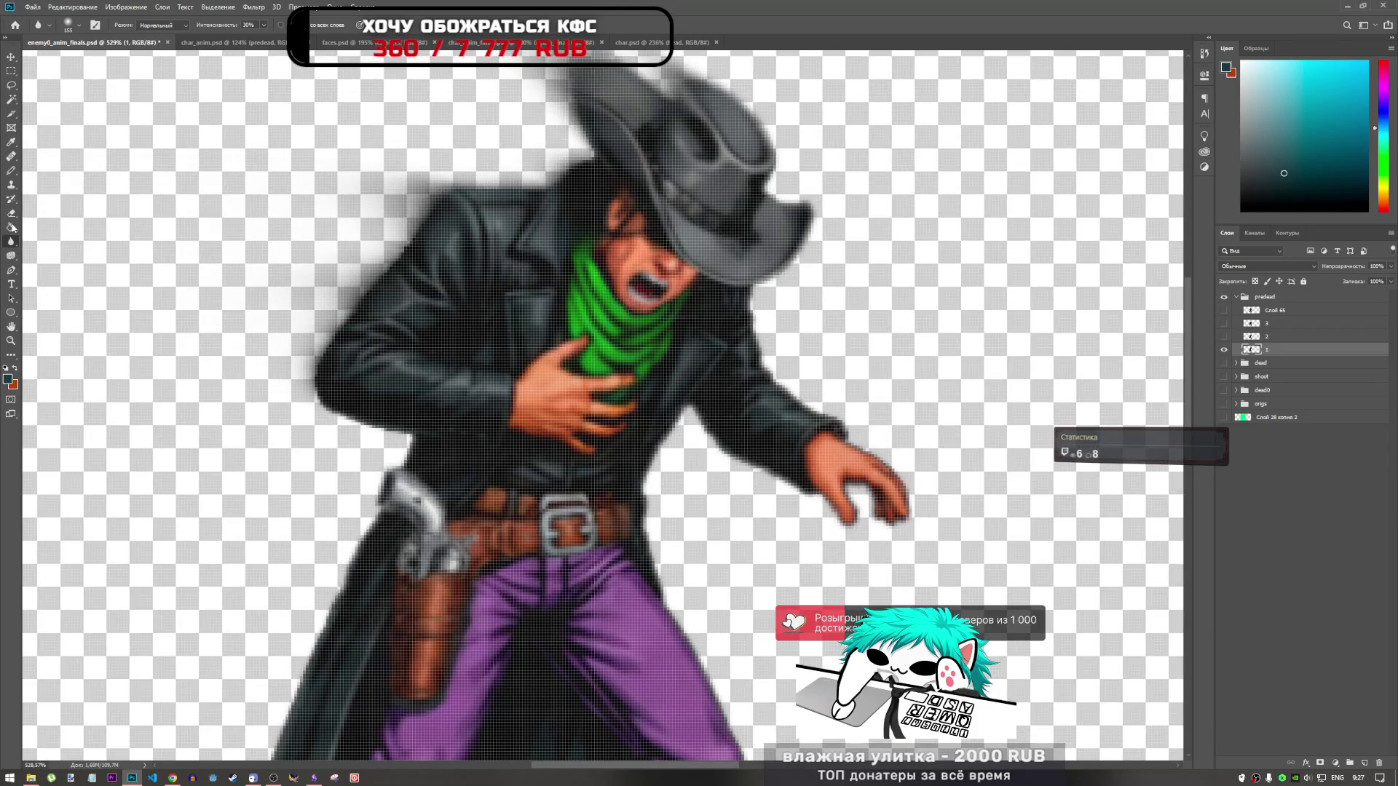
pyautogui.click(11, 171)
pyautogui.scroll(1, 520, 480)
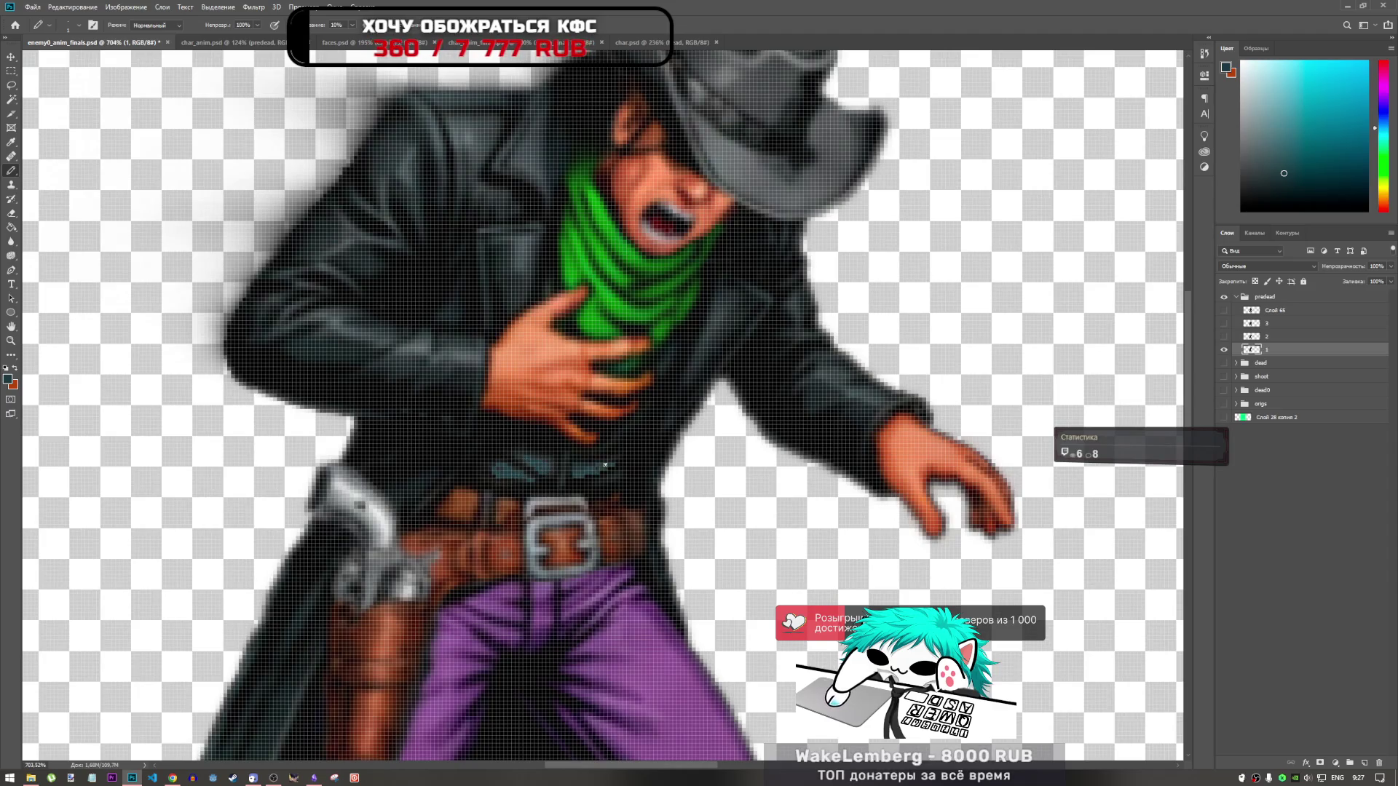
pyautogui.moveTo(604, 451); pyautogui.dragTo(612, 438)
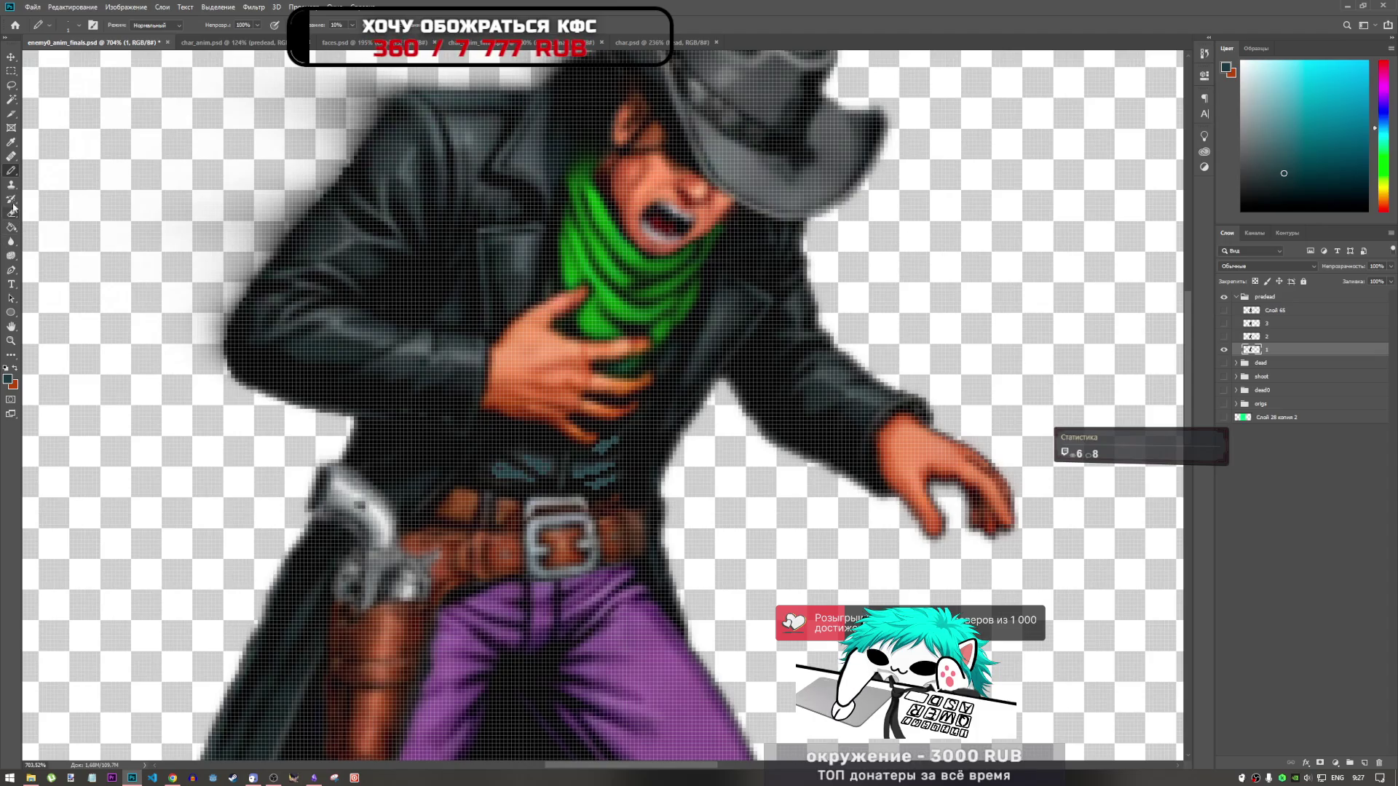
pyautogui.moveTo(11, 241); pyautogui.dragTo(65, 250)
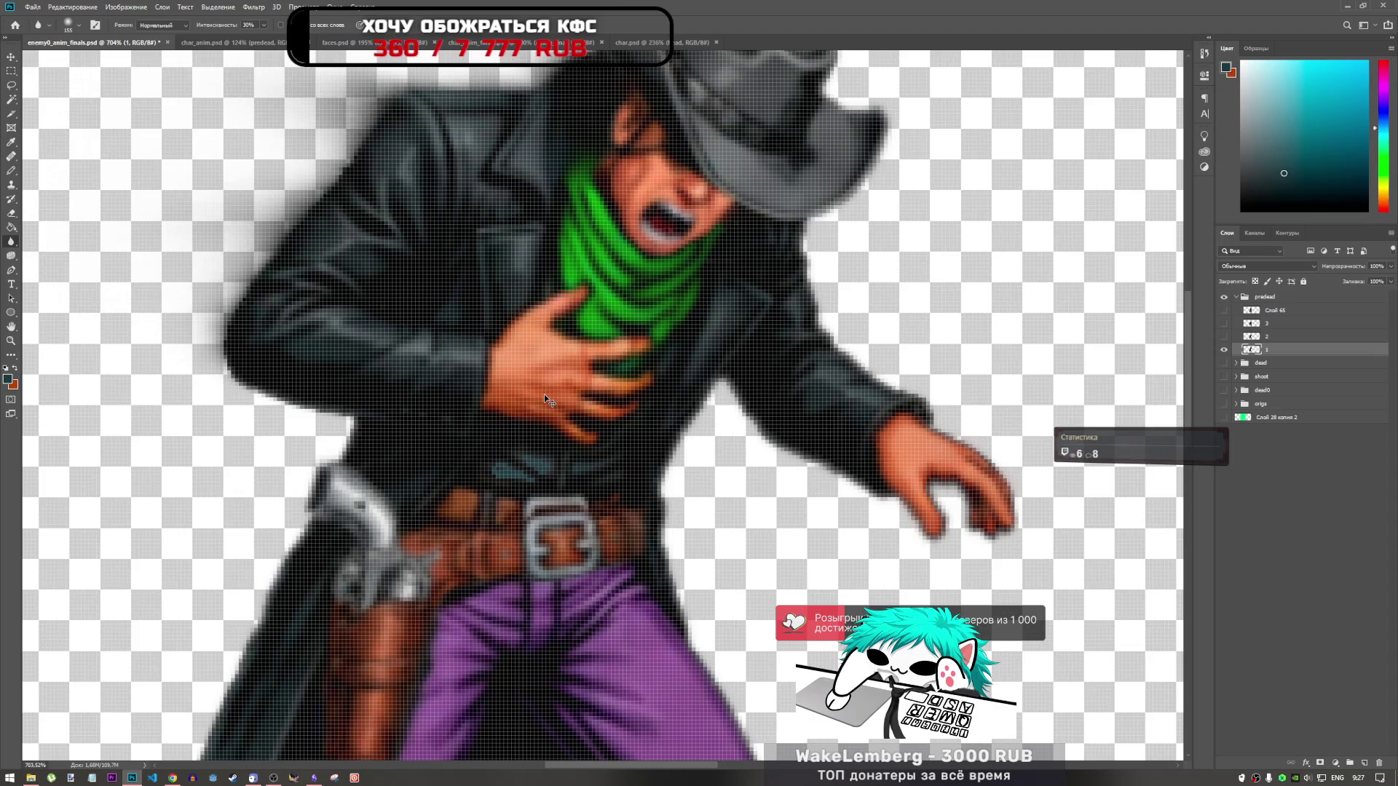
# Step: Retouch frame 1 with pencil and blur on a new layer, then merge it into Слой 66
pyautogui.click(1365, 763)
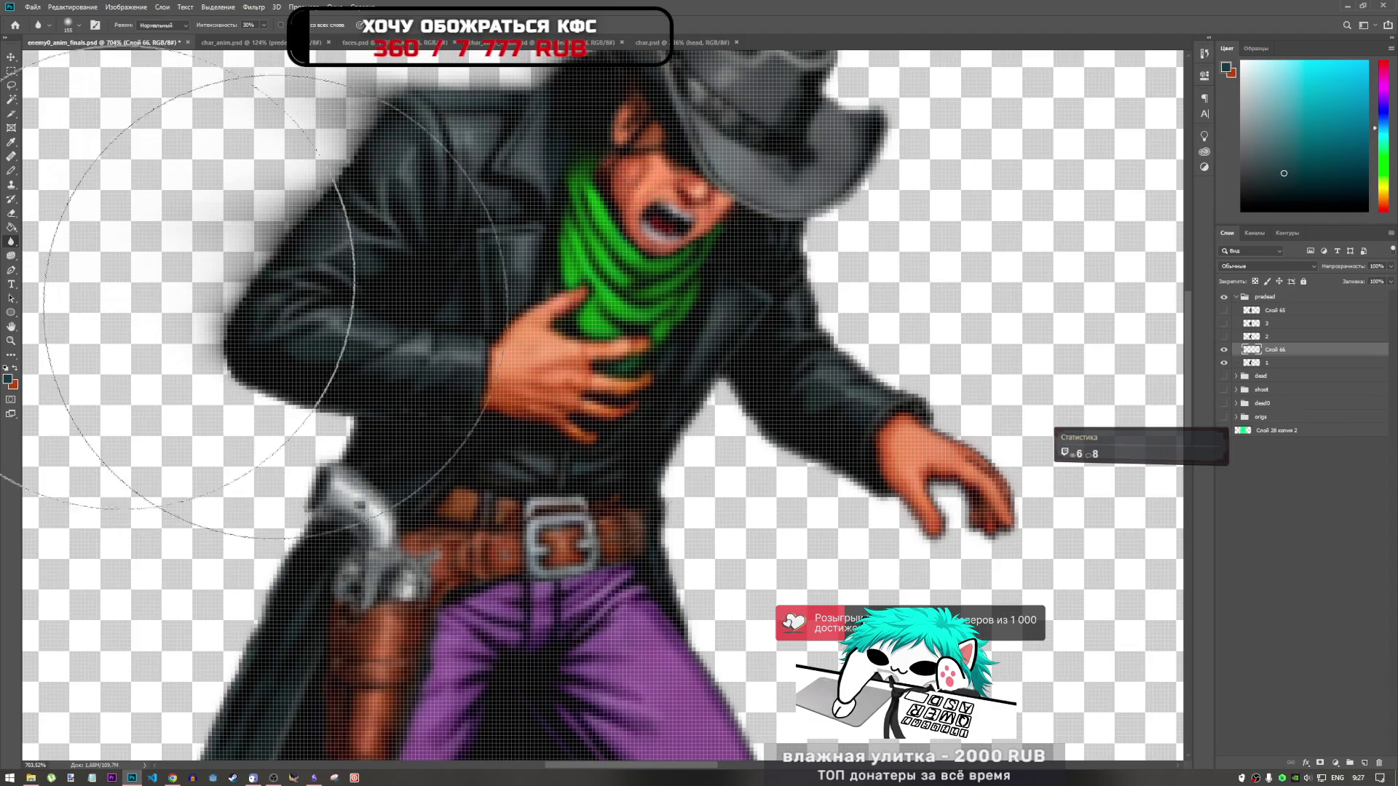
pyautogui.click(11, 170)
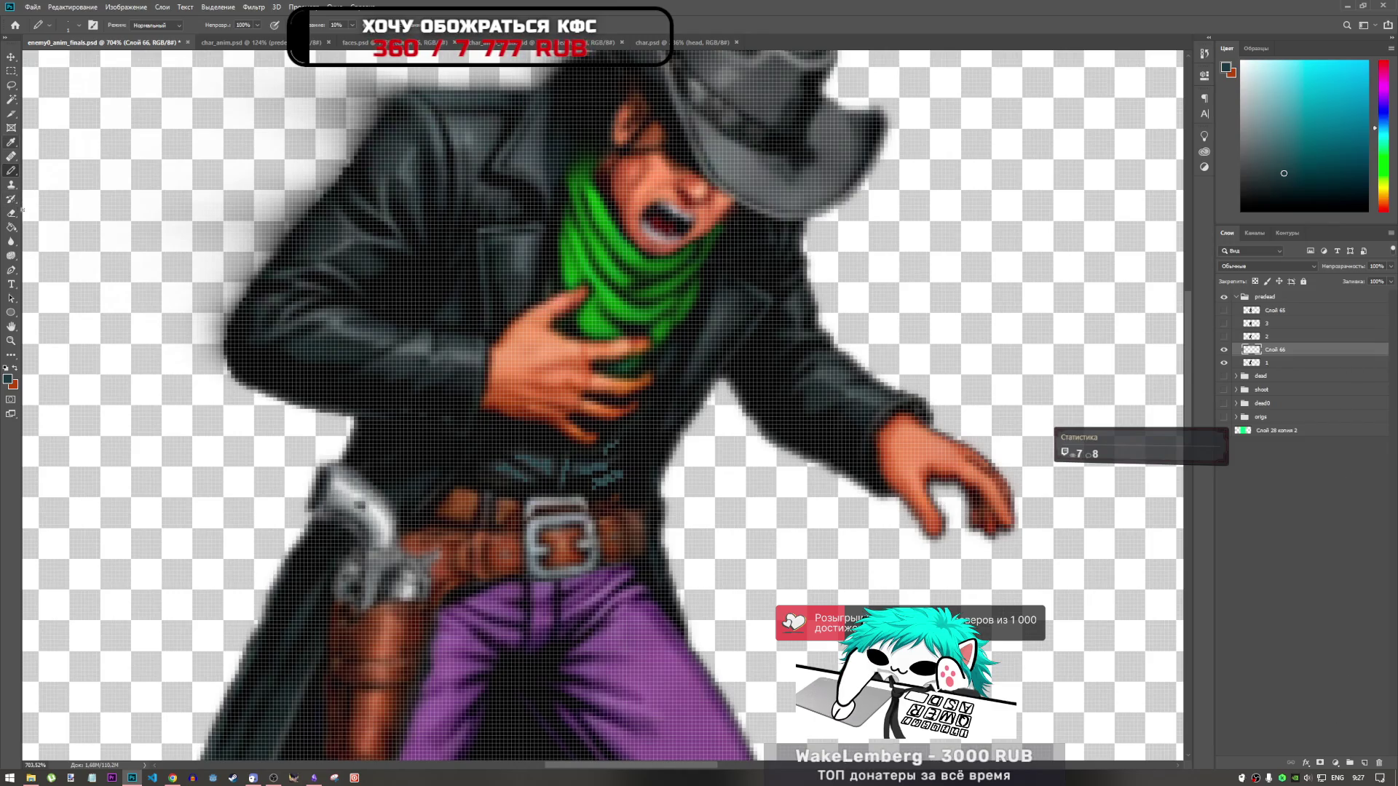
pyautogui.click(11, 241)
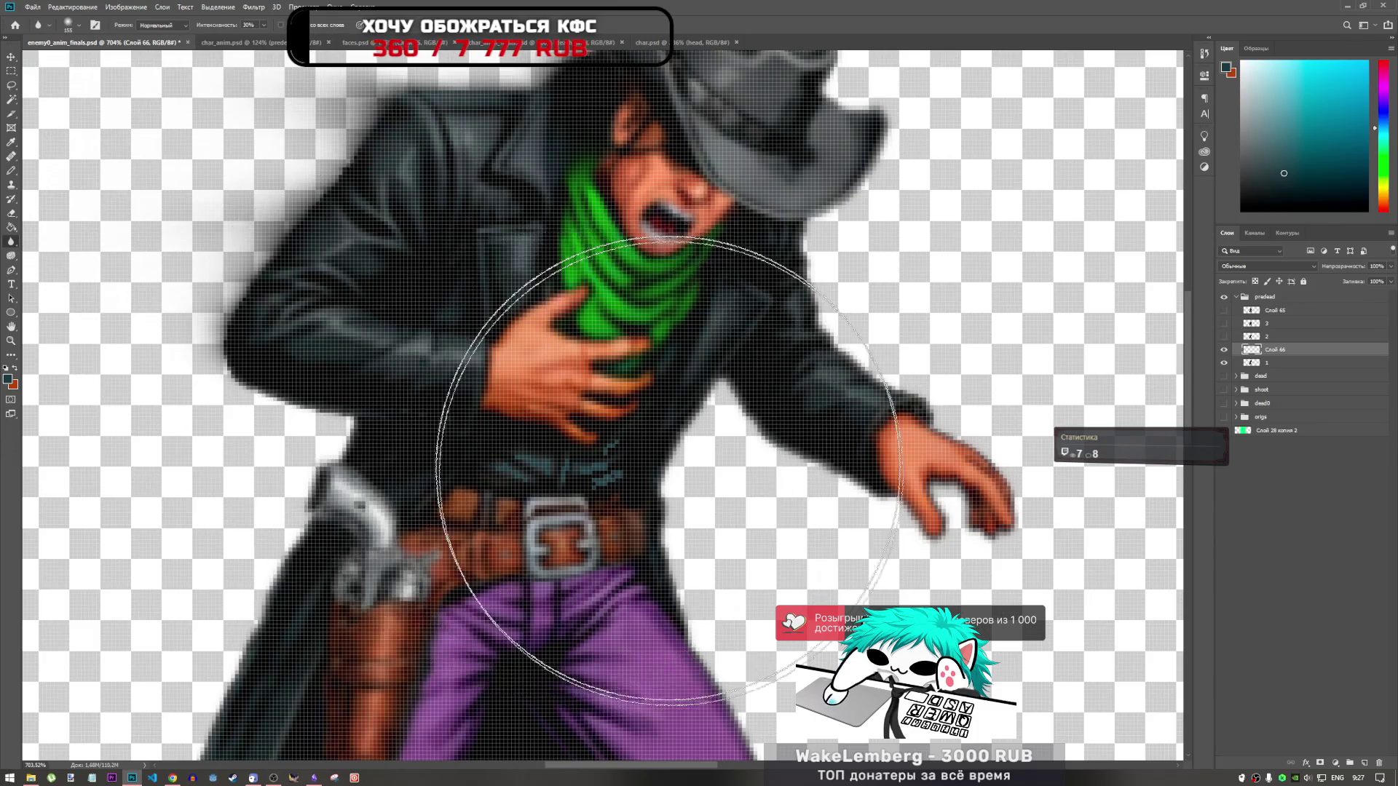
pyautogui.scroll(-5, 404, 514)
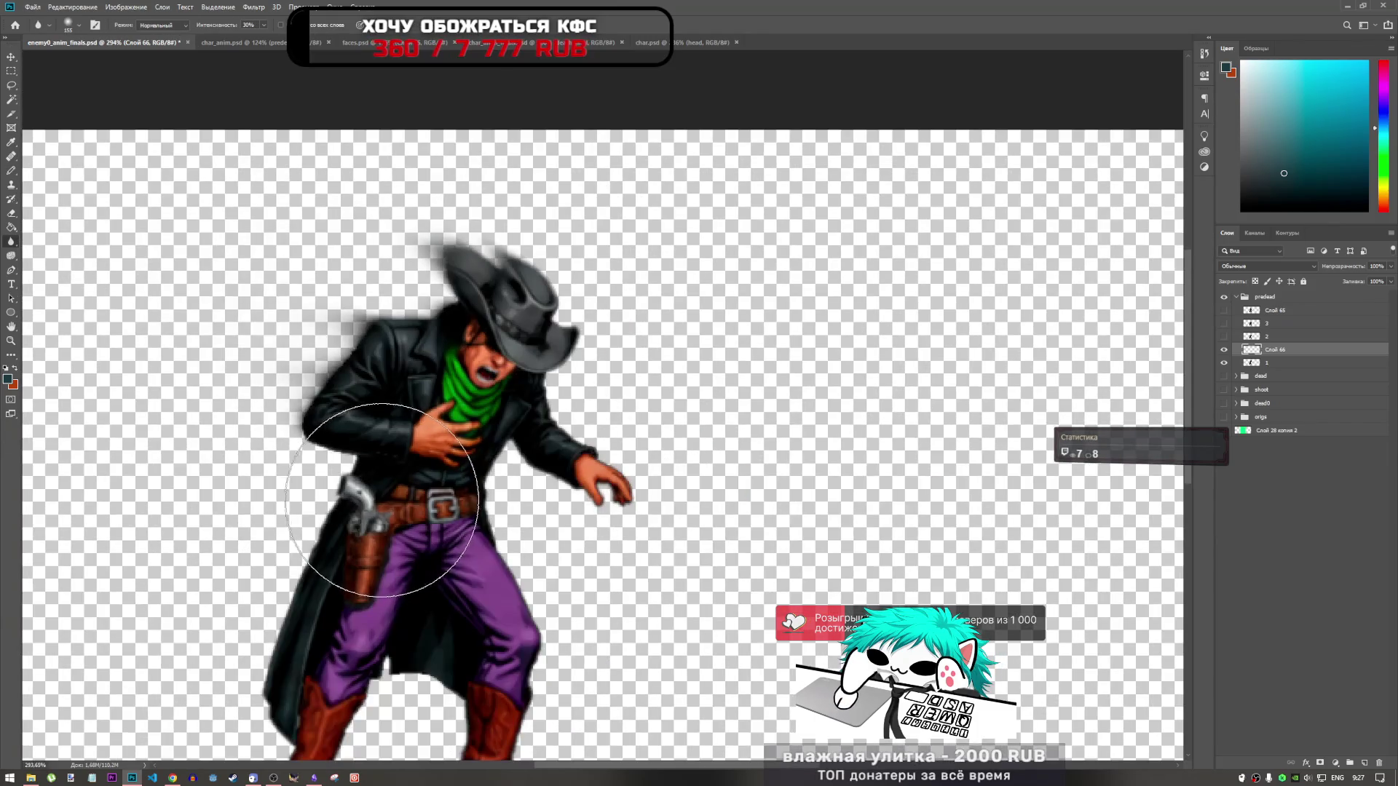
pyautogui.scroll(-5, 540, 490)
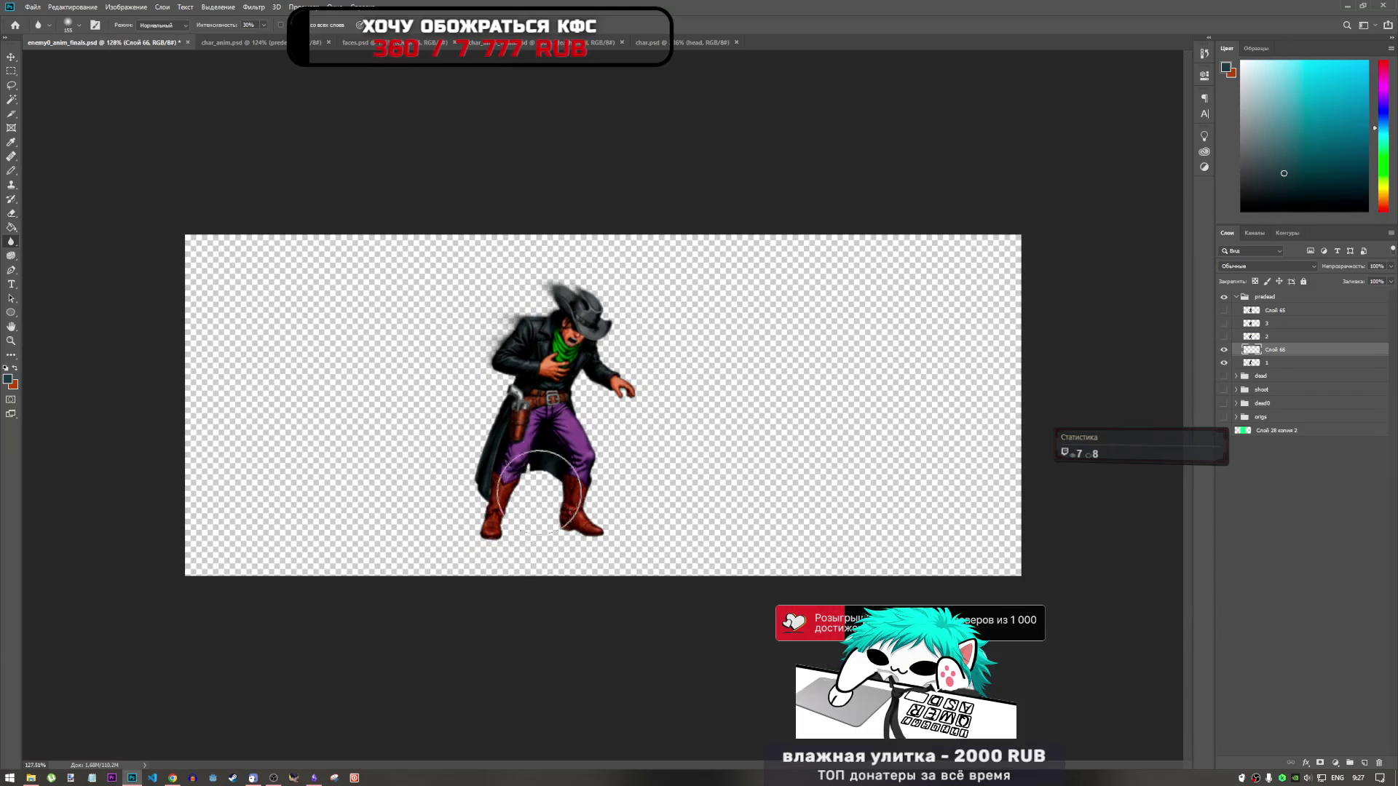
pyautogui.scroll(4, 583, 408)
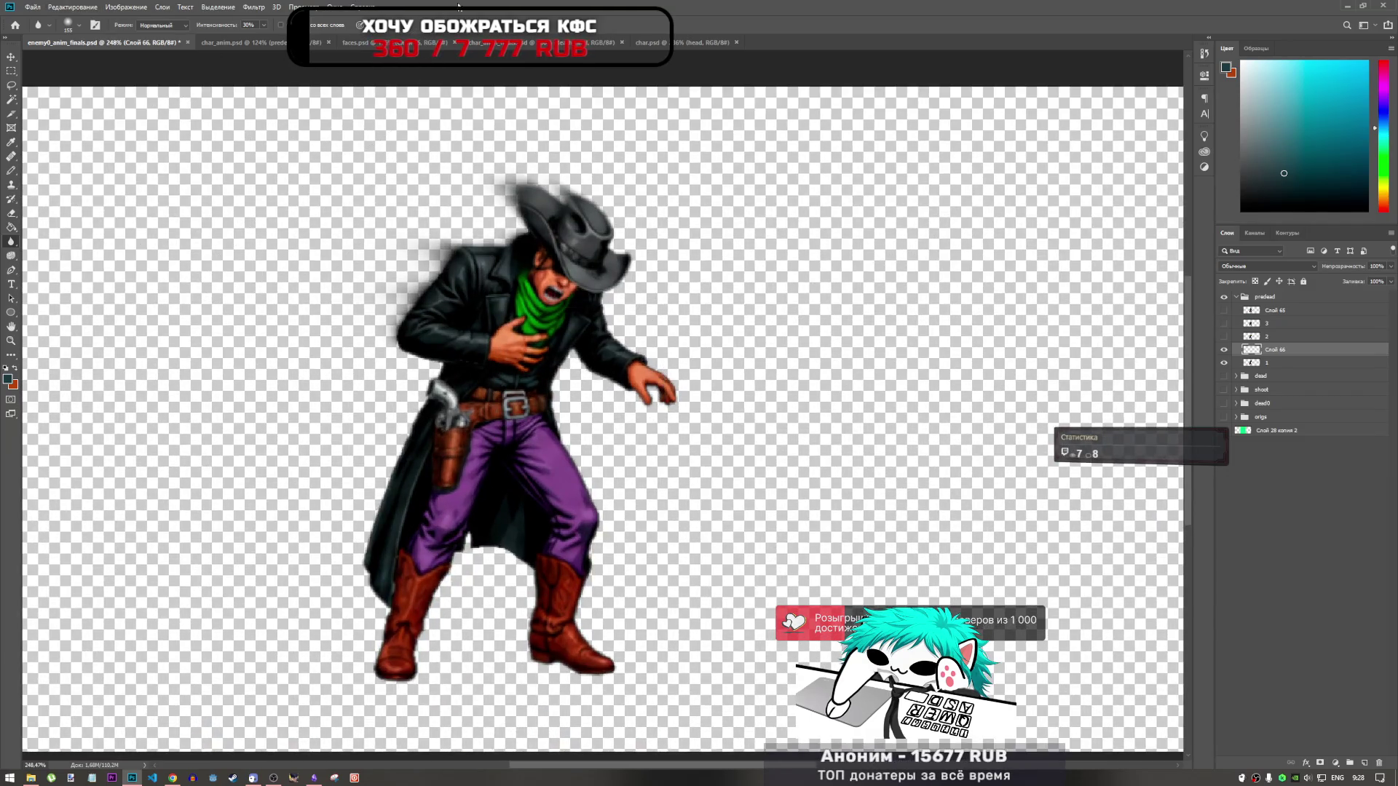
pyautogui.keyDown('shift'); pyautogui.click(1274, 363); pyautogui.keyUp('shift')
pyautogui.rightClick(1284, 364)
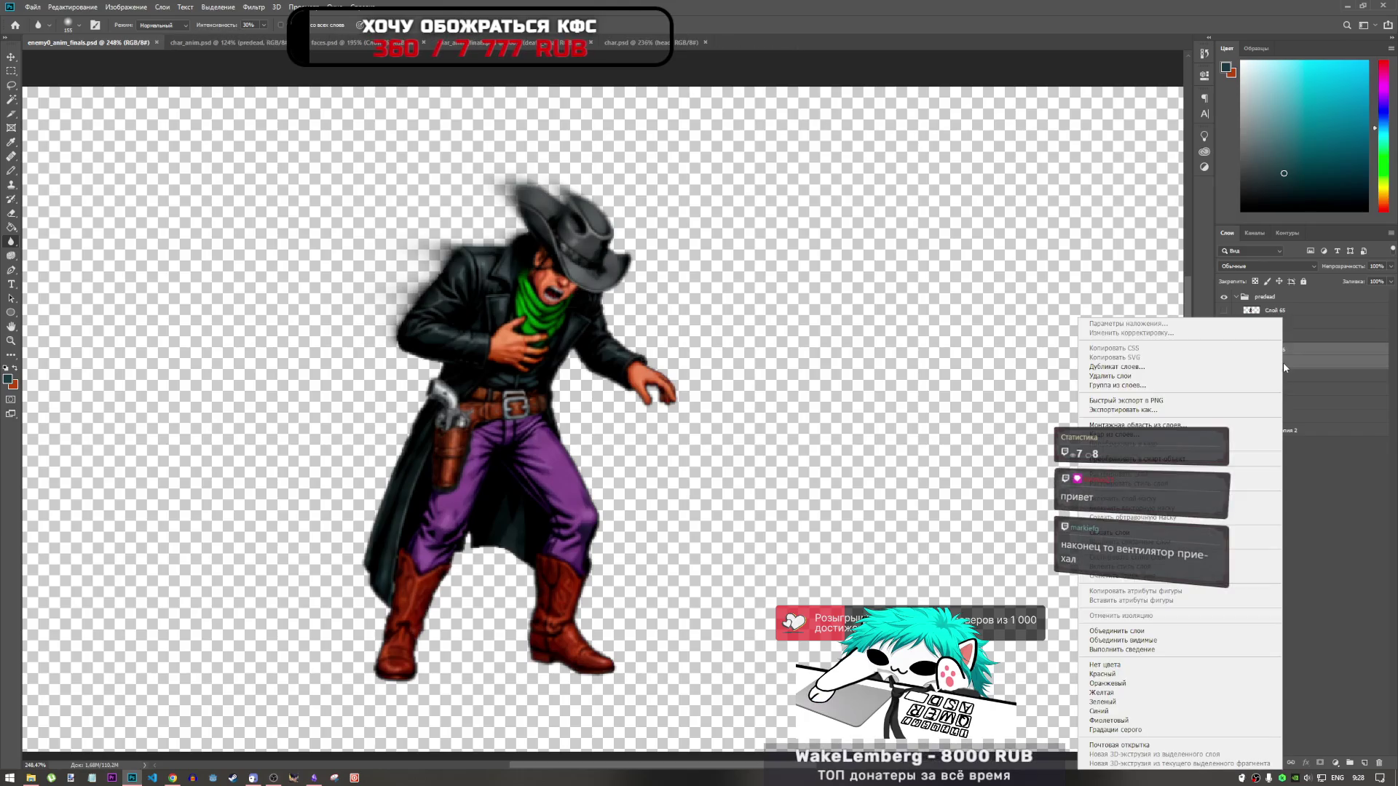
pyautogui.click(1121, 631)
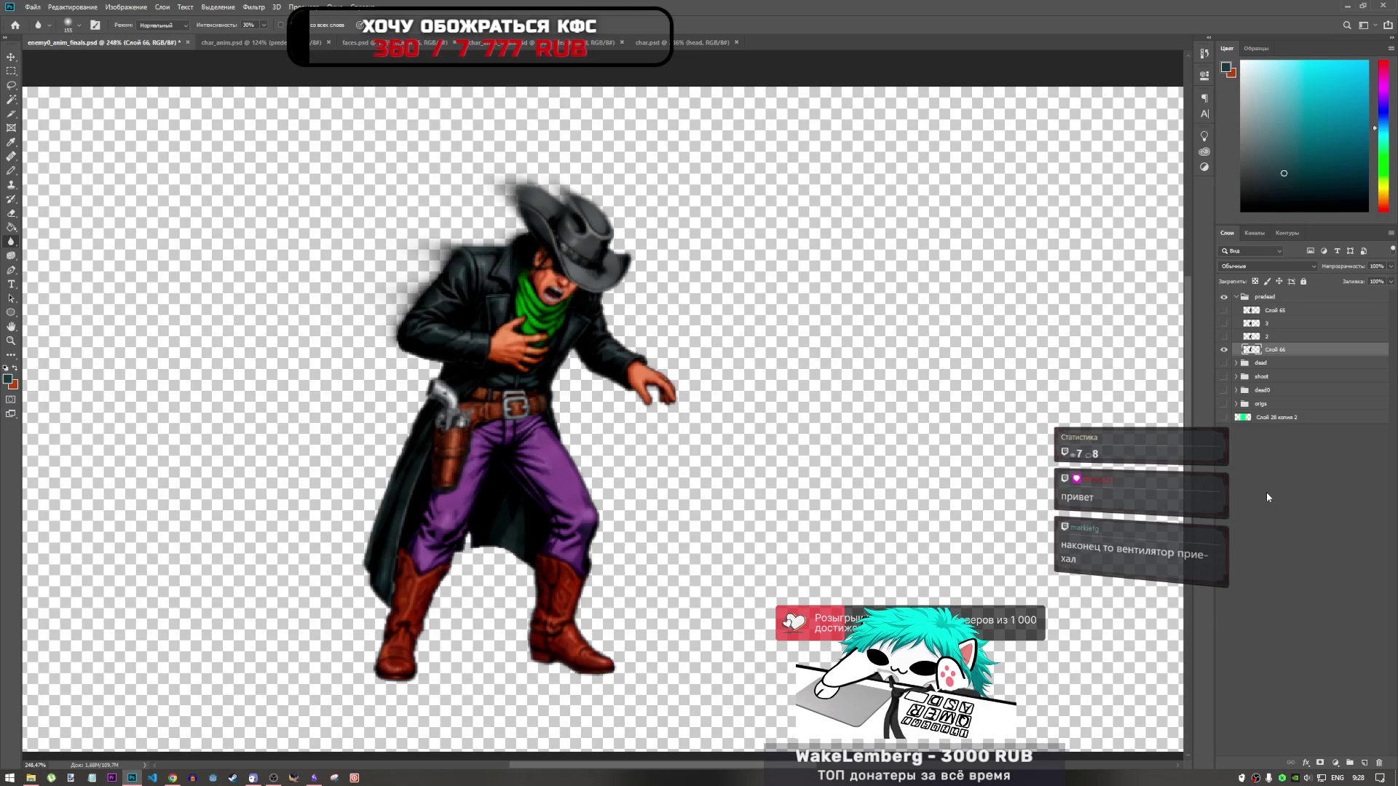
# Step: Toggle frame 2 and Слой 66 on and off to compare the predead poses
pyautogui.click(1224, 350)
pyautogui.click(1225, 337)
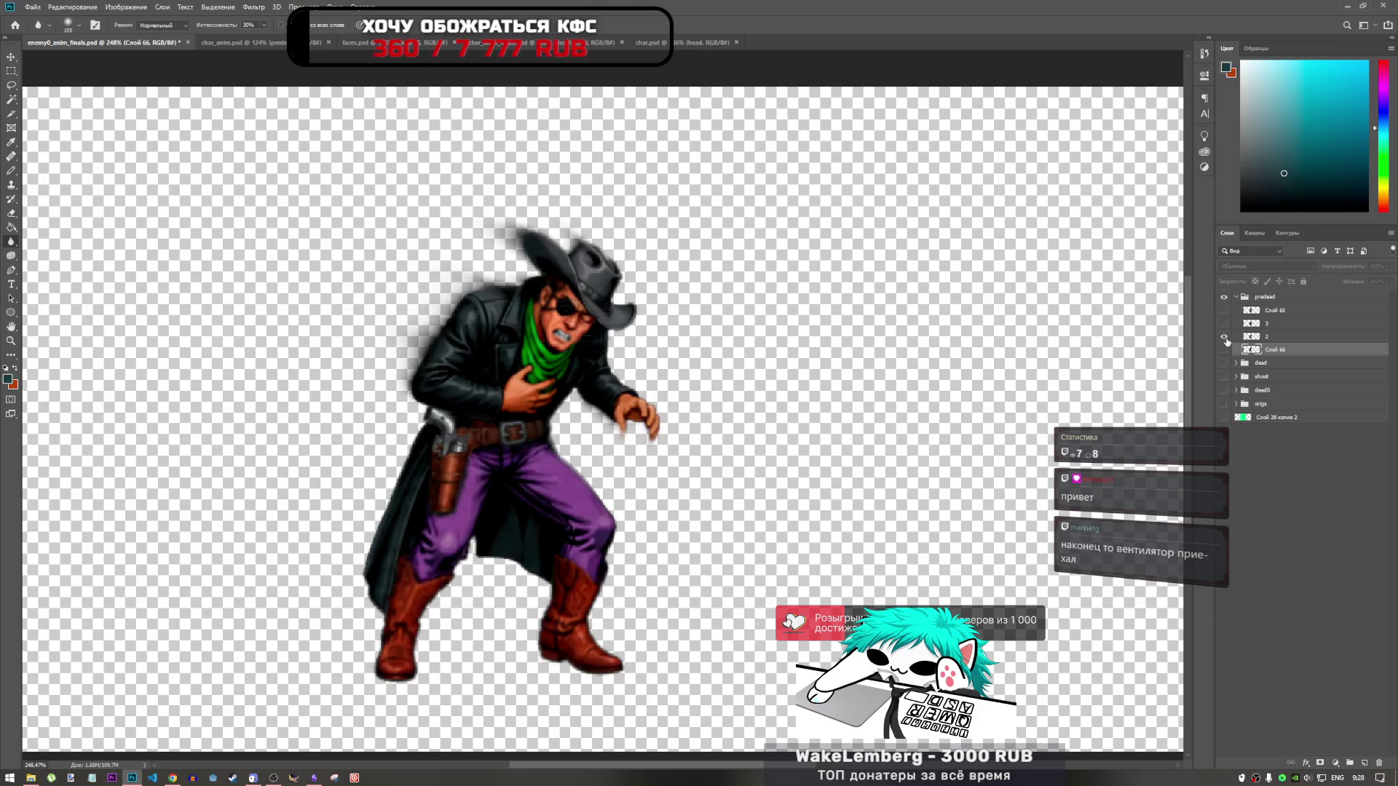
pyautogui.click(1225, 337)
pyautogui.click(1224, 337)
pyautogui.click(1225, 337)
pyautogui.click(1225, 337)
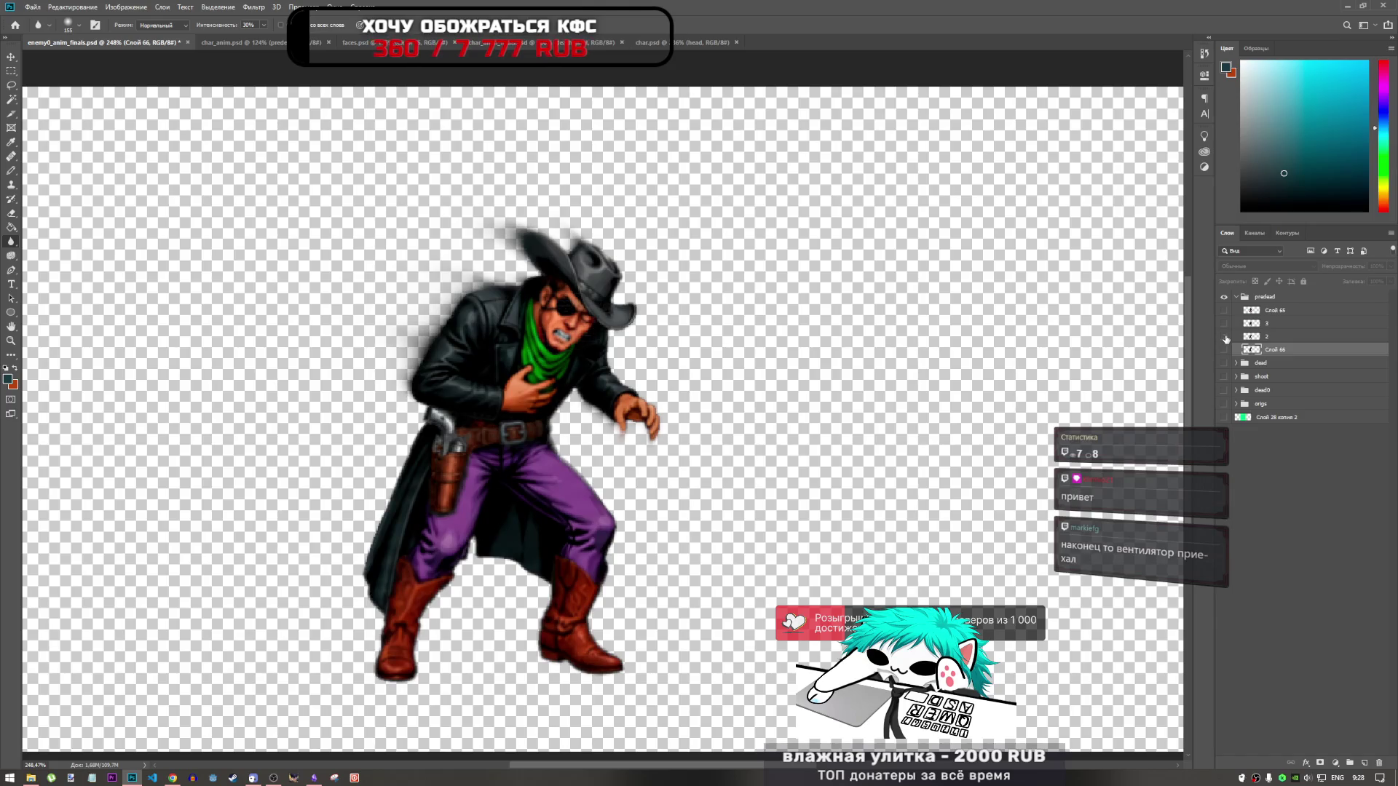
pyautogui.click(1225, 337)
pyautogui.click(1225, 349)
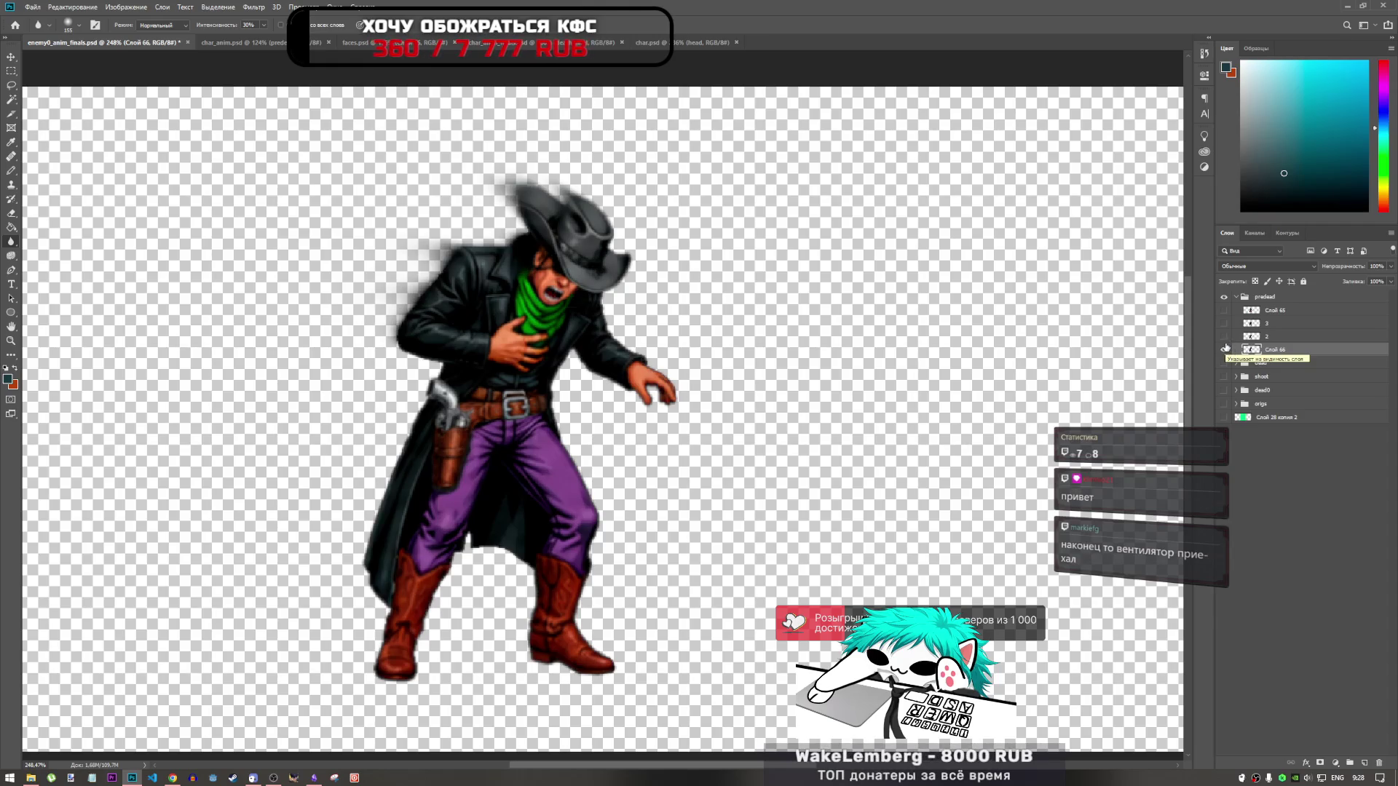
pyautogui.click(1226, 350)
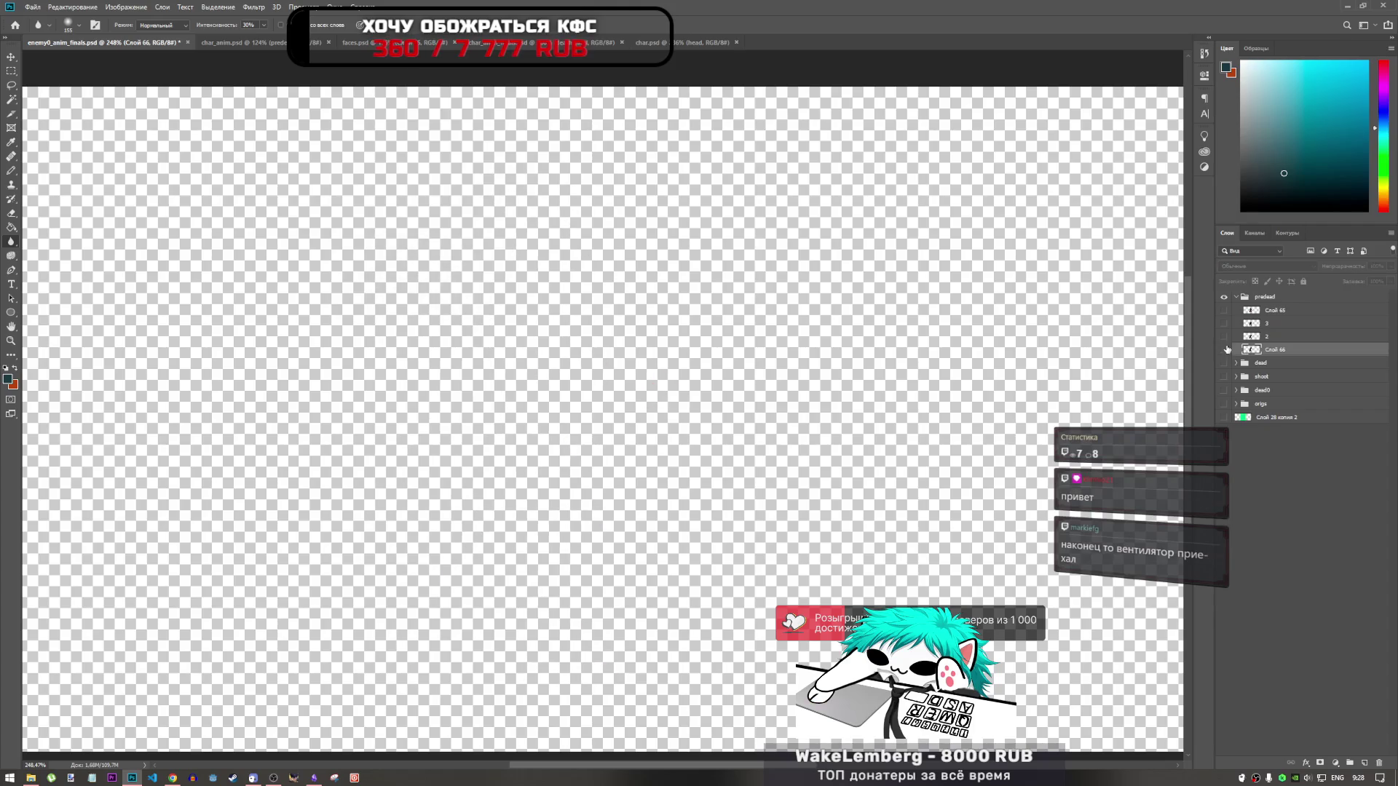
pyautogui.click(1225, 337)
pyautogui.click(1225, 338)
pyautogui.click(1225, 337)
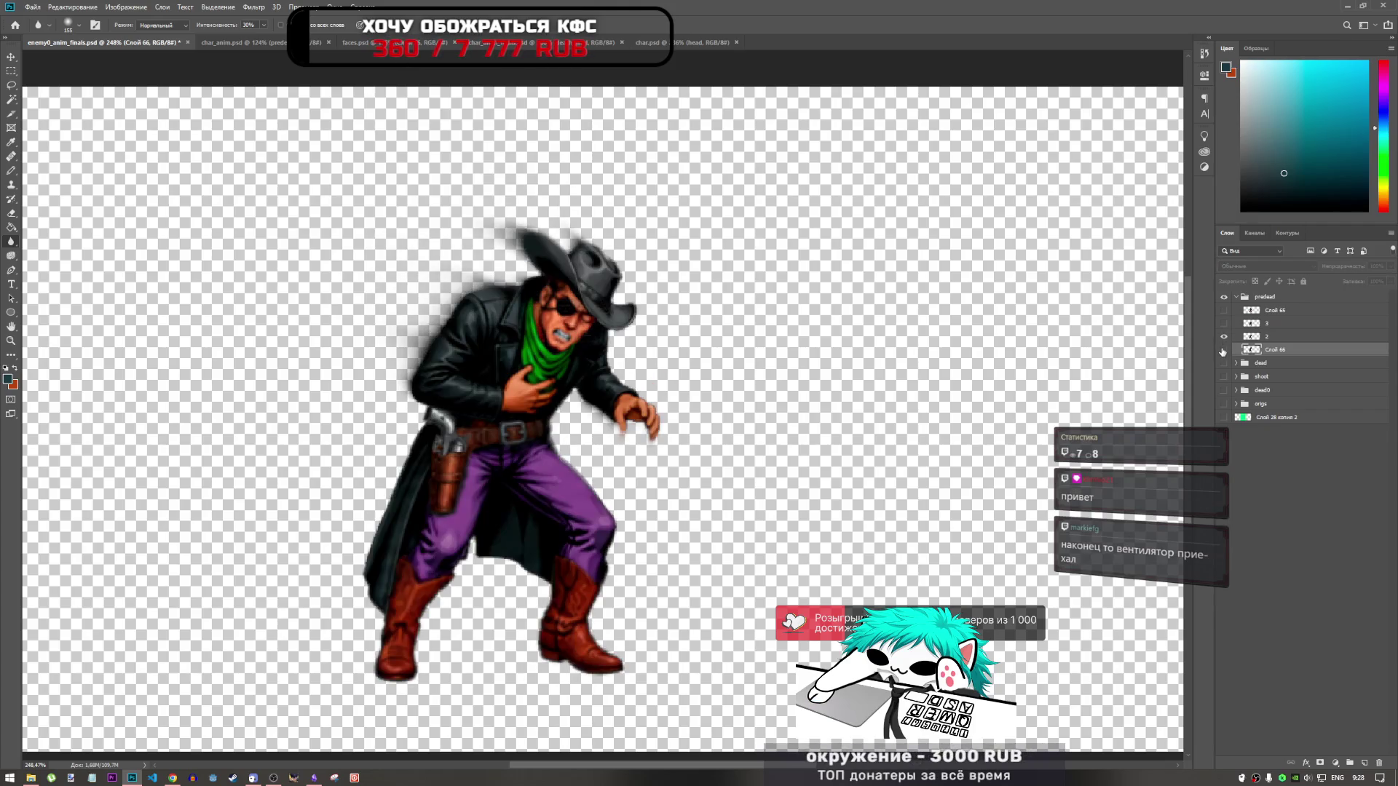
pyautogui.scroll(-2, 589, 400)
pyautogui.scroll(2, 588, 399)
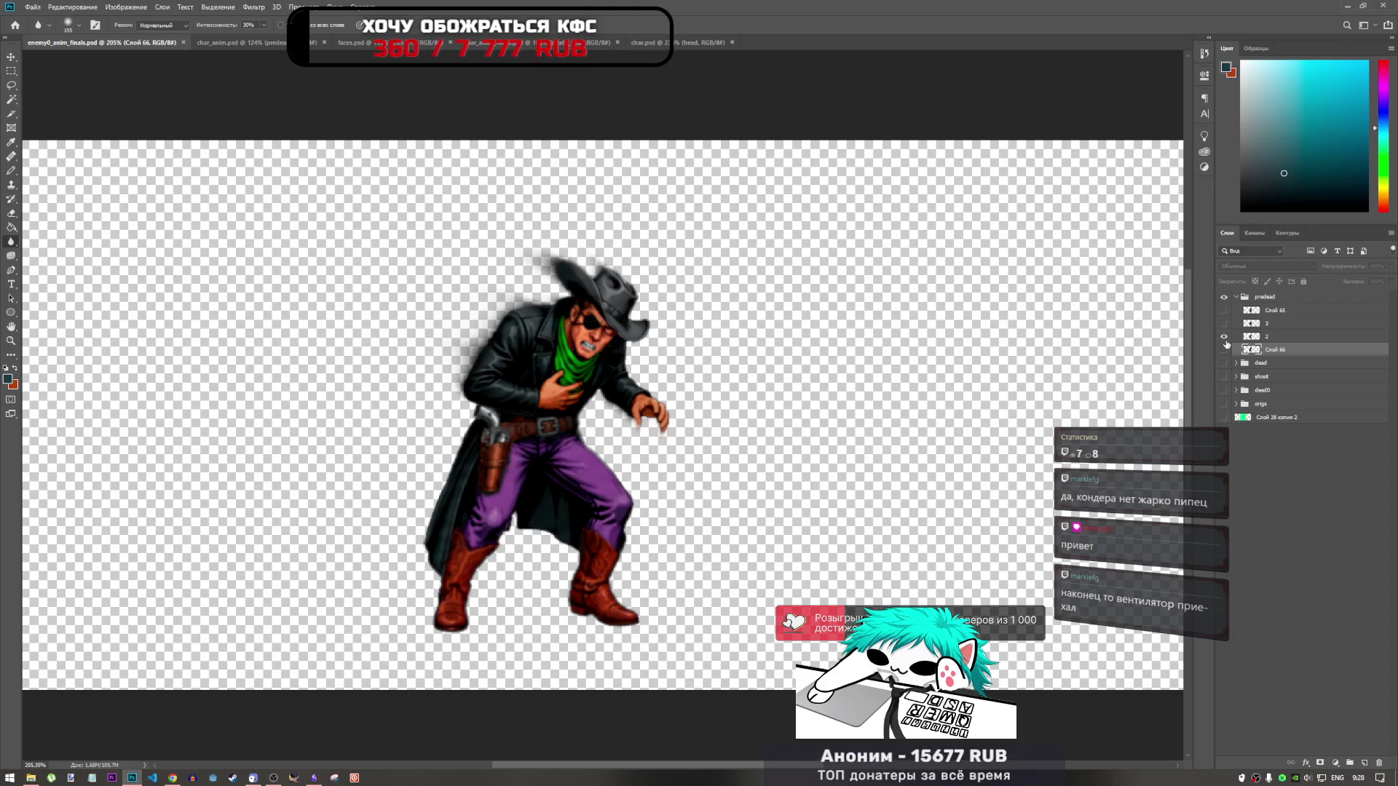
# Step: Hide the other predead frame layers so only the Слой 65 cowboy pose stays visible
pyautogui.click(1224, 337)
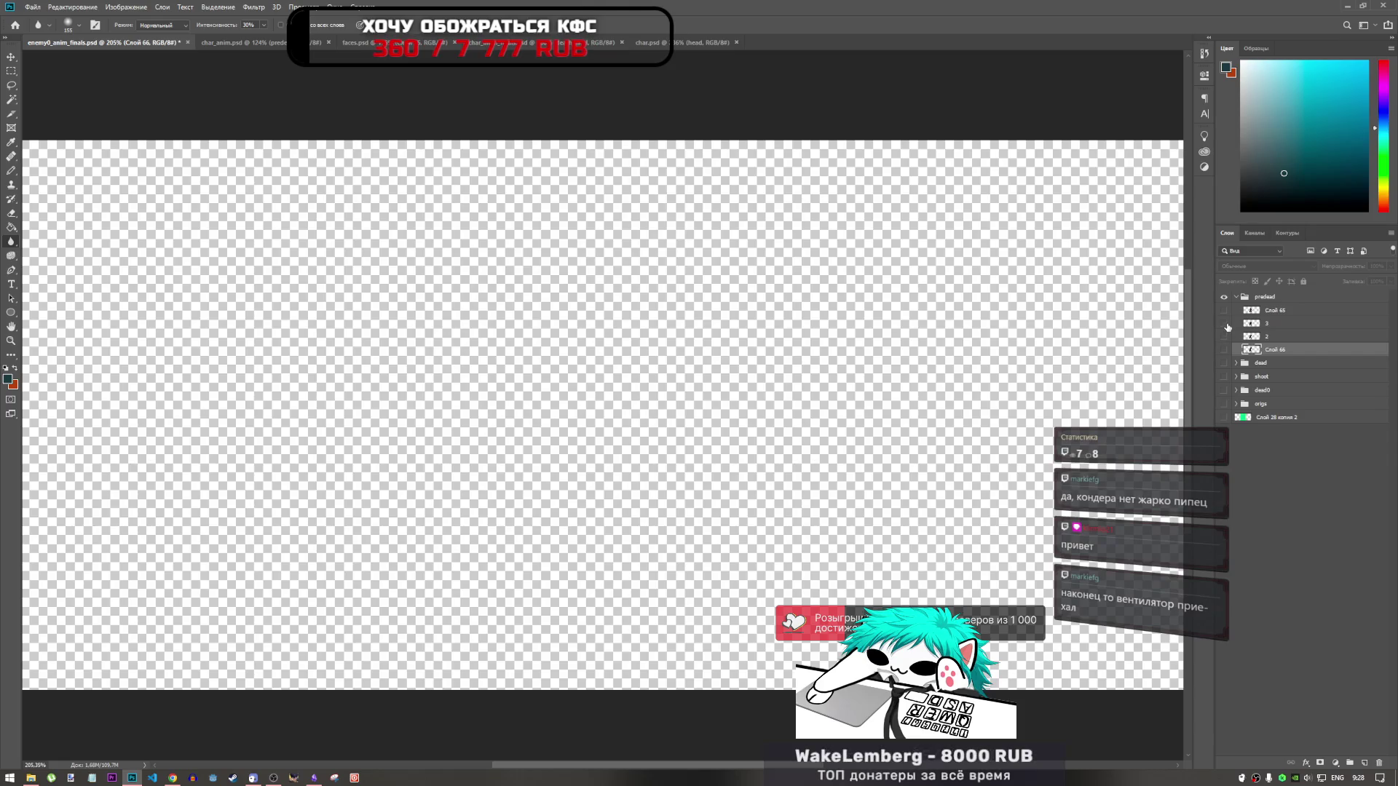
pyautogui.click(1225, 323)
pyautogui.click(1224, 322)
pyautogui.click(1224, 311)
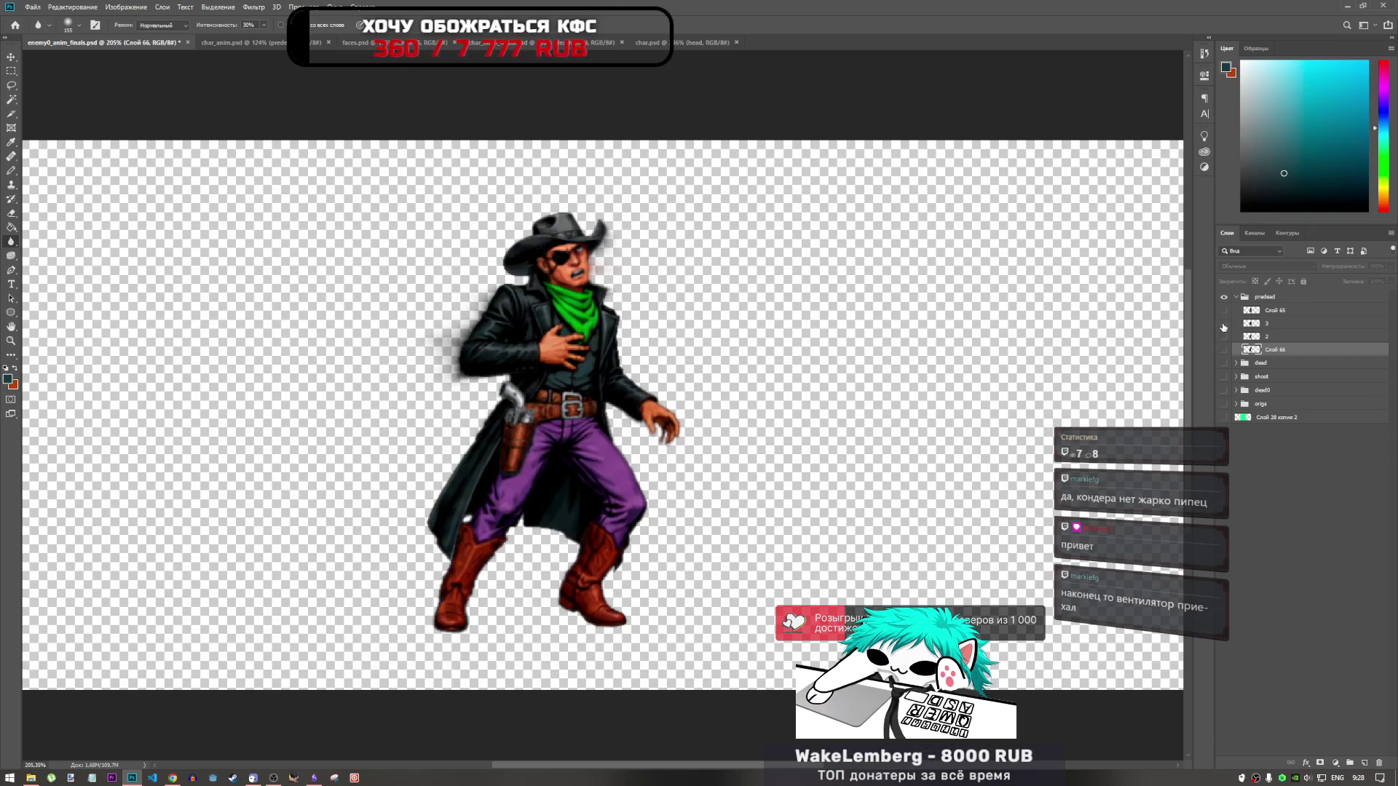
pyautogui.click(1224, 310)
pyautogui.click(1224, 323)
pyautogui.click(1224, 323)
pyautogui.click(1224, 310)
pyautogui.click(1224, 310)
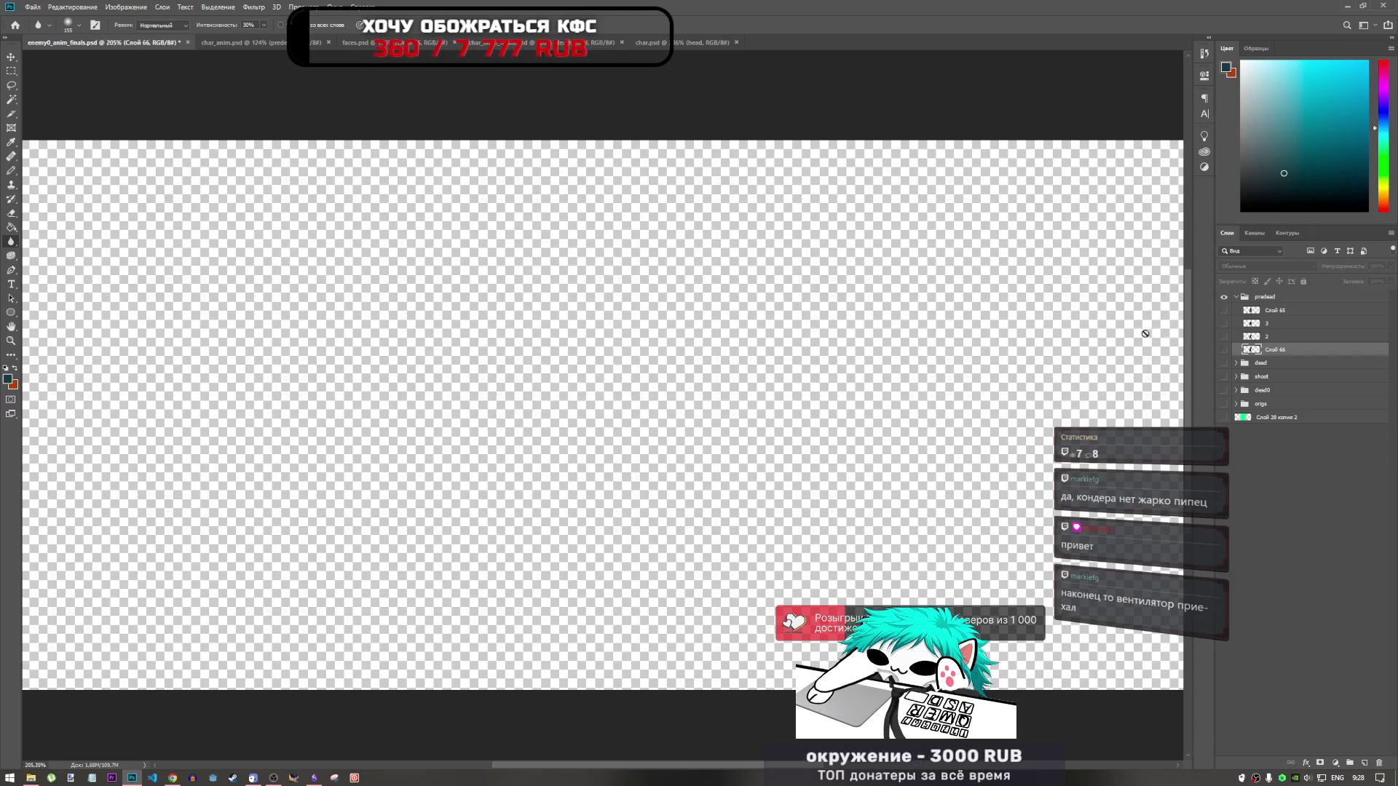
pyautogui.scroll(-3, 811, 359)
pyautogui.click(1224, 311)
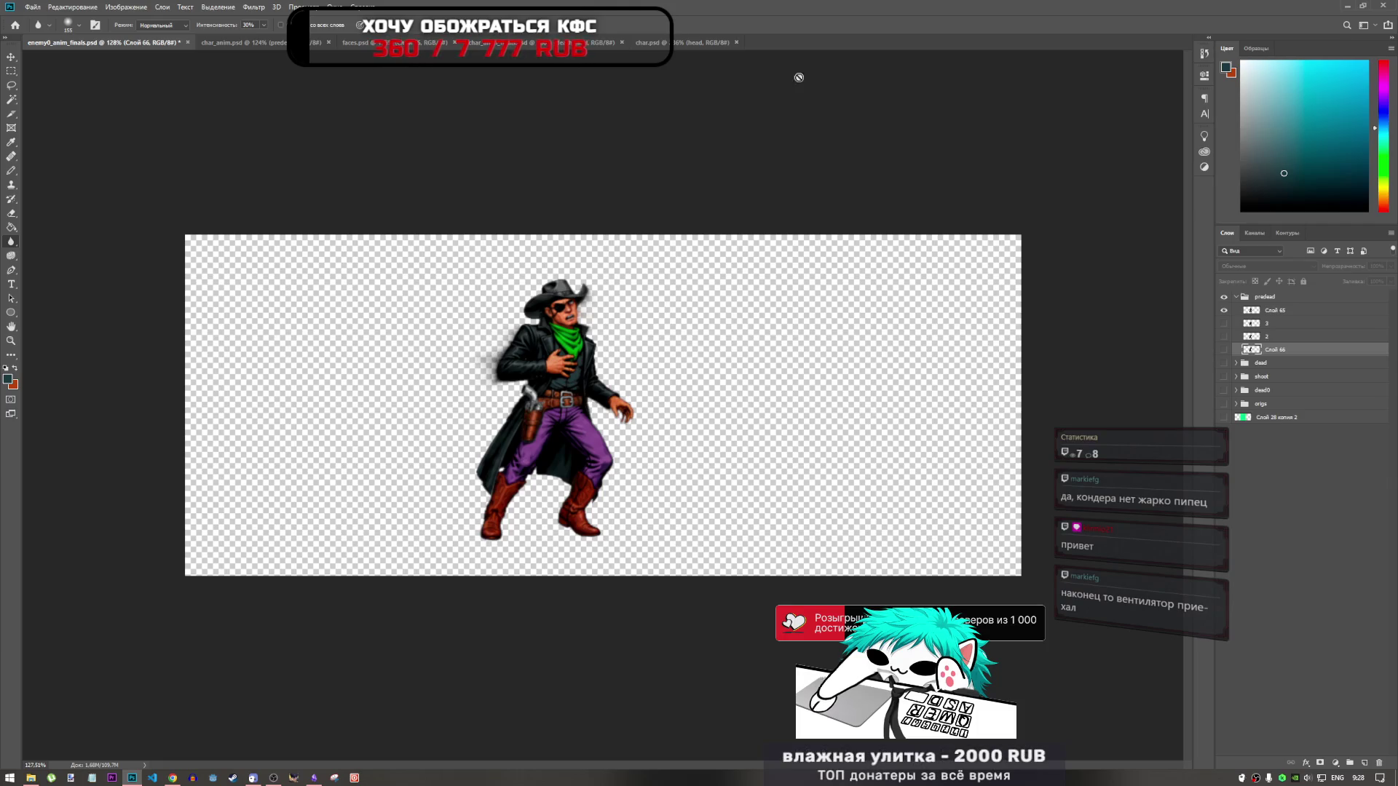
pyautogui.click(263, 44)
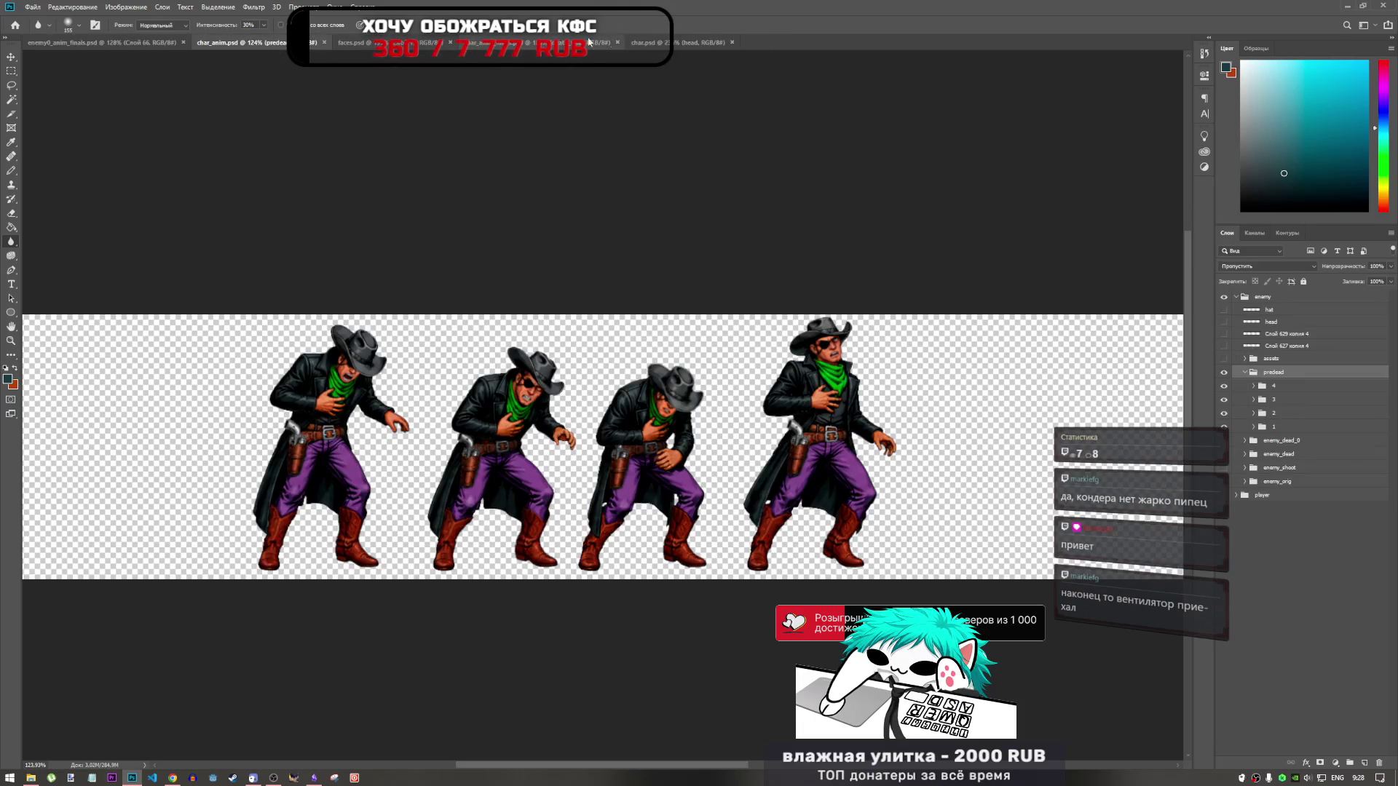
pyautogui.scroll(-5, 759, 387)
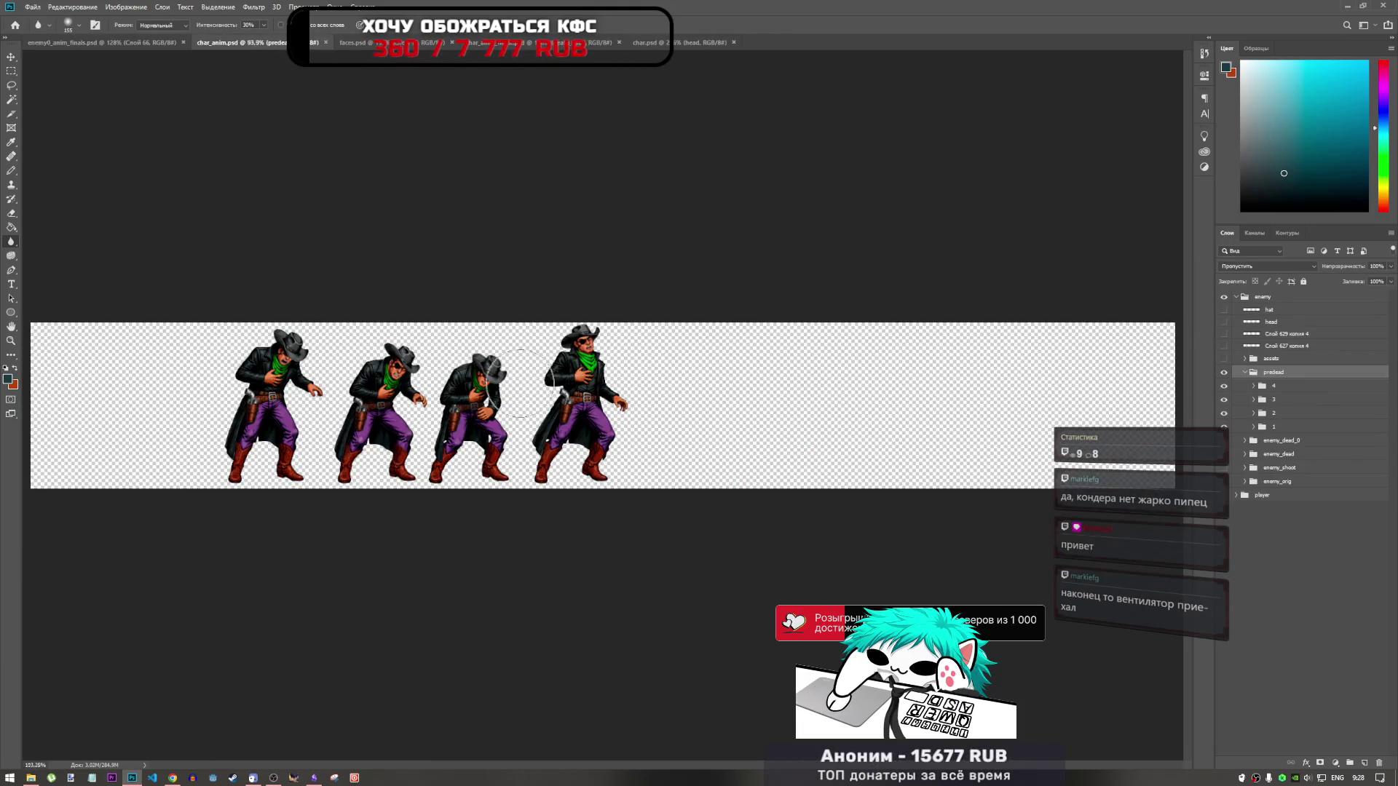
pyautogui.scroll(4, 778, 401)
pyautogui.scroll(-3, 778, 400)
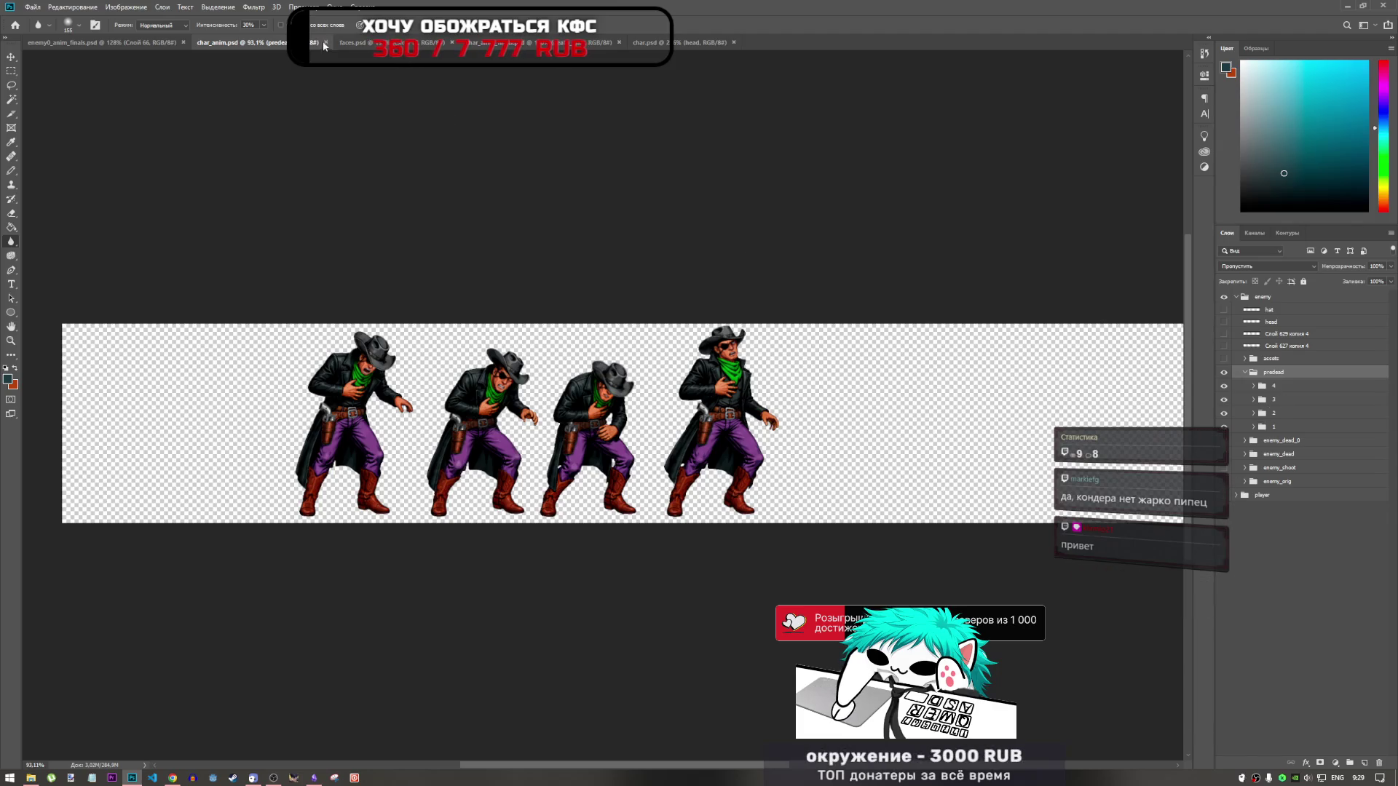
pyautogui.click(122, 46)
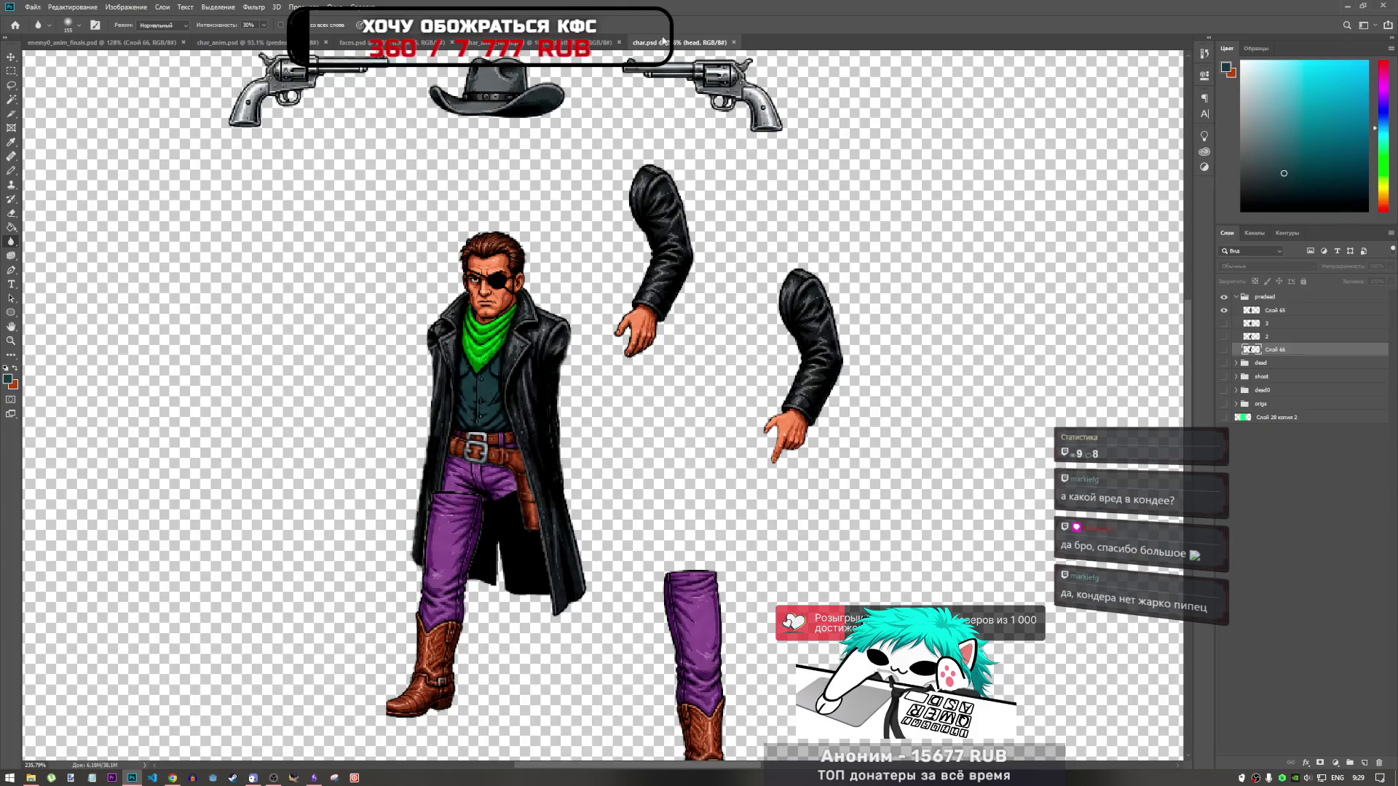
pyautogui.click(681, 42)
# Step: Cycle through char.psd, faces.psd and the death-frame document, ending on char_anim.psd
pyautogui.hotkey('ctrl', 'Tab')
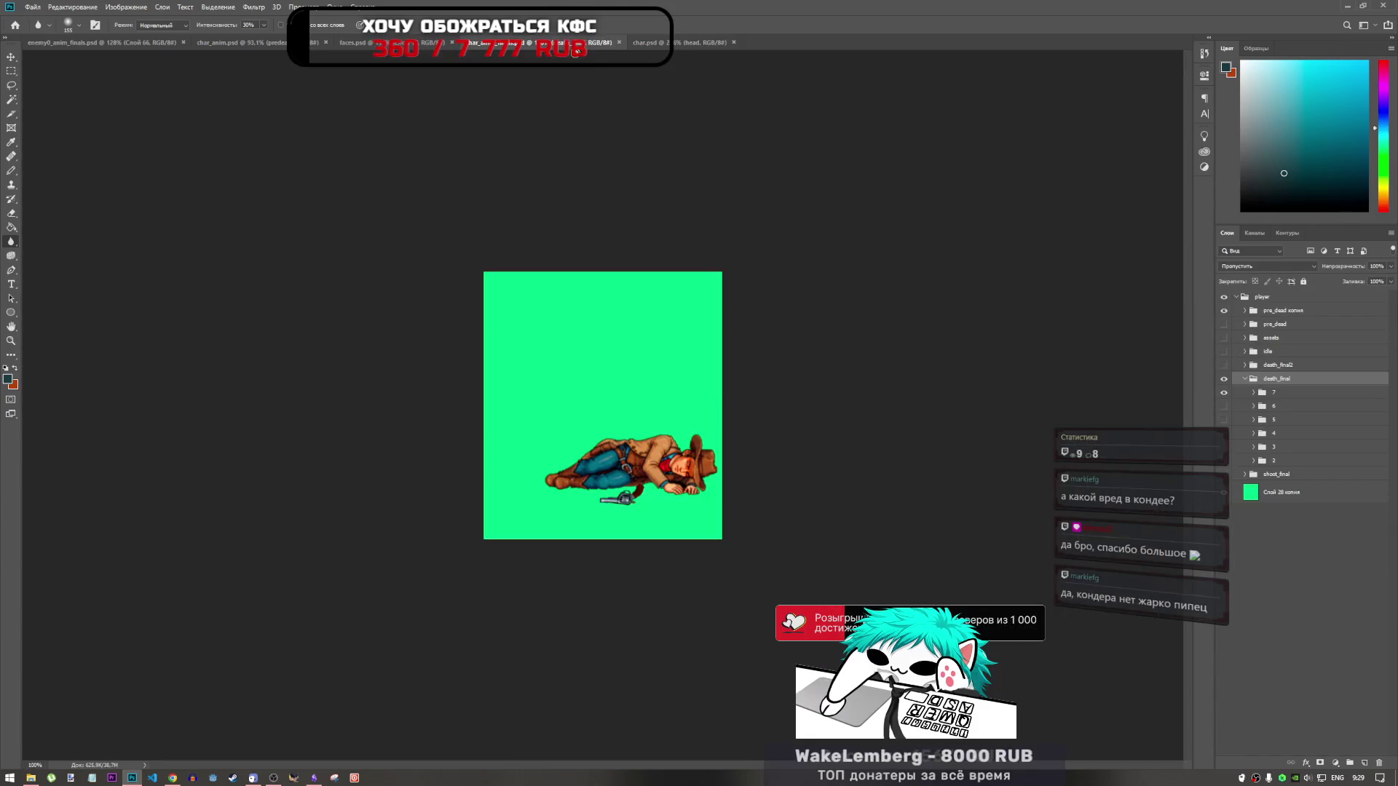
pyautogui.hotkey('ctrl', 'shift', 'Tab')
pyautogui.hotkey('ctrl', 'shift', 'Tab')
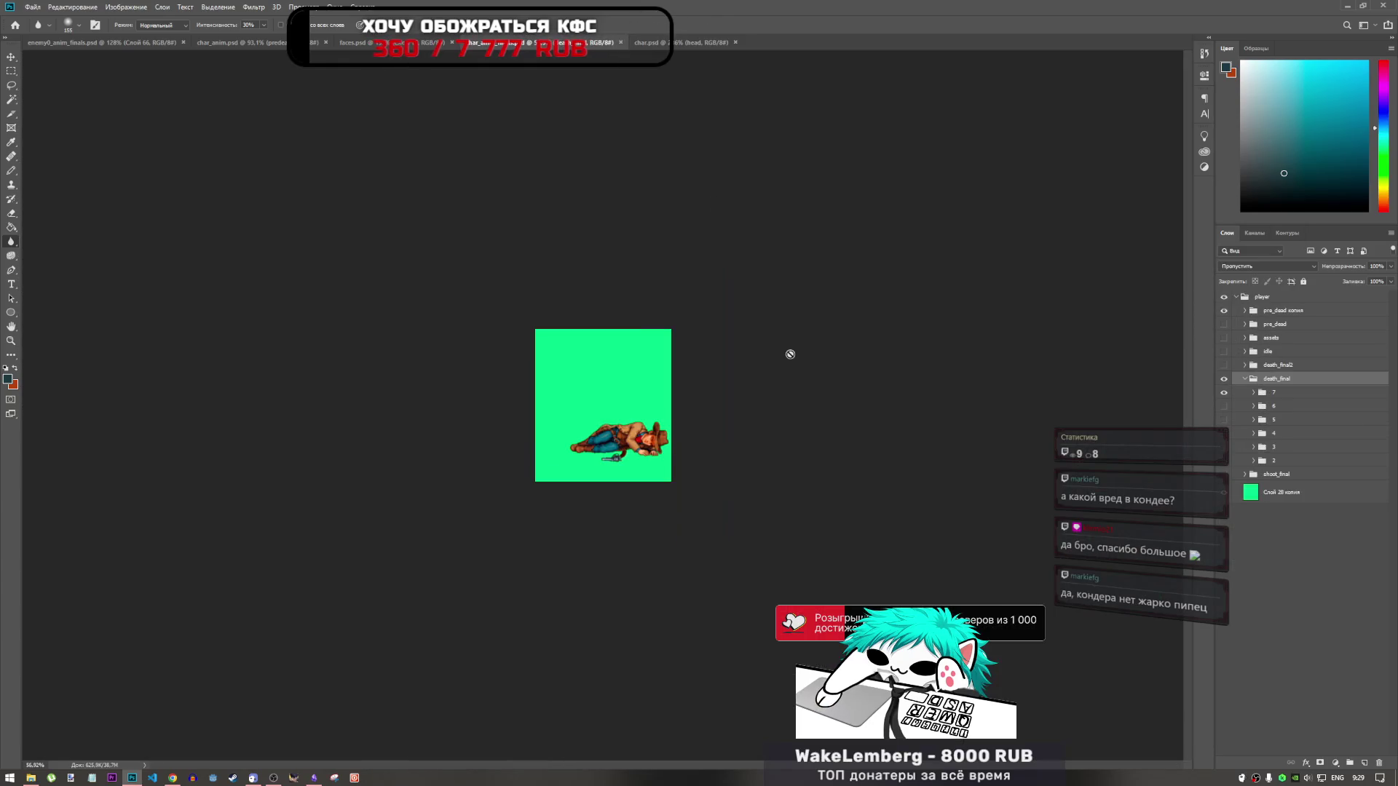
pyautogui.scroll(5, 624, 390)
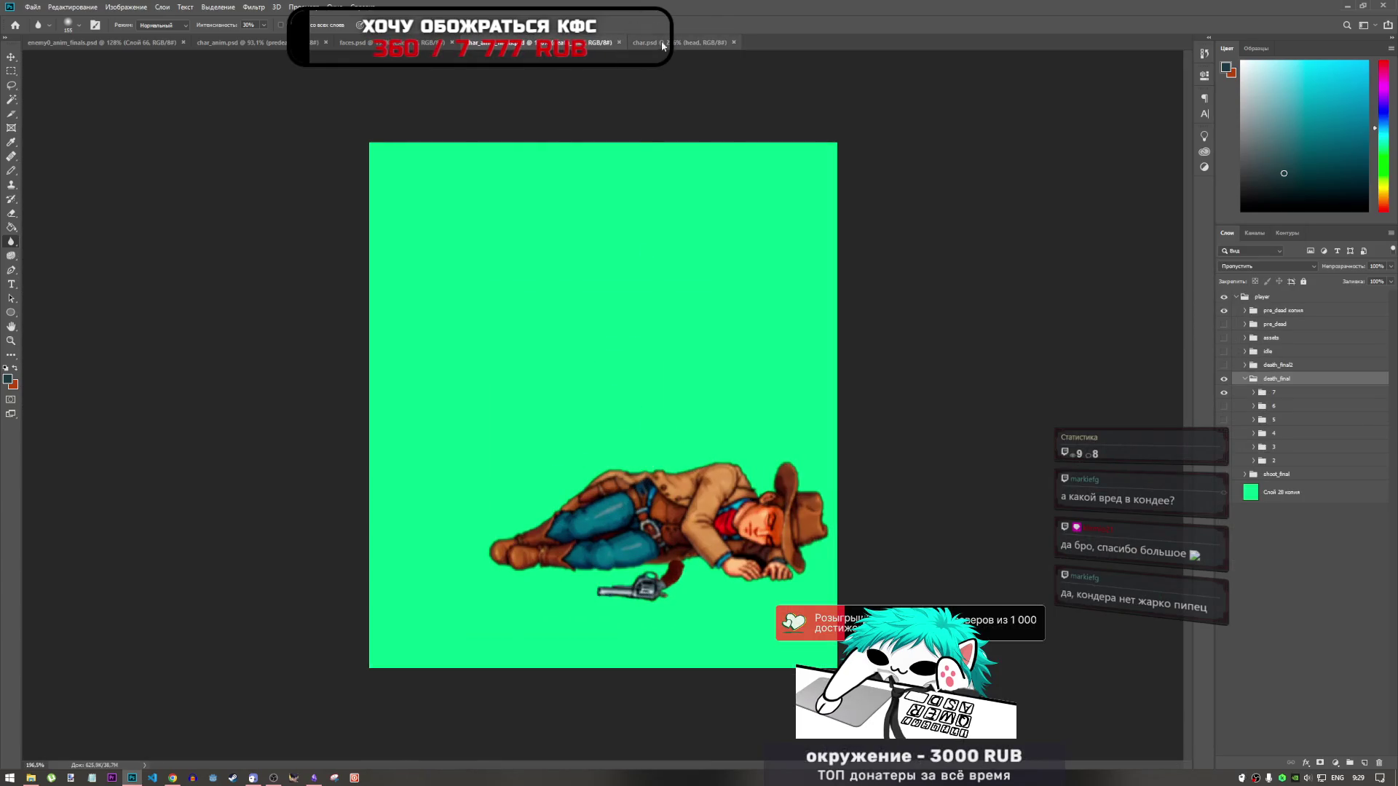
pyautogui.click(670, 42)
pyautogui.scroll(-3, 662, 357)
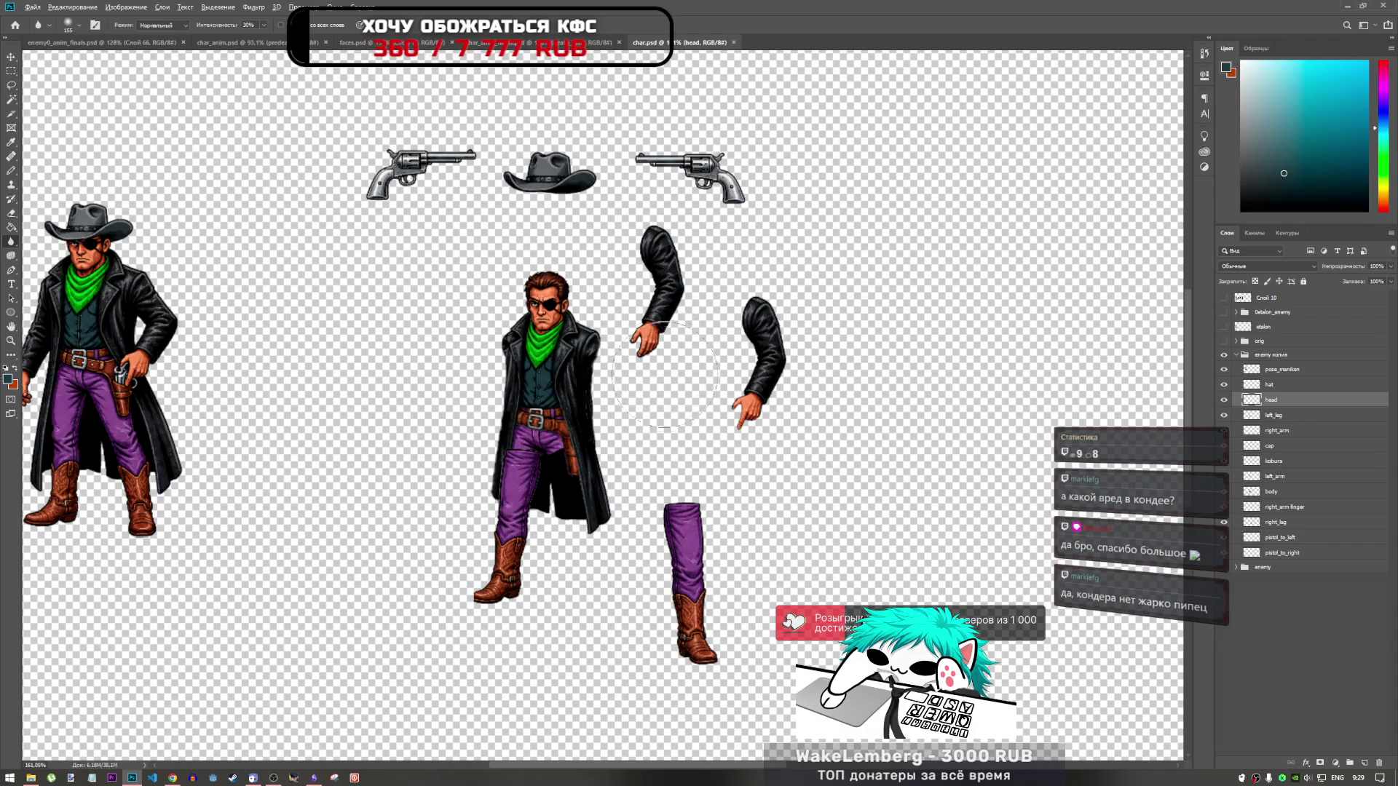
pyautogui.scroll(-1, 664, 373)
pyautogui.scroll(3, 526, 160)
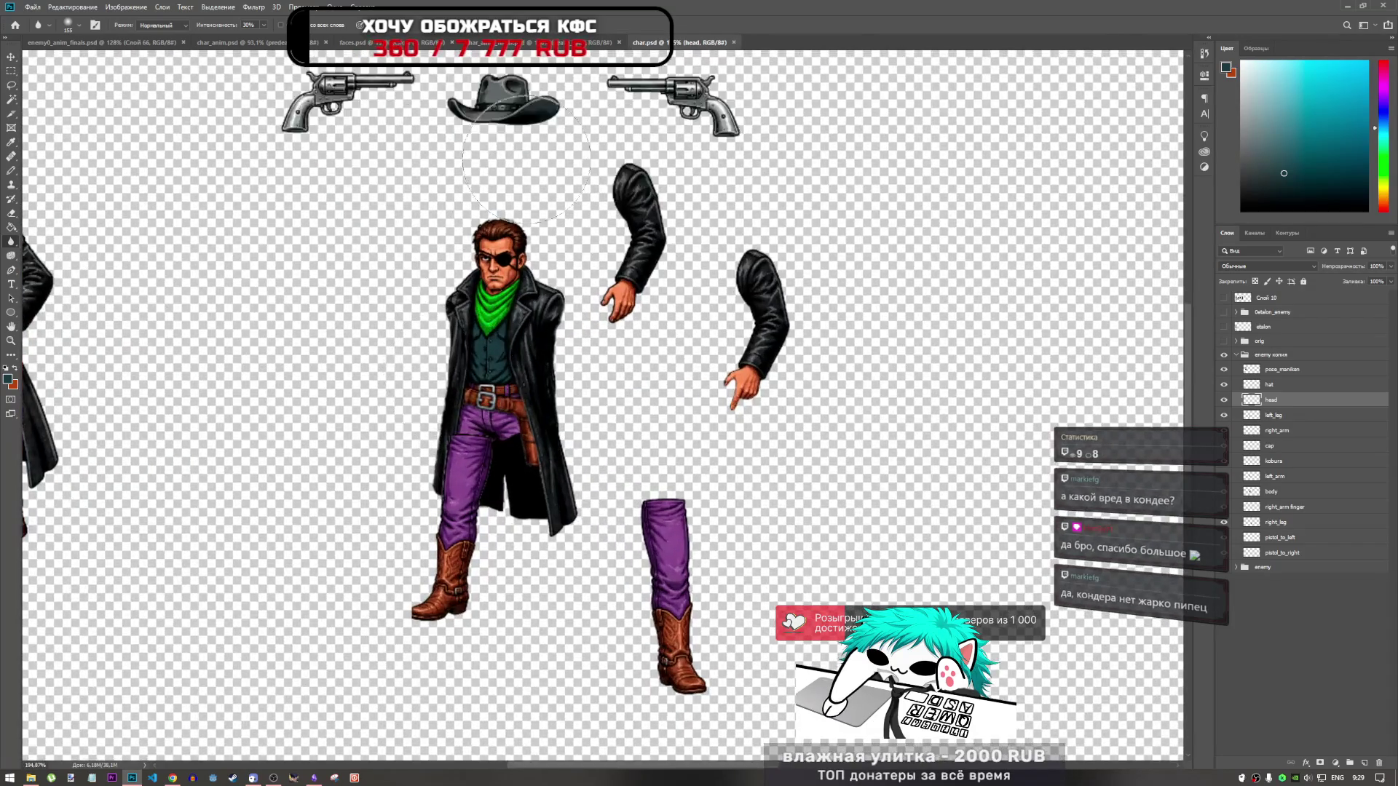
pyautogui.hotkey('ctrl', 'shift', 'Tab')
pyautogui.hotkey('ctrl', 'shift', 'Tab')
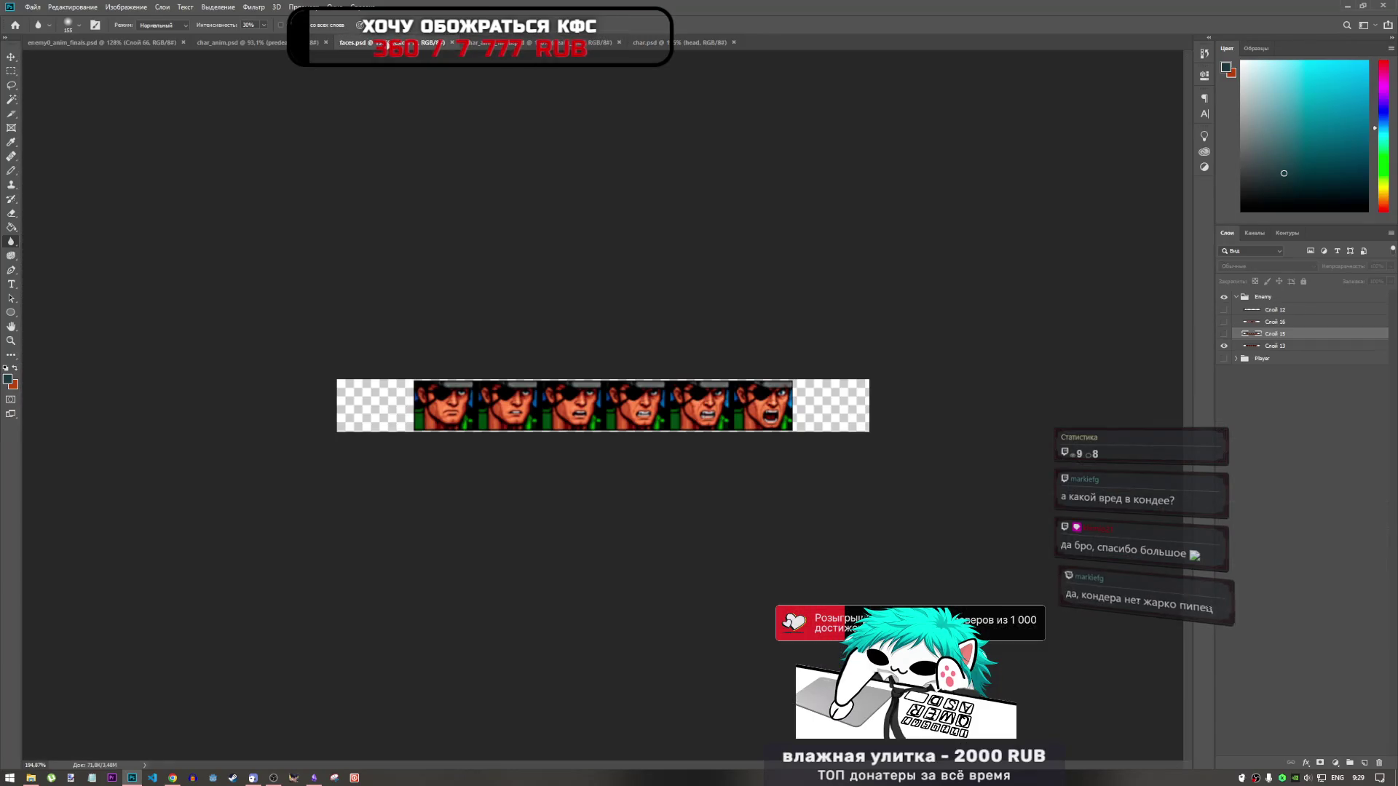
pyautogui.hotkey('ctrl', 'Tab')
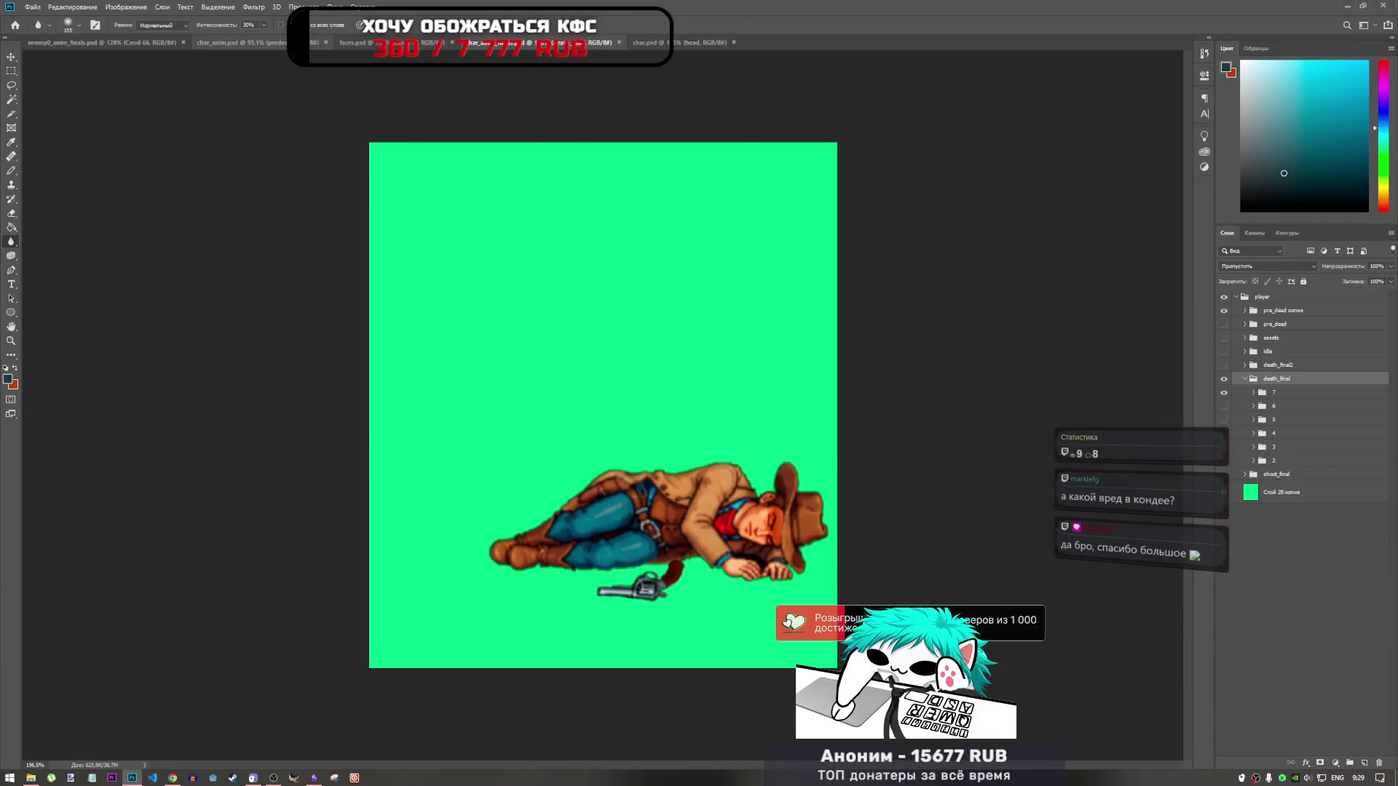
pyautogui.hotkey('ctrl', 'shift', 'Tab')
pyautogui.hotkey('ctrl', 'shift', 'Tab')
pyautogui.hotkey('ctrl', 'shift', 'Tab')
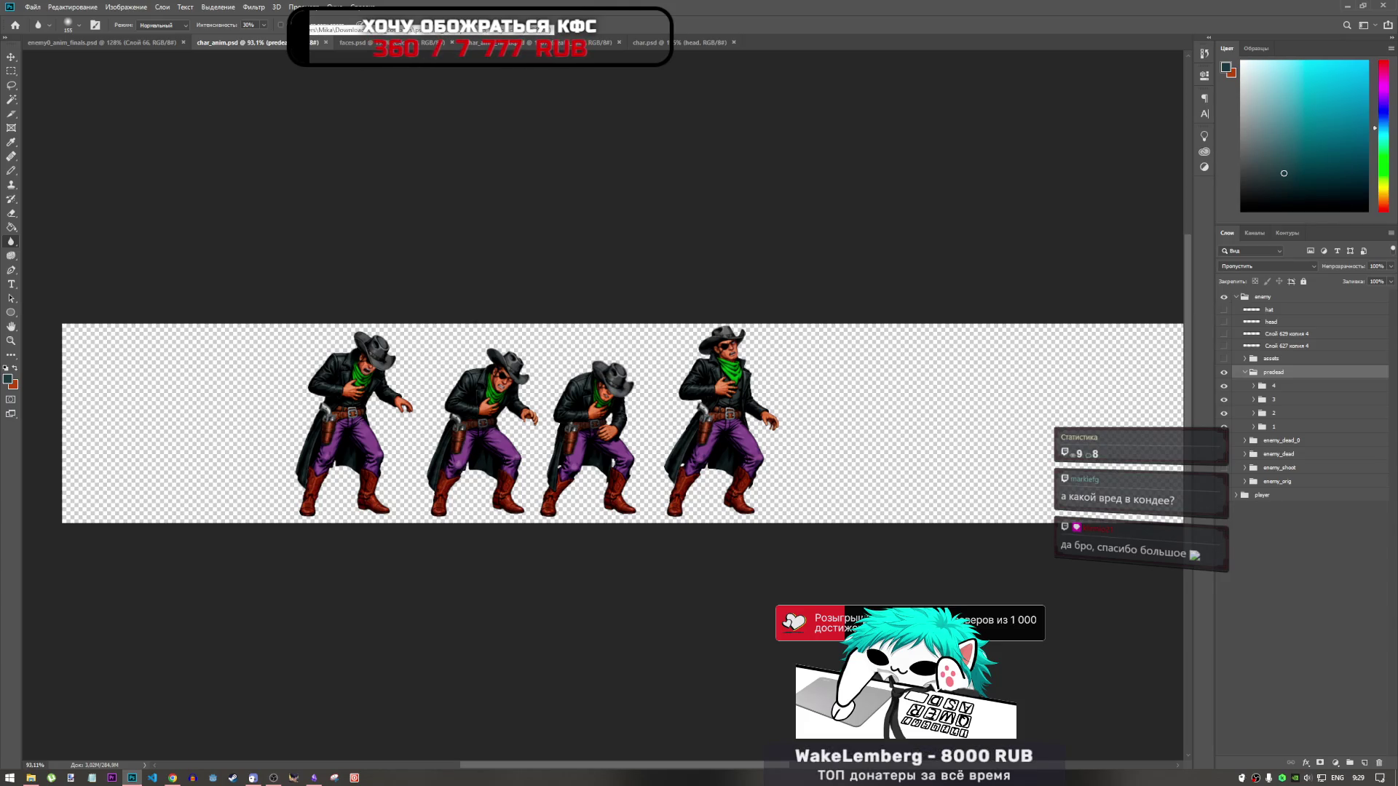
# Step: Compare the assets and predead groups in char_anim.psd, ending with the four predead frames showing
pyautogui.click(1225, 372)
pyautogui.click(1224, 358)
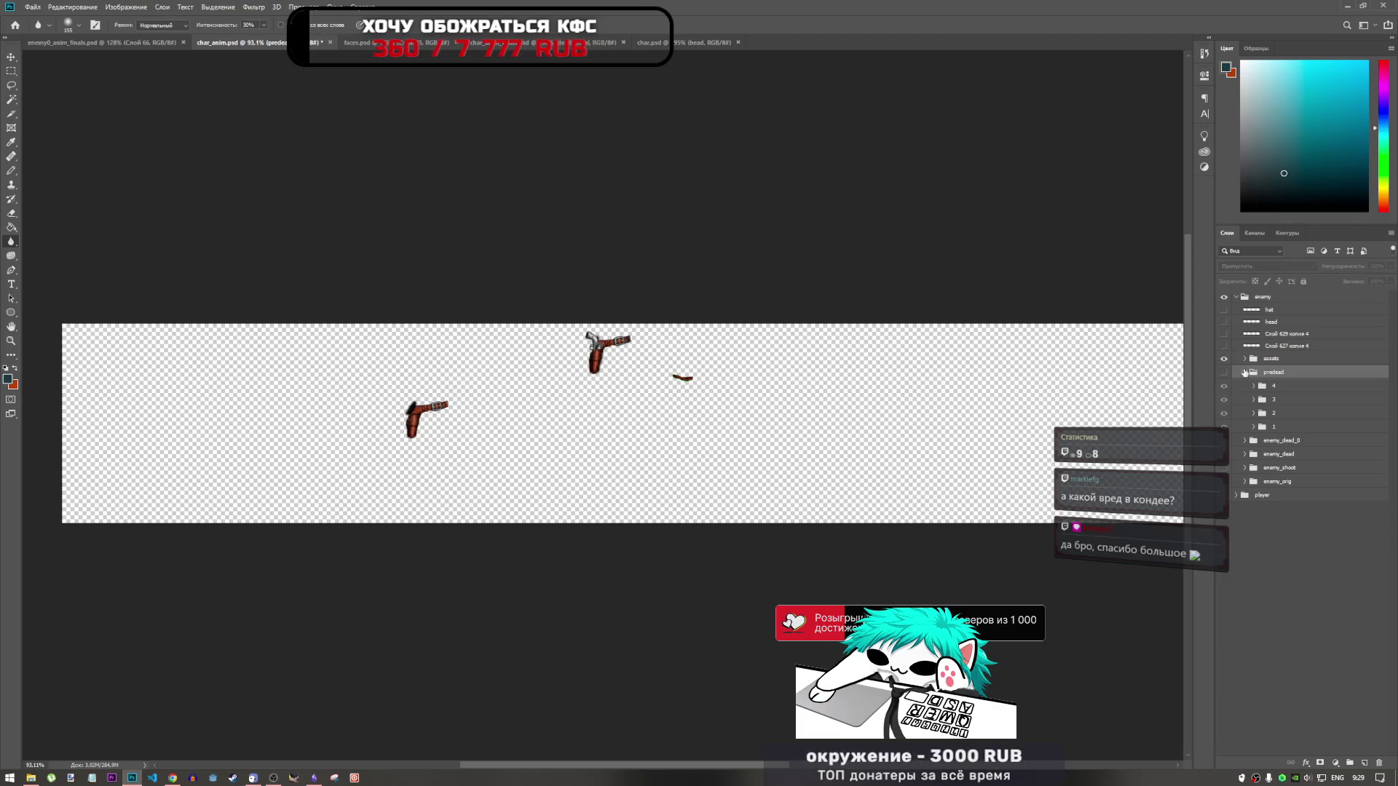
pyautogui.click(1241, 372)
pyautogui.click(1225, 361)
pyautogui.click(1225, 368)
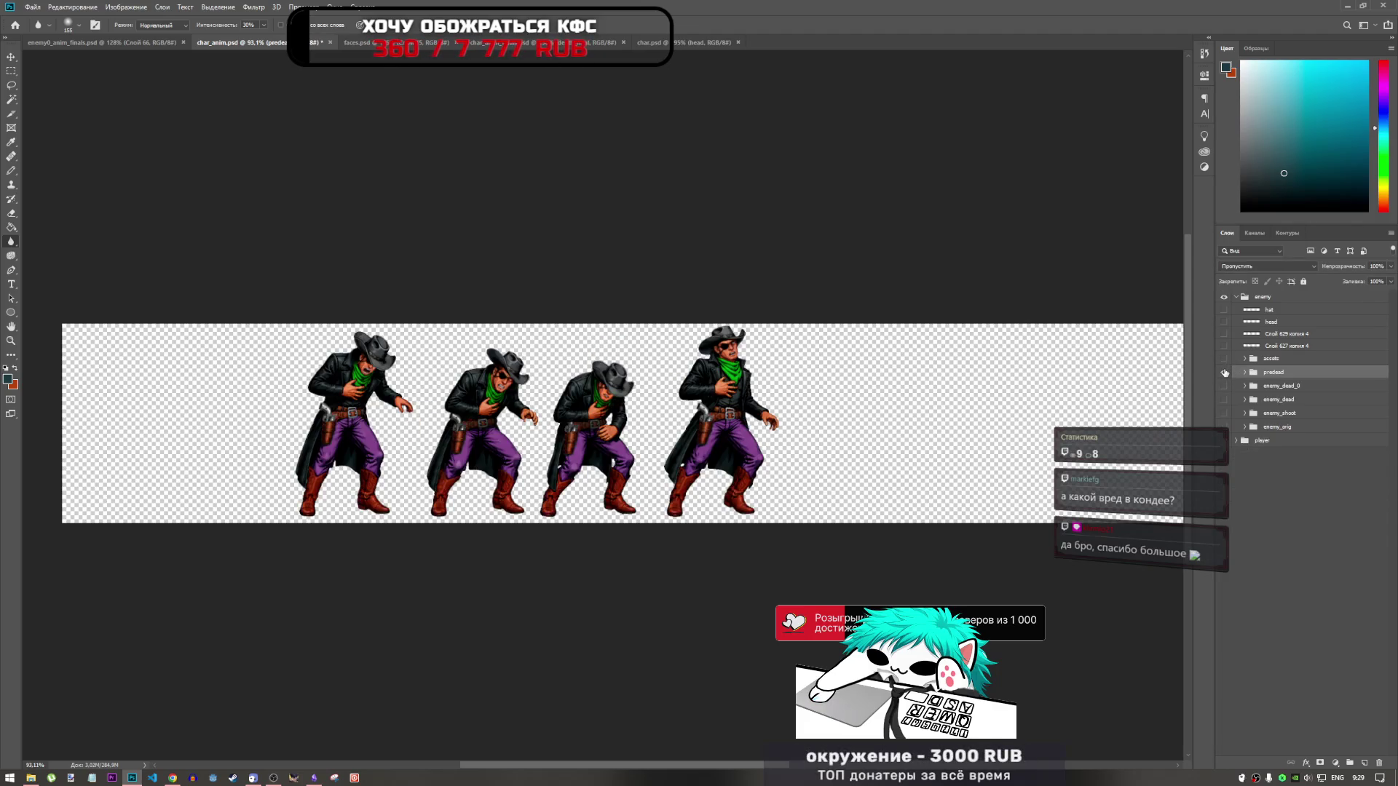
pyautogui.click(1225, 368)
pyautogui.click(1225, 362)
pyautogui.click(1225, 359)
pyautogui.click(1225, 372)
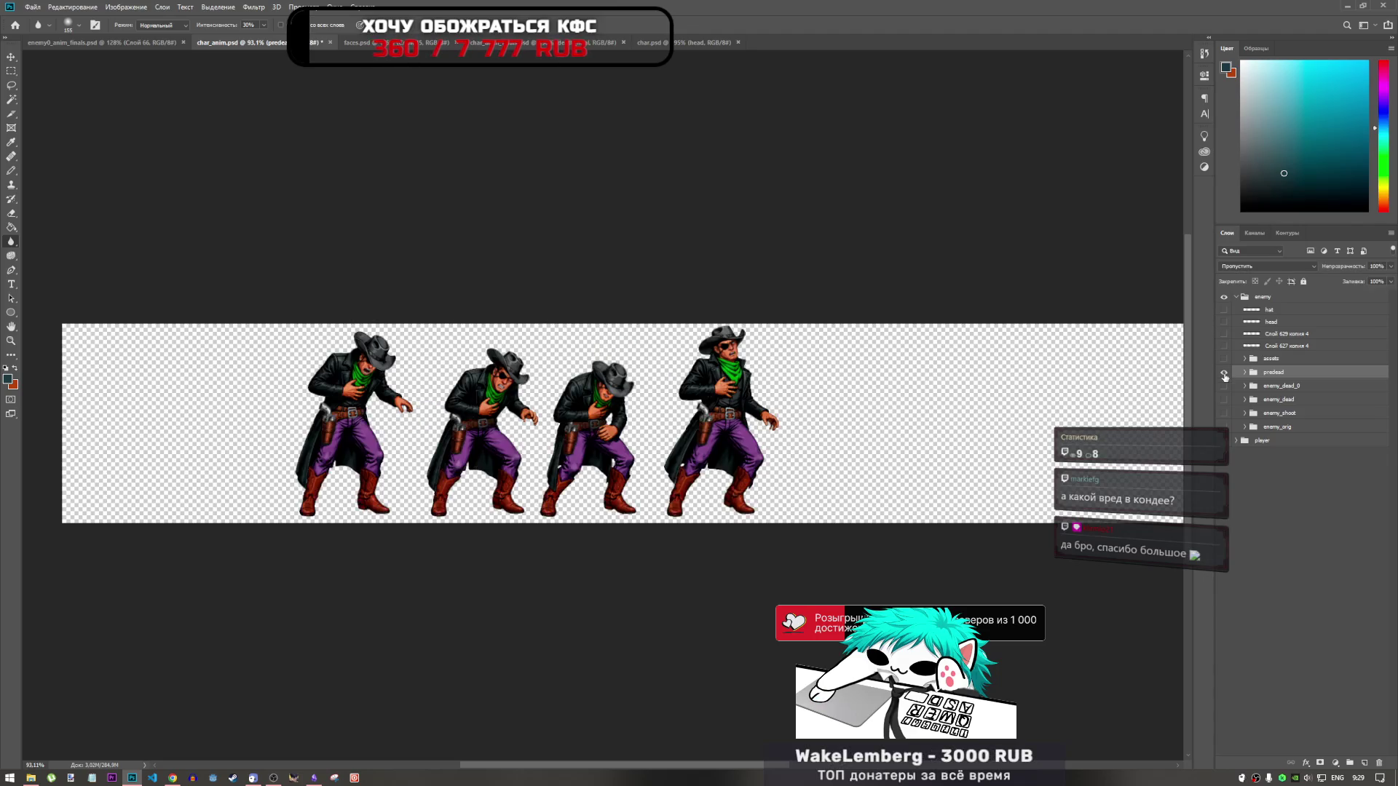
# Step: Save char_anim.psd, switch to enemy0_anim_finals.psd, and bring the Downloads folder forward
pyautogui.hotkey('ctrl', 's')
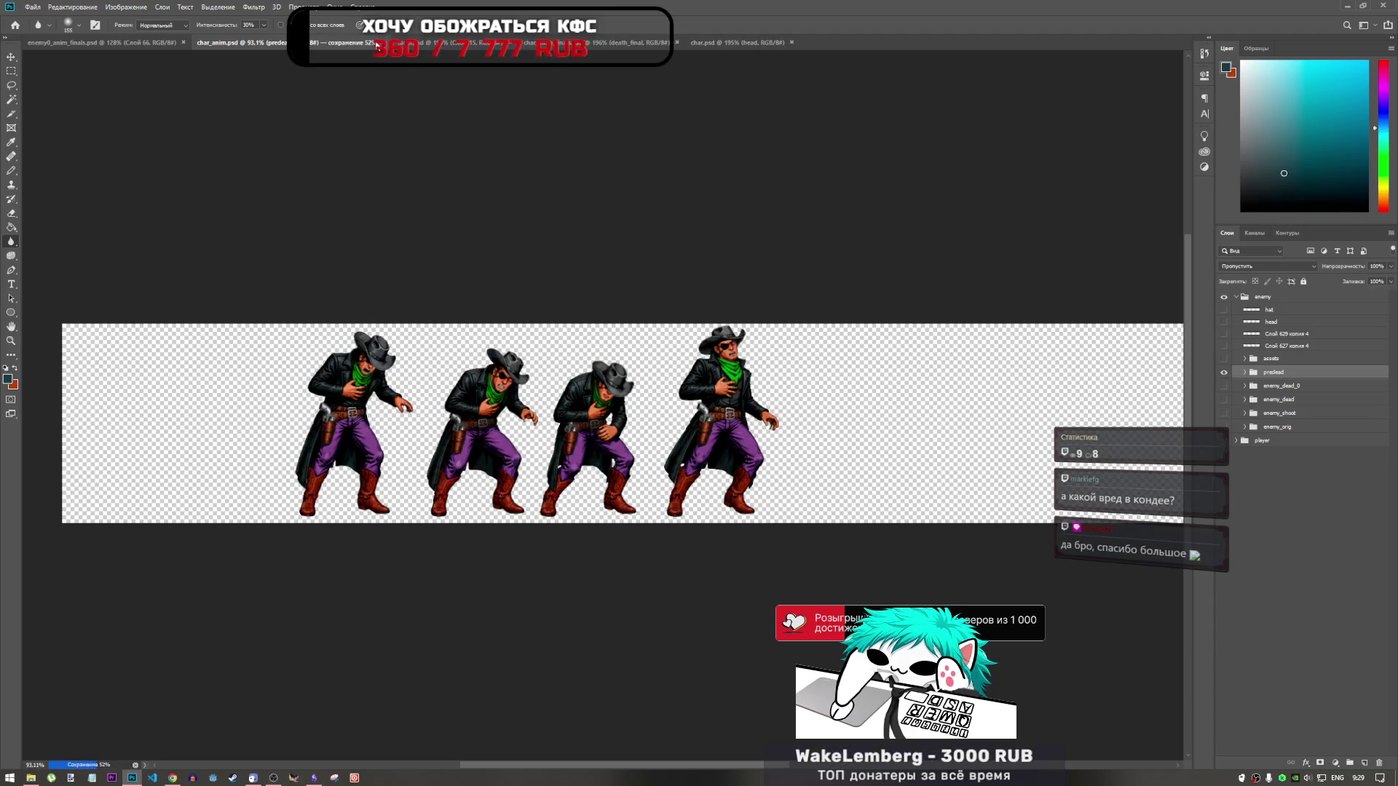
pyautogui.hotkey('ctrl', 'Tab')
pyautogui.hotkey('ctrl', 'Tab')
pyautogui.hotkey('ctrl', 'Tab')
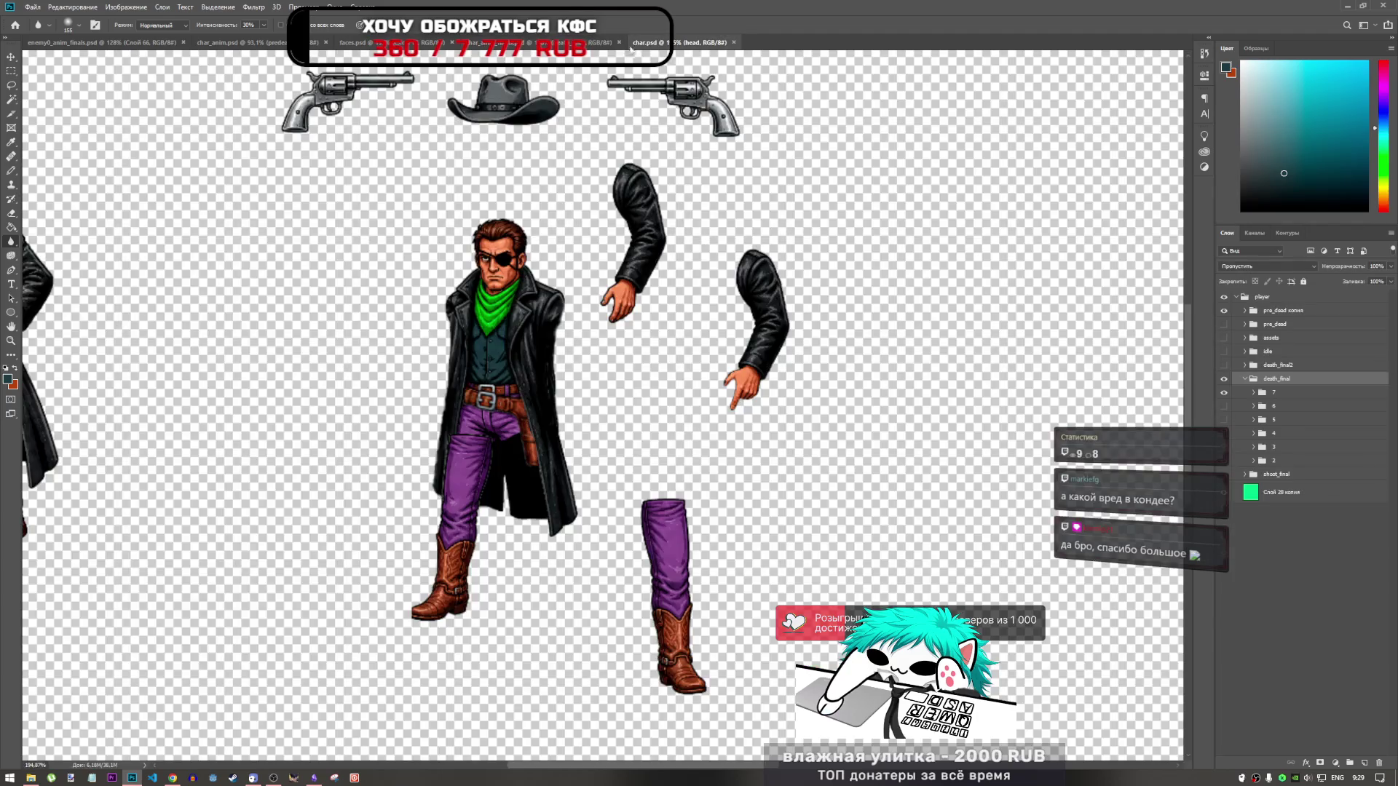
pyautogui.click(240, 42)
pyautogui.click(142, 41)
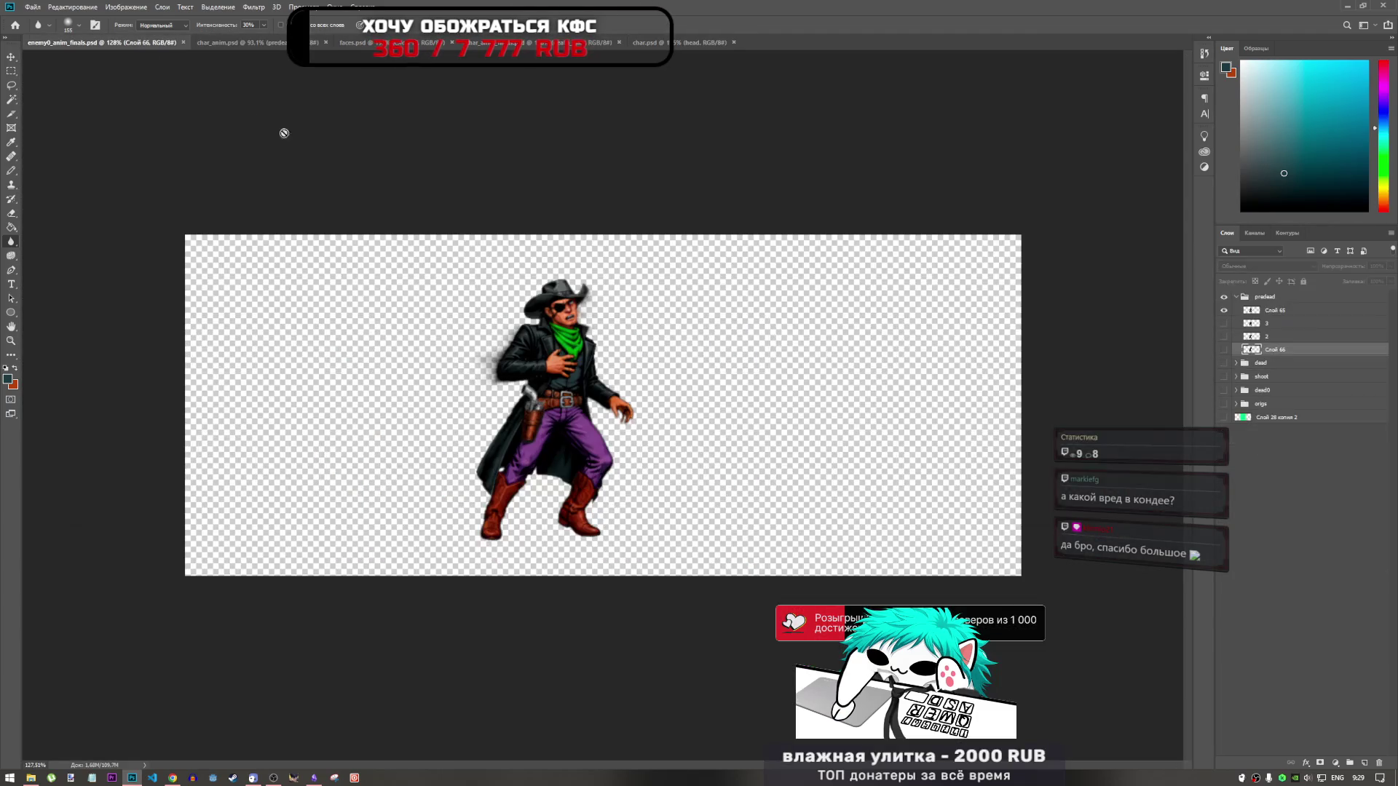
pyautogui.scroll(3, 582, 386)
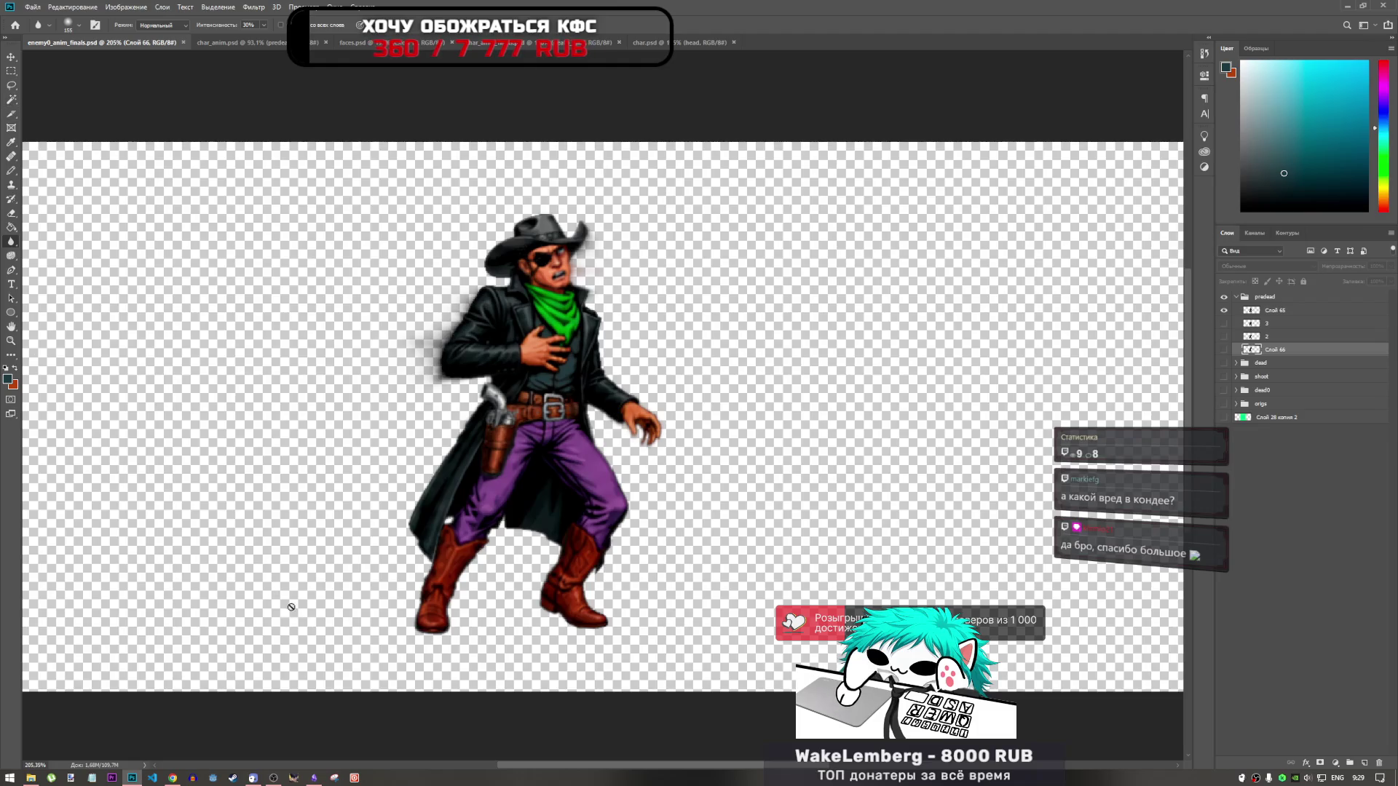
pyautogui.click(29, 778)
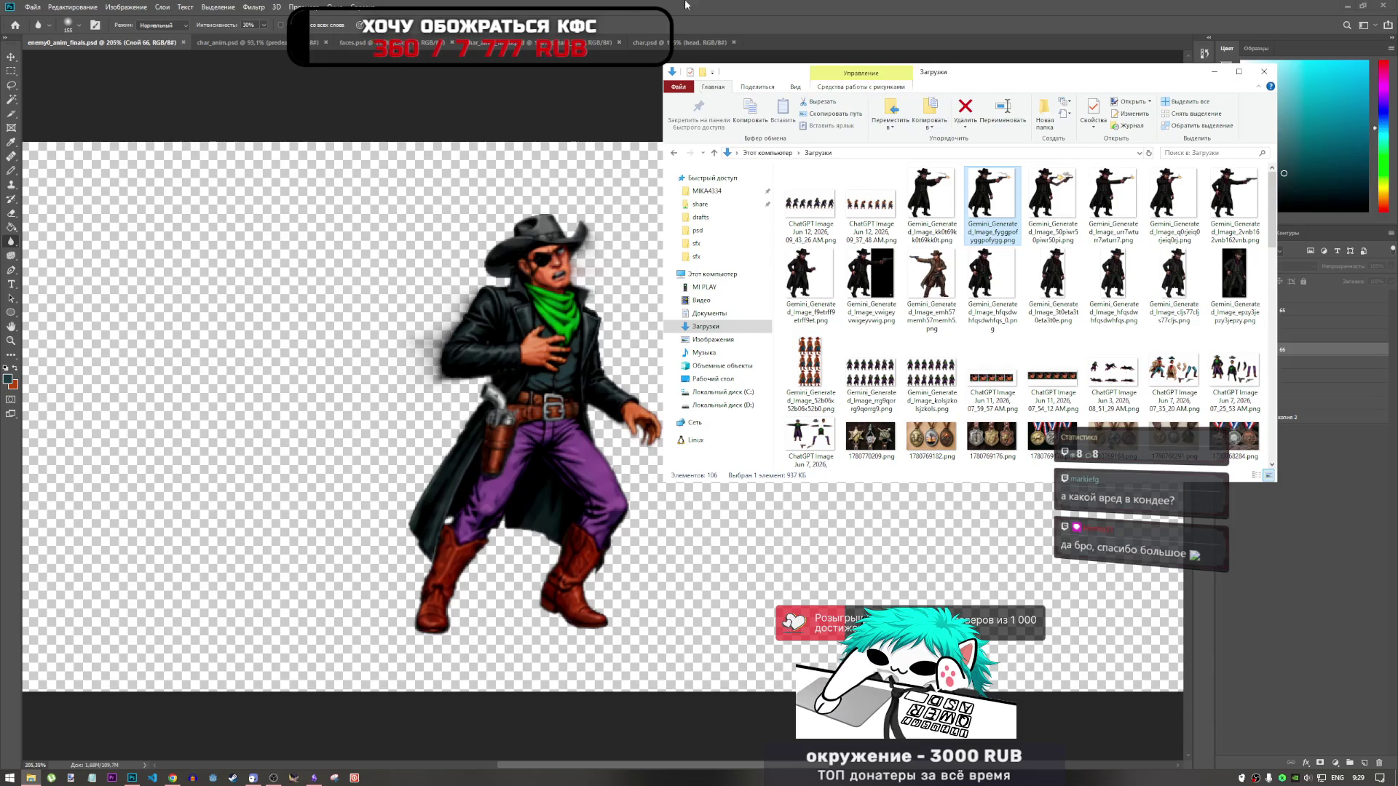
# Step: Open enemy1.psd from the psd folder, leaving it without a colour profile
pyautogui.click(401, 6)
pyautogui.click(32, 7)
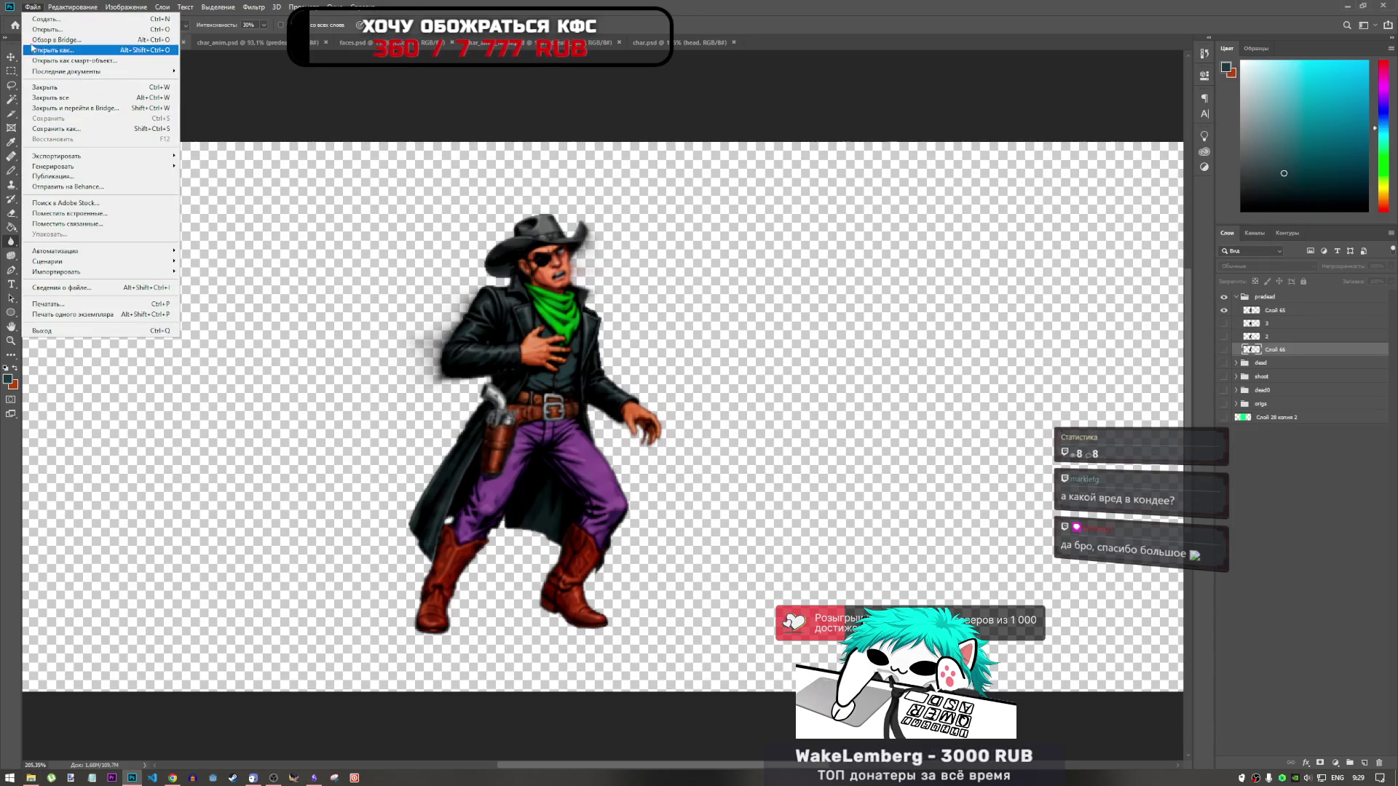
pyautogui.click(86, 30)
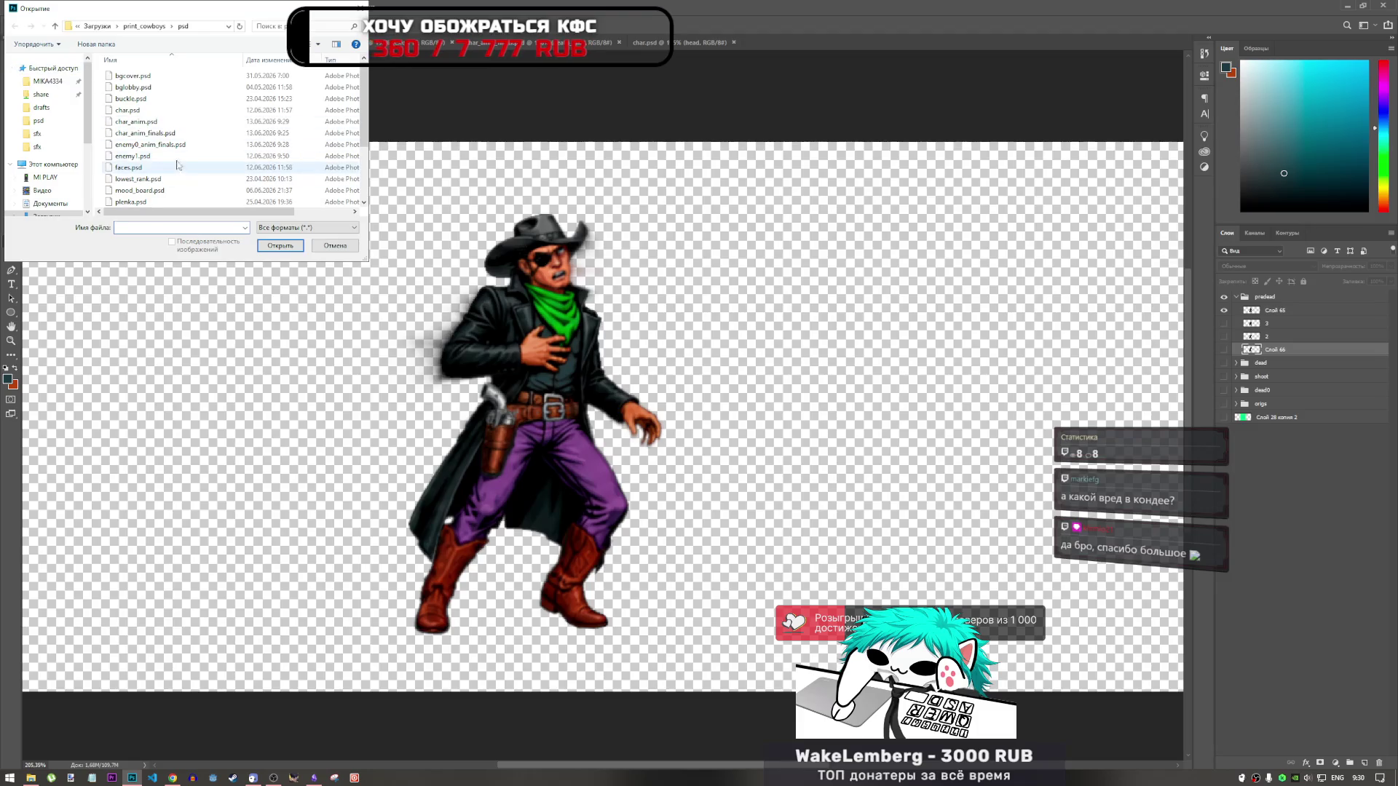
pyautogui.click(135, 156)
pyautogui.scroll(-2, 151, 160)
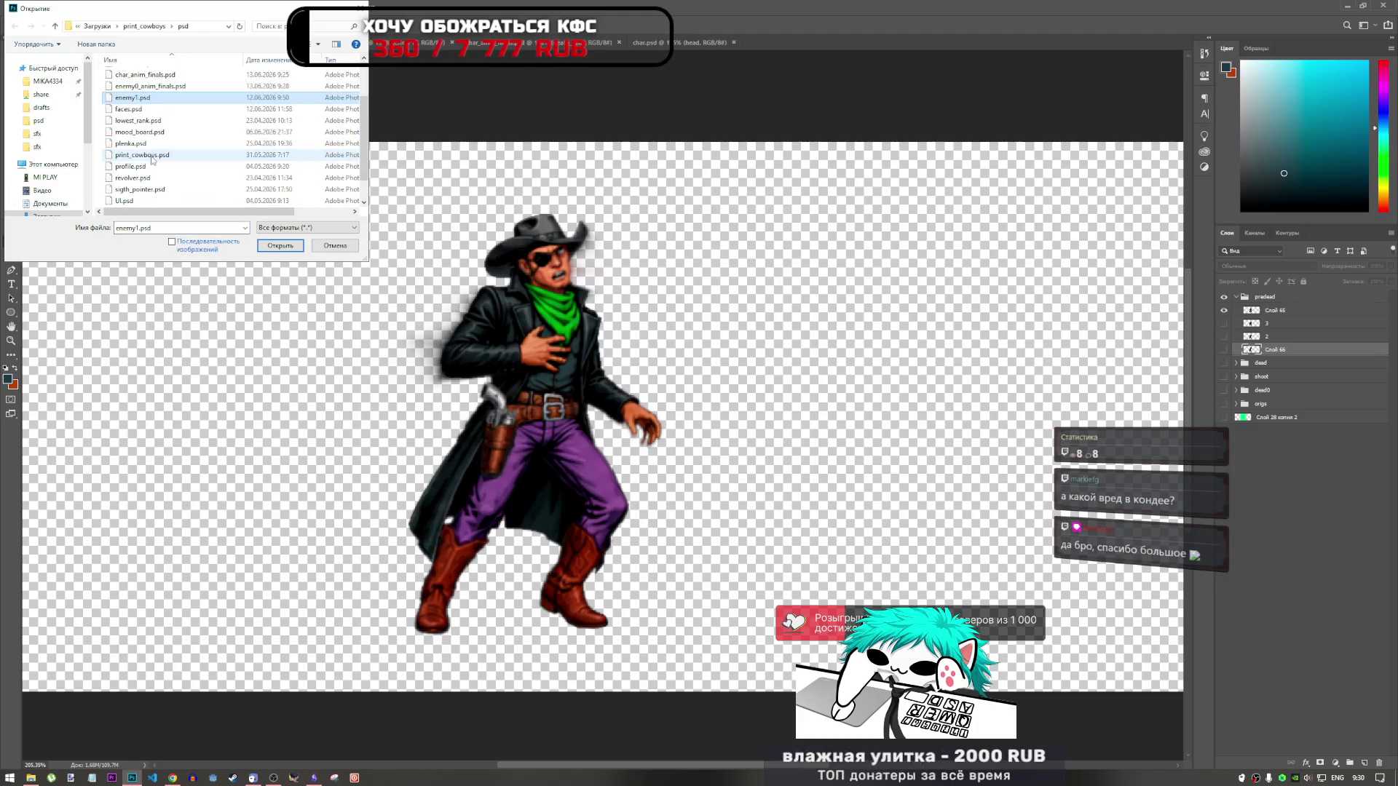
pyautogui.scroll(2, 152, 161)
pyautogui.click(149, 144)
pyautogui.click(279, 245)
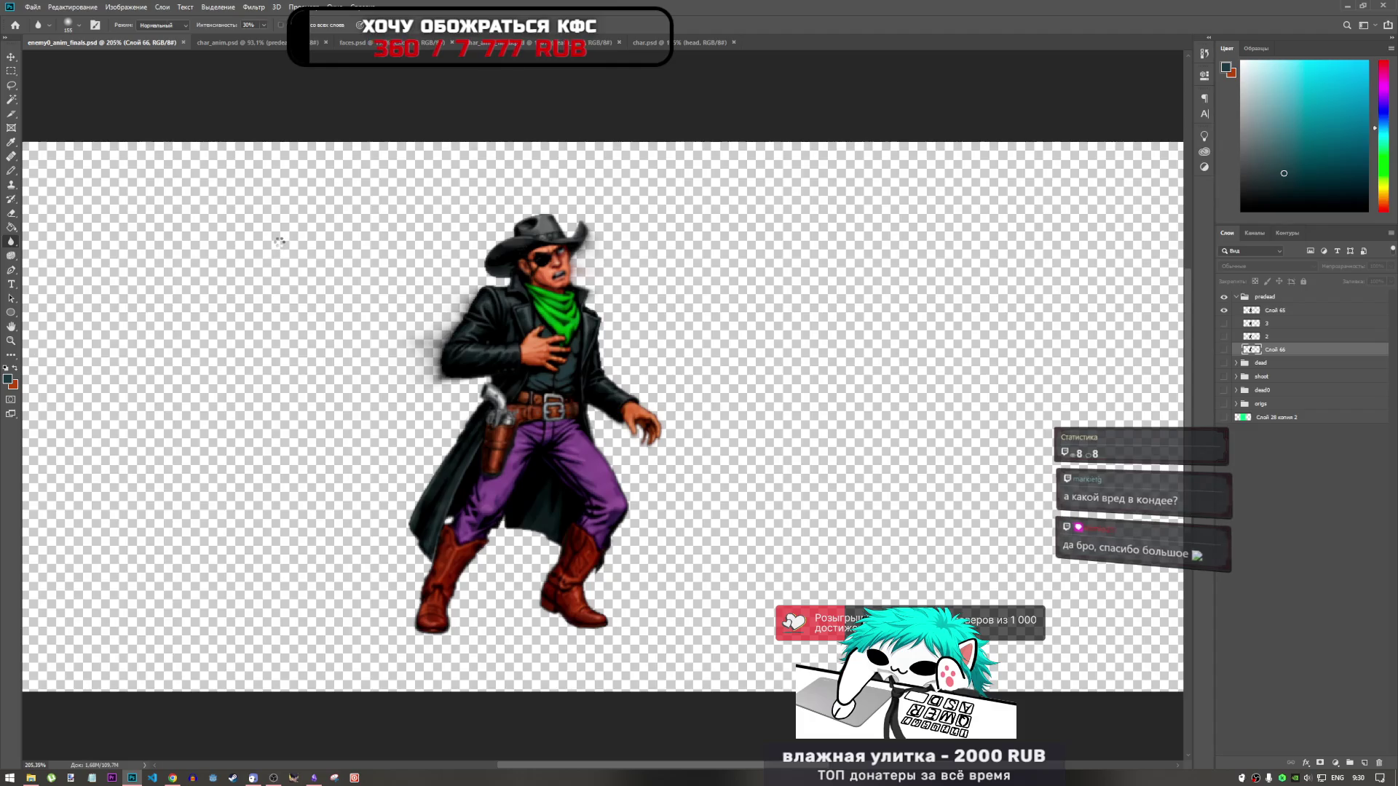
pyautogui.press('i')
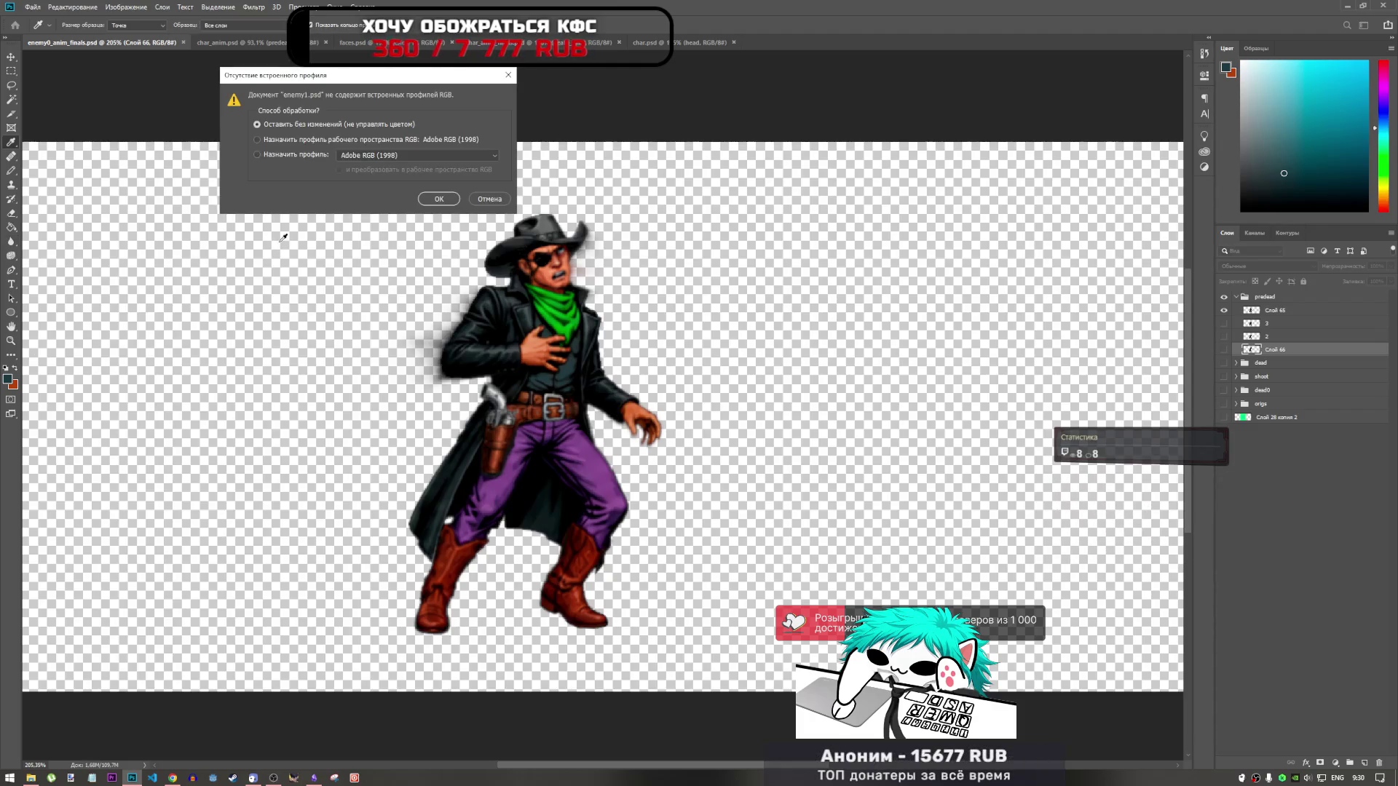
pyautogui.click(453, 199)
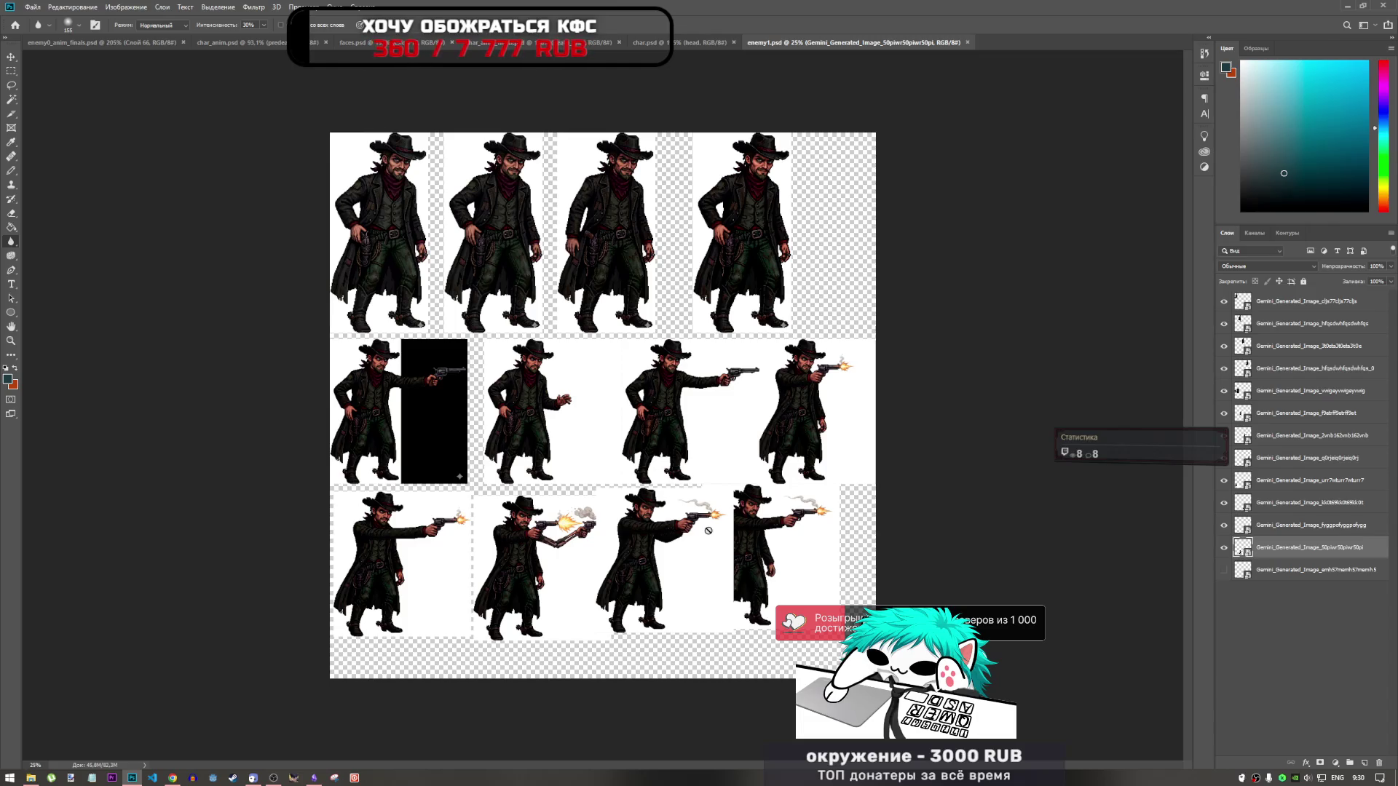
# Step: Try the Eraser, Blur, Sponge and Dodge tools and check the brush size settings
pyautogui.click(1288, 368)
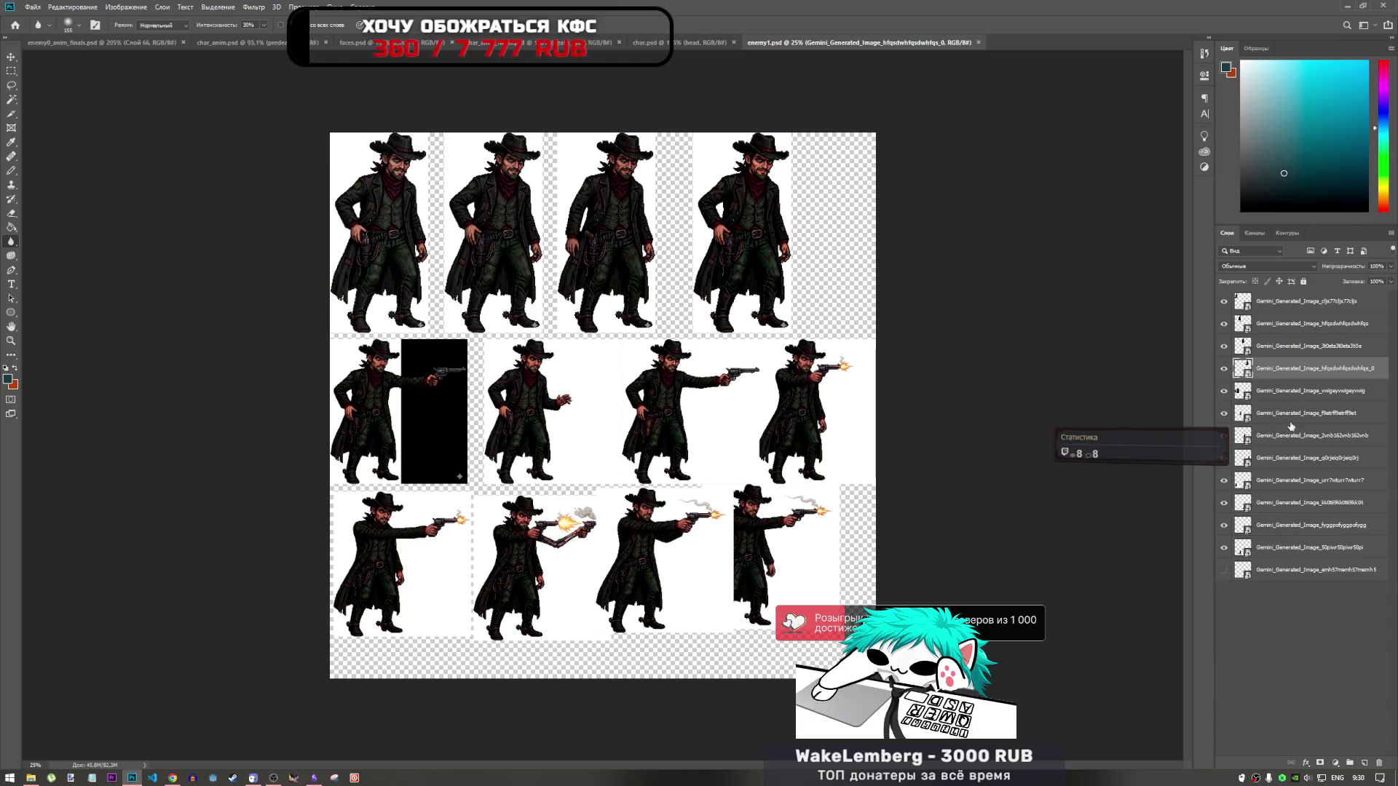
pyautogui.keyDown('shift'); pyautogui.click(1220, 545); pyautogui.keyUp('shift')
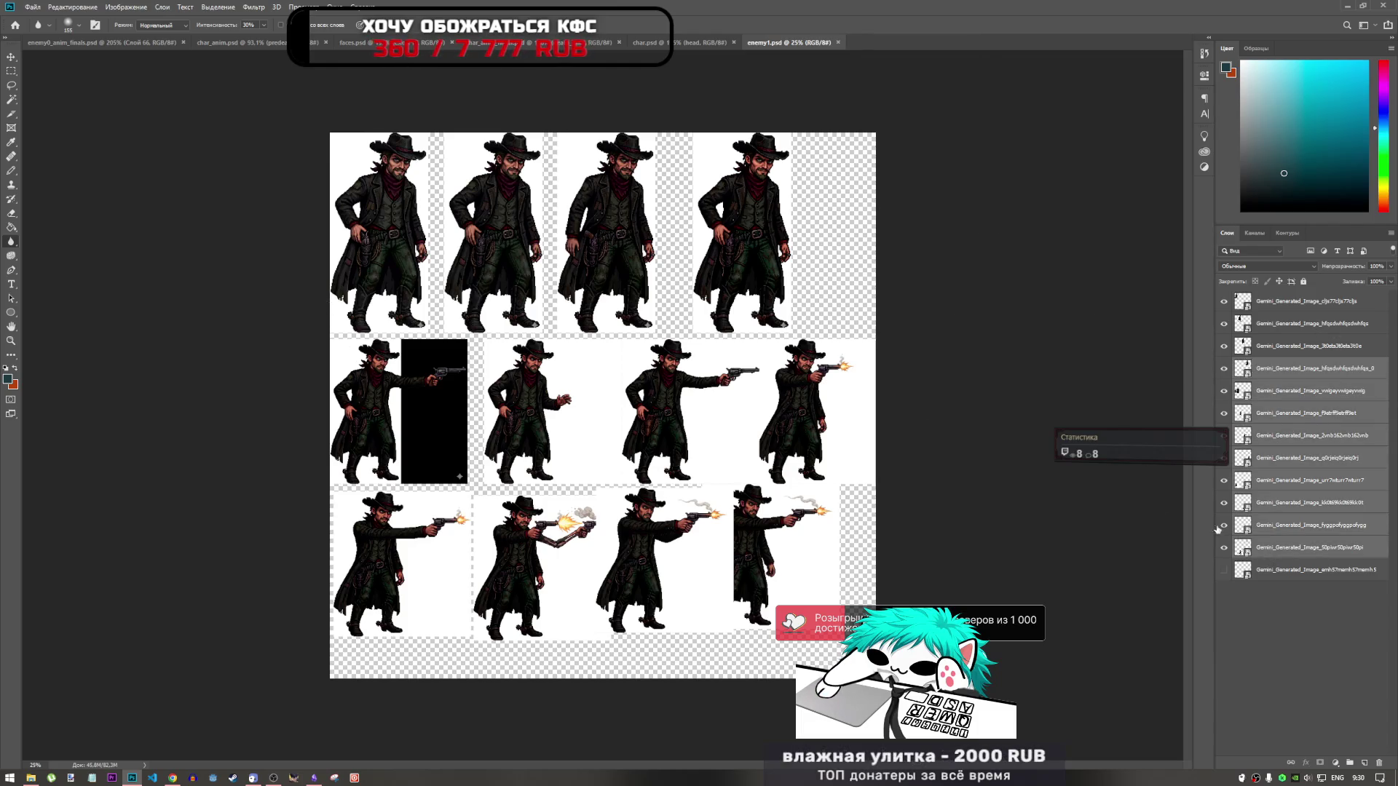
pyautogui.click(9, 214)
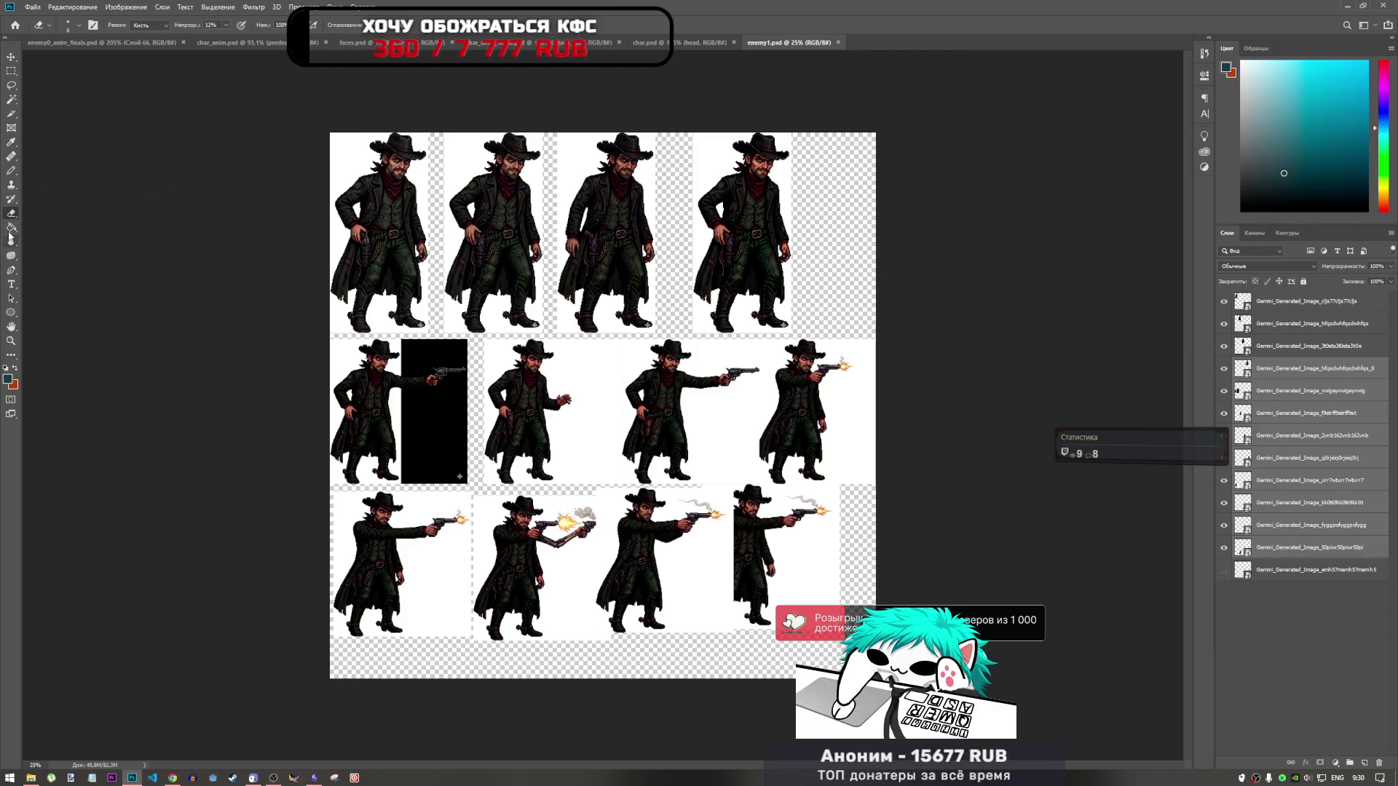
pyautogui.click(11, 242)
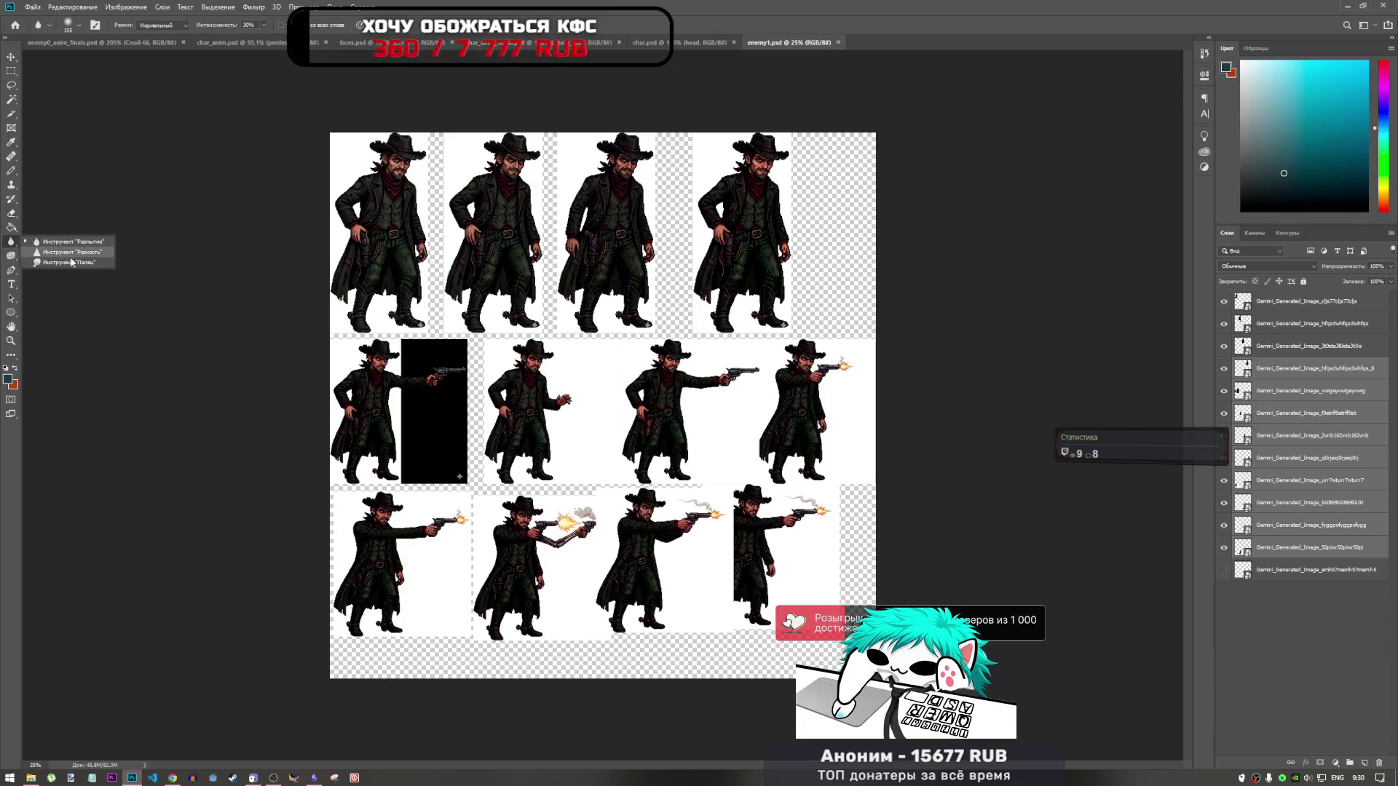
pyautogui.click(9, 257)
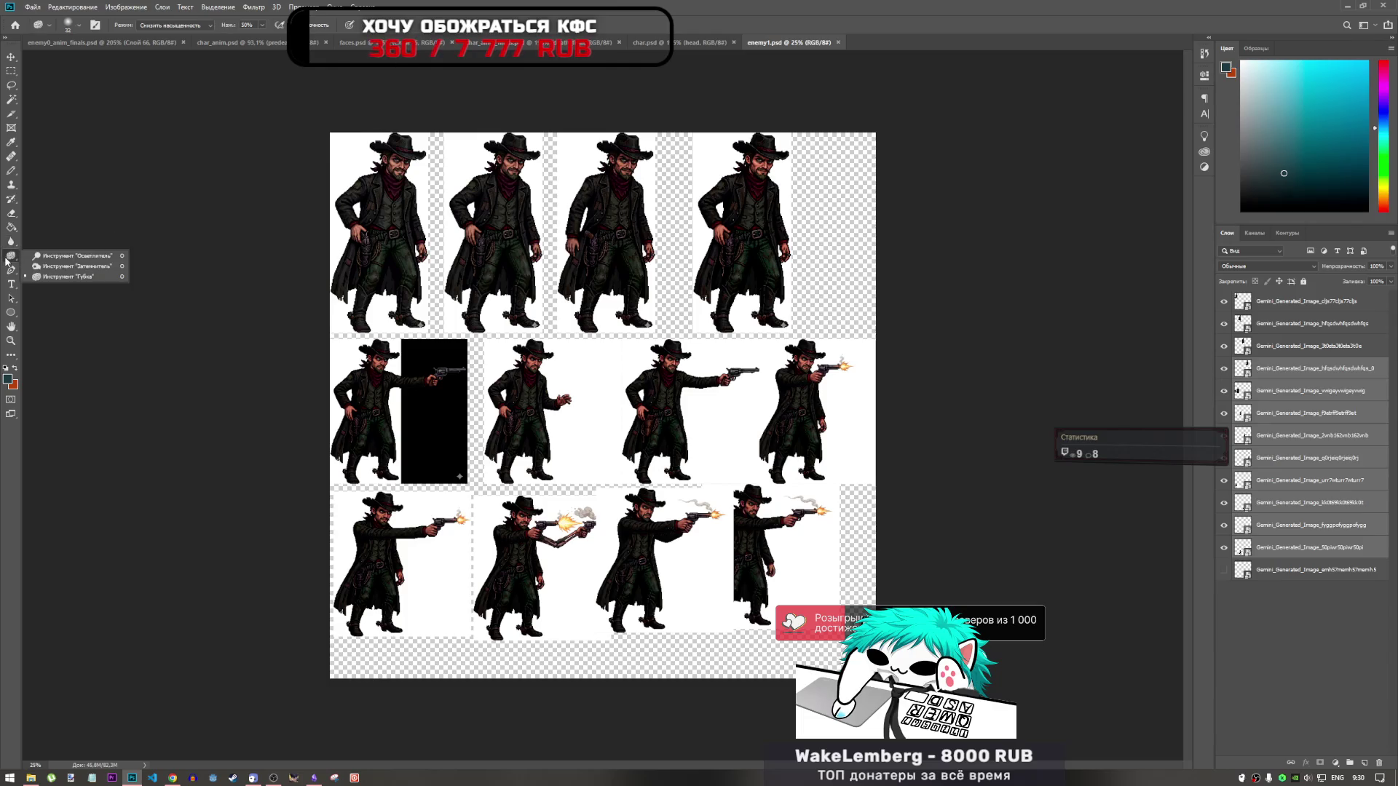
pyautogui.click(73, 255)
pyautogui.rightClick(500, 283)
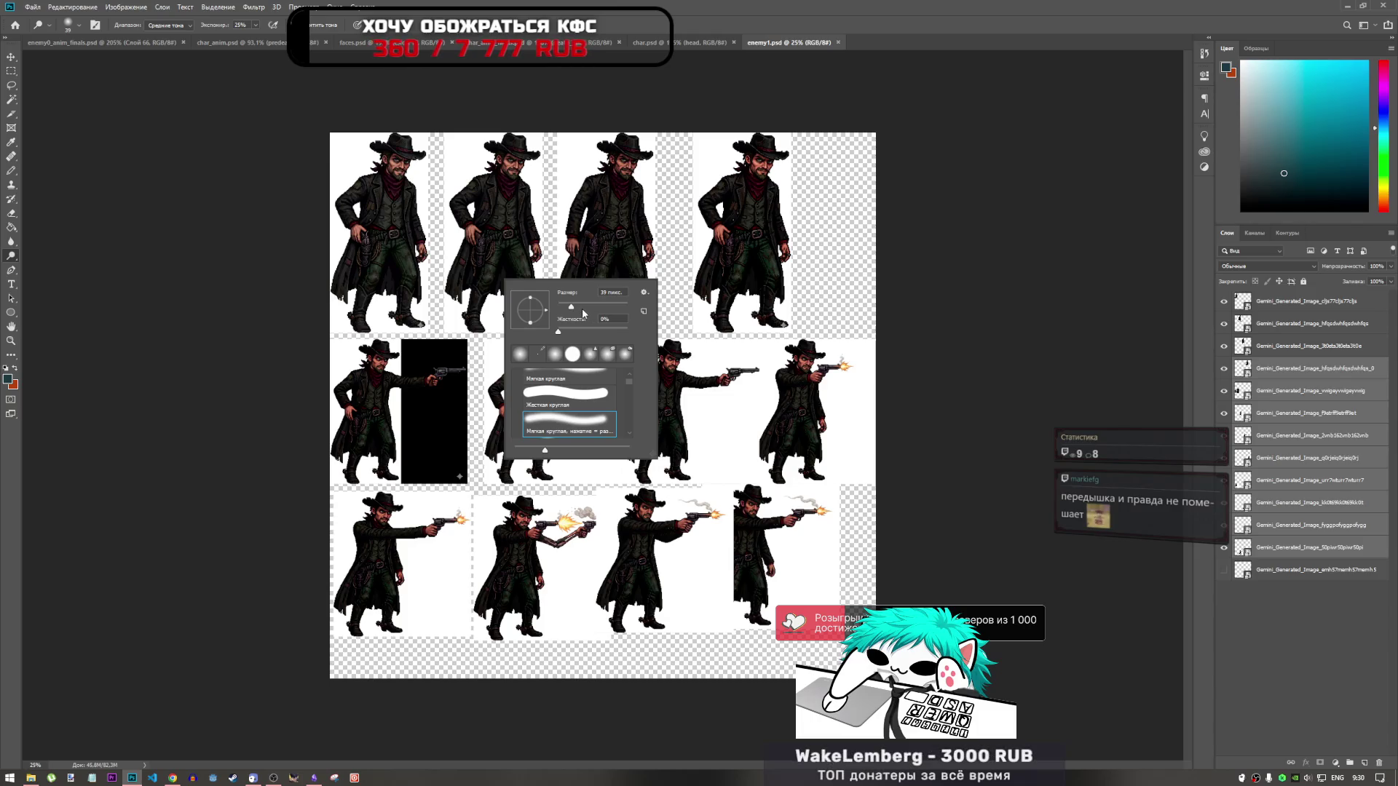
pyautogui.press('Return')
# Step: Select every cowboy frame layer, from the top layer down to the bottom one
pyautogui.click(1274, 368)
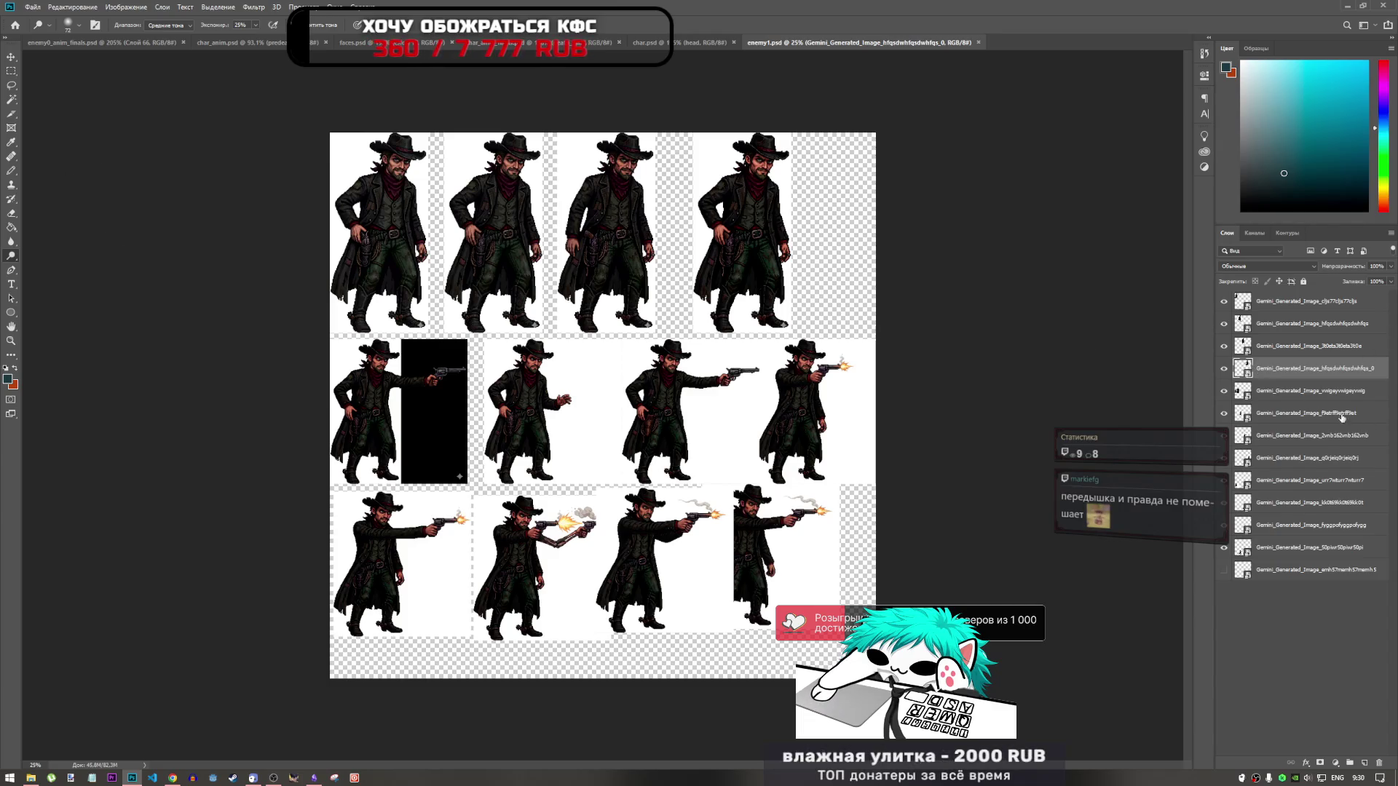
pyautogui.hotkey('alt', ']')
pyautogui.hotkey('alt', ']')
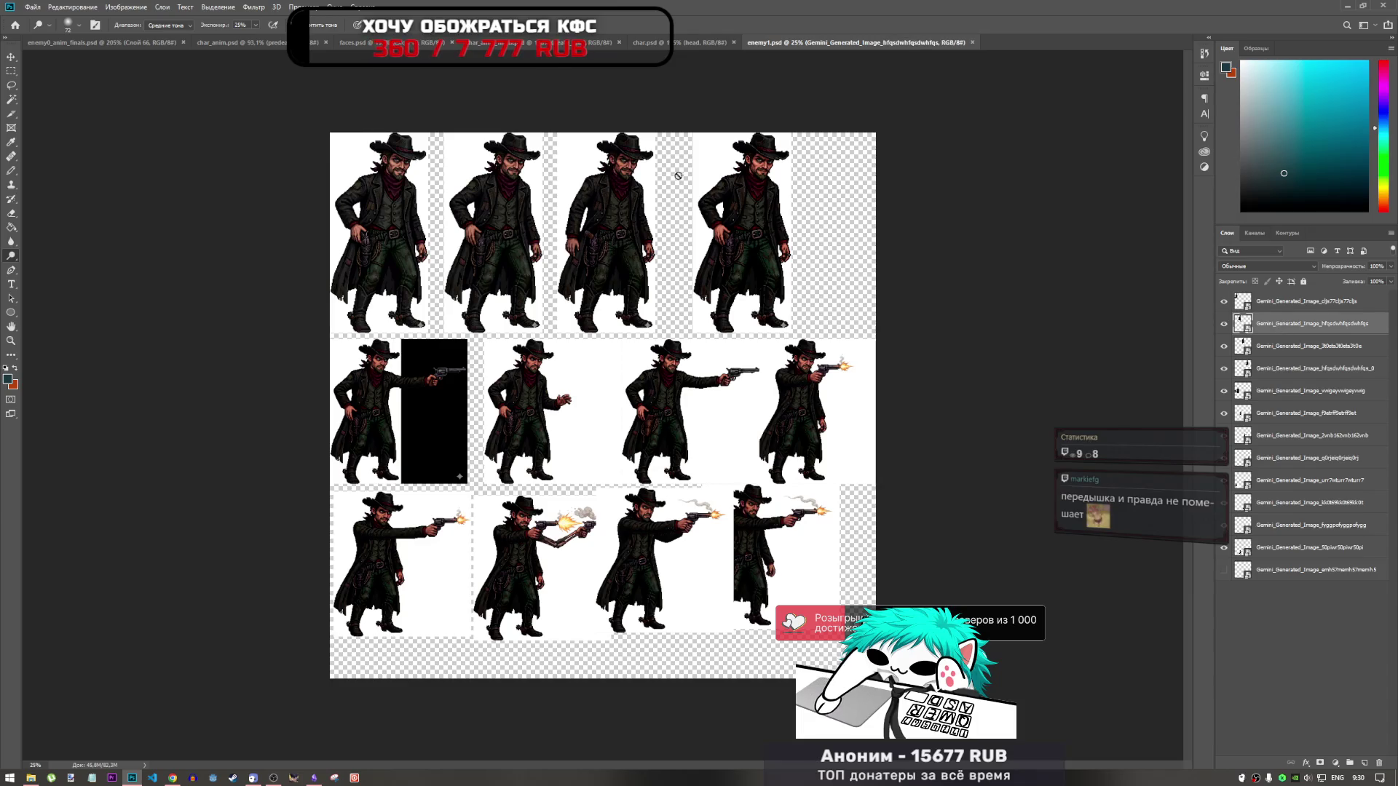
pyautogui.click(1254, 308)
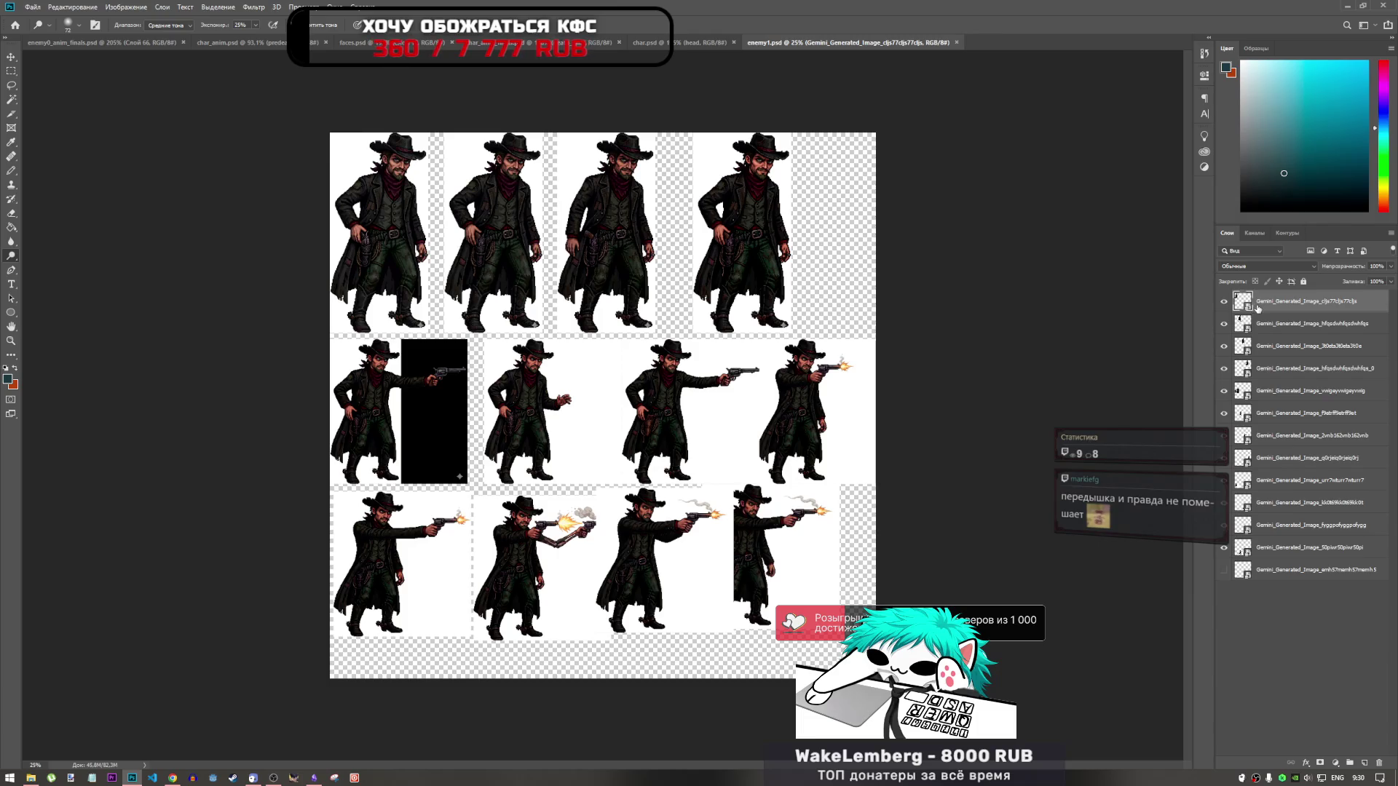
pyautogui.keyDown('shift'); pyautogui.click(1260, 556); pyautogui.keyUp('shift')
pyautogui.keyDown('shift'); pyautogui.click(1248, 572); pyautogui.keyUp('shift')
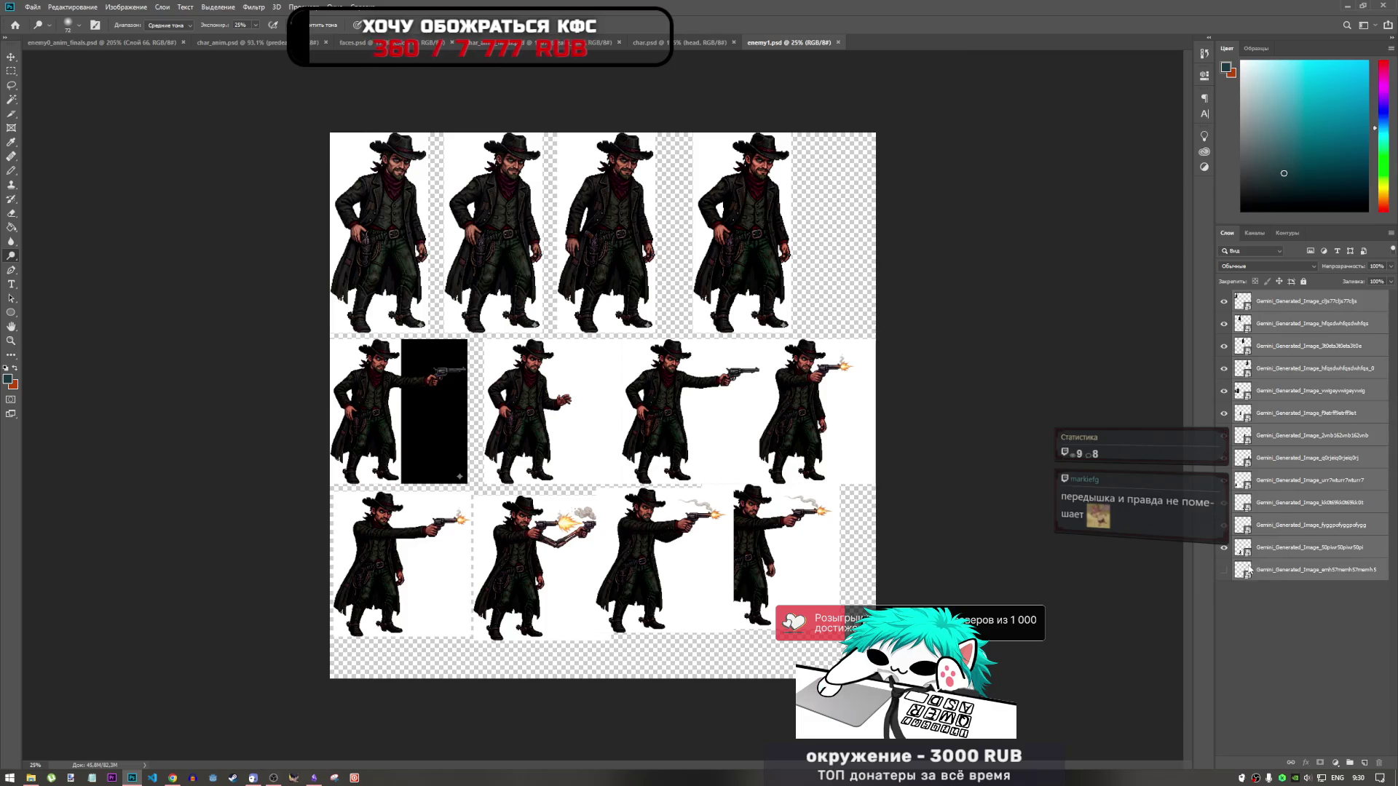
# Step: Convert the selected frame layers into a smart object, then undo it
pyautogui.rightClick(1250, 570)
pyautogui.rightClick(1300, 314)
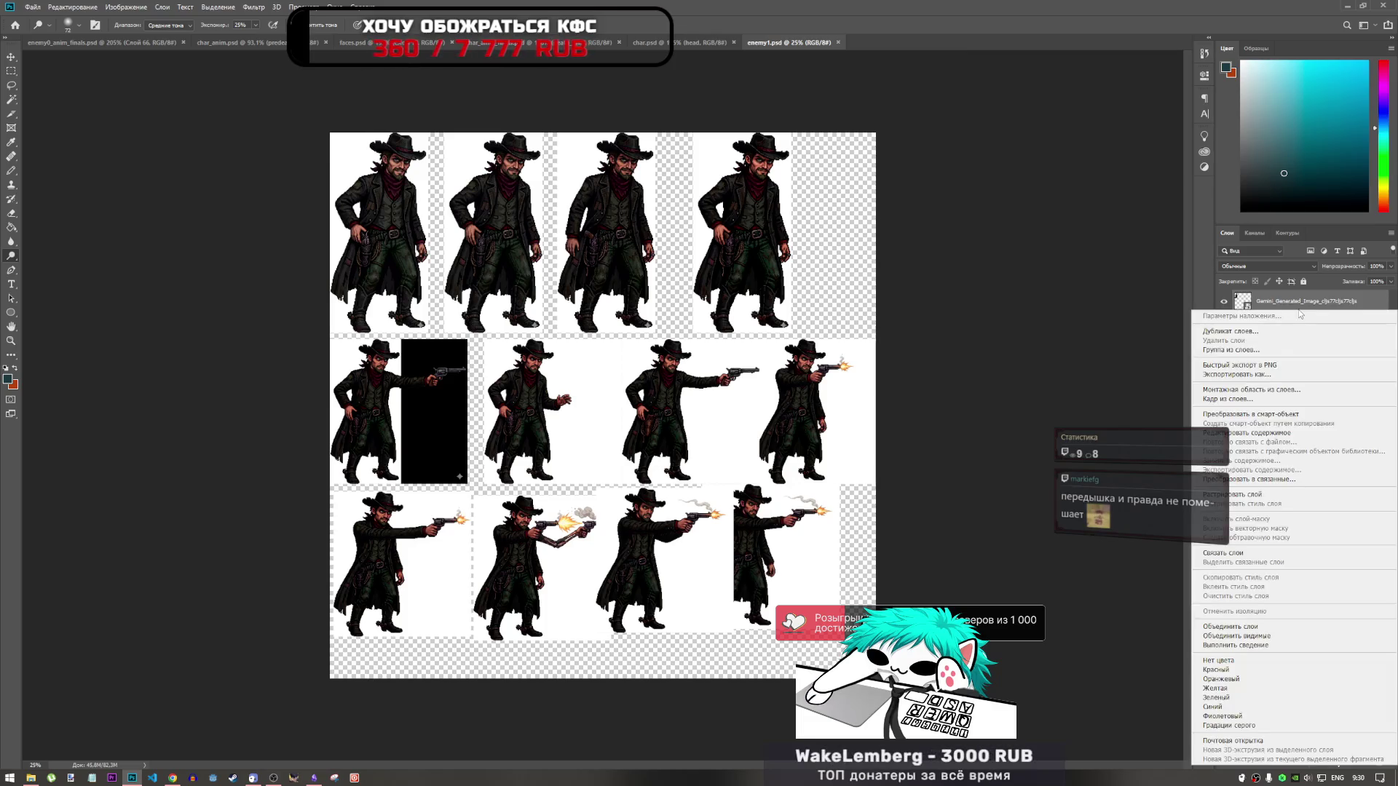
pyautogui.click(1270, 414)
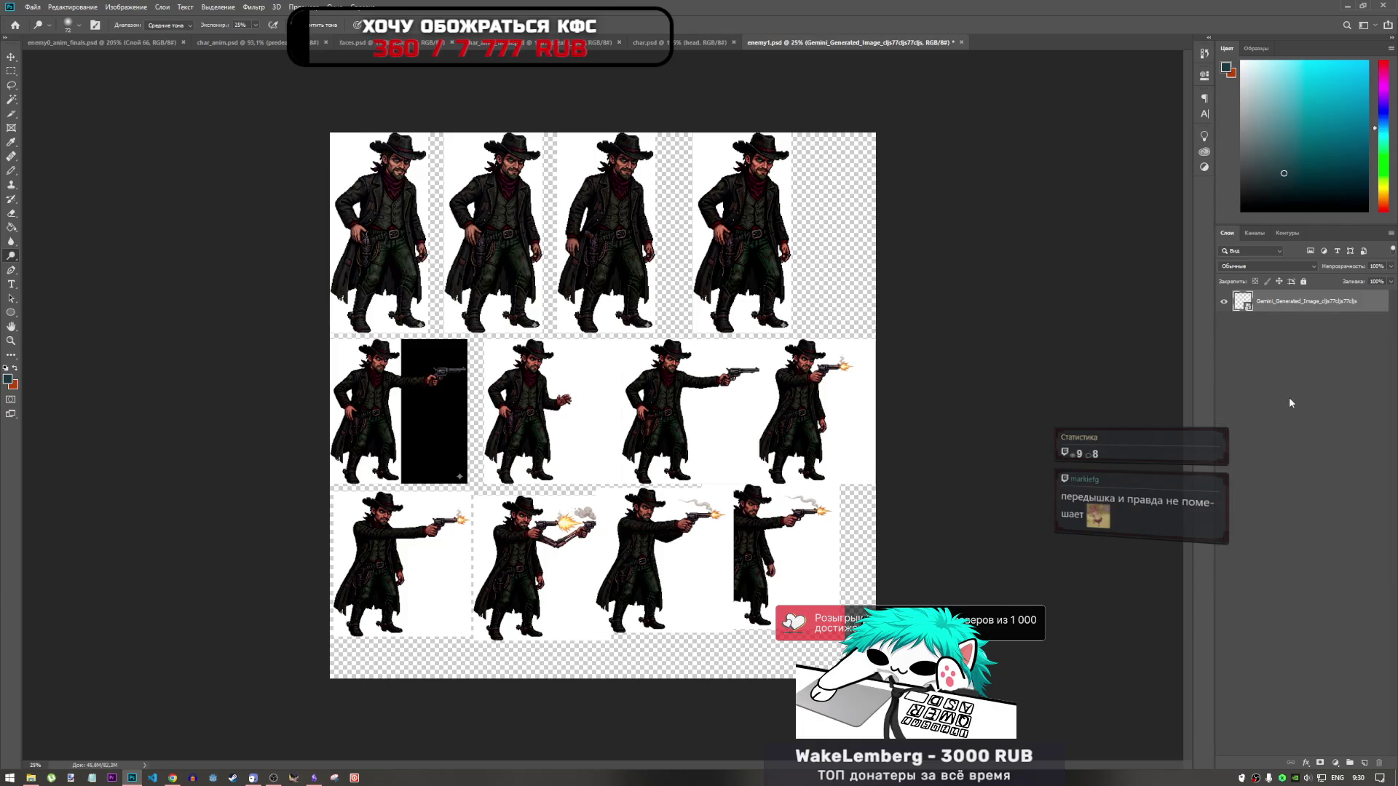
pyautogui.hotkey('ctrl', 'z')
# Step: Rasterize only the top cowboy frame layer in enemy1.psd
pyautogui.rightClick(1291, 300)
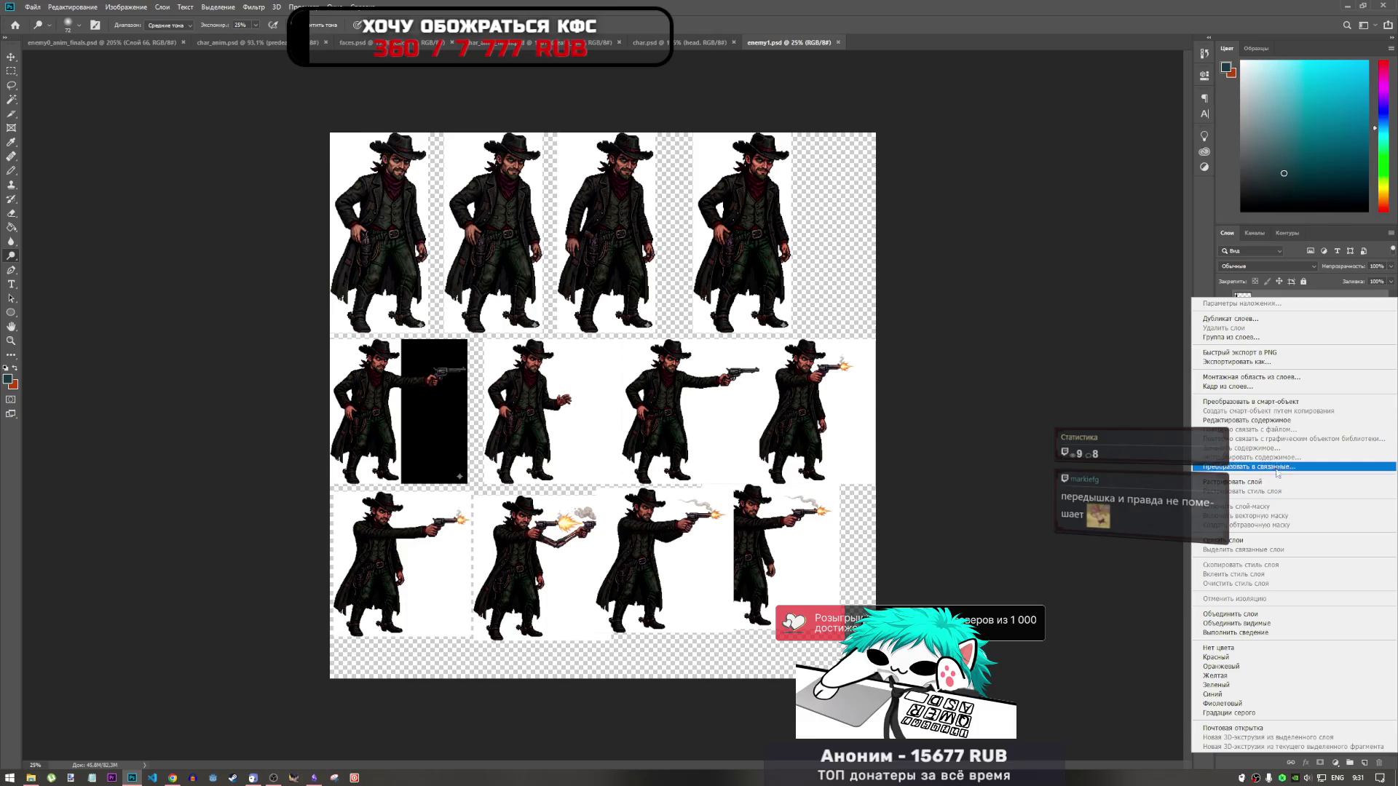
pyautogui.click(1291, 297)
pyautogui.rightClick(1291, 299)
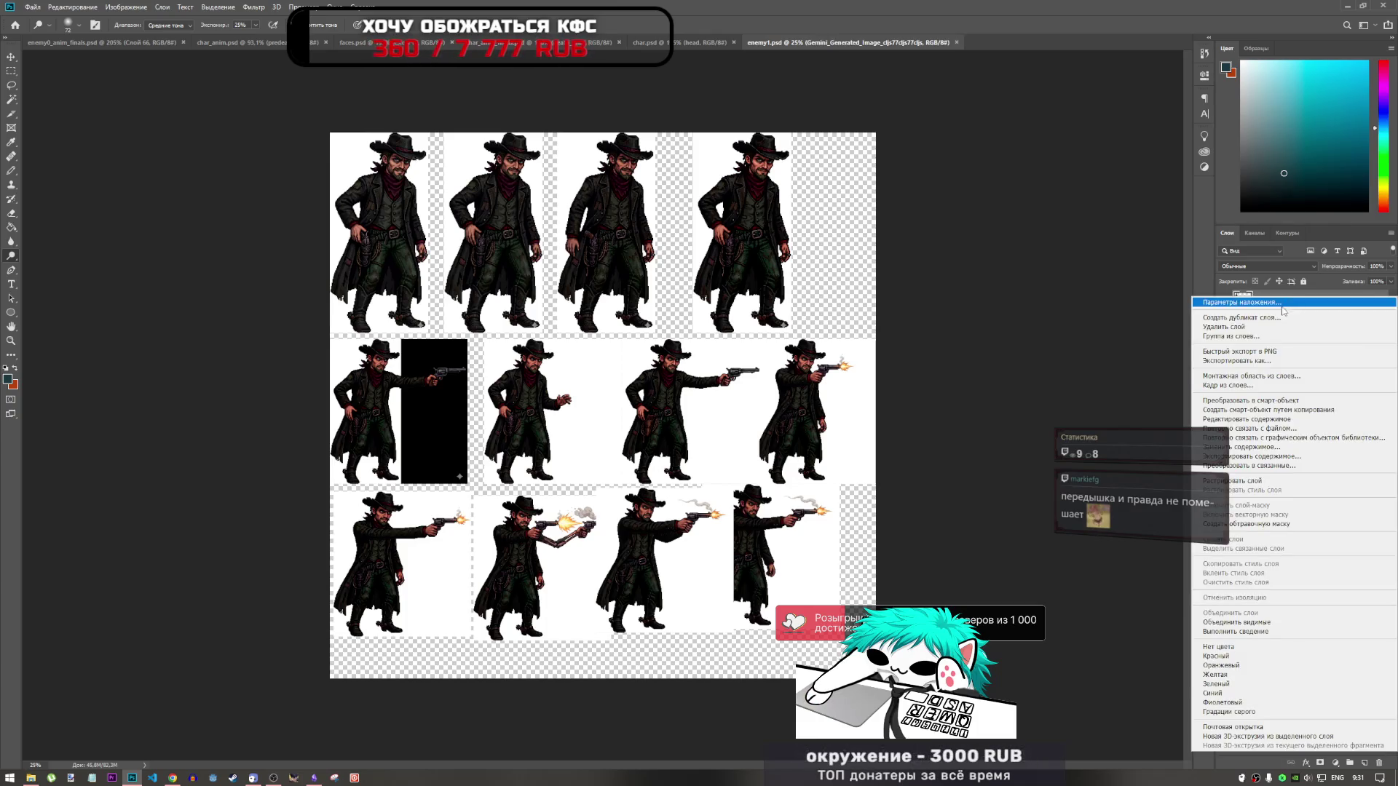
pyautogui.click(1261, 482)
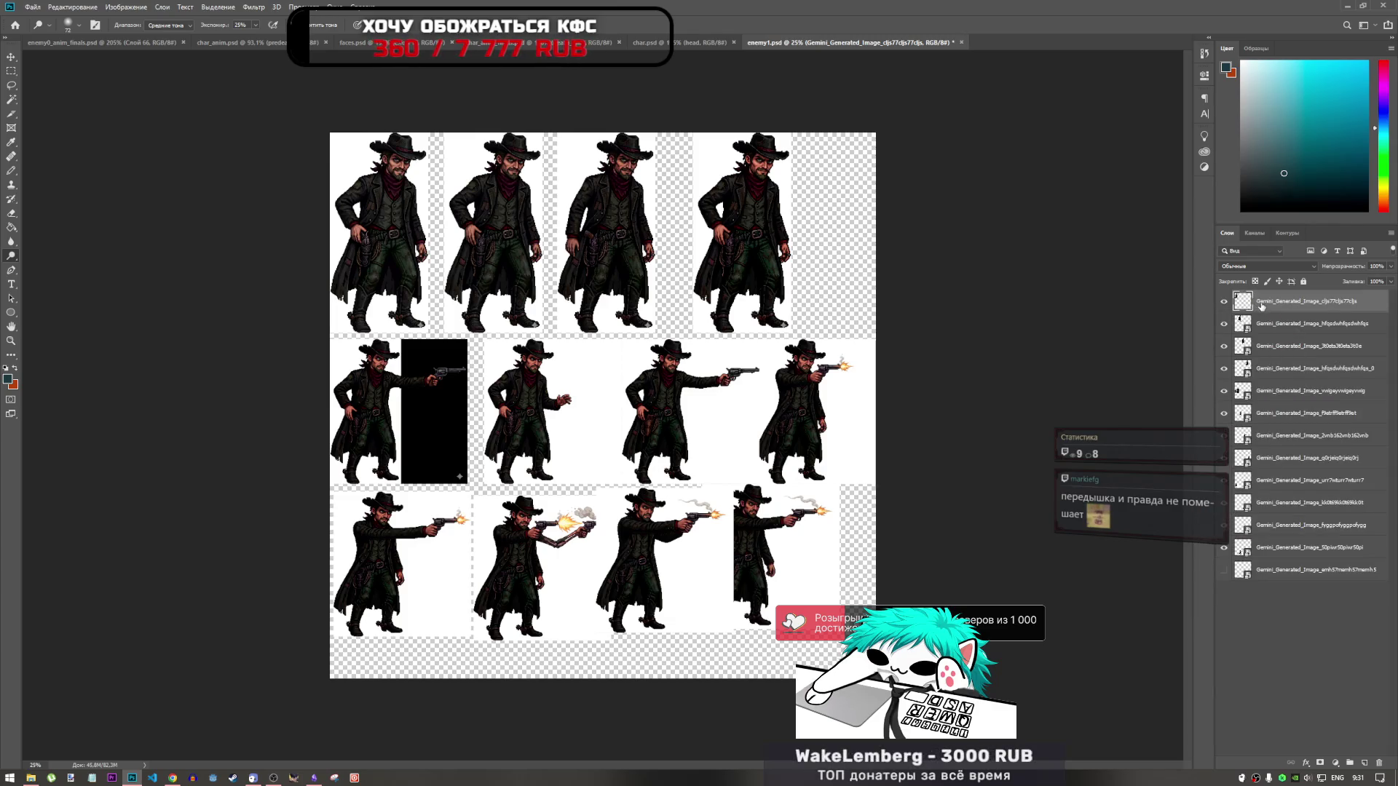
pyautogui.scroll(3, 550, 491)
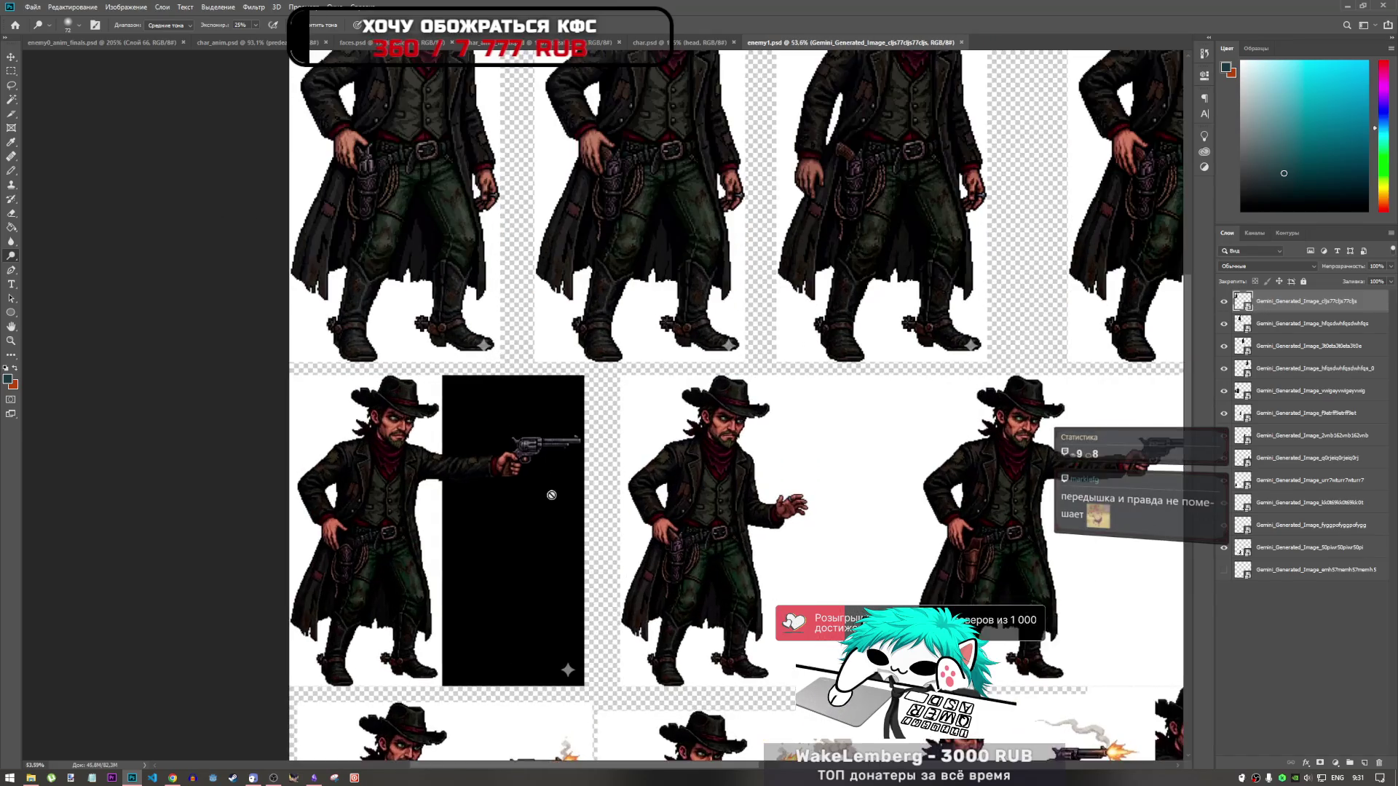
pyautogui.scroll(2, 550, 491)
pyautogui.scroll(2, 550, 492)
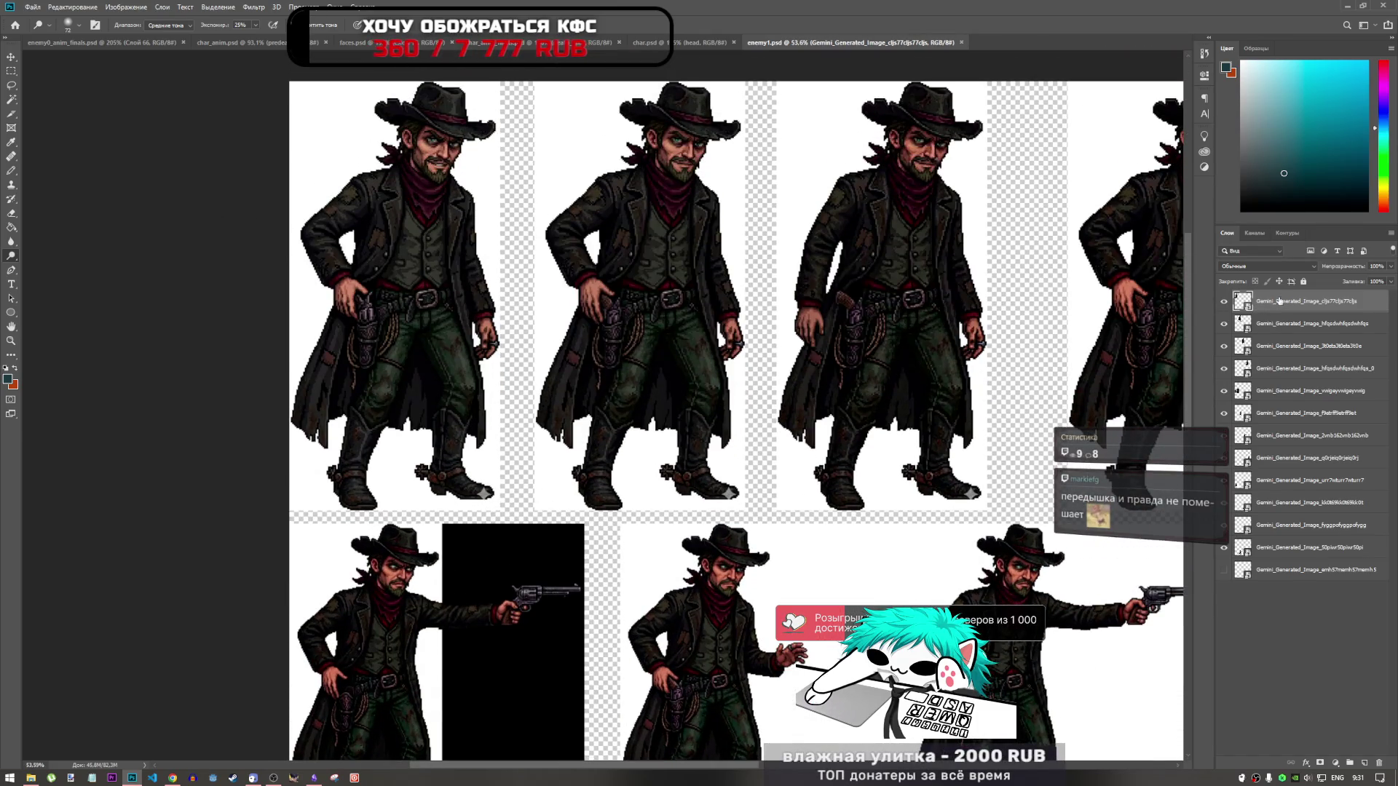
pyautogui.hotkey('ctrl', 't')
pyautogui.hotkey('ctrl', 'r')
pyautogui.moveTo(515, 96)
pyautogui.mouseDown()
pyautogui.moveTo(618, 198)
pyautogui.moveTo(583, 298)
pyautogui.mouseUp()
pyautogui.moveTo(524, 408); pyautogui.dragTo(455, 306)
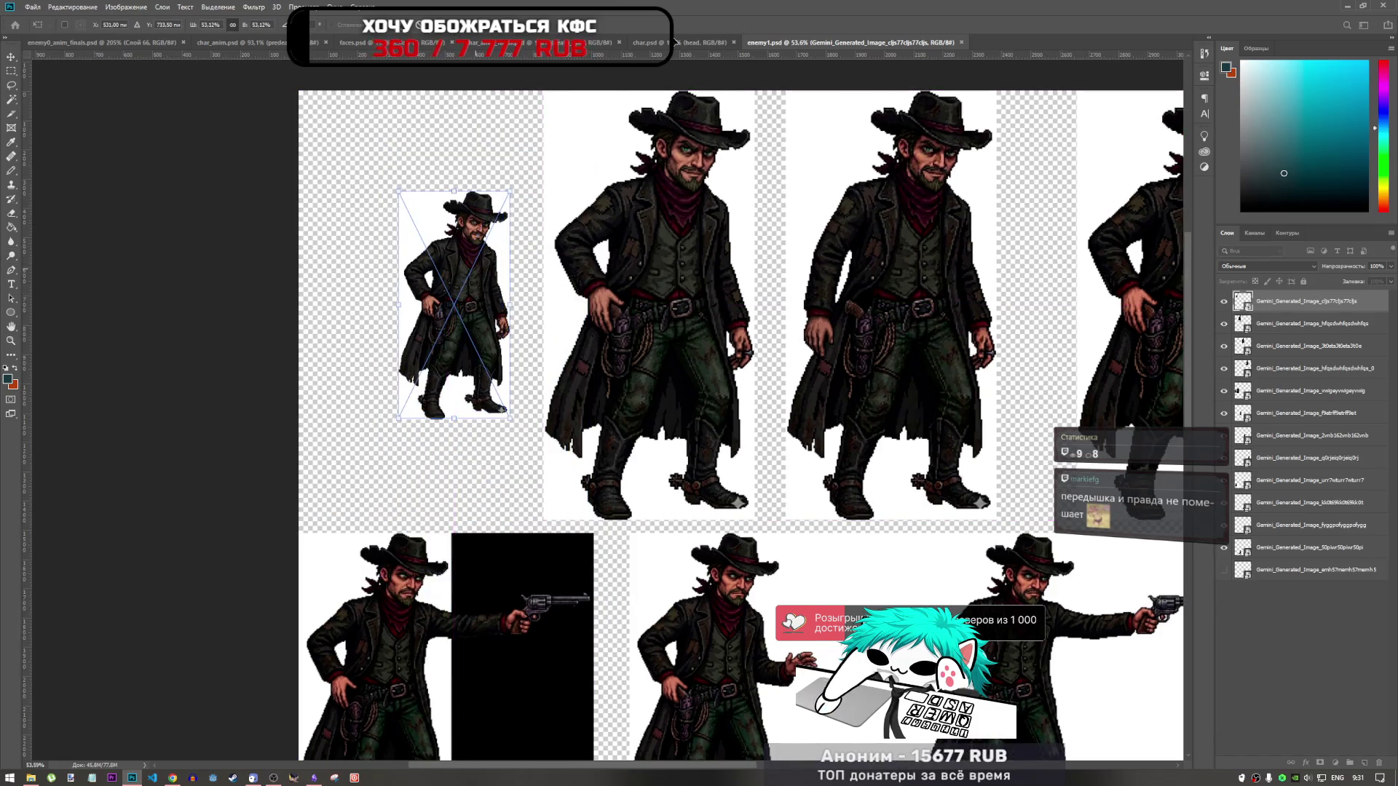
pyautogui.press('Return')
pyautogui.press('o')
pyautogui.scroll(5, 458, 270)
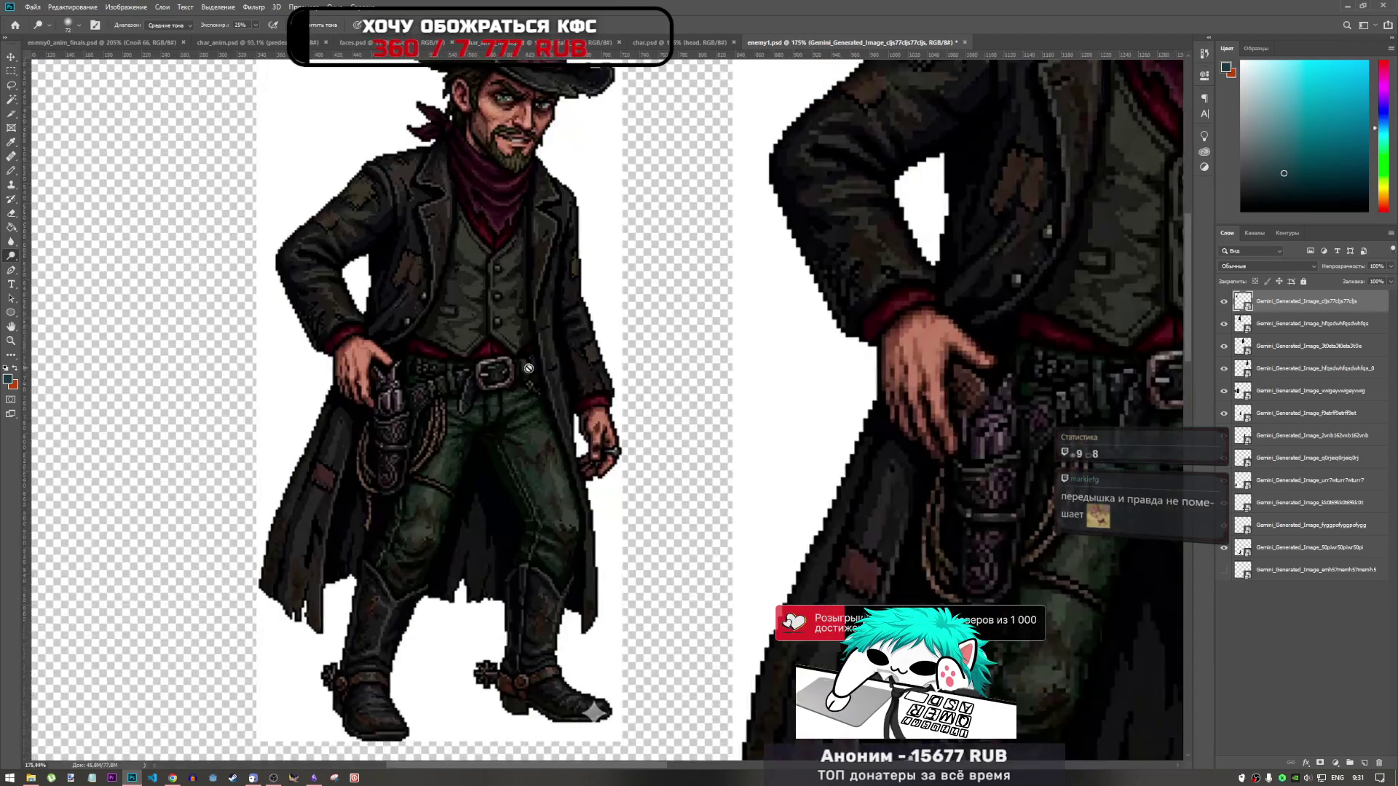
pyautogui.scroll(-6, 529, 369)
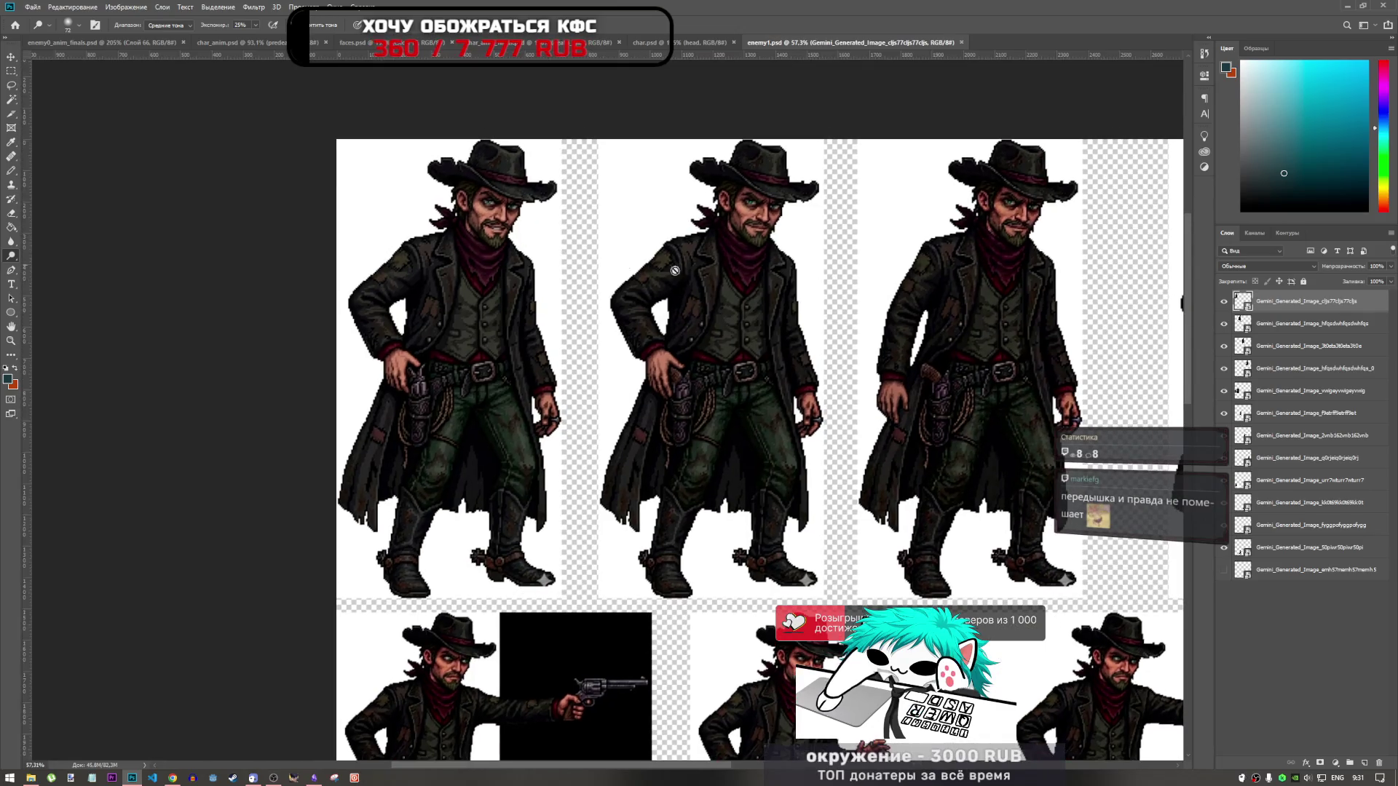
pyautogui.scroll(-3, 614, 343)
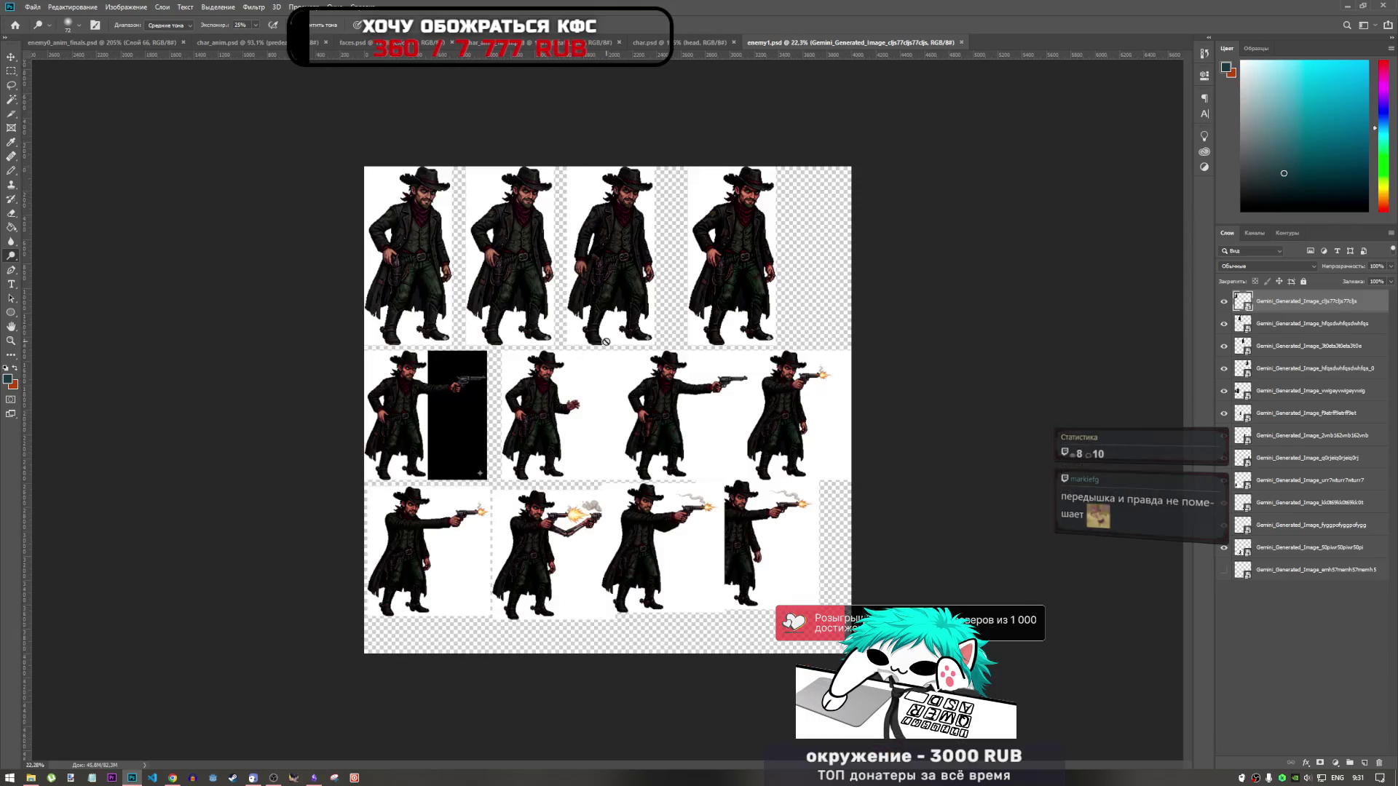
pyautogui.click(242, 44)
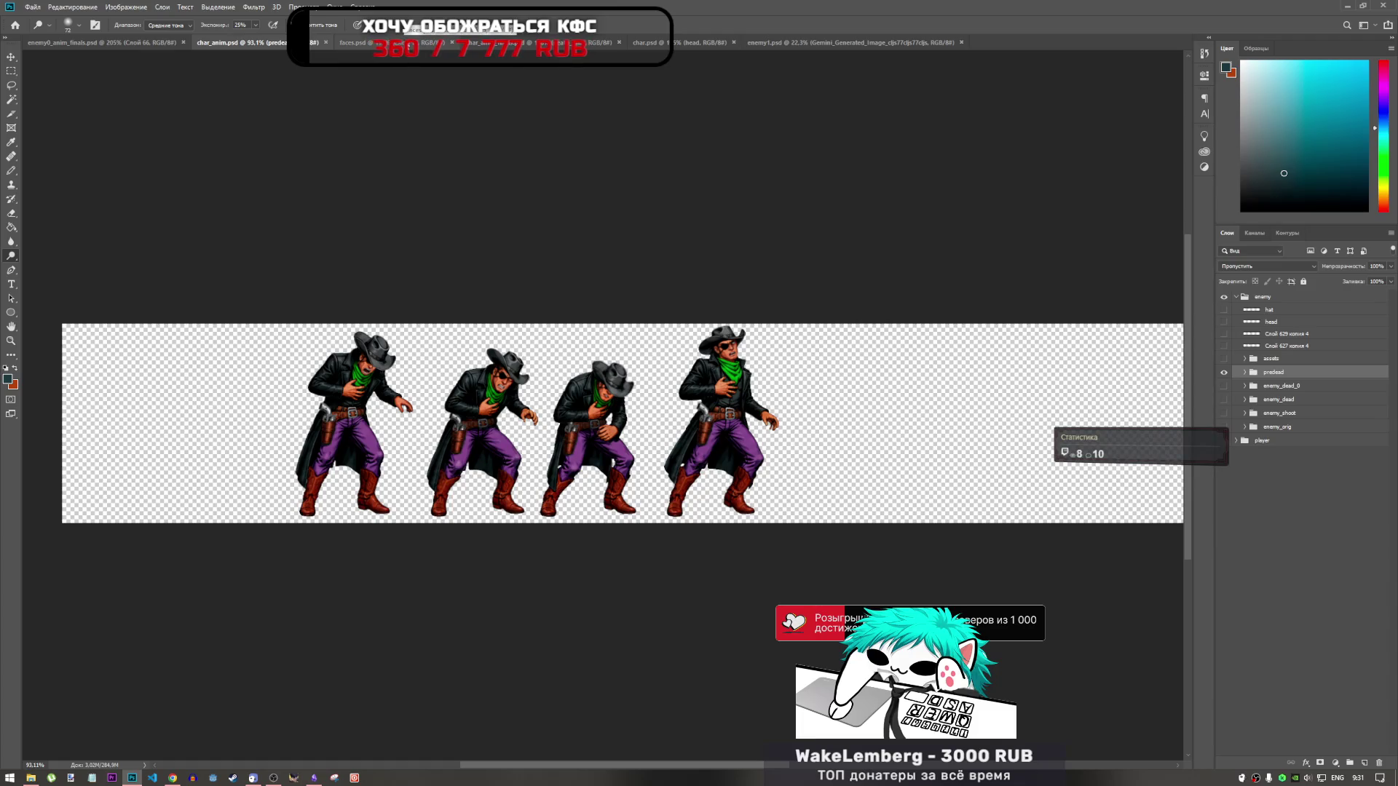
# Step: Switch through faces.psd and the death-sprite document to char.psd, viewed at 100%
pyautogui.hotkey('ctrl', 'Tab')
pyautogui.click(533, 43)
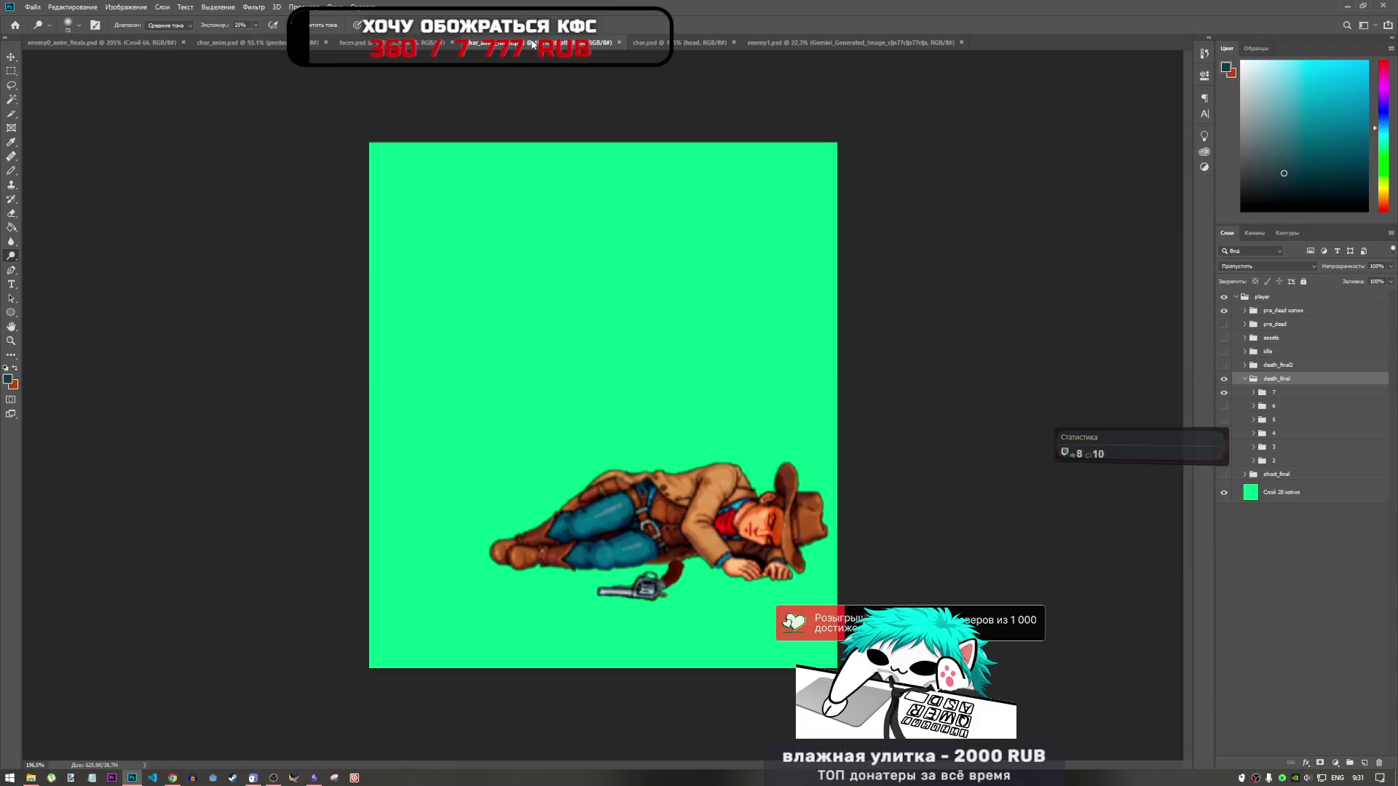
pyautogui.click(689, 45)
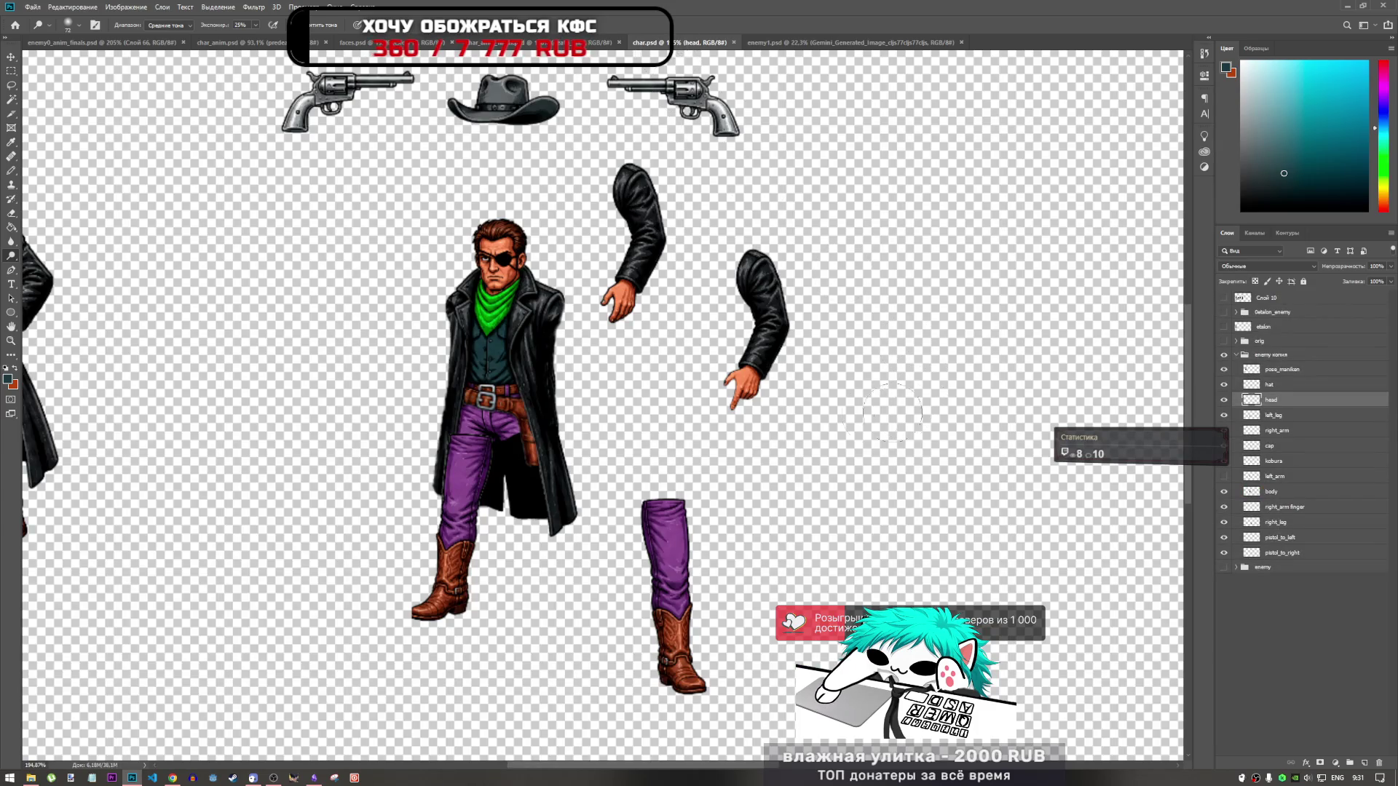
pyautogui.hotkey('ctrl', '1')
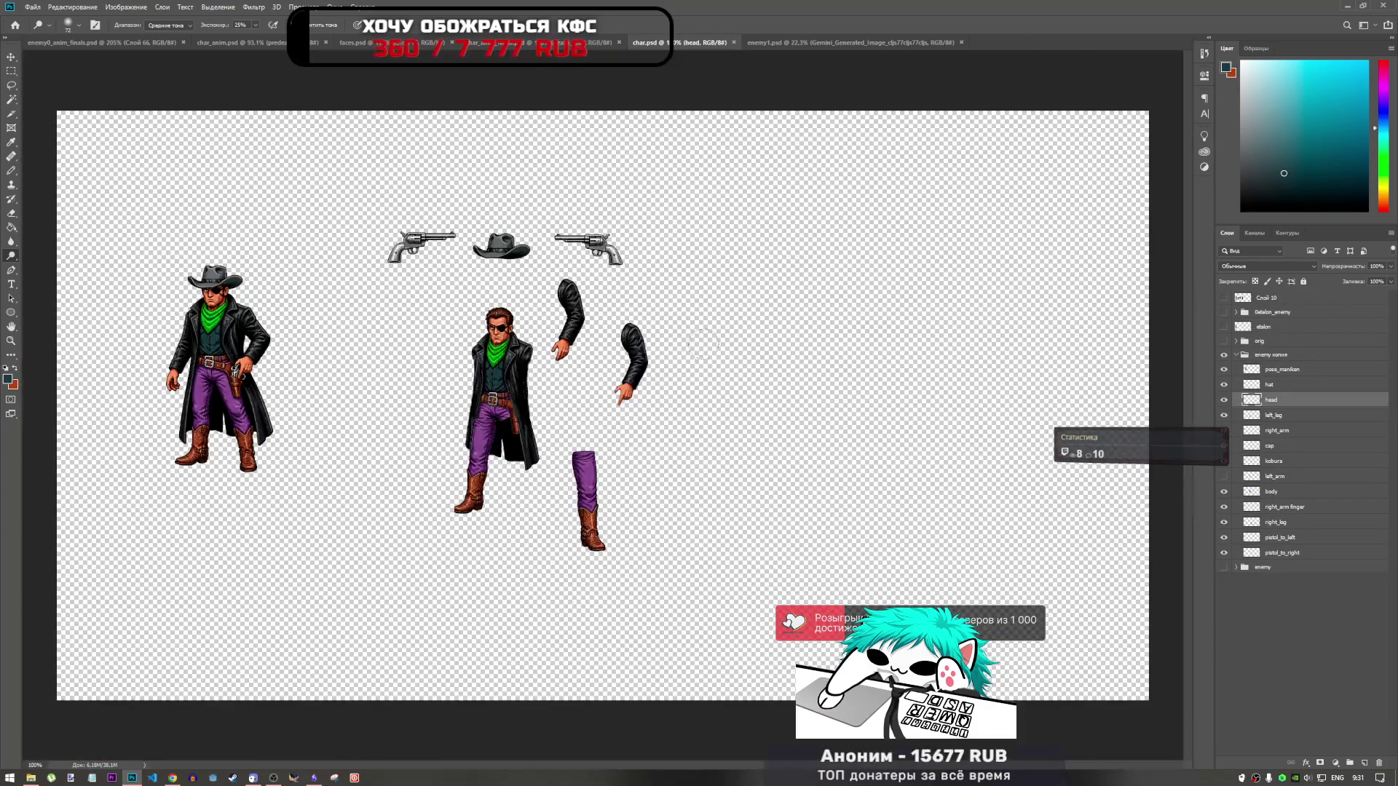
pyautogui.scroll(-1, 523, 290)
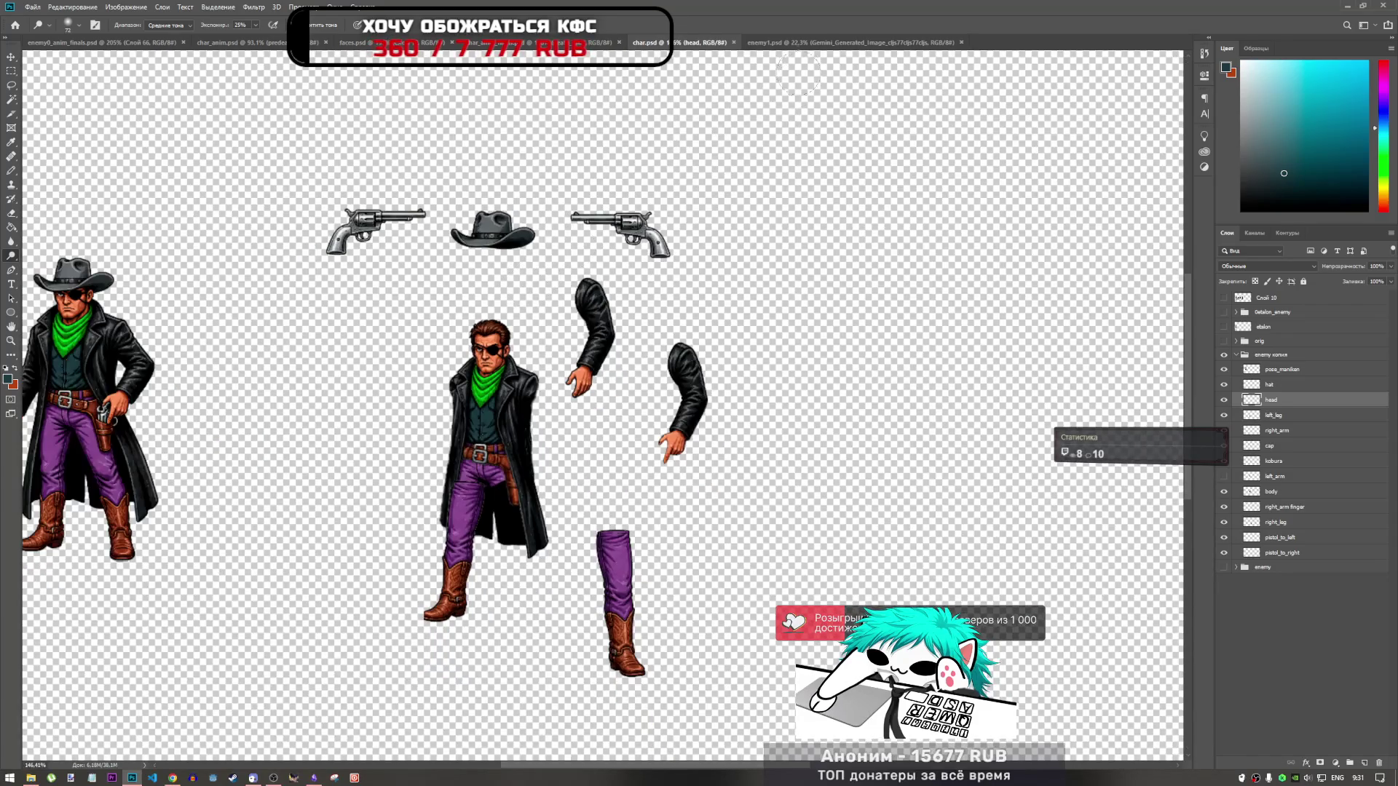
# Step: Look over enemy1.psd, faces.psd and char_anim.psd, then toggle Слой 66 in enemy0_anim_finals.psd
pyautogui.click(844, 43)
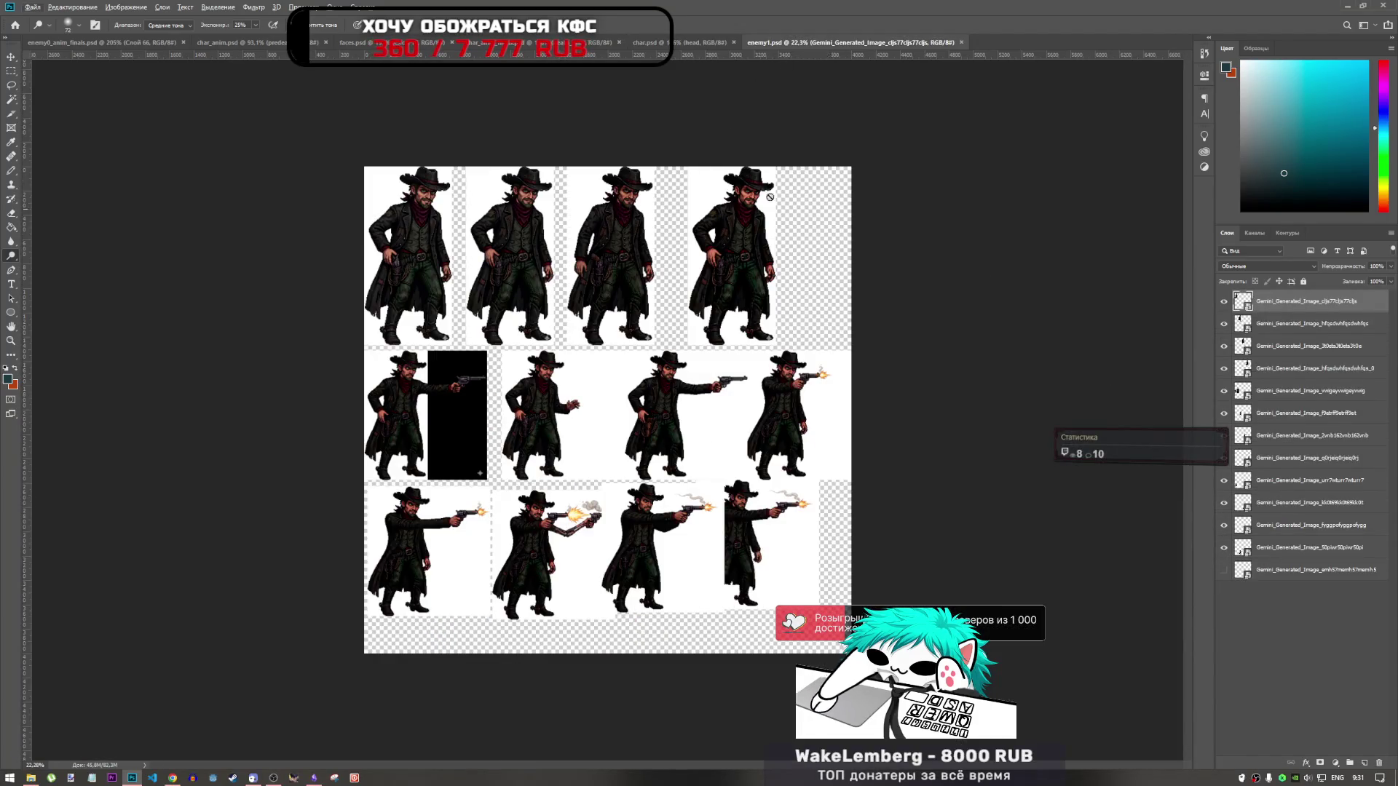
pyautogui.click(430, 43)
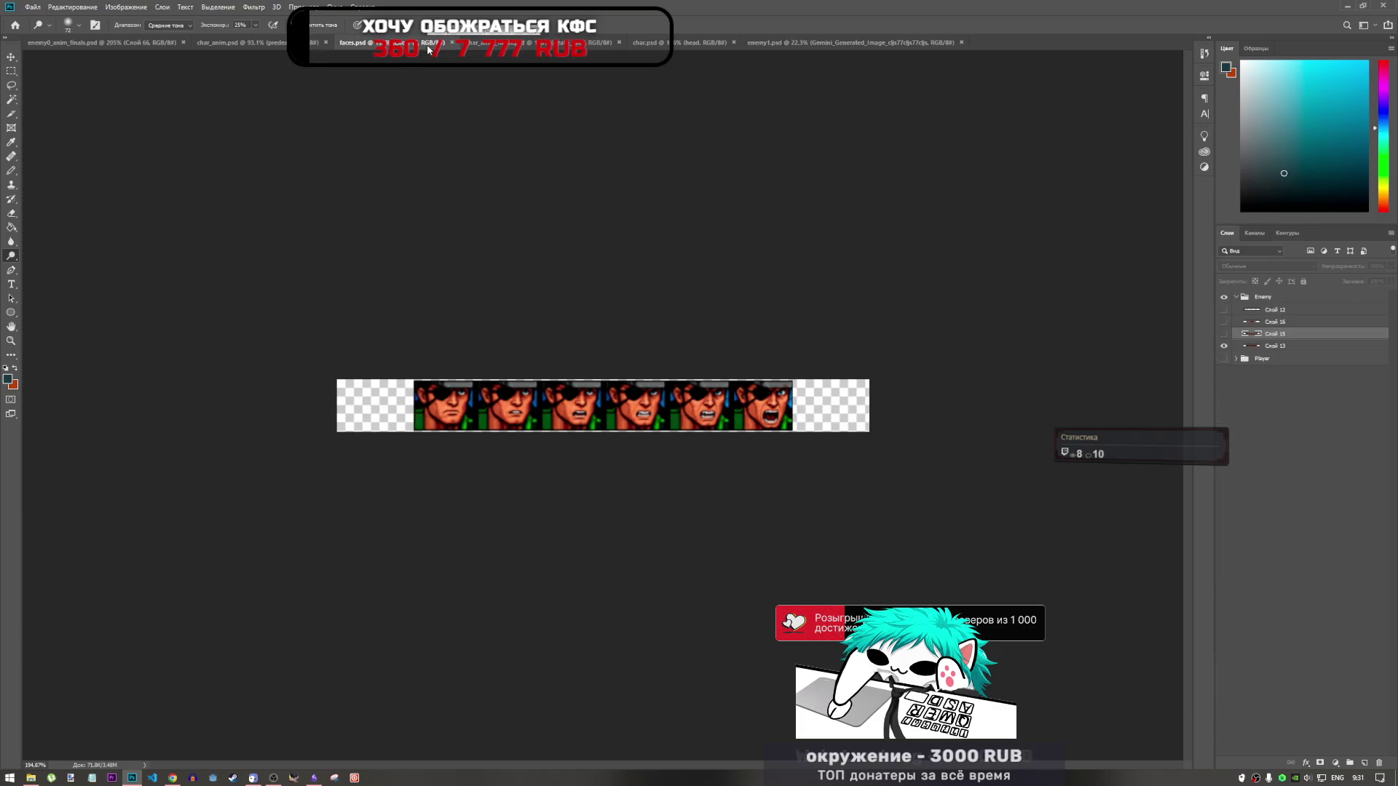
pyautogui.click(240, 42)
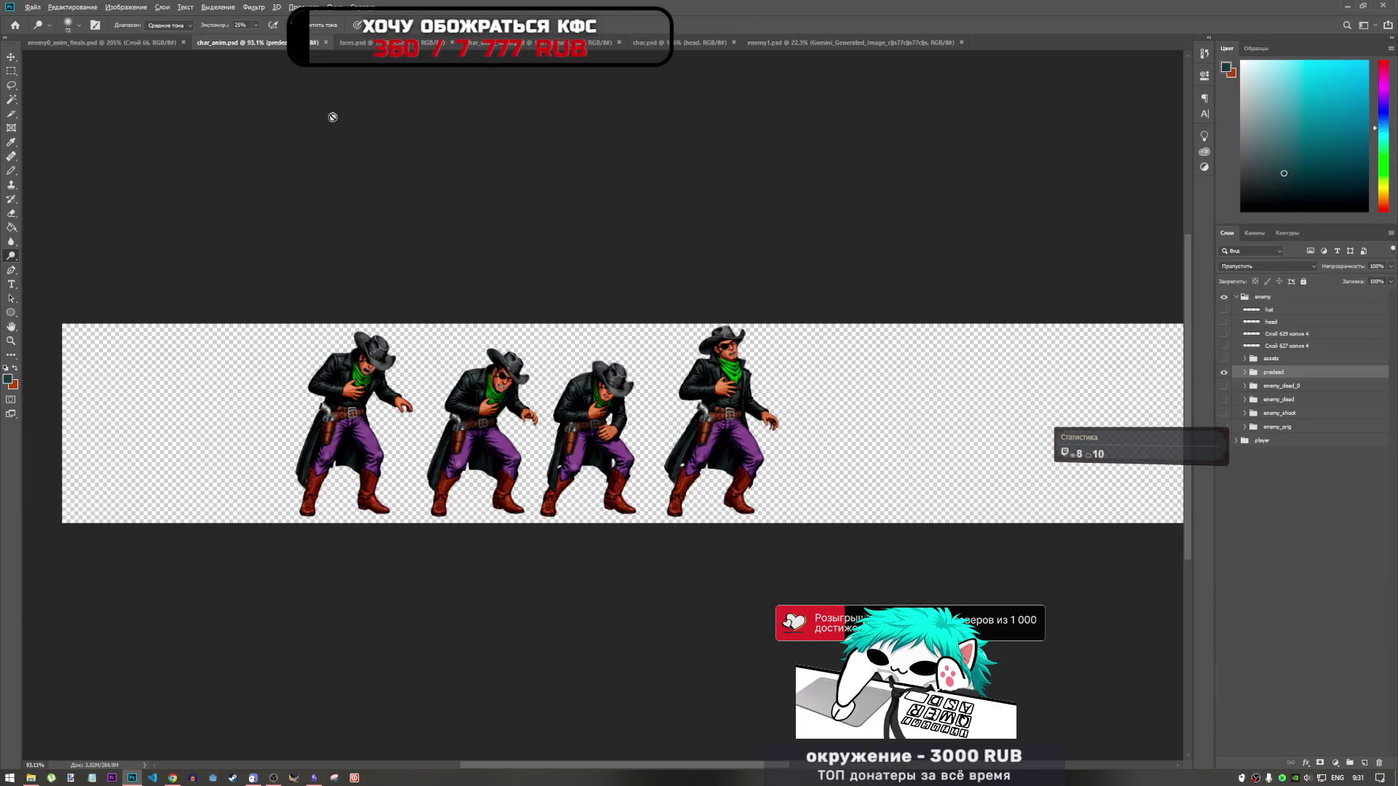
pyautogui.scroll(1, 402, 333)
pyautogui.click(141, 42)
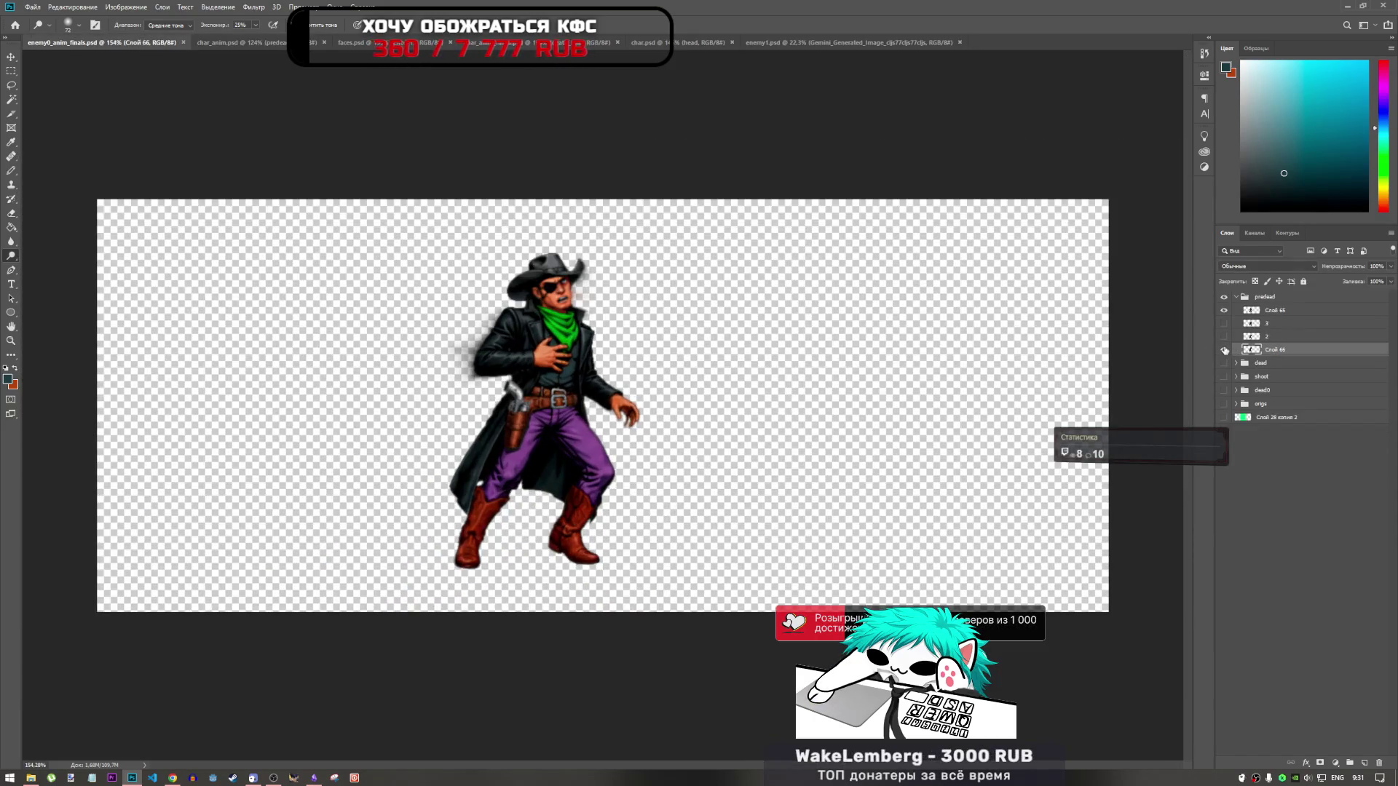
pyautogui.click(1225, 350)
pyautogui.click(1224, 351)
pyautogui.click(1224, 344)
pyautogui.click(1225, 344)
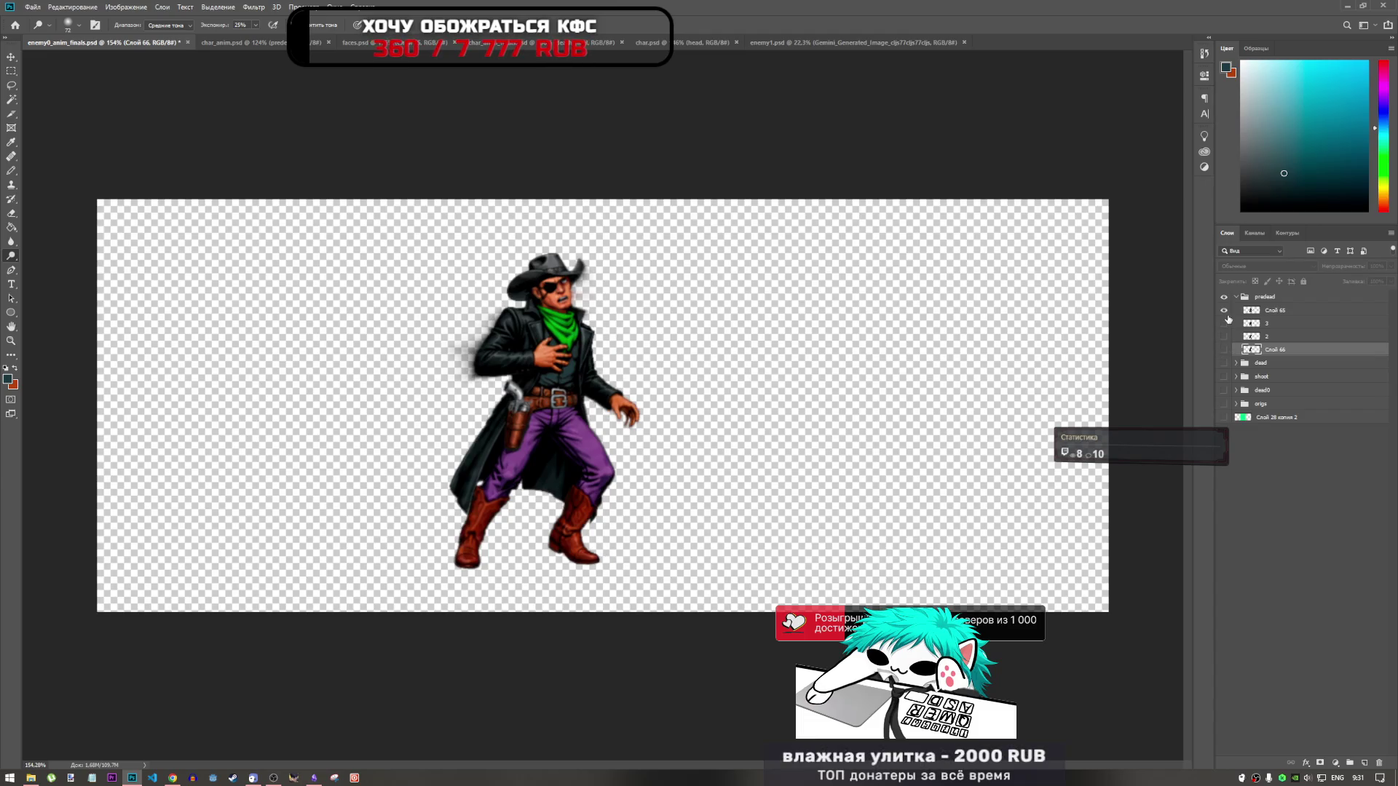
# Step: In char_anim.psd, briefly swap the predead frames for the gun assets, then go to char.psd
pyautogui.click(240, 42)
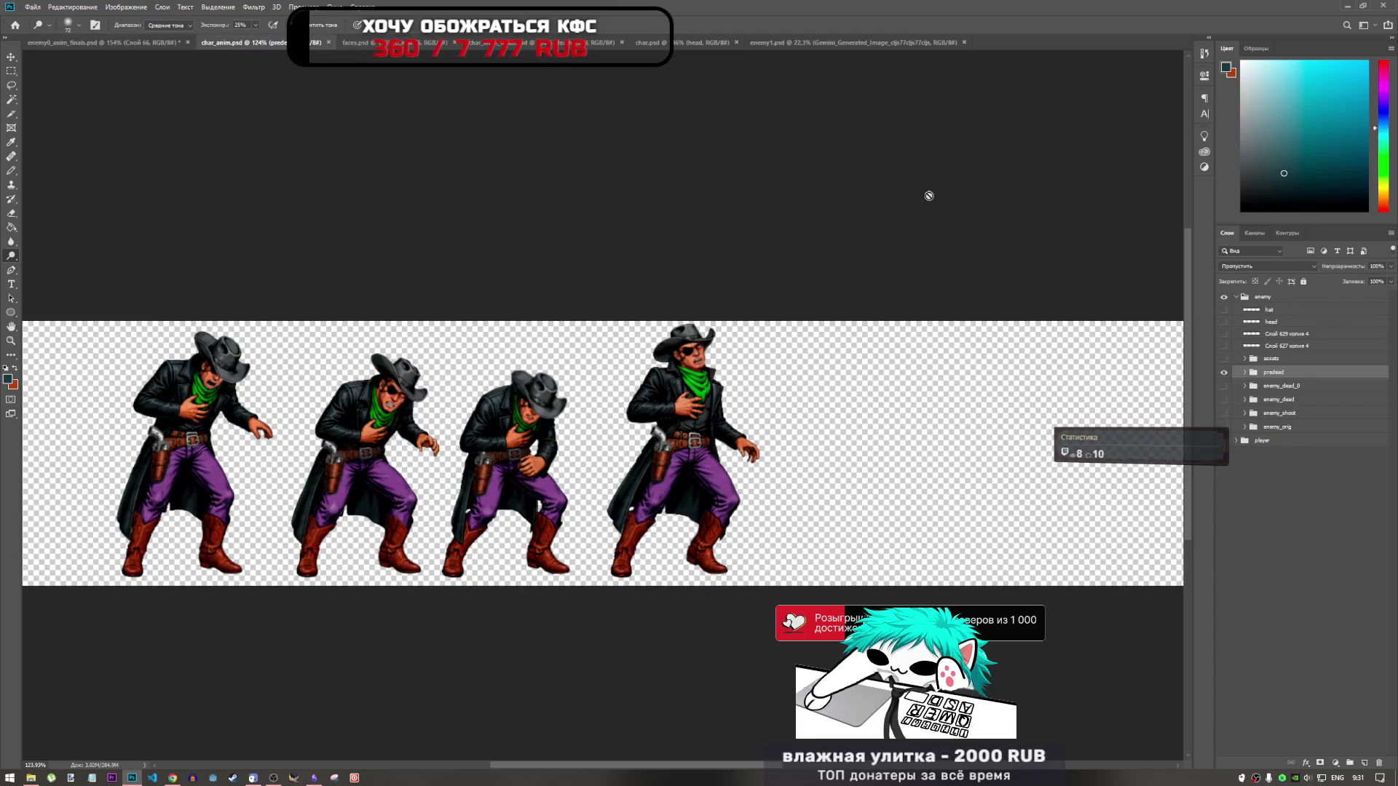
pyautogui.click(1225, 372)
pyautogui.click(1224, 358)
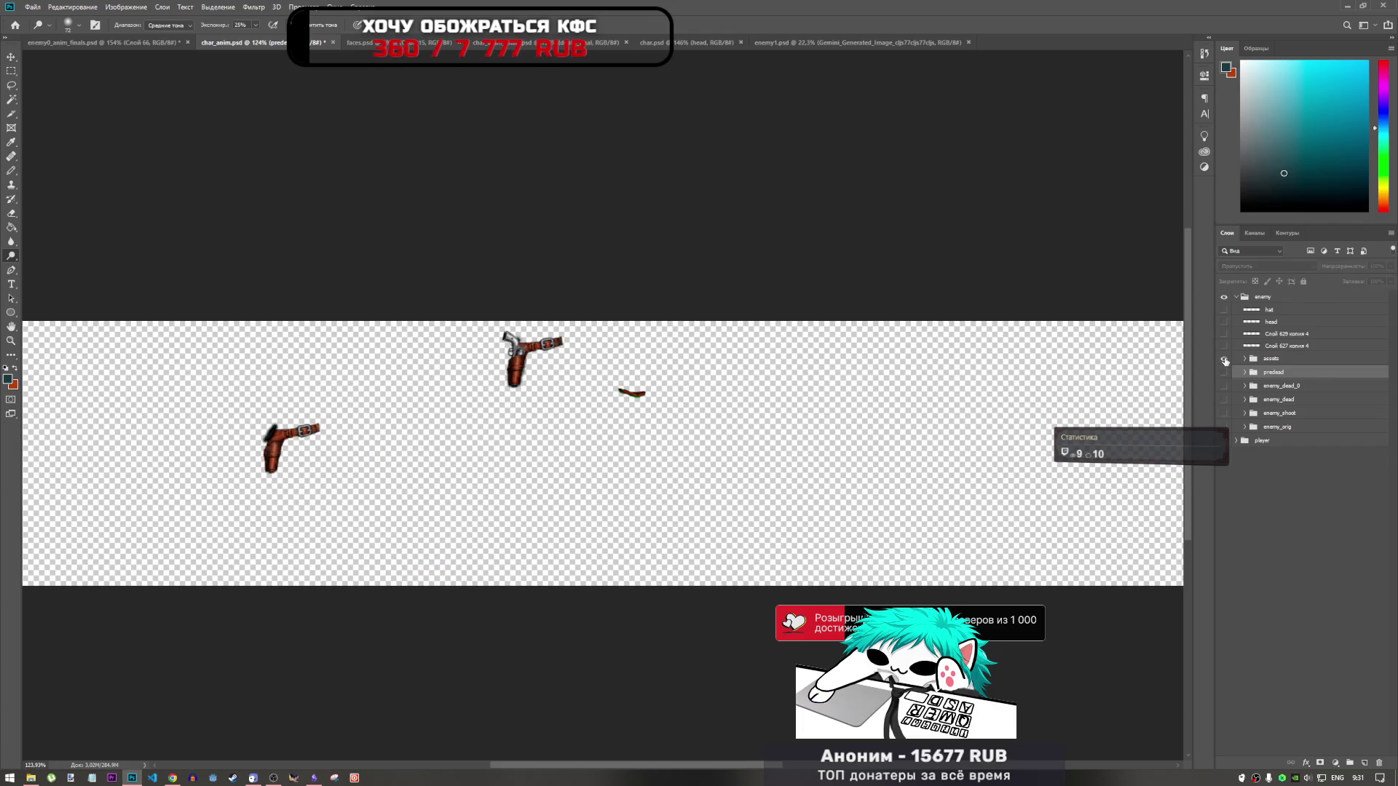
pyautogui.click(1224, 358)
pyautogui.click(1225, 372)
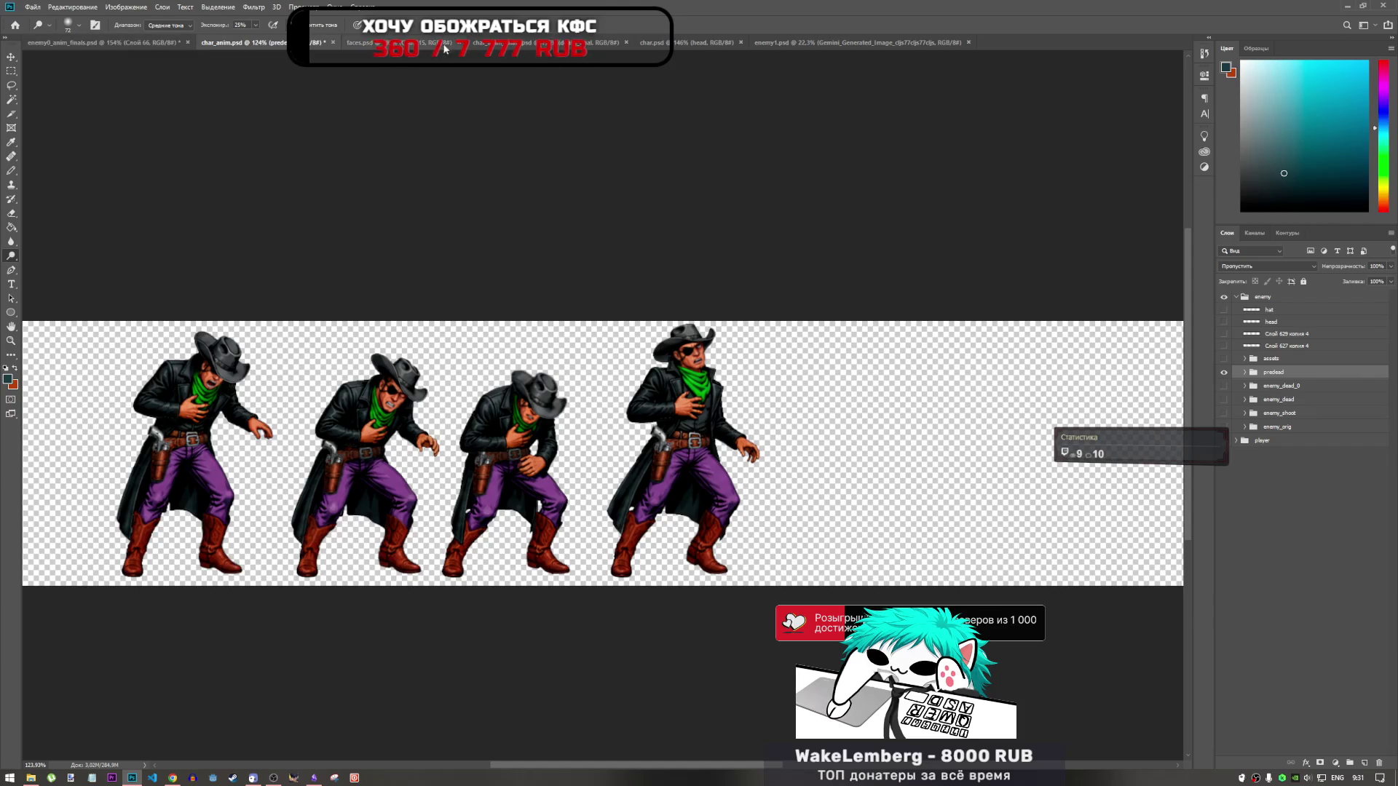
pyautogui.click(652, 43)
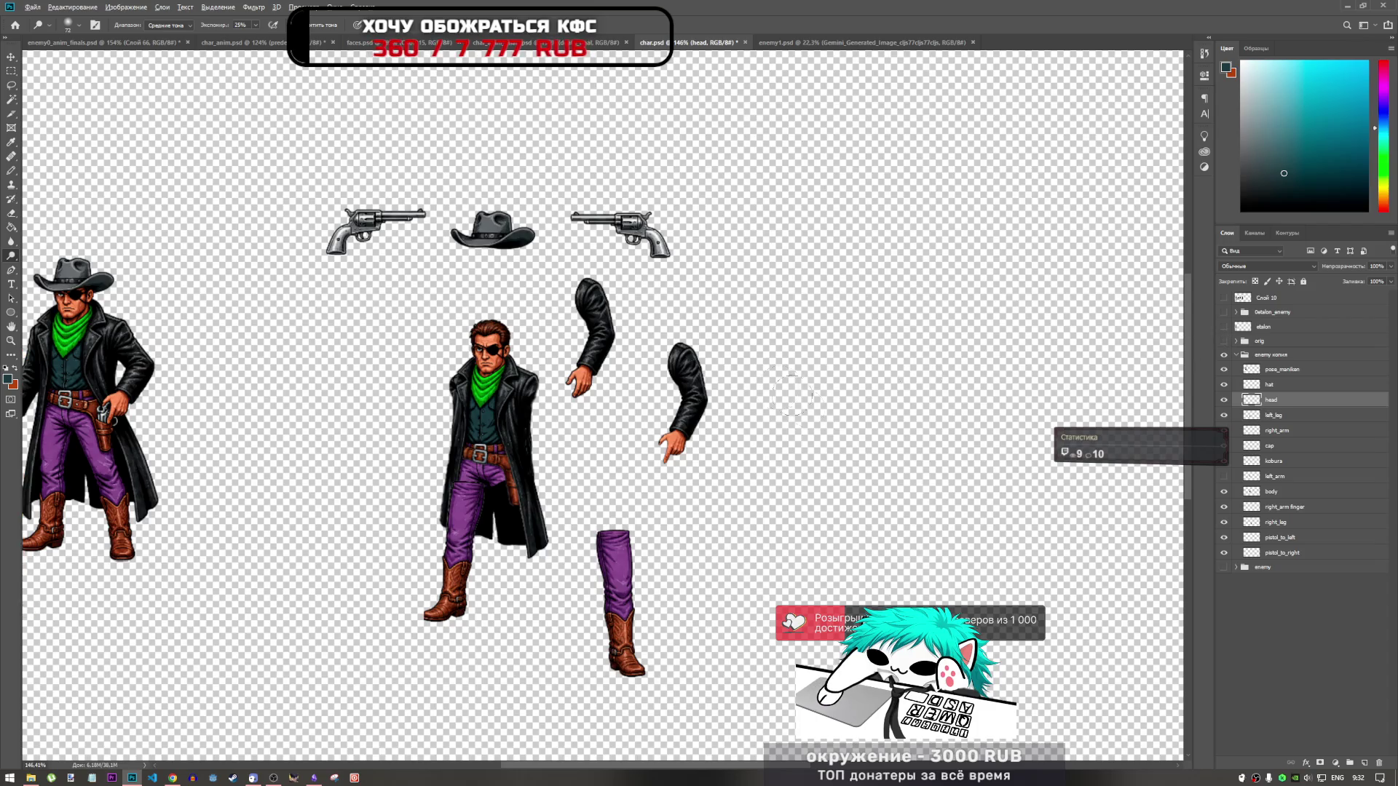
# Step: Toggle the brown-coat etalon reference cowboy on and off, leaving it hidden
pyautogui.scroll(-3, 132, 373)
pyautogui.scroll(2, 132, 373)
pyautogui.click(1223, 327)
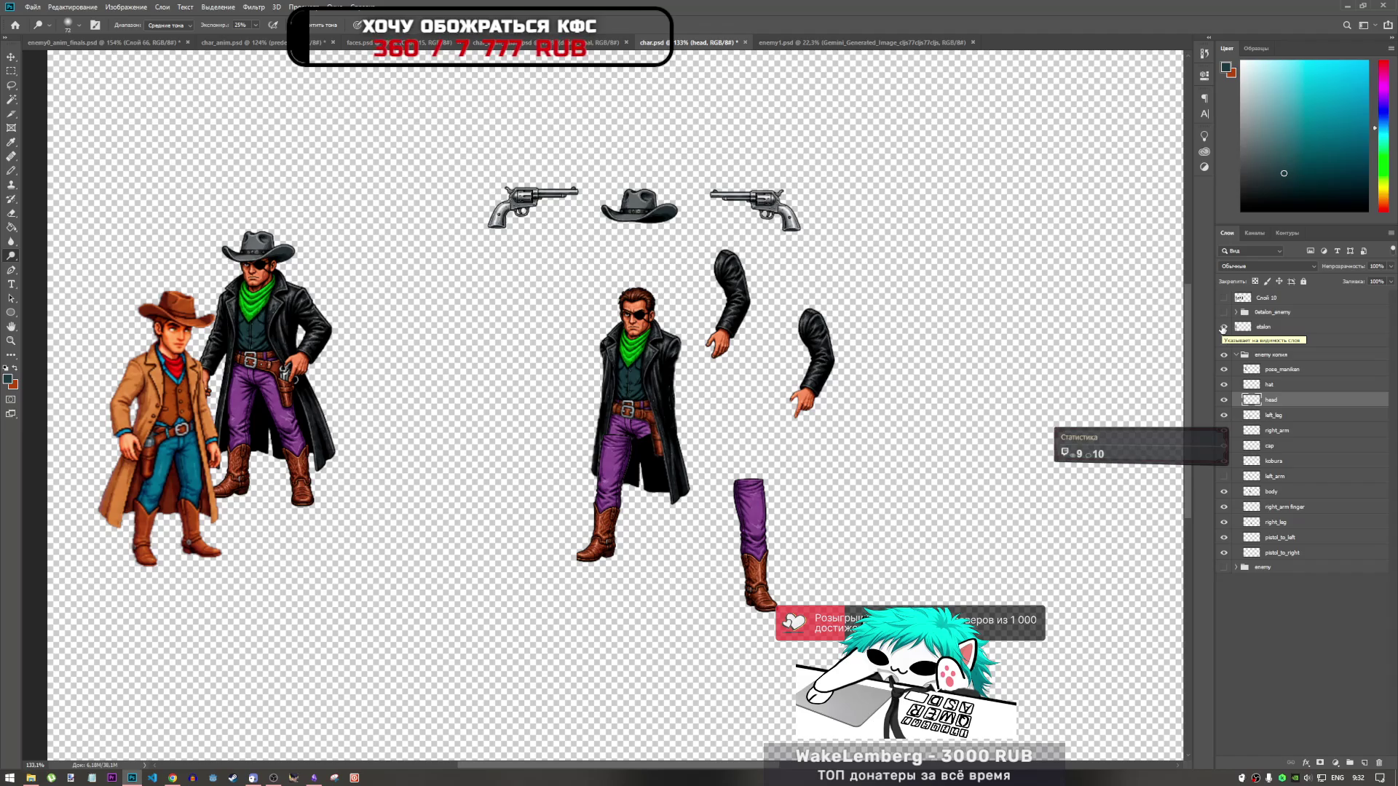
pyautogui.click(1223, 329)
pyautogui.click(1223, 330)
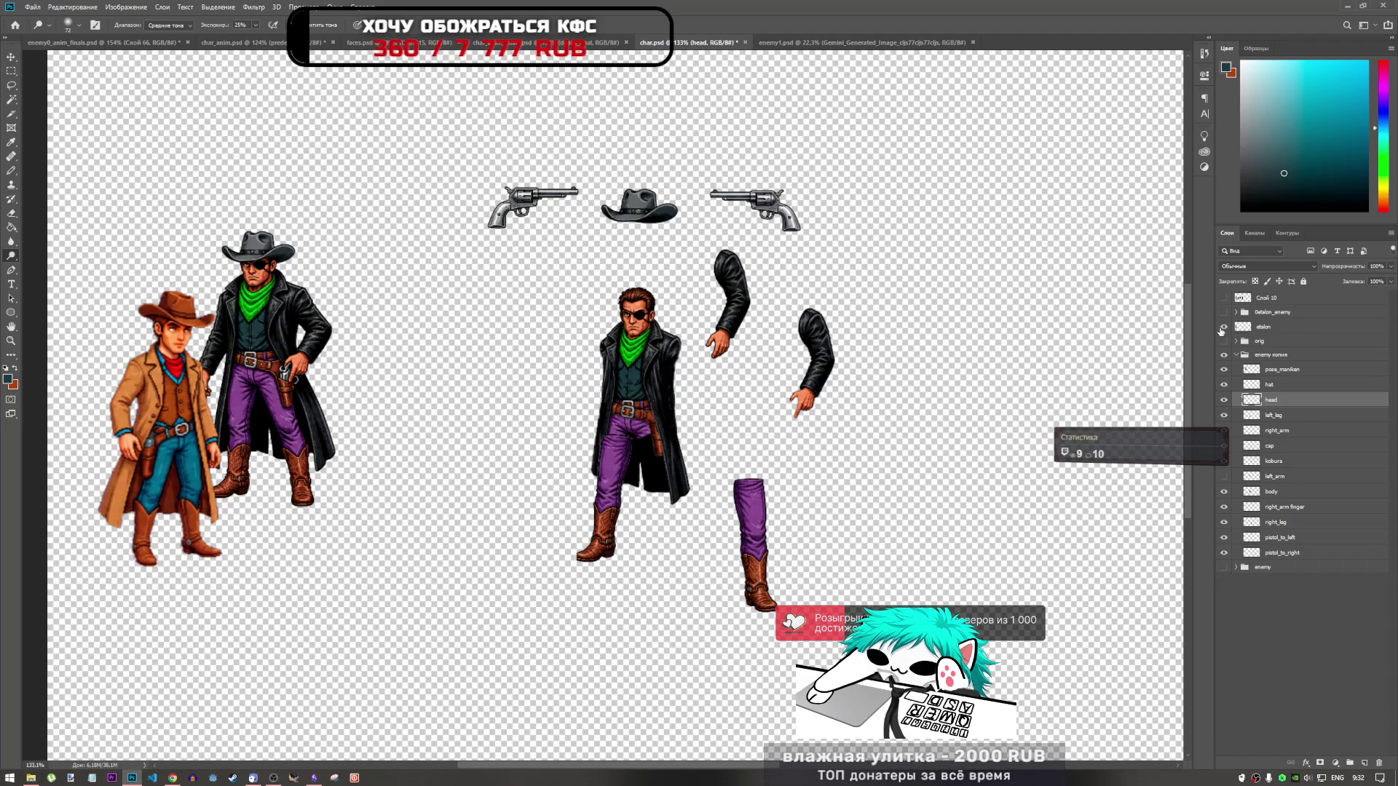
pyautogui.click(1223, 328)
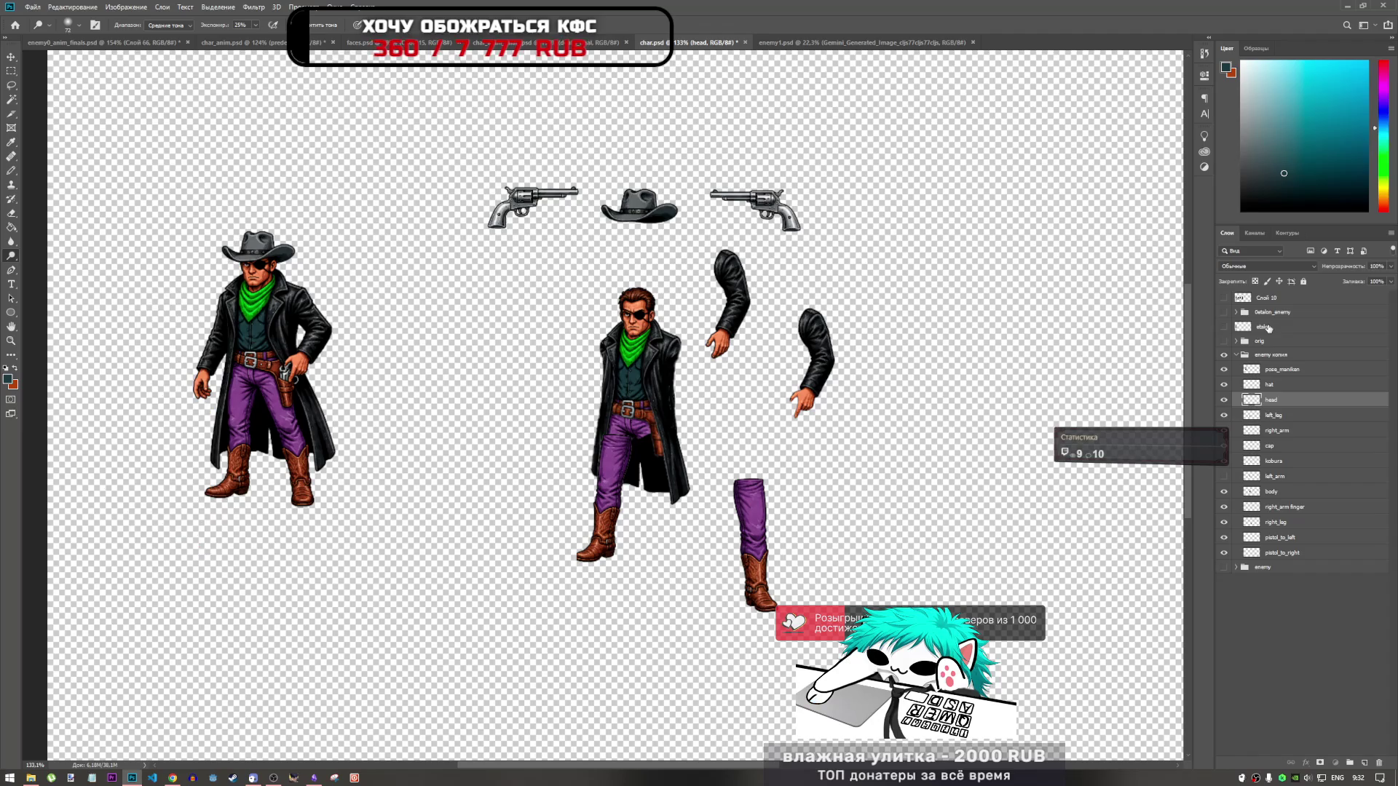
pyautogui.click(1228, 330)
pyautogui.click(1226, 330)
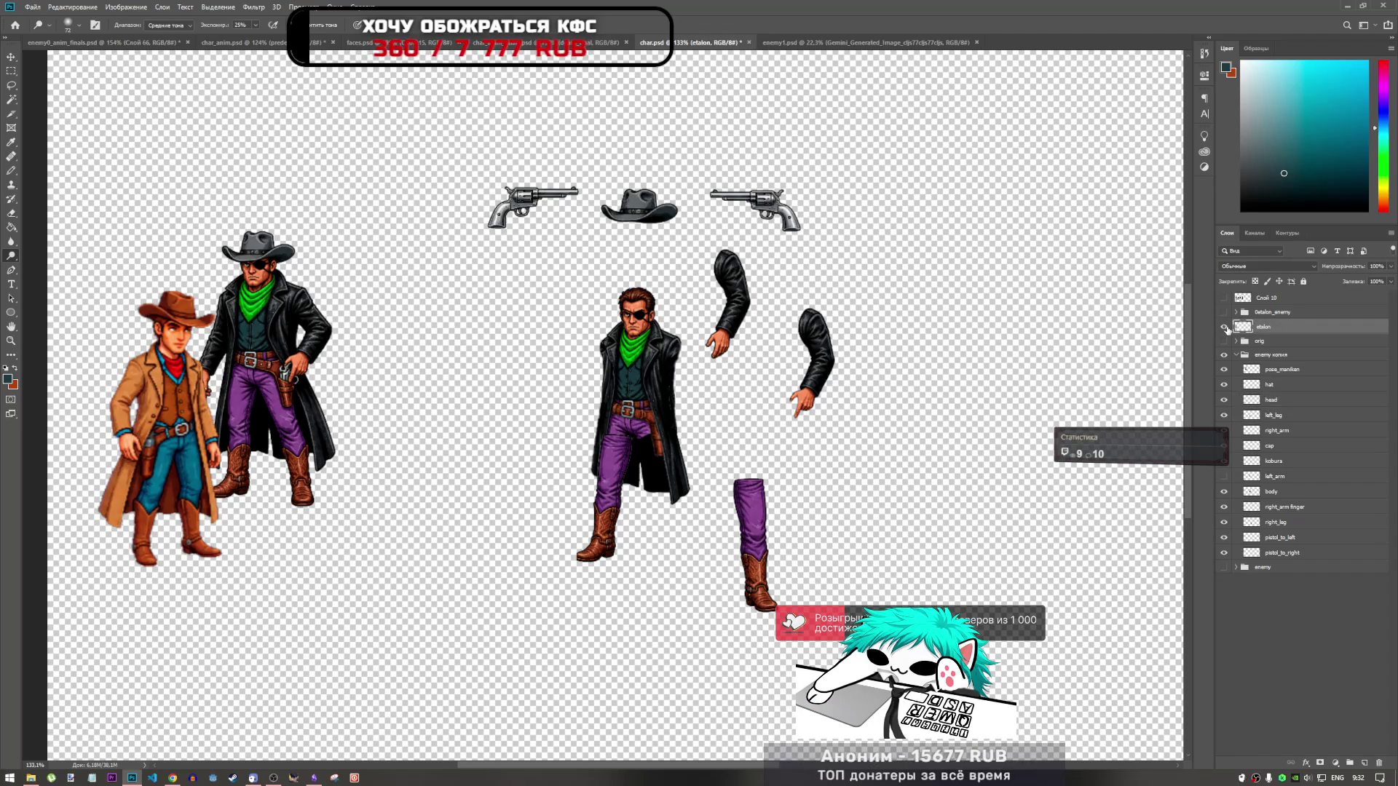
pyautogui.click(1225, 327)
# Step: Dismiss the Dodge hidden-layer error, then switch to char_anim.psd and enemy0_anim_finals.psd
pyautogui.click(583, 139)
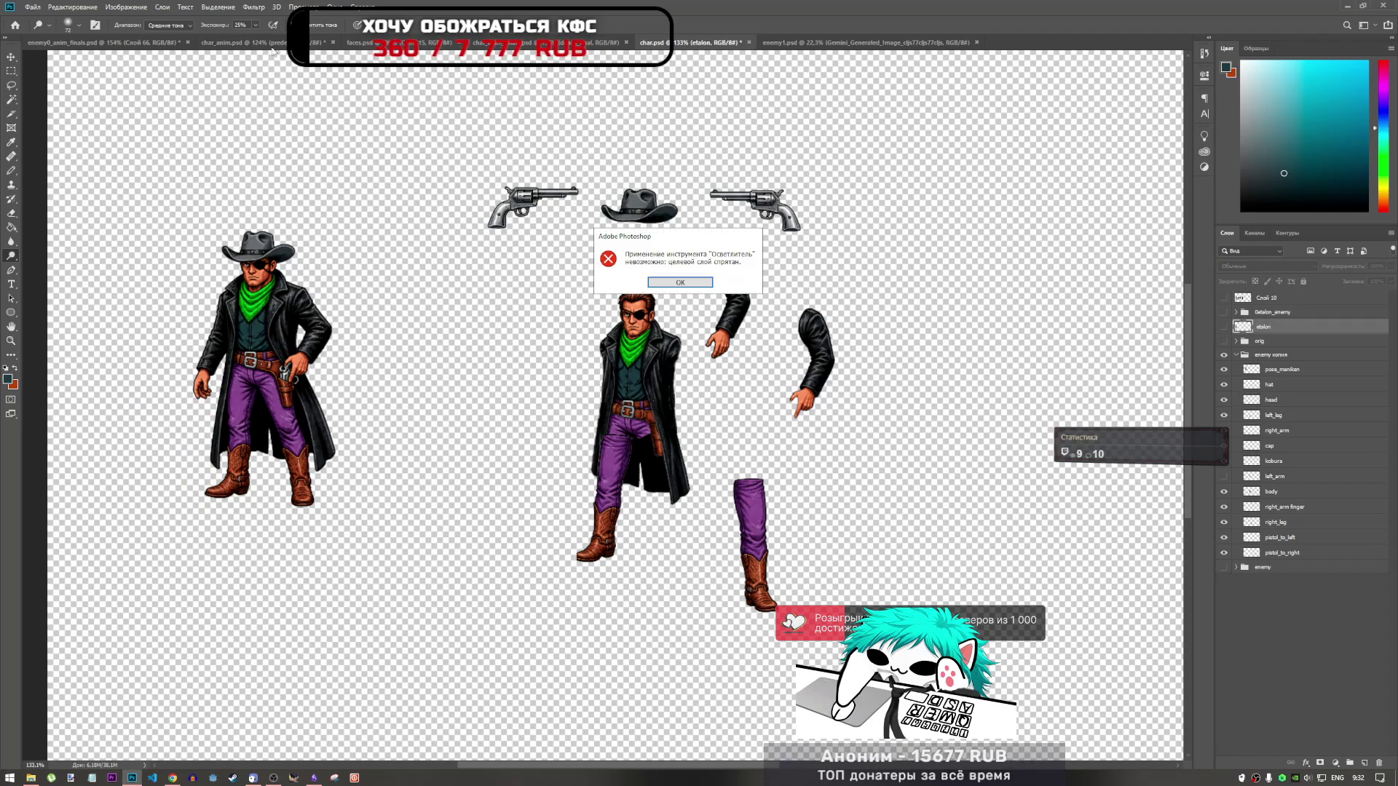
pyautogui.click(695, 282)
pyautogui.click(241, 43)
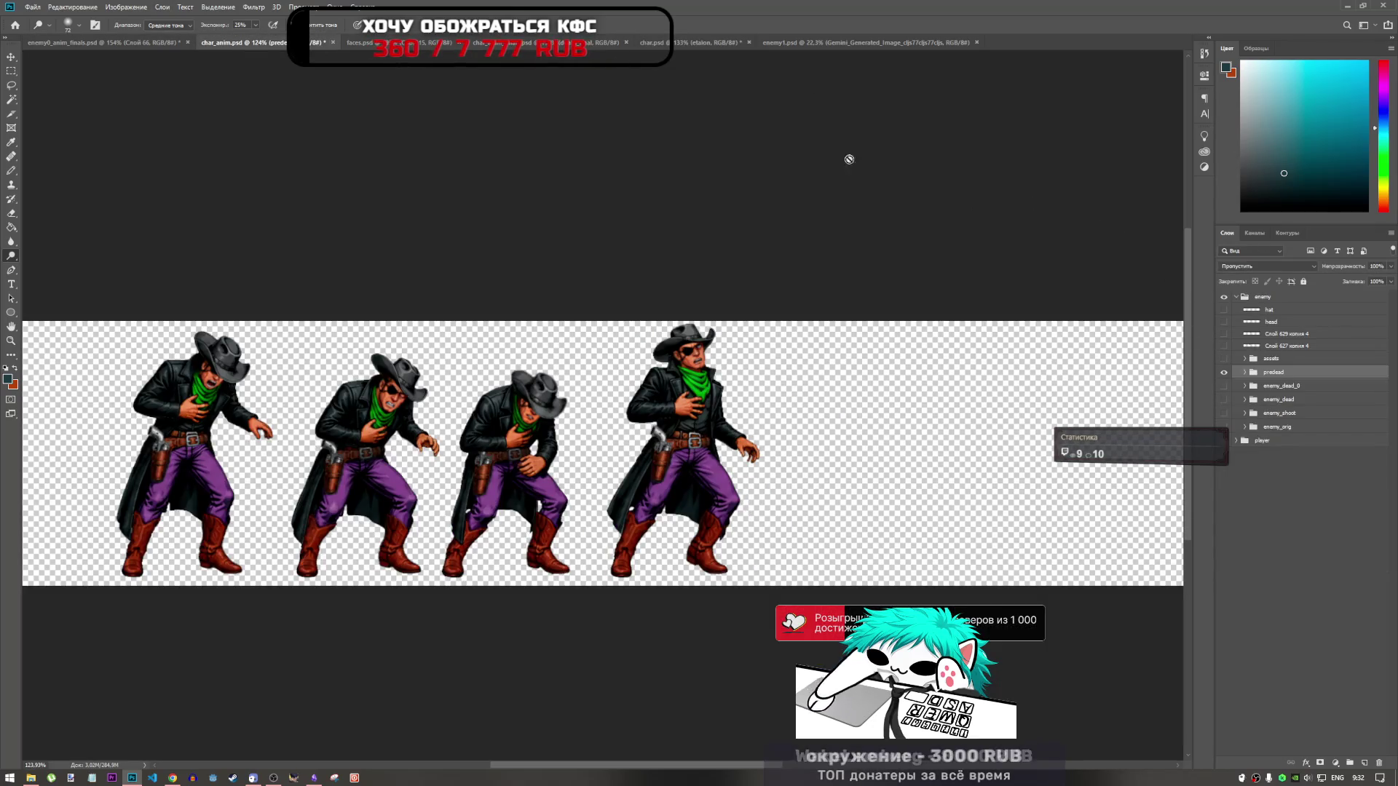
pyautogui.hotkey('ctrl', 'shift', 'Tab')
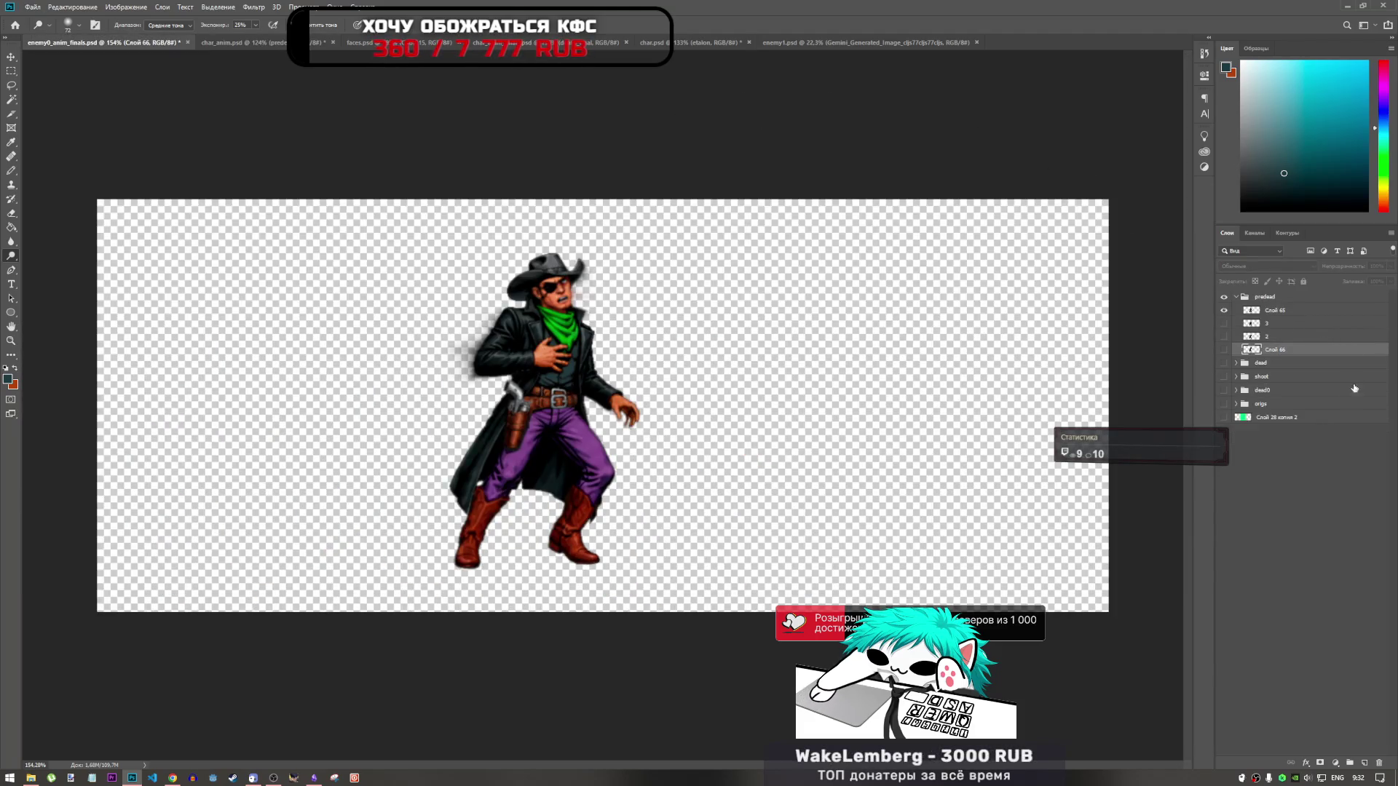
# Step: Show the standing cowboy from the shoot group and drag its frame 0 into enemy1.psd
pyautogui.click(1224, 378)
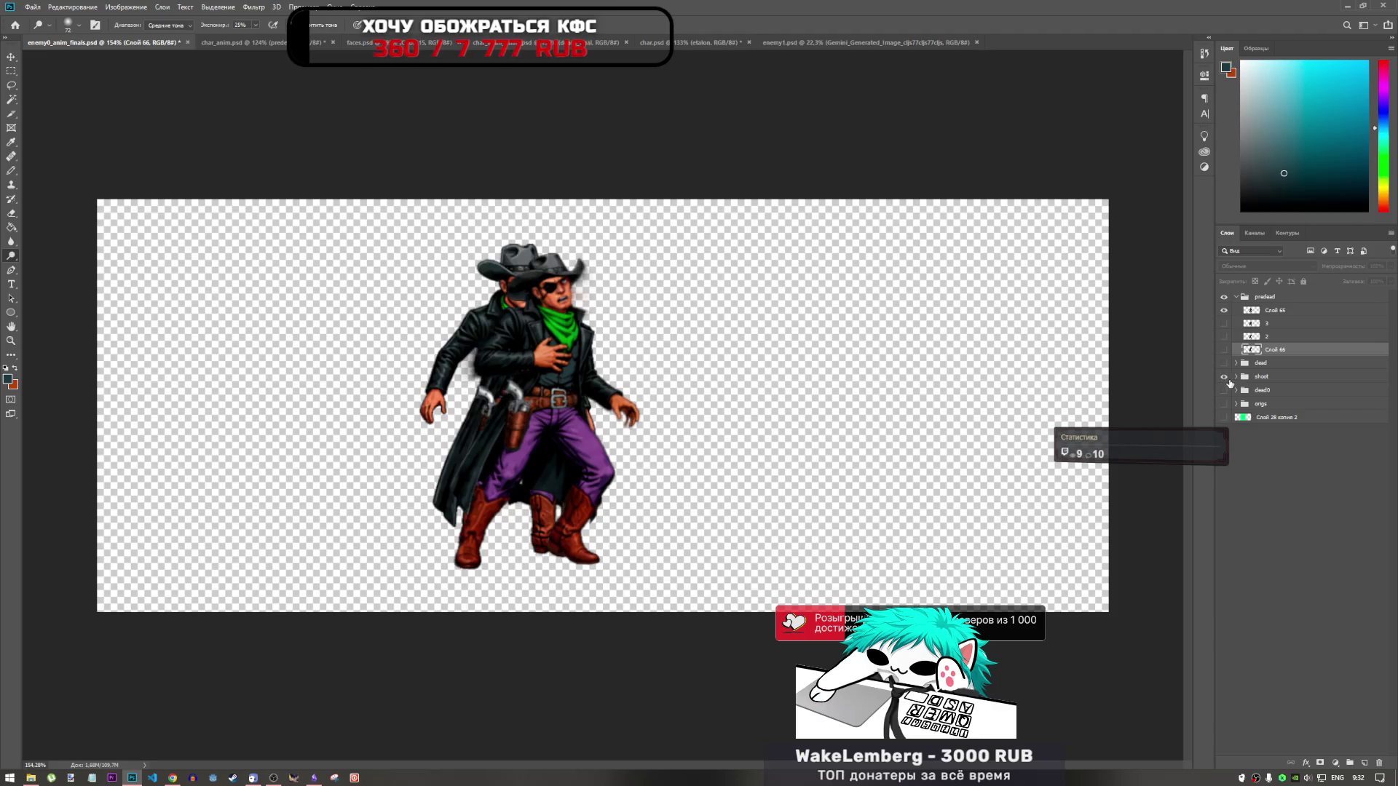
pyautogui.click(1225, 312)
pyautogui.click(1224, 312)
pyautogui.click(1224, 297)
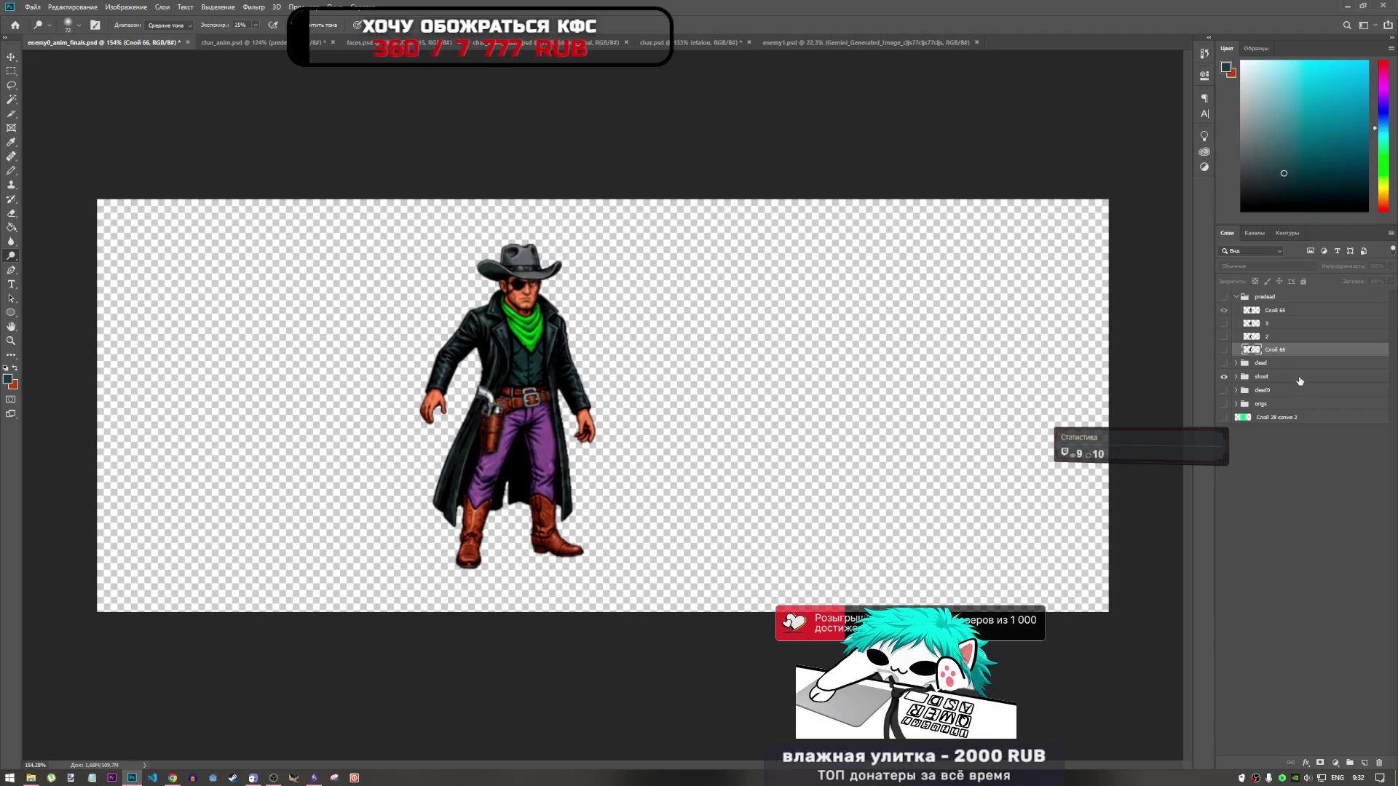
pyautogui.click(1238, 376)
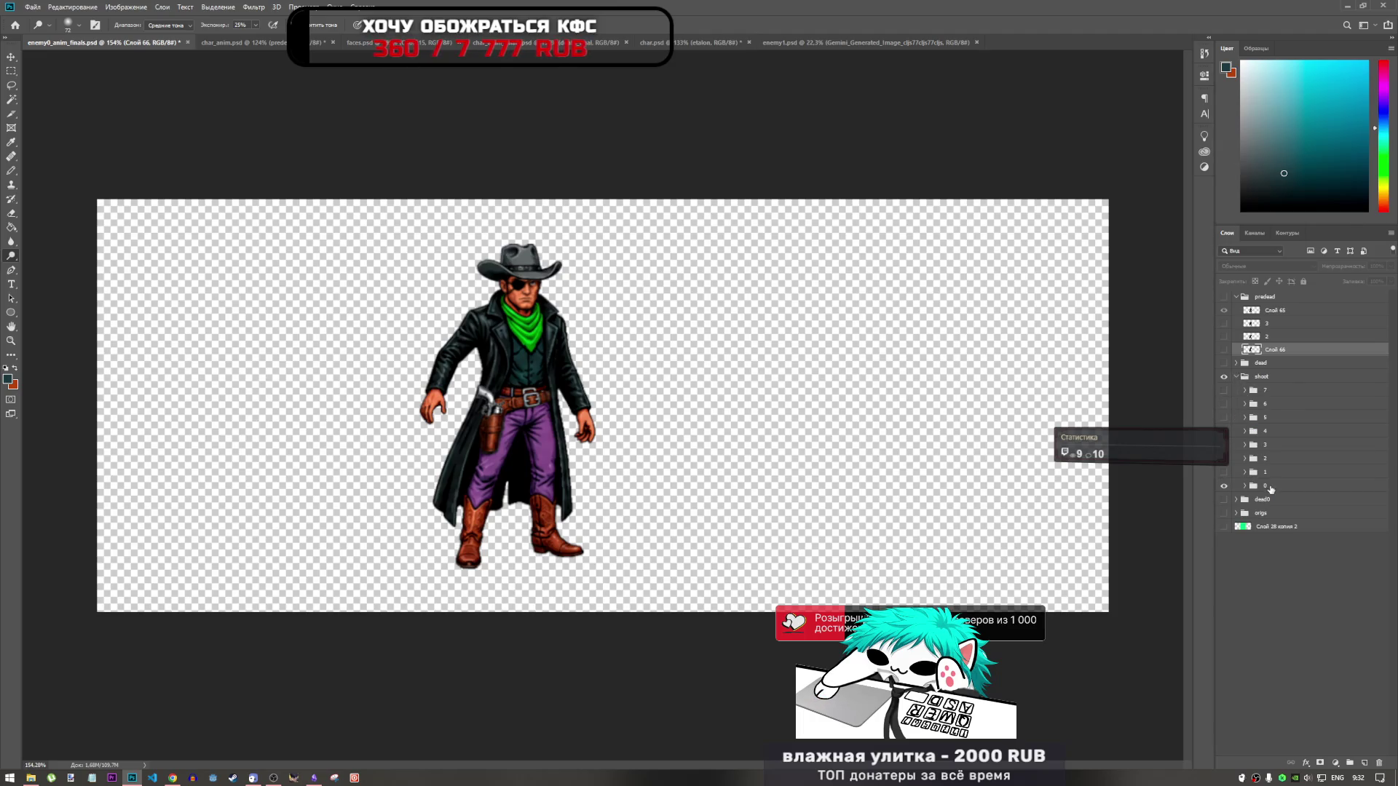
pyautogui.moveTo(1272, 489)
pyautogui.mouseDown()
pyautogui.moveTo(897, 214)
pyautogui.moveTo(837, 44)
pyautogui.moveTo(801, 182)
pyautogui.moveTo(684, 366)
pyautogui.mouseUp()
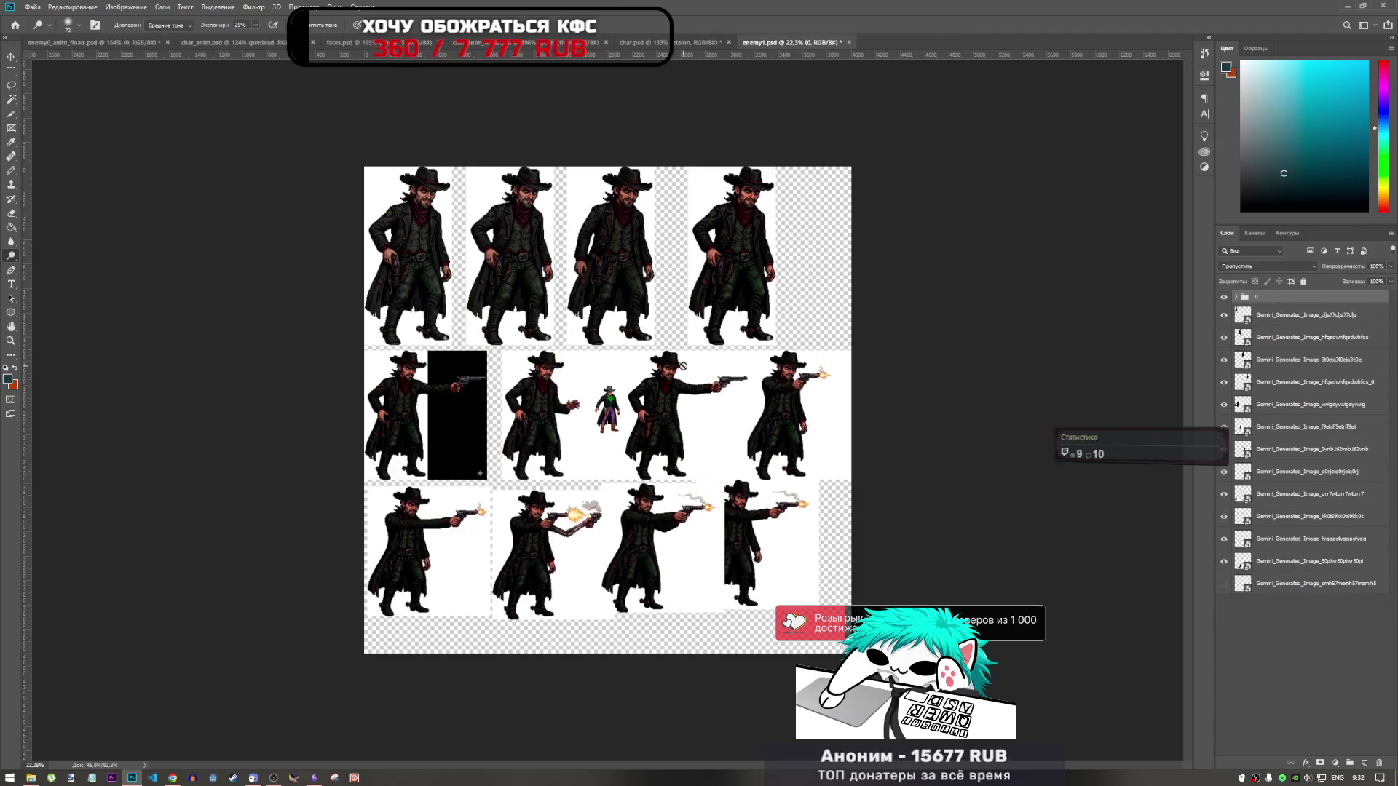
# Step: Transform-move the small green-scarfed cowboy into the gap after the middle row's second frame
pyautogui.hotkey('ctrl', 't')
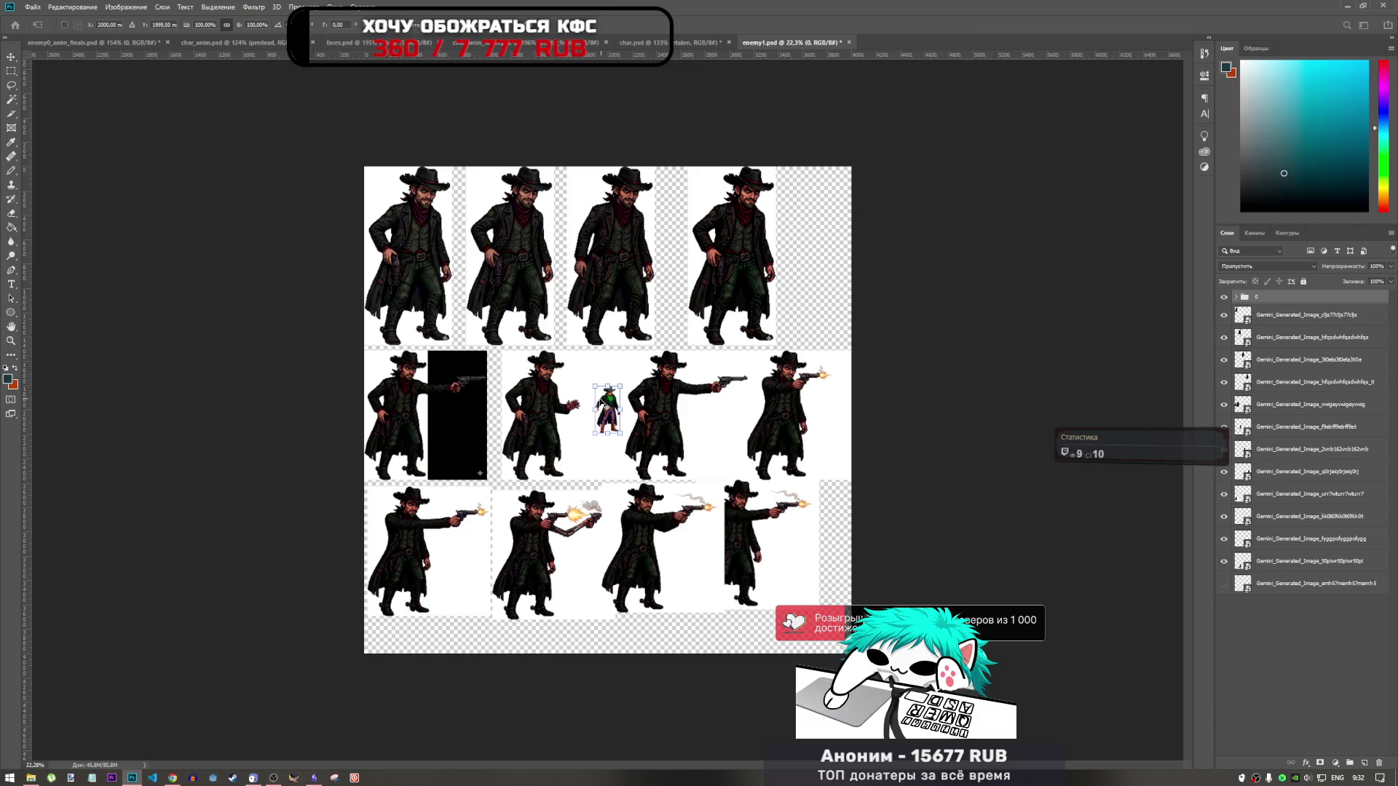
pyautogui.scroll(5, 600, 403)
pyautogui.scroll(-3, 612, 412)
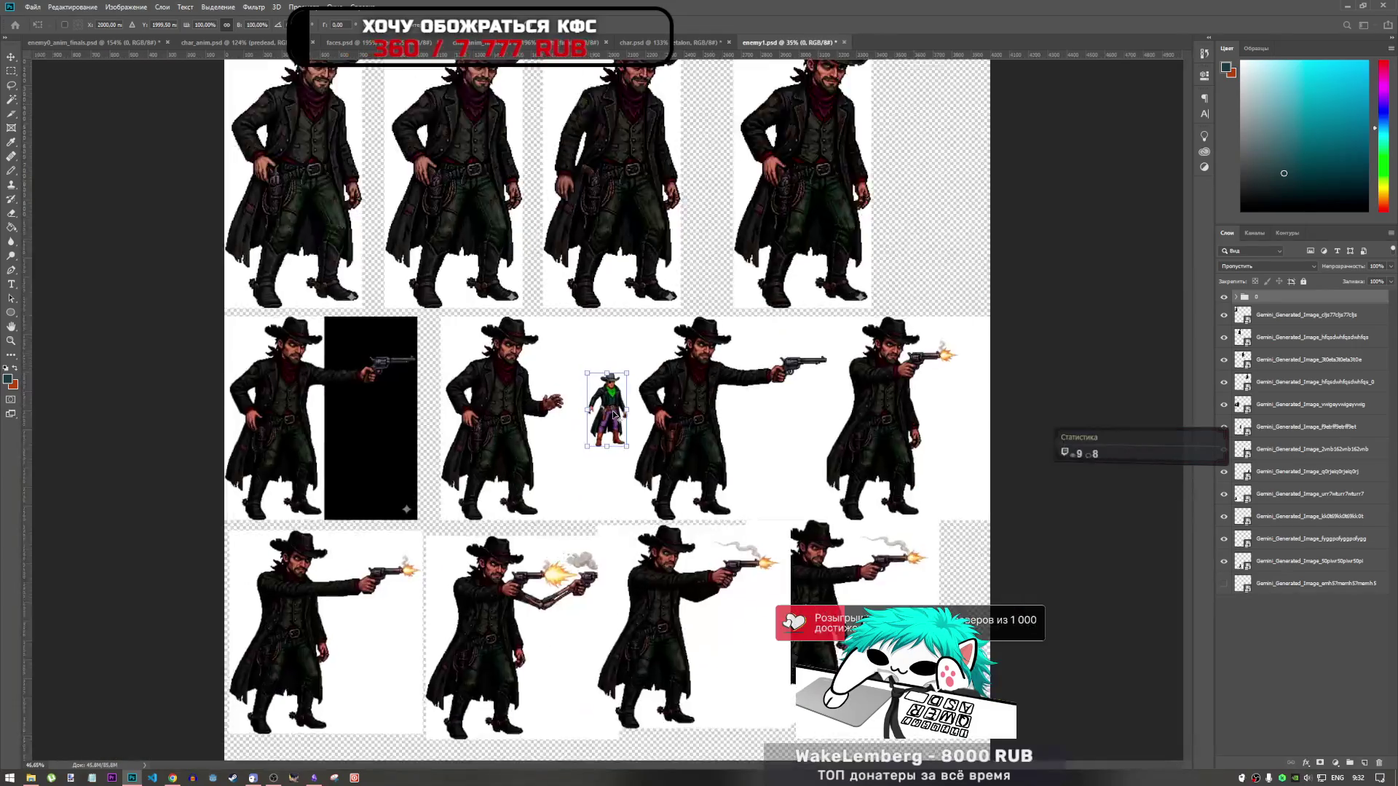
pyautogui.scroll(3, 614, 416)
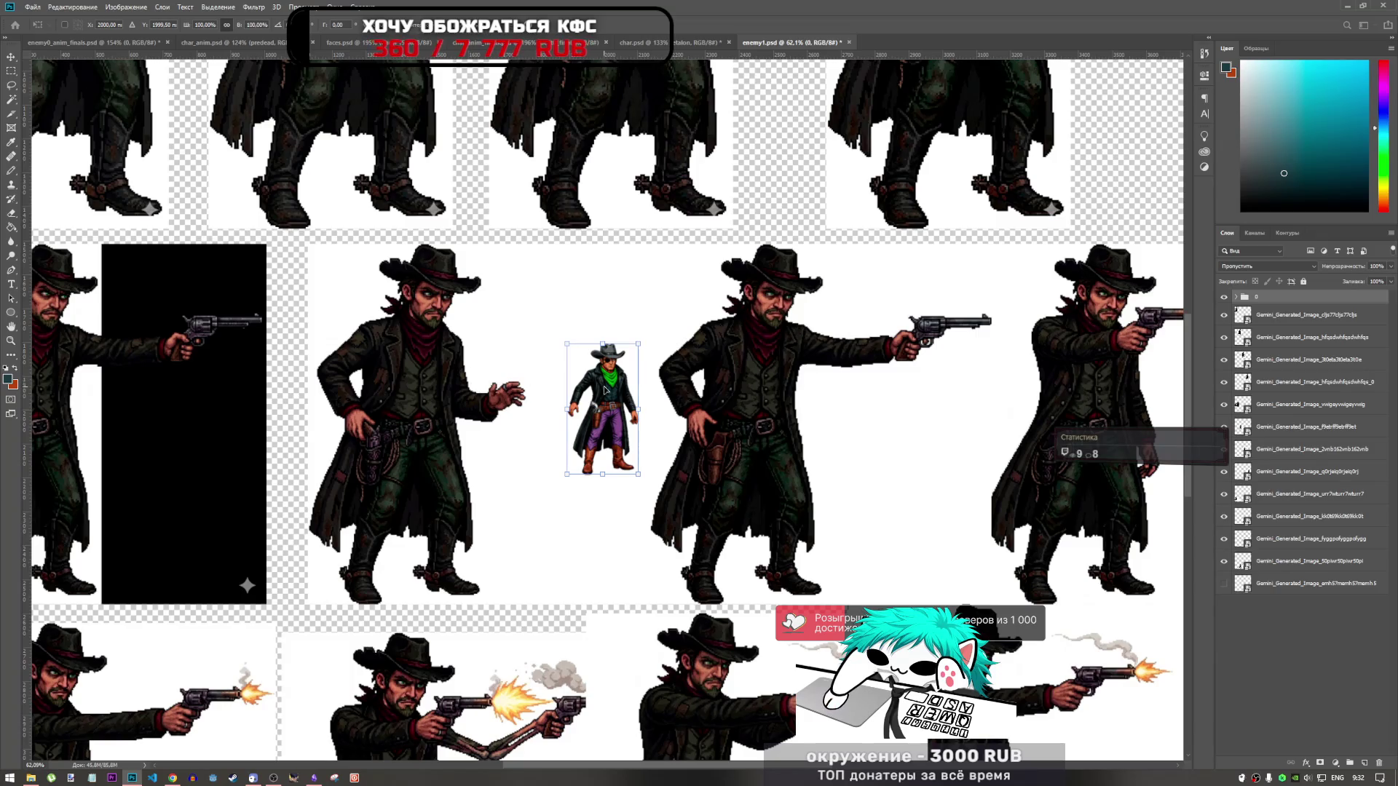
pyautogui.moveTo(605, 391)
pyautogui.mouseDown()
pyautogui.moveTo(361, 372)
pyautogui.moveTo(317, 331)
pyautogui.moveTo(492, 325)
pyautogui.moveTo(591, 353)
pyautogui.moveTo(583, 369)
pyautogui.mouseUp()
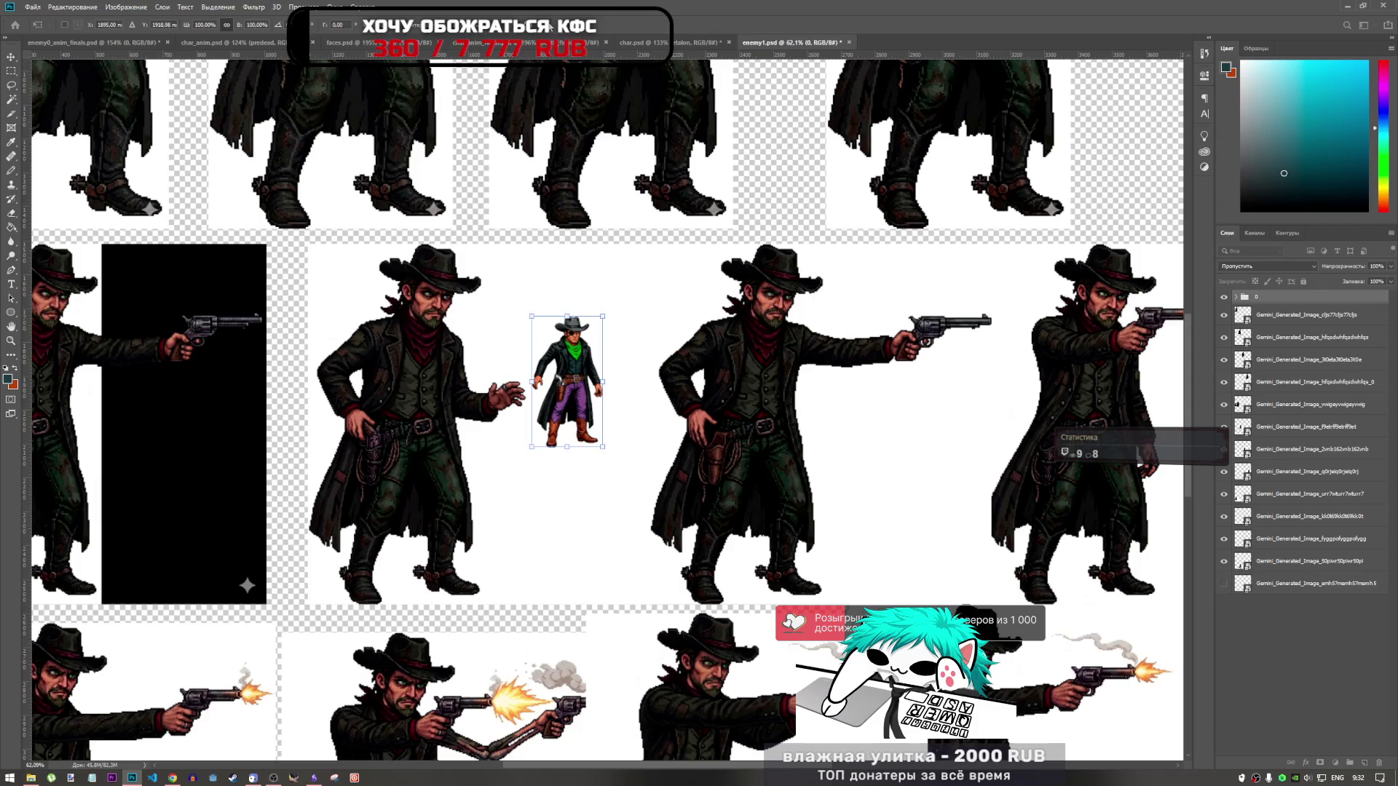
pyautogui.press('o')
pyautogui.scroll(-5, 669, 394)
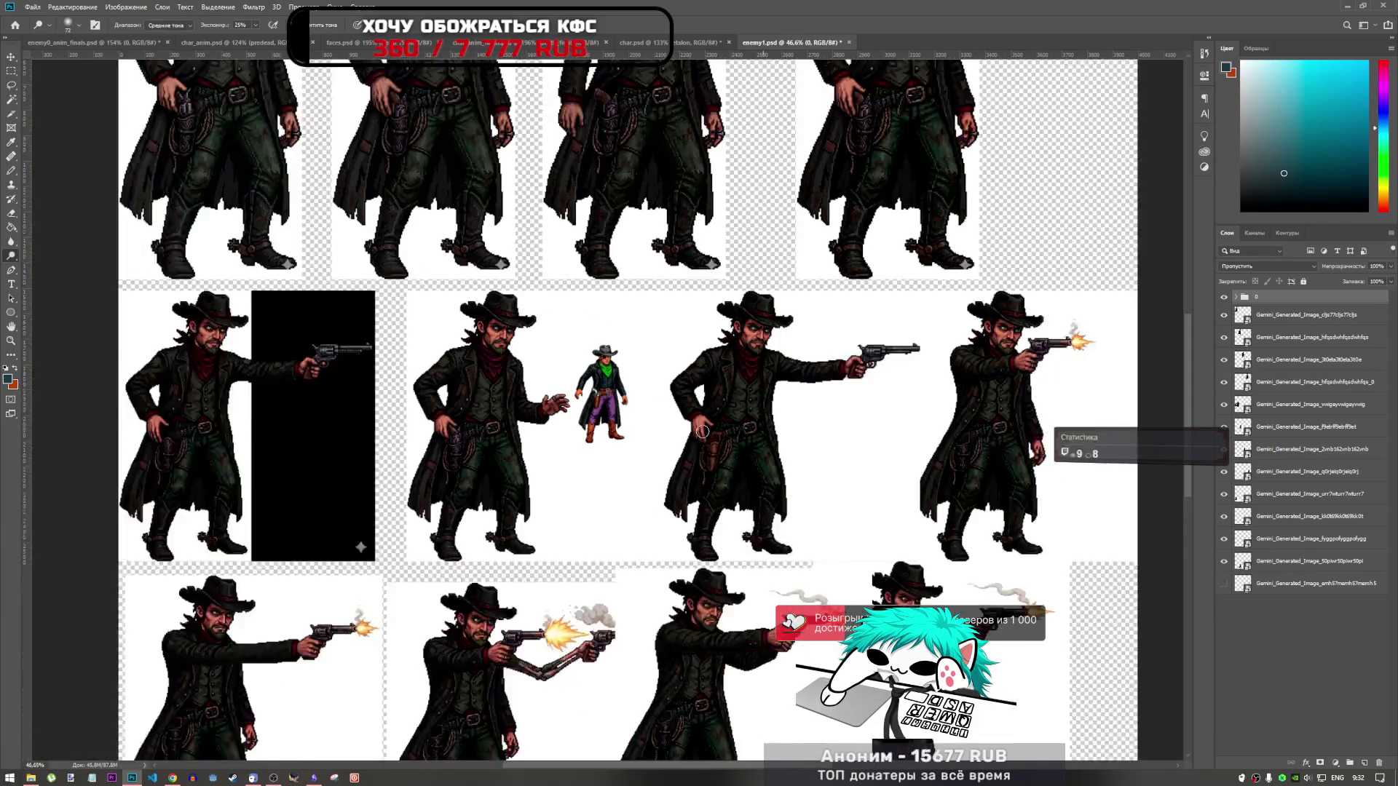
# Step: Select the range of generated cowboy frame layers in the Layers panel
pyautogui.click(1309, 317)
pyautogui.keyDown('shift'); pyautogui.click(1299, 584); pyautogui.keyUp('shift')
pyautogui.click(1224, 584)
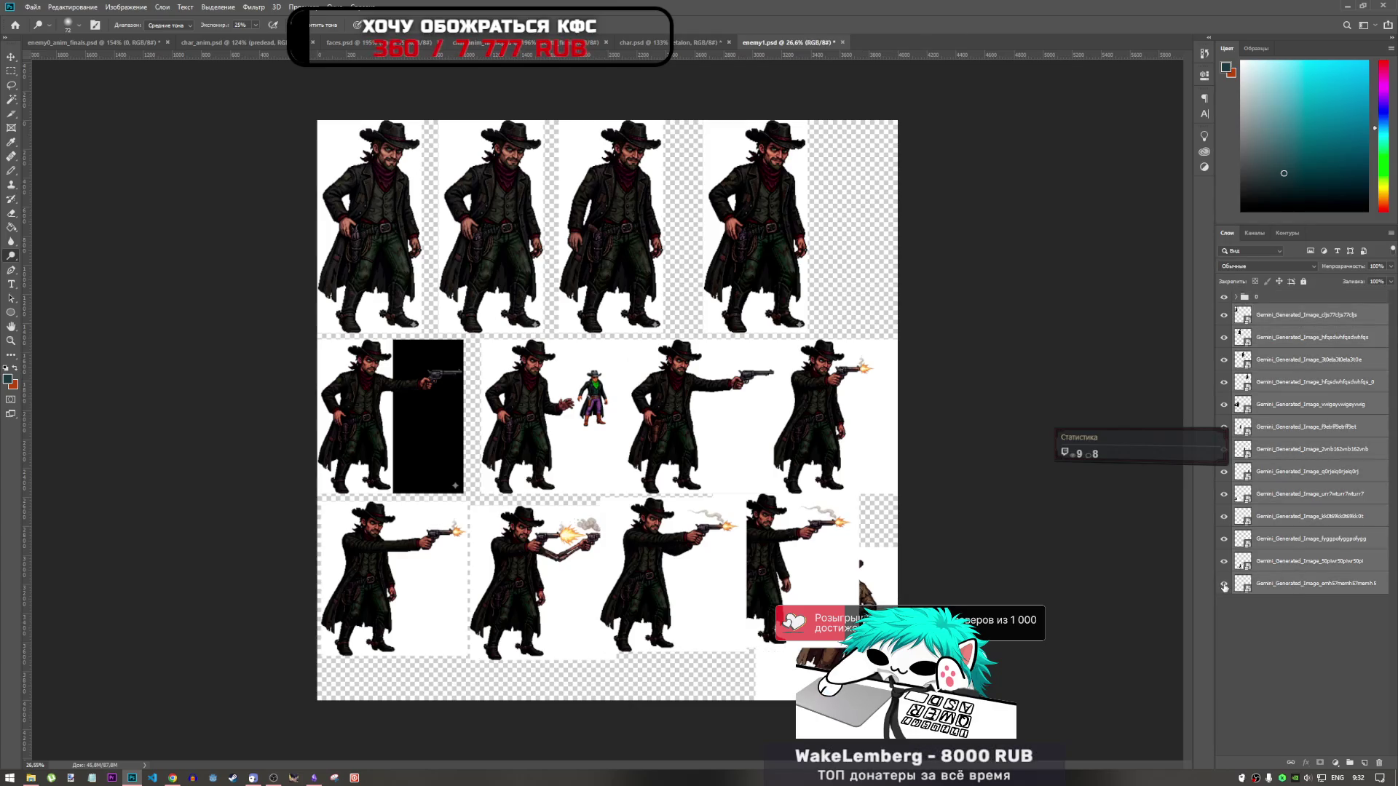
pyautogui.click(1224, 586)
pyautogui.click(1280, 565)
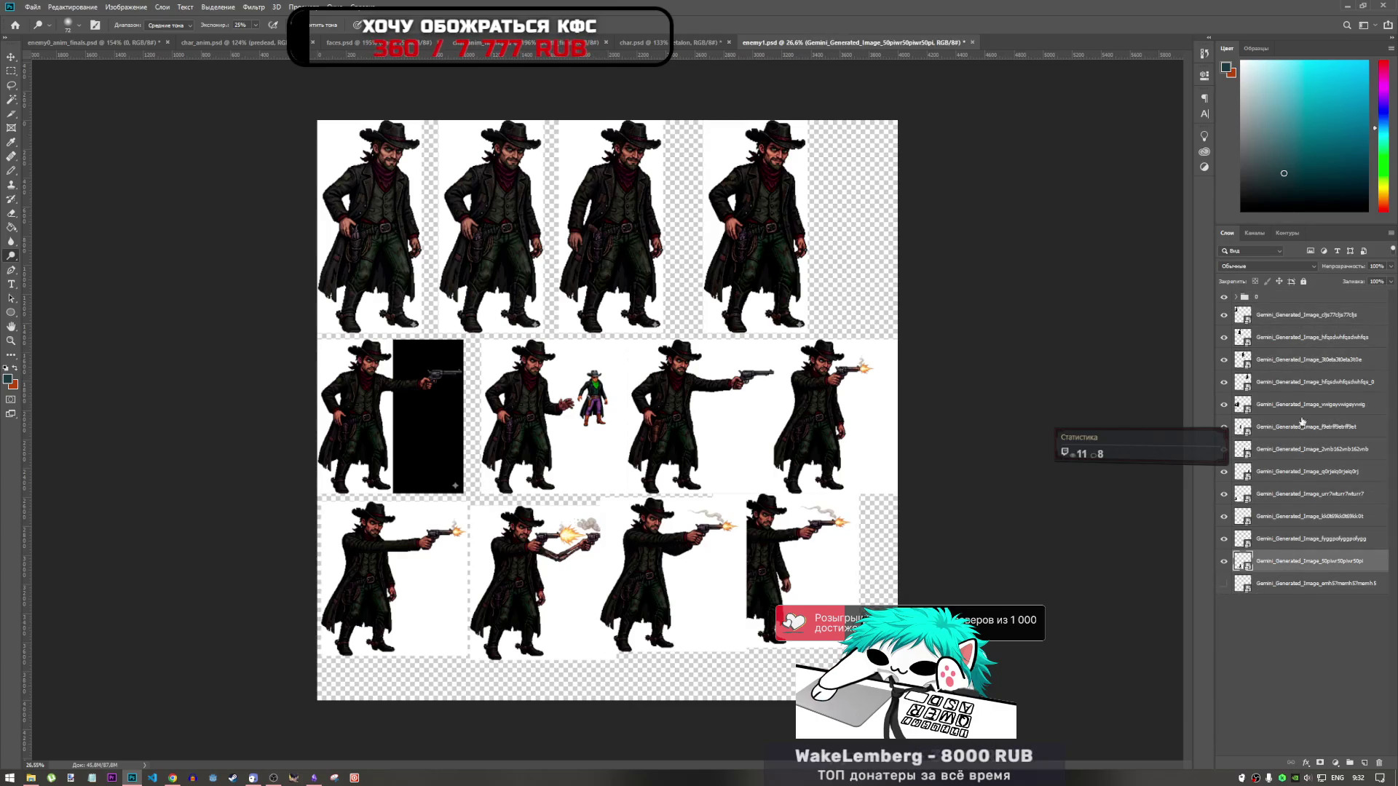
pyautogui.keyDown('shift'); pyautogui.click(1303, 319); pyautogui.keyUp('shift')
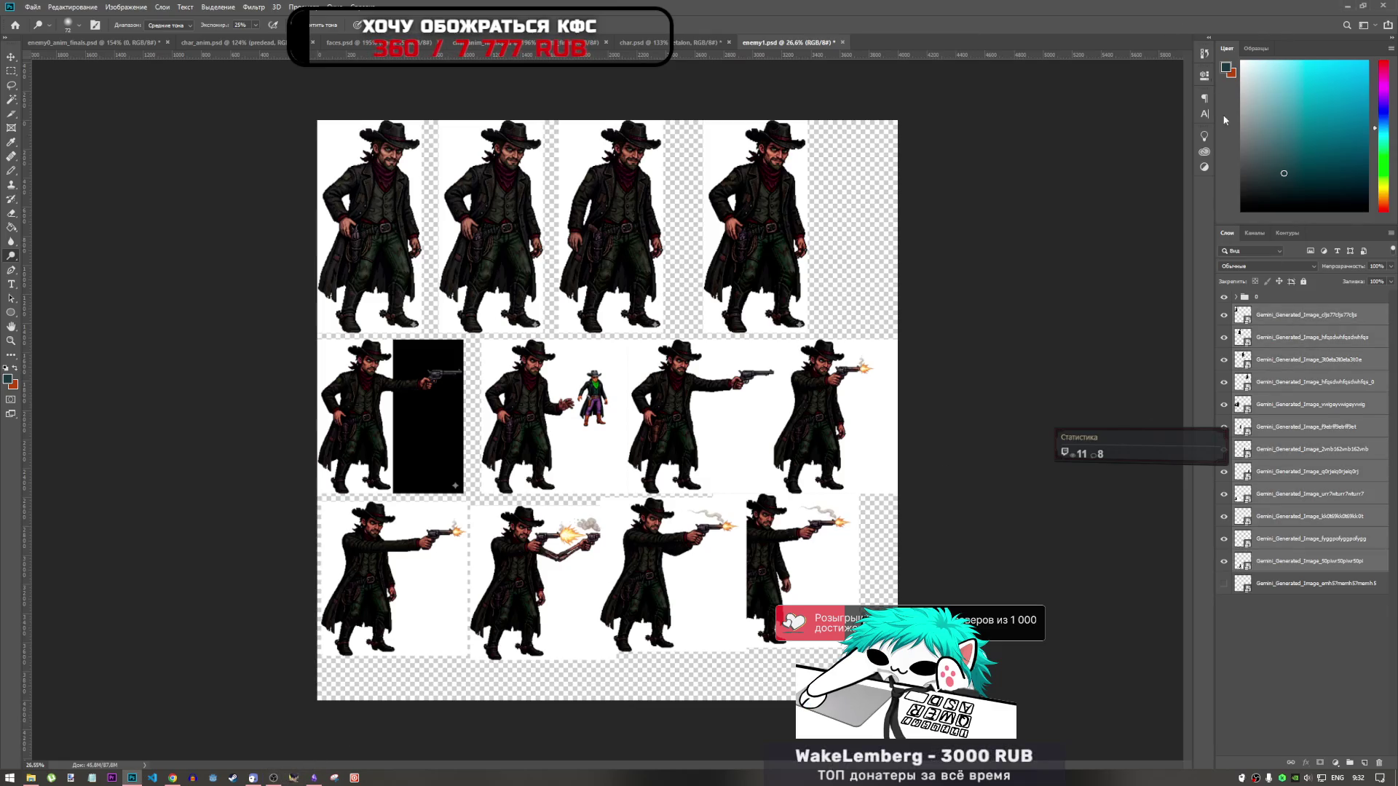
# Step: Scale the frames to about 44% and shift them so the small cowboy sits left of the middle row
pyautogui.hotkey('ctrl', 't')
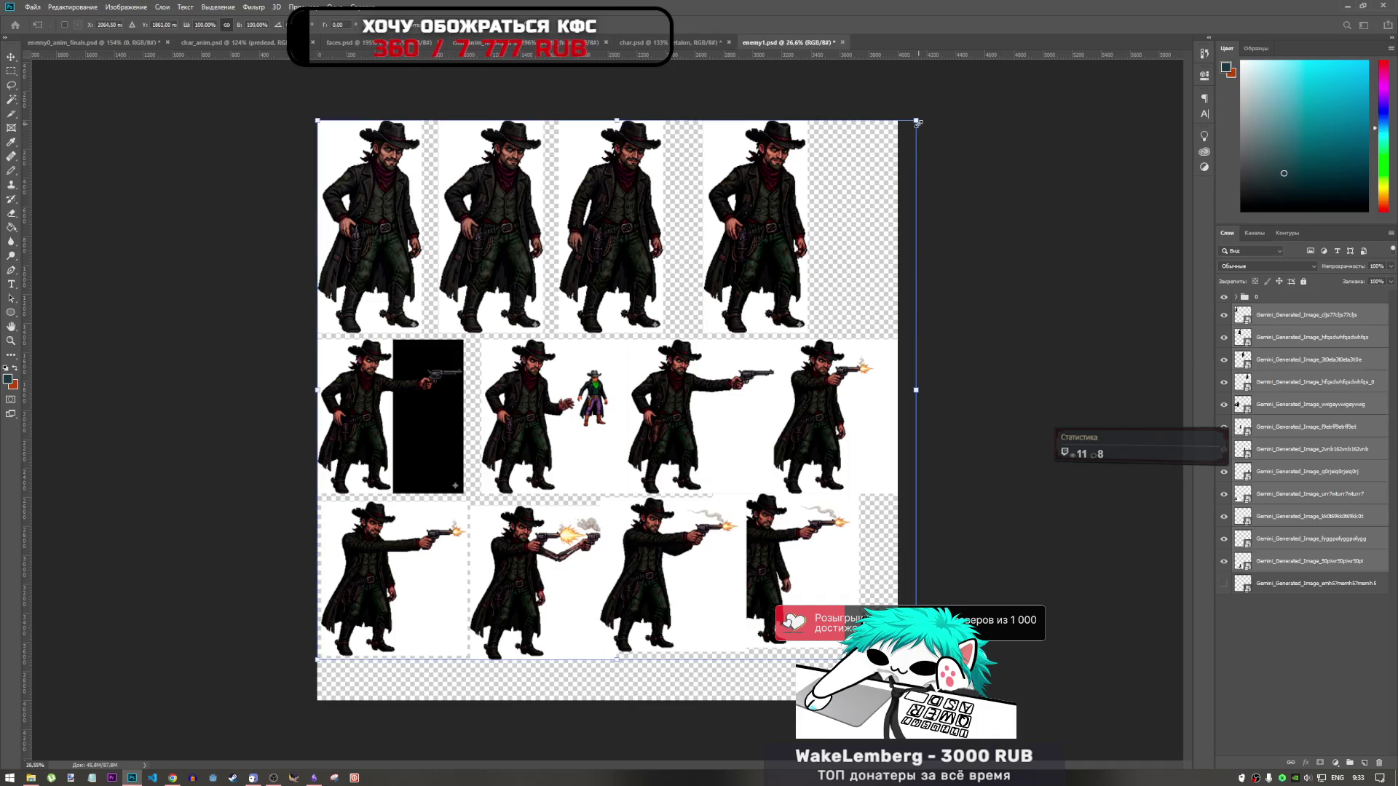
pyautogui.moveTo(918, 123); pyautogui.dragTo(752, 260)
pyautogui.scroll(5, 610, 383)
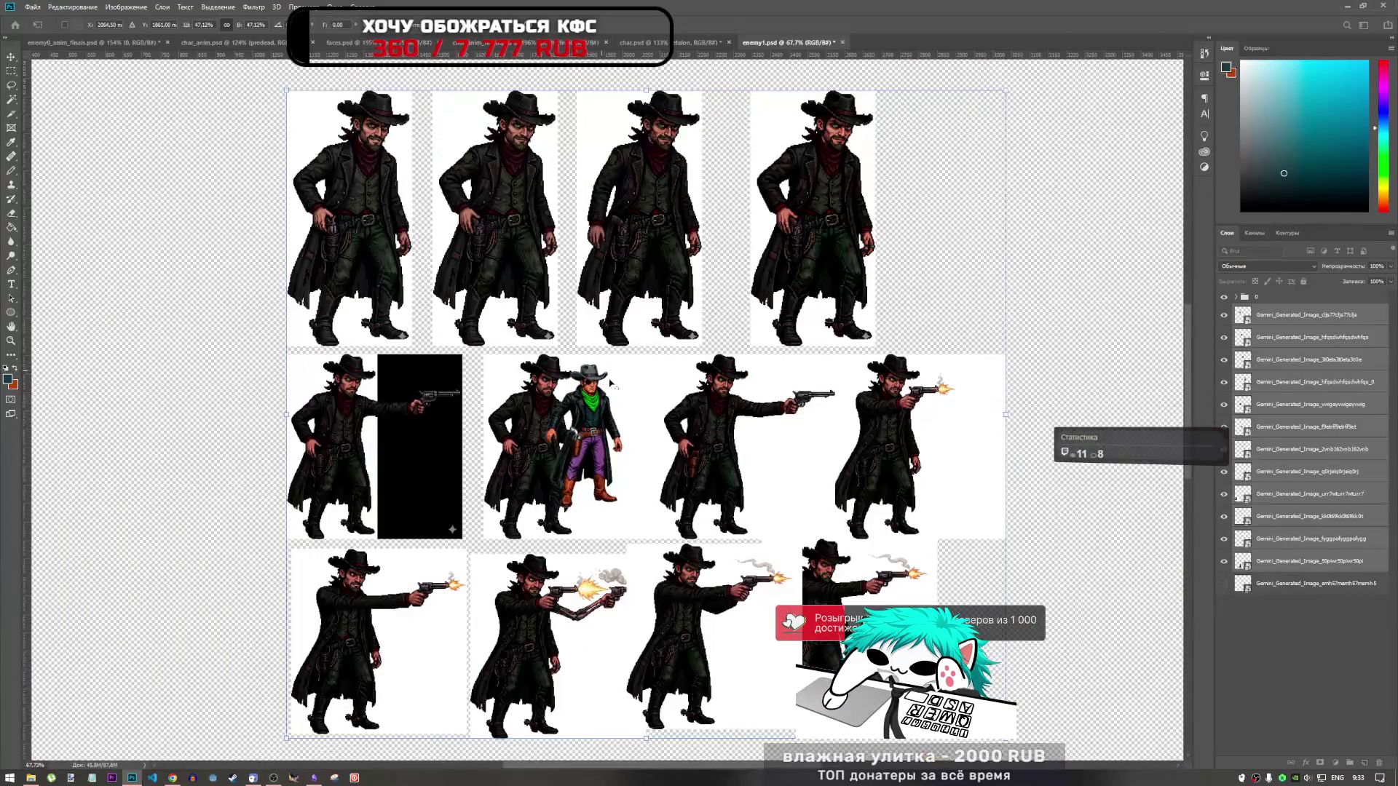
pyautogui.scroll(-2, 610, 382)
pyautogui.moveTo(667, 401)
pyautogui.mouseDown()
pyautogui.moveTo(847, 378)
pyautogui.moveTo(903, 388)
pyautogui.mouseUp()
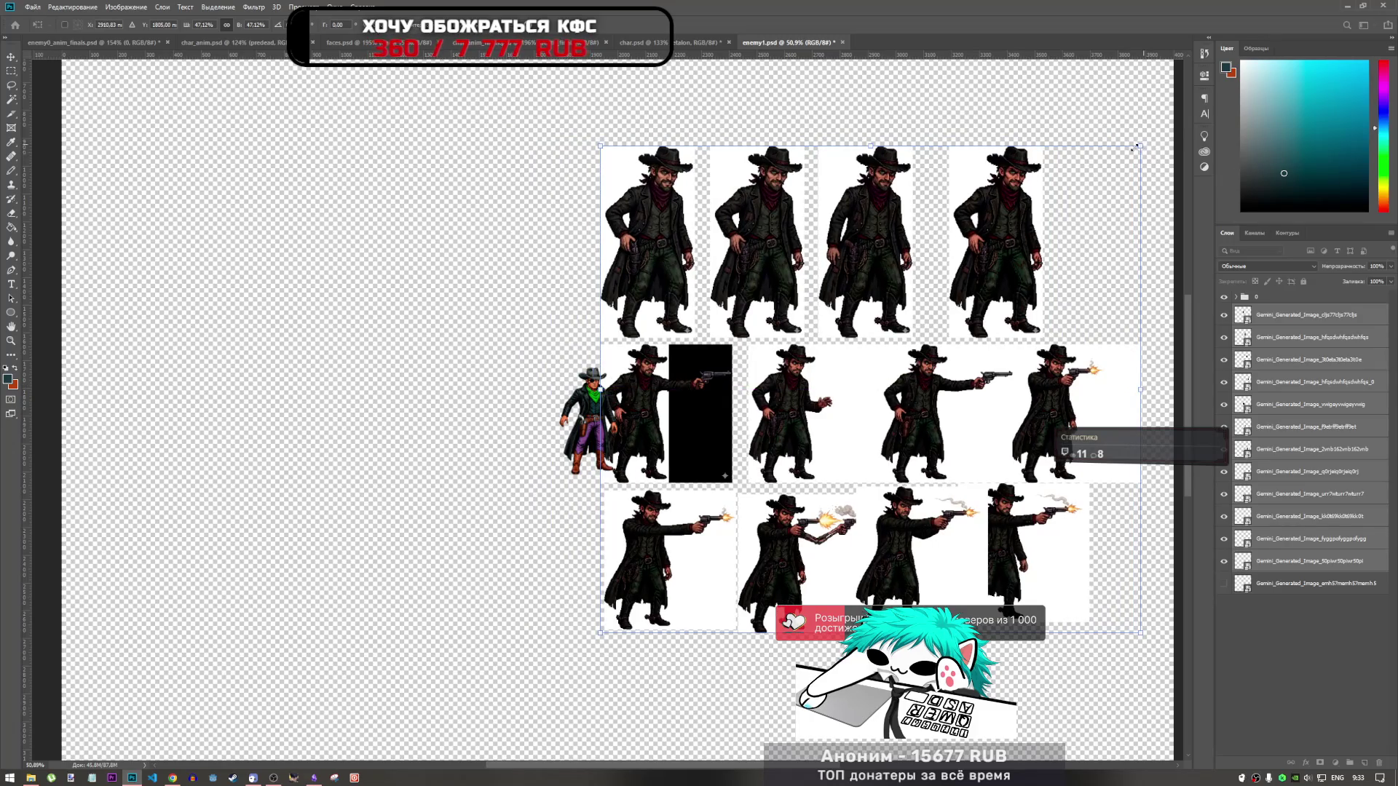
pyautogui.moveTo(1135, 148); pyautogui.dragTo(1123, 155)
pyautogui.moveTo(874, 284); pyautogui.dragTo(876, 308)
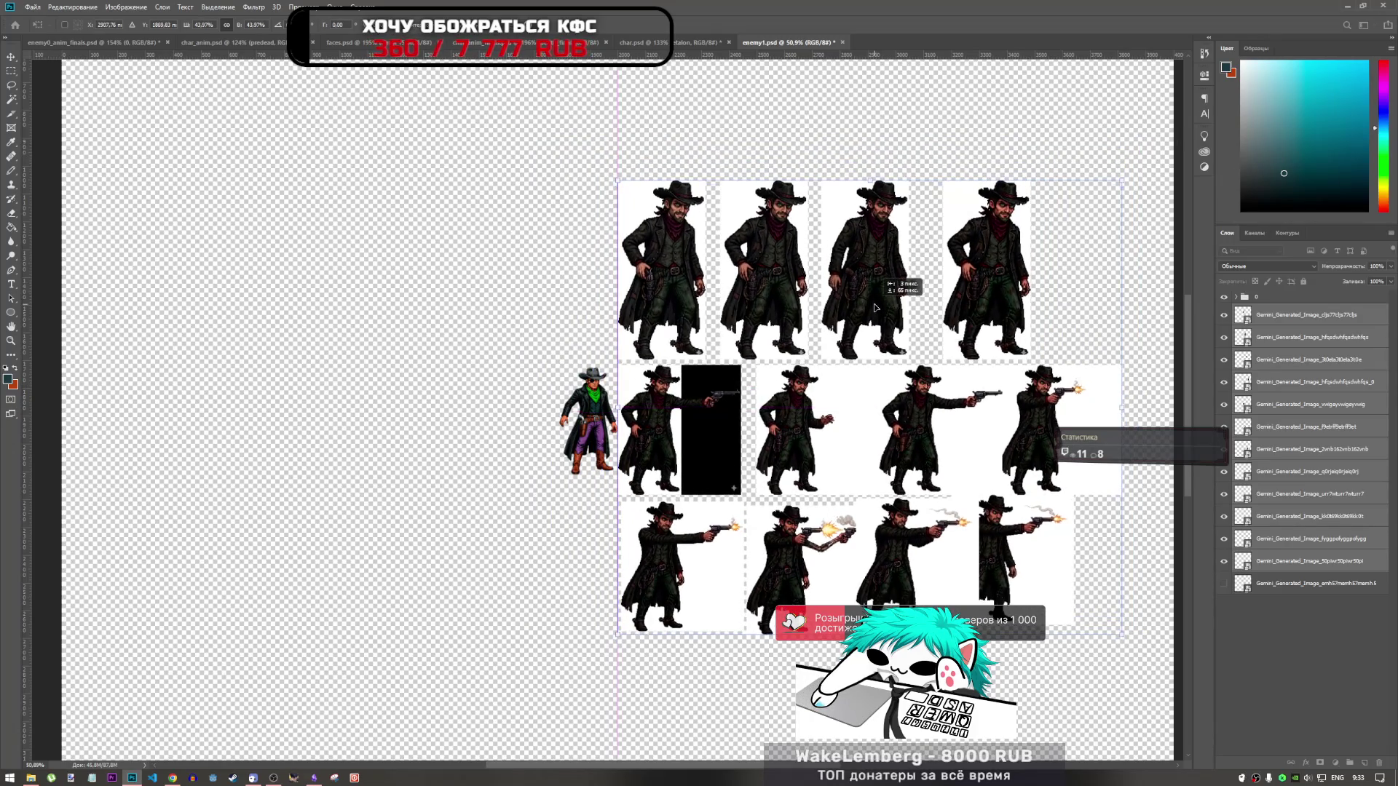
pyautogui.scroll(-3, 460, 303)
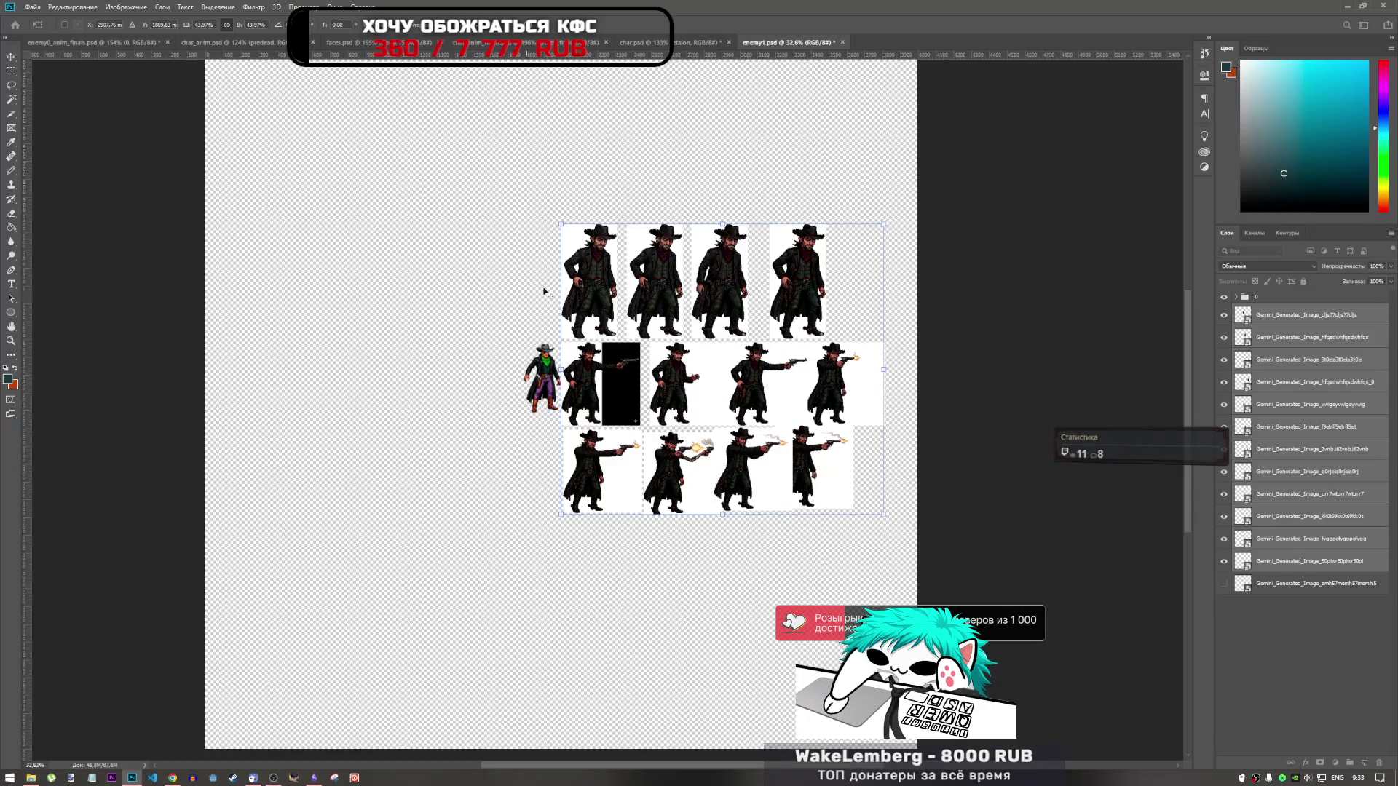
pyautogui.scroll(2, 699, 251)
pyautogui.press('o')
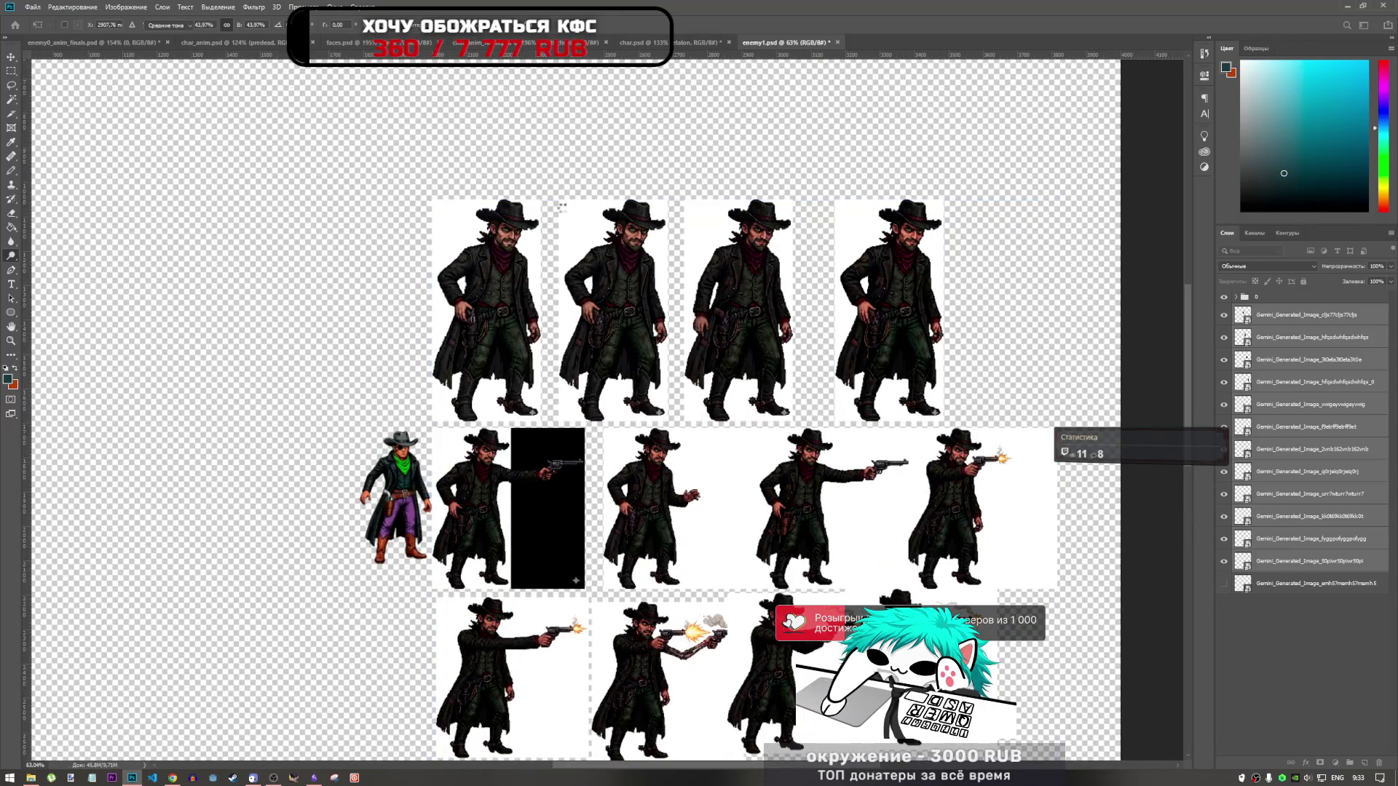
# Step: Reselect the full range of sprite frame layers and start another transform
pyautogui.scroll(3, 512, 350)
pyautogui.scroll(-3, 601, 238)
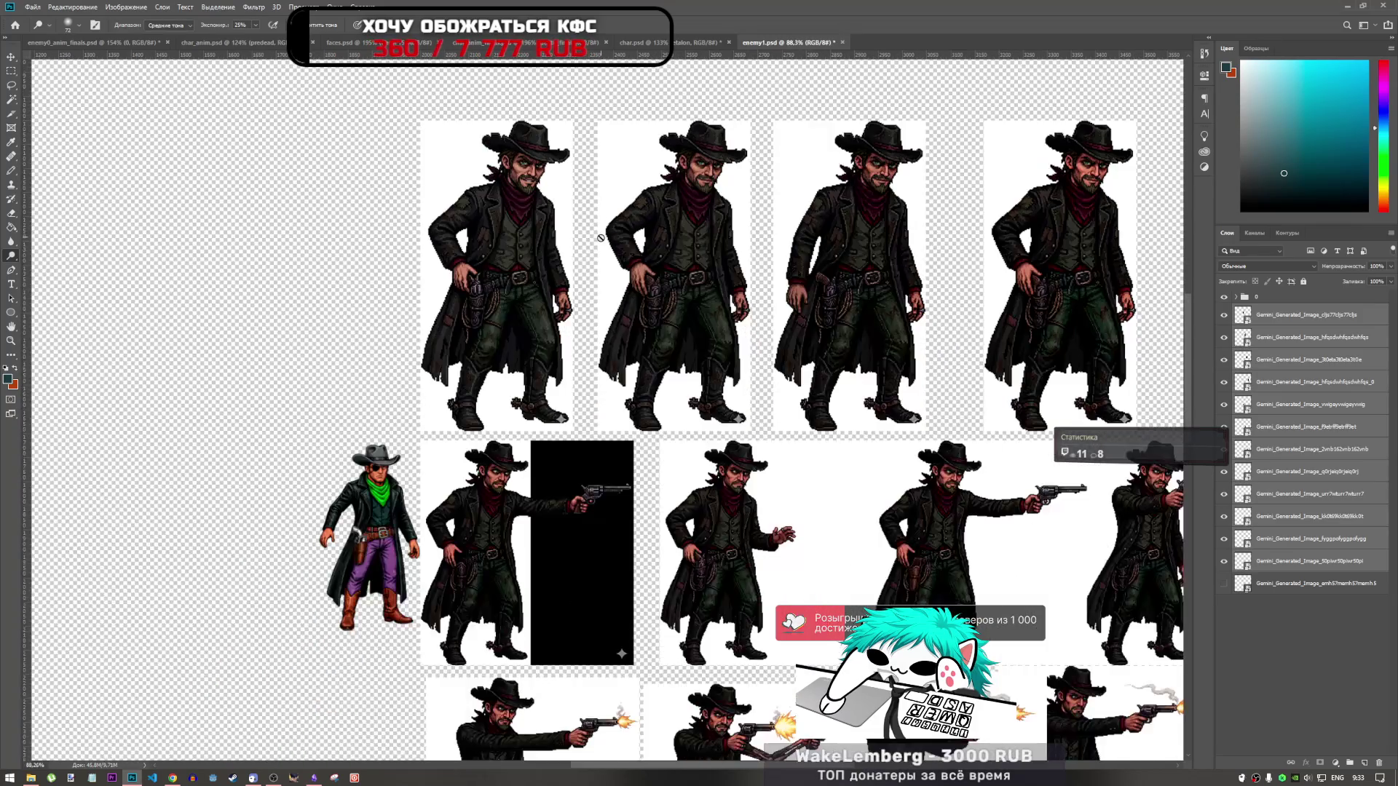
pyautogui.scroll(-3, 601, 239)
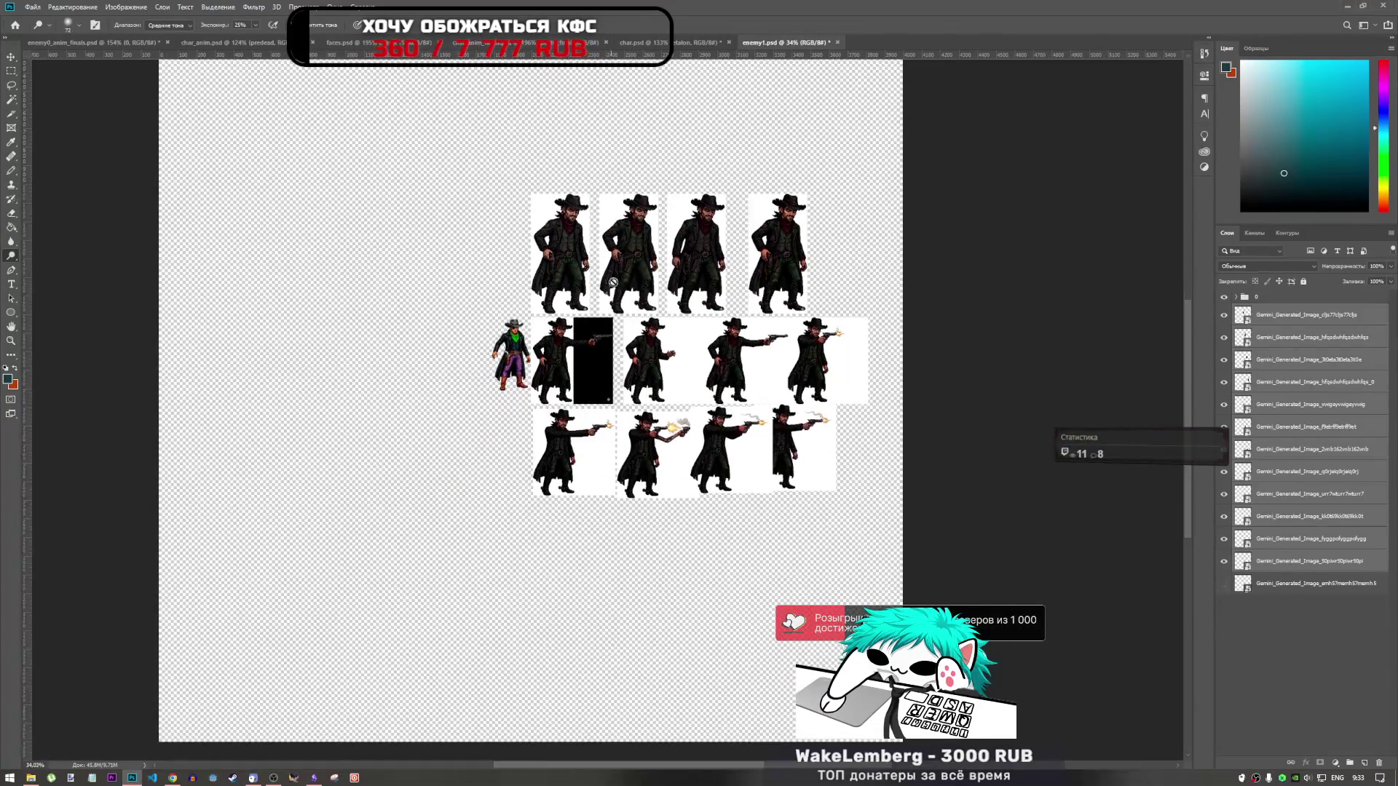
pyautogui.scroll(2, 636, 333)
pyautogui.scroll(1, 636, 334)
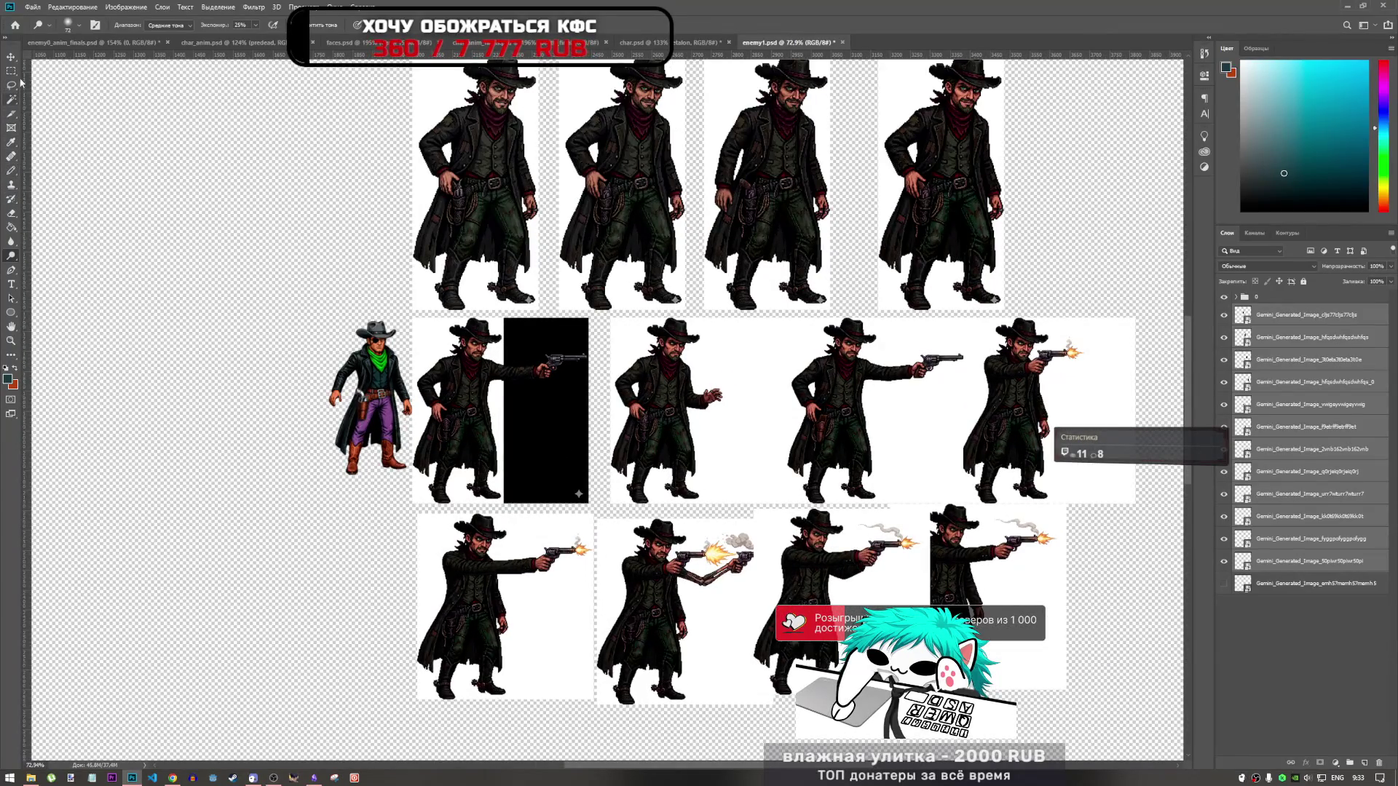
pyautogui.click(1303, 339)
pyautogui.keyDown('shift'); pyautogui.click(1278, 560); pyautogui.keyUp('shift')
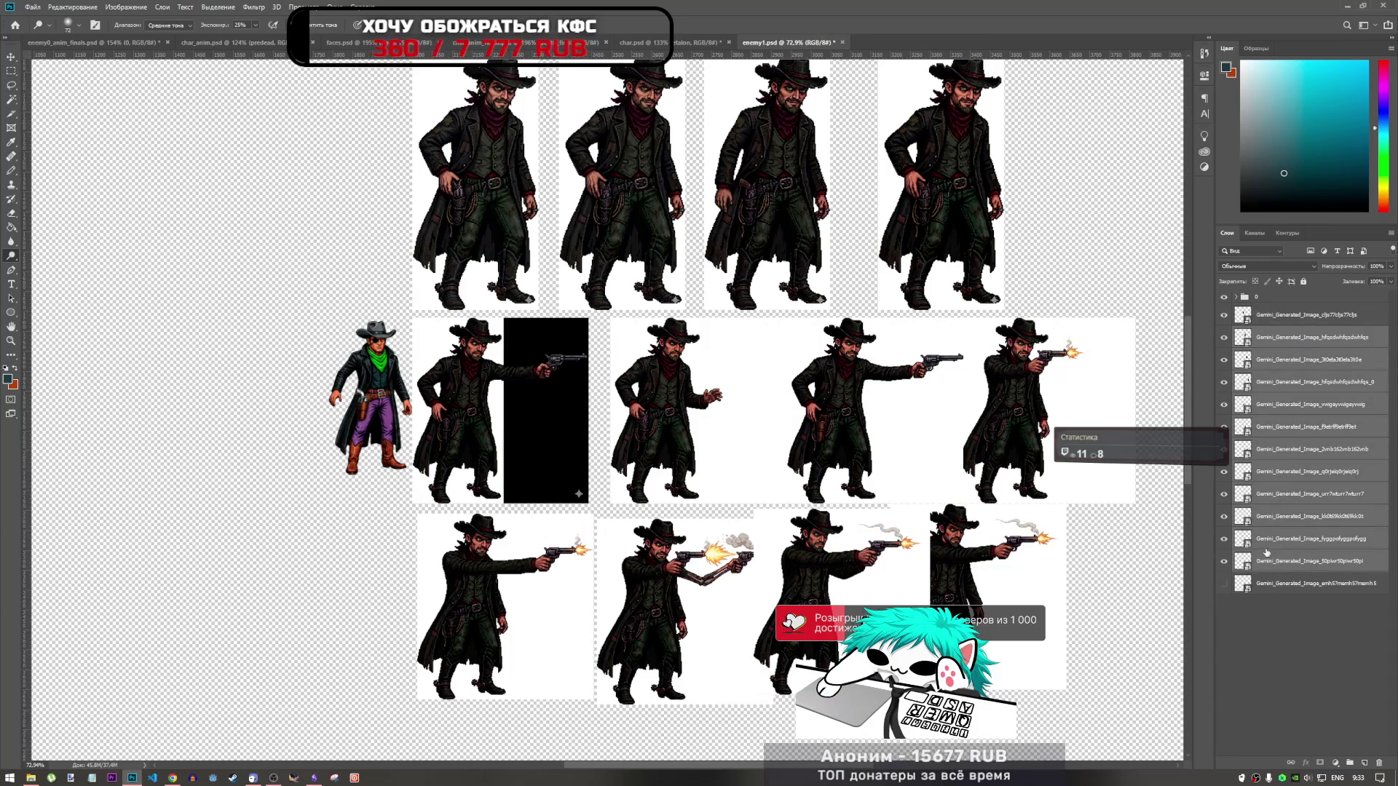
pyautogui.scroll(-3, 739, 390)
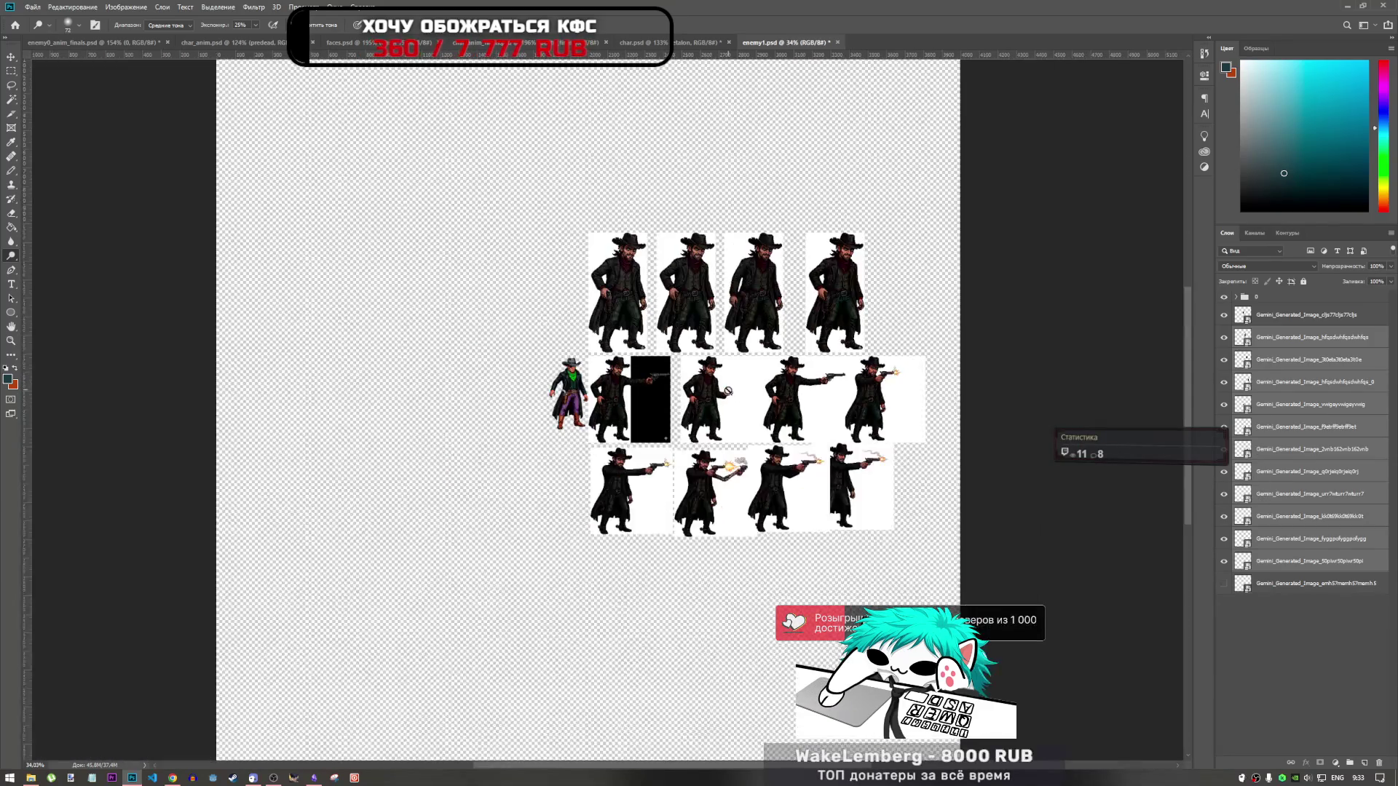
pyautogui.scroll(1, 728, 391)
pyautogui.hotkey('ctrl', 't')
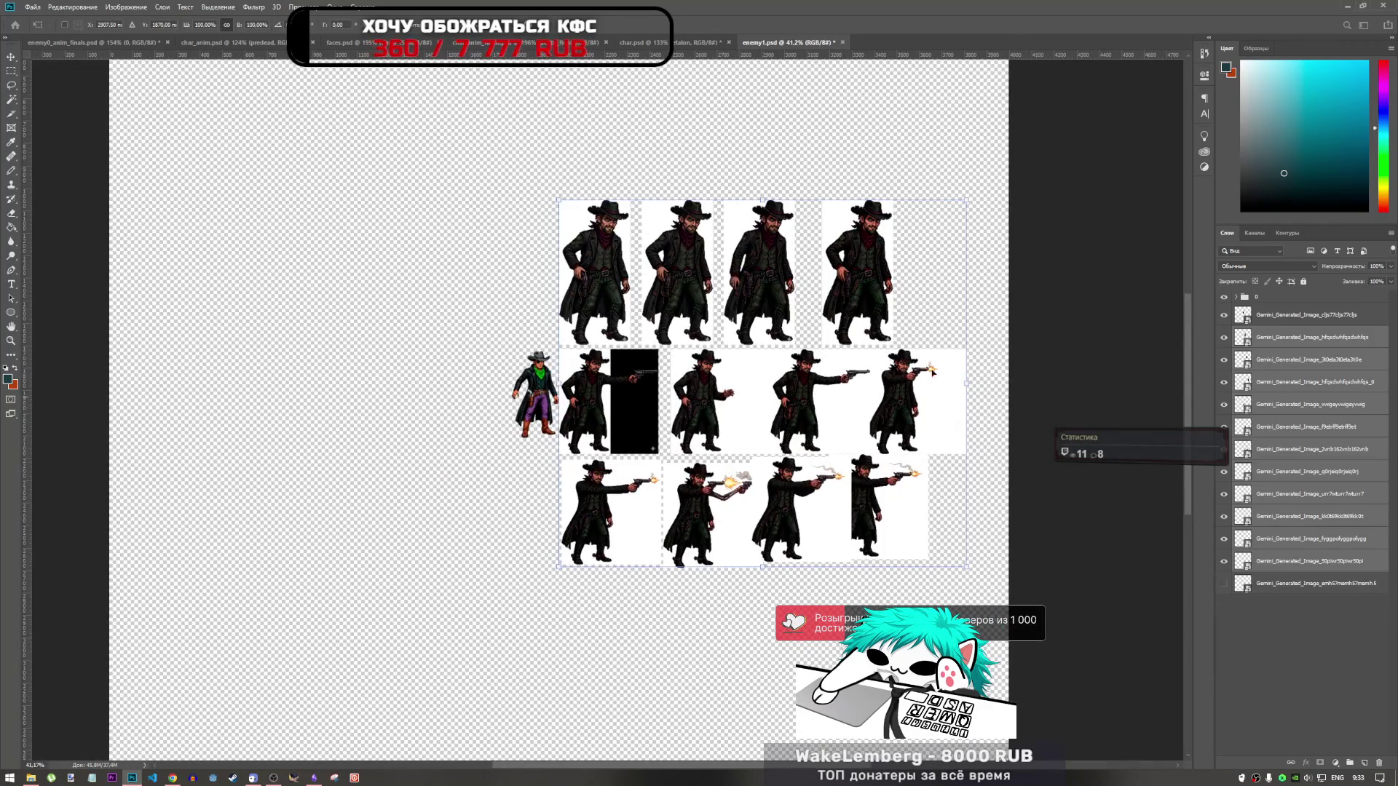
# Step: Cancel the pending transform and select all sprite-sheet layers for transforming
pyautogui.press('Escape')
pyautogui.click(890, 291)
pyautogui.hotkey('ctrl', 't')
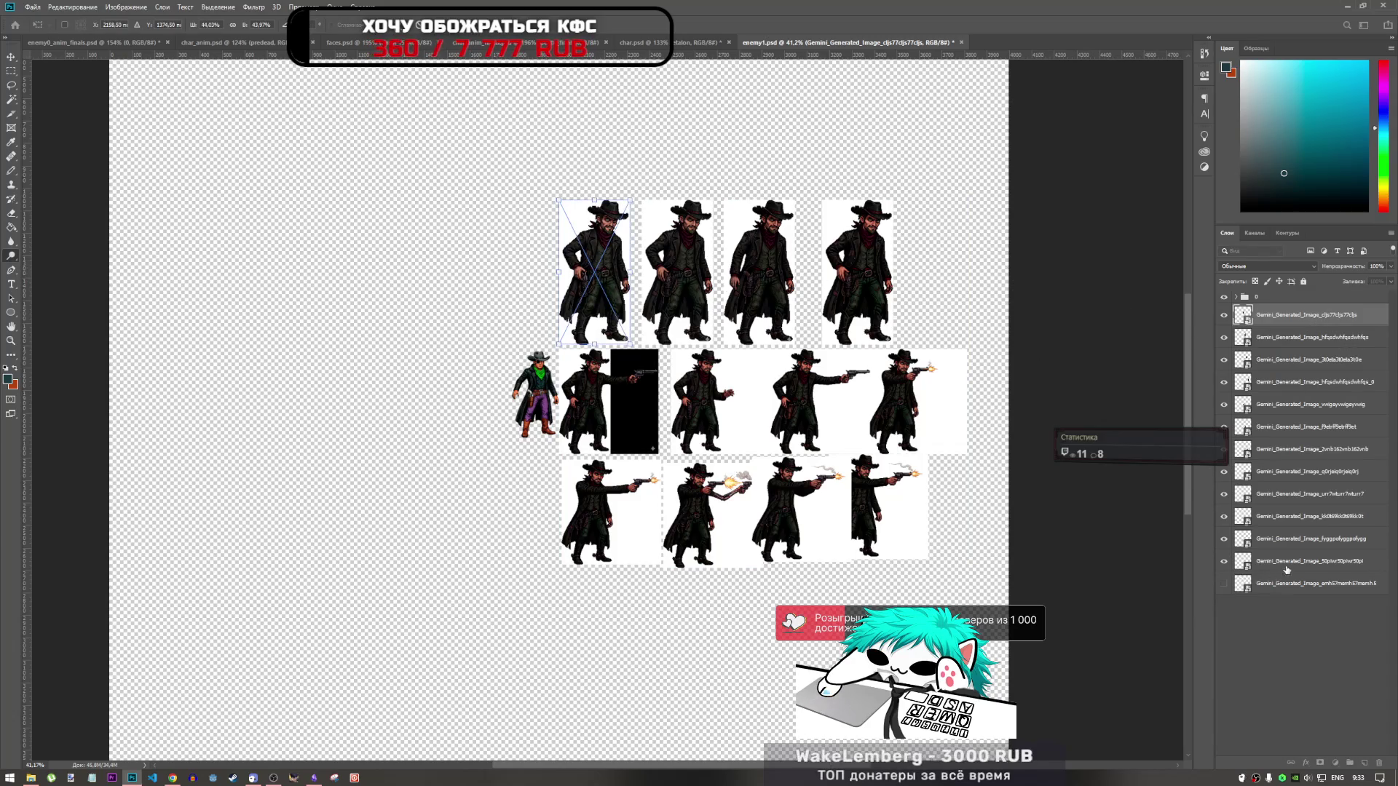
pyautogui.keyDown('shift'); pyautogui.click(1238, 560); pyautogui.keyUp('shift')
pyautogui.hotkey('ctrl', 't')
# Step: Scale the sprite sheet to about 81% and move it left against the small cowboy
pyautogui.moveTo(960, 206); pyautogui.dragTo(933, 231)
pyautogui.moveTo(839, 323); pyautogui.dragTo(775, 312)
pyautogui.scroll(3, 521, 387)
pyautogui.scroll(2, 521, 388)
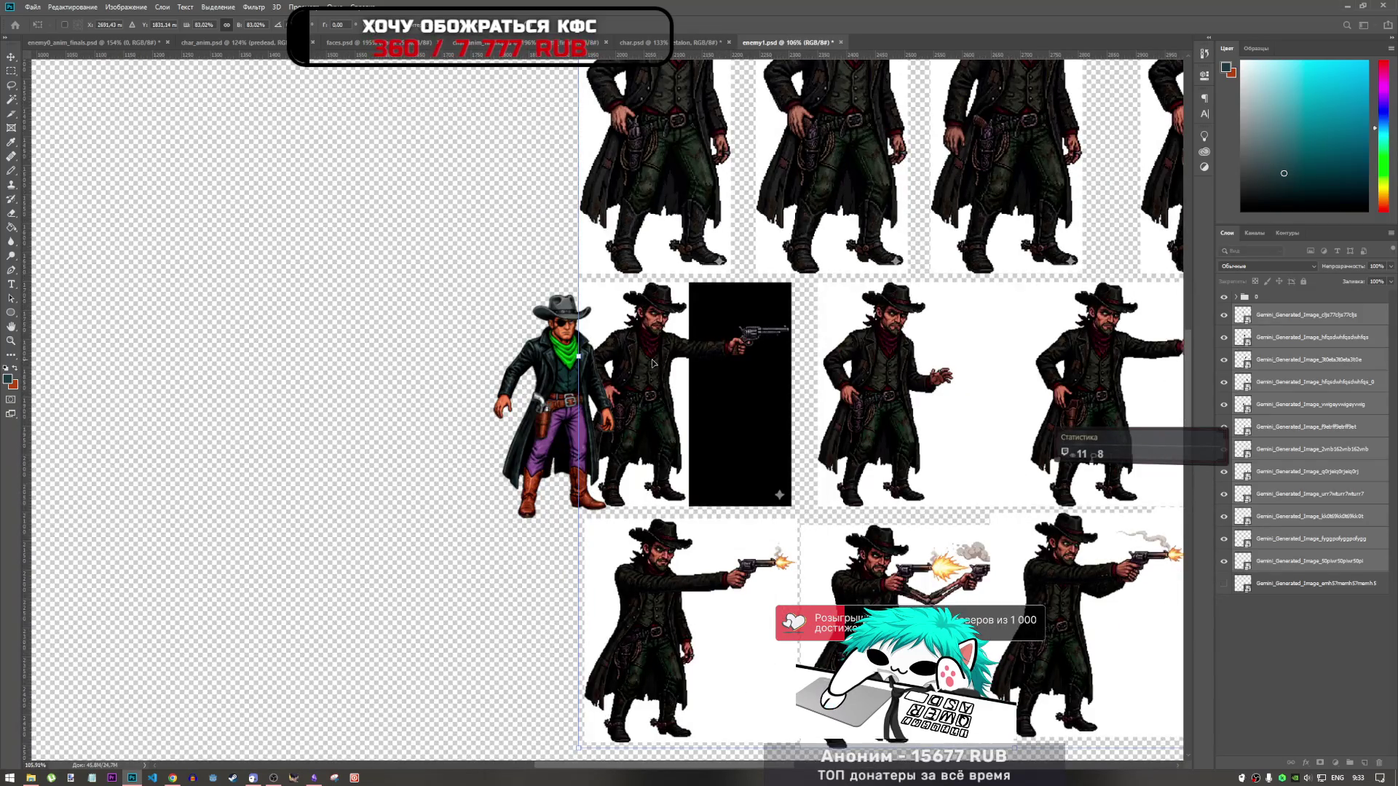
pyautogui.moveTo(653, 362)
pyautogui.mouseDown()
pyautogui.moveTo(625, 371)
pyautogui.moveTo(652, 375)
pyautogui.mouseUp()
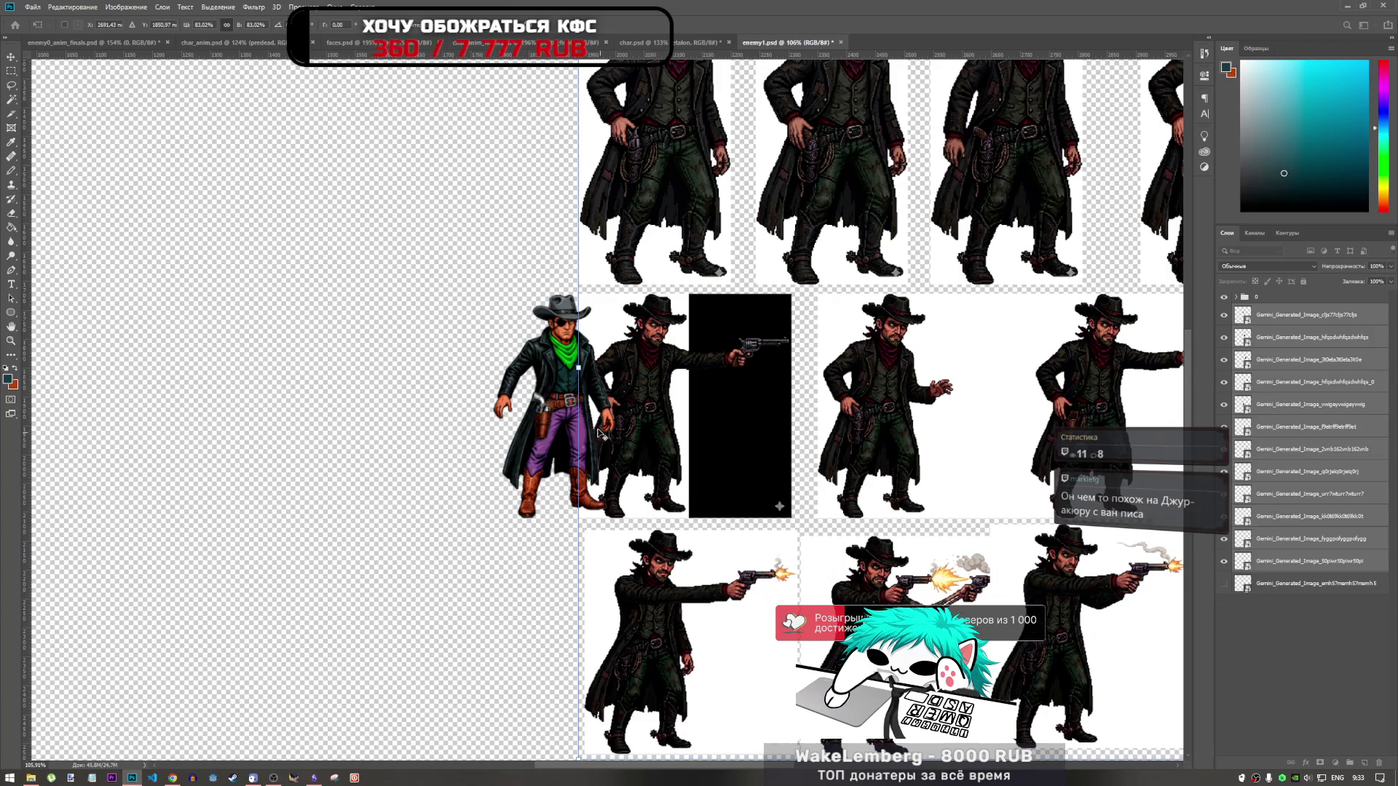
pyautogui.scroll(-4, 597, 433)
pyautogui.scroll(2, 612, 422)
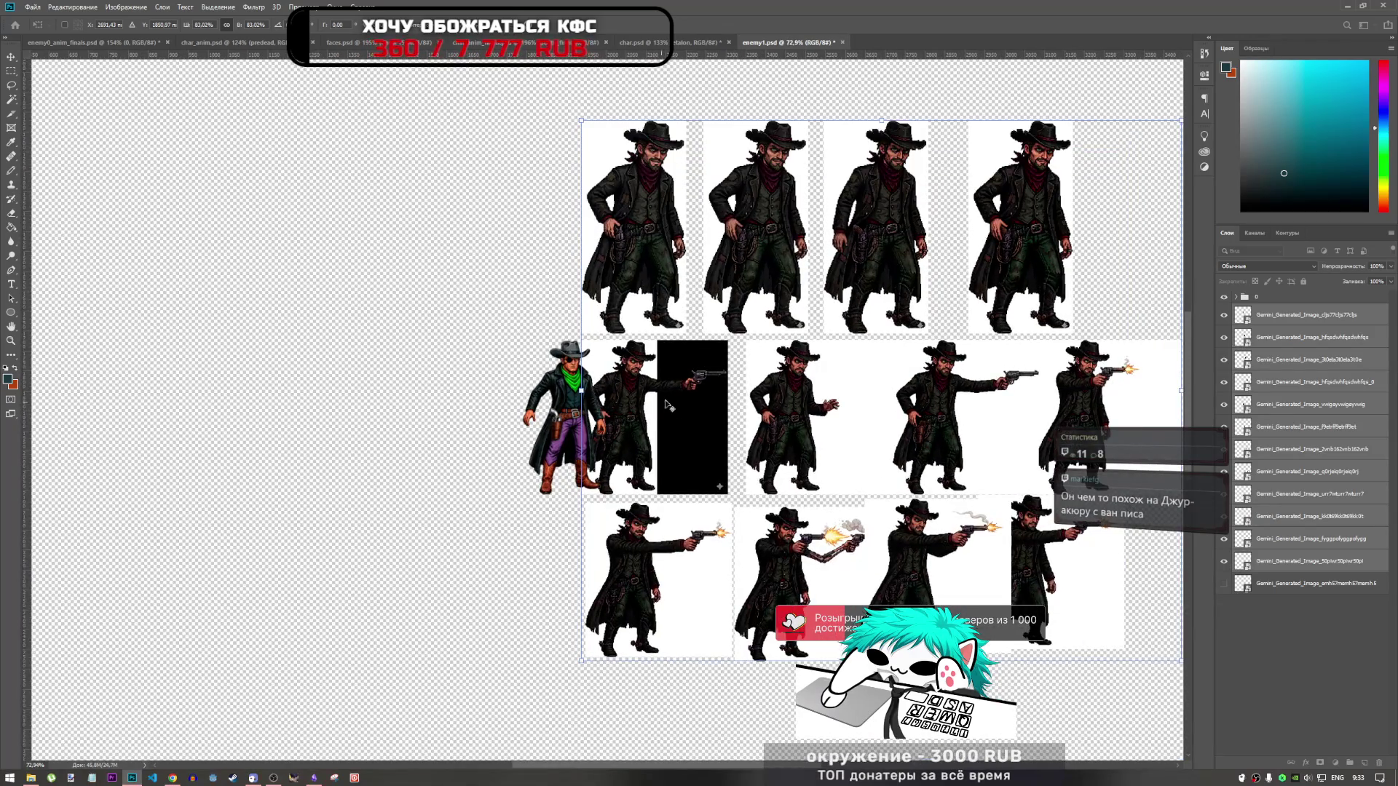
pyautogui.scroll(-1, 668, 403)
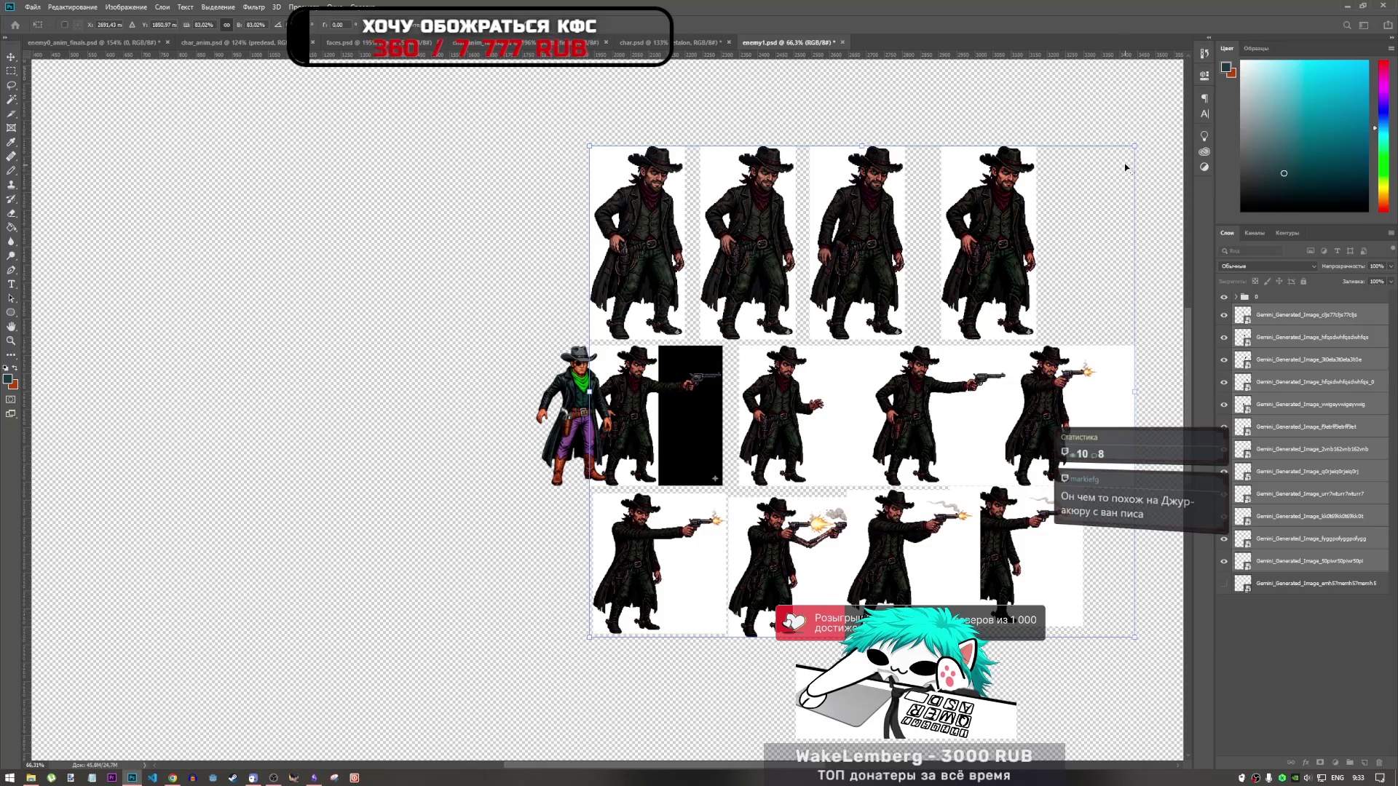
pyautogui.moveTo(1129, 148); pyautogui.dragTo(1118, 156)
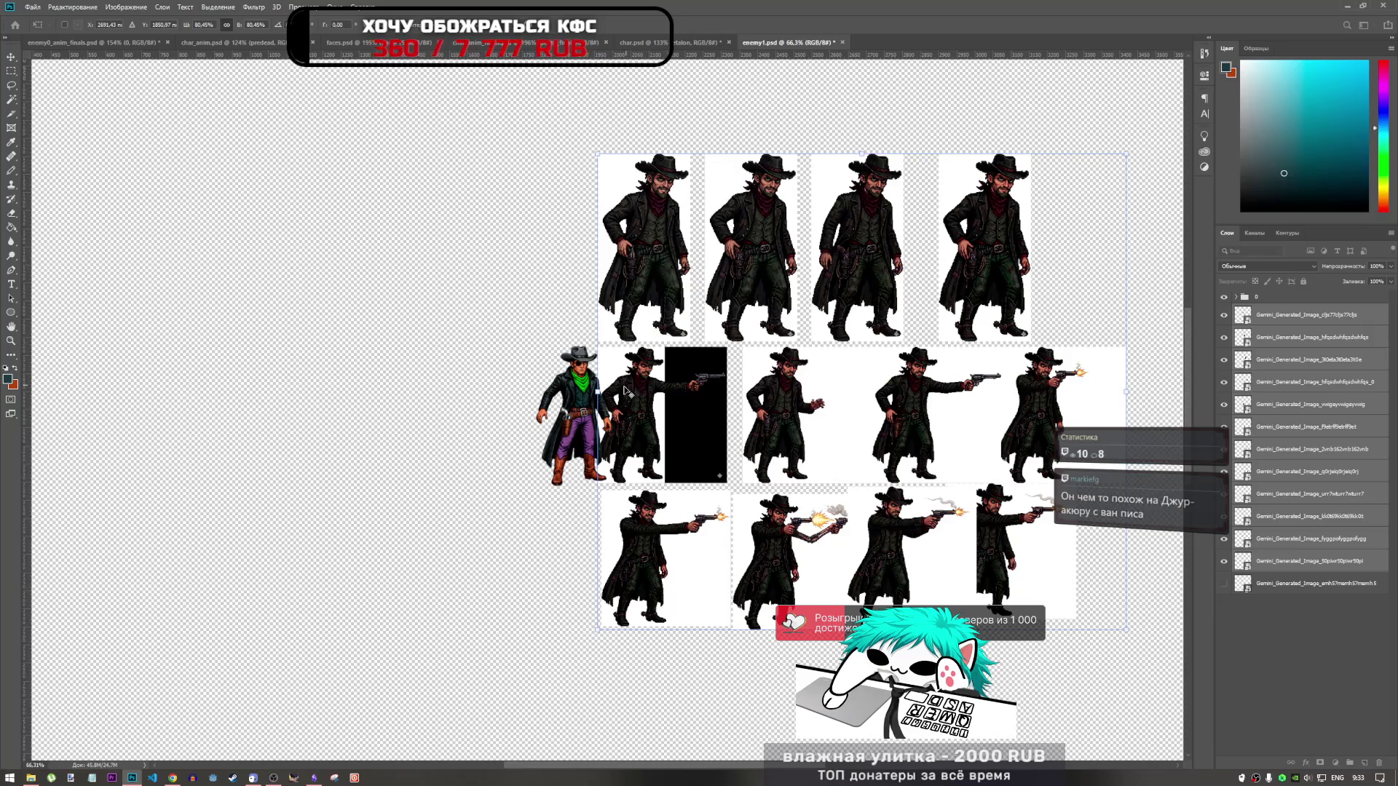
pyautogui.scroll(4, 627, 391)
pyautogui.click(173, 777)
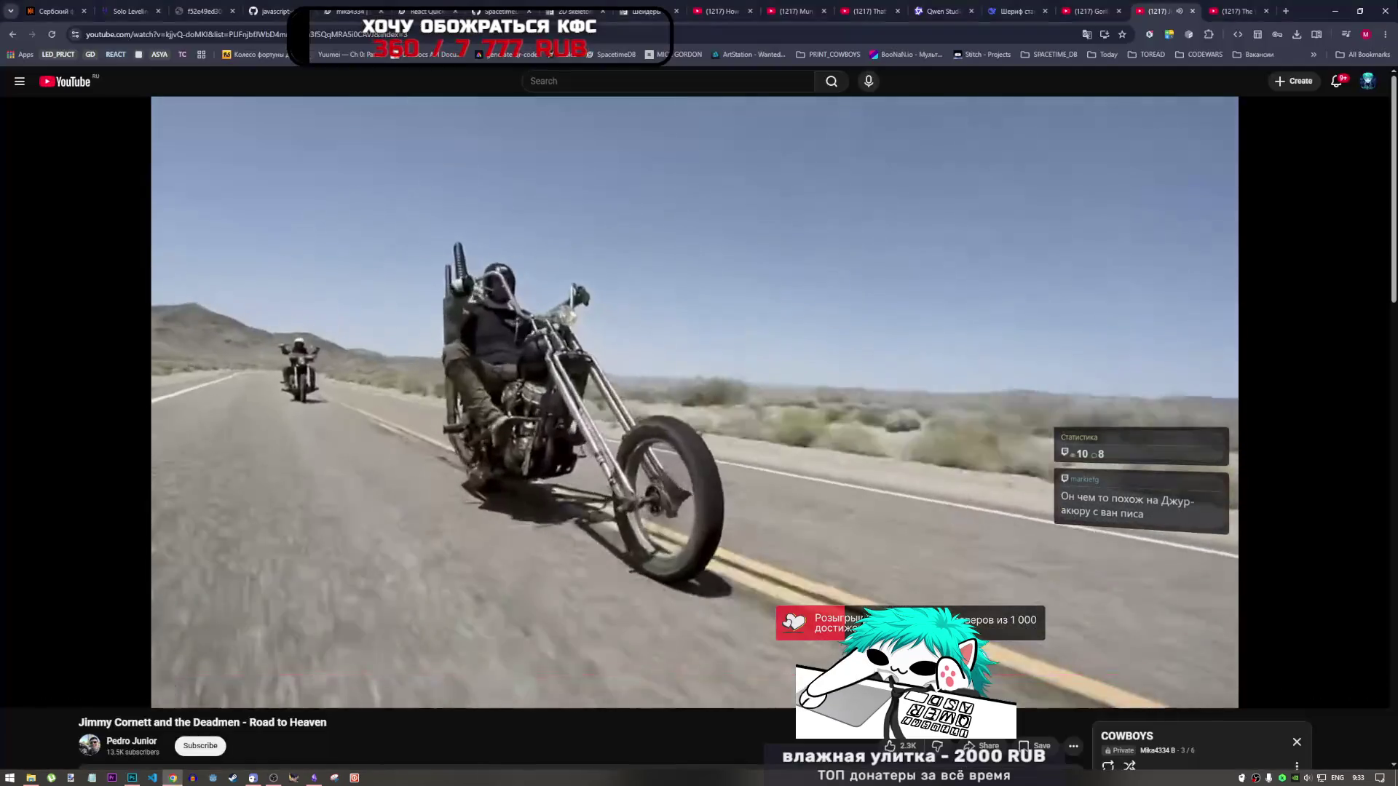
# Step: Search Google in a new tab for 'джуракюра ванпис', retyping the wrong-layout query in Russian
pyautogui.hotkey('ctrl', 't')
pyautogui.write('b')
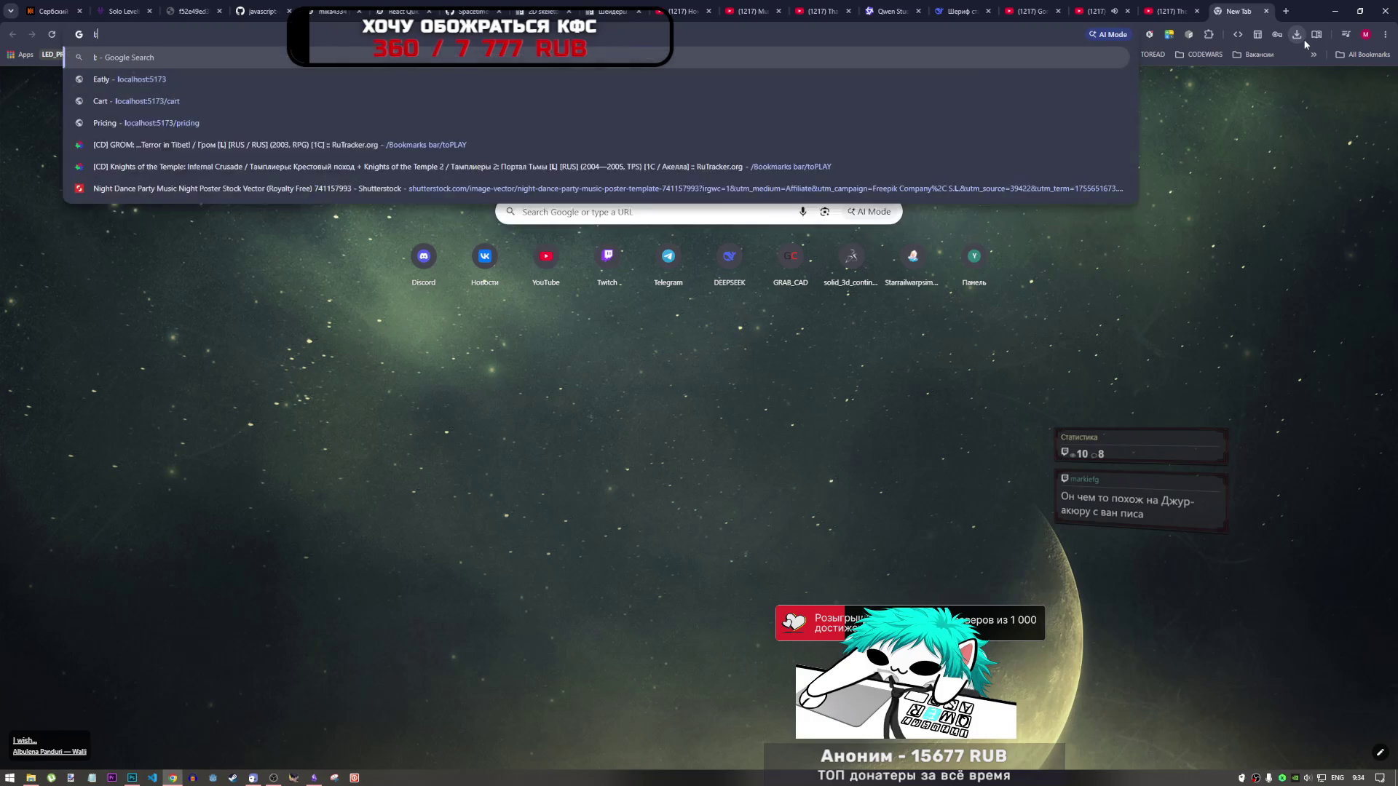
pyautogui.write('ehfhf df')
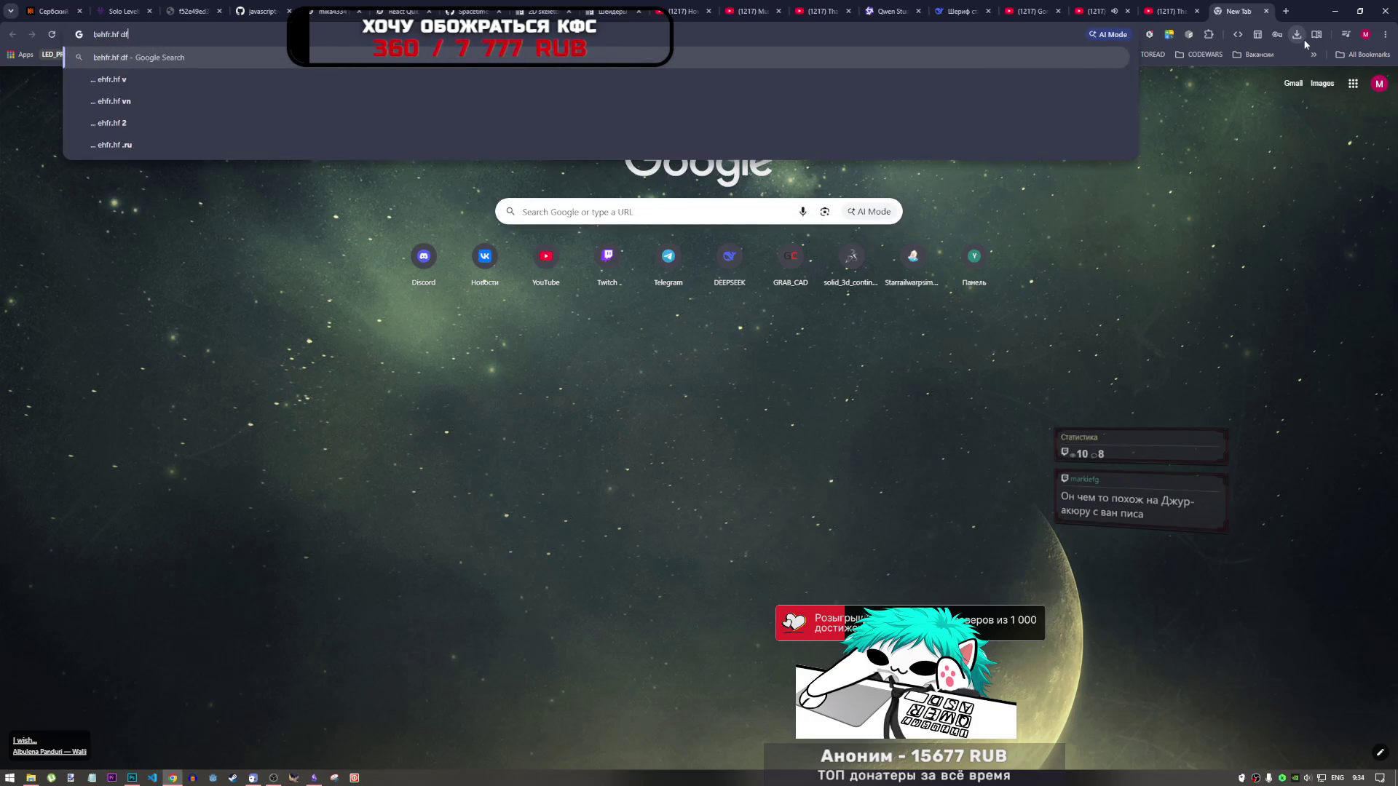
pyautogui.write('yvbgvb')
pyautogui.press('Return')
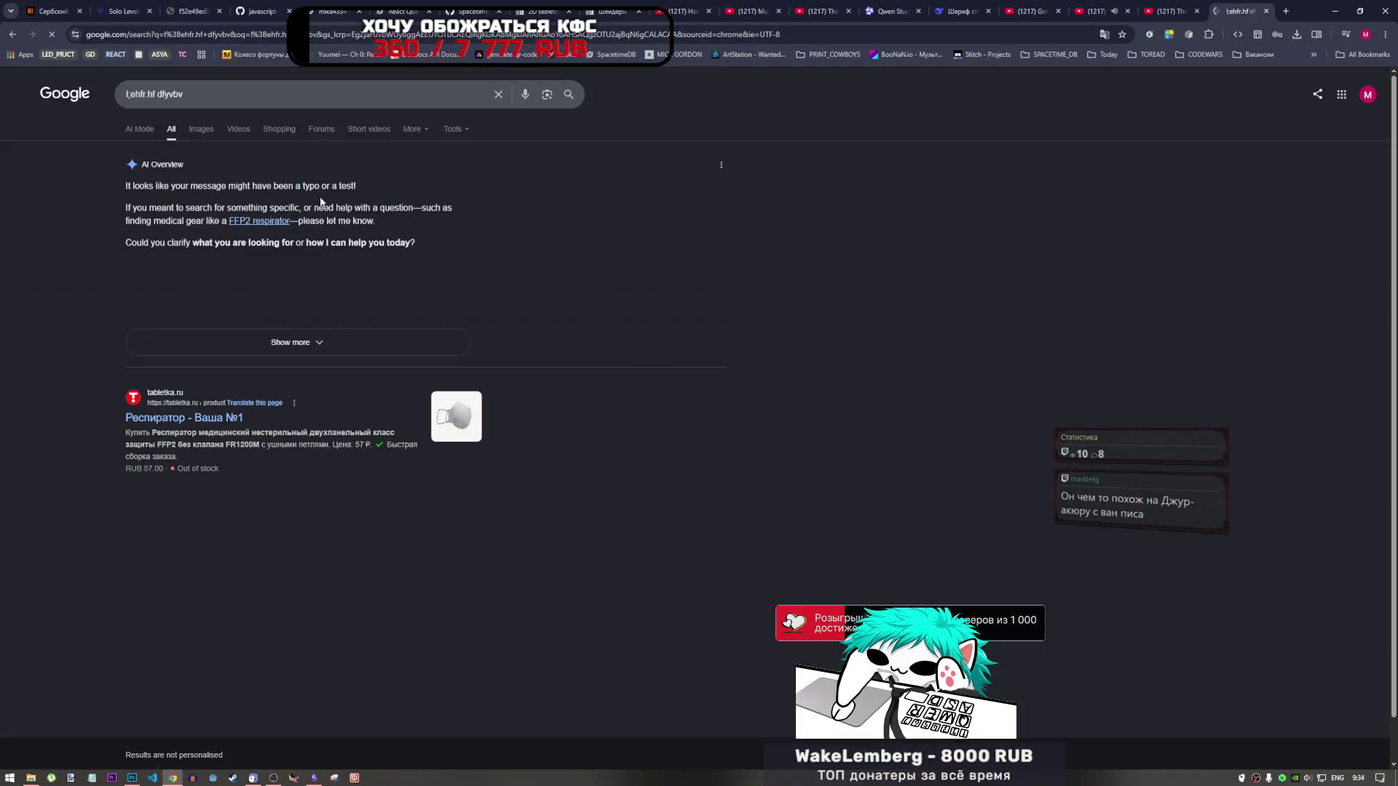
pyautogui.tripleClick(154, 94)
pyautogui.hotkey('alt', 'shift')
pyautogui.write('д')
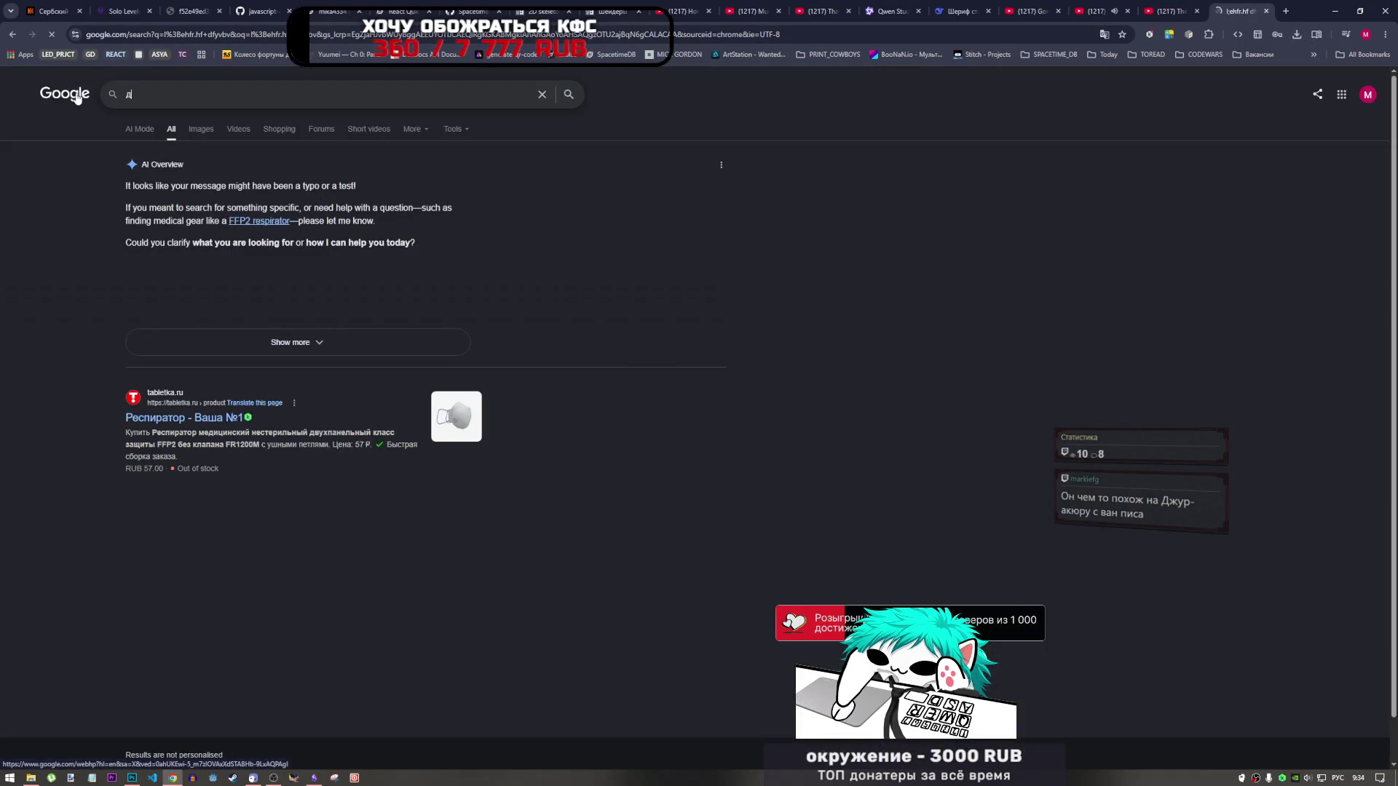
pyautogui.write('журакюра ванп')
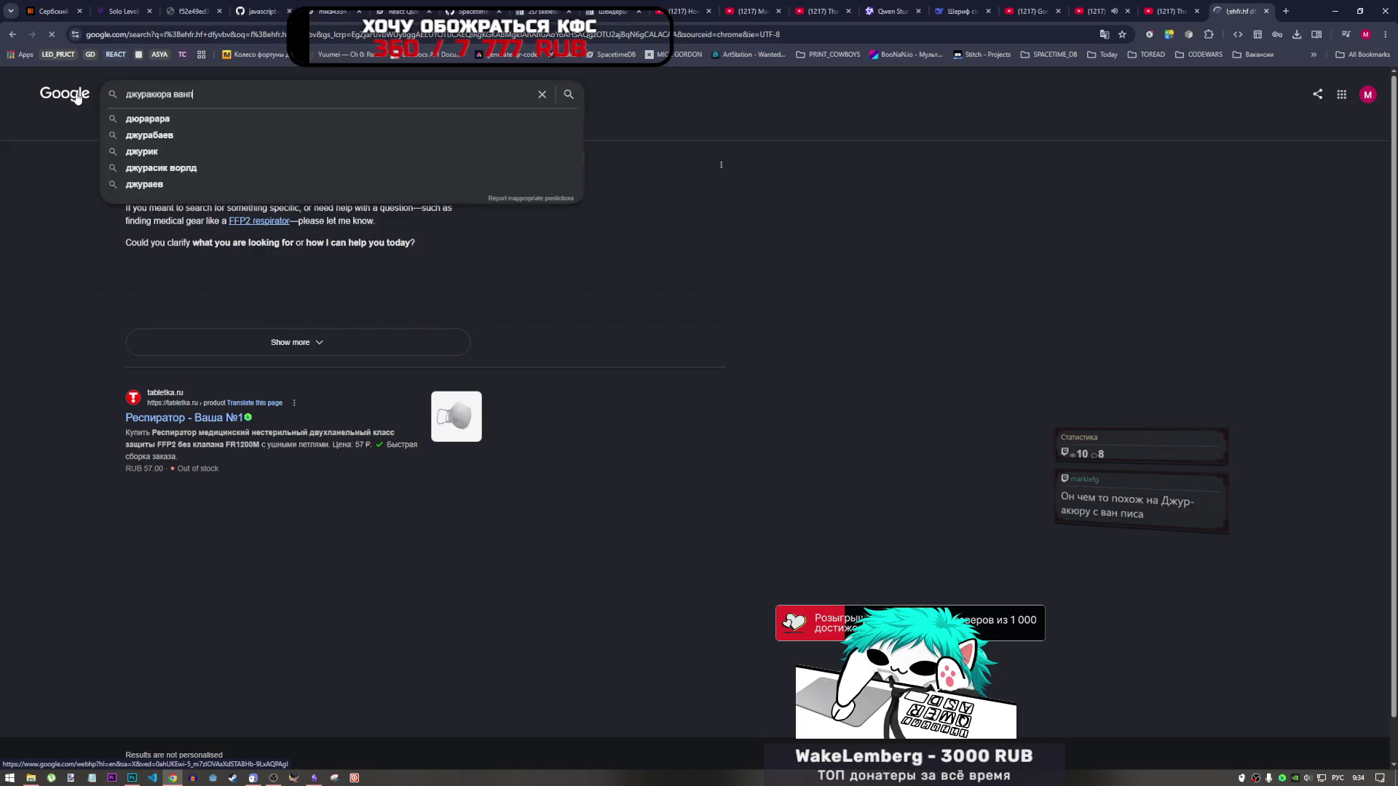
pyautogui.write('ис')
pyautogui.press('Return')
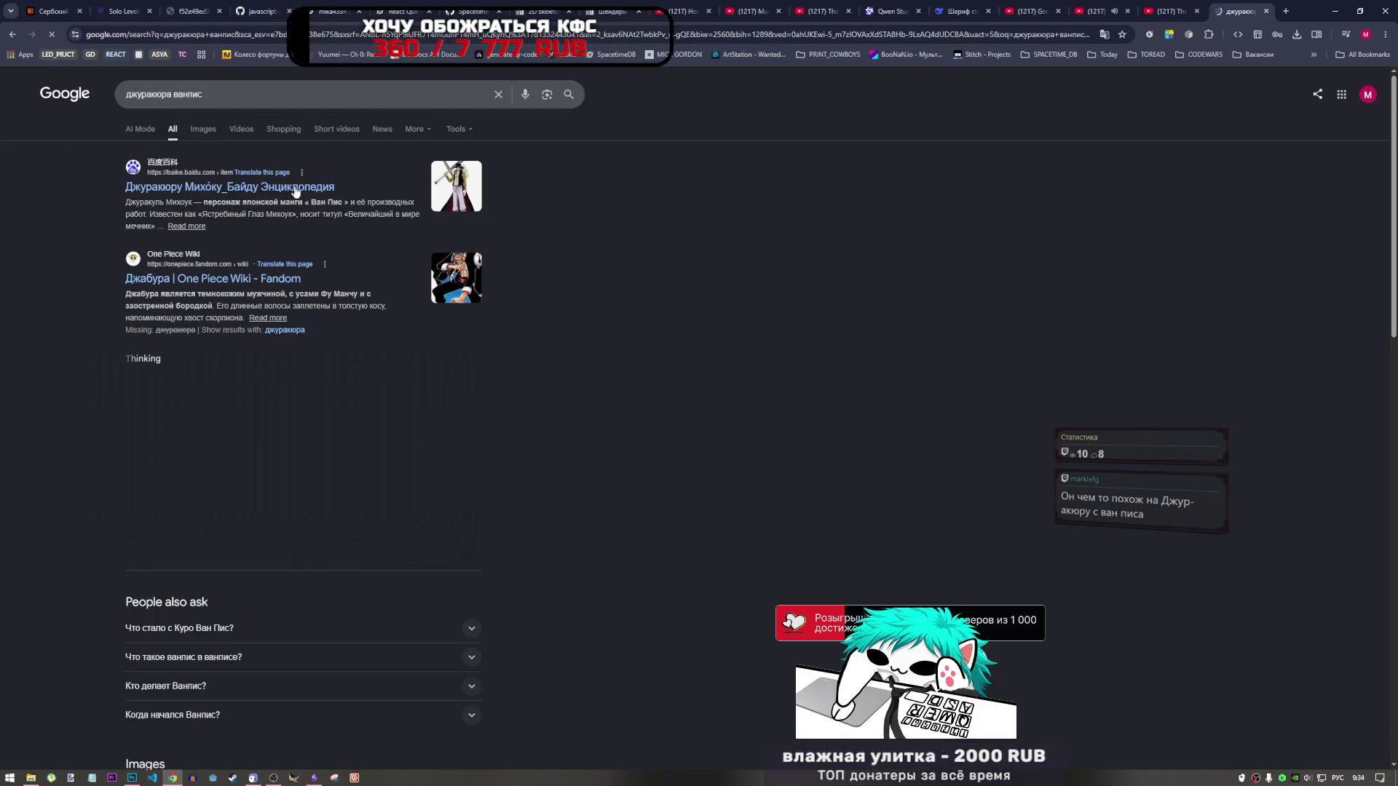
# Step: Switch to image results and preview the second and third character images
pyautogui.click(203, 131)
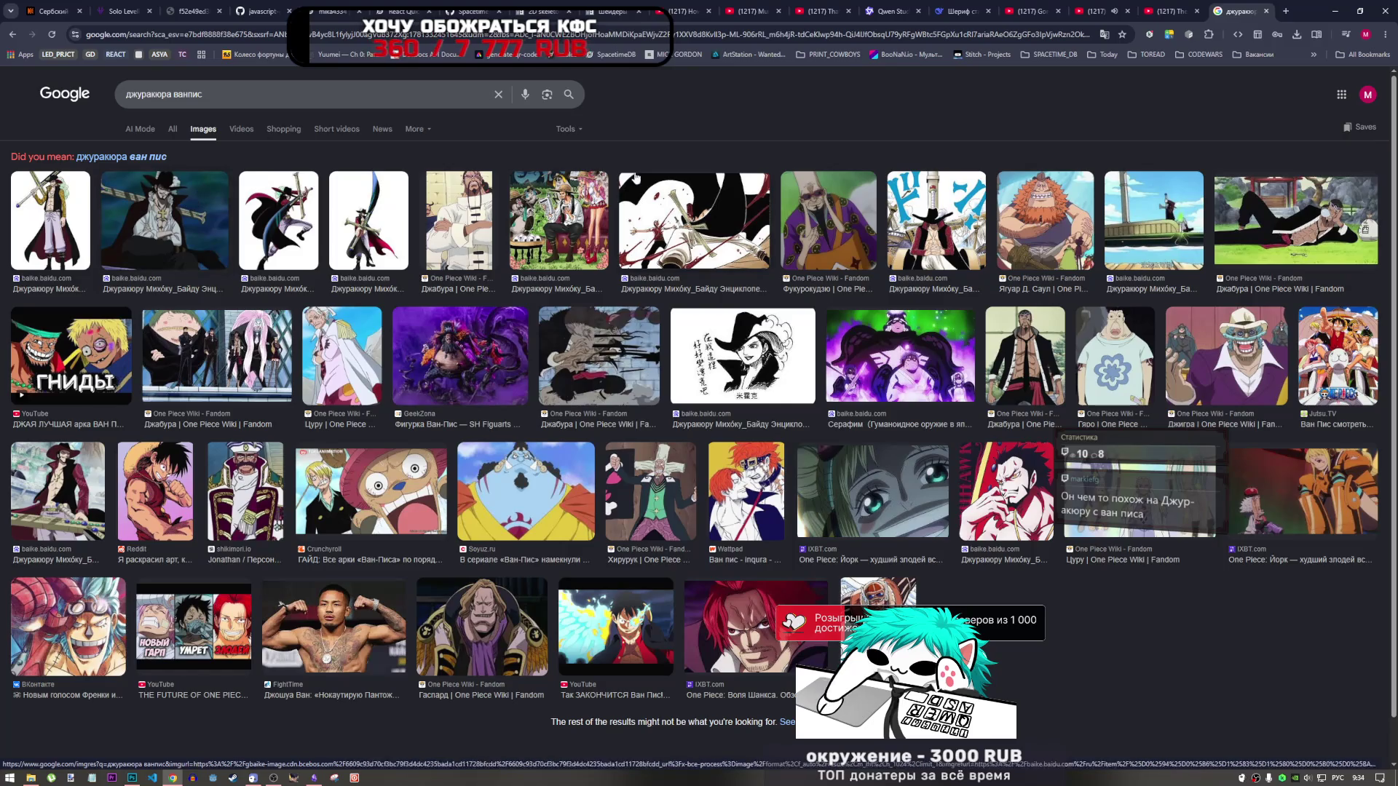
pyautogui.click(189, 213)
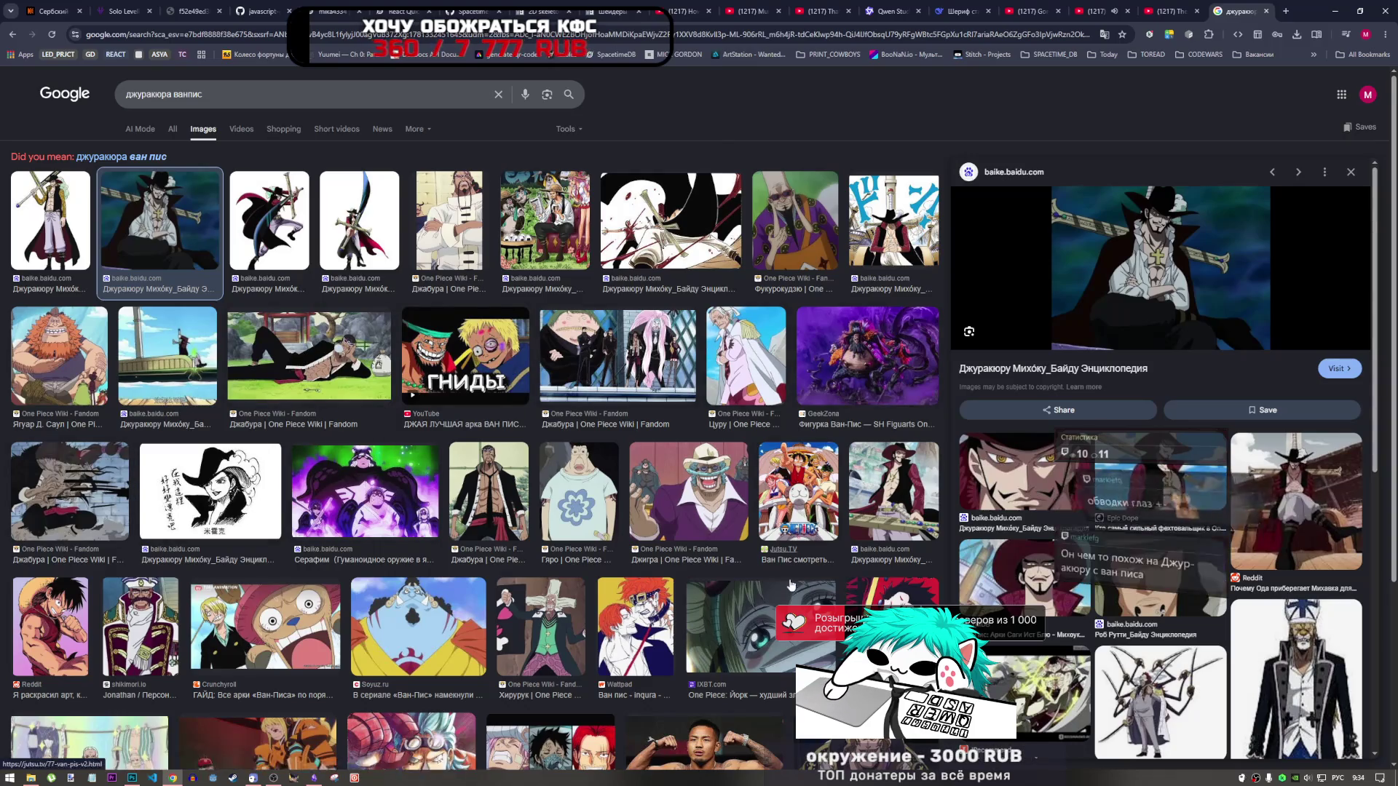
pyautogui.scroll(-2, 564, 559)
pyautogui.scroll(3, 564, 559)
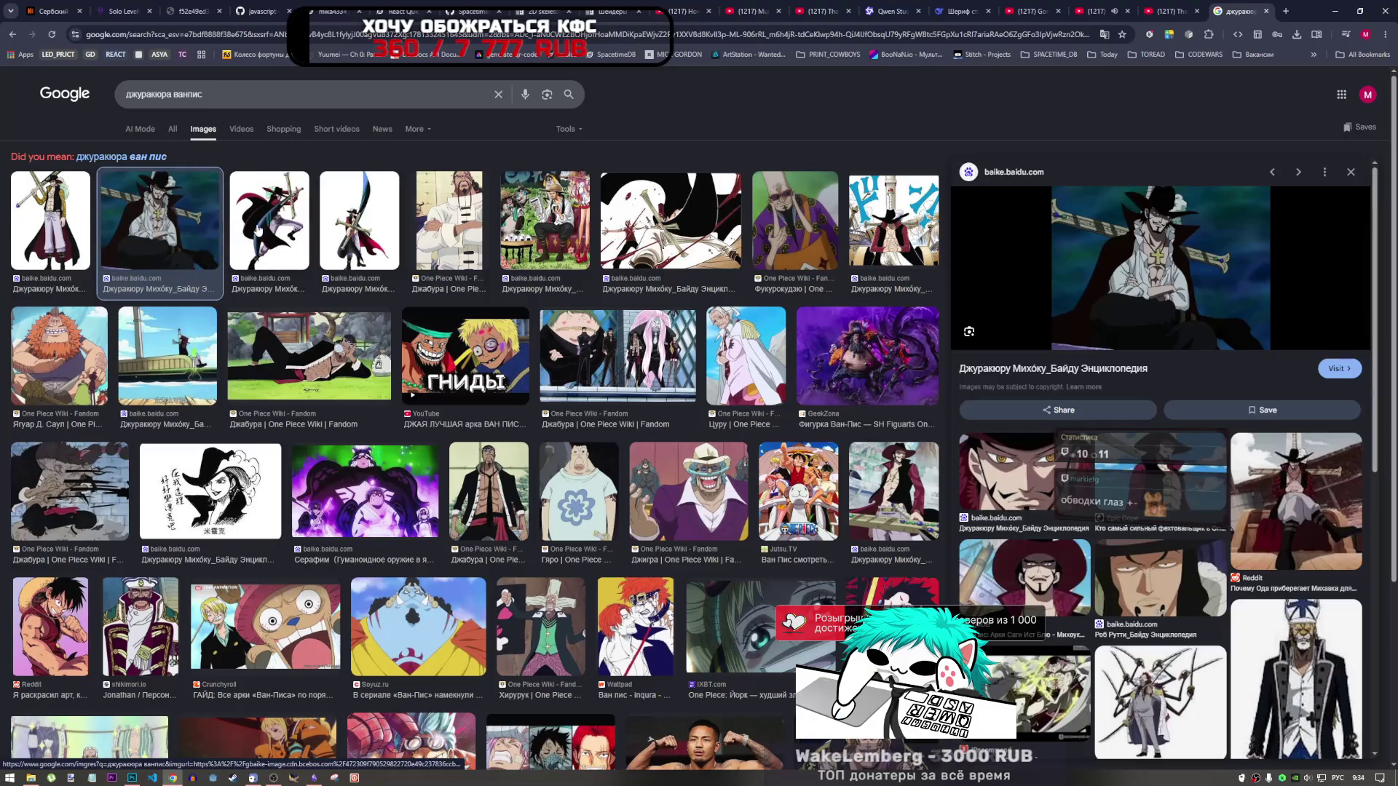
pyautogui.click(259, 230)
pyautogui.scroll(-5, 1064, 444)
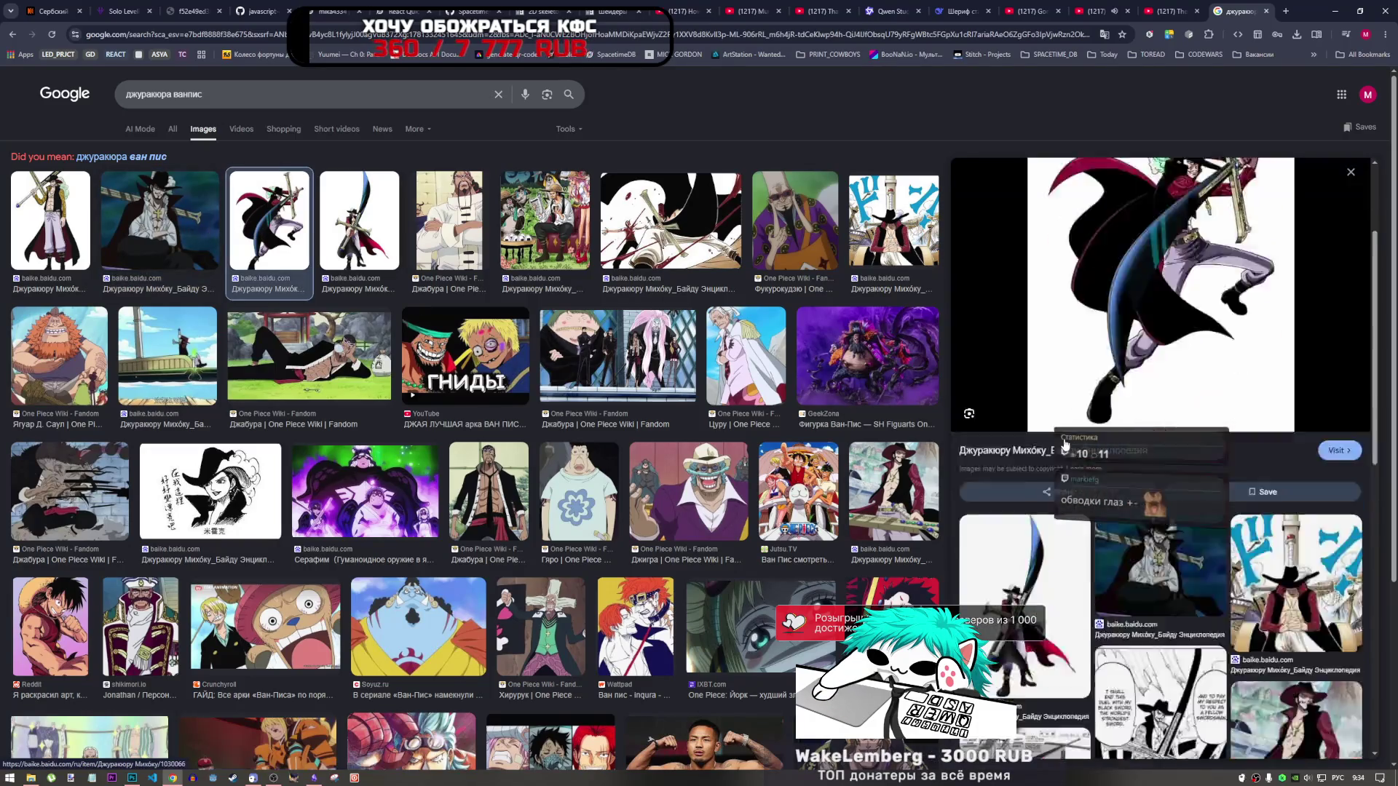
pyautogui.scroll(2, 1063, 443)
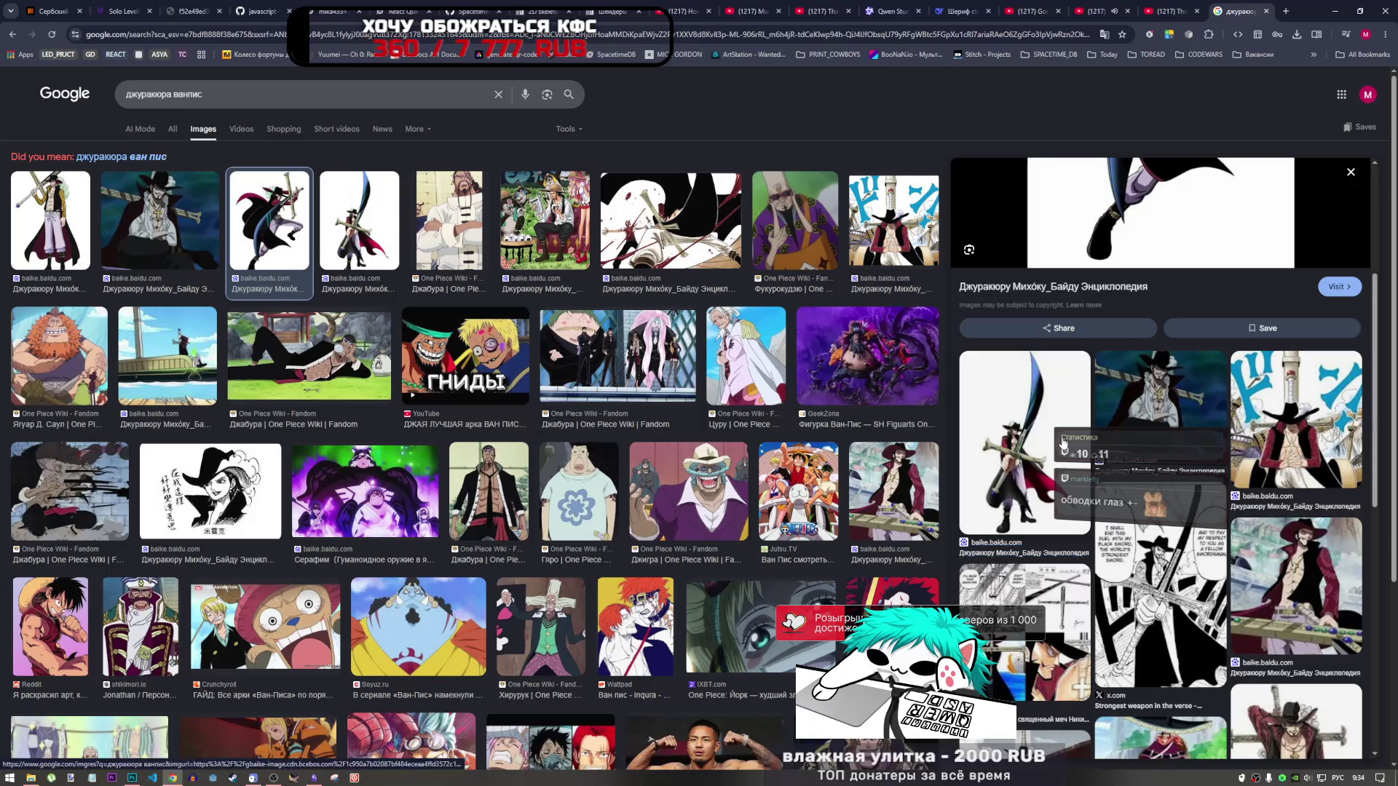
# Step: Open the first full-length Dracule Mihawk image in its own tab
pyautogui.click(50, 219)
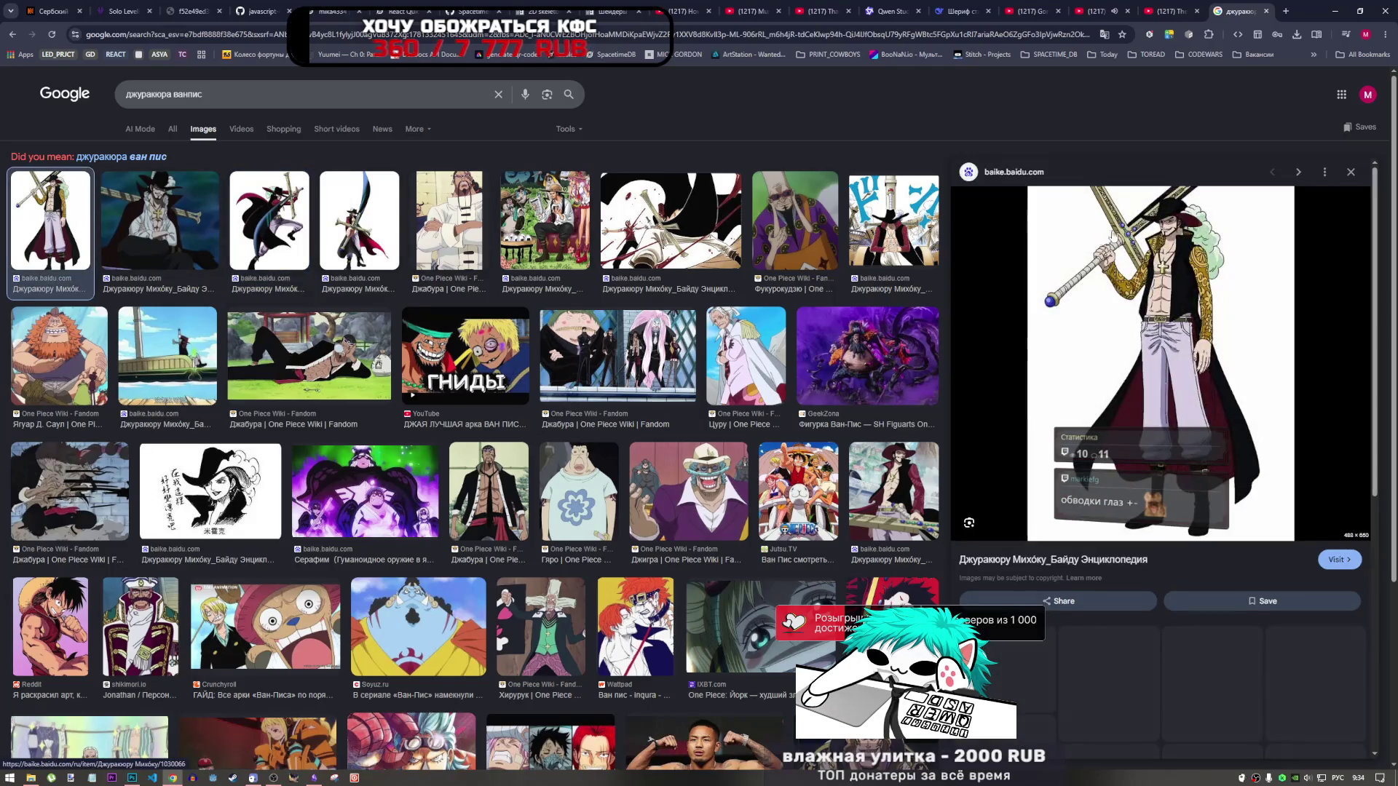
pyautogui.rightClick(1180, 229)
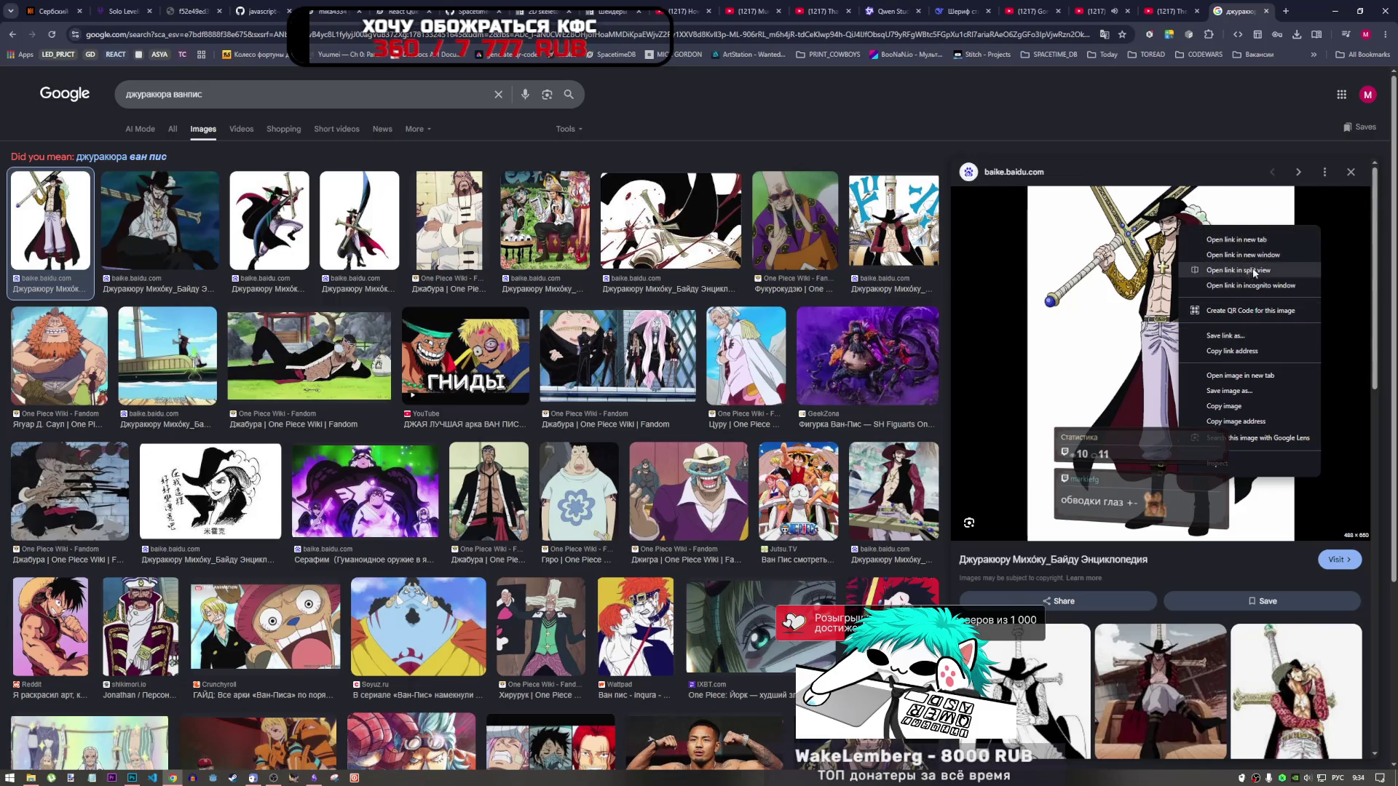
pyautogui.click(1240, 375)
pyautogui.click(1219, 13)
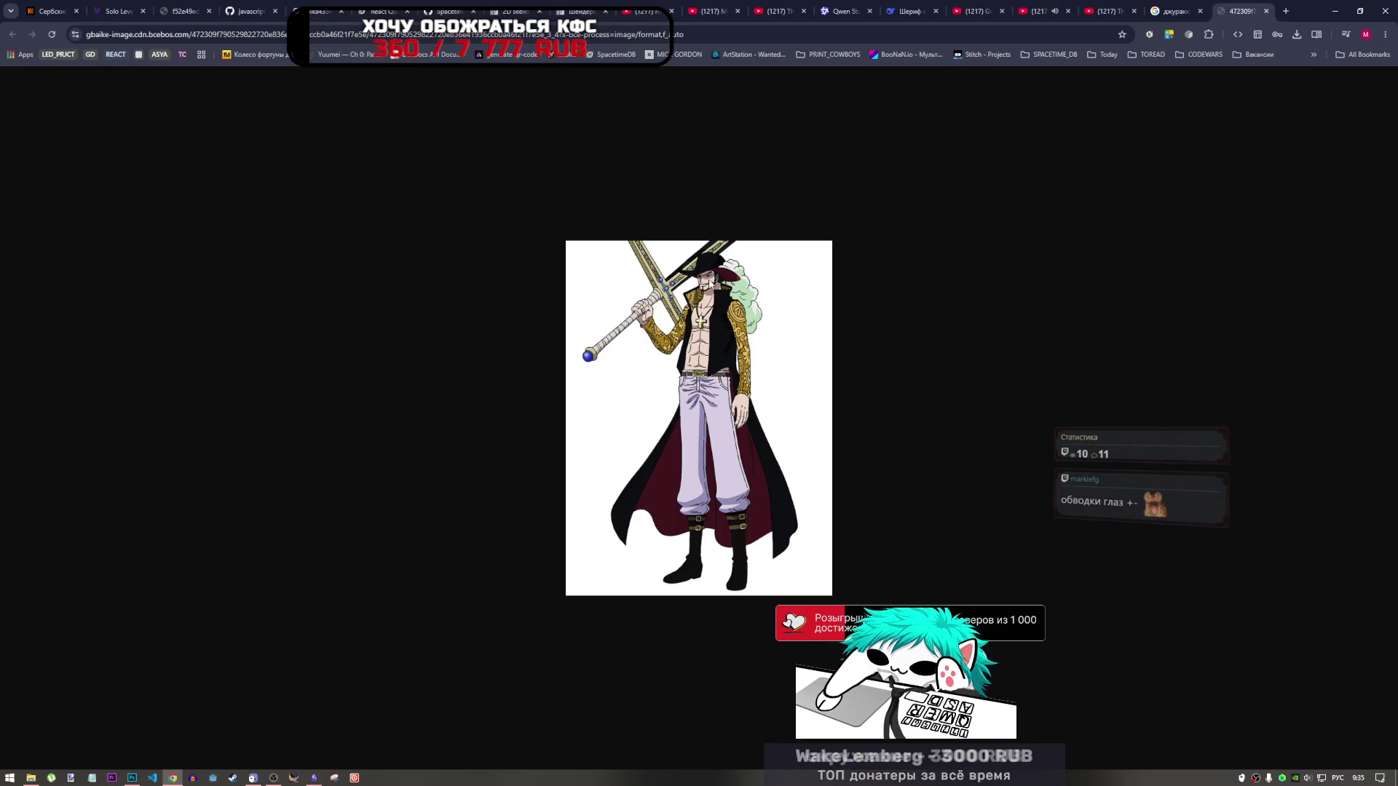
# Step: Zoom into the Mihawk image and compare it against the Photoshop sprite sheet
pyautogui.scroll(5, 719, 282)
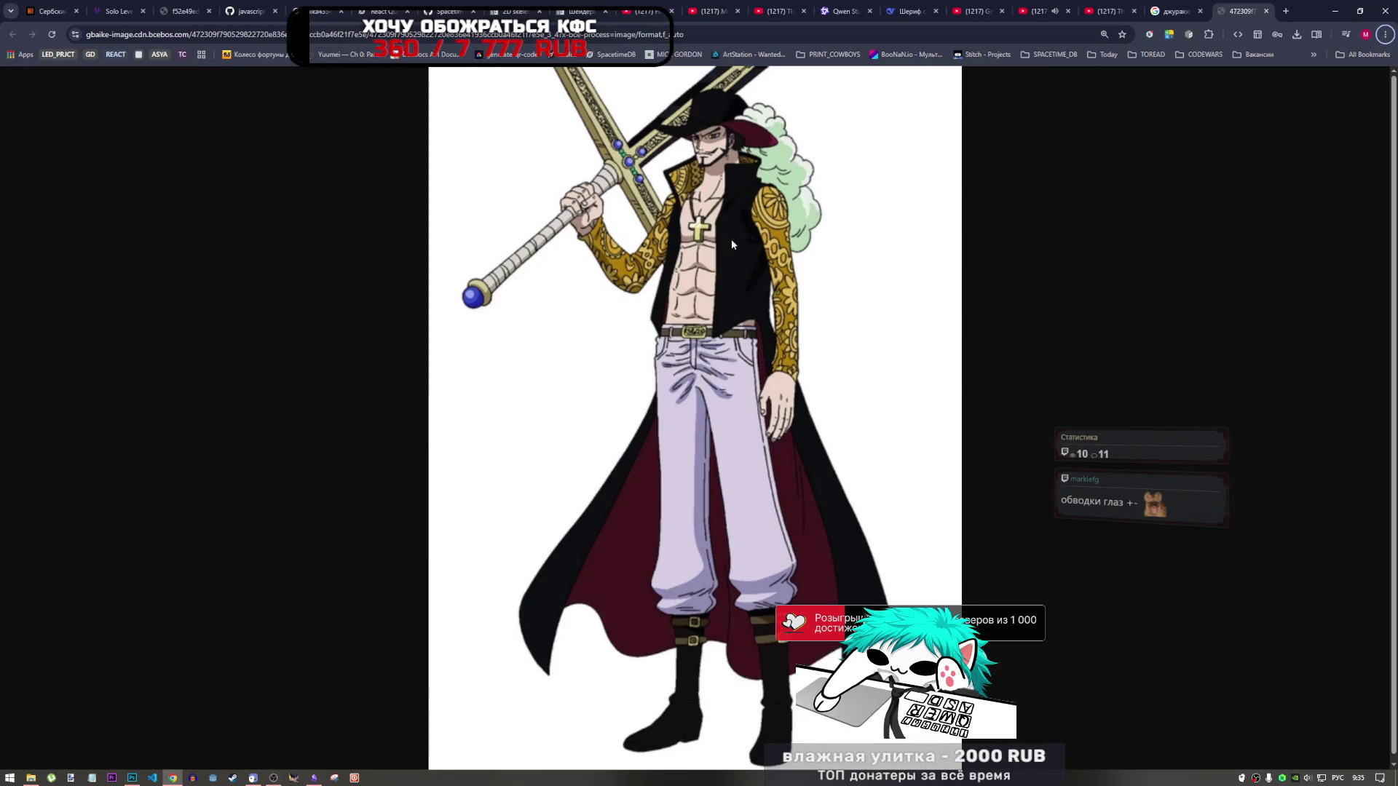
pyautogui.middleClick(809, 286)
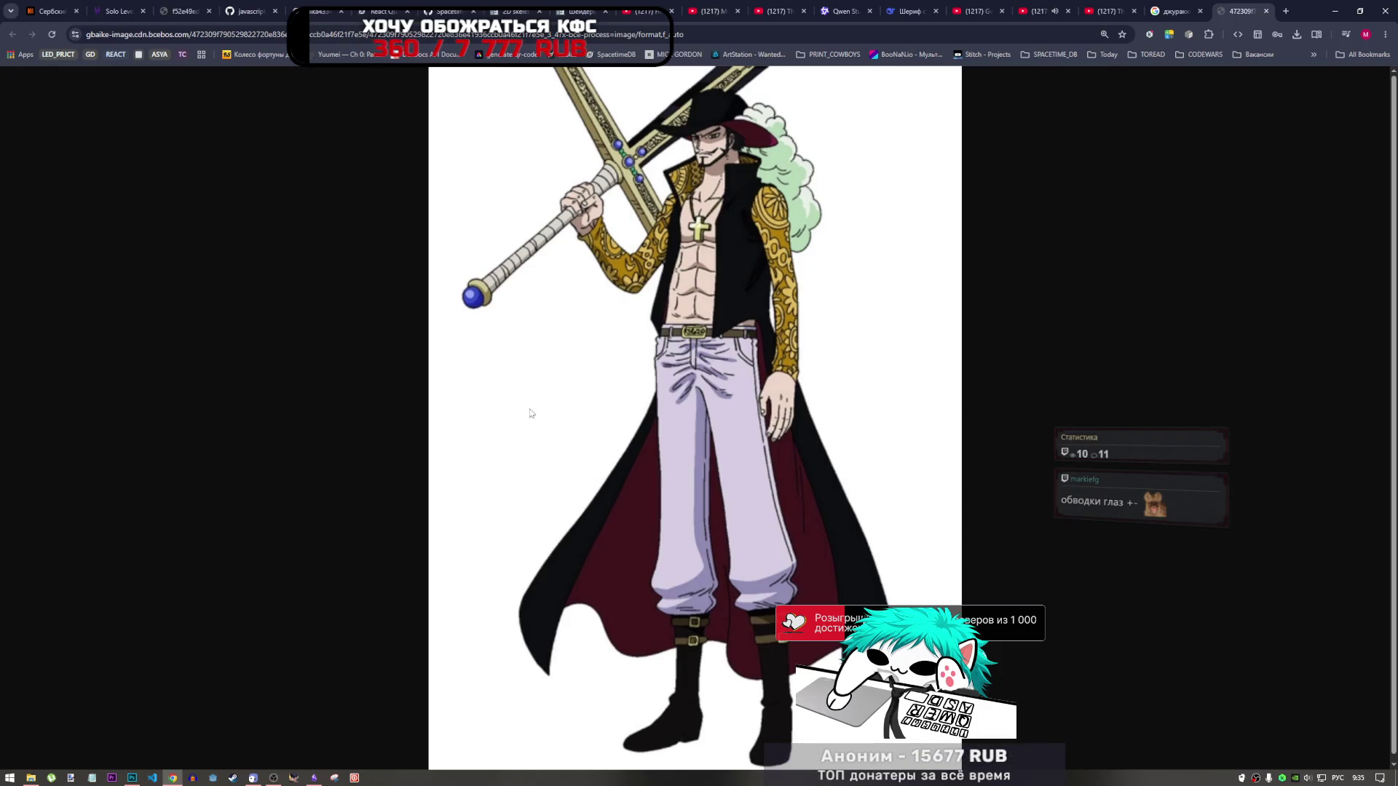
pyautogui.click(131, 776)
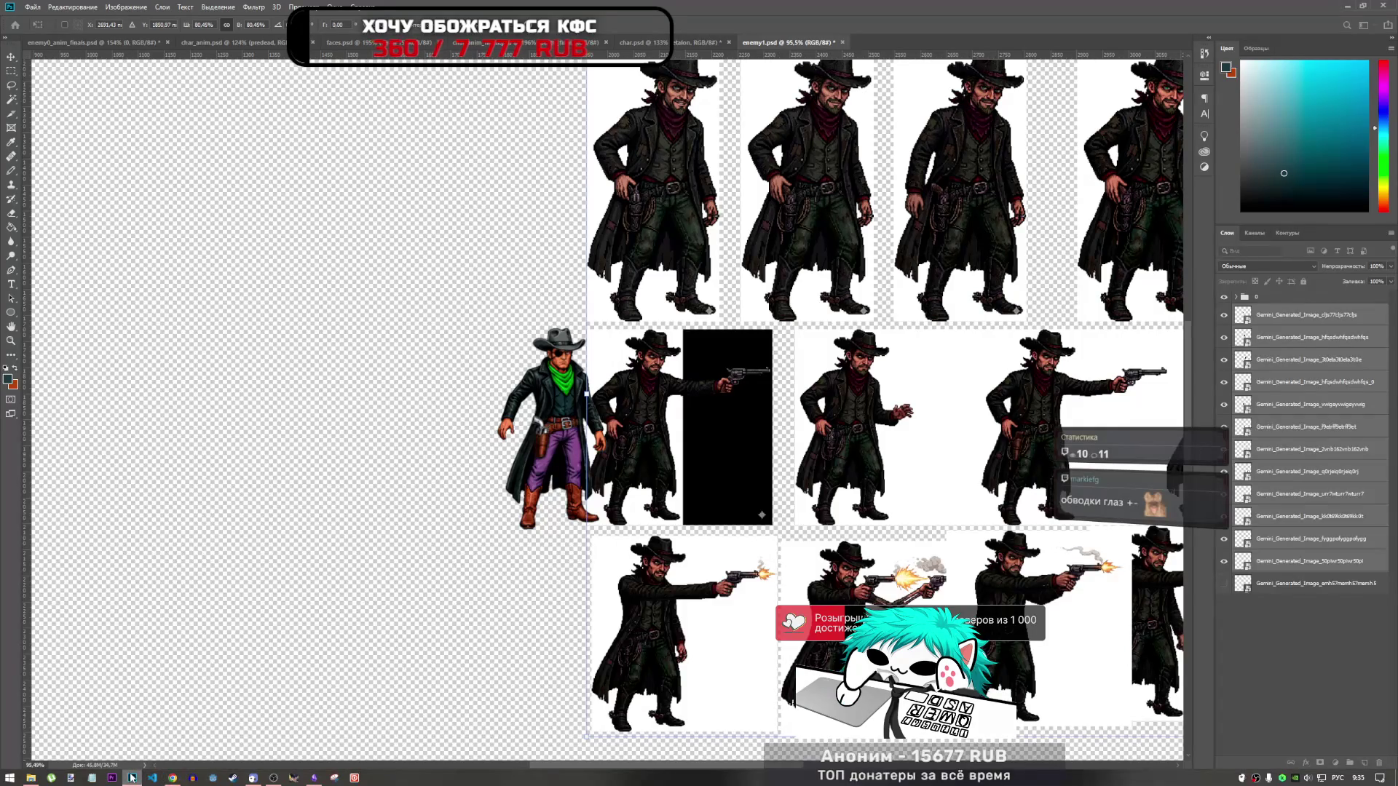
pyautogui.click(131, 776)
pyautogui.click(132, 778)
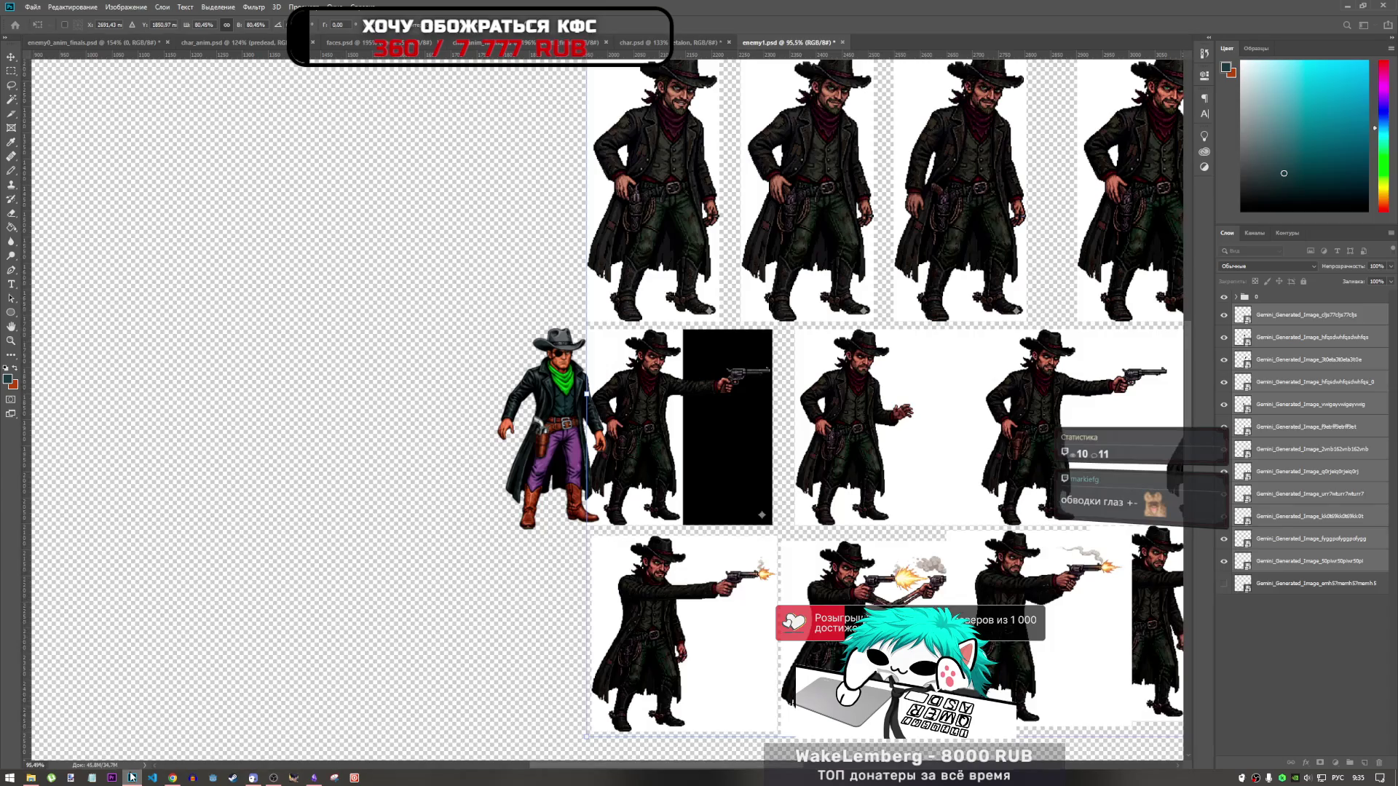
pyautogui.click(131, 778)
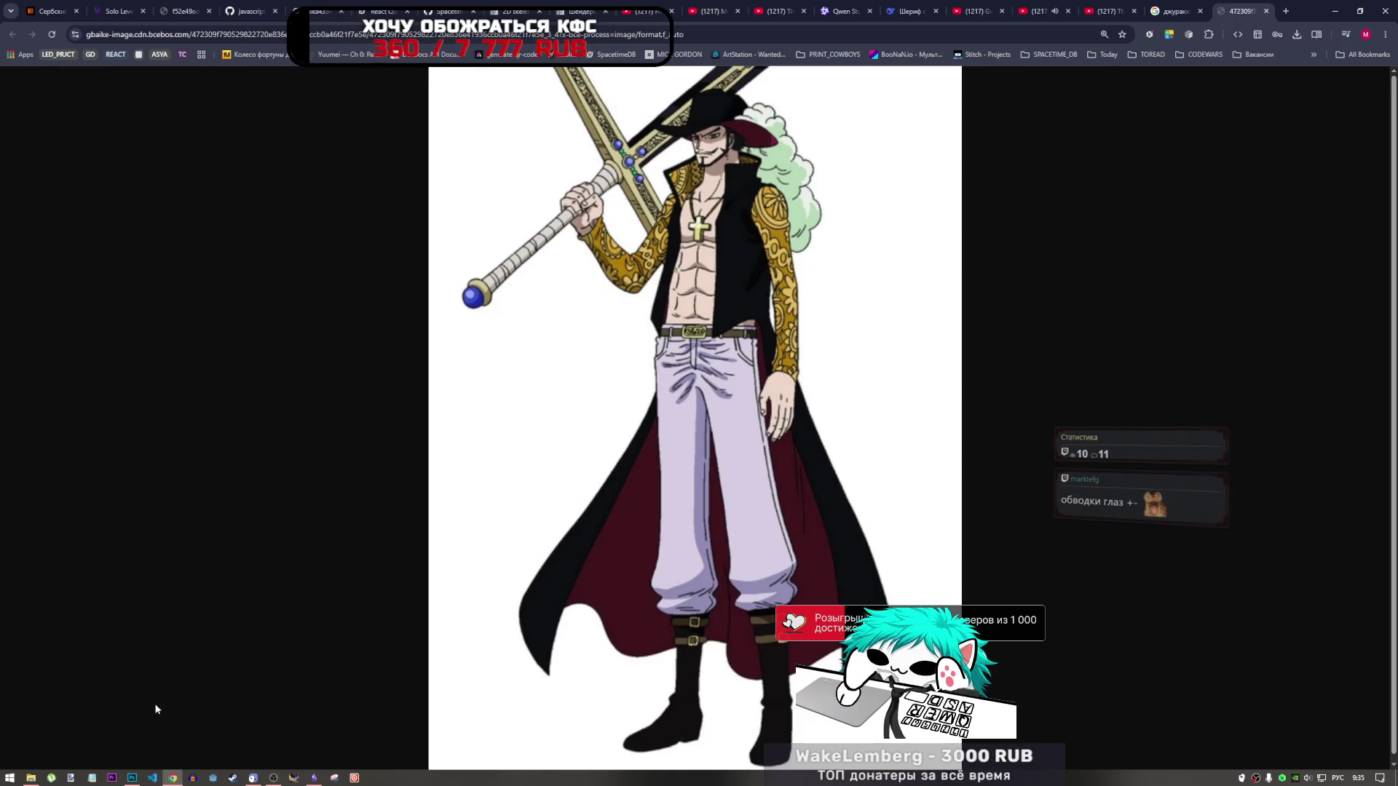
pyautogui.click(131, 778)
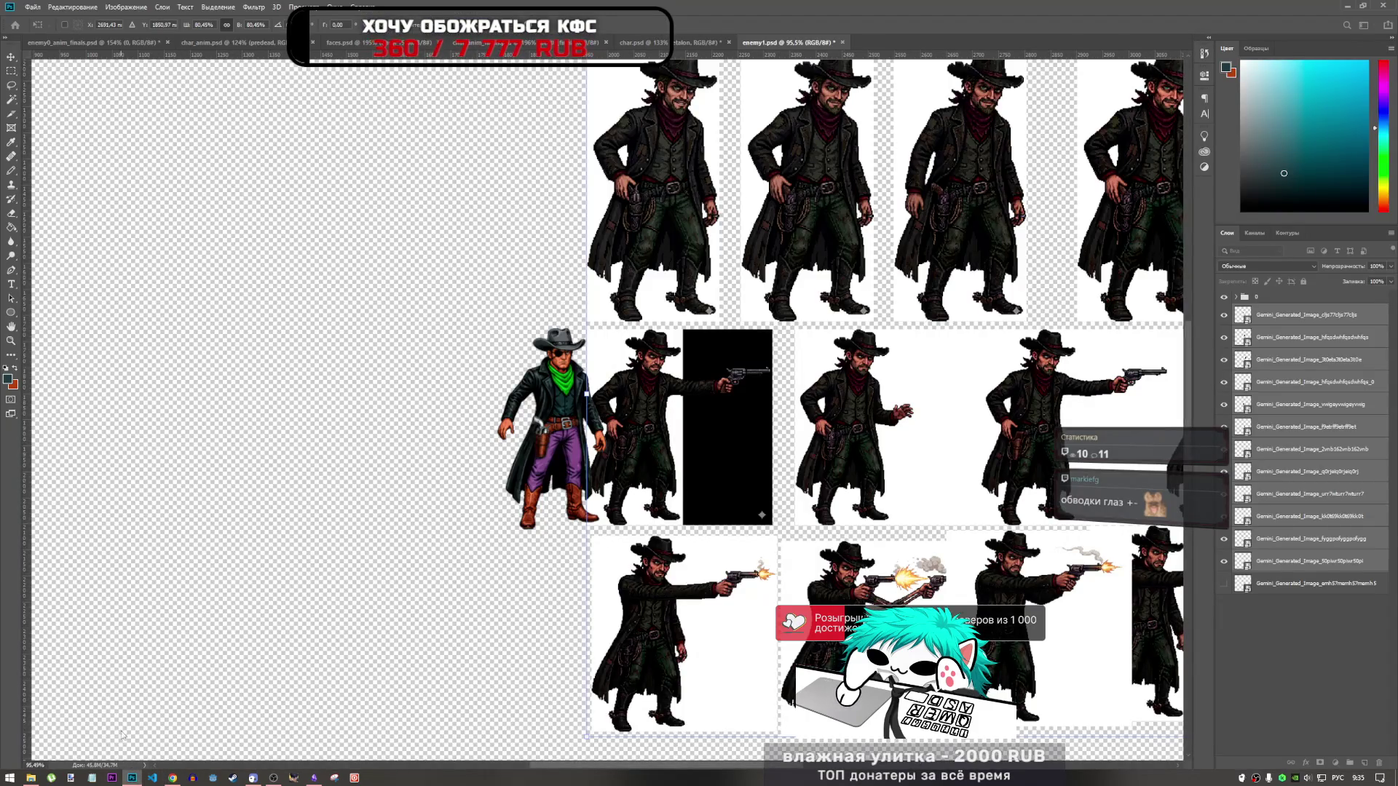
pyautogui.click(172, 778)
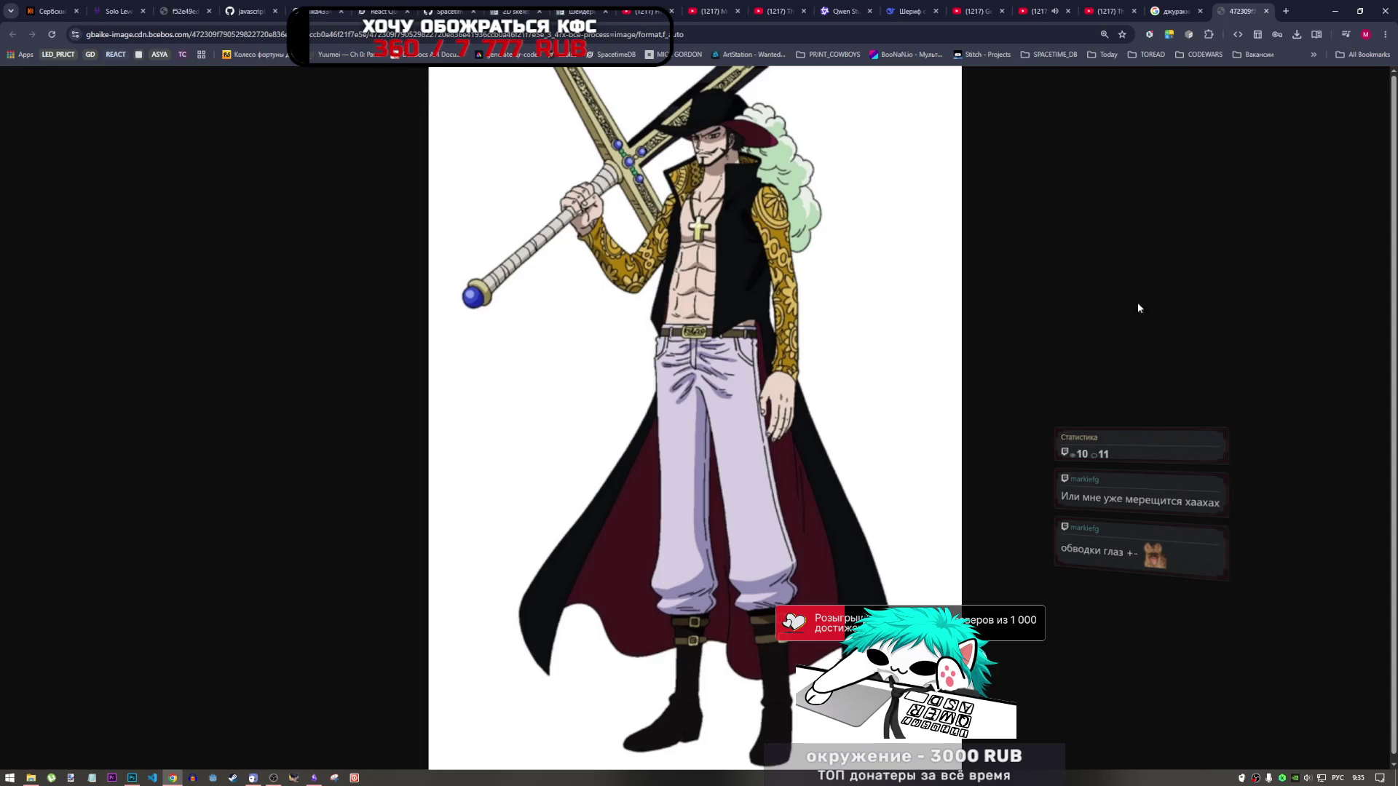
# Step: Reset the page zoom to 100%, close the image tab, and return to Photoshop
pyautogui.hotkey('ctrl', '-')
pyautogui.hotkey('ctrl', '-')
pyautogui.hotkey('ctrl', '-')
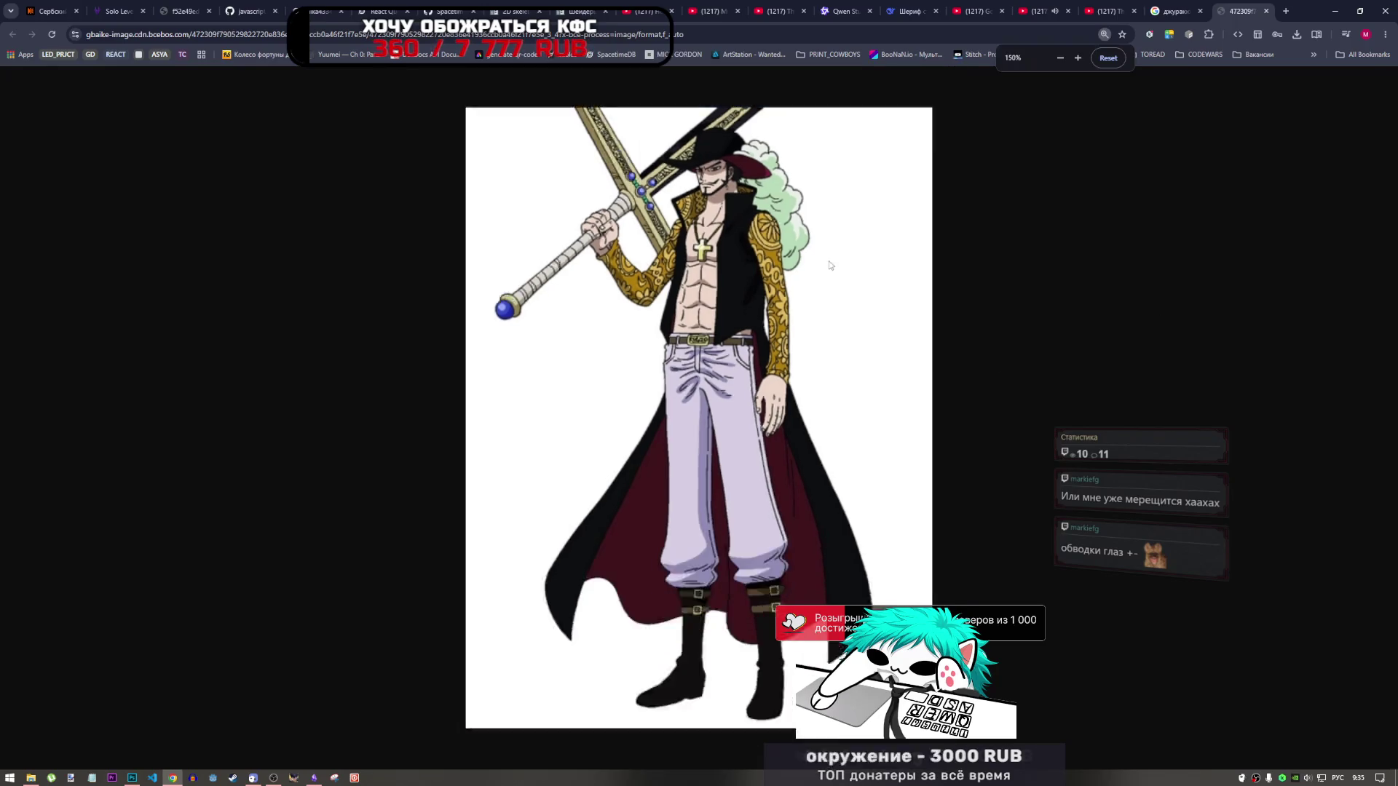
pyautogui.hotkey('ctrl', '-')
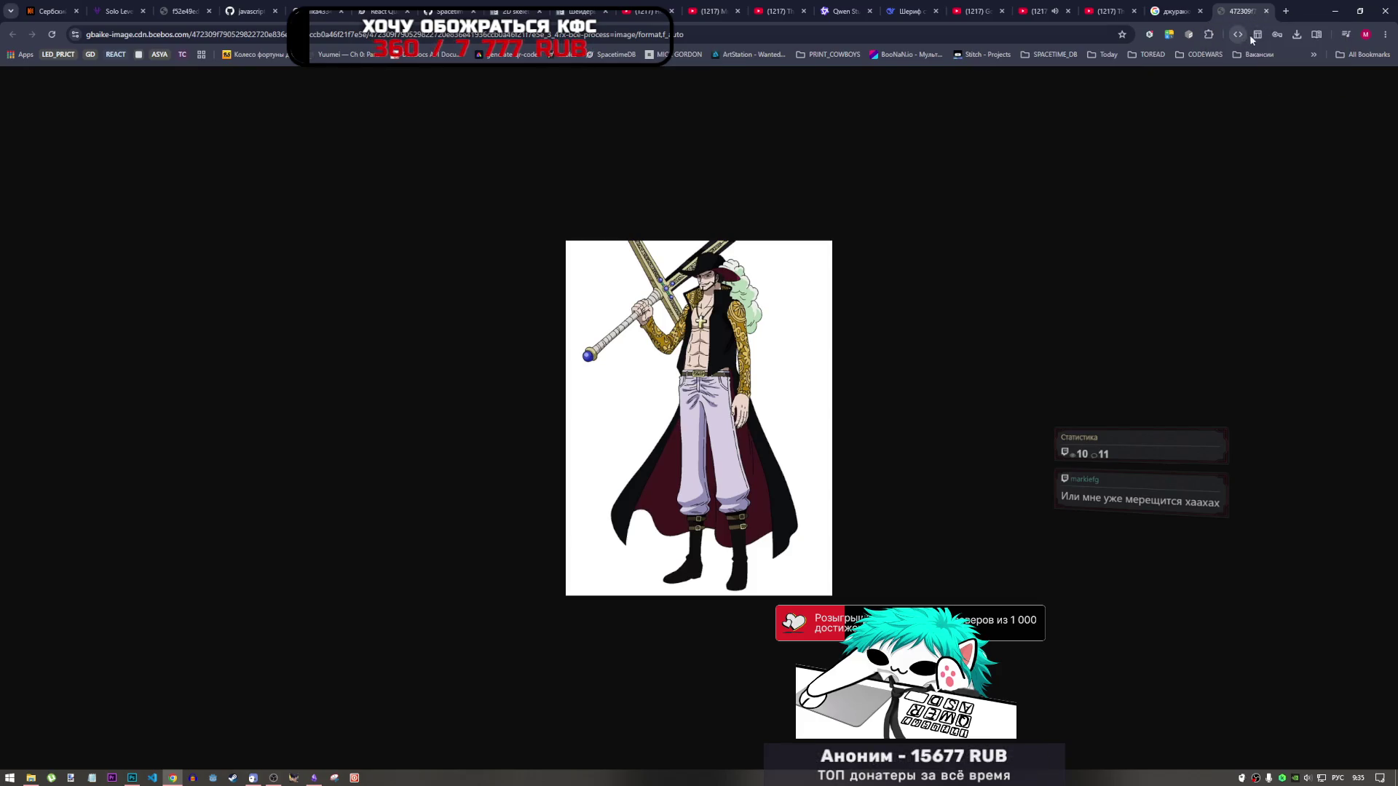
pyautogui.click(1266, 11)
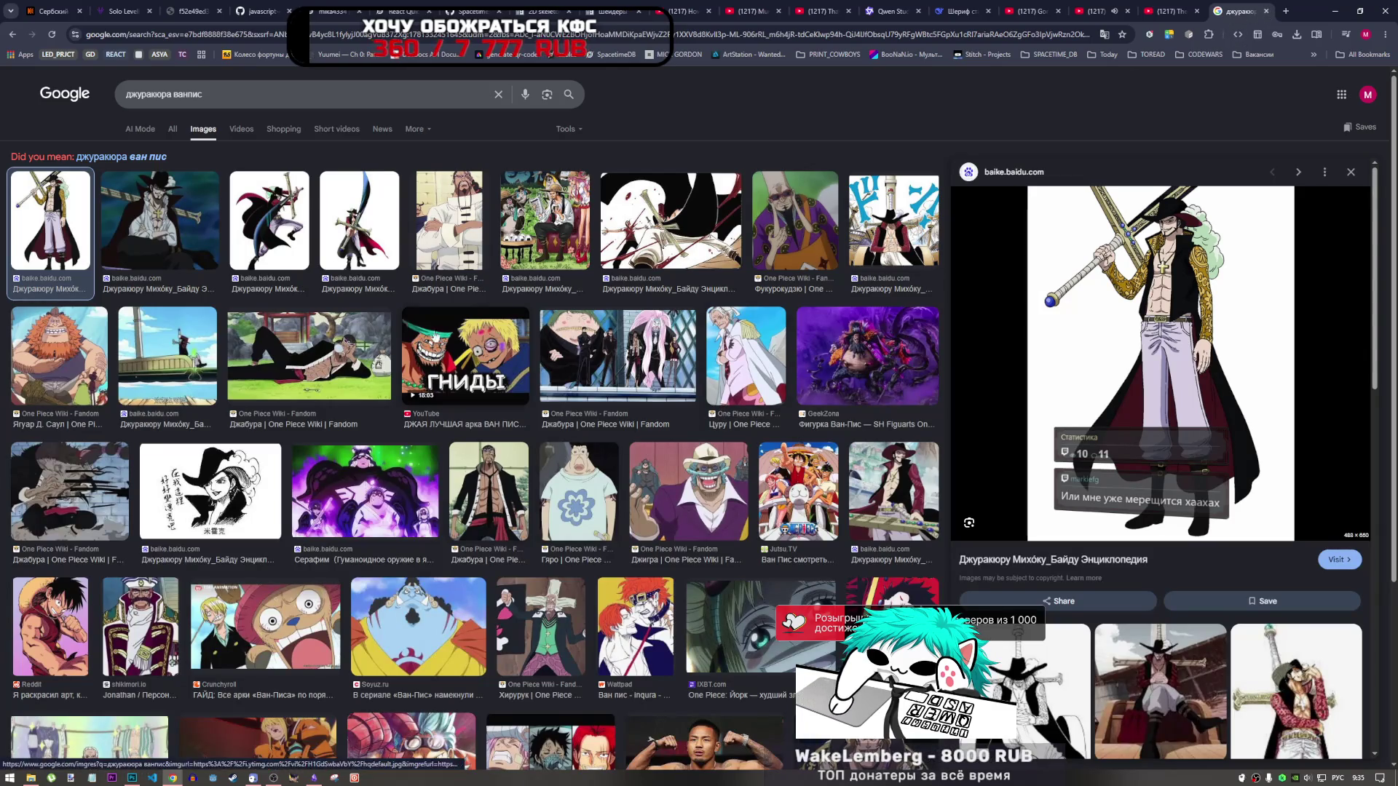
pyautogui.hotkey('alt', 'Tab')
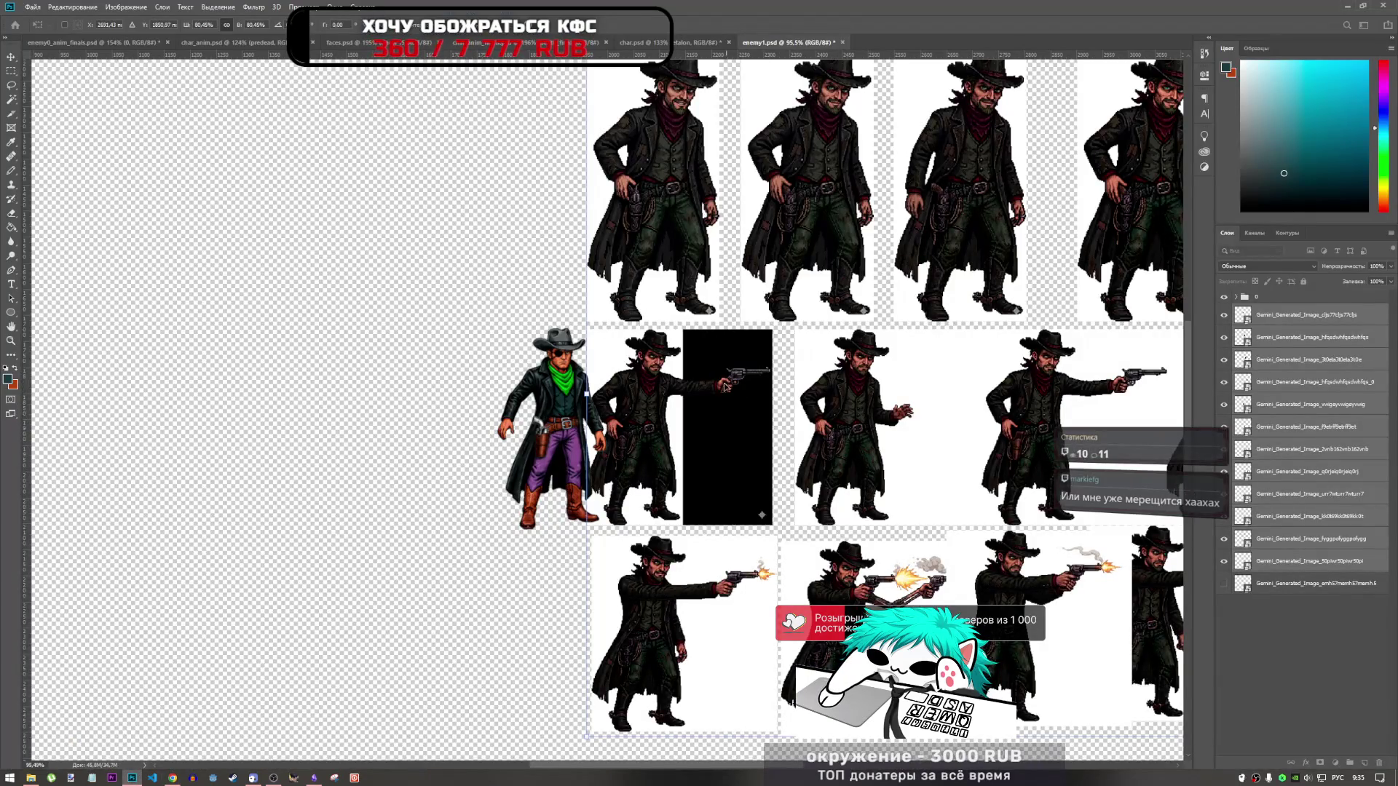
# Step: Apply the previous transform and select the four top-row idle frame layers
pyautogui.press('Return')
pyautogui.click(1279, 318)
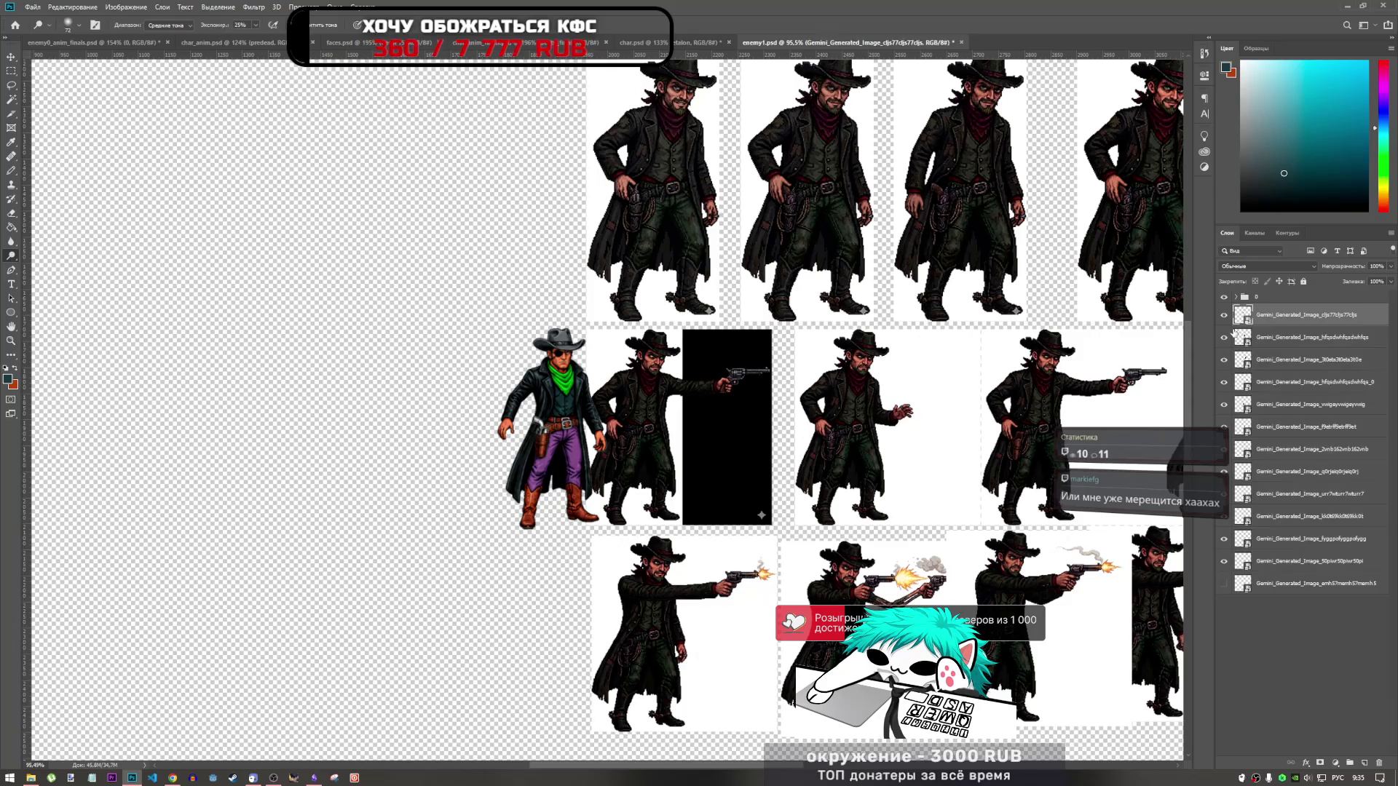
pyautogui.keyDown('ctrl'); pyautogui.click(1337, 337); pyautogui.keyUp('ctrl')
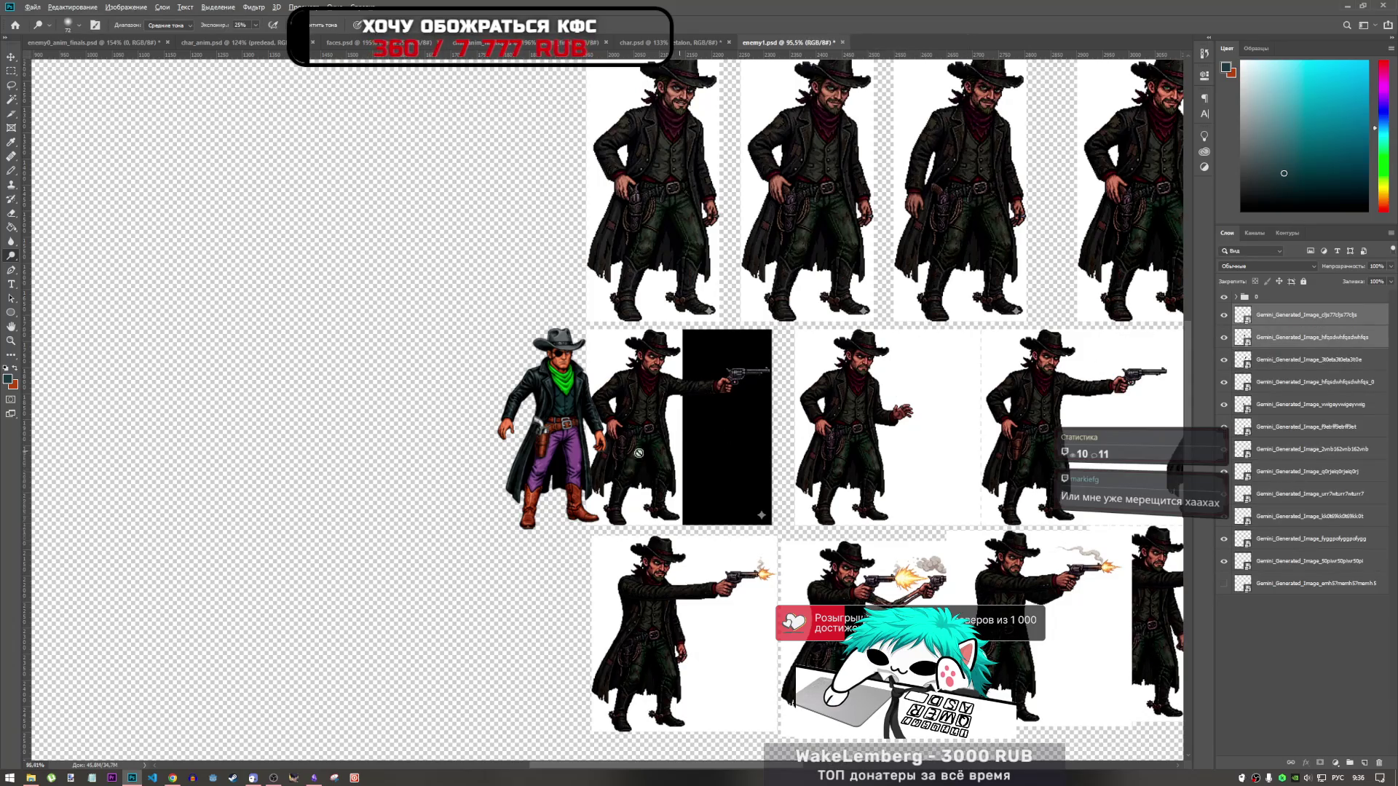
pyautogui.hotkey('ctrl', '0')
pyautogui.keyDown('shift'); pyautogui.click(1287, 386); pyautogui.keyUp('shift')
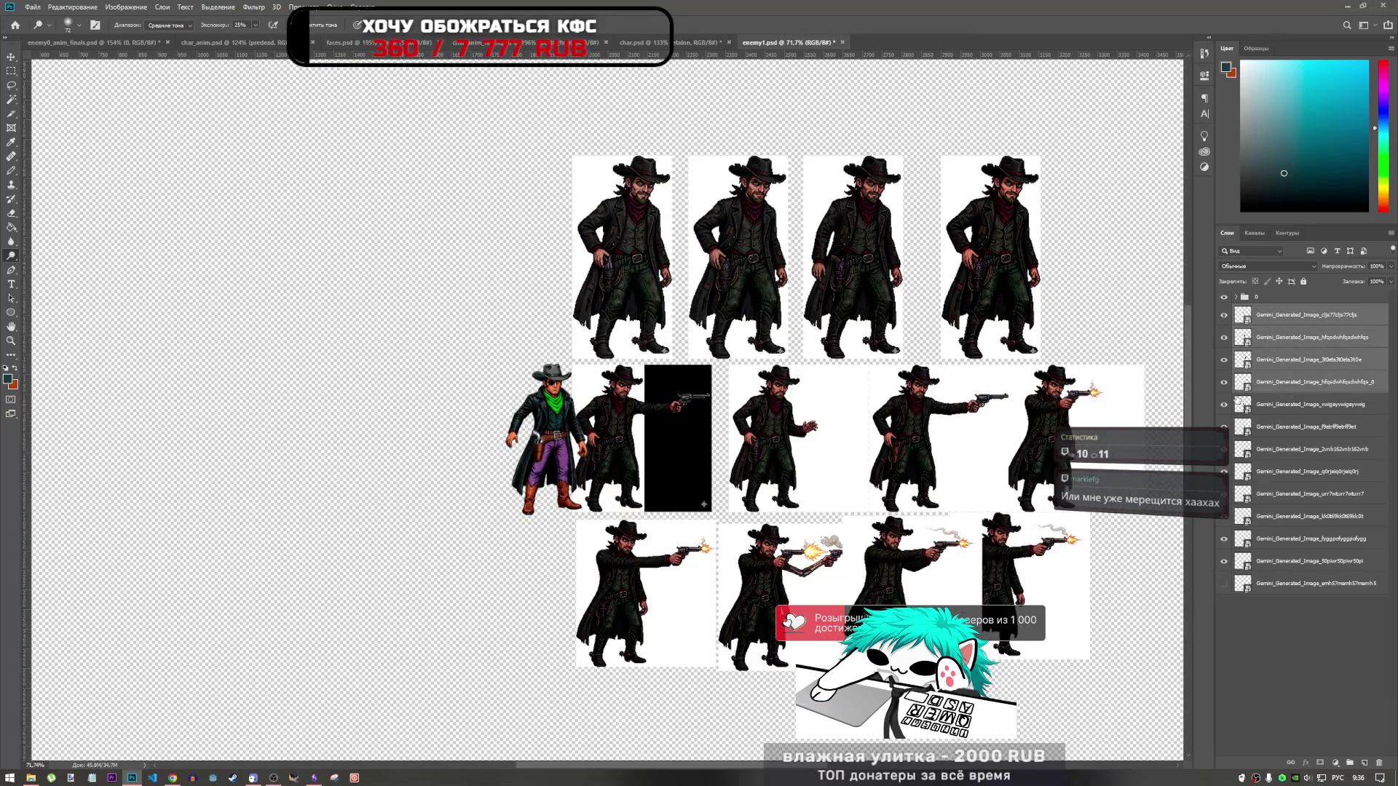
pyautogui.click(1224, 405)
pyautogui.click(1224, 404)
pyautogui.click(1224, 383)
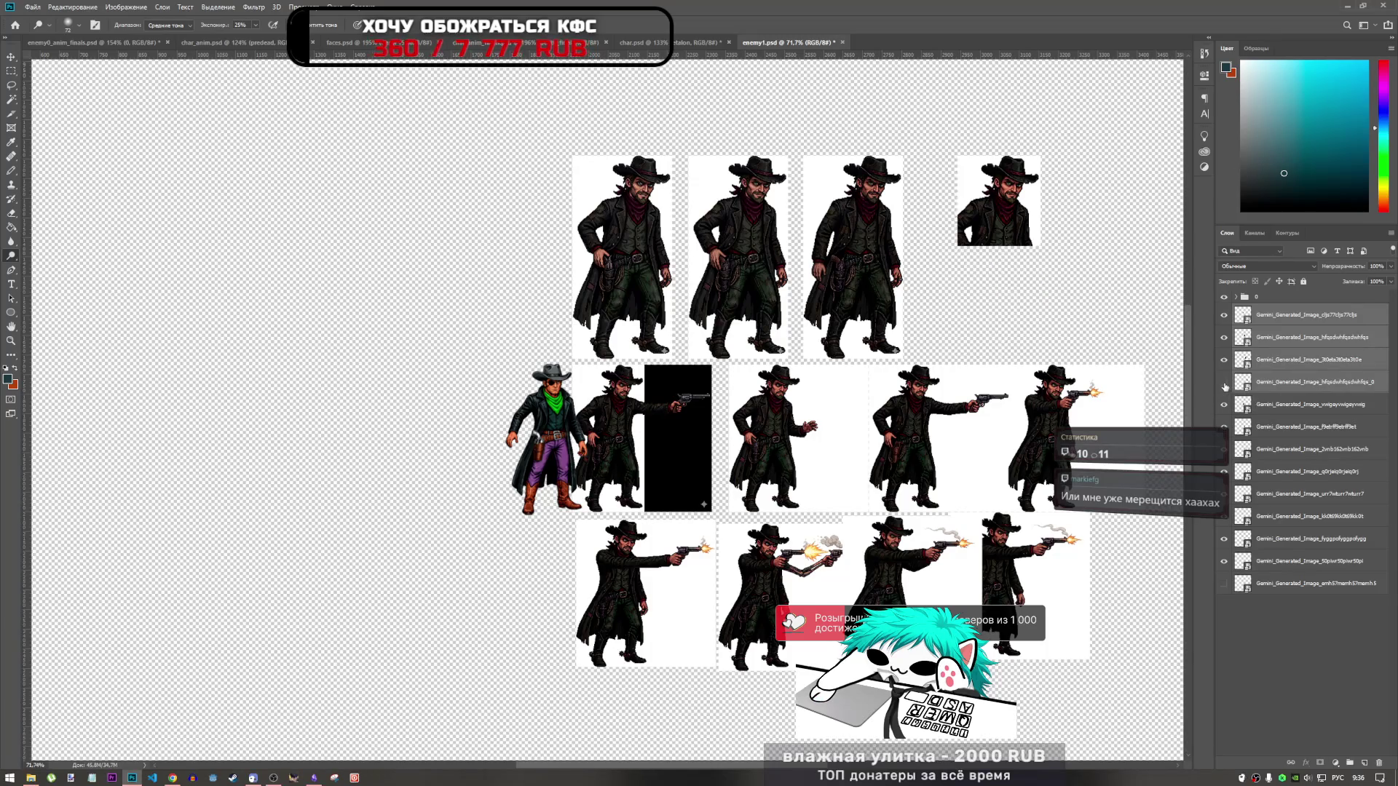
pyautogui.click(1225, 382)
pyautogui.click(1224, 360)
pyautogui.click(1224, 360)
pyautogui.click(1224, 337)
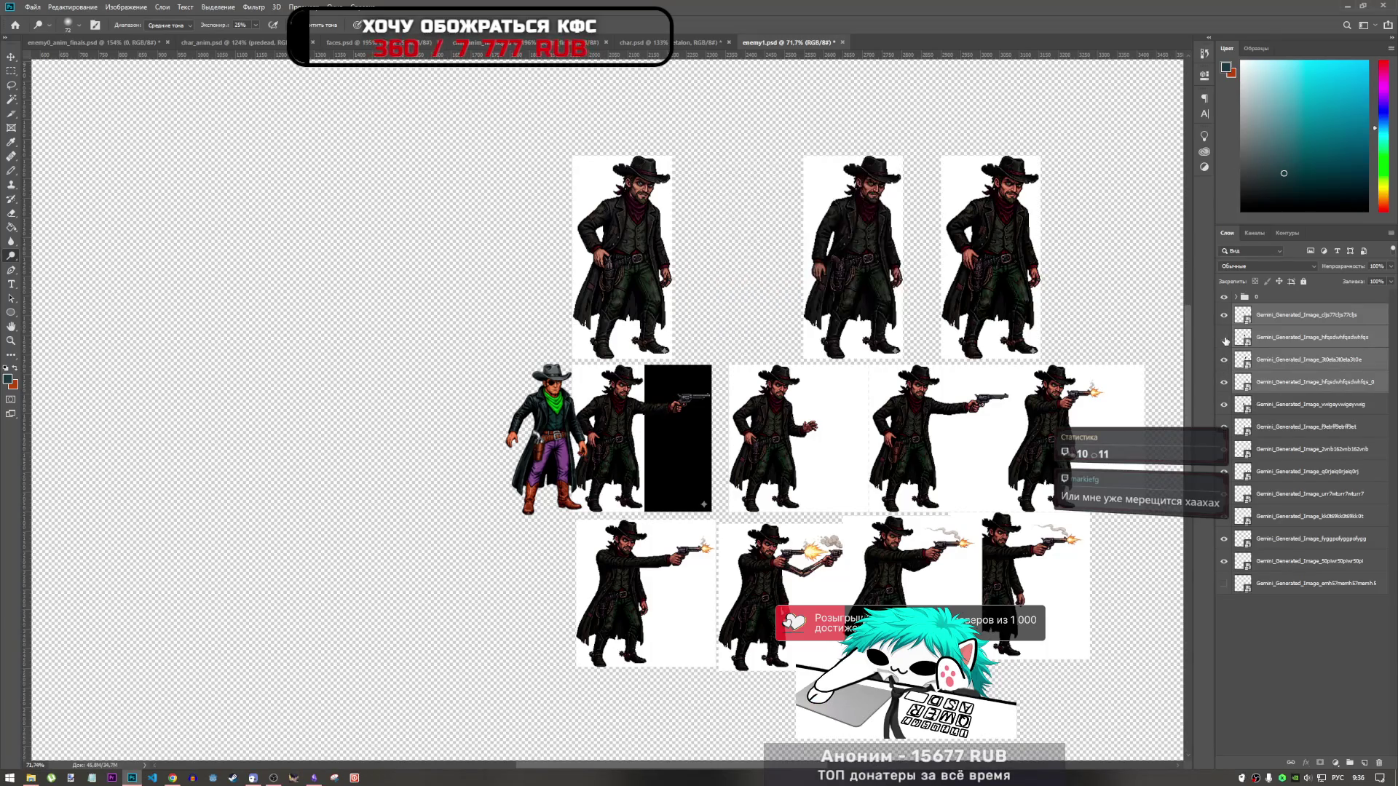
pyautogui.click(1224, 338)
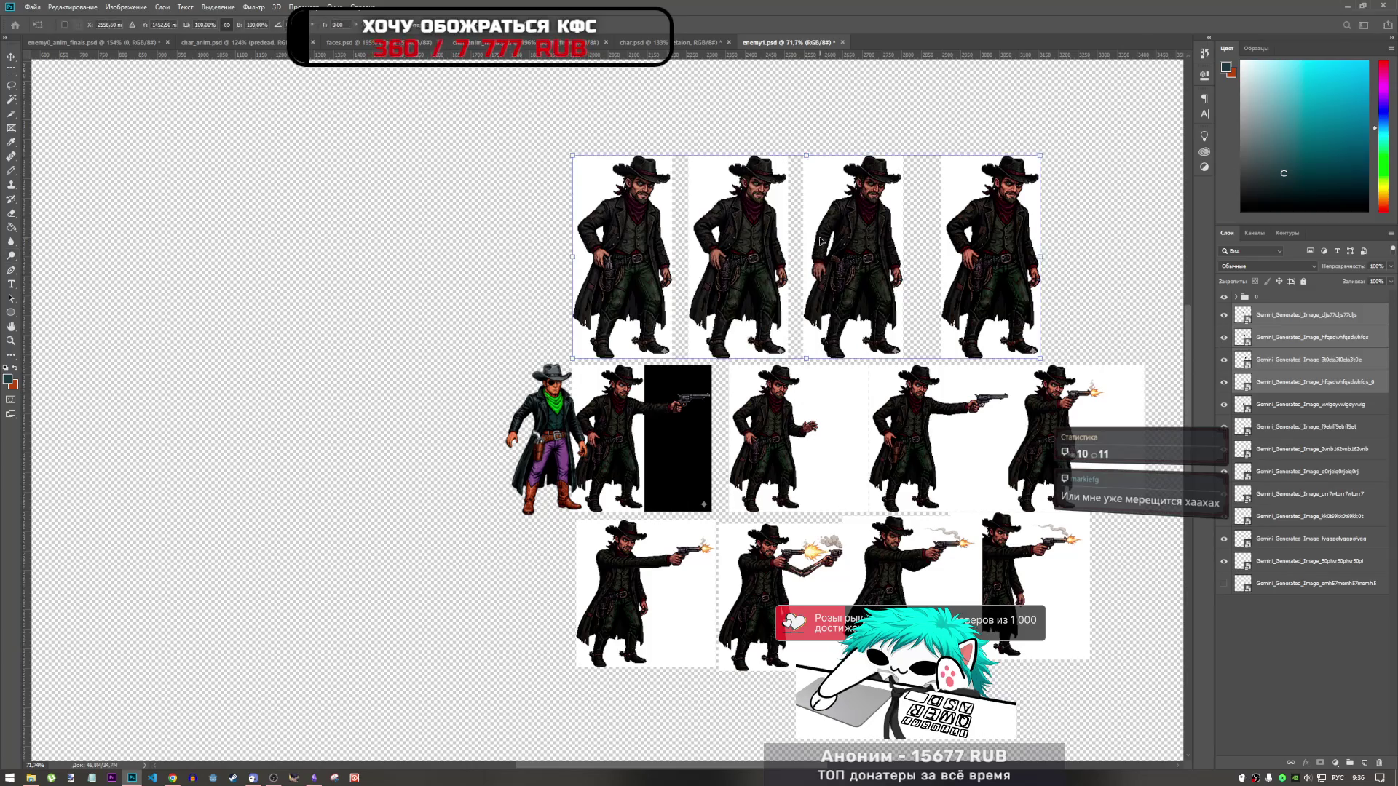
# Step: Scale the idle frames to about 75% beside the player, then return them to the top row
pyautogui.moveTo(815, 235)
pyautogui.mouseDown()
pyautogui.moveTo(806, 397)
pyautogui.moveTo(854, 415)
pyautogui.mouseUp()
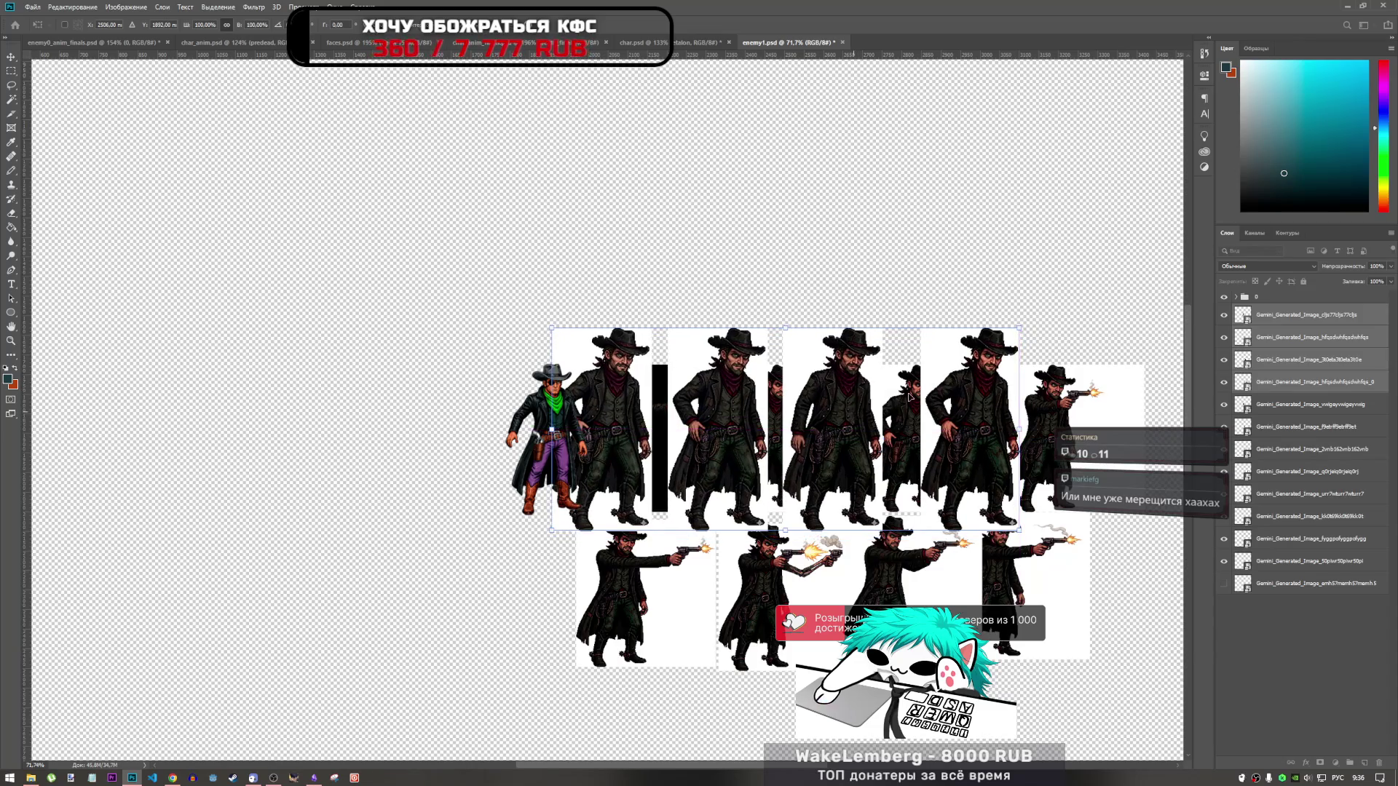
pyautogui.moveTo(1019, 328); pyautogui.dragTo(963, 352)
pyautogui.scroll(3, 625, 418)
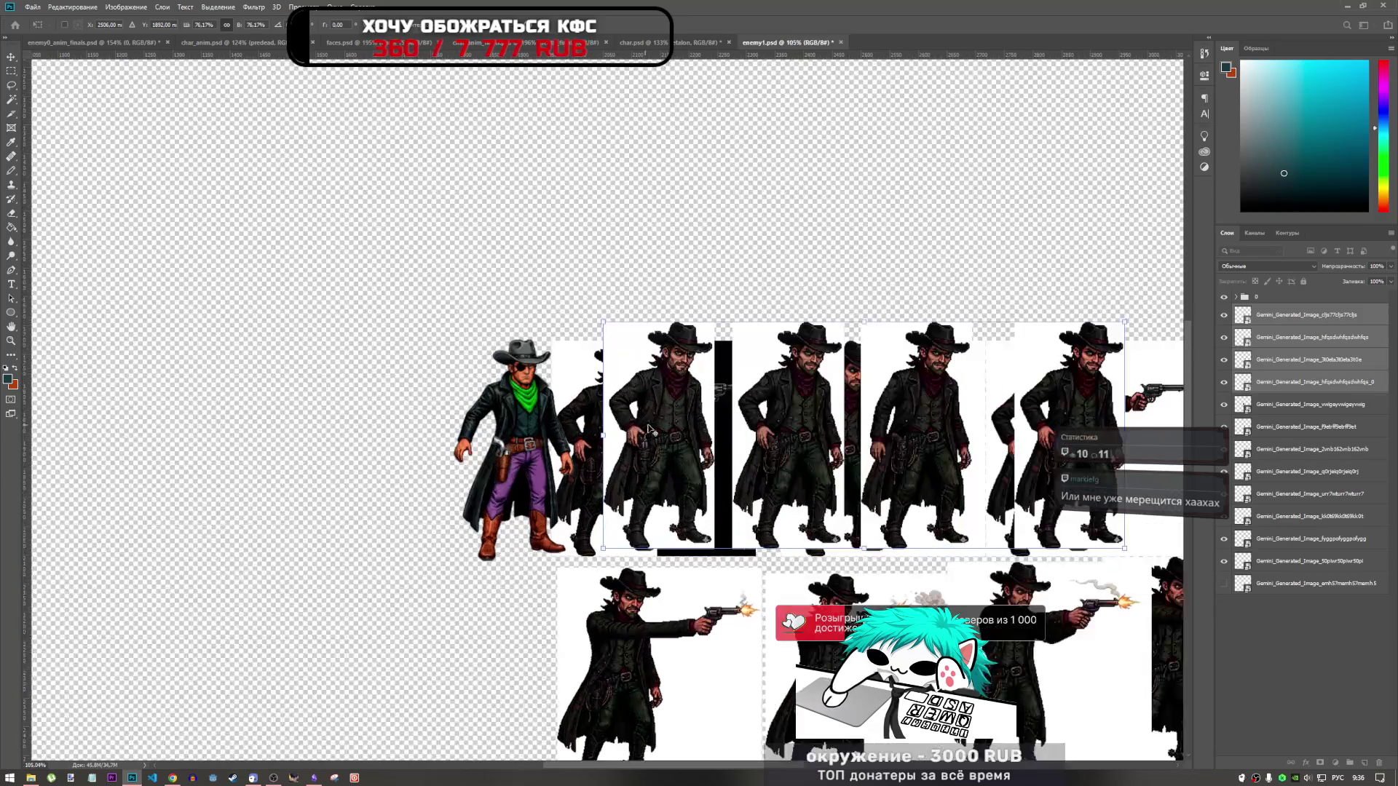
pyautogui.moveTo(691, 435)
pyautogui.mouseDown()
pyautogui.moveTo(644, 446)
pyautogui.moveTo(720, 442)
pyautogui.moveTo(629, 442)
pyautogui.moveTo(707, 445)
pyautogui.mouseUp()
pyautogui.moveTo(624, 337); pyautogui.dragTo(629, 340)
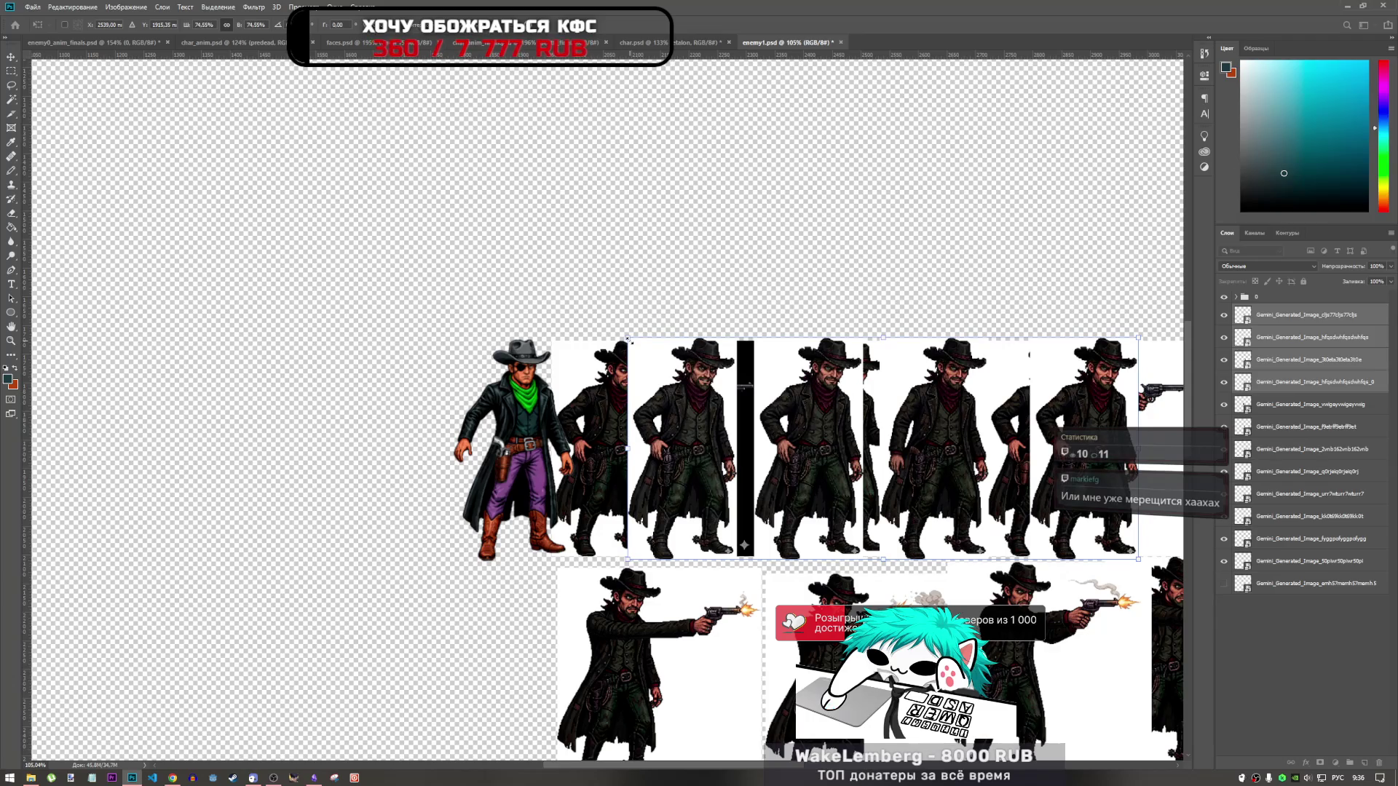
pyautogui.moveTo(726, 467)
pyautogui.mouseDown()
pyautogui.moveTo(653, 465)
pyautogui.moveTo(659, 271)
pyautogui.moveTo(681, 218)
pyautogui.moveTo(721, 495)
pyautogui.moveTo(743, 475)
pyautogui.mouseUp()
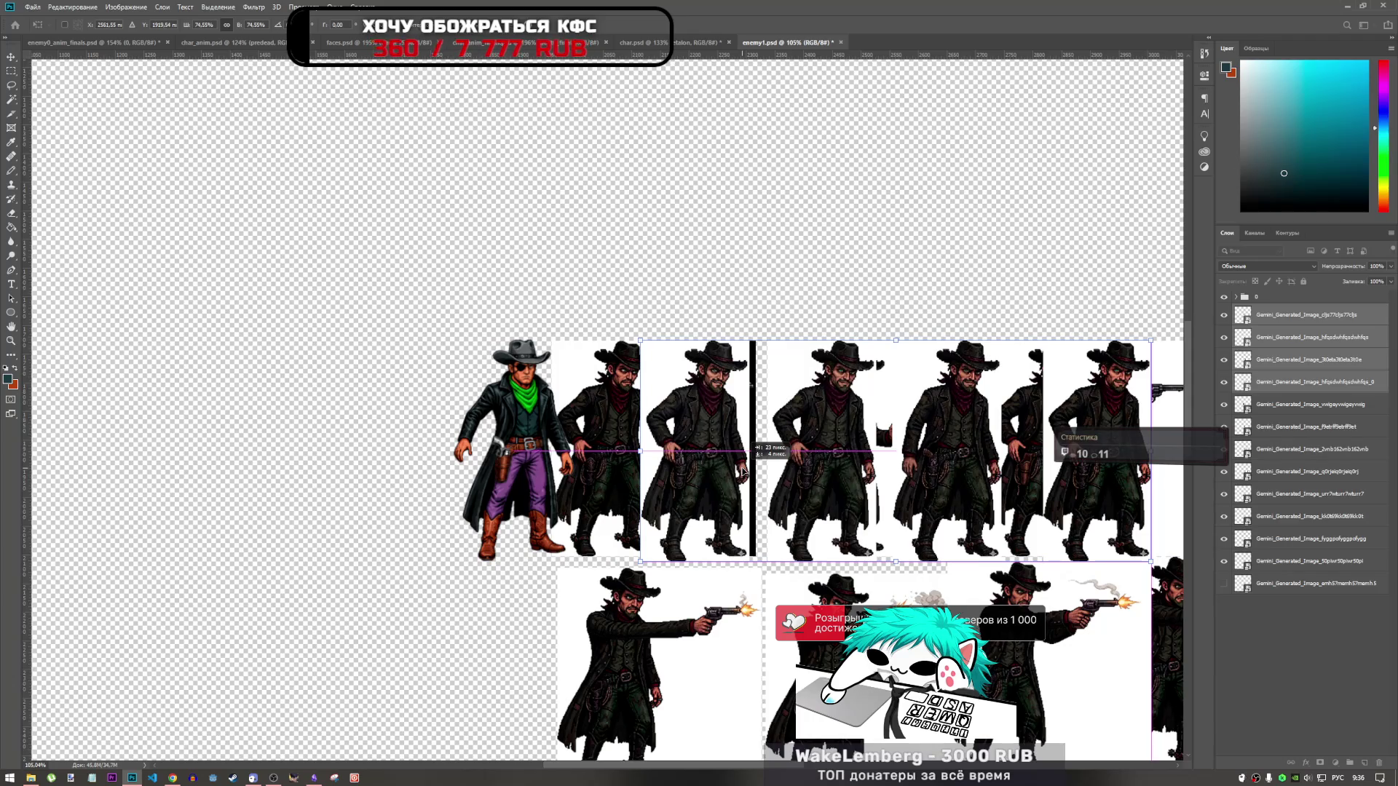
pyautogui.moveTo(742, 475)
pyautogui.mouseDown()
pyautogui.moveTo(650, 226)
pyautogui.moveTo(654, 242)
pyautogui.mouseUp()
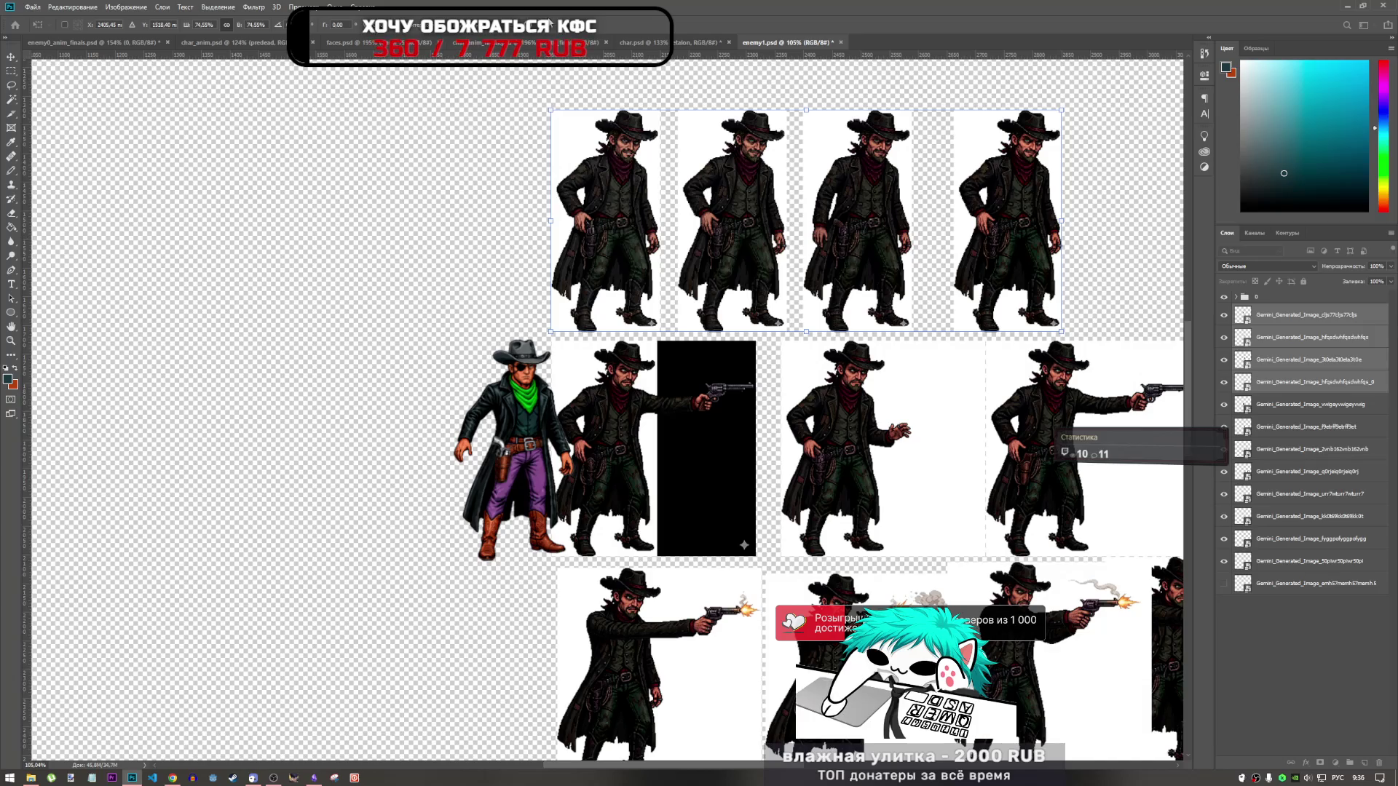
# Step: Apply the idle-frame resize and select the bottom-row shooting frame layers
pyautogui.press('o')
pyautogui.scroll(-2, 524, 466)
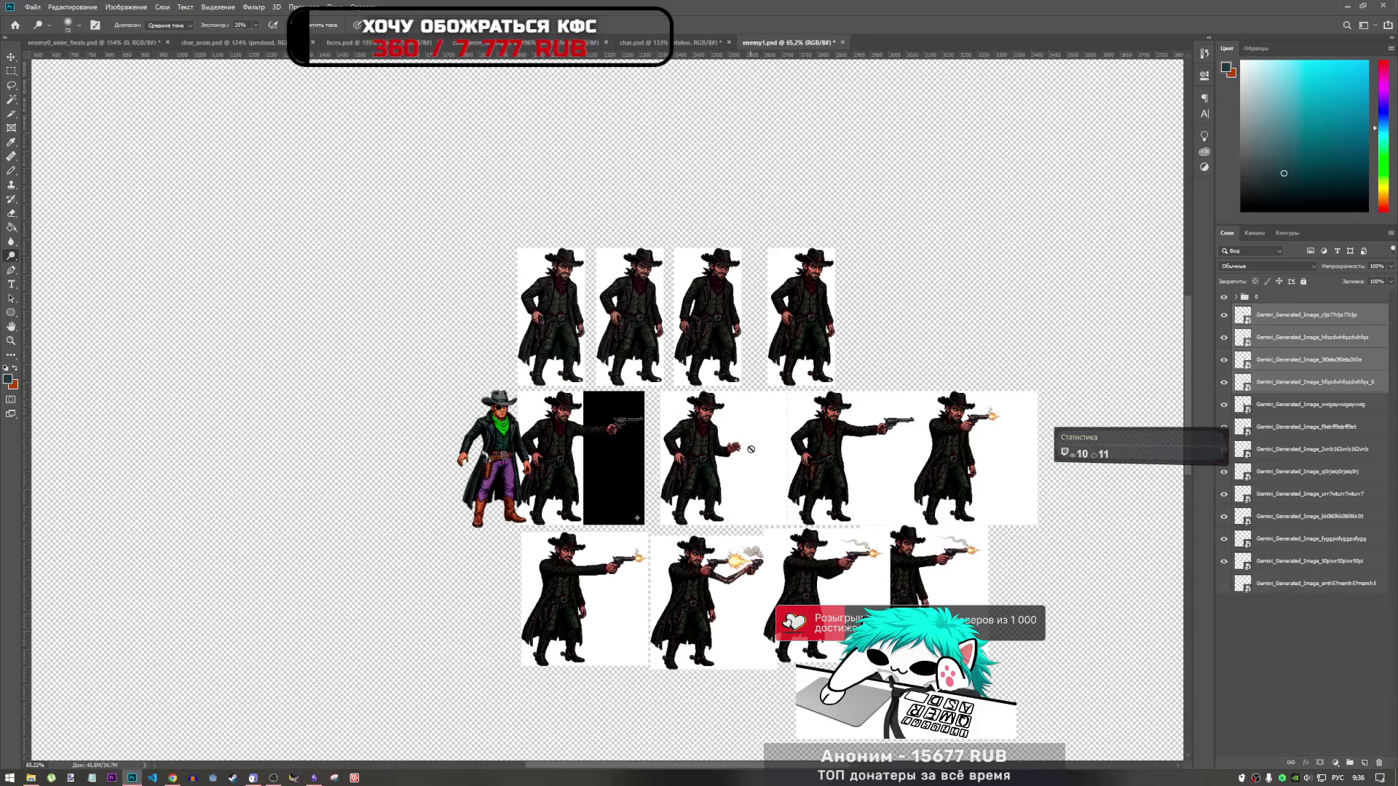
pyautogui.scroll(2, 654, 439)
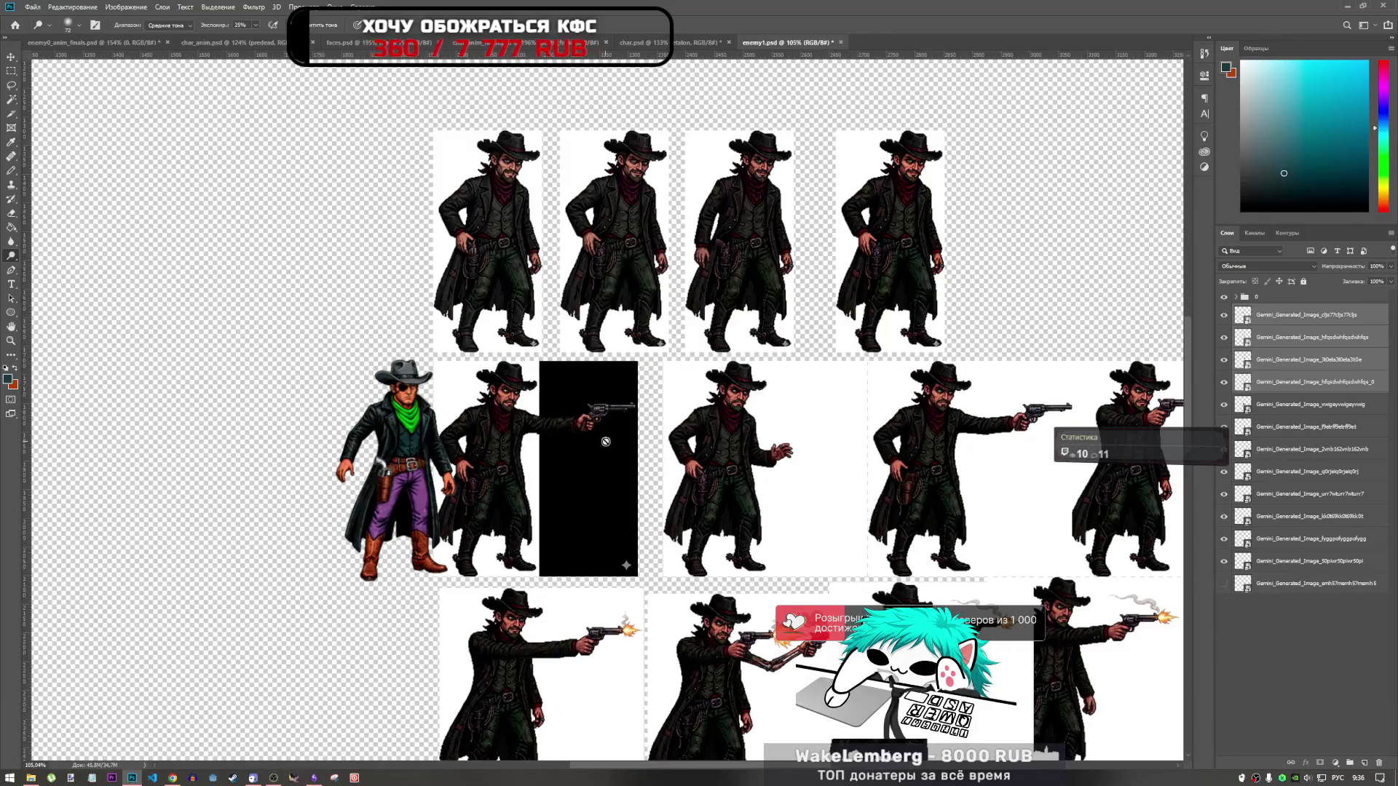
pyautogui.scroll(-2, 606, 442)
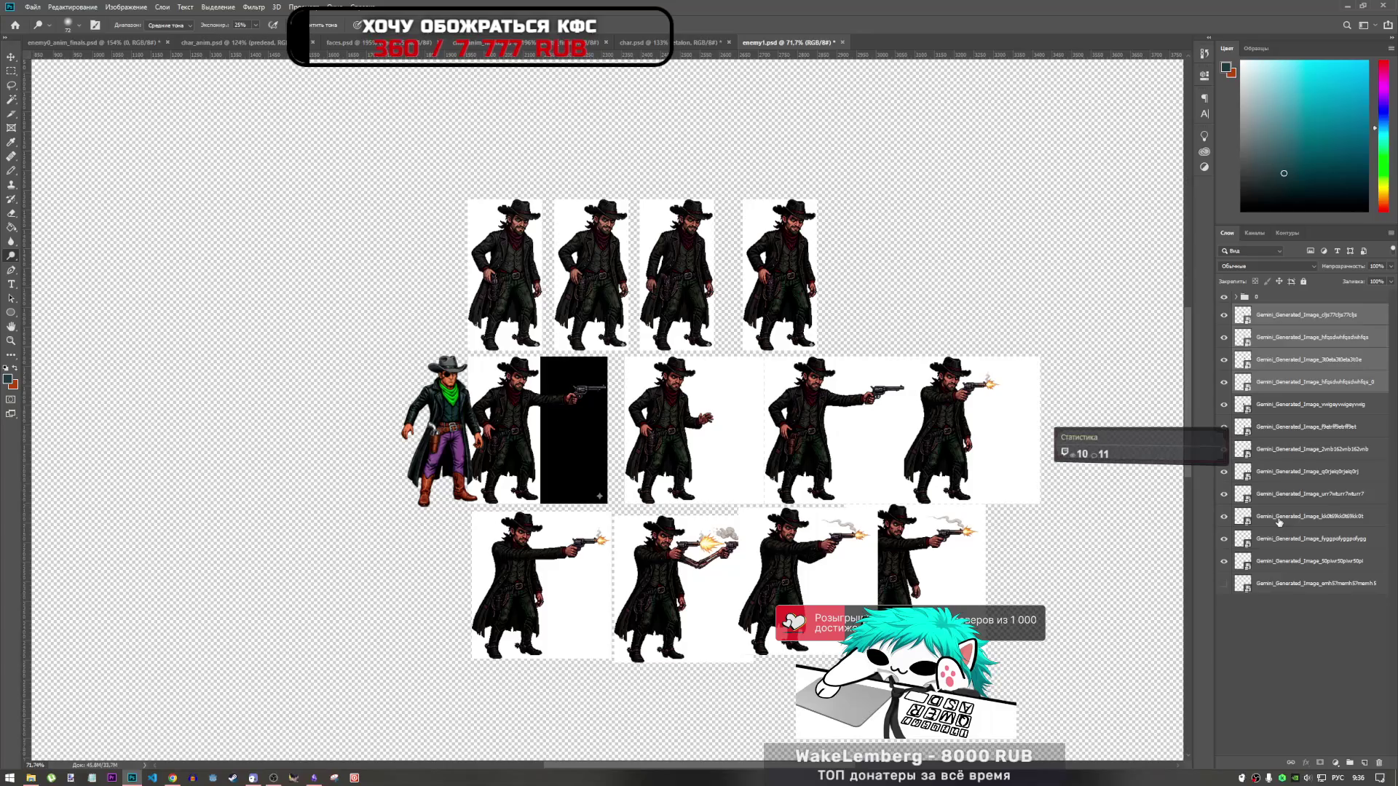
pyautogui.click(1279, 522)
pyautogui.click(1224, 516)
pyautogui.click(1224, 517)
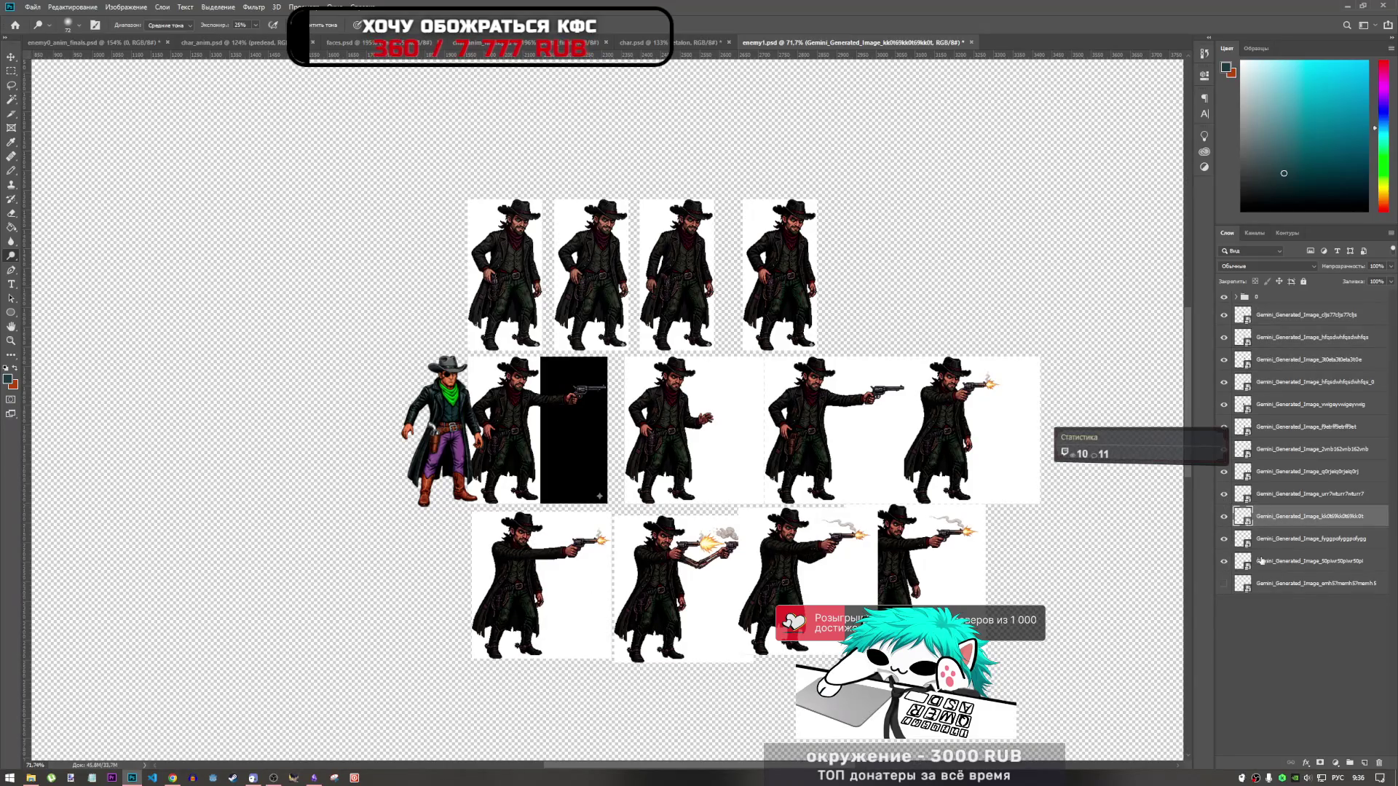
pyautogui.click(1224, 494)
pyautogui.click(1224, 493)
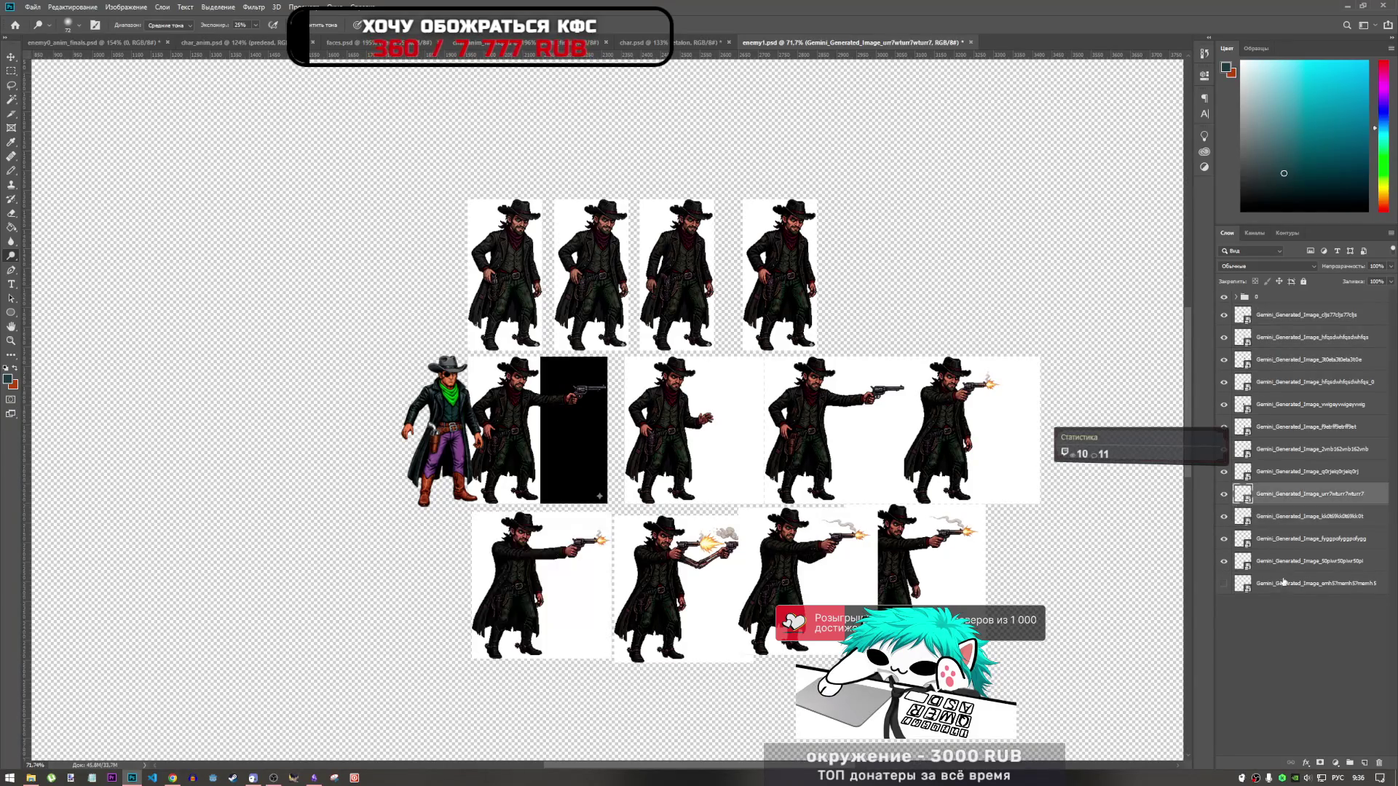
pyautogui.keyDown('shift'); pyautogui.click(1238, 494); pyautogui.keyUp('shift')
pyautogui.keyDown('shift'); pyautogui.click(1238, 562); pyautogui.keyUp('shift')
# Step: Scale the shooting frames to about 96% and lift them beside the player sprite
pyautogui.hotkey('ctrl', 't')
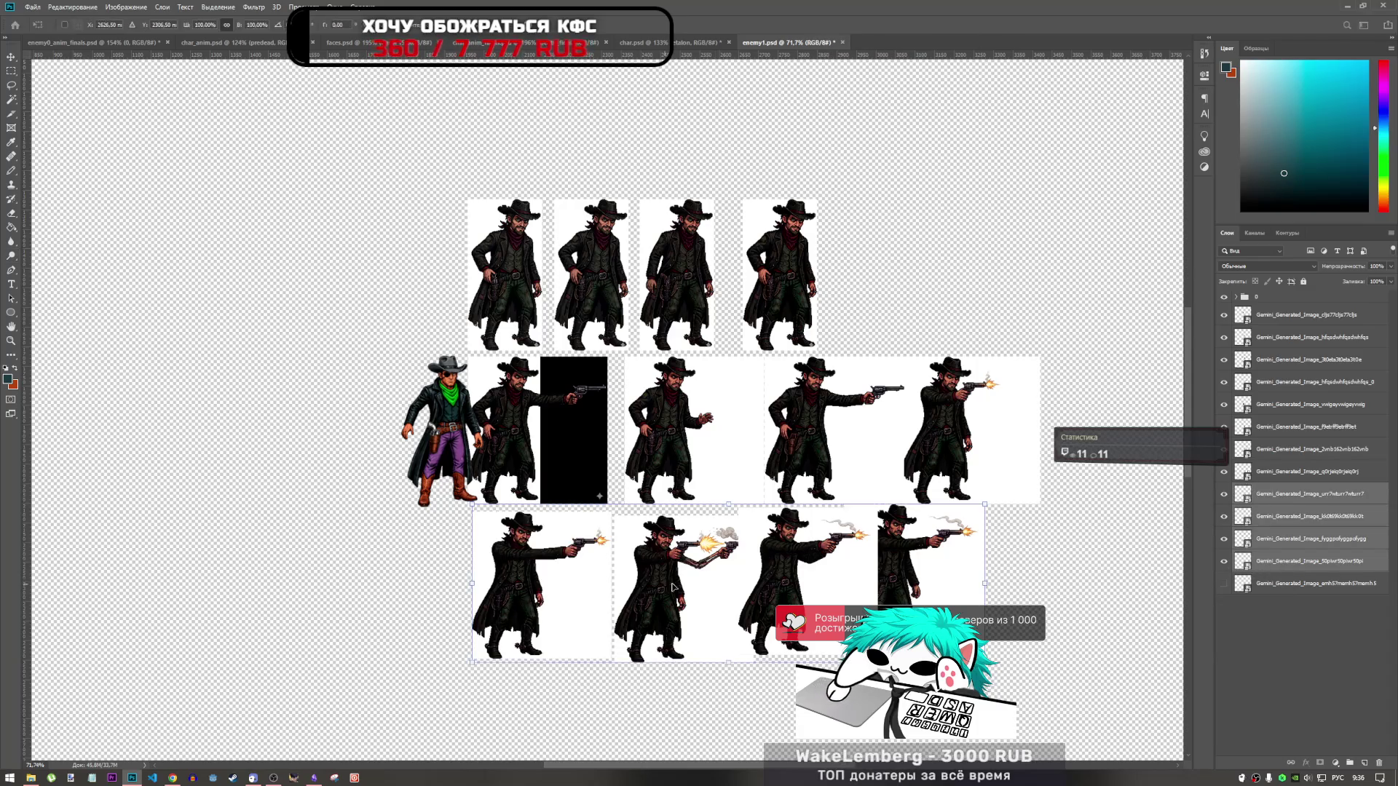
pyautogui.moveTo(984, 504); pyautogui.dragTo(975, 508)
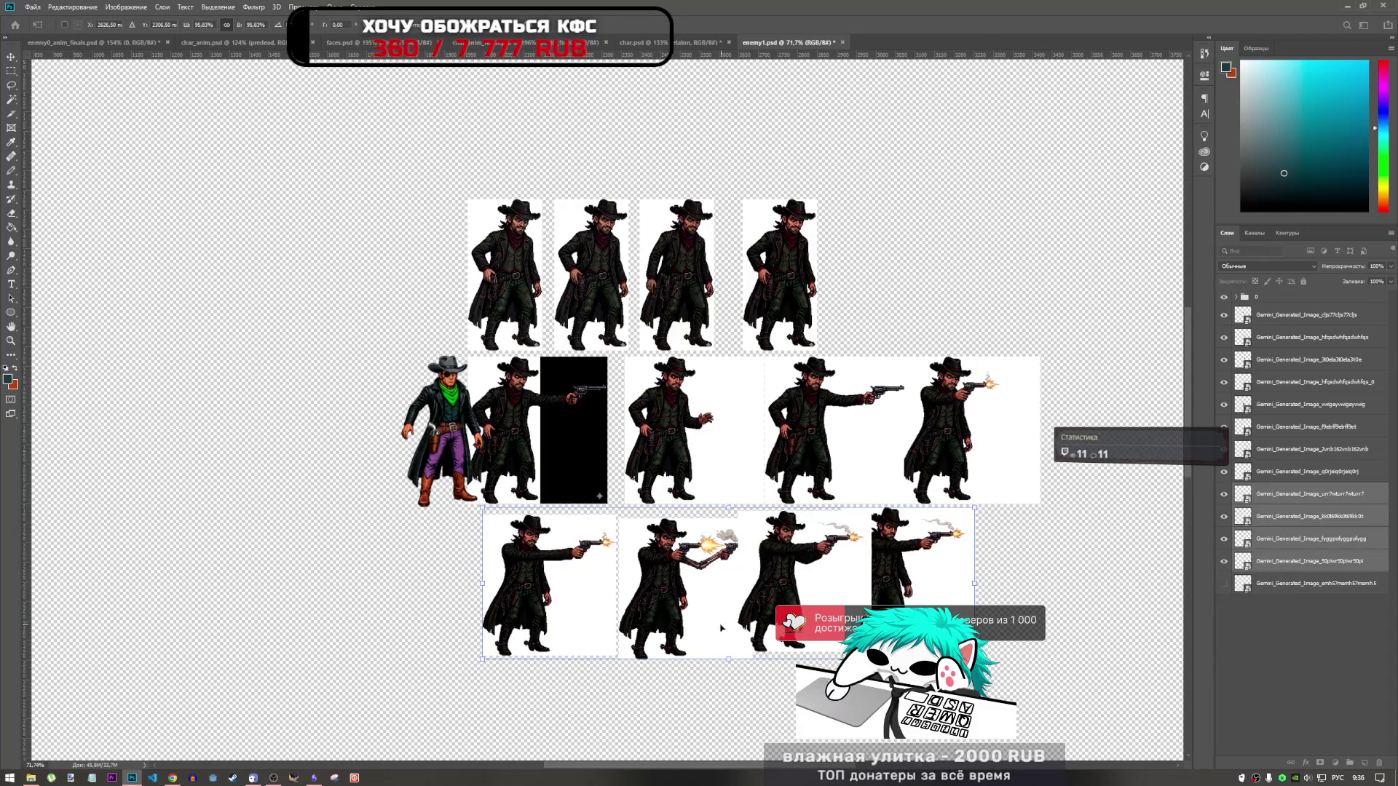
pyautogui.moveTo(720, 551)
pyautogui.mouseDown()
pyautogui.moveTo(710, 437)
pyautogui.moveTo(604, 452)
pyautogui.moveTo(710, 397)
pyautogui.moveTo(1125, 346)
pyautogui.moveTo(1212, 426)
pyautogui.moveTo(1203, 481)
pyautogui.moveTo(677, 611)
pyautogui.moveTo(627, 608)
pyautogui.moveTo(639, 603)
pyautogui.moveTo(510, 473)
pyautogui.moveTo(554, 474)
pyautogui.mouseUp()
pyautogui.scroll(5, 384, 378)
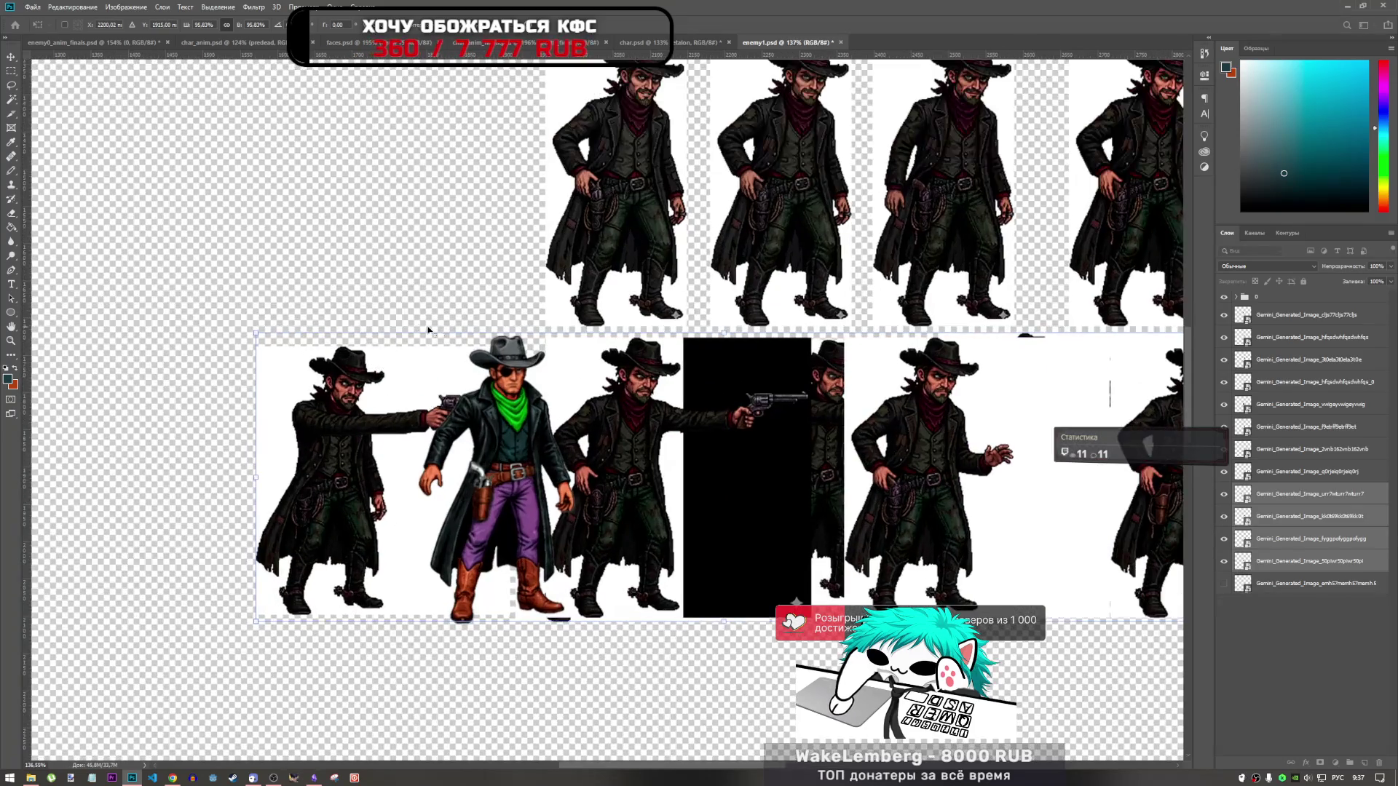
# Step: Enlarge the shooting frames to about 103% and apply them in their own bottom row
pyautogui.moveTo(719, 335); pyautogui.dragTo(725, 329)
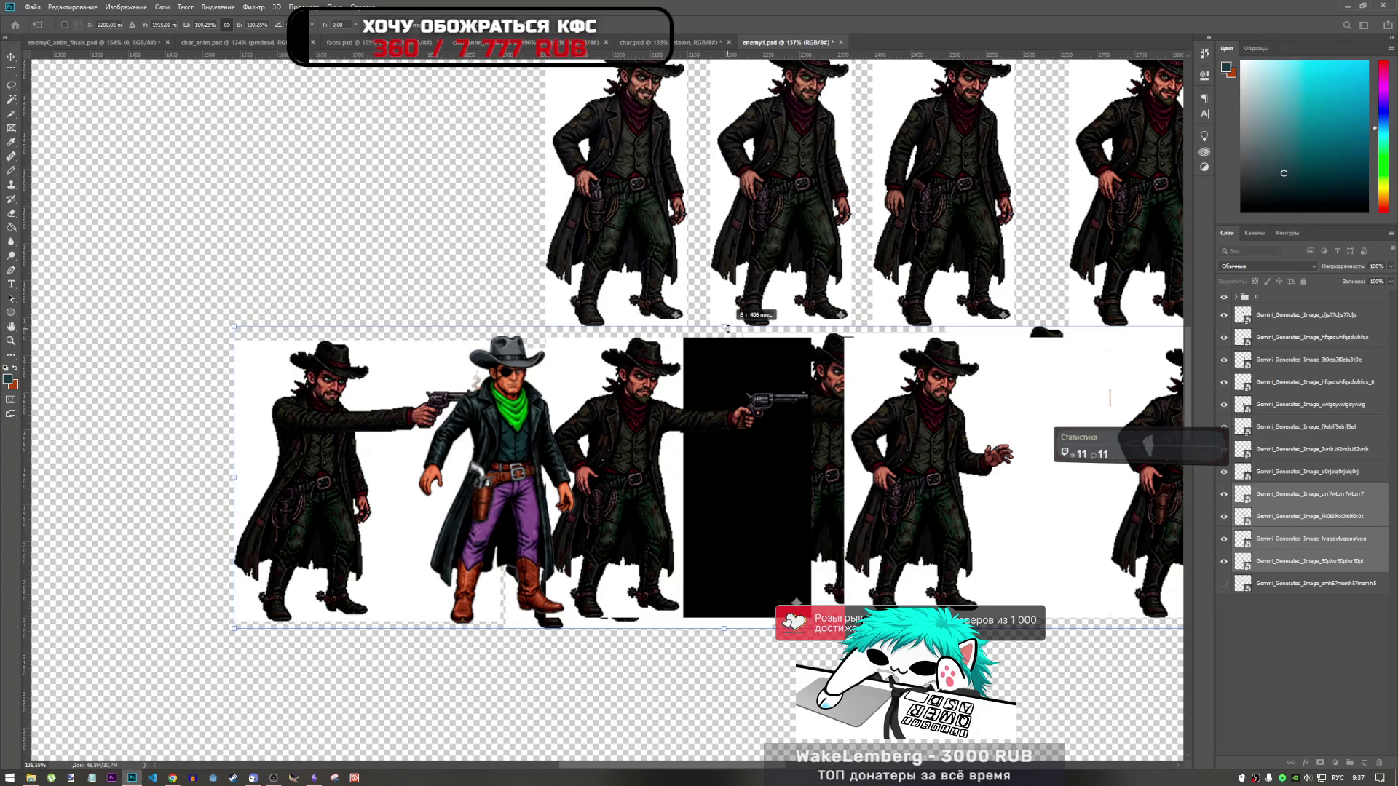
pyautogui.moveTo(728, 329); pyautogui.dragTo(717, 326)
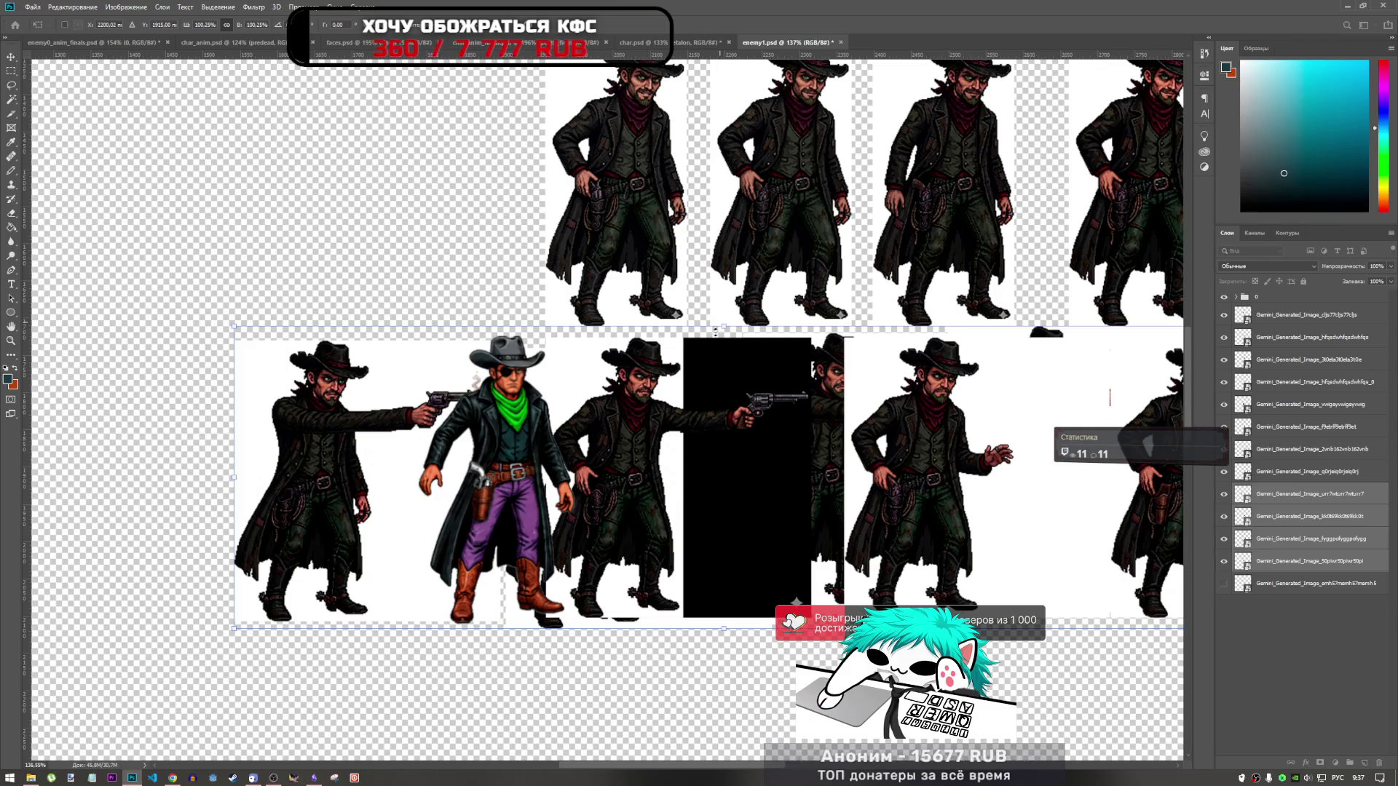
pyautogui.scroll(-1, 582, 399)
pyautogui.scroll(-7, 582, 400)
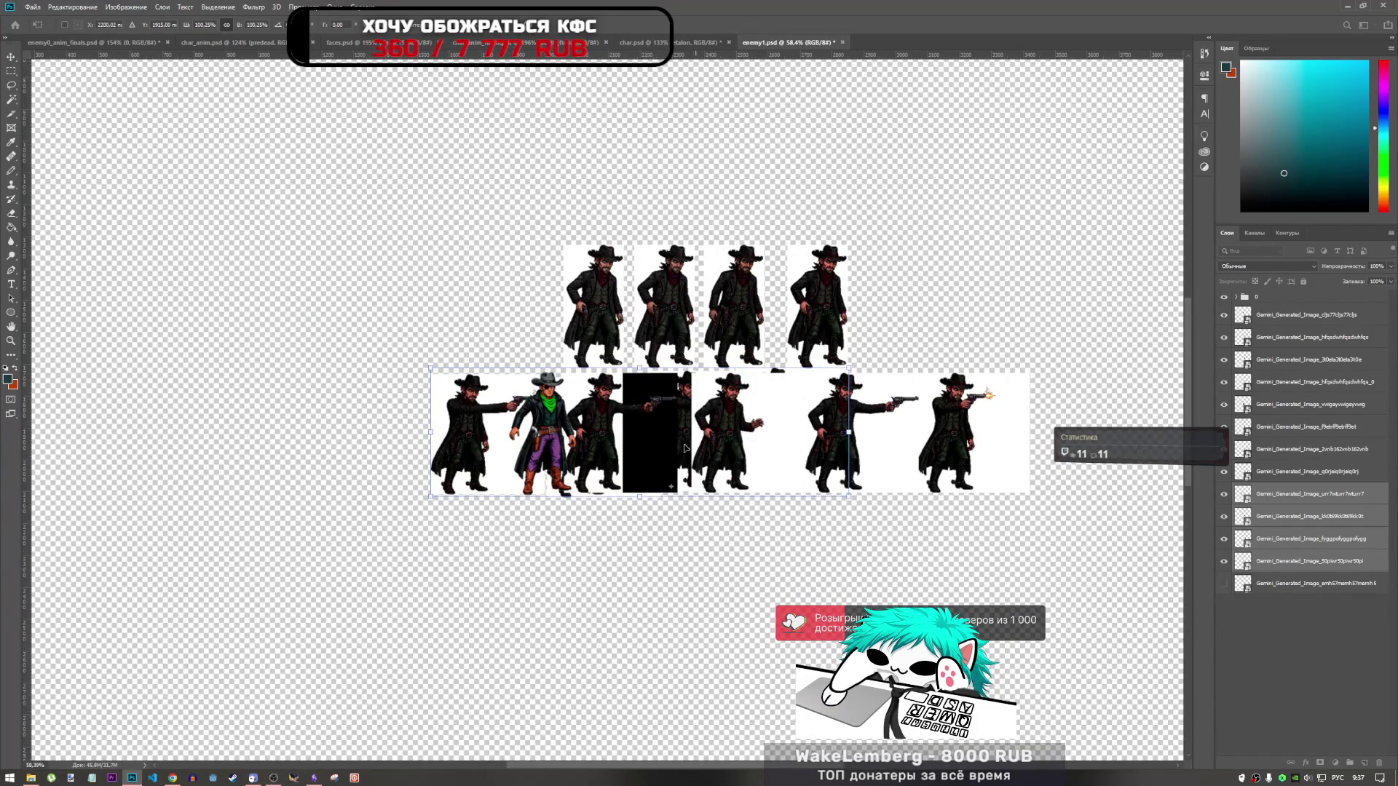
pyautogui.moveTo(650, 417)
pyautogui.mouseDown()
pyautogui.moveTo(681, 512)
pyautogui.moveTo(776, 555)
pyautogui.mouseUp()
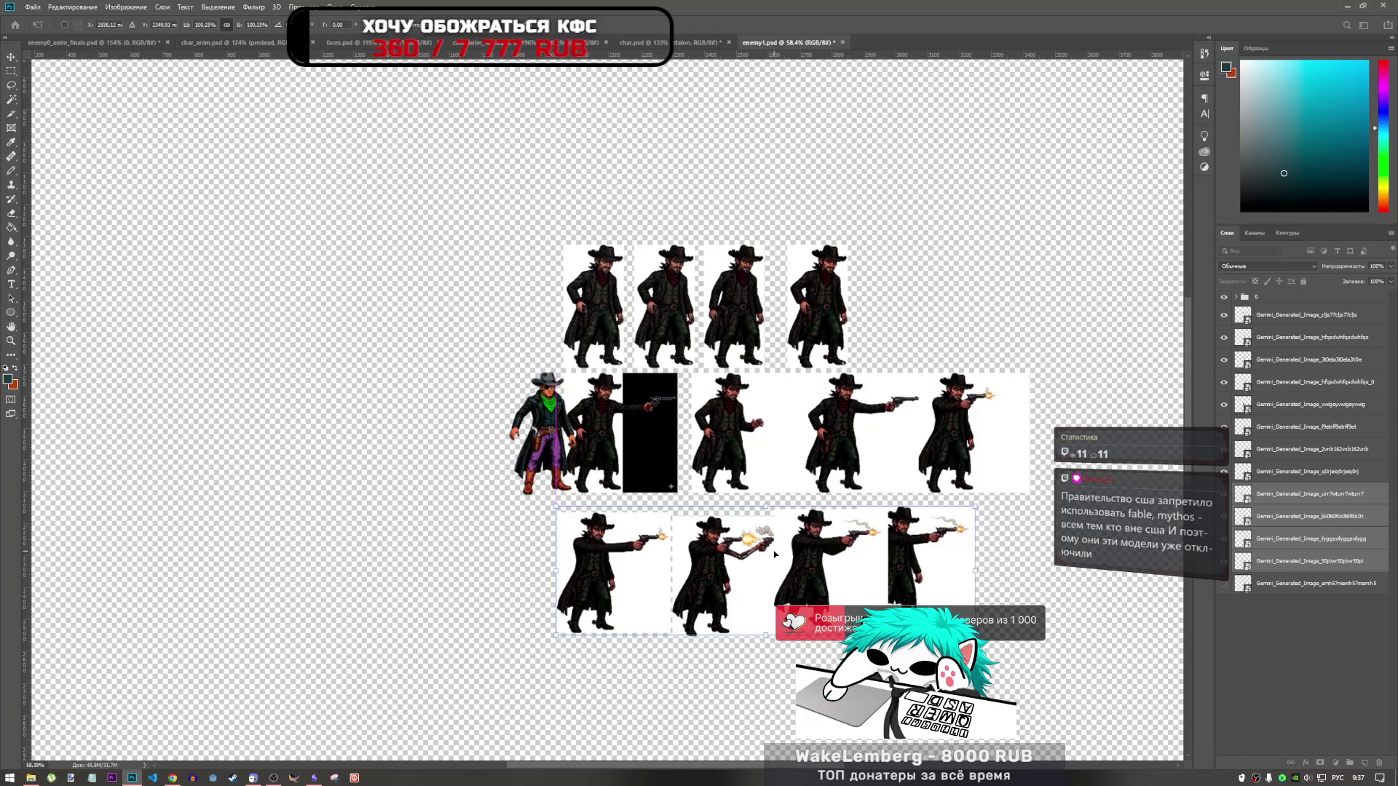
pyautogui.press('o')
# Step: Select four middle-row frame layers and start transforming them
pyautogui.click(1299, 474)
pyautogui.keyDown('shift'); pyautogui.click(1291, 409); pyautogui.keyUp('shift')
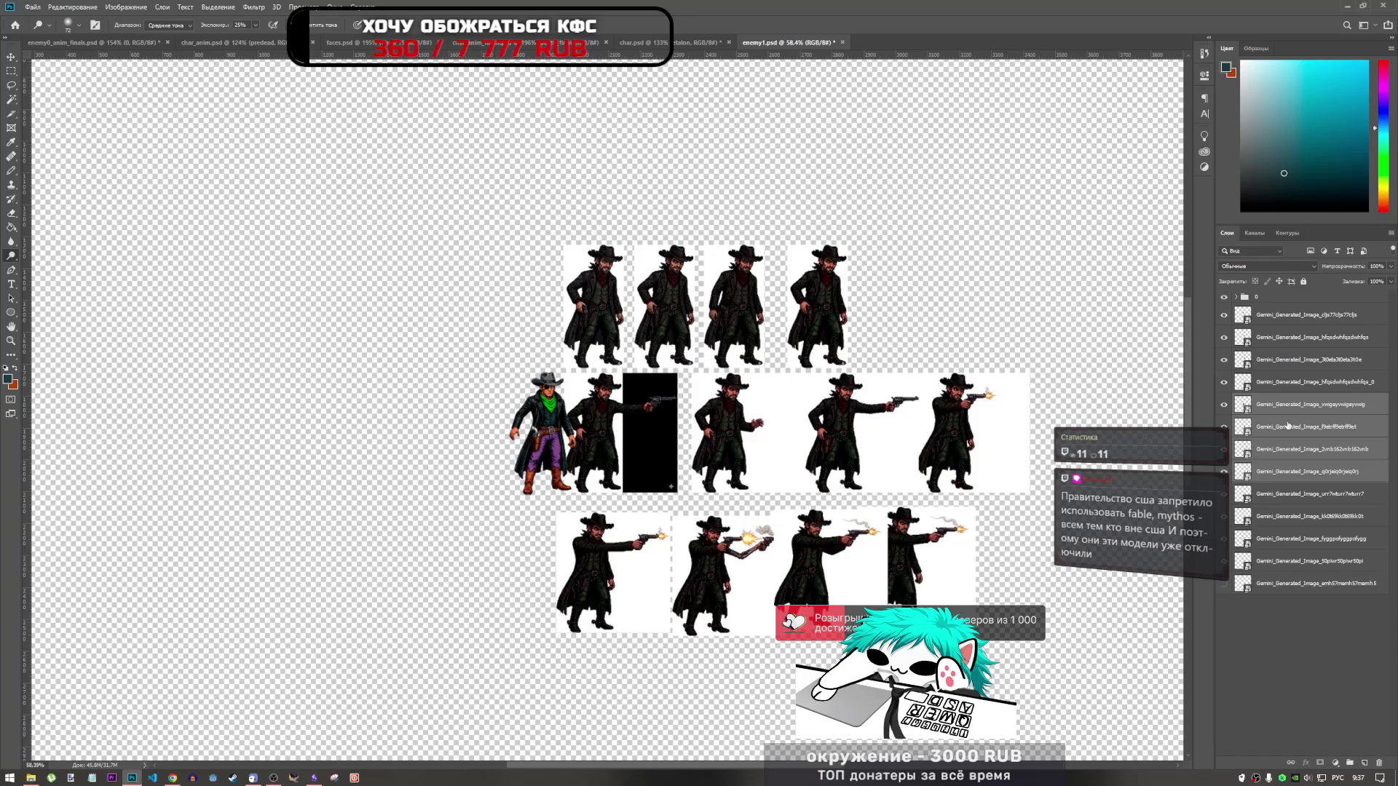
pyautogui.hotkey('ctrl', 't')
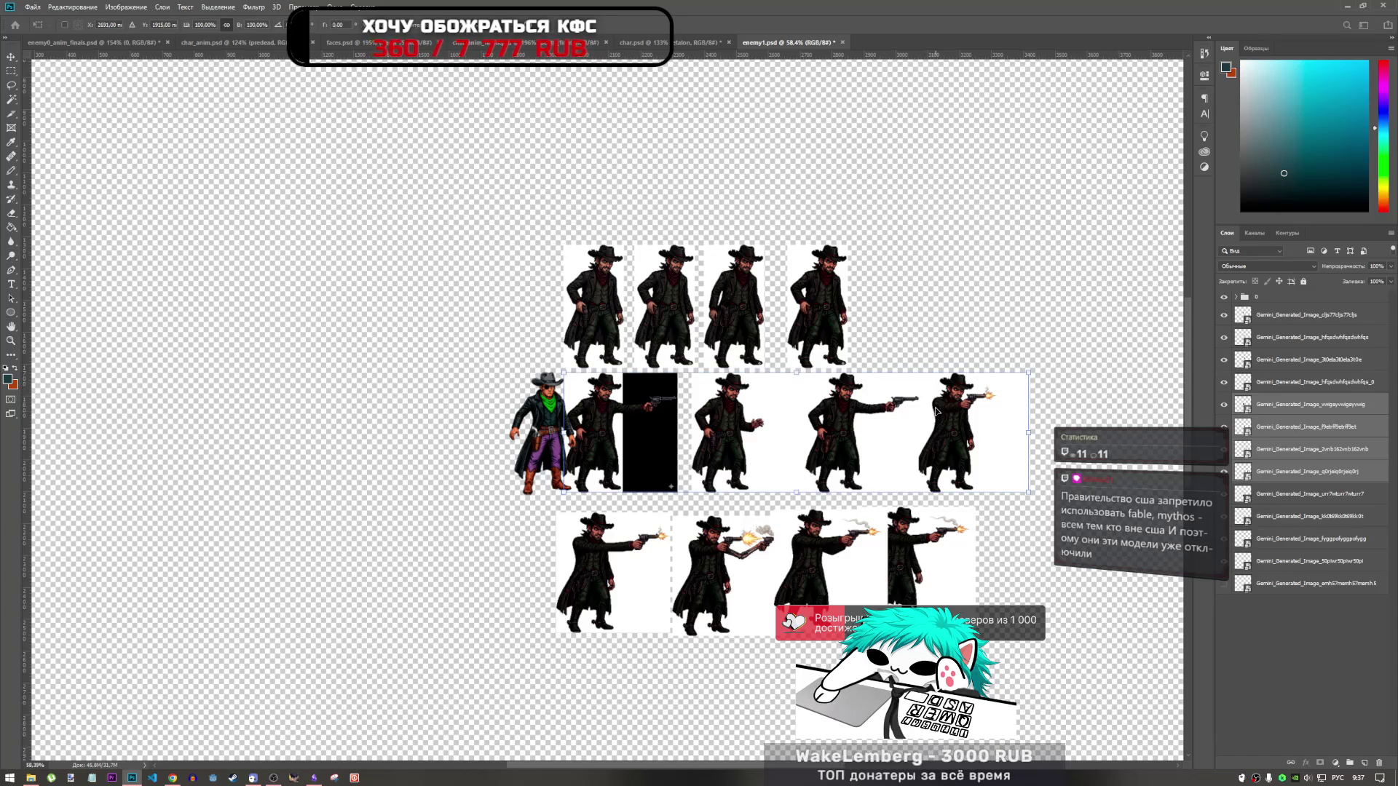
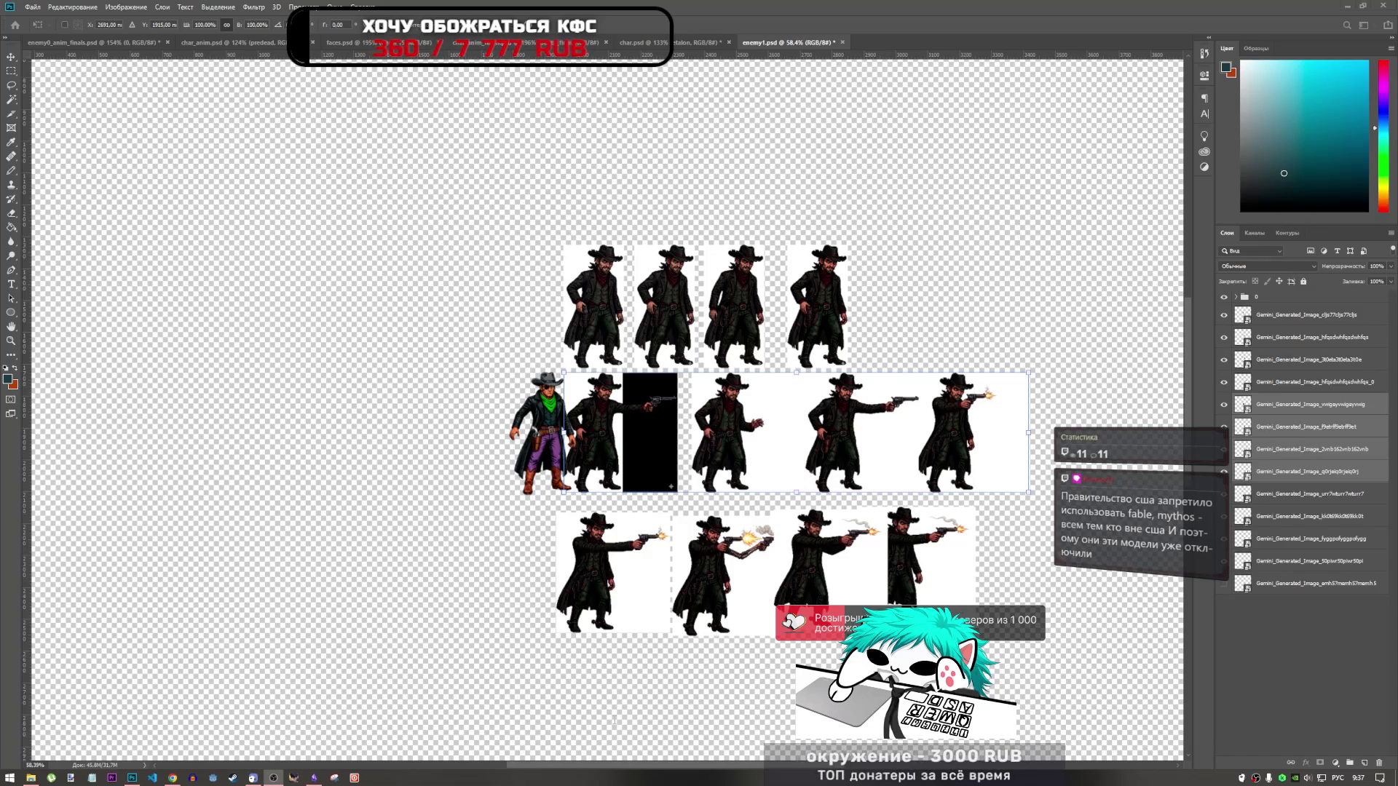
# Step: Scale the middle row of gunslinger frames down to about 96% with Free Transform
pyautogui.click(887, 324)
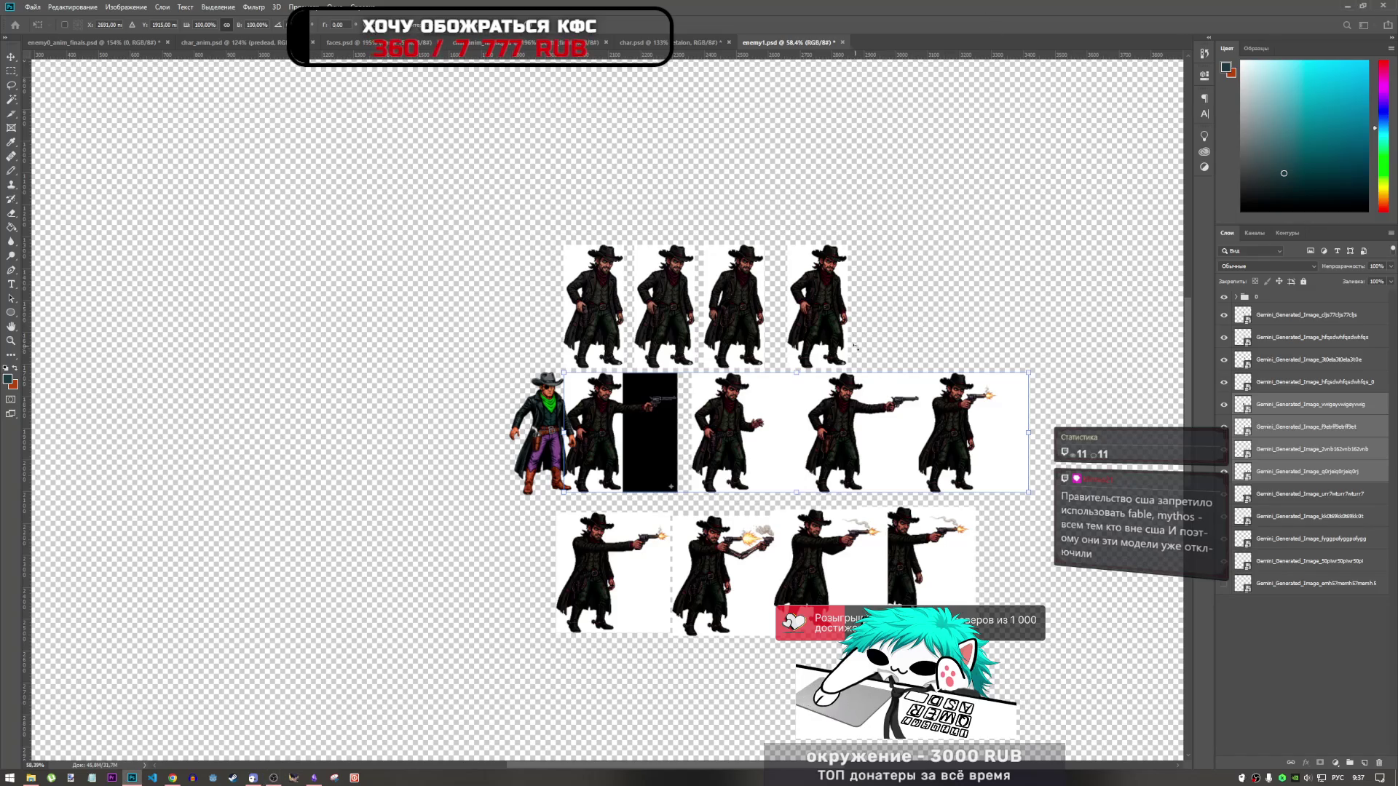
pyautogui.scroll(2, 856, 347)
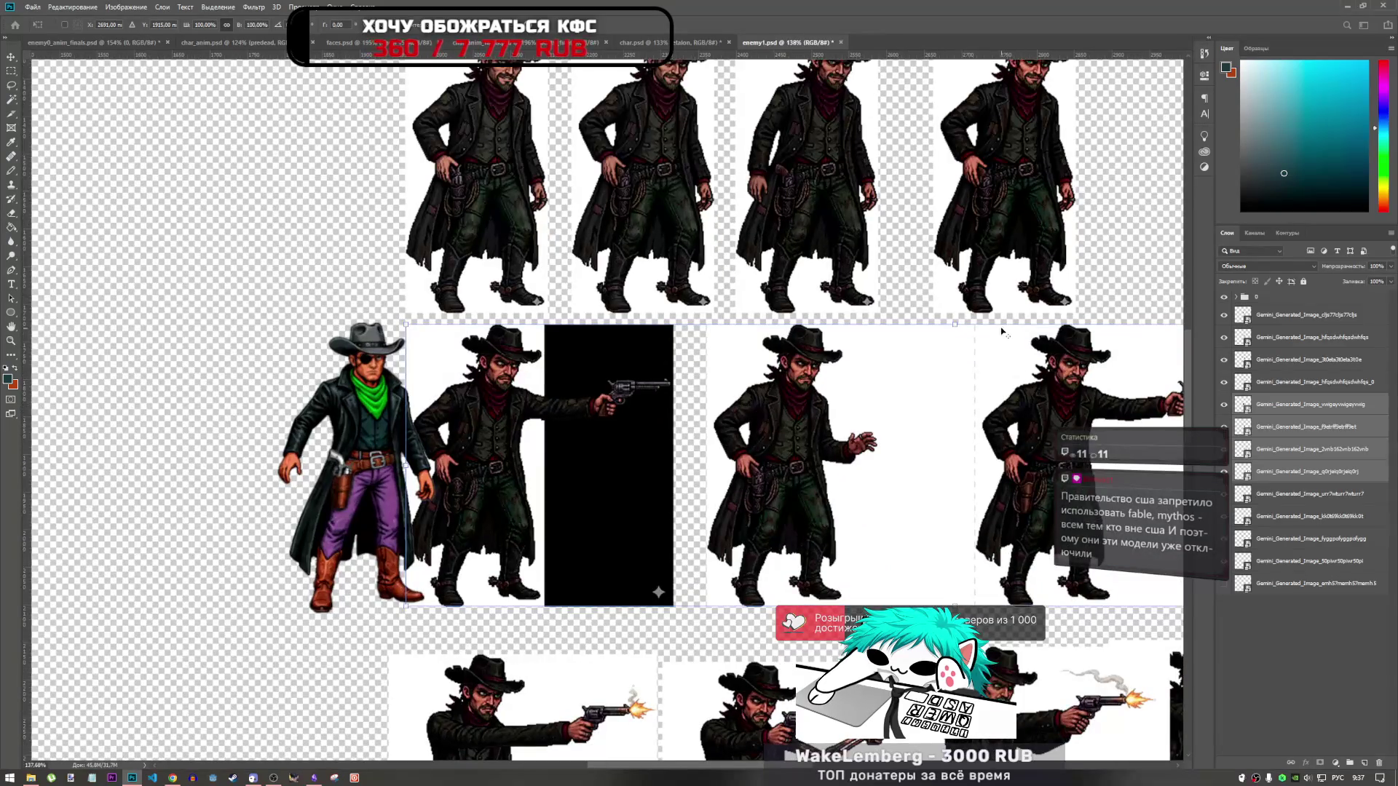
pyautogui.moveTo(955, 325); pyautogui.dragTo(954, 326)
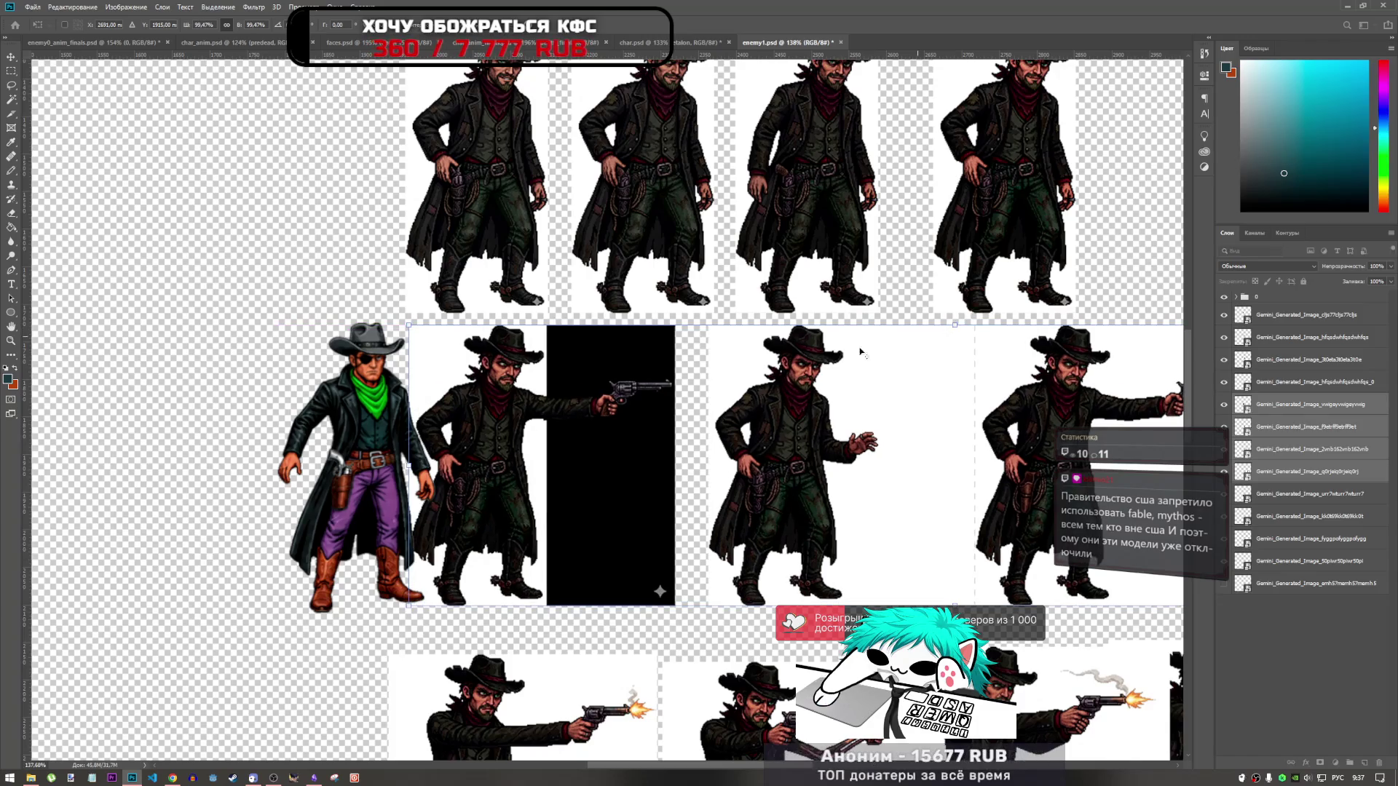
pyautogui.scroll(-3, 624, 434)
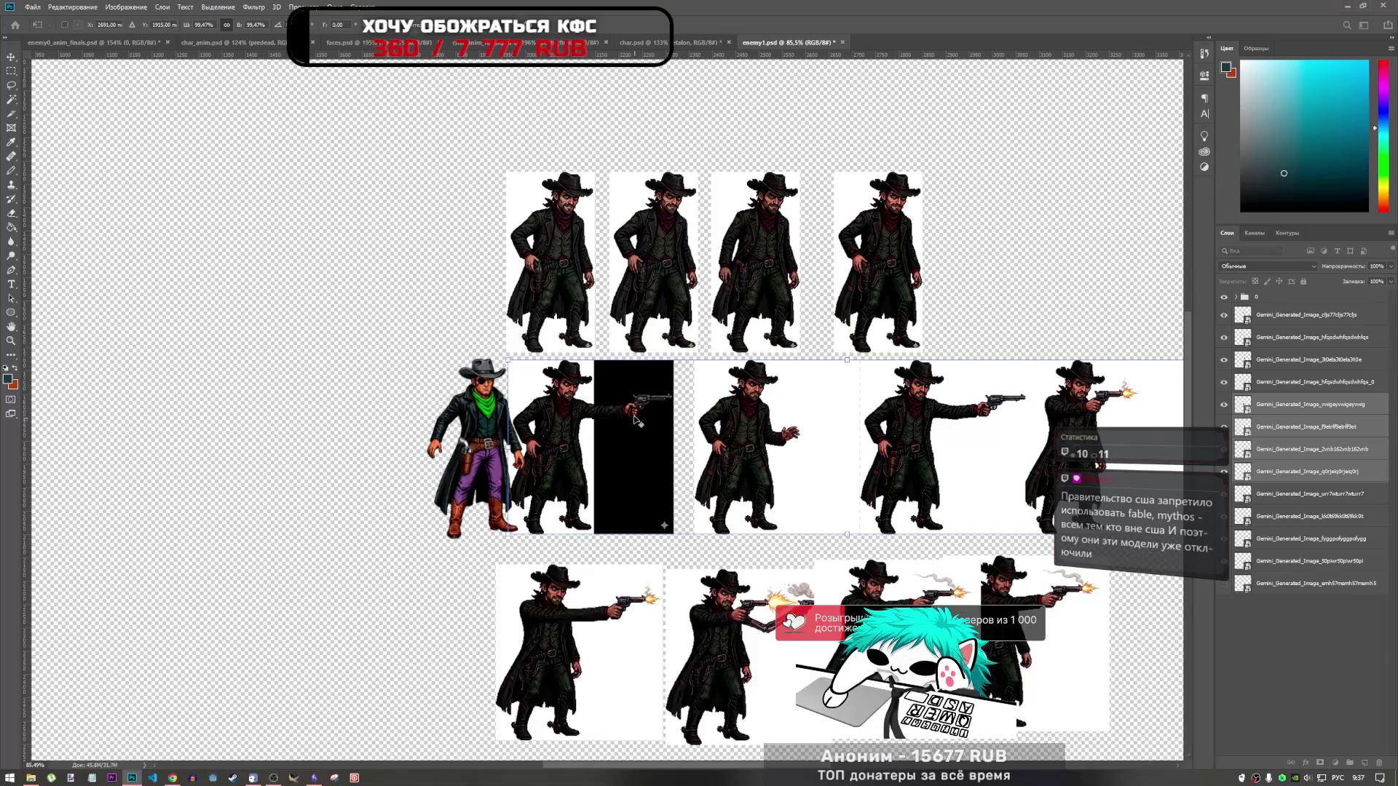
pyautogui.scroll(5, 506, 394)
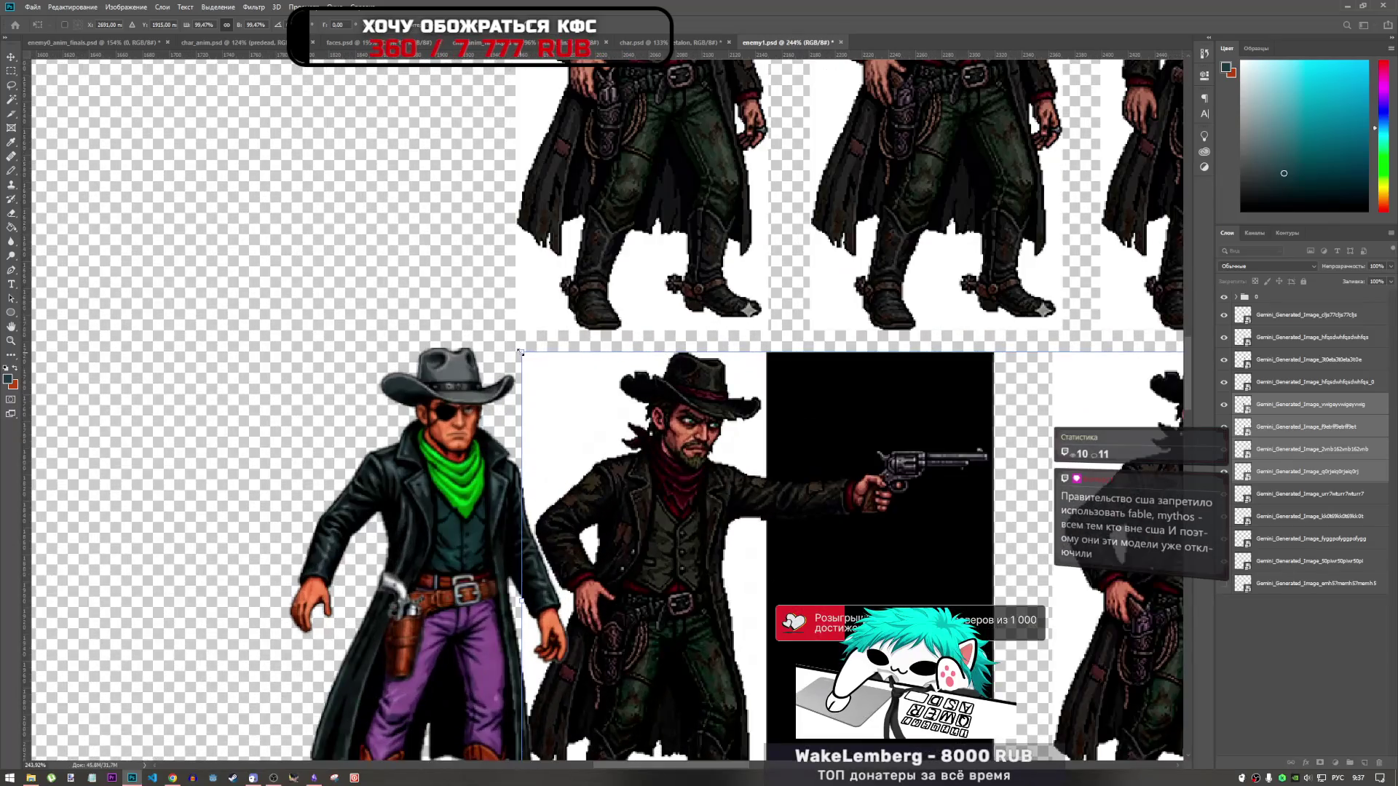
pyautogui.moveTo(522, 351)
pyautogui.mouseDown()
pyautogui.moveTo(502, 344)
pyautogui.moveTo(514, 347)
pyautogui.mouseUp()
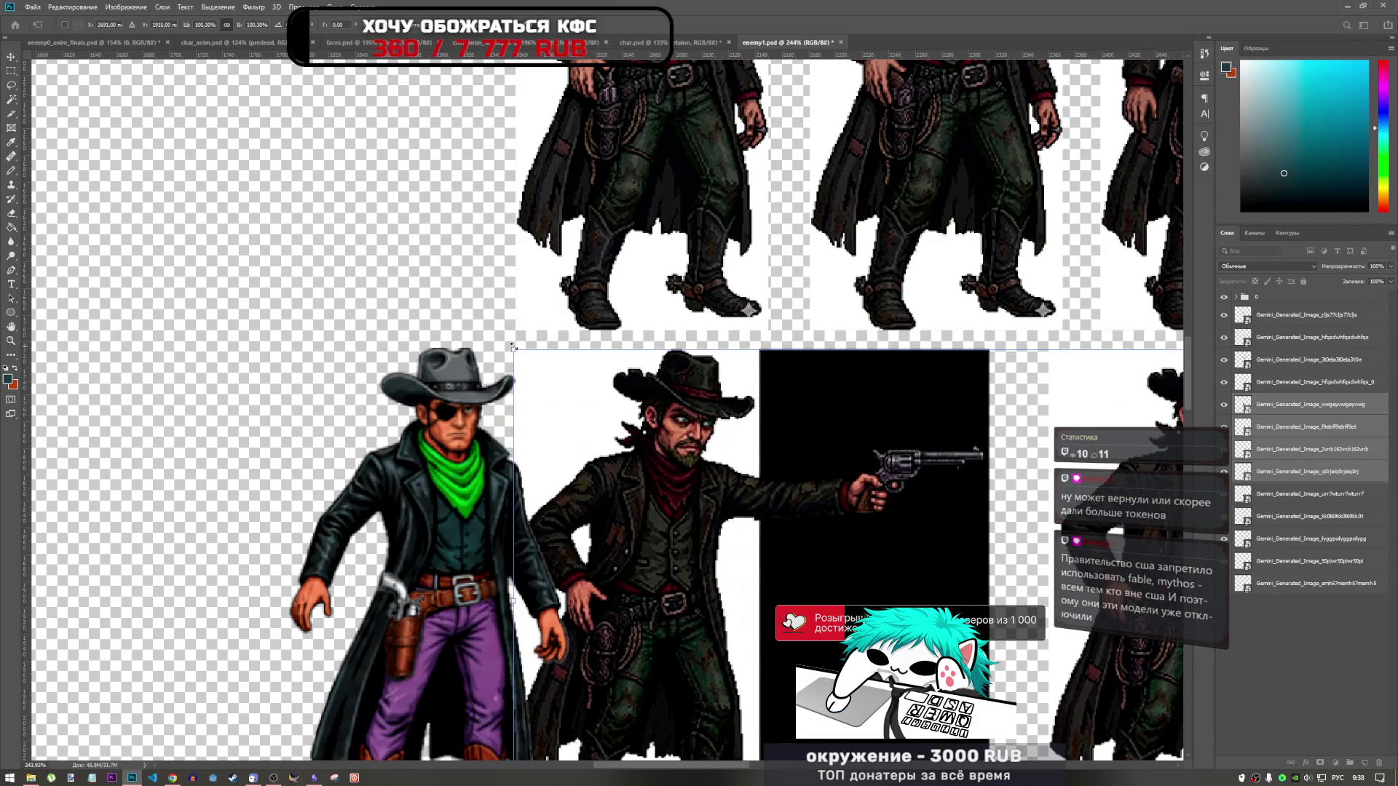
# Step: Shift the middle row right and slightly down, about 10 px more, then go to the browser
pyautogui.scroll(-1, 517, 356)
pyautogui.scroll(-1, 560, 510)
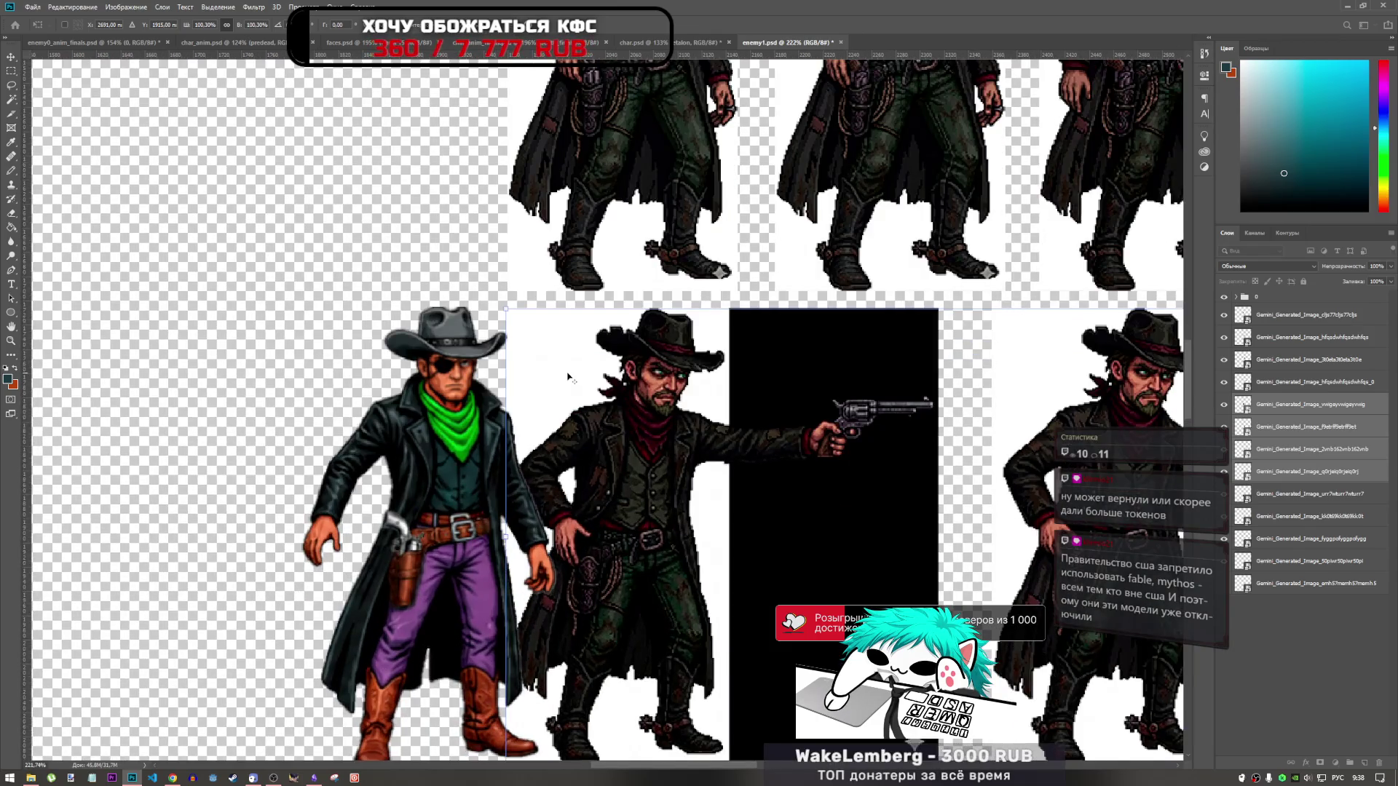
pyautogui.scroll(2, 523, 581)
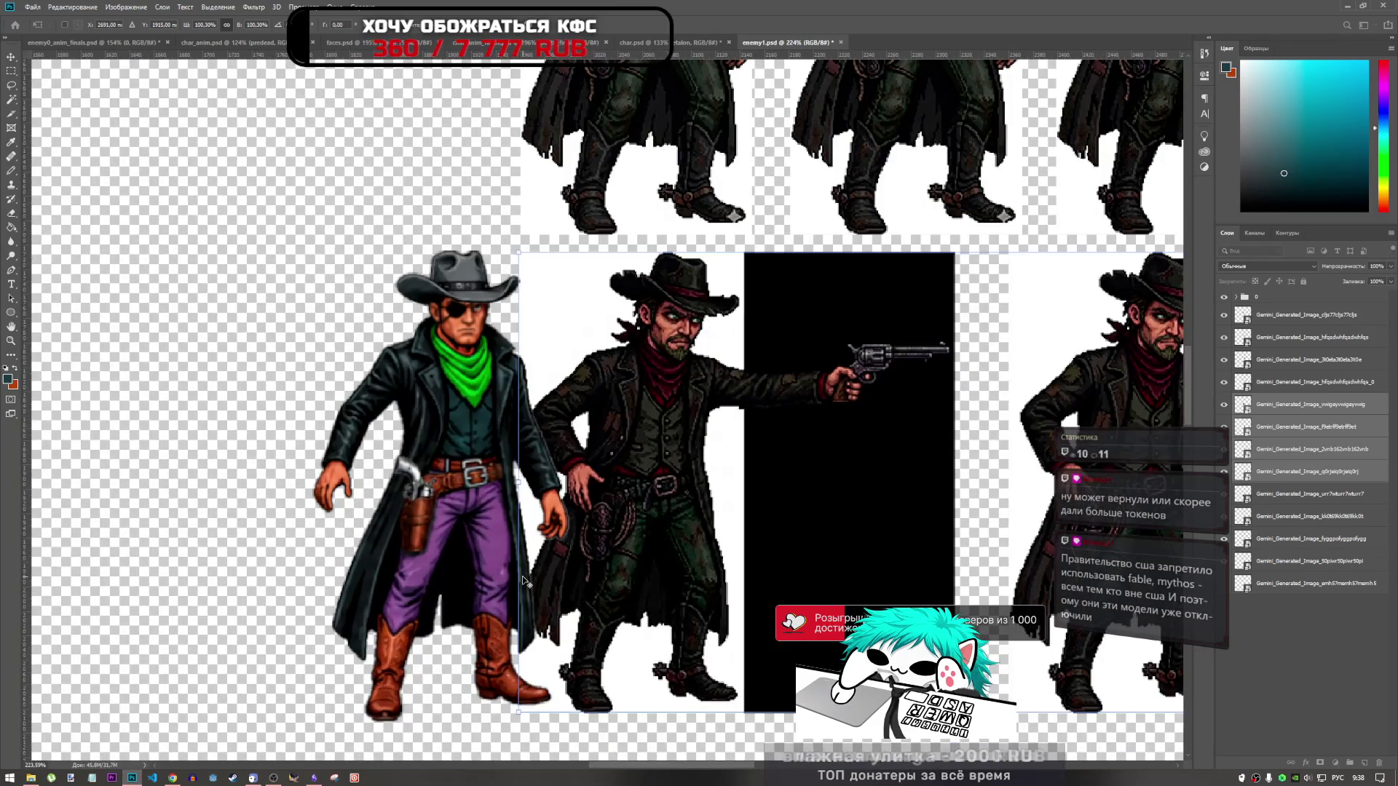
pyautogui.scroll(-2, 561, 509)
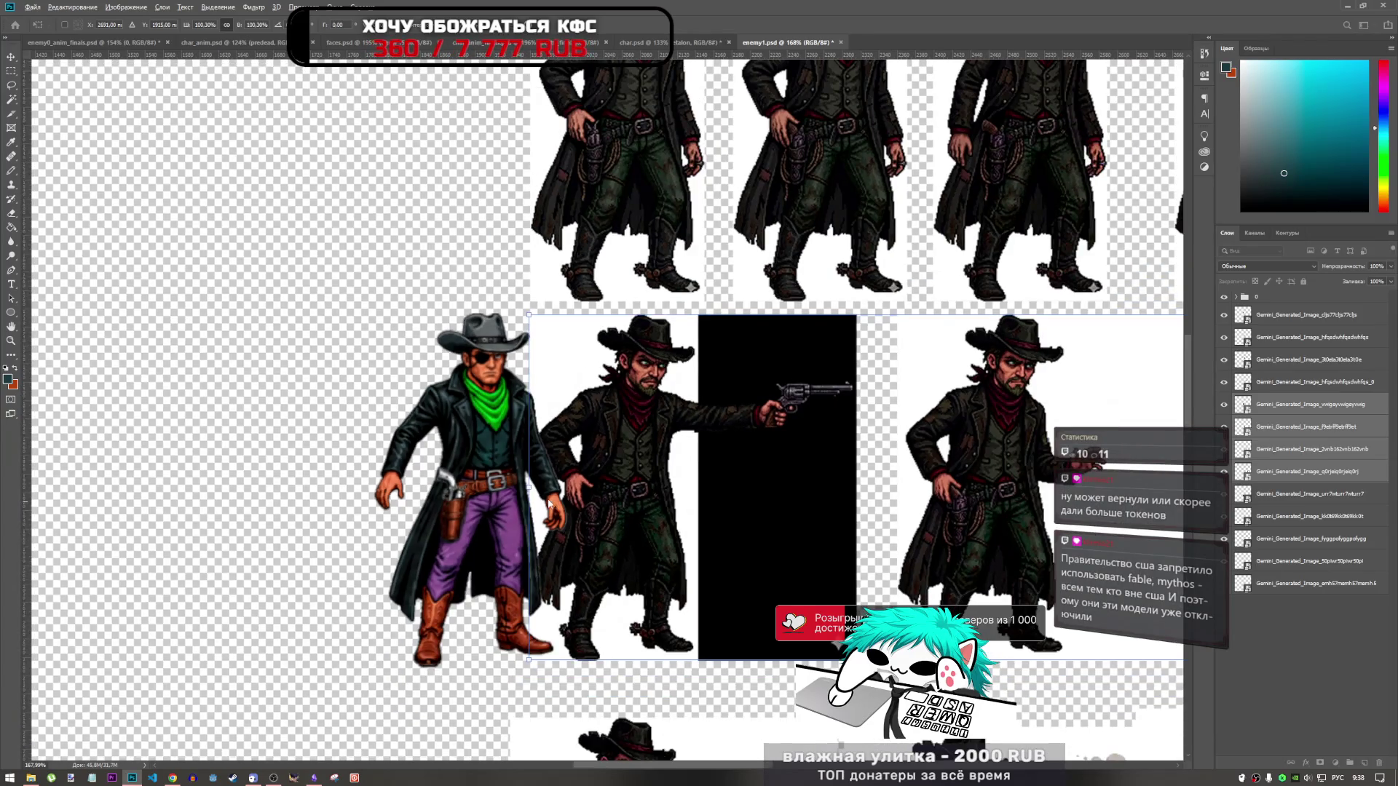
pyautogui.scroll(-3, 549, 502)
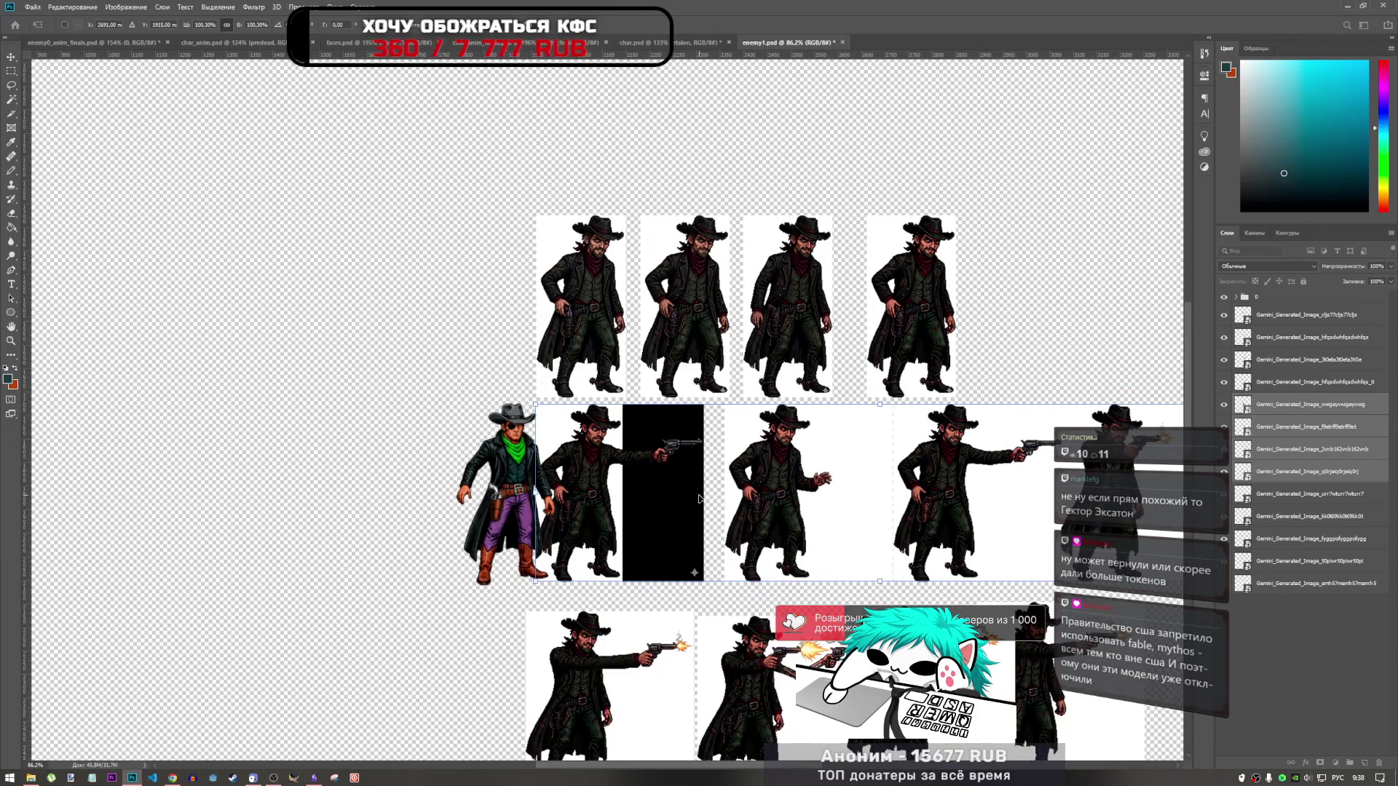
pyautogui.moveTo(692, 499); pyautogui.dragTo(715, 503)
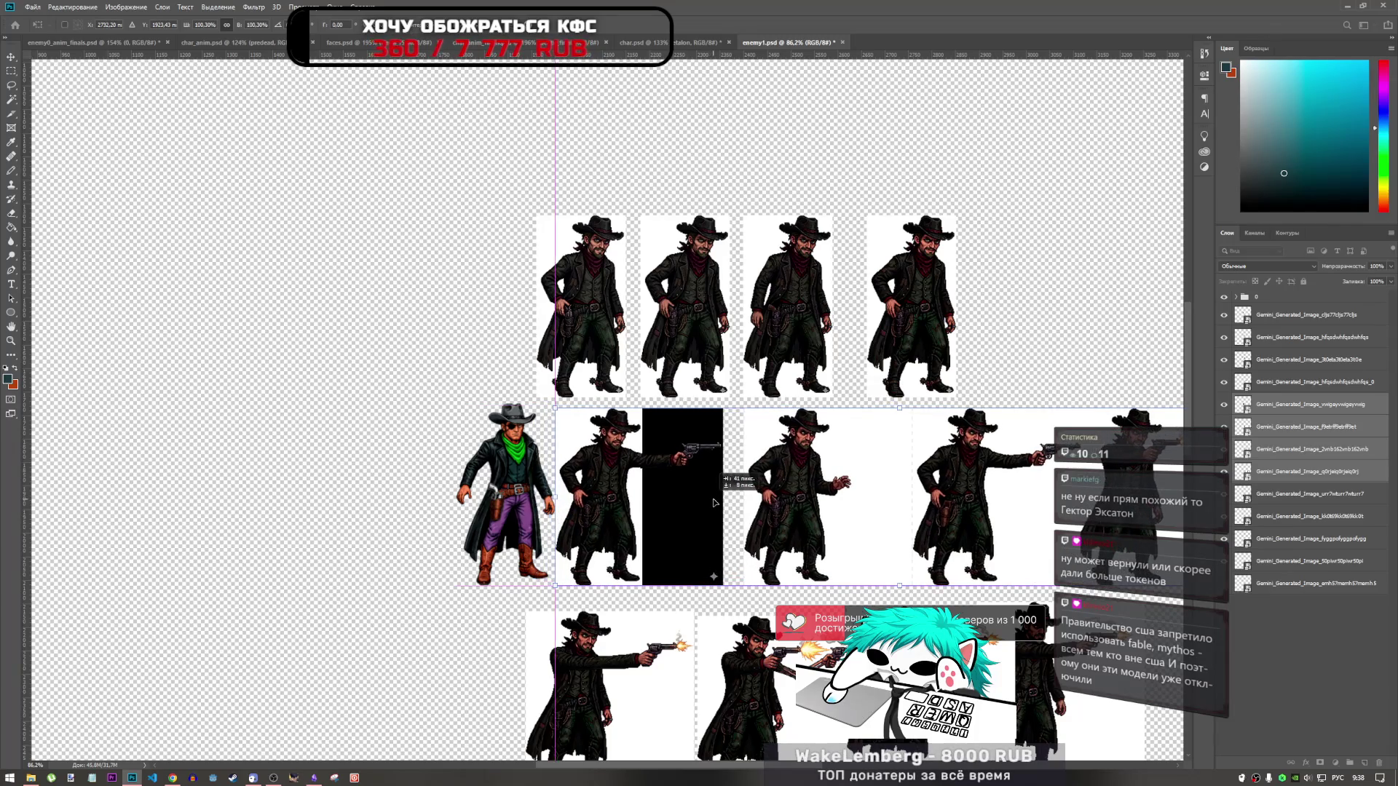
pyautogui.hotkey('shift', 'Right')
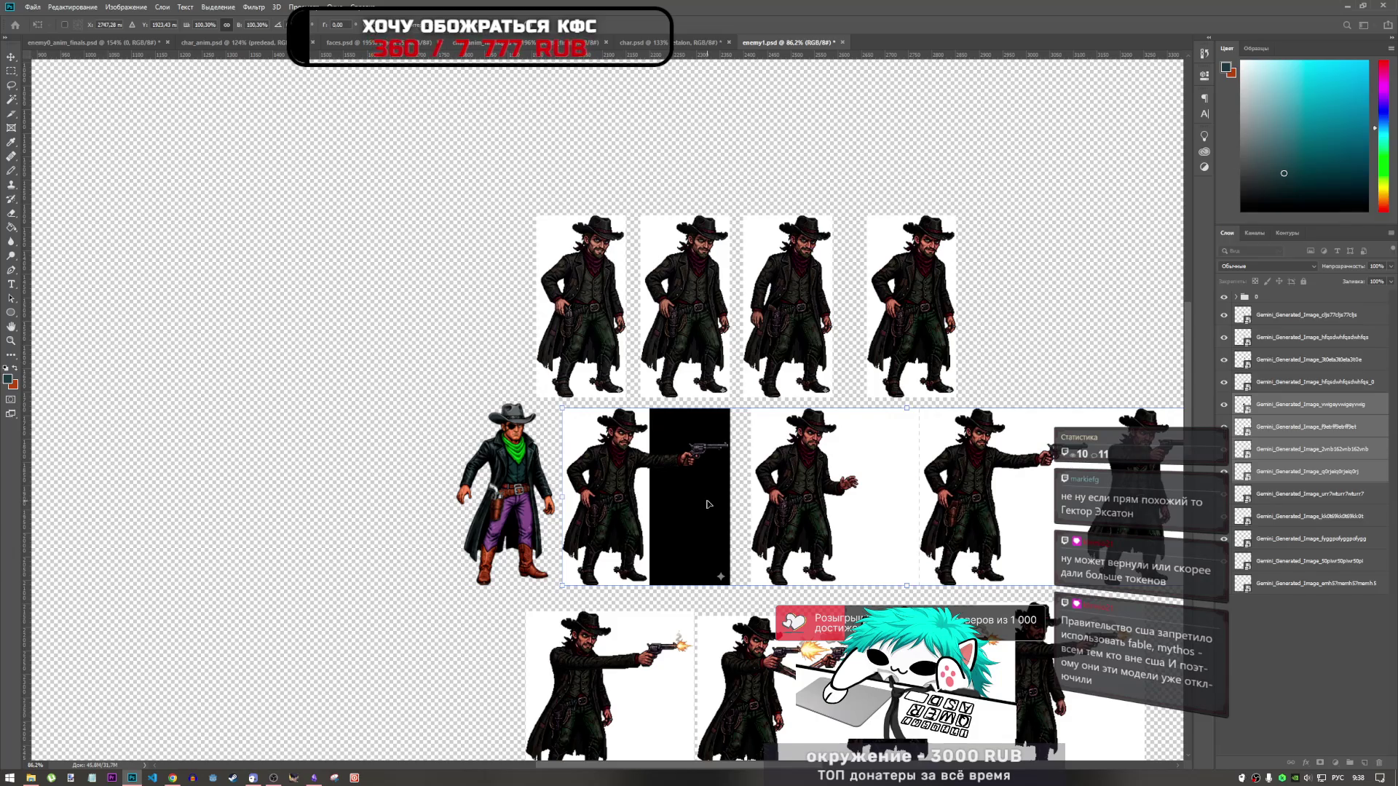
pyautogui.click(173, 777)
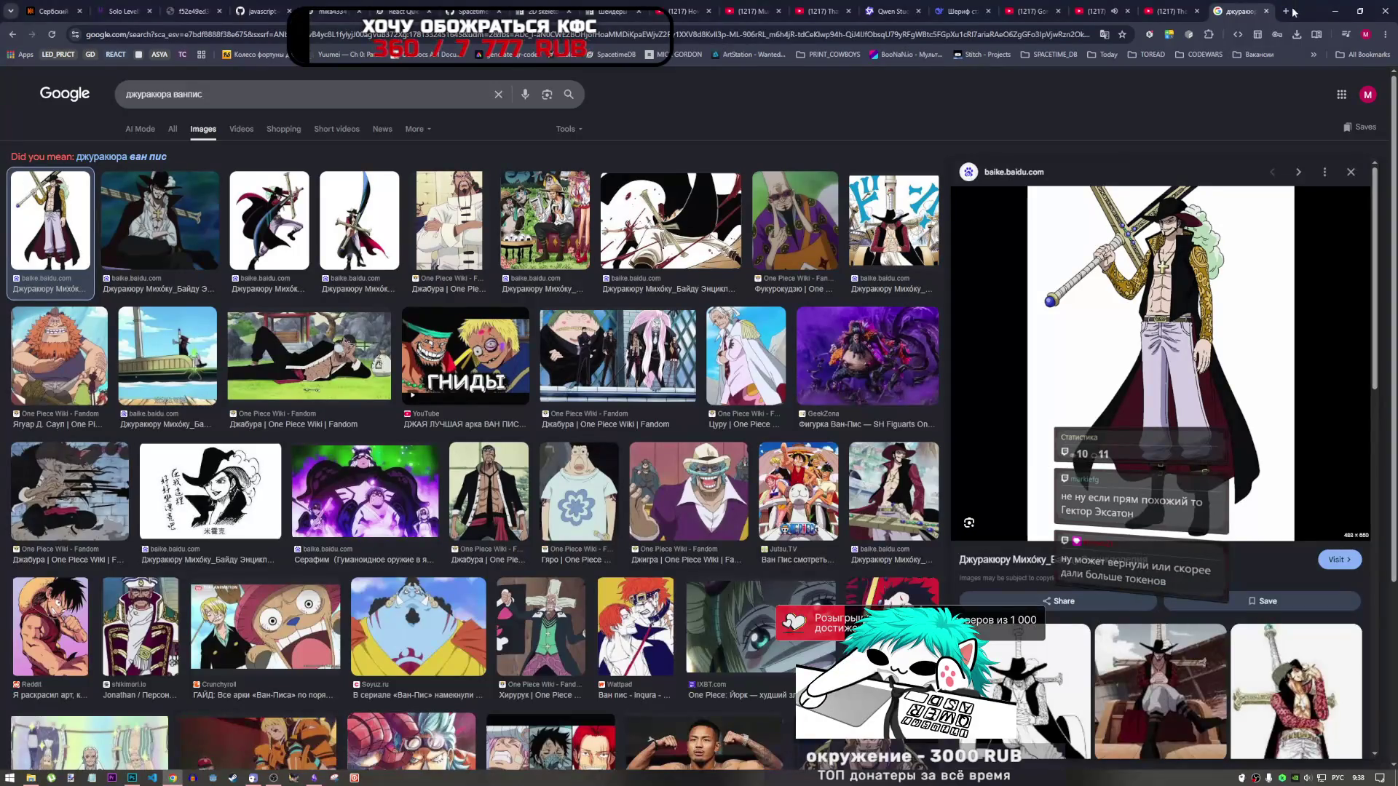
# Step: Search Google for 'гектор экскатон', glance at the Images results, then return to All results
pyautogui.click(1050, 34)
pyautogui.write('ге')
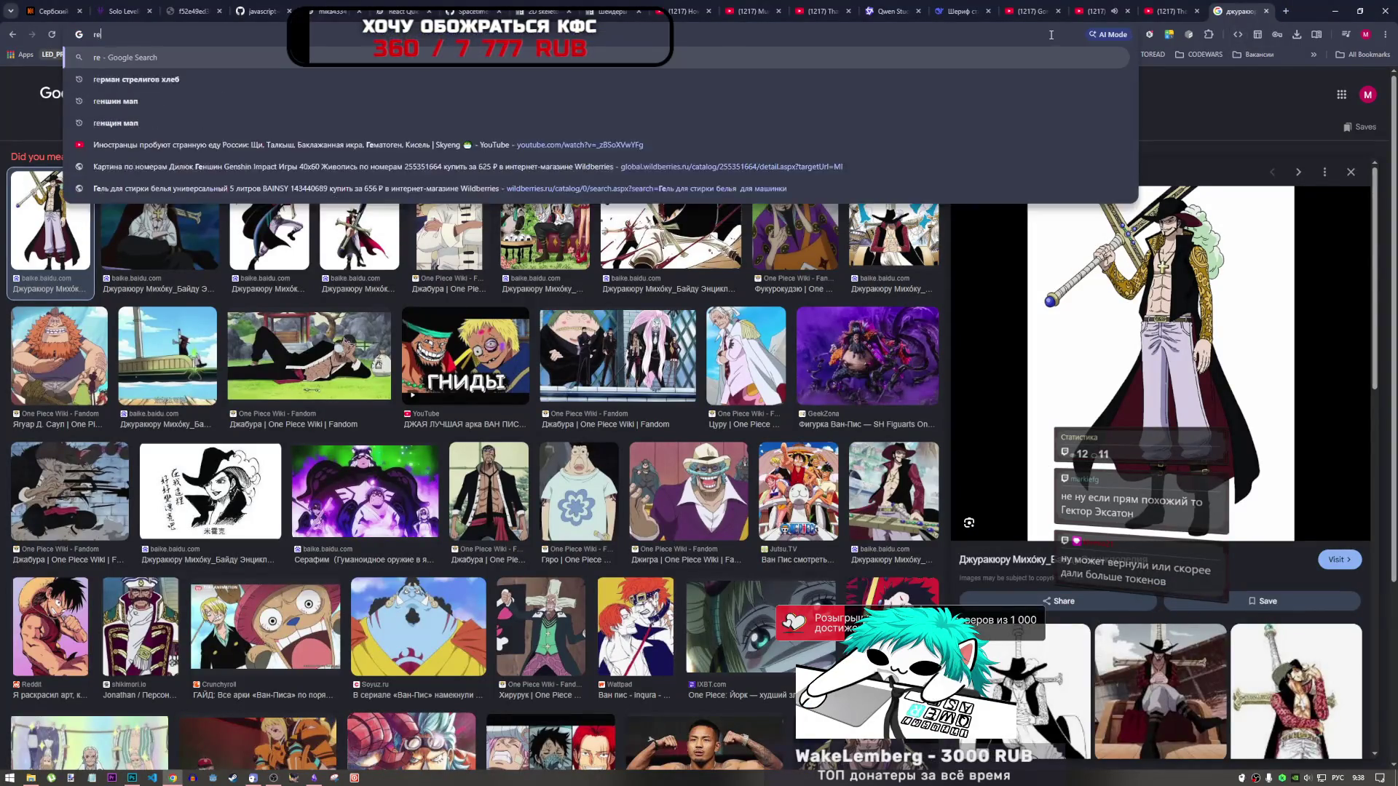
pyautogui.write('ктор экскатон')
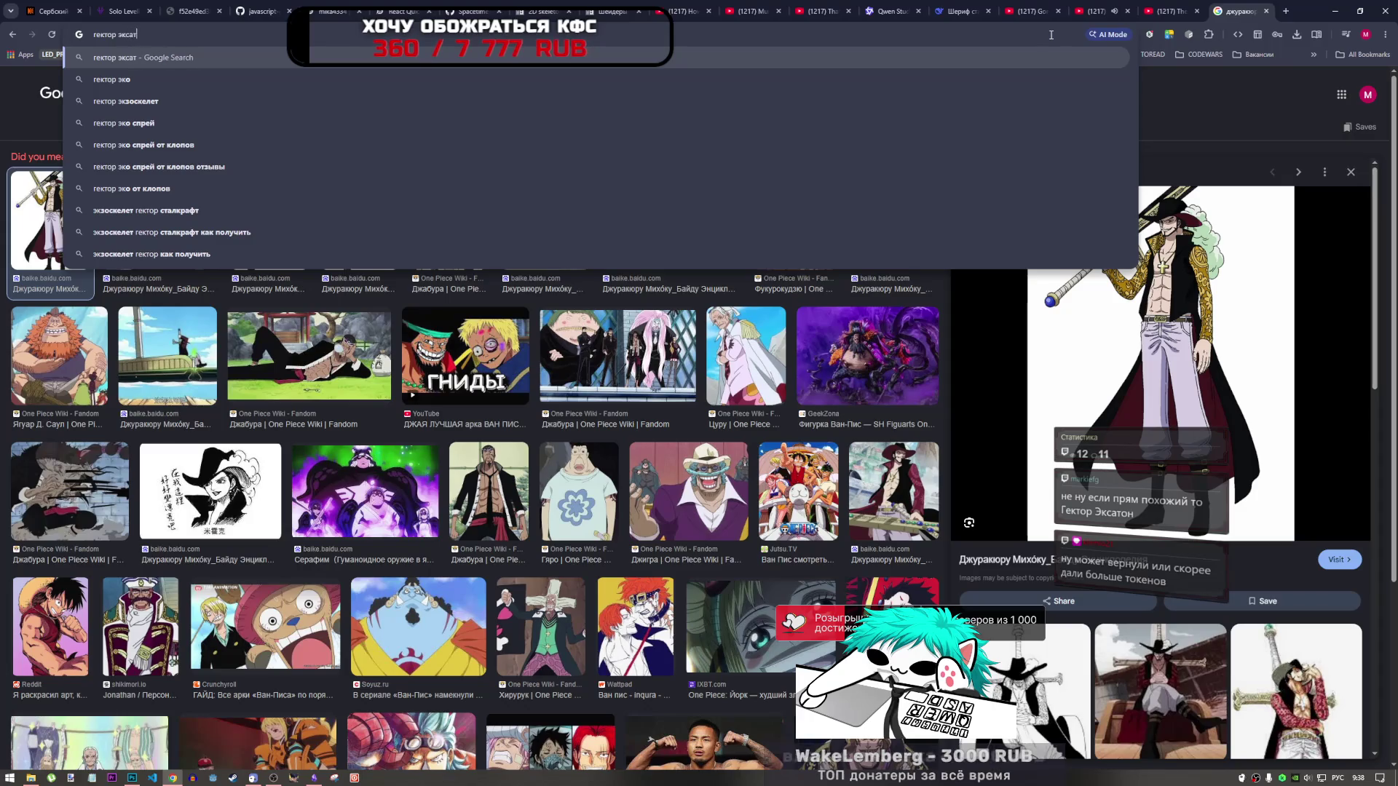
pyautogui.press('Return')
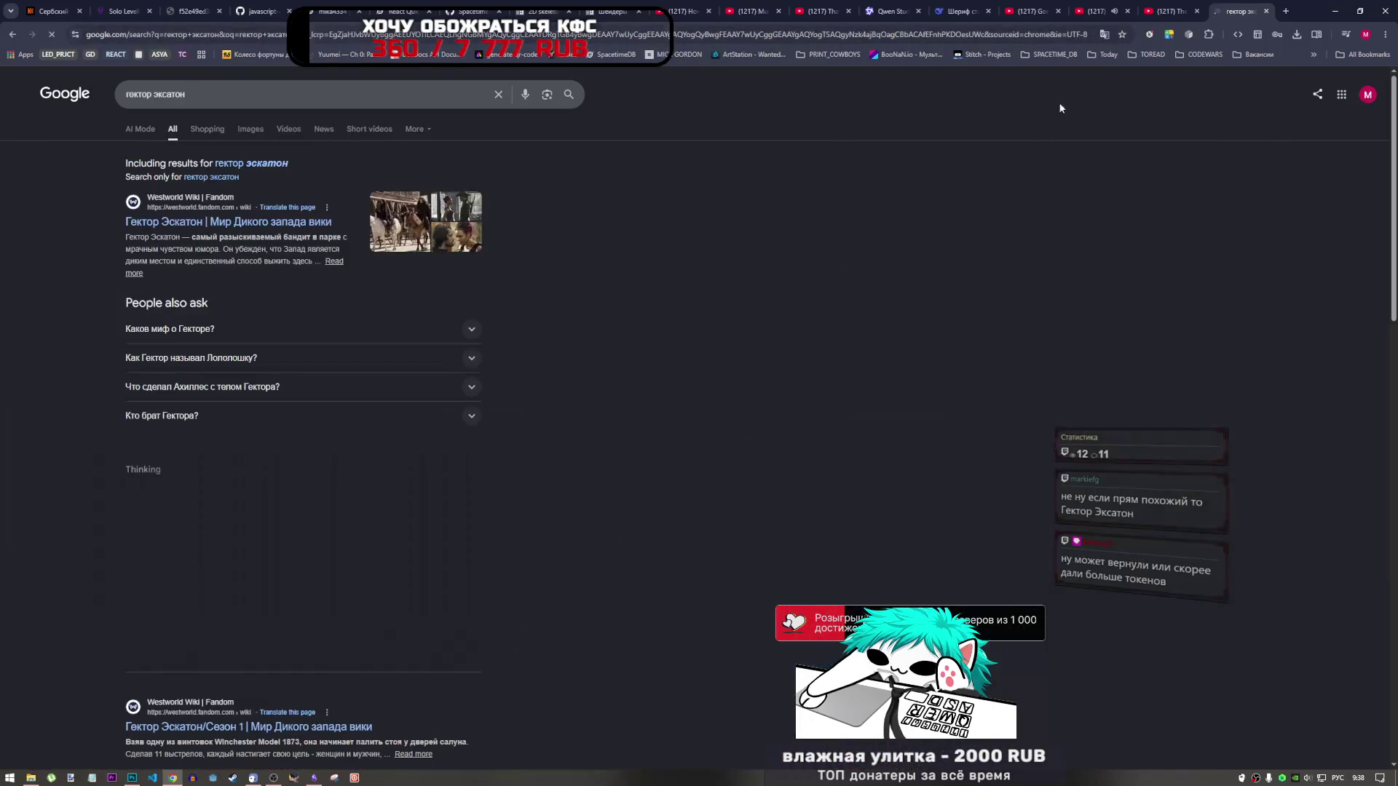
pyautogui.click(250, 129)
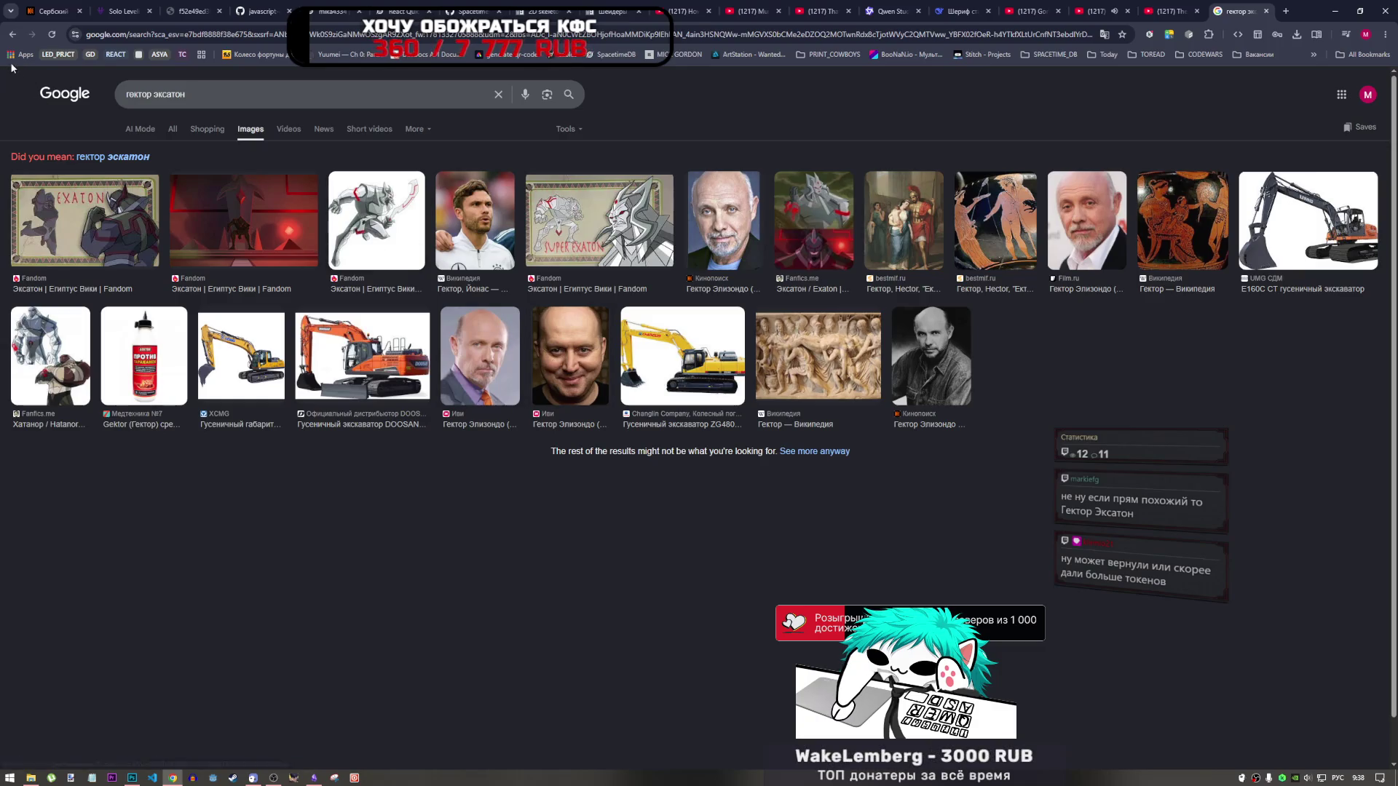
pyautogui.hotkey('alt', 'Left')
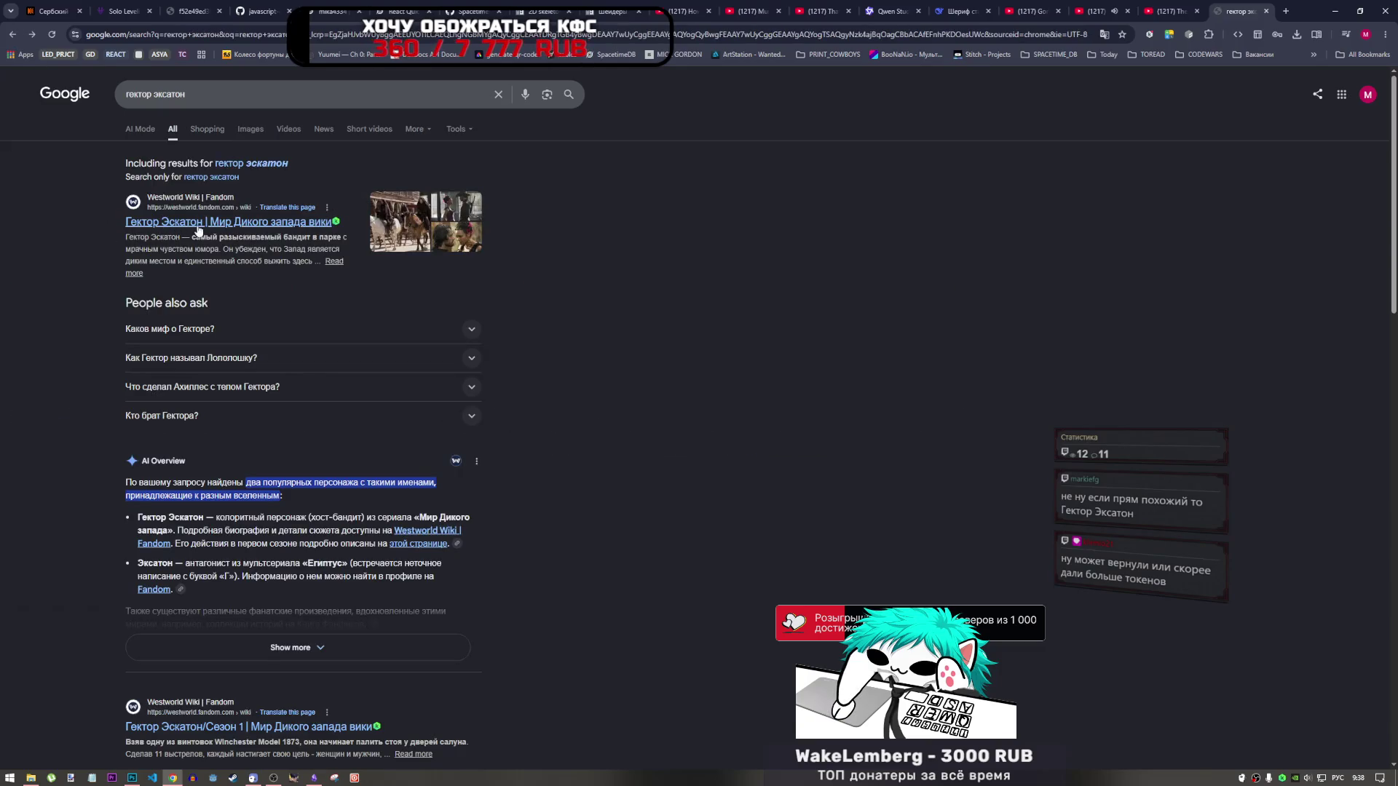
# Step: Open the Westworld Wiki article on Гектор Эскатон and read through it, briefly checking Photoshop
pyautogui.click(210, 228)
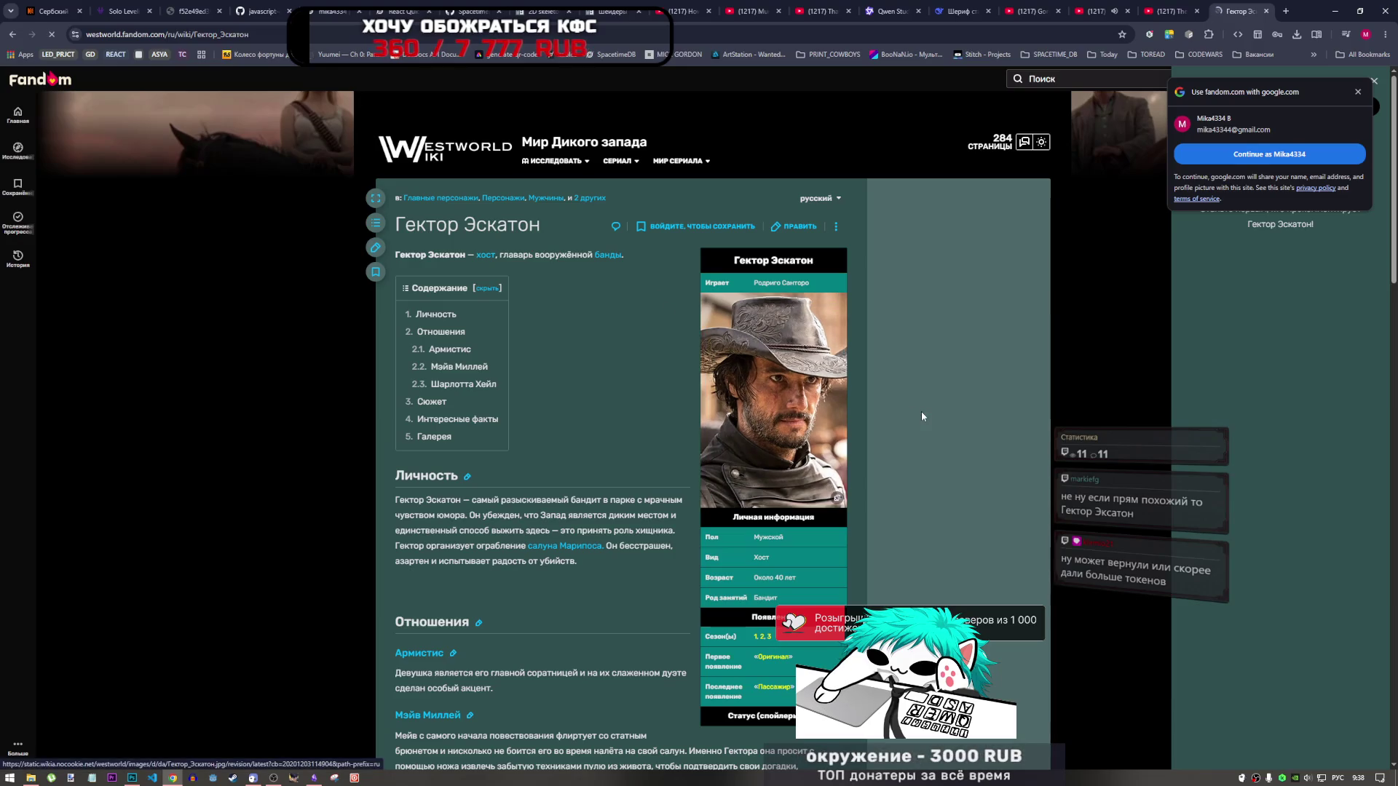
pyautogui.scroll(-3, 901, 543)
pyautogui.scroll(3, 902, 544)
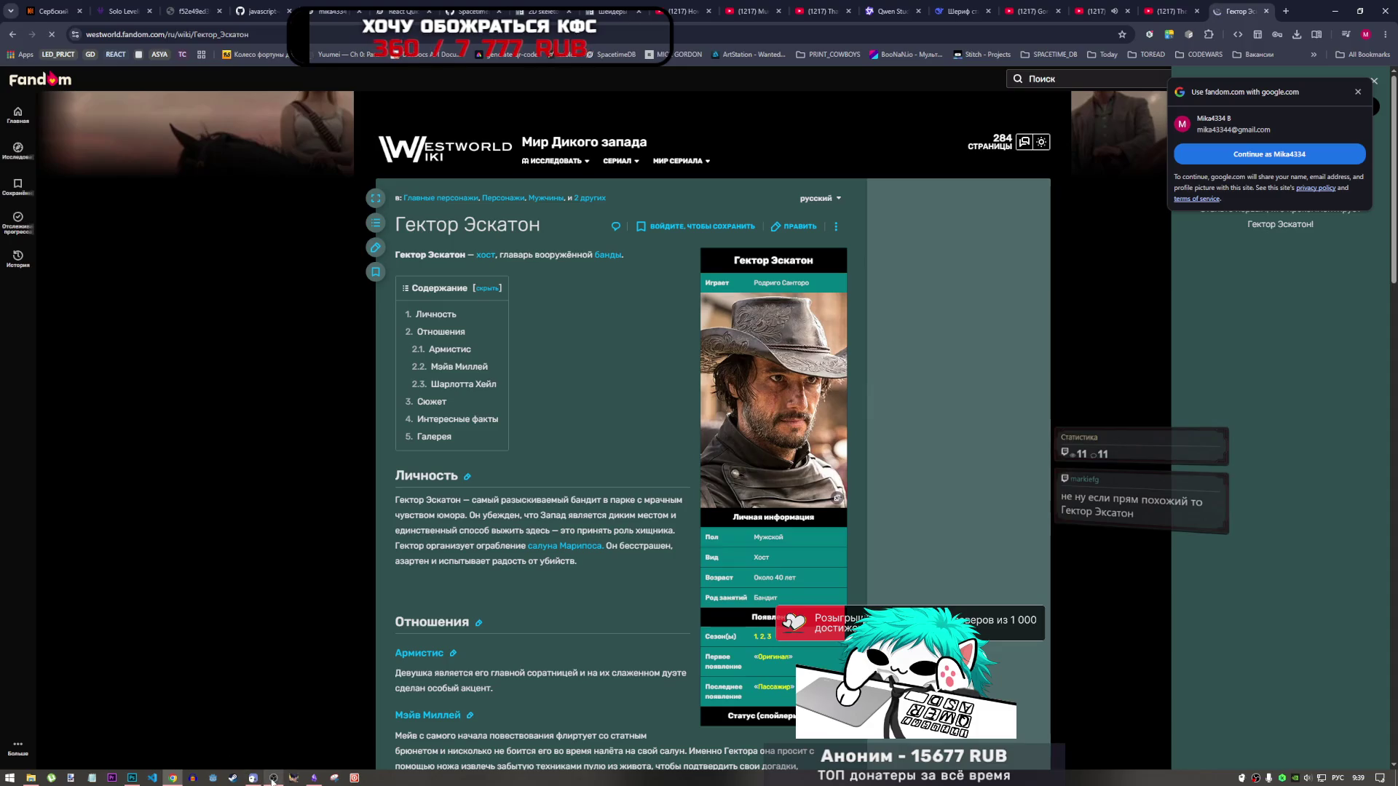
pyautogui.moveTo(315, 780)
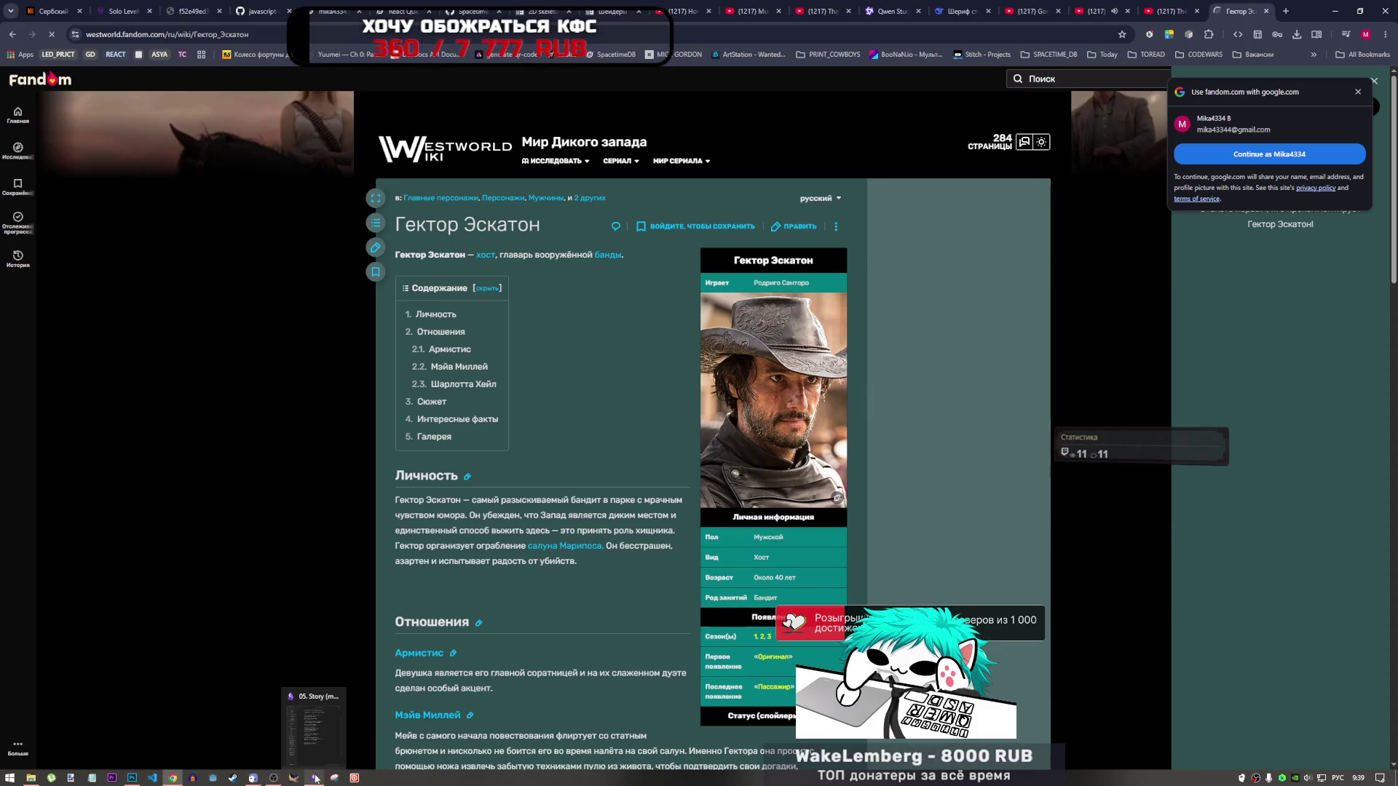
pyautogui.click(132, 778)
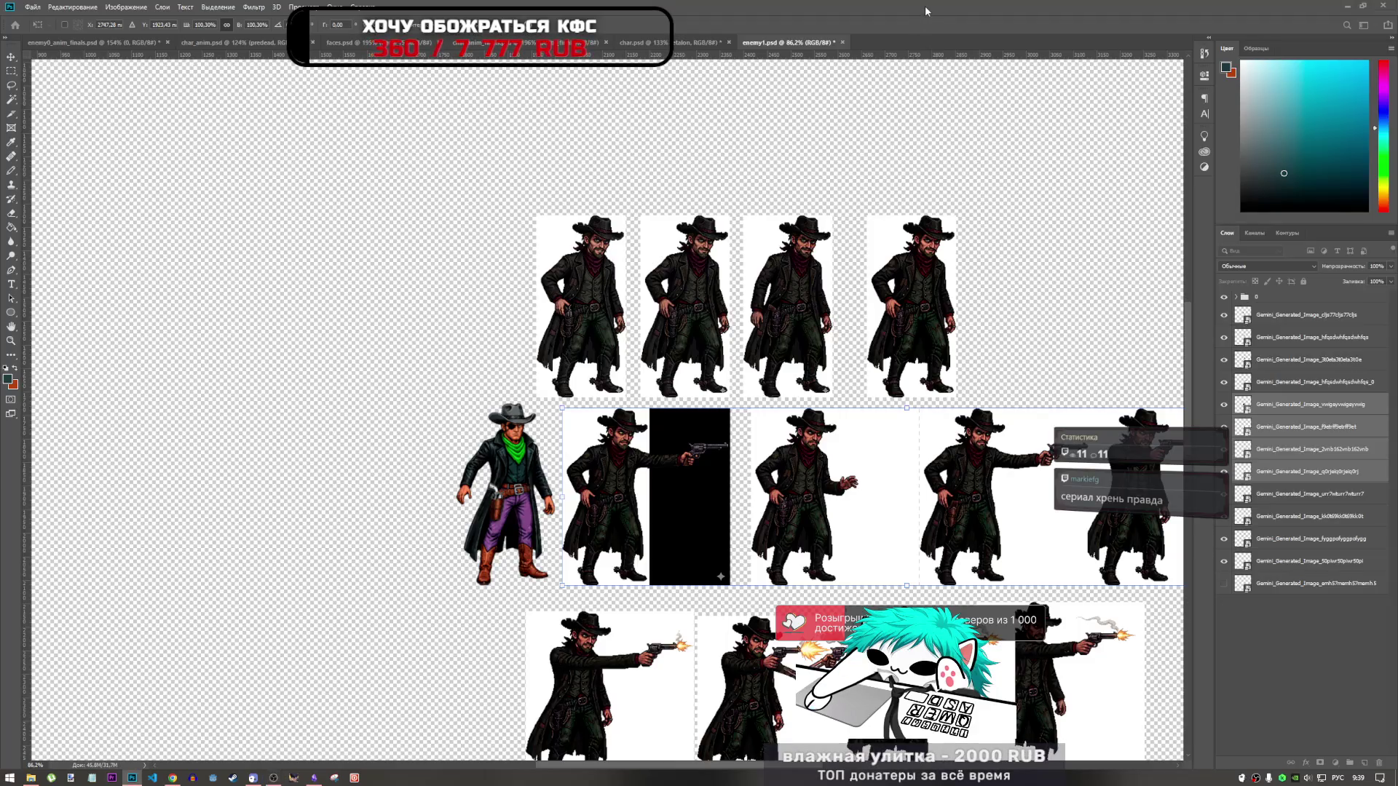
pyautogui.click(172, 778)
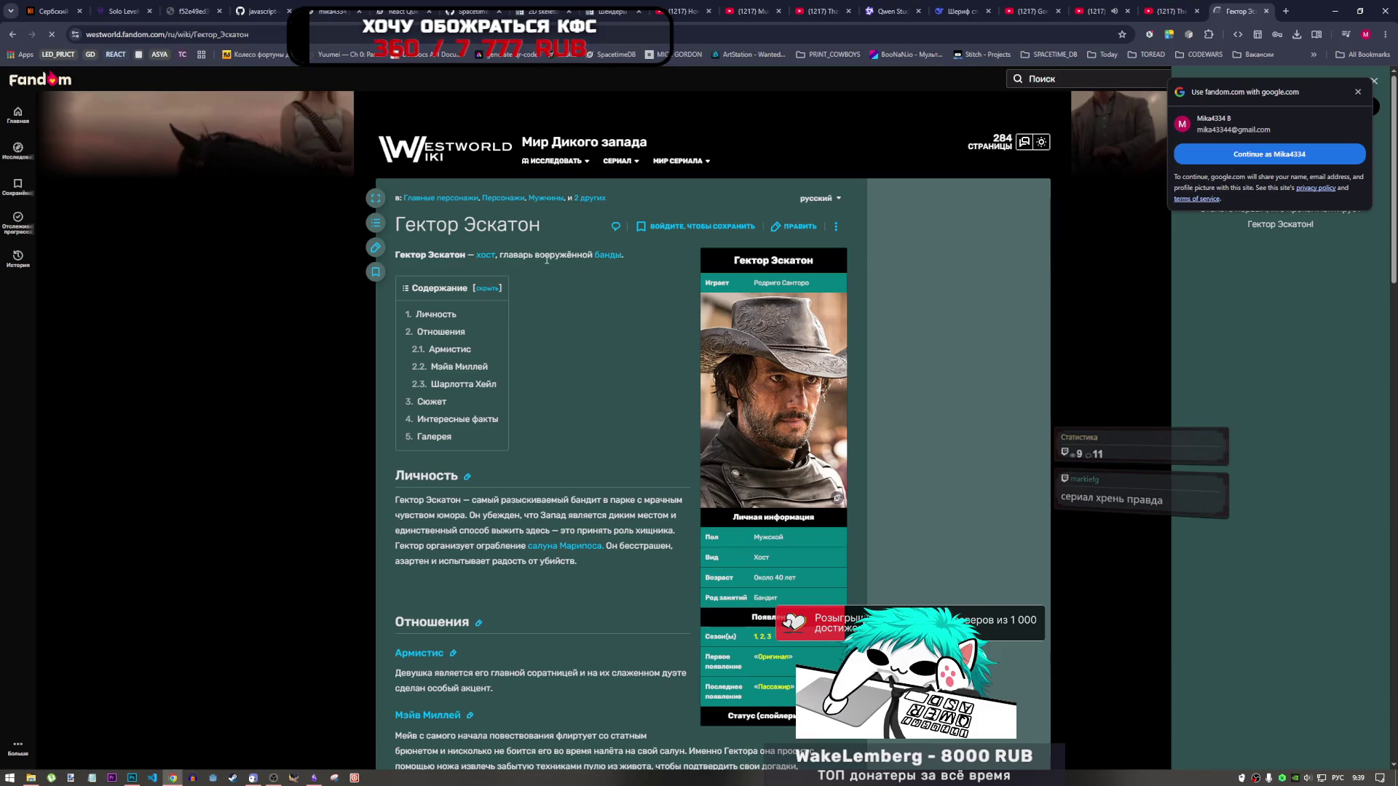
pyautogui.scroll(-10, 603, 476)
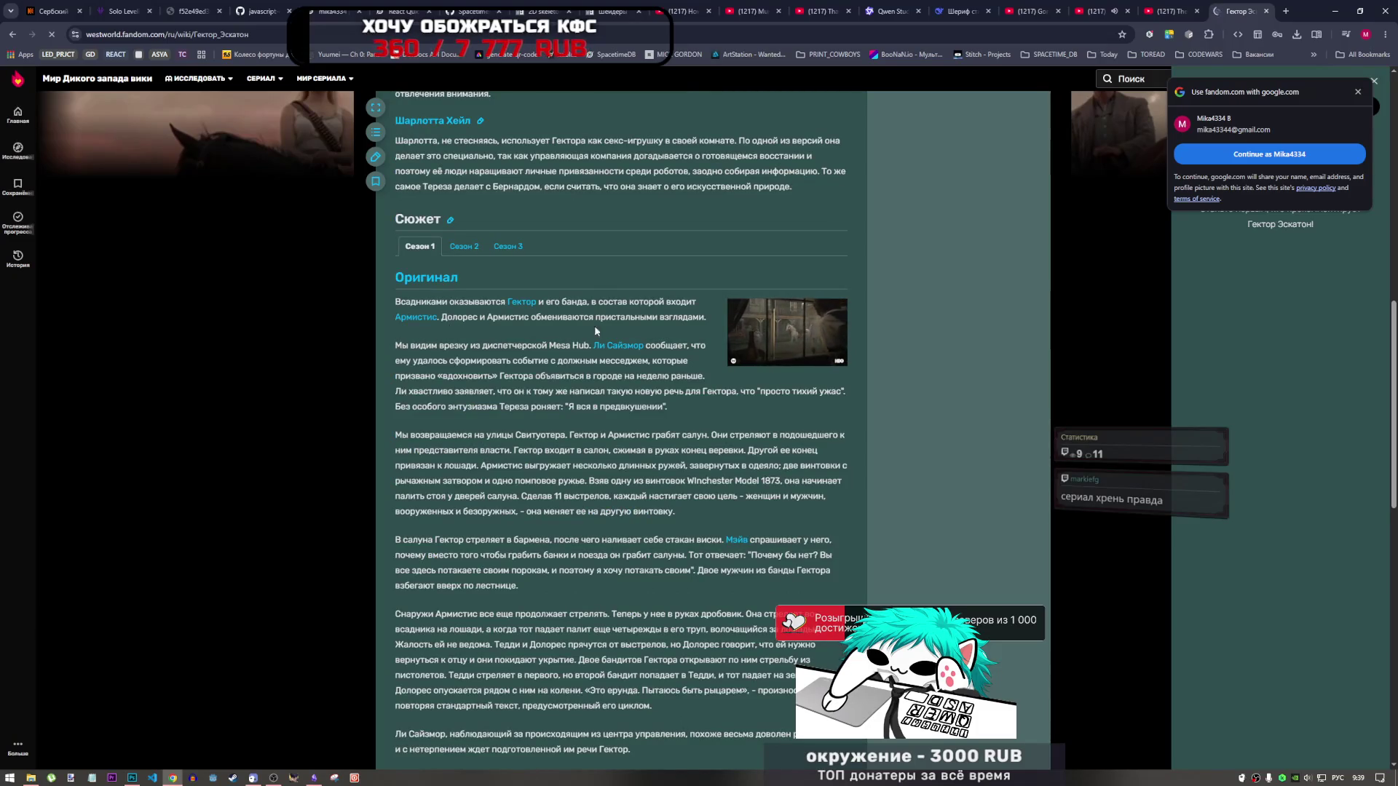
pyautogui.scroll(5, 590, 346)
pyautogui.scroll(6, 590, 346)
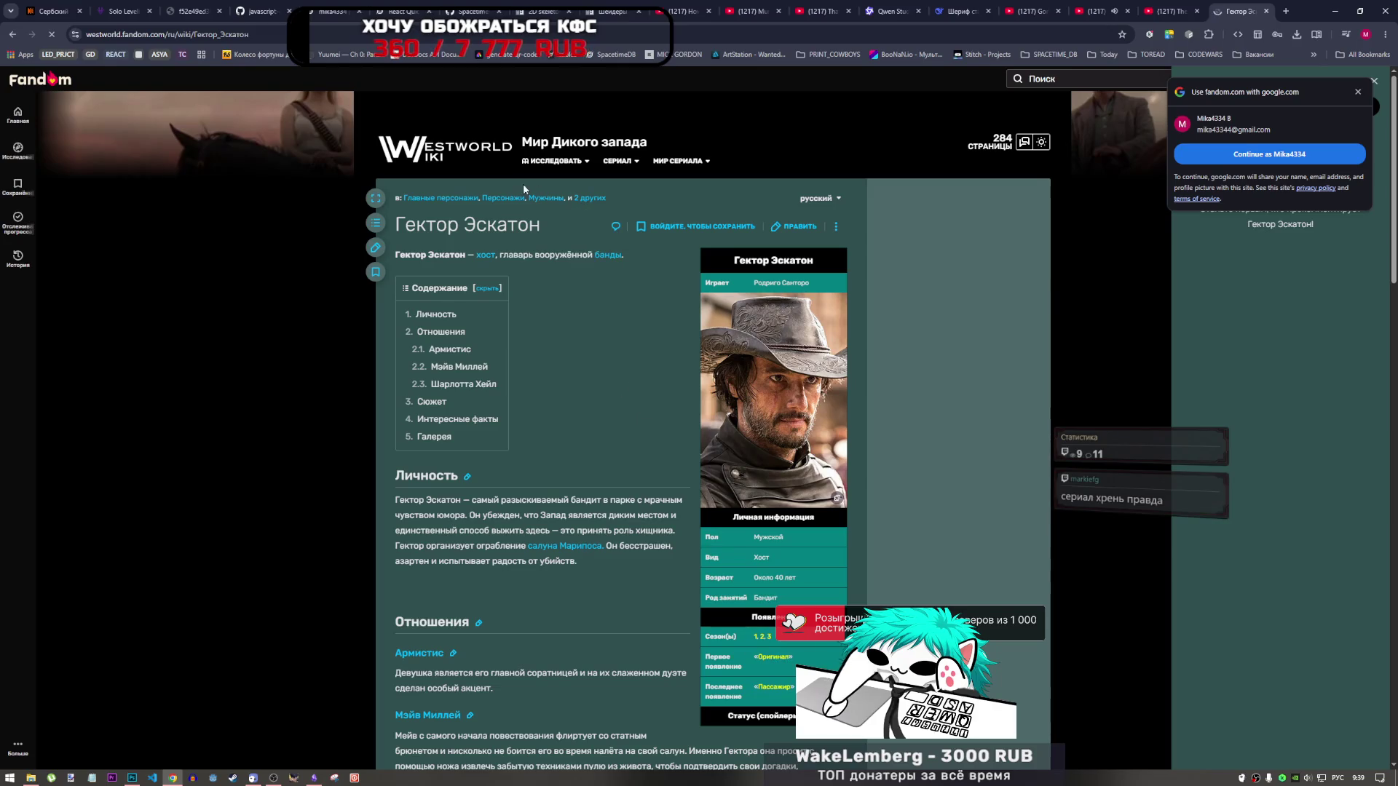
pyautogui.moveTo(602, 198)
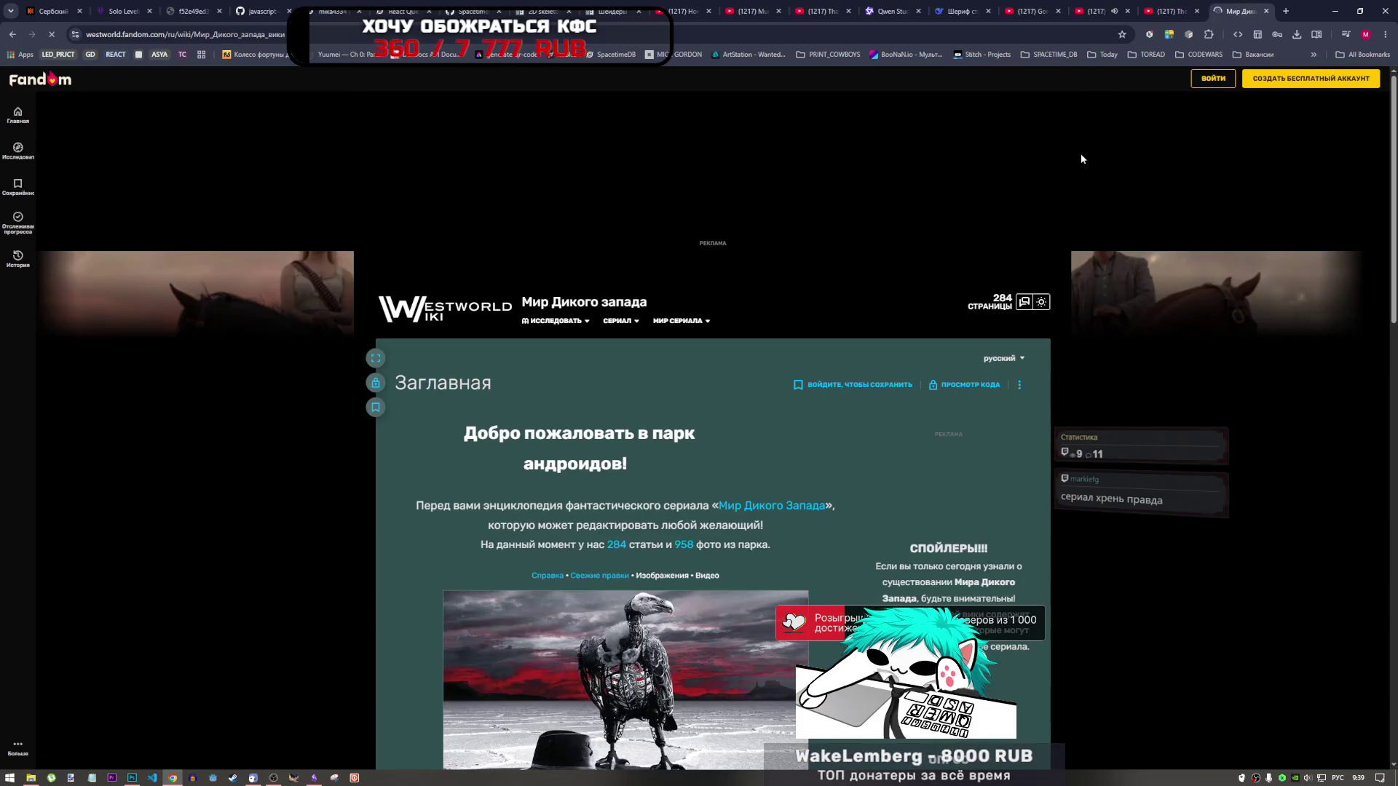
pyautogui.scroll(-6, 833, 386)
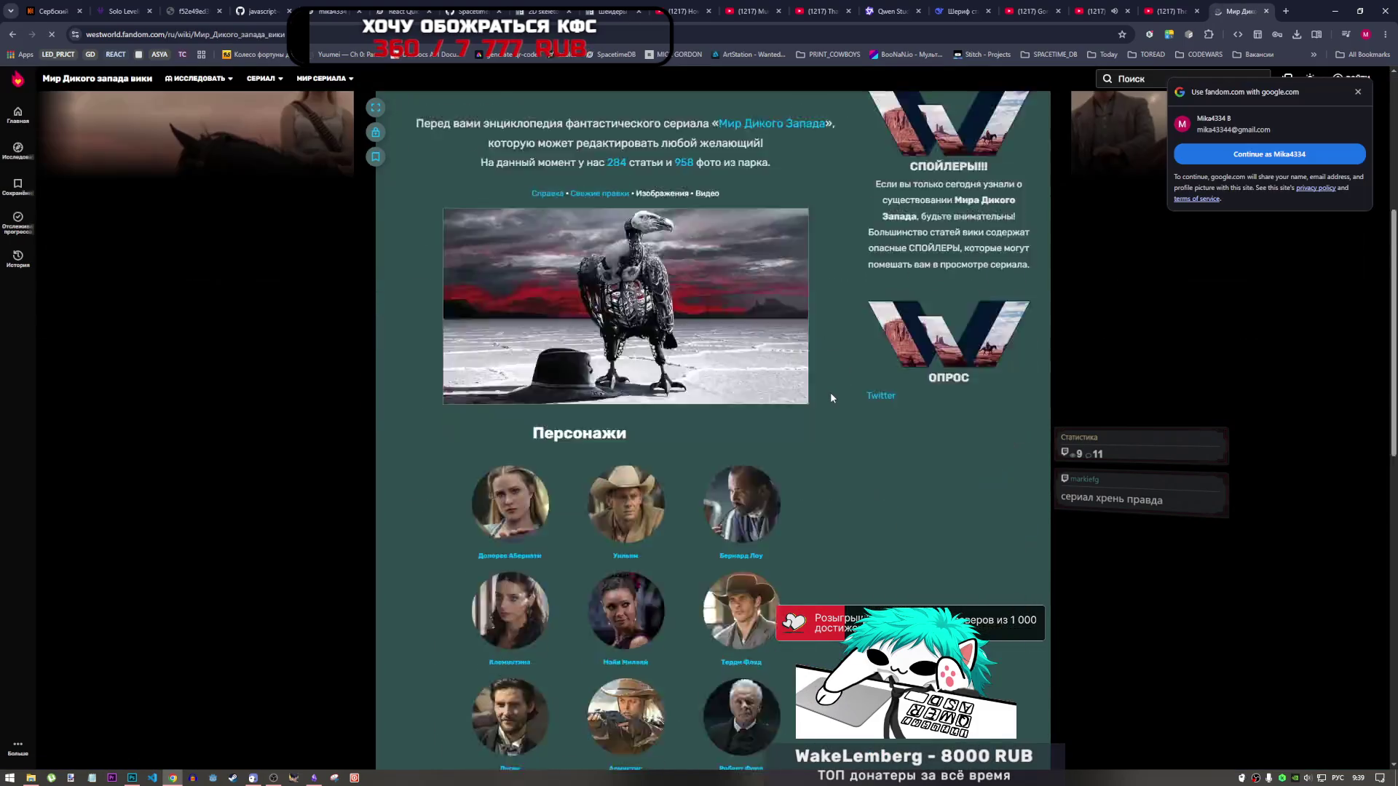
pyautogui.scroll(-5, 831, 398)
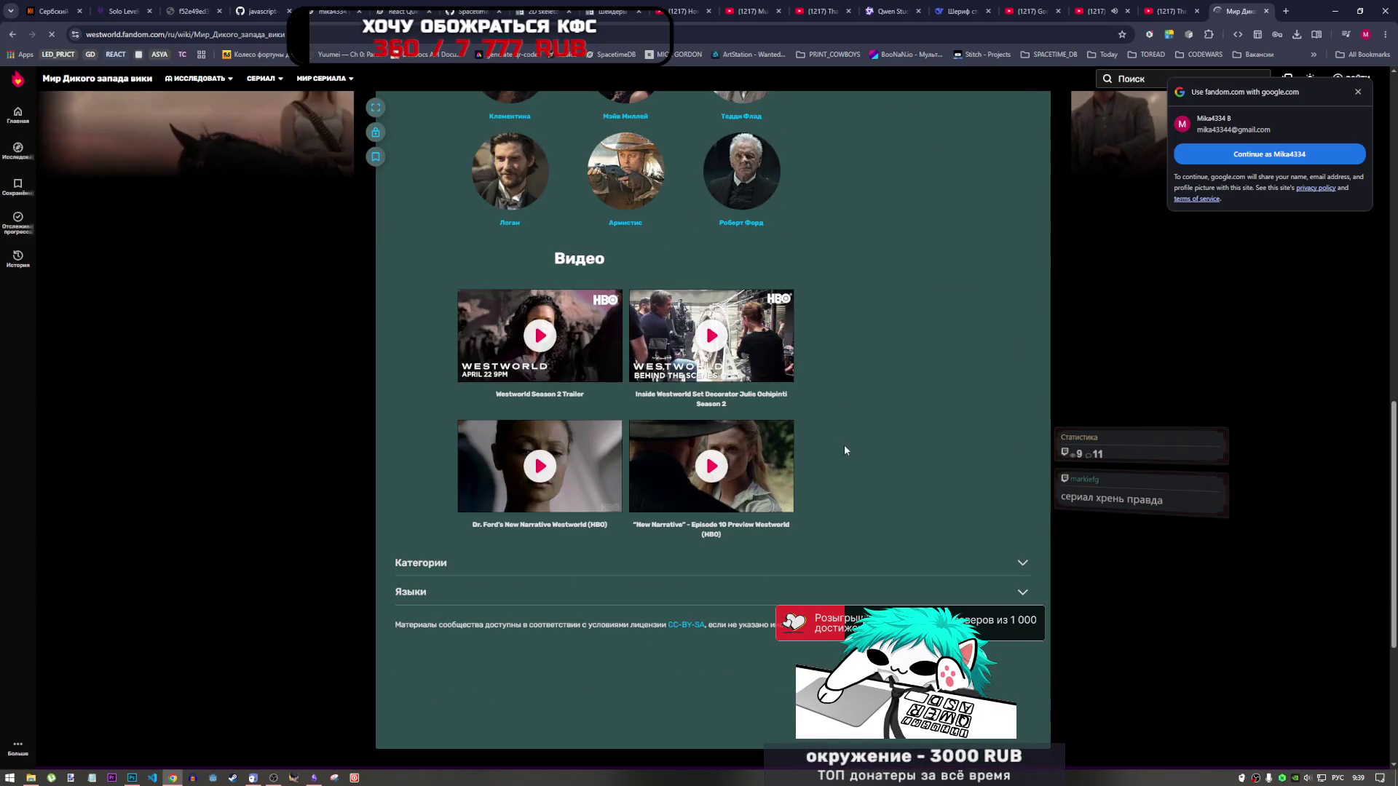
pyautogui.scroll(11, 844, 445)
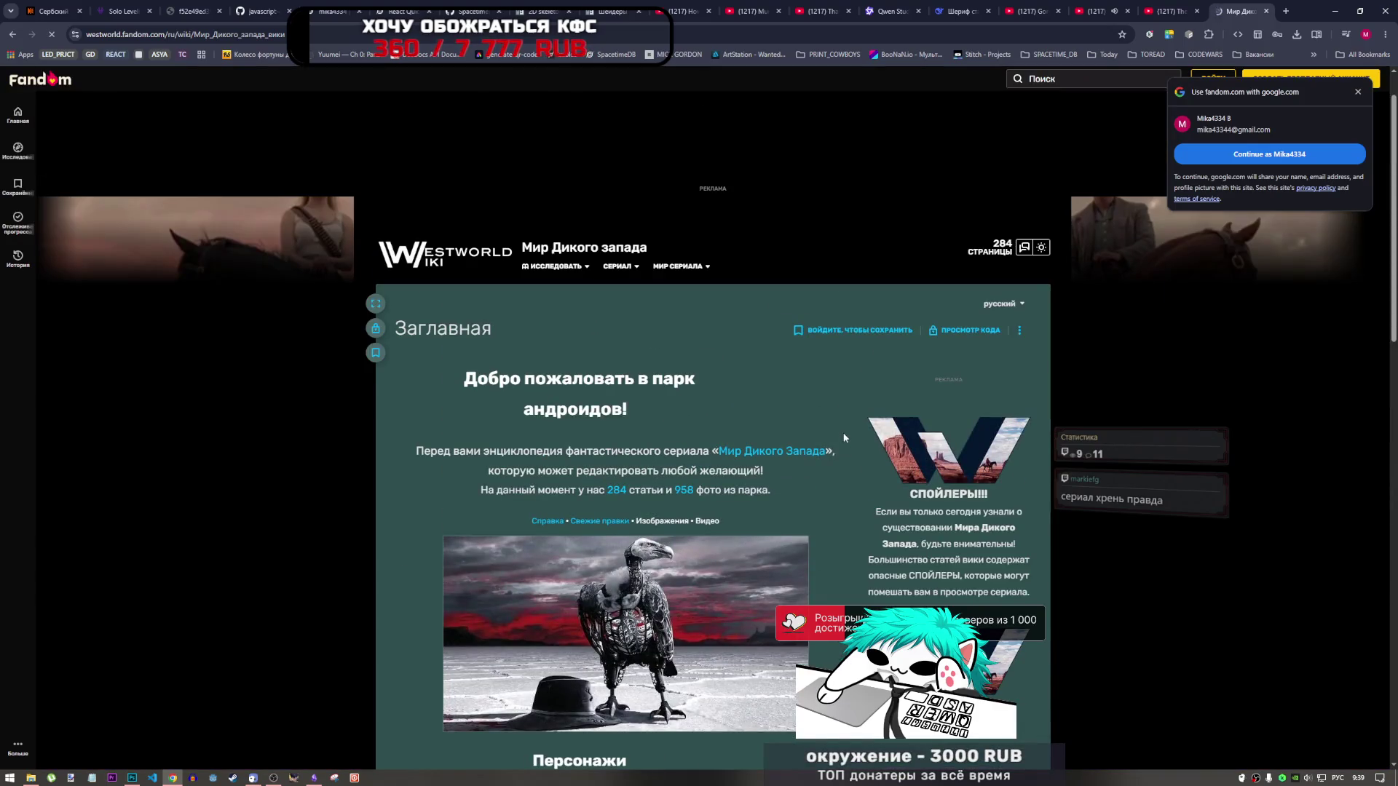
pyautogui.scroll(-1, 816, 397)
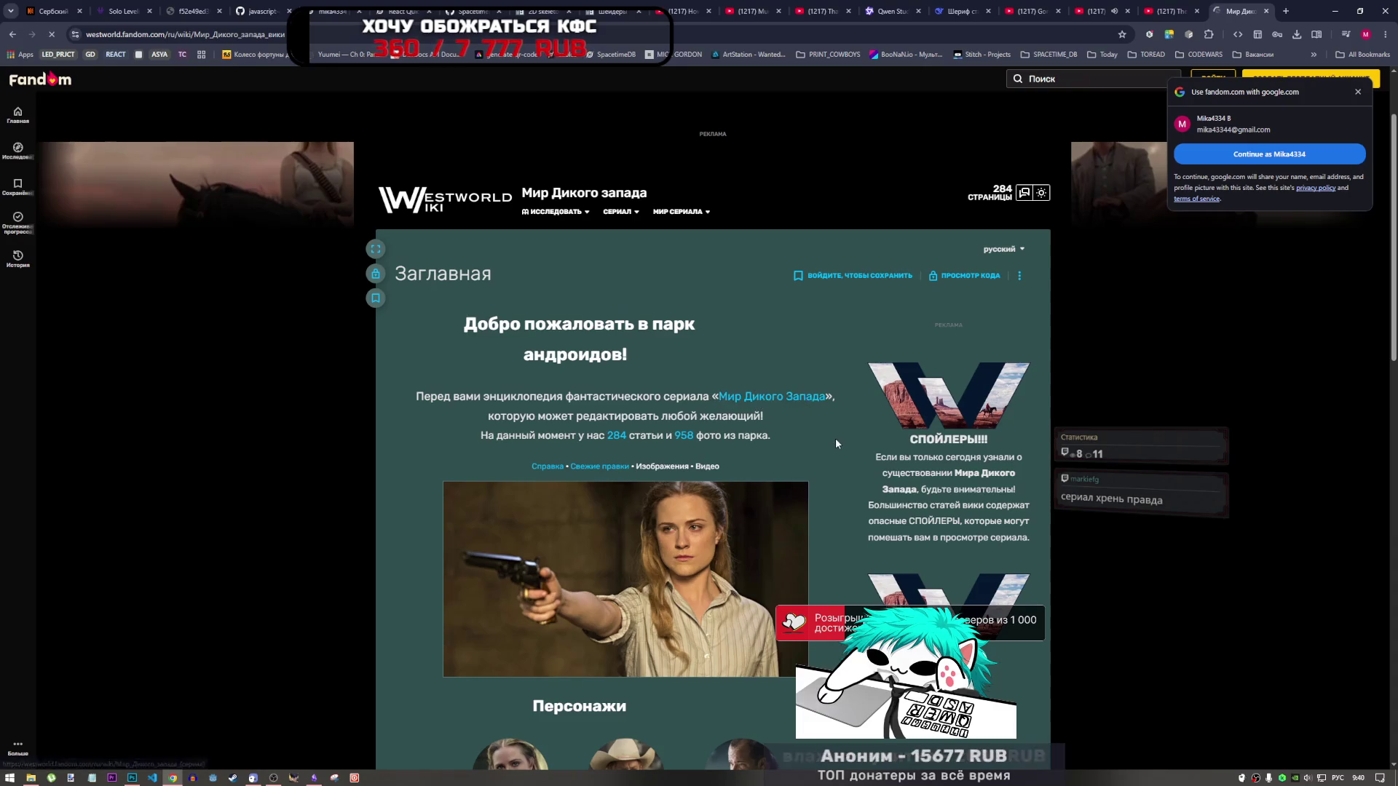
pyautogui.scroll(-3, 836, 438)
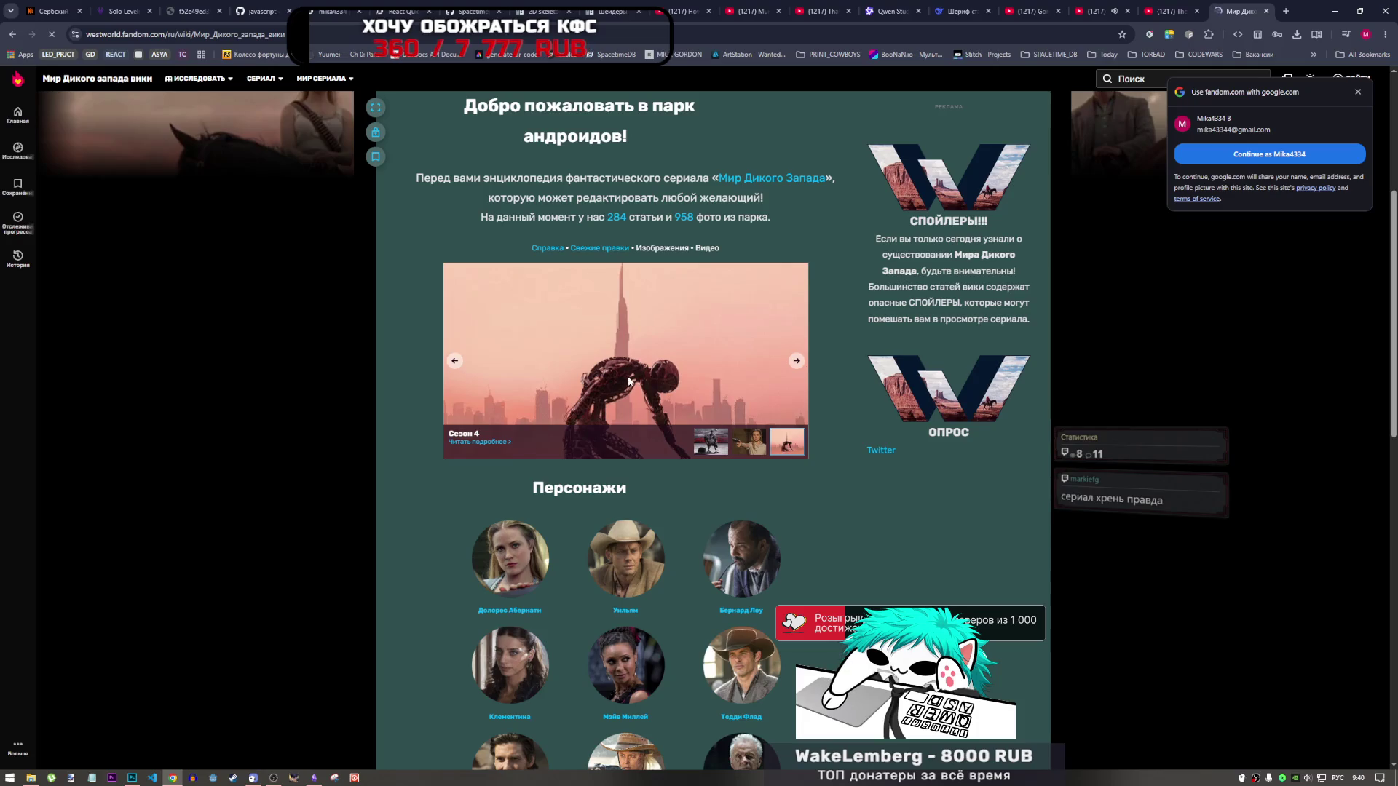
pyautogui.scroll(-3, 717, 446)
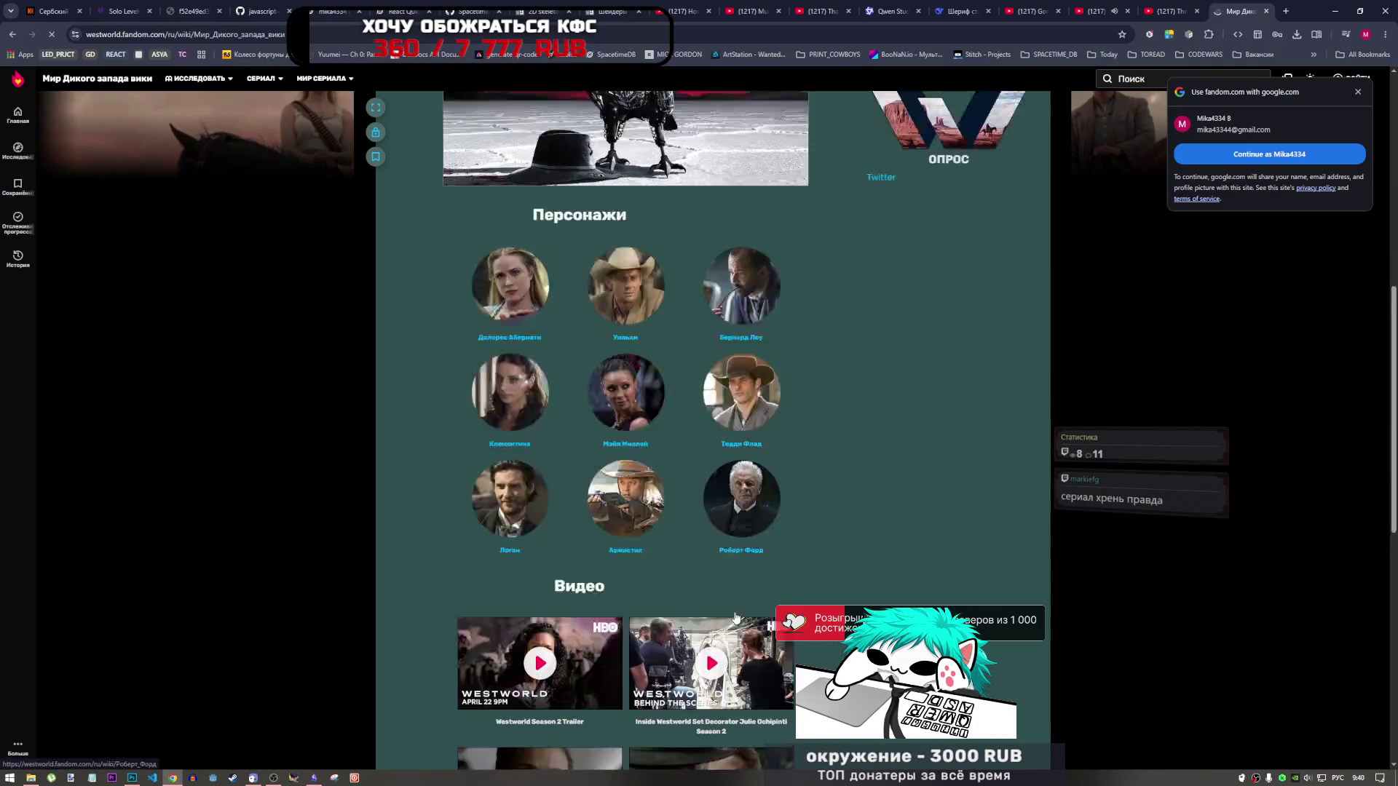
pyautogui.scroll(4, 735, 611)
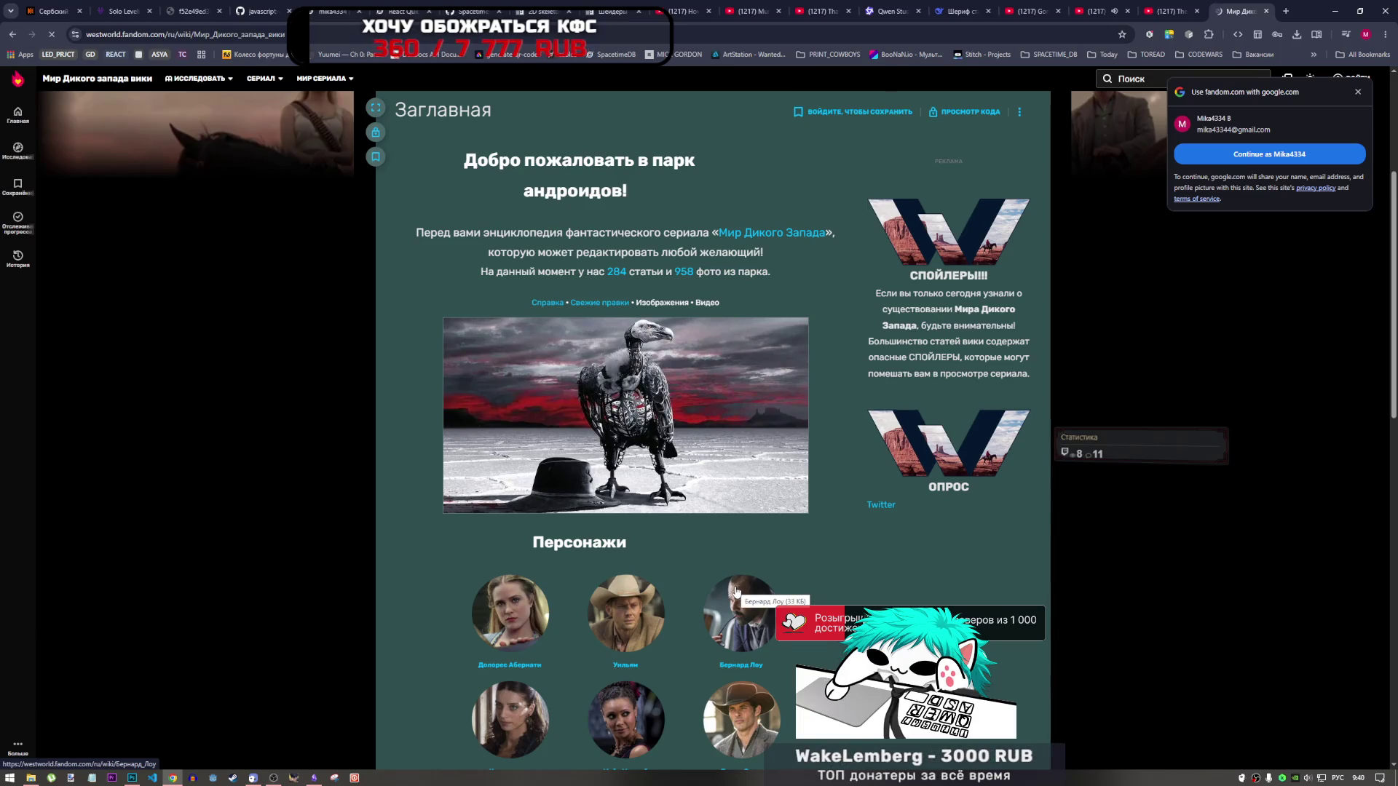
pyautogui.scroll(-7, 736, 591)
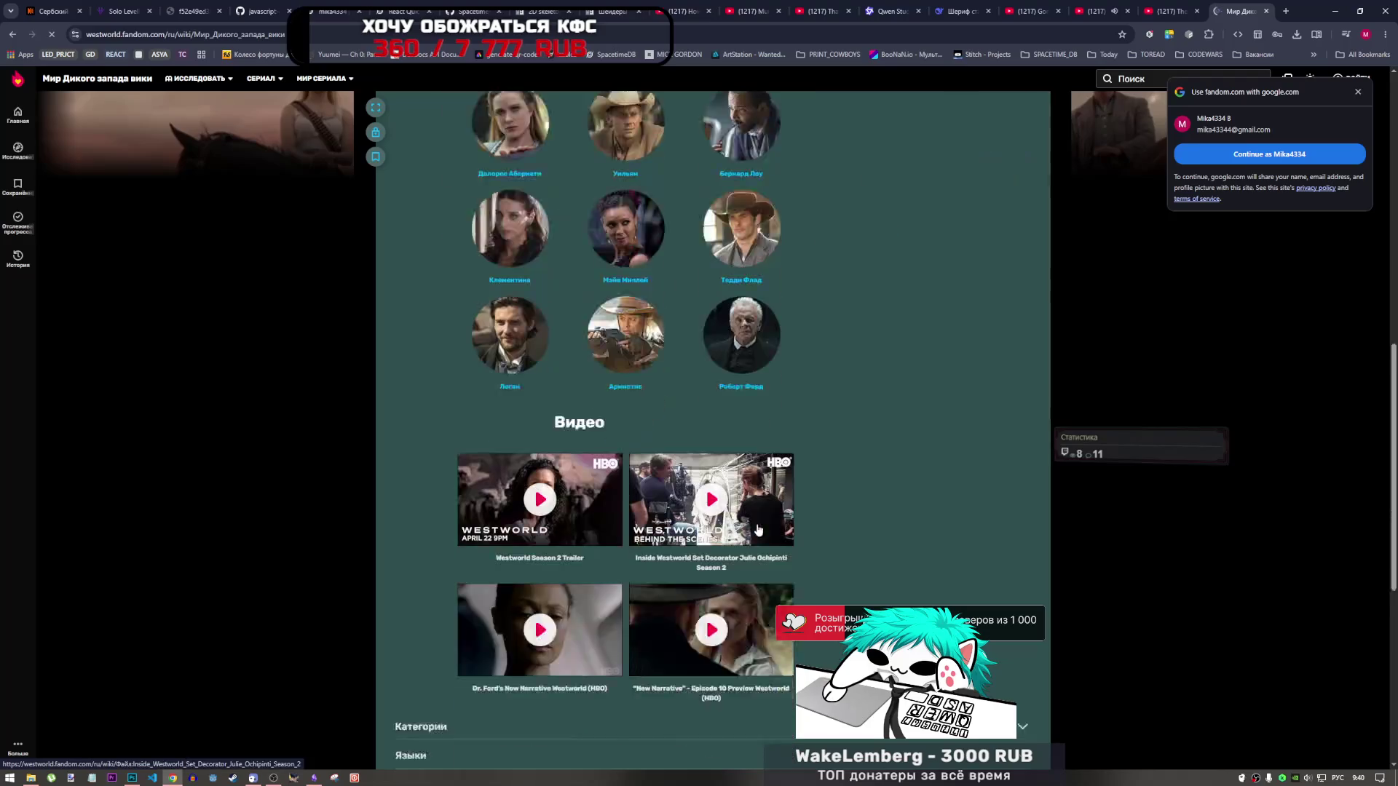
pyautogui.scroll(7, 823, 425)
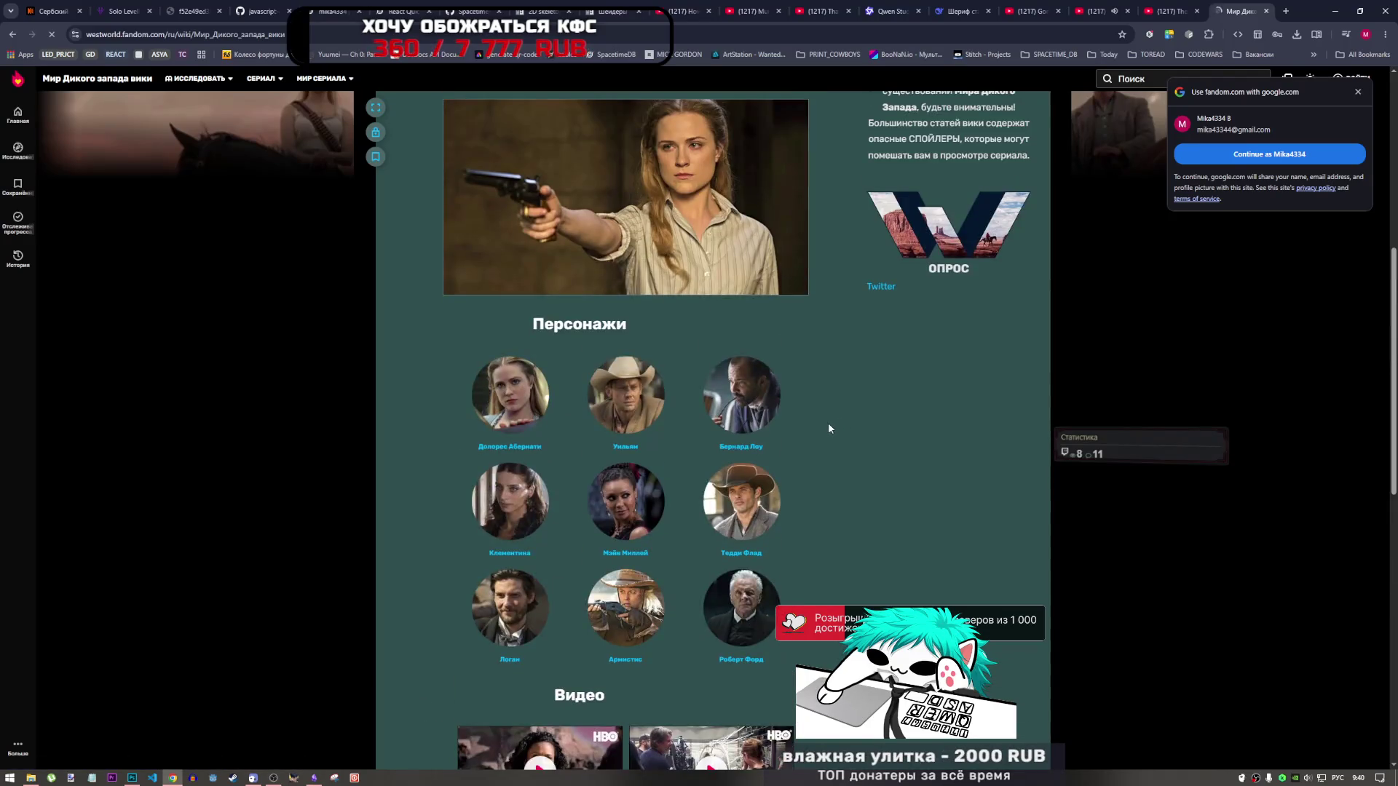
pyautogui.scroll(4, 820, 433)
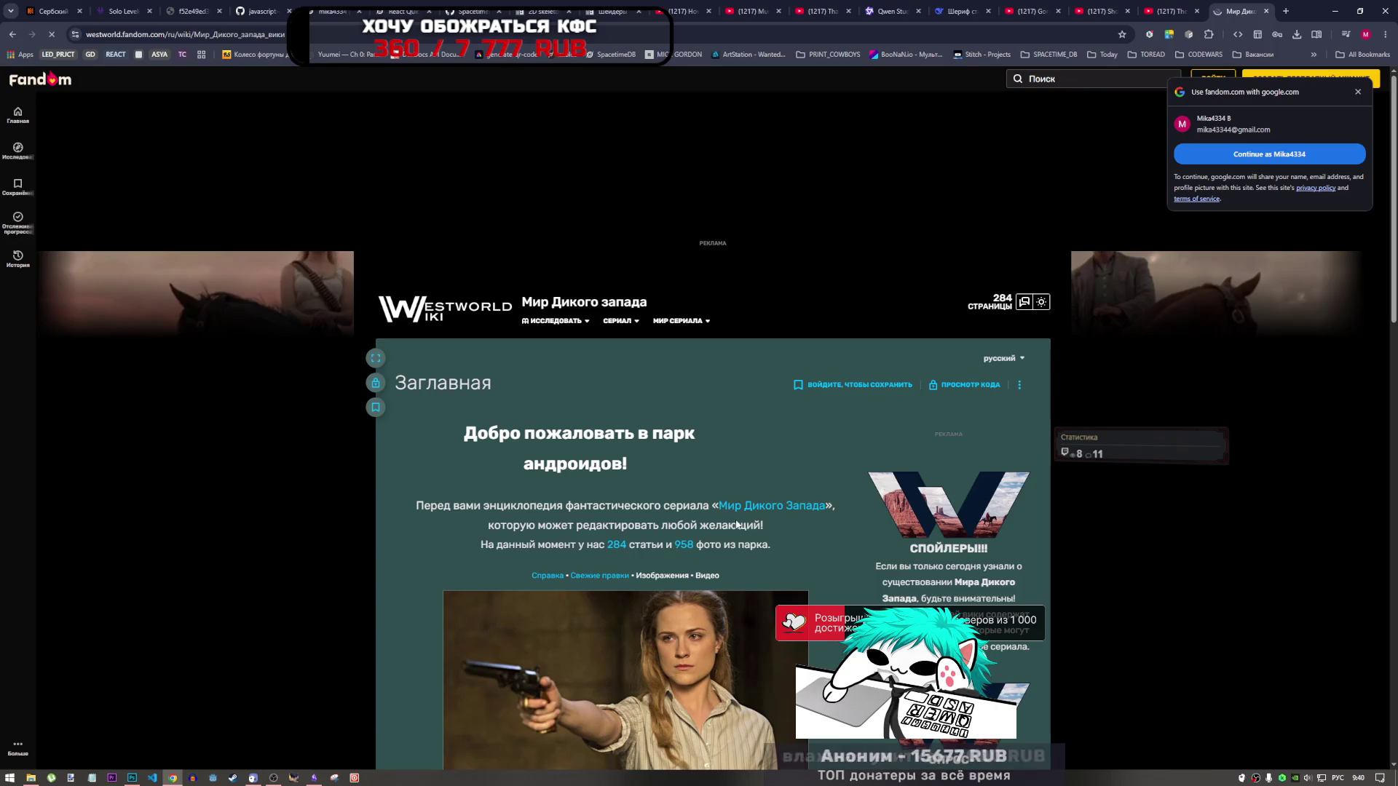
pyautogui.scroll(-6, 601, 550)
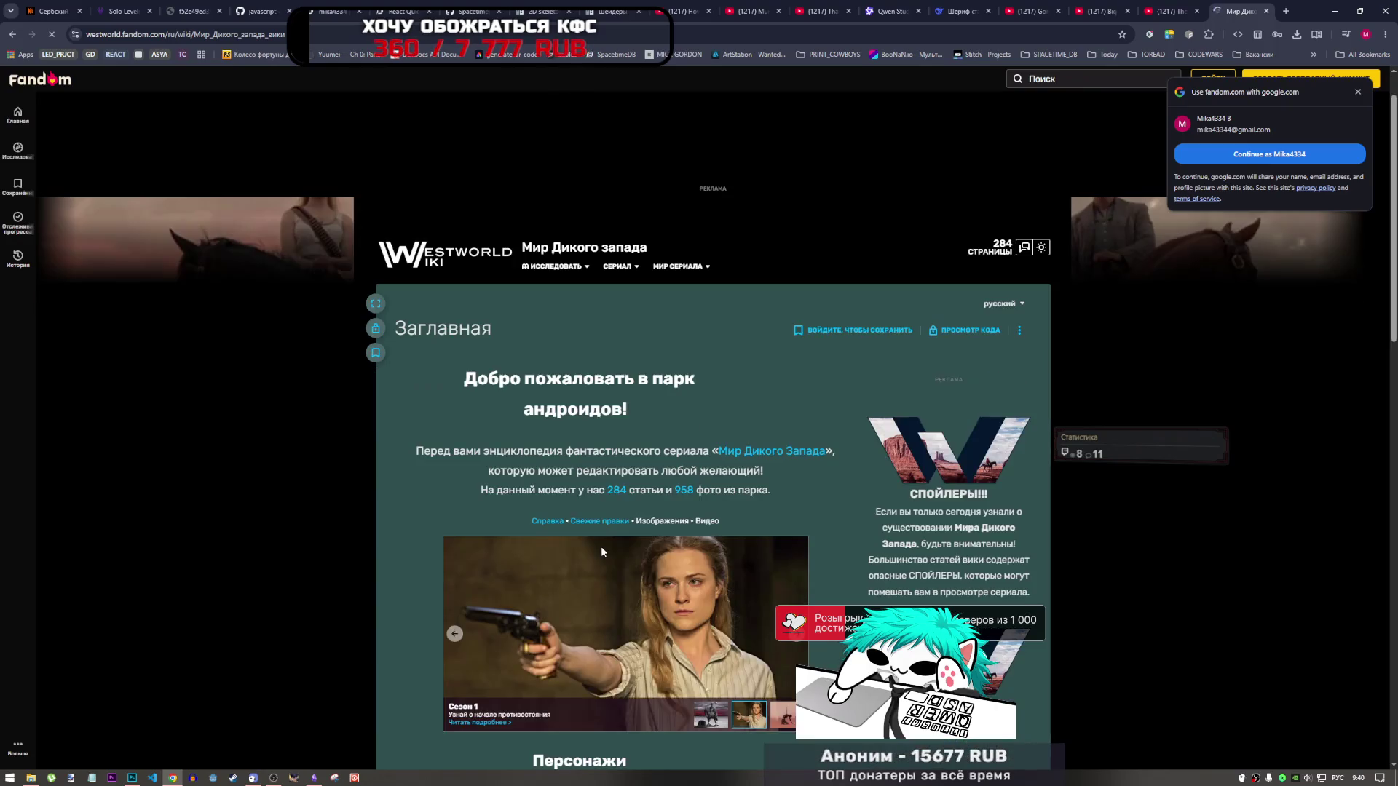
pyautogui.scroll(2, 770, 561)
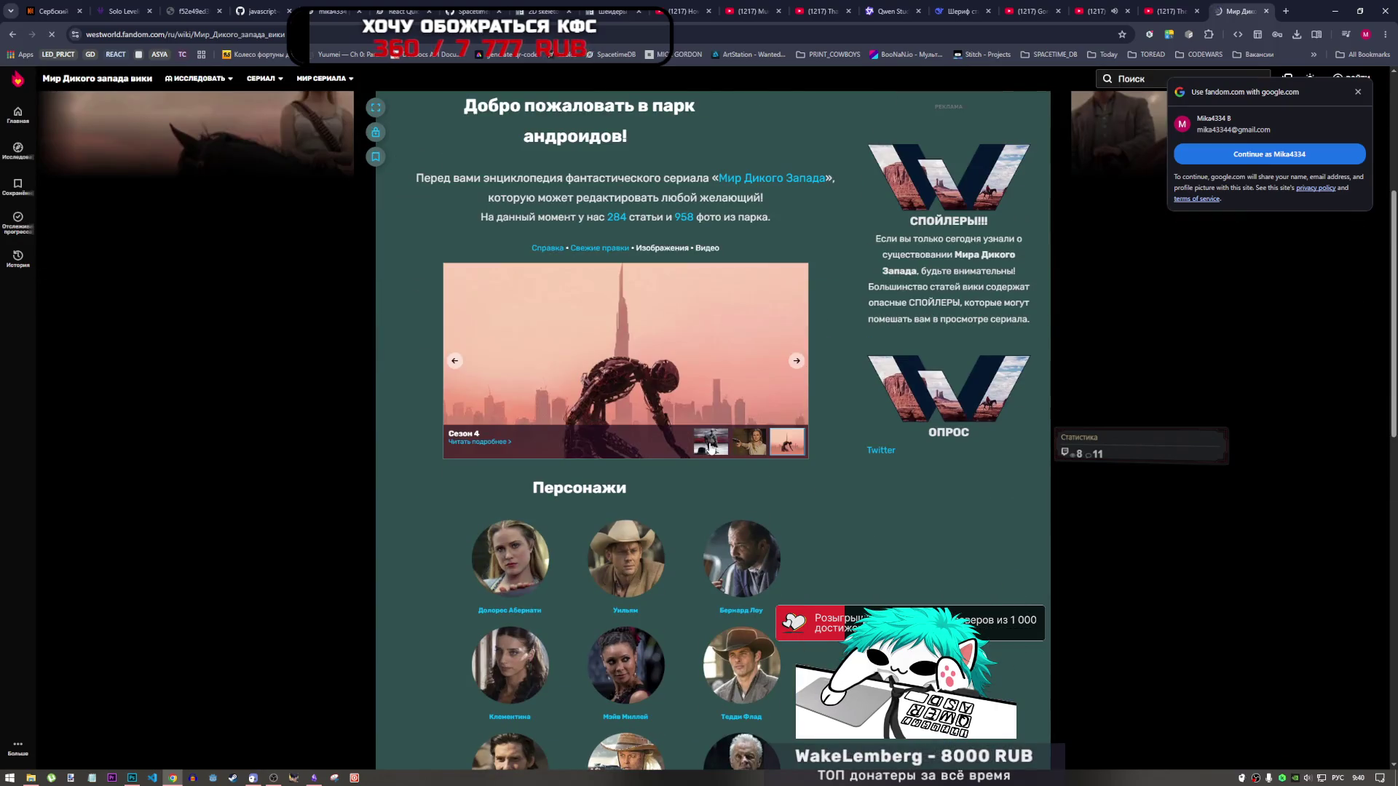
pyautogui.scroll(-8, 710, 447)
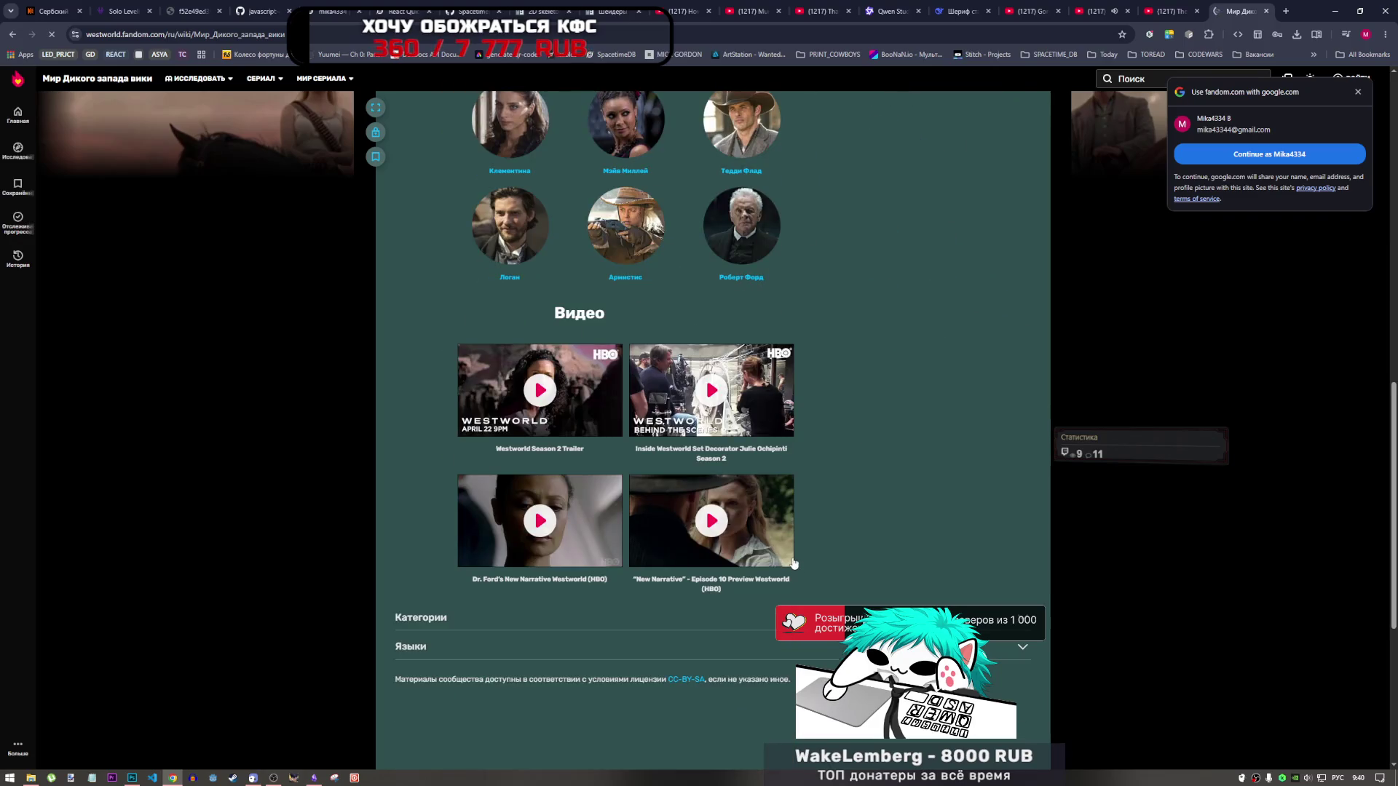
pyautogui.scroll(4, 658, 464)
pyautogui.scroll(2, 744, 462)
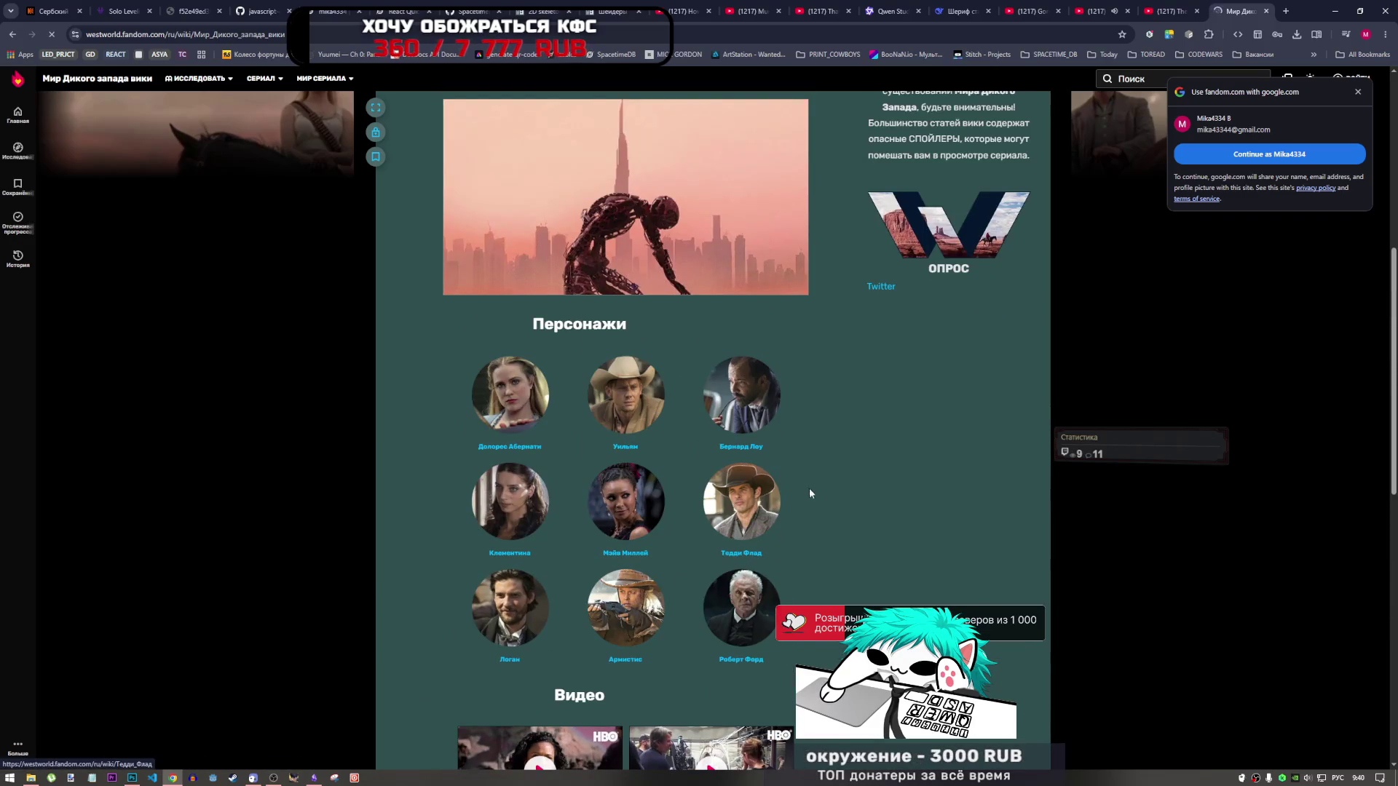
pyautogui.scroll(7, 812, 495)
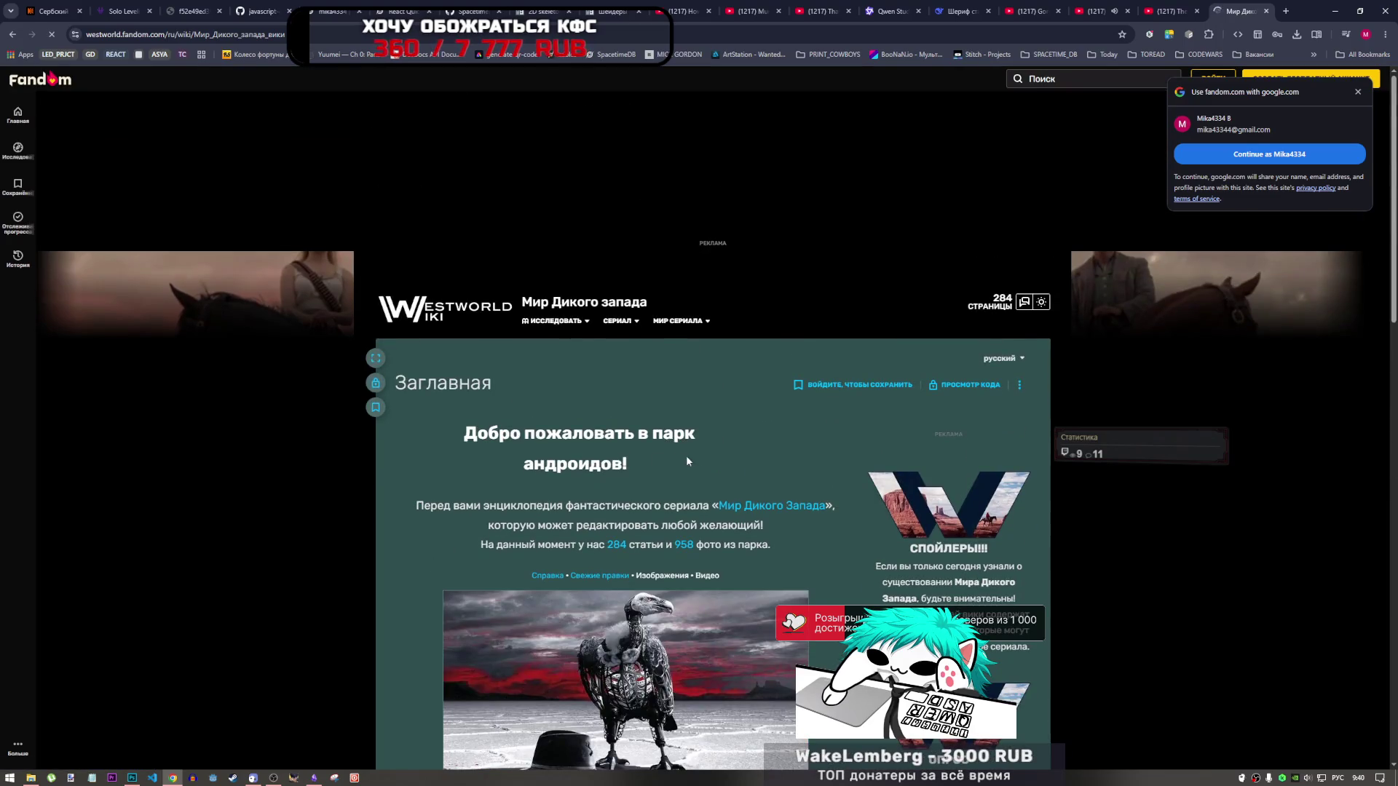
pyautogui.click(731, 509)
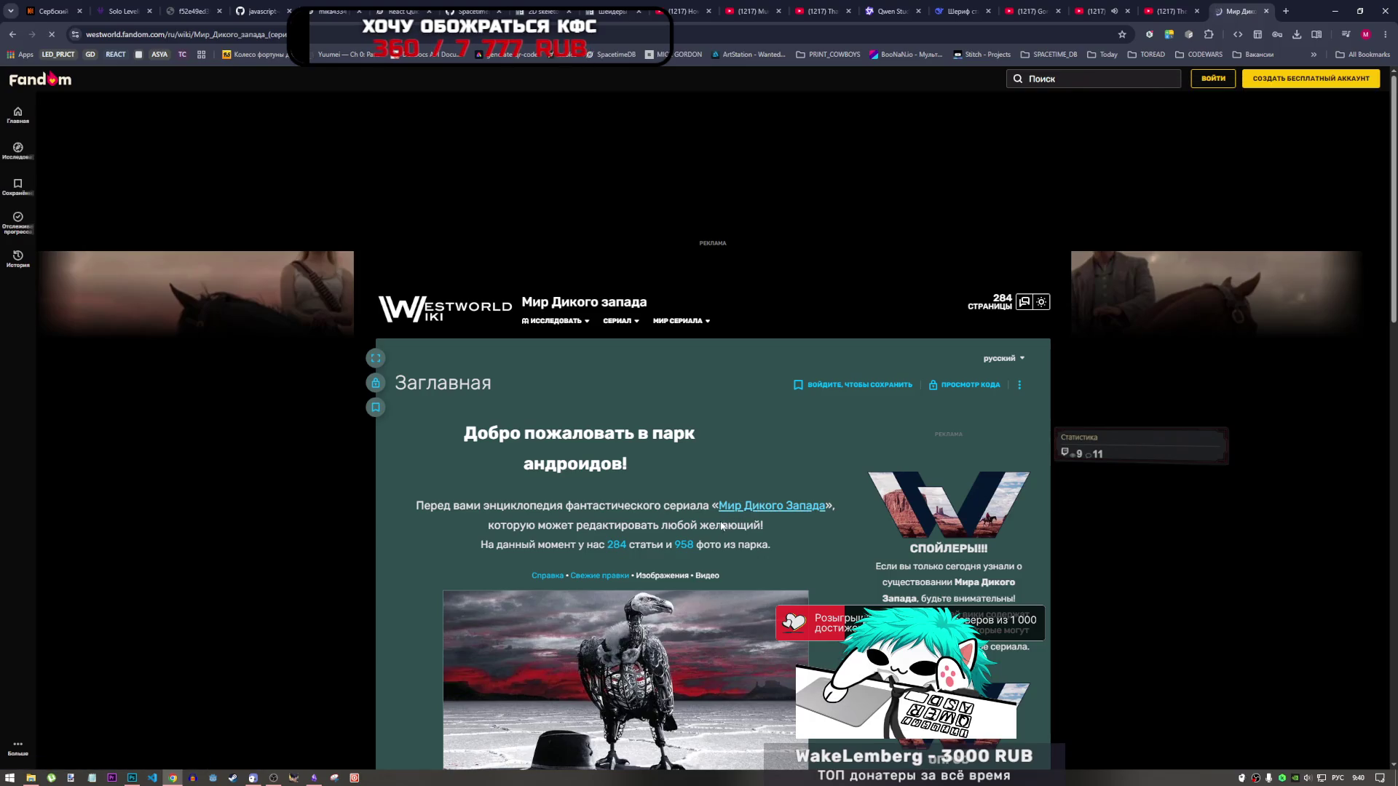
# Step: Scroll the series article down to the Сезон 1 episode table, then move to the YouTube tab
pyautogui.scroll(-7, 711, 517)
pyautogui.scroll(-5, 698, 519)
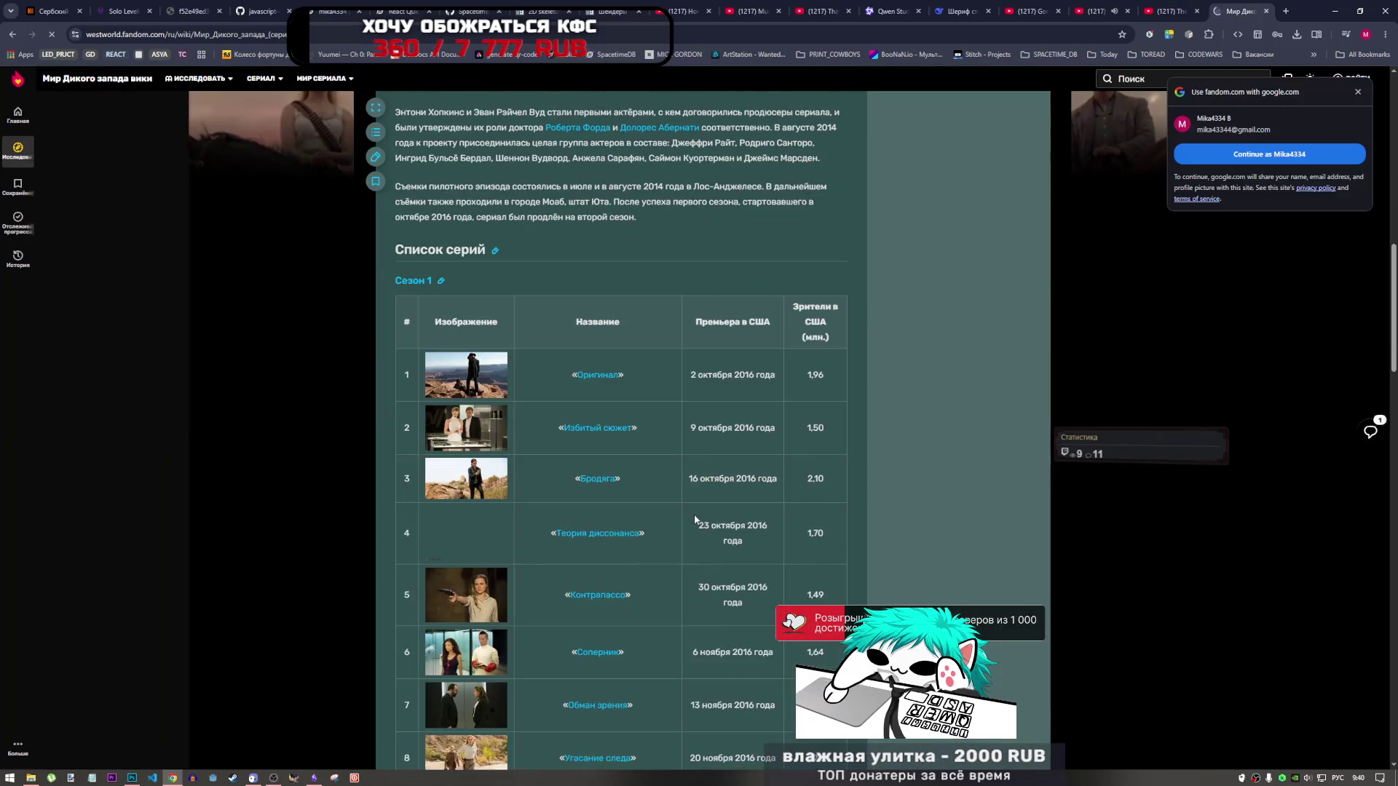
pyautogui.scroll(-3, 694, 521)
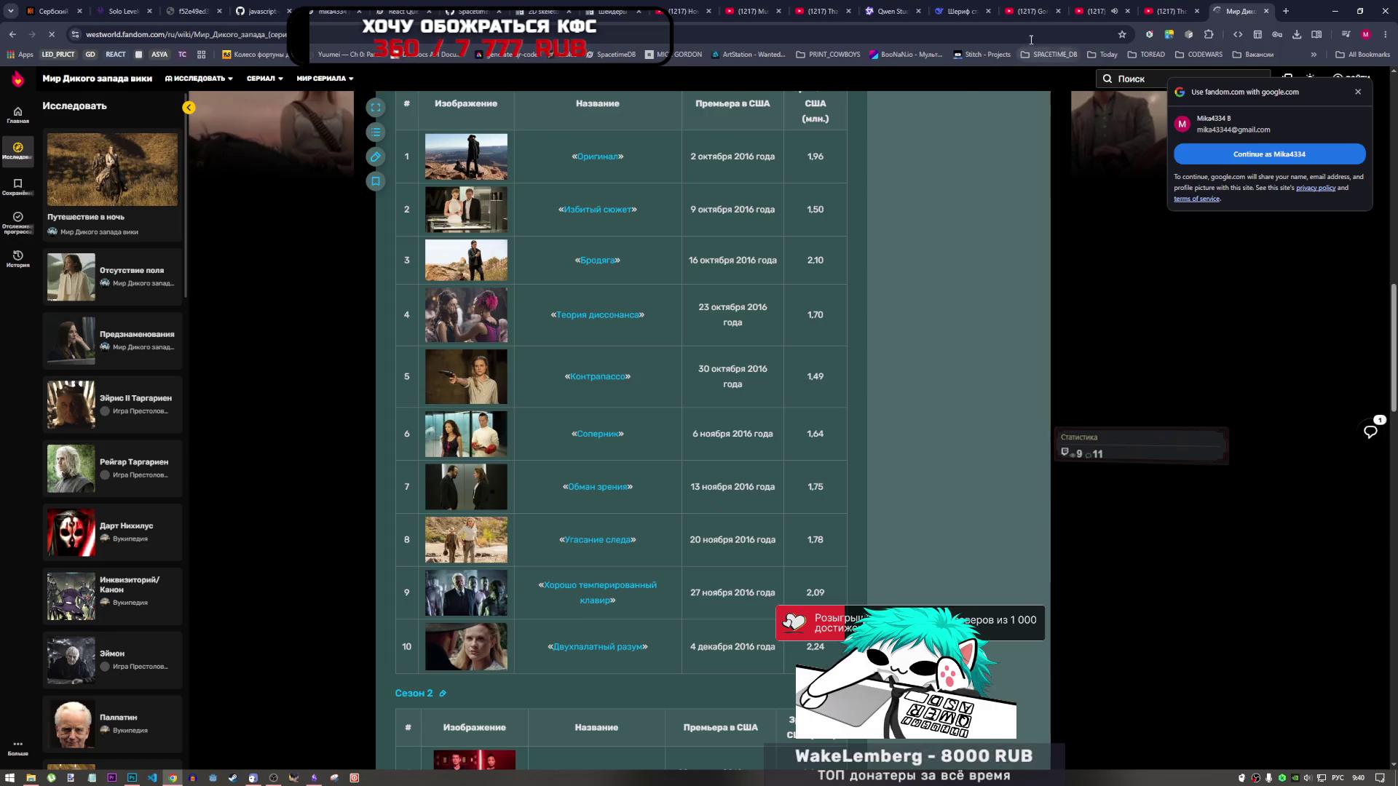
pyautogui.click(1096, 11)
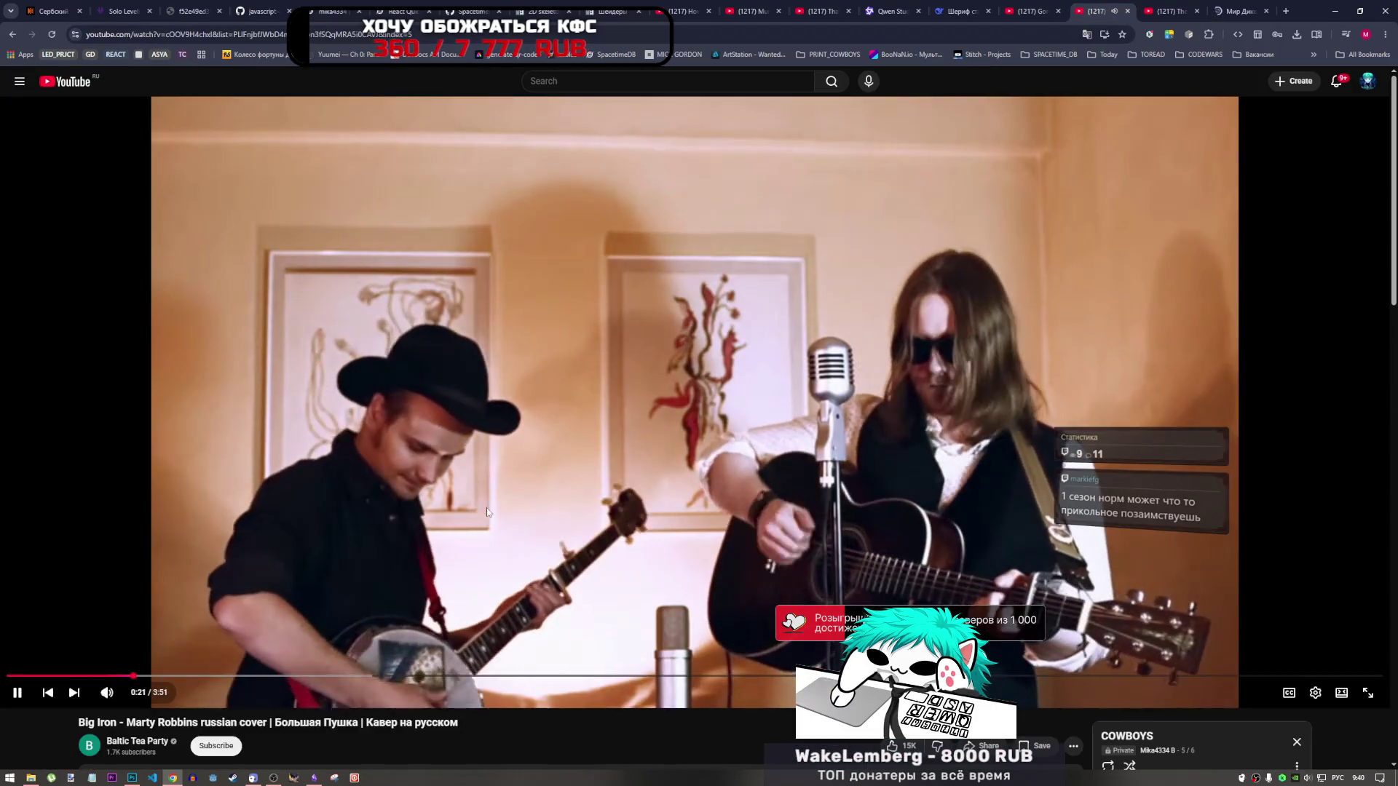
# Step: Switch the music from Big Iron to Blinding Lights, then return to the wiki and dismiss the sign-in prompt
pyautogui.click(584, 482)
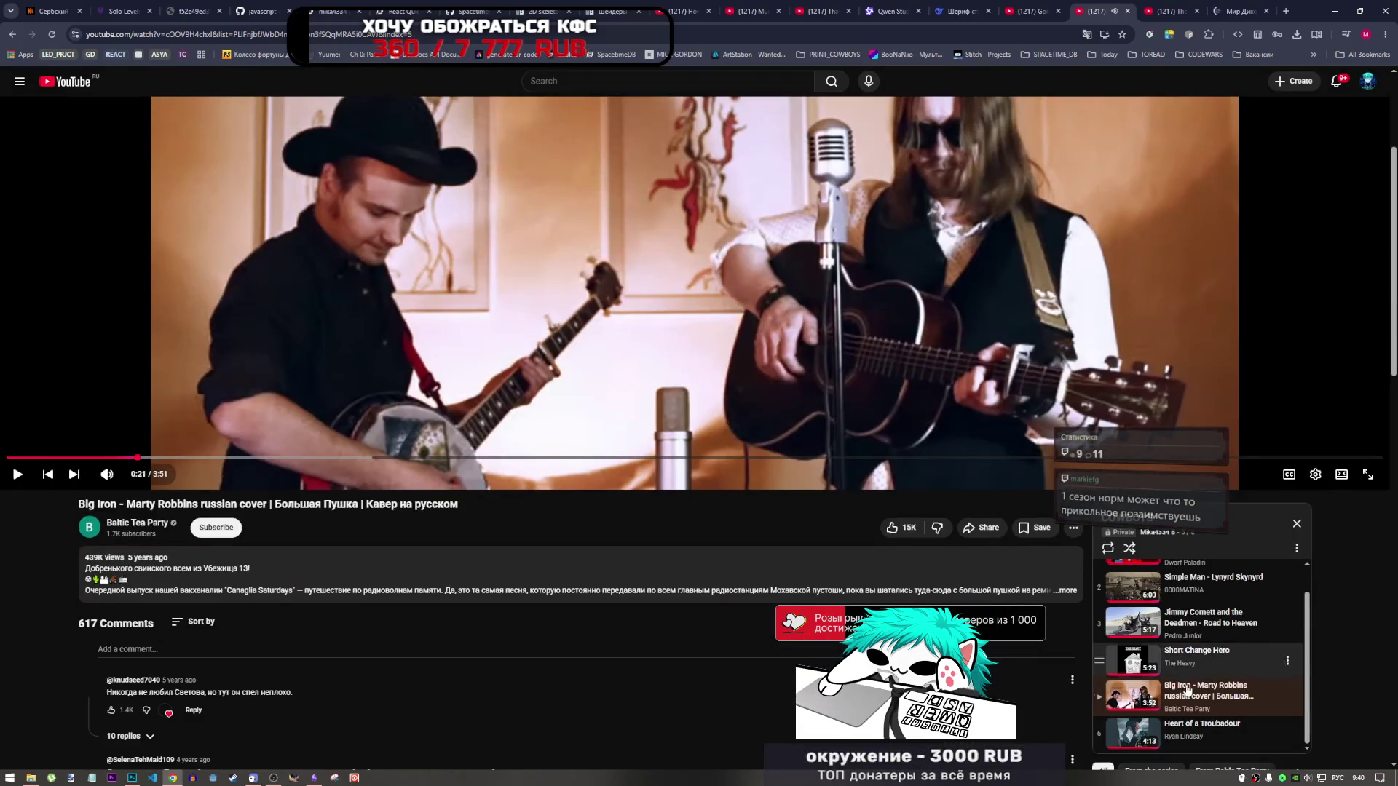
pyautogui.click(1145, 730)
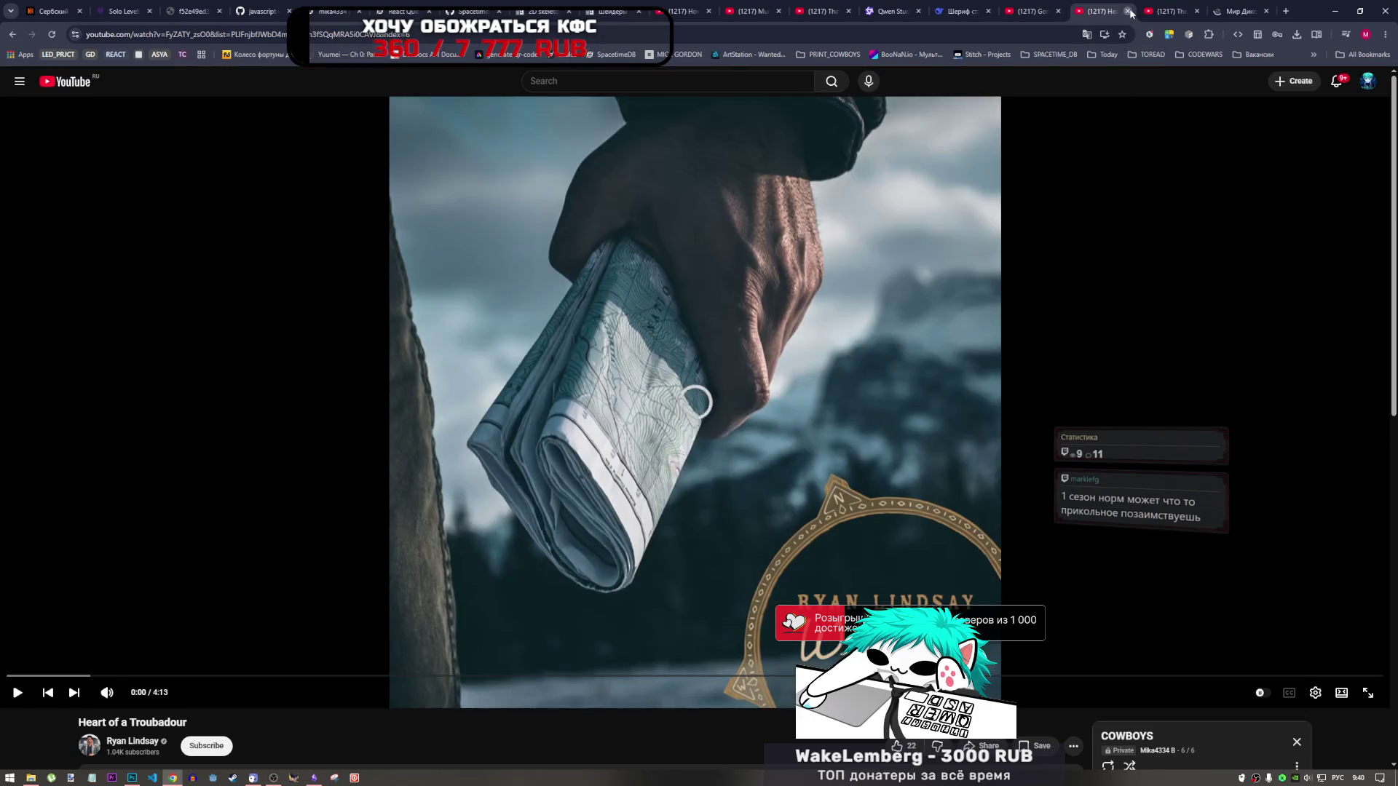
pyautogui.hotkey('ctrl', 'w')
pyautogui.click(587, 475)
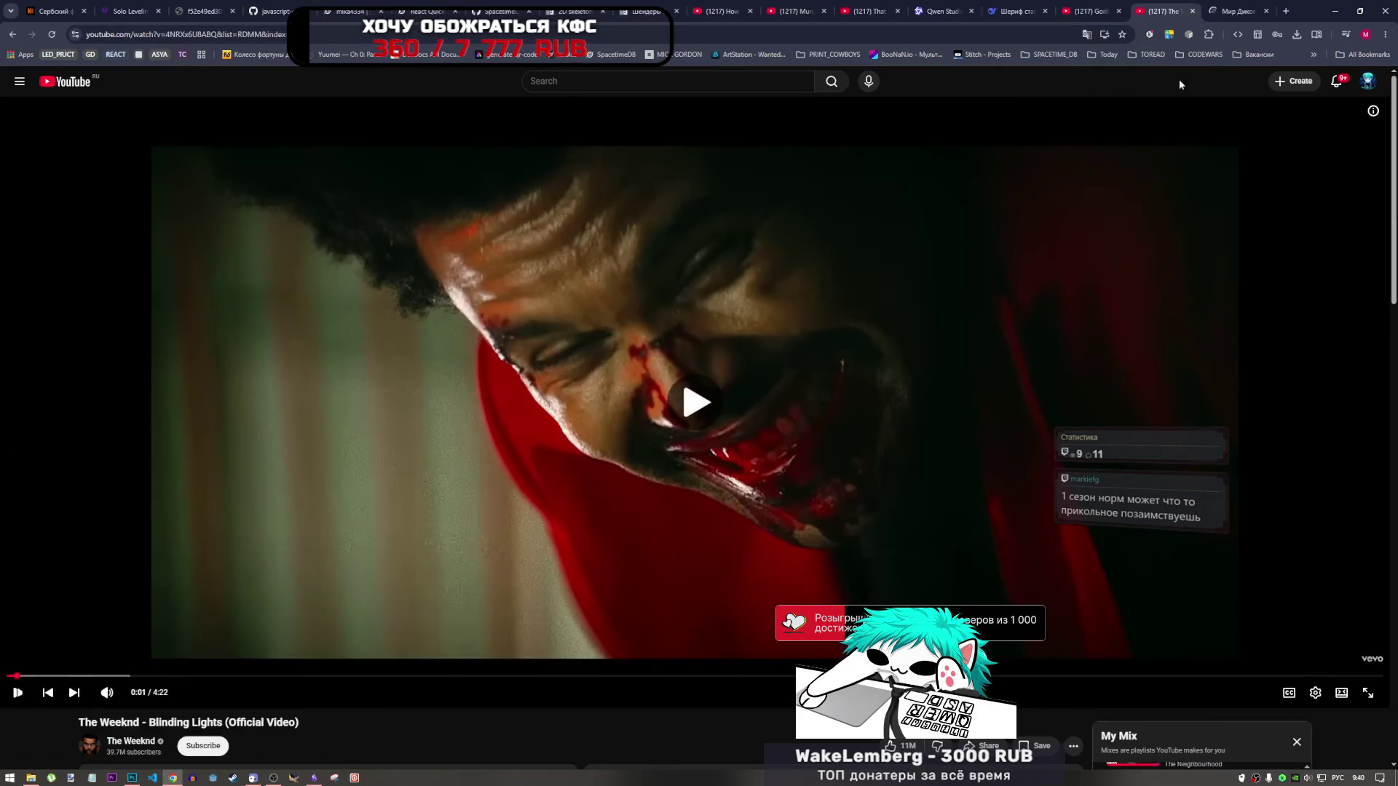
pyautogui.click(1237, 15)
pyautogui.click(1358, 92)
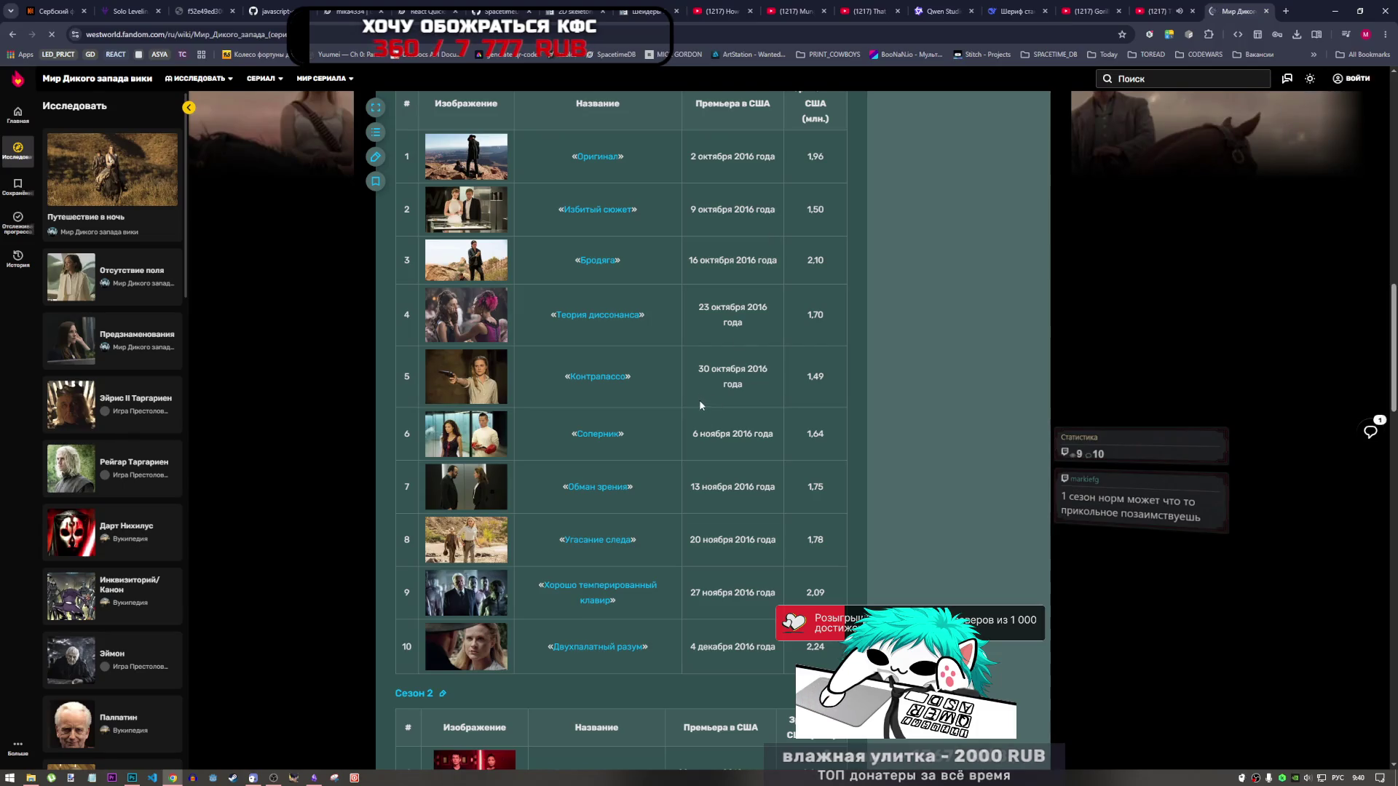
# Step: Drag the Westworld wiki tab into second place and refresh it with F5, then return to enemy1.psd
pyautogui.scroll(-1, 699, 399)
pyautogui.scroll(5, 696, 416)
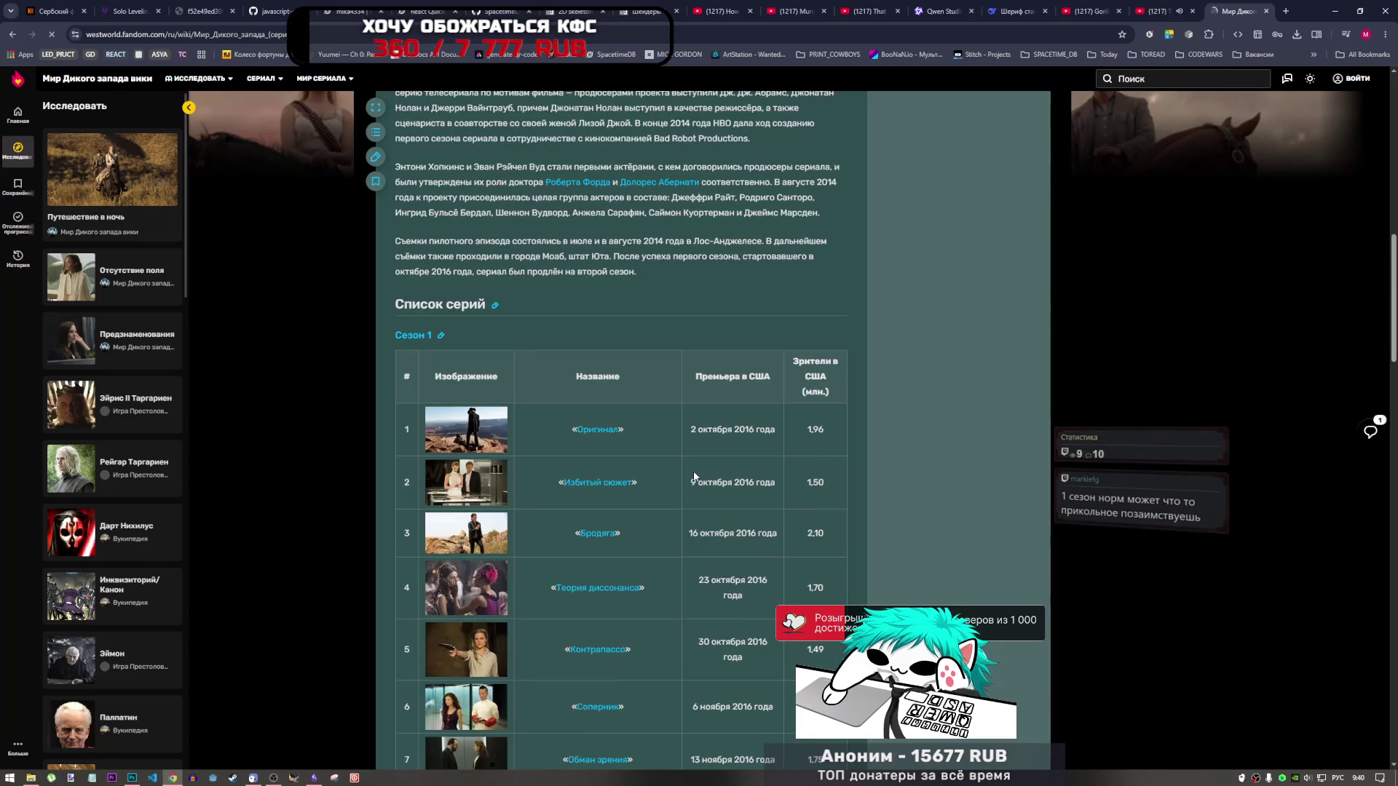
pyautogui.scroll(-5, 692, 479)
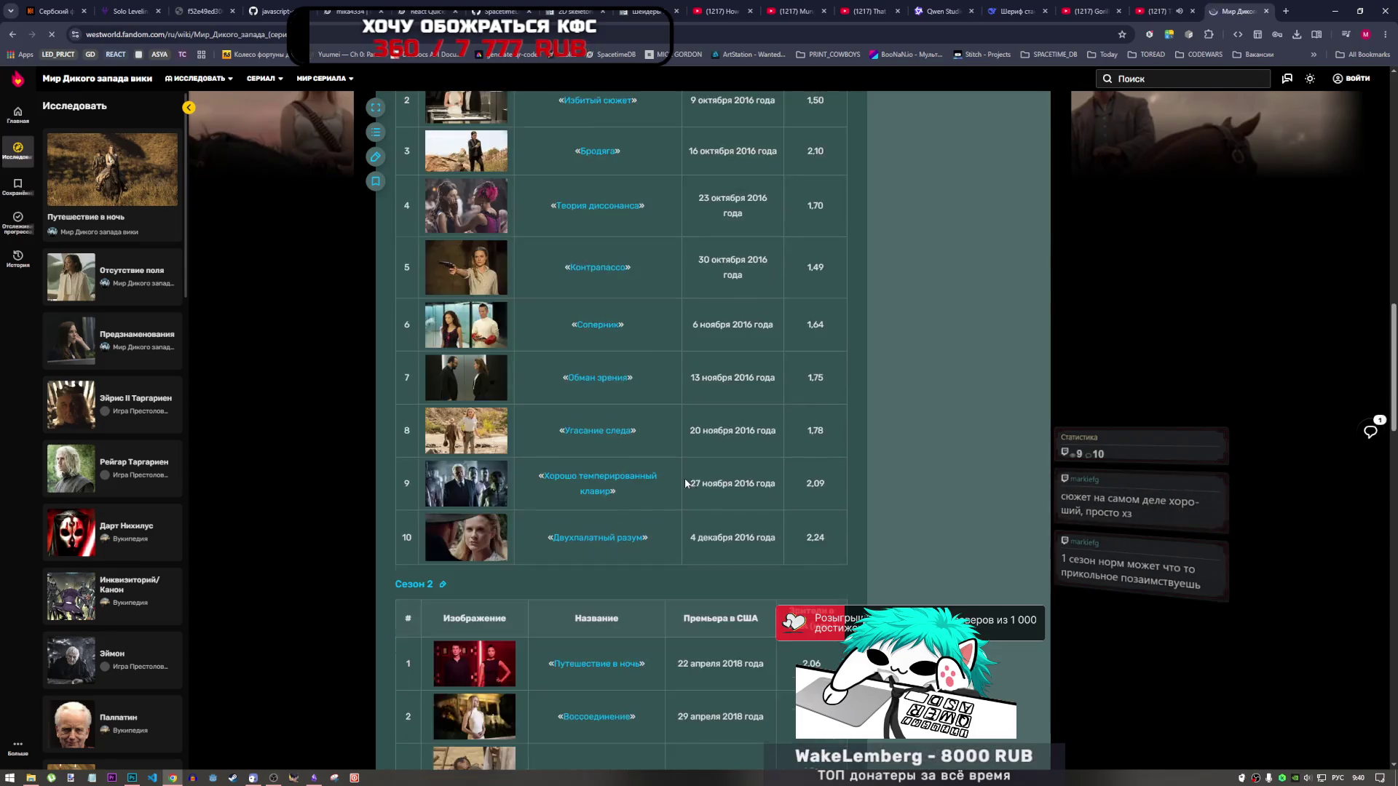
pyautogui.scroll(-4, 685, 481)
pyautogui.scroll(6, 683, 480)
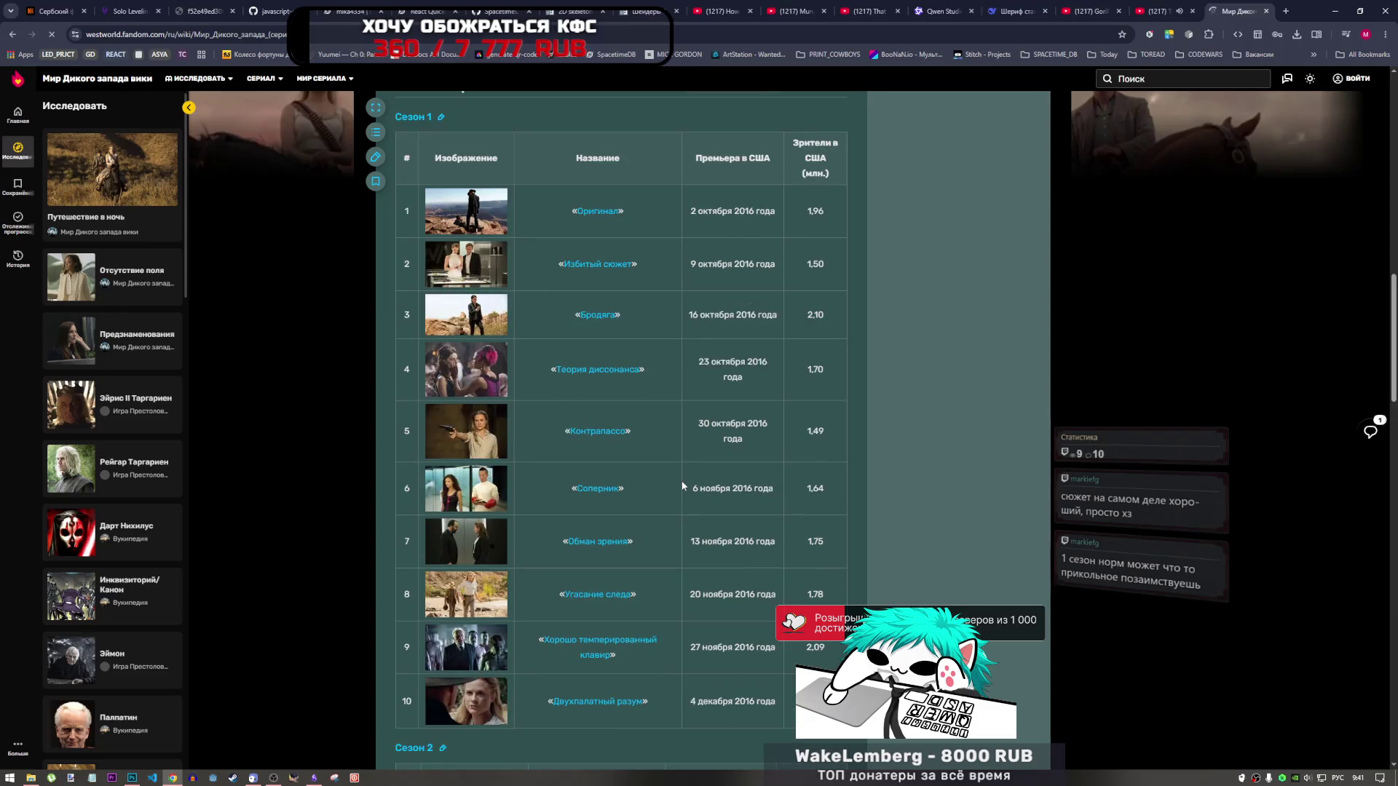
pyautogui.moveTo(1231, 5); pyautogui.dragTo(111, 13)
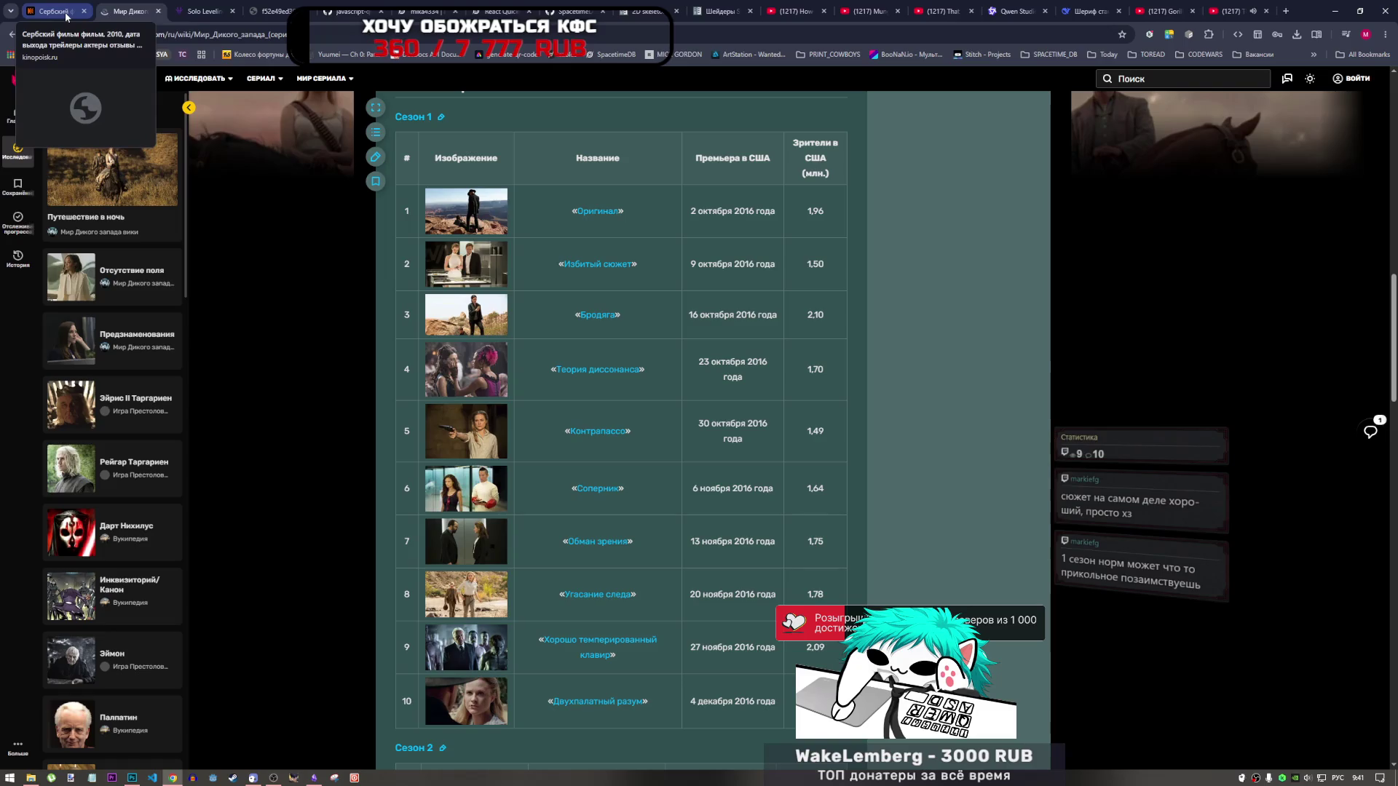
pyautogui.press('F5')
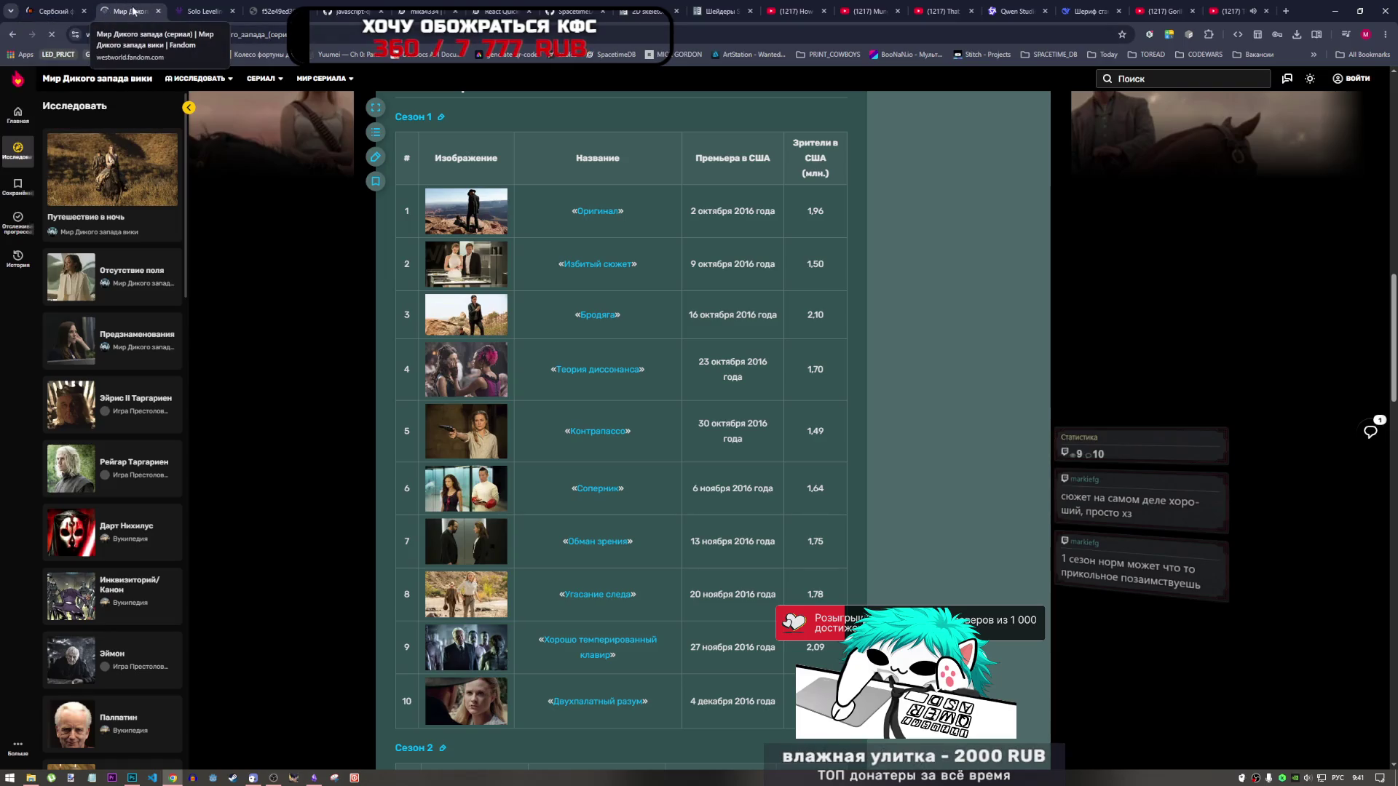
pyautogui.click(1216, 9)
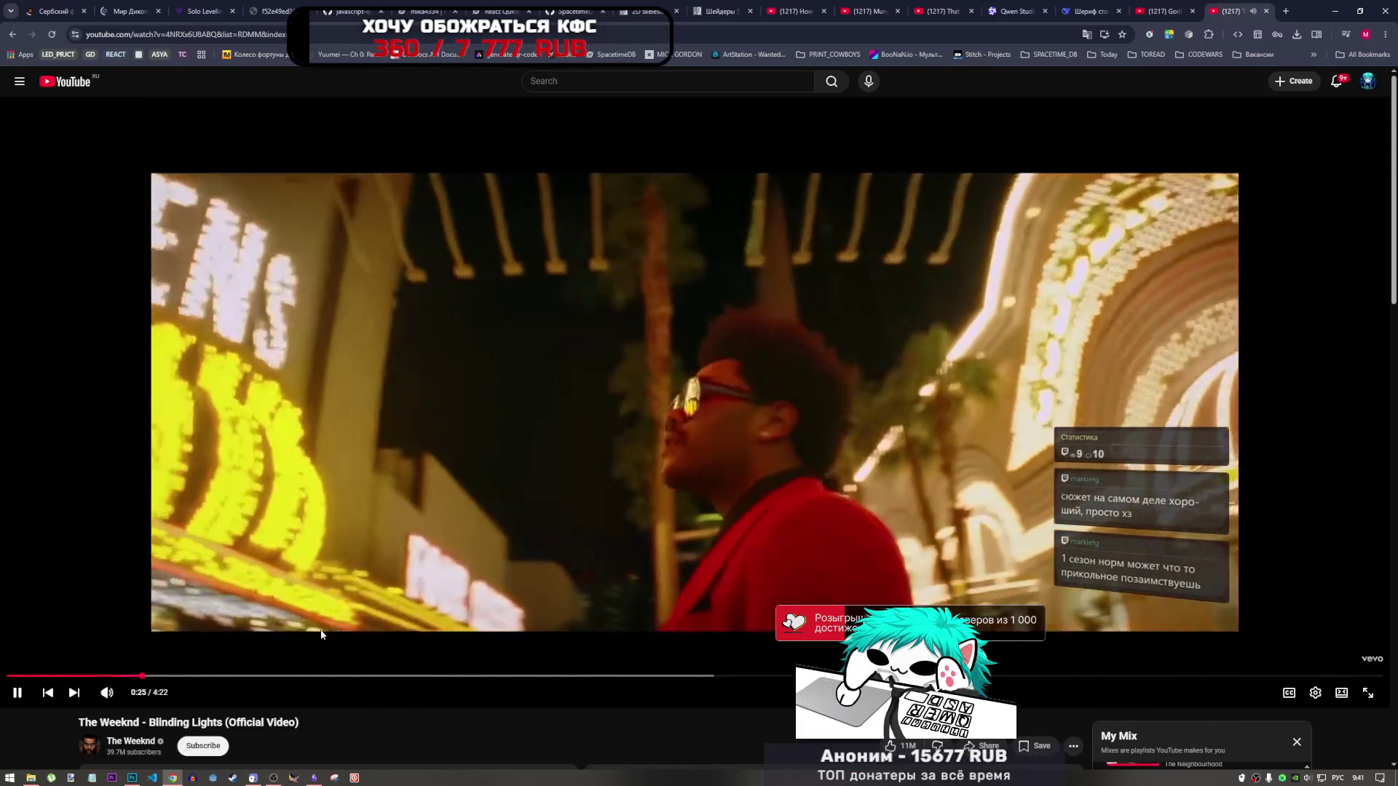
pyautogui.click(132, 778)
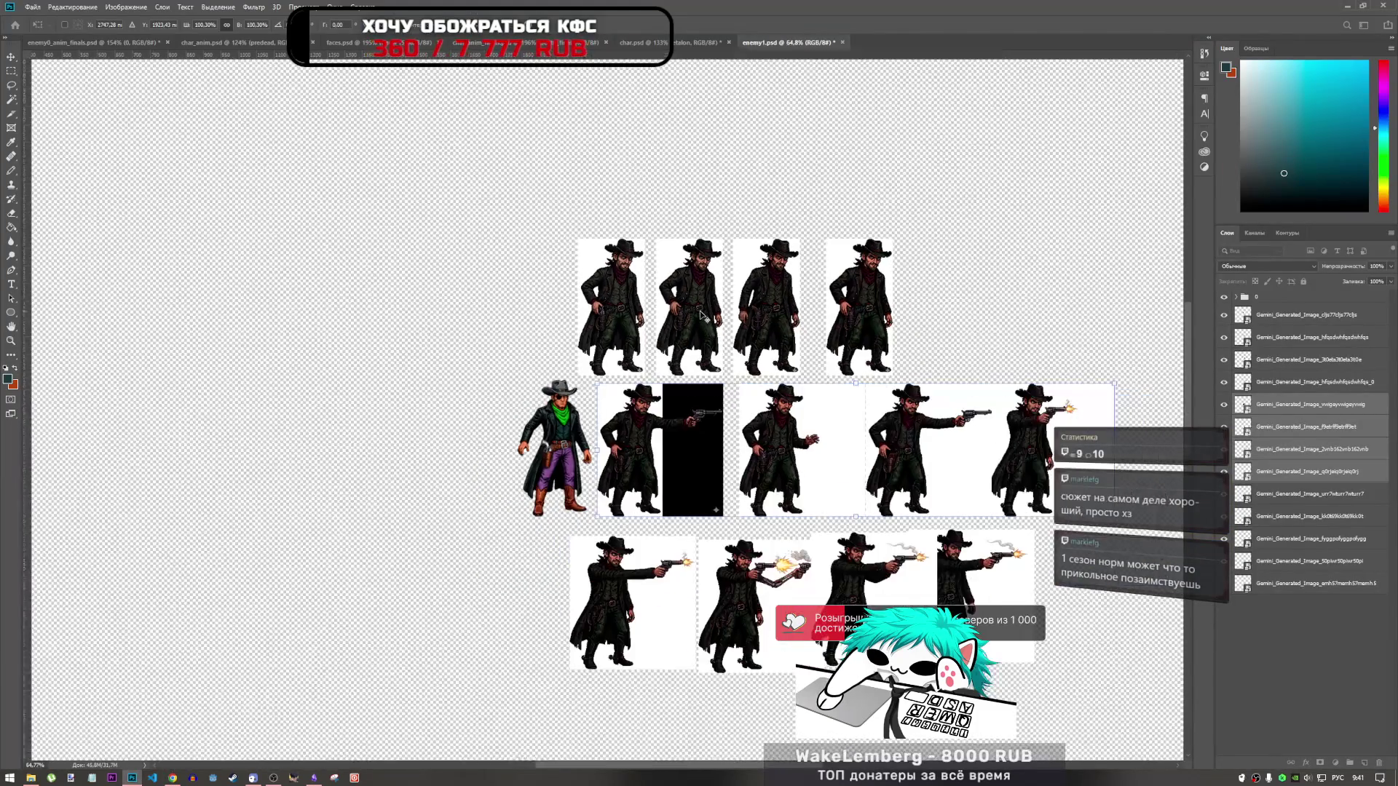
# Step: Select the four idle frame layers and resize them to about 97.4%, repositioning and committing the transform
pyautogui.scroll(-1, 860, 477)
pyautogui.hscroll(1, 859, 477)
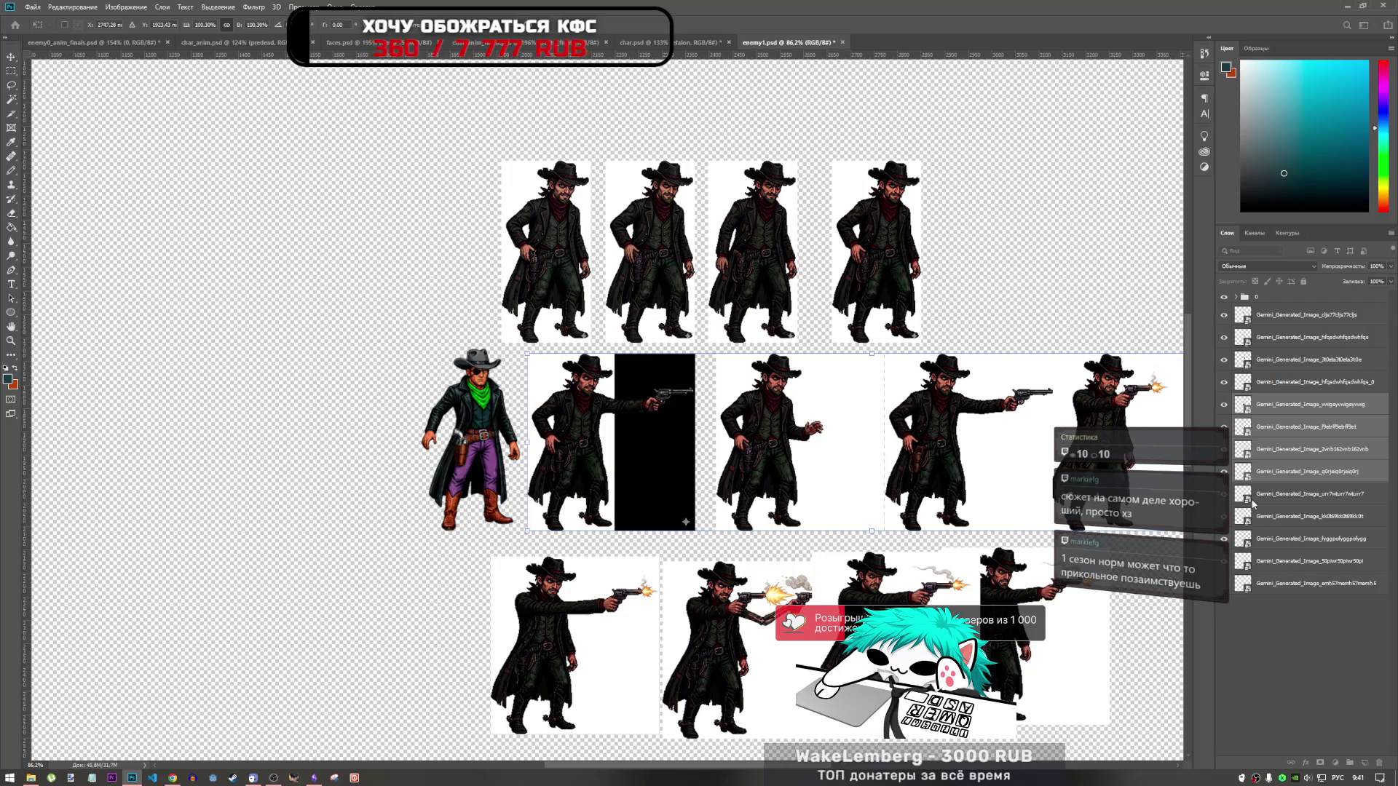
pyautogui.press('o')
pyautogui.click(1278, 407)
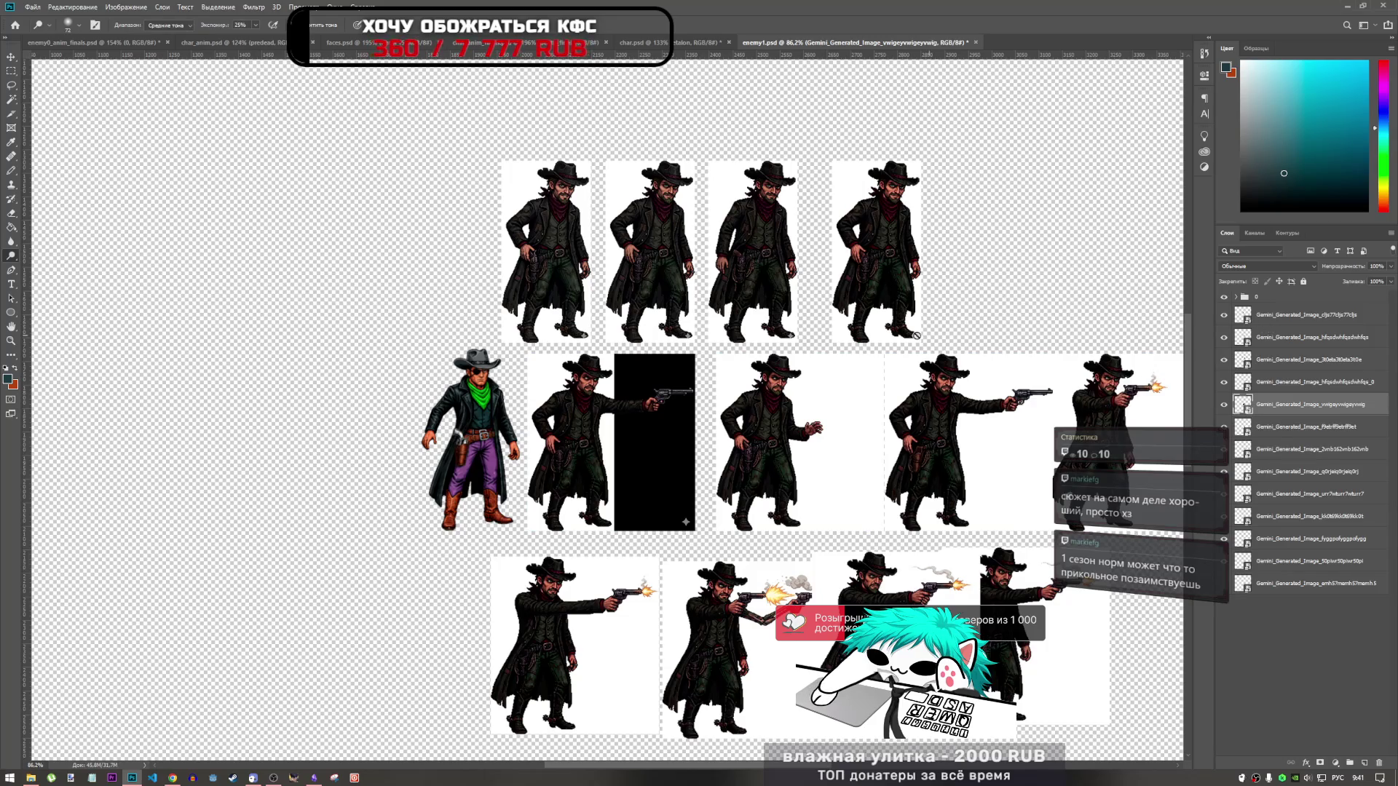
pyautogui.click(1304, 320)
pyautogui.keyDown('shift'); pyautogui.click(1286, 382); pyautogui.keyUp('shift')
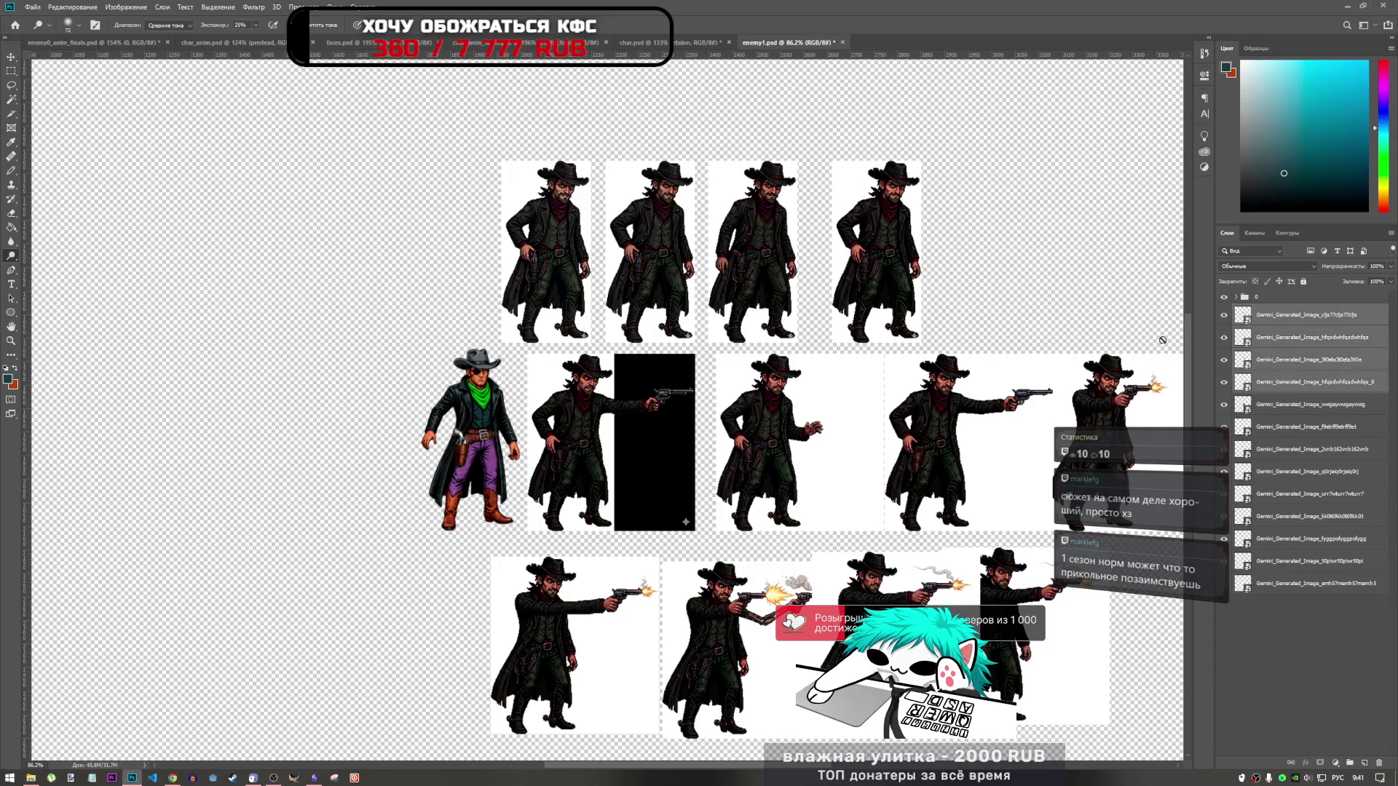
pyautogui.hotkey('ctrl', 't')
pyautogui.moveTo(706, 302)
pyautogui.mouseDown()
pyautogui.moveTo(514, 399)
pyautogui.moveTo(581, 434)
pyautogui.moveTo(522, 442)
pyautogui.mouseUp()
pyautogui.moveTo(697, 348); pyautogui.dragTo(694, 350)
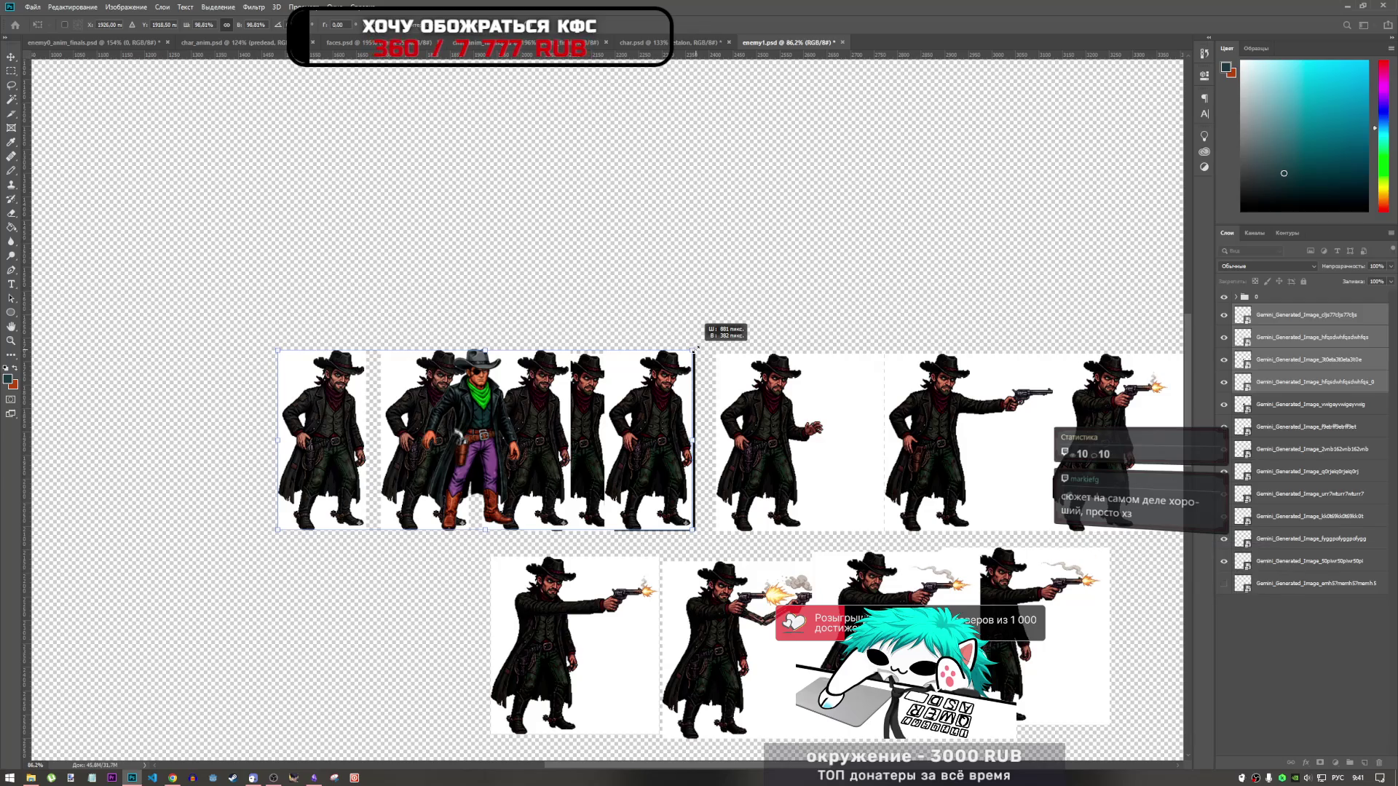
pyautogui.moveTo(696, 349); pyautogui.dragTo(692, 350)
pyautogui.moveTo(639, 395)
pyautogui.mouseDown()
pyautogui.moveTo(911, 152)
pyautogui.moveTo(949, 197)
pyautogui.moveTo(898, 216)
pyautogui.mouseUp()
pyautogui.press('Return')
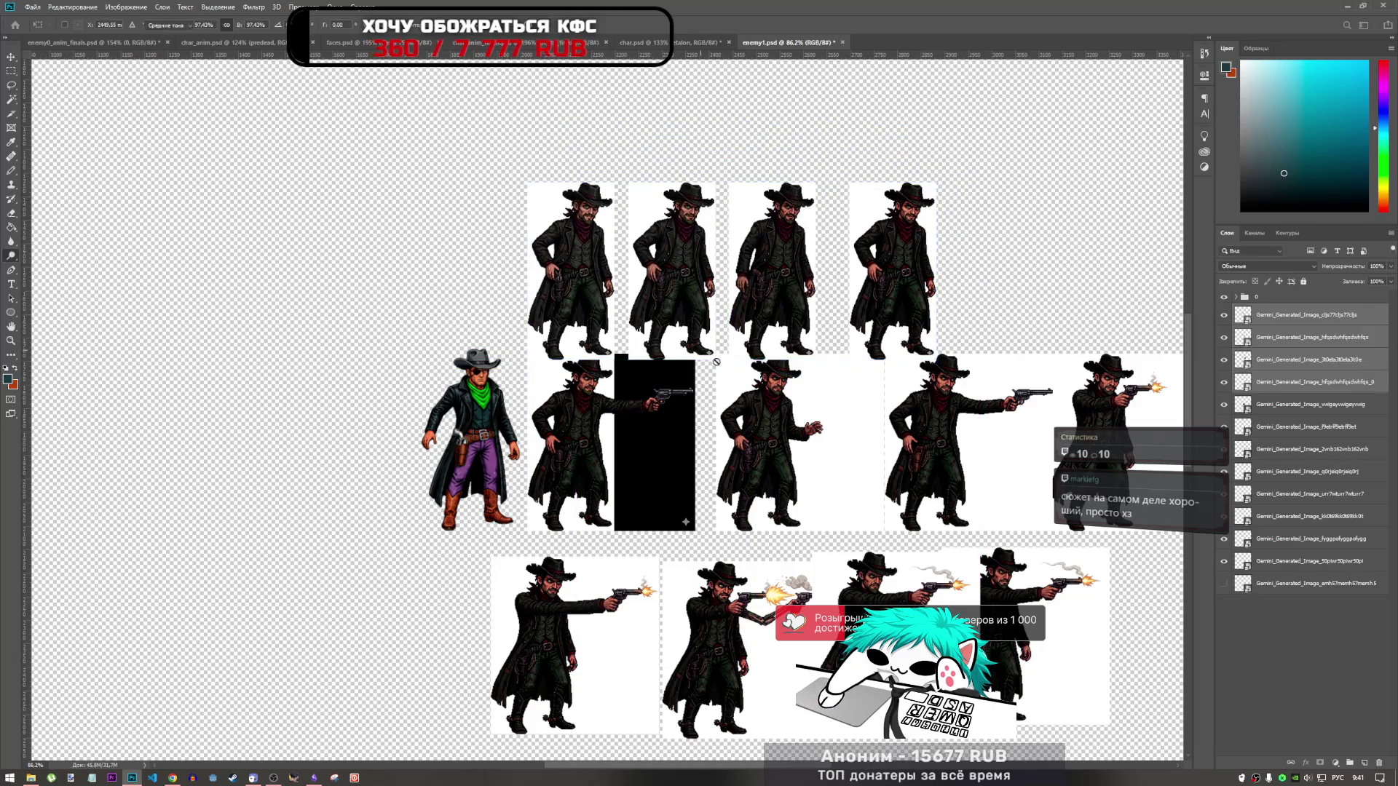
# Step: Move the top idle row up about 13 px and commit the transform
pyautogui.hotkey('ctrl', 't')
pyautogui.moveTo(768, 274); pyautogui.dragTo(759, 233)
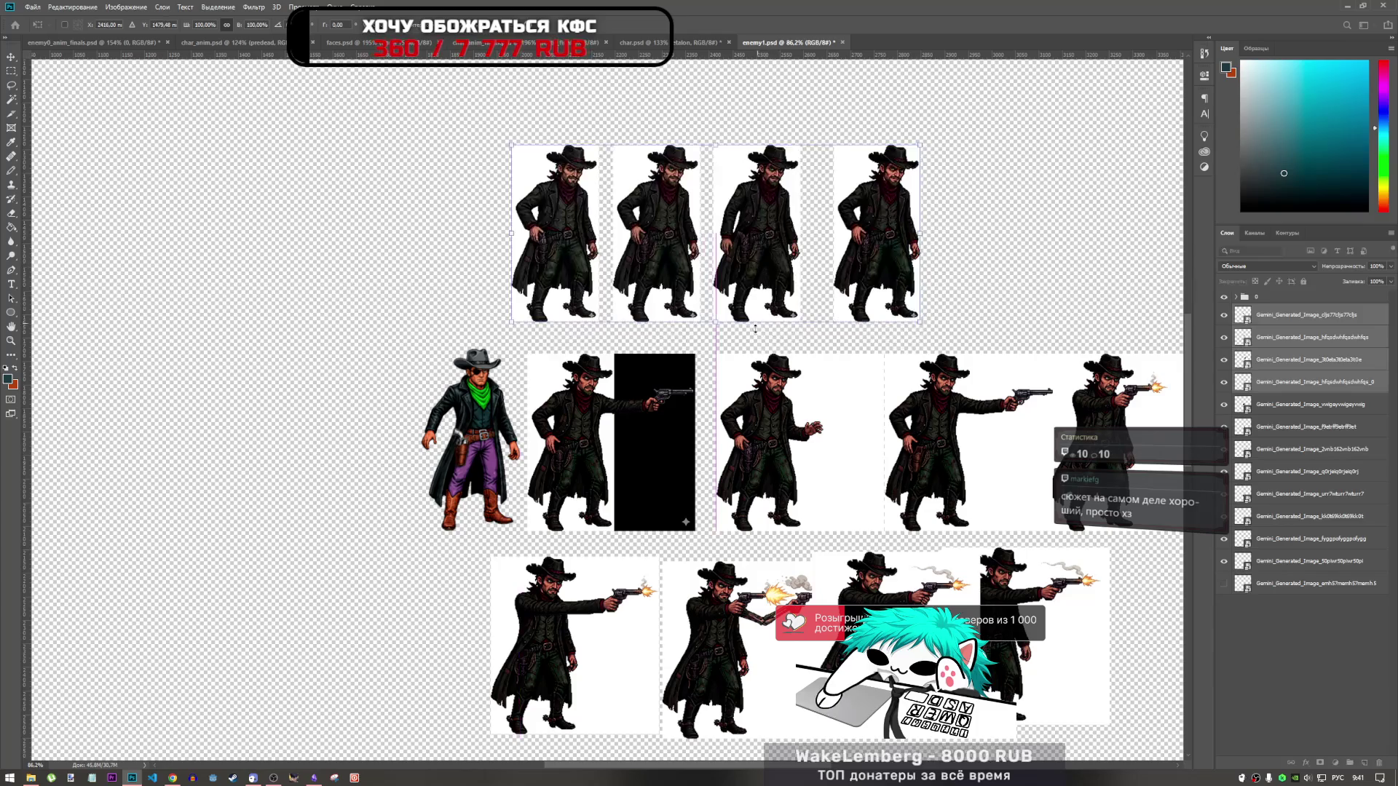
pyautogui.scroll(-2, 641, 397)
pyautogui.scroll(1, 715, 376)
pyautogui.scroll(2, 716, 376)
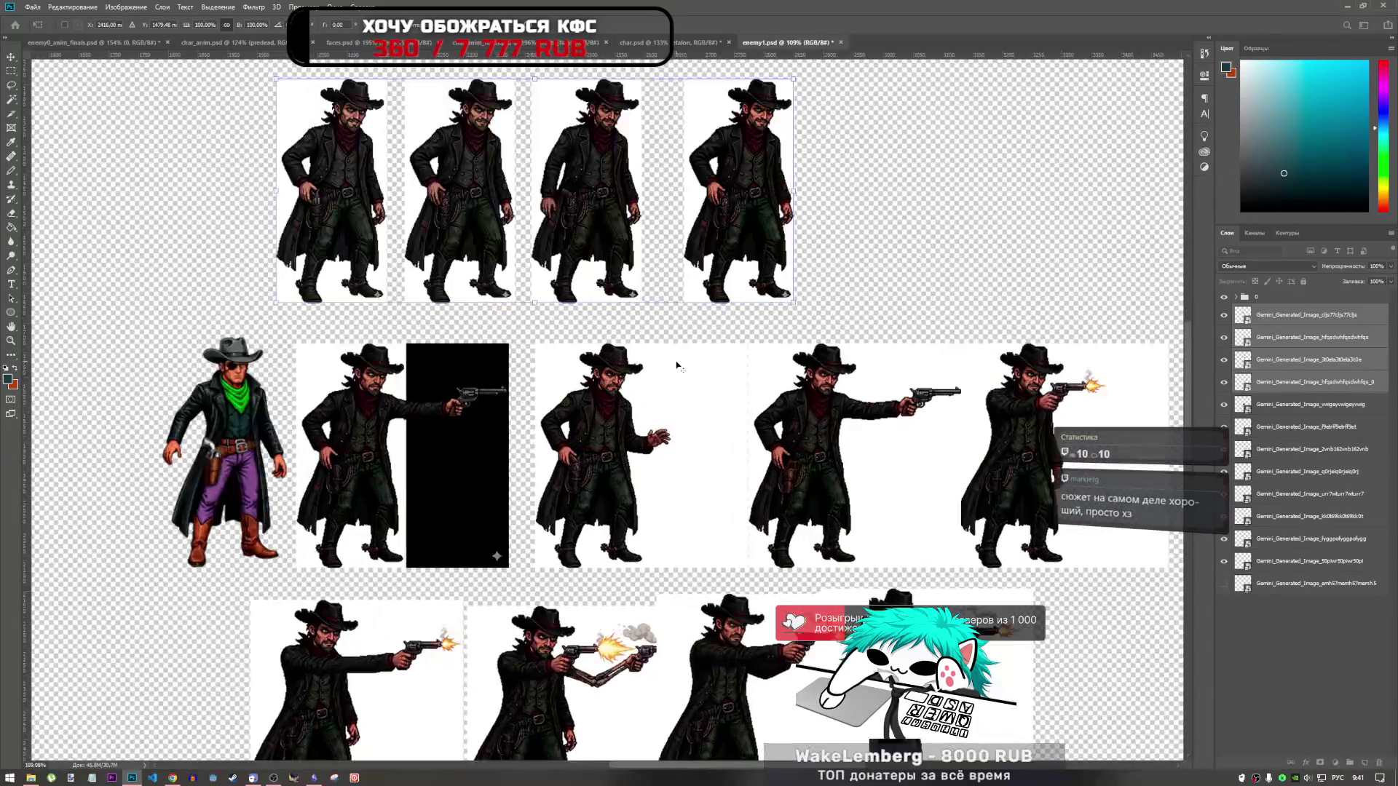
pyautogui.scroll(1, 714, 368)
pyautogui.scroll(-4, 717, 364)
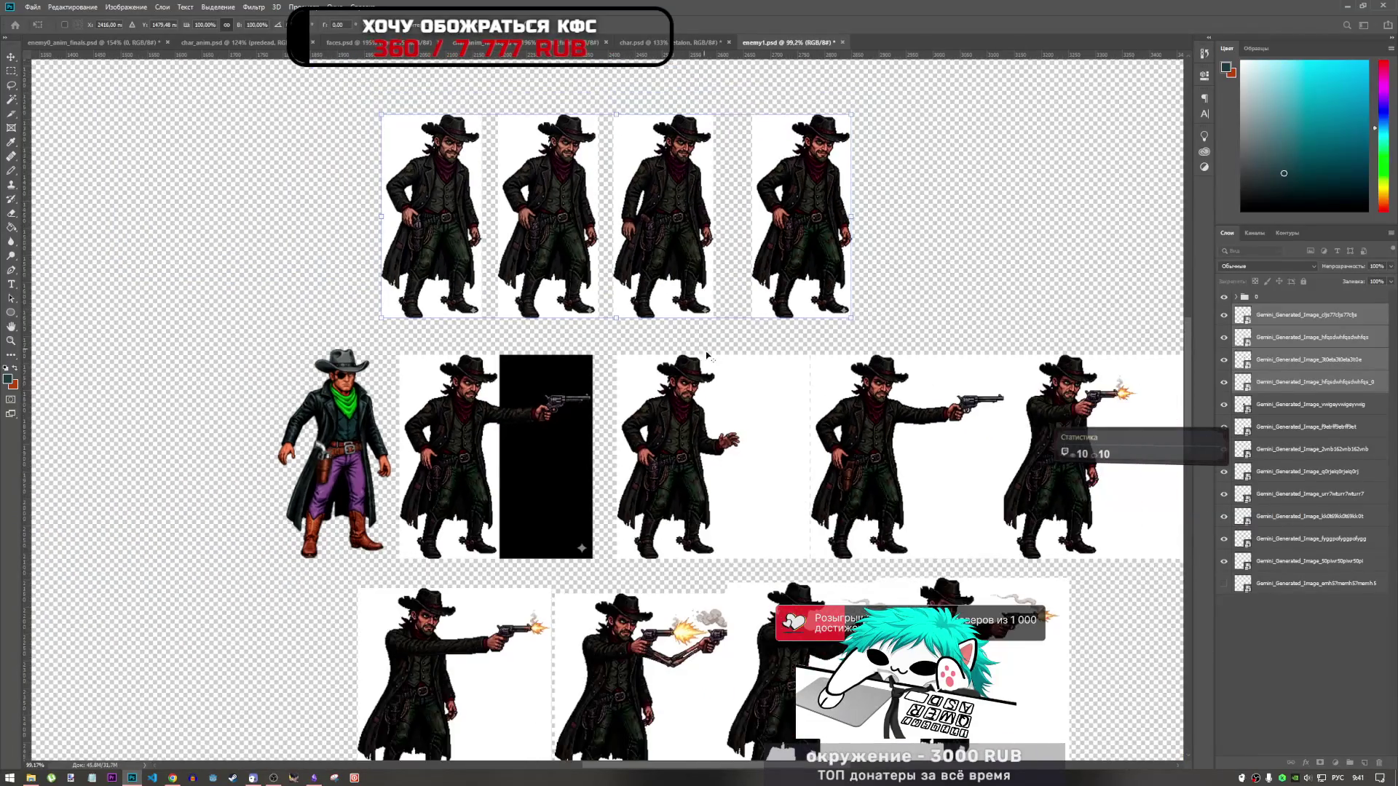
pyautogui.scroll(2, 719, 360)
pyautogui.scroll(-2, 728, 408)
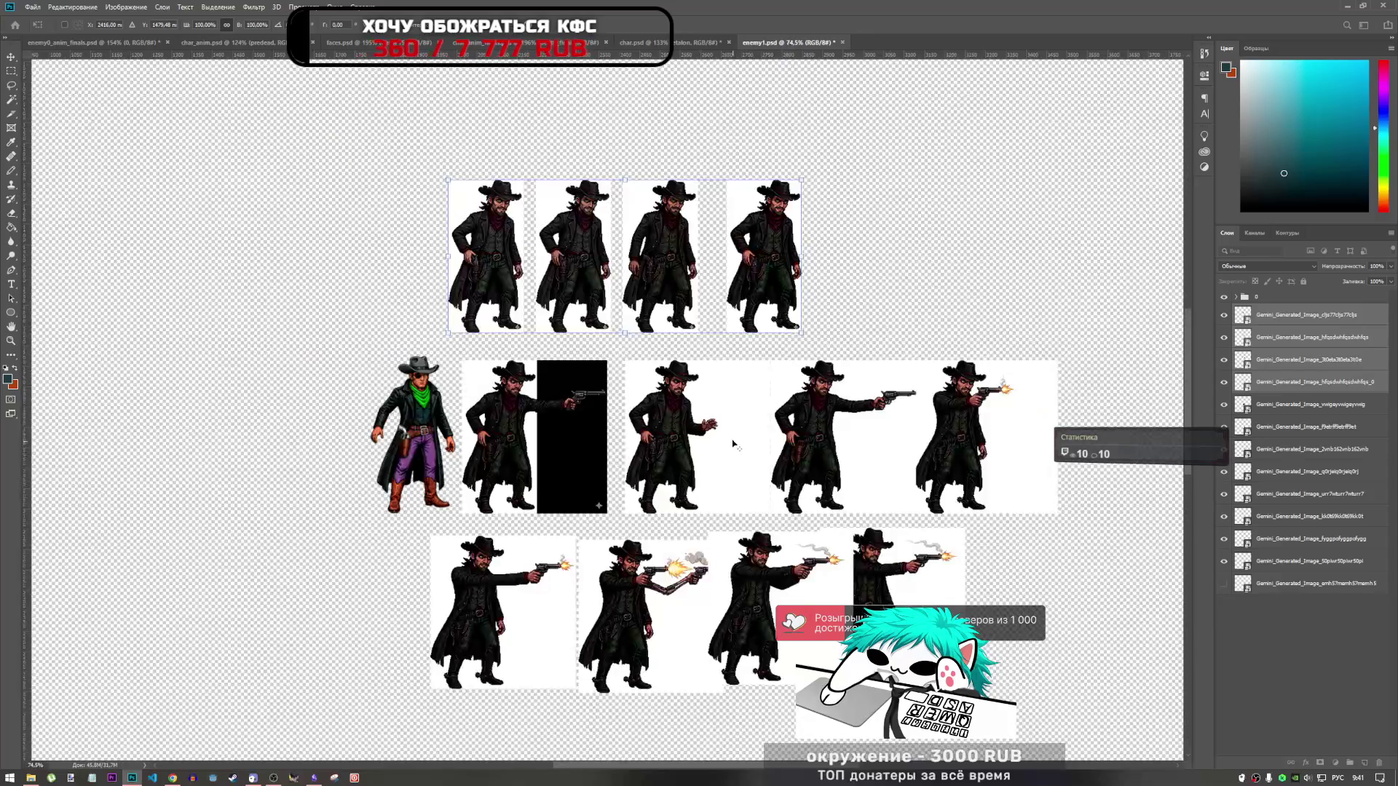
pyautogui.scroll(1, 731, 442)
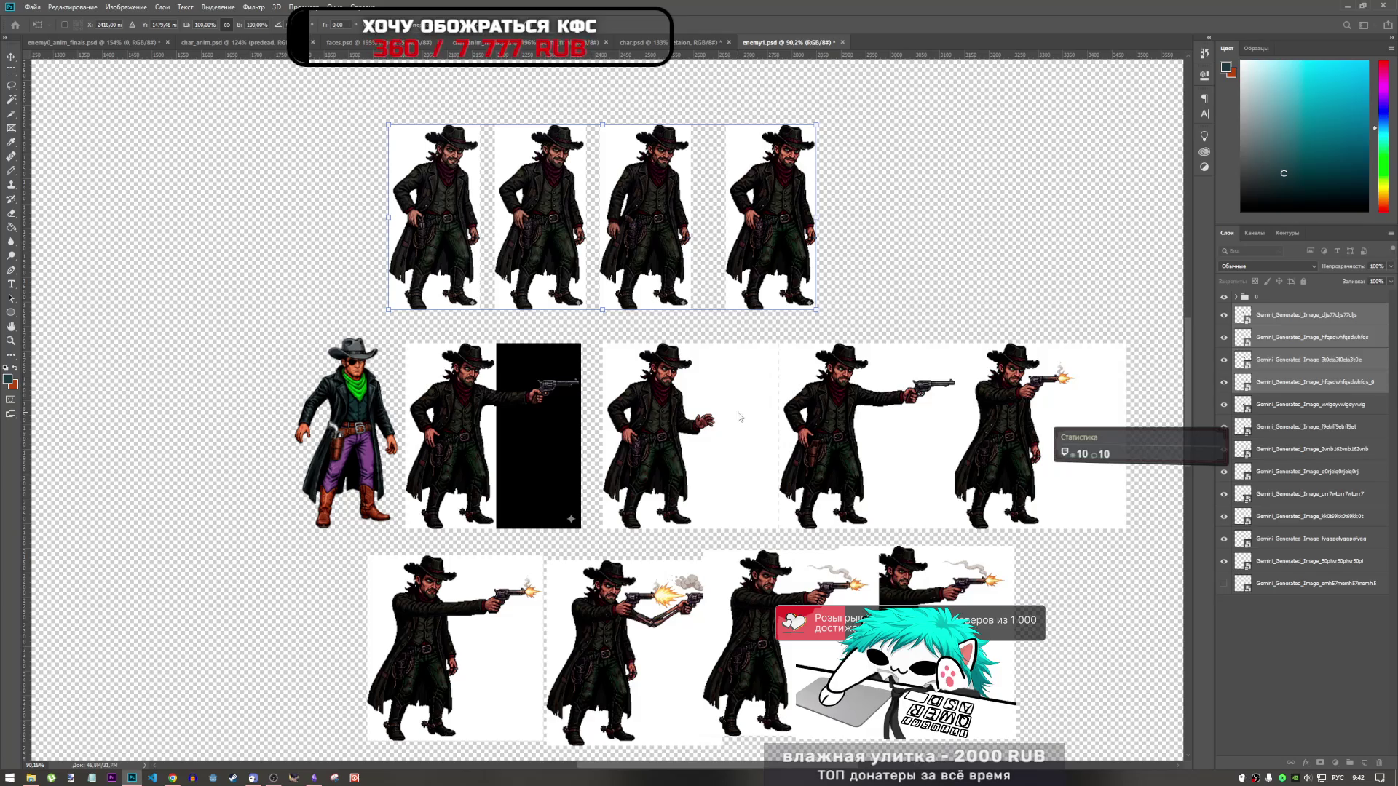
pyautogui.press('Return')
# Step: Select the idle frame layers and hide the green-scarf reference cowboy in group 0
pyautogui.press('o')
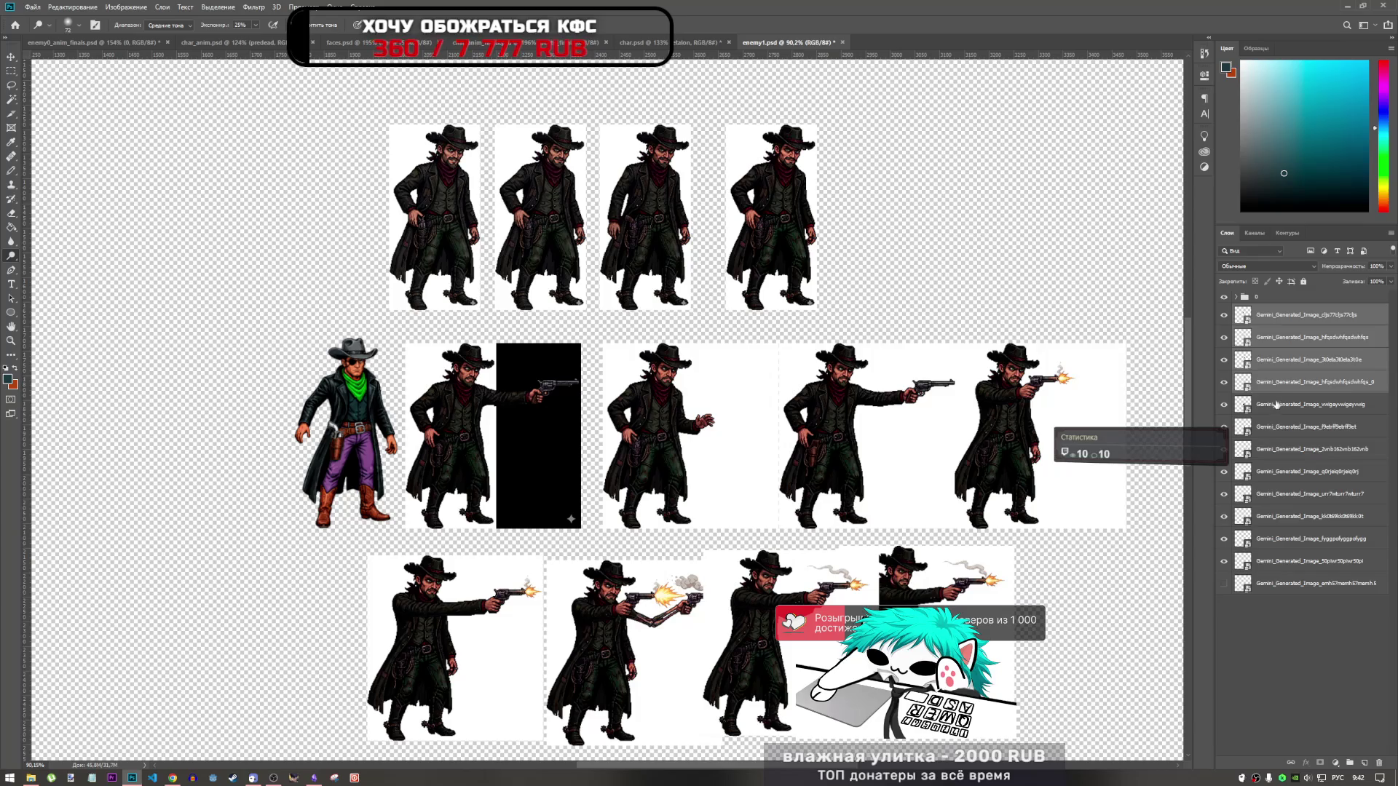
pyautogui.click(1293, 382)
pyautogui.click(1294, 315)
pyautogui.keyDown('shift'); pyautogui.click(1283, 381); pyautogui.keyUp('shift')
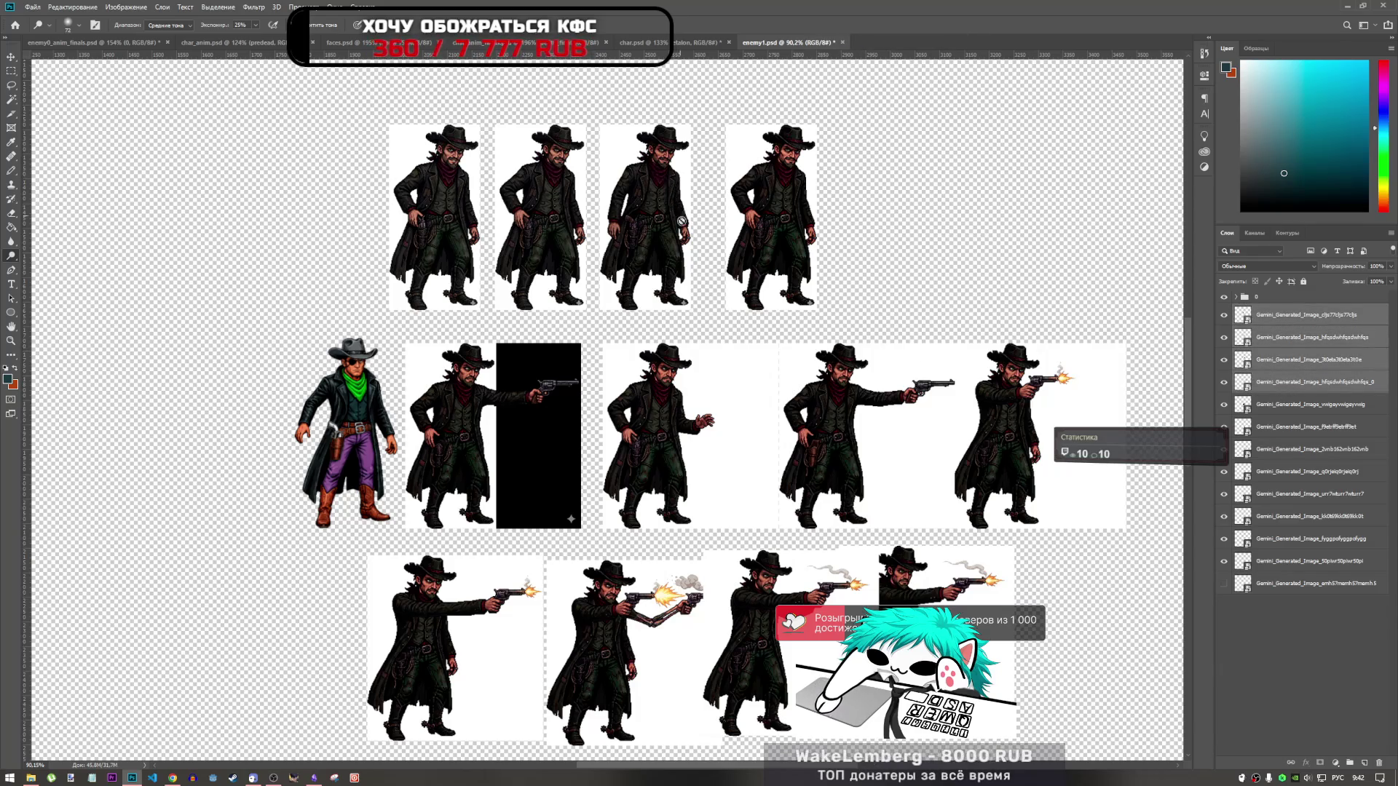
pyautogui.scroll(-2, 678, 392)
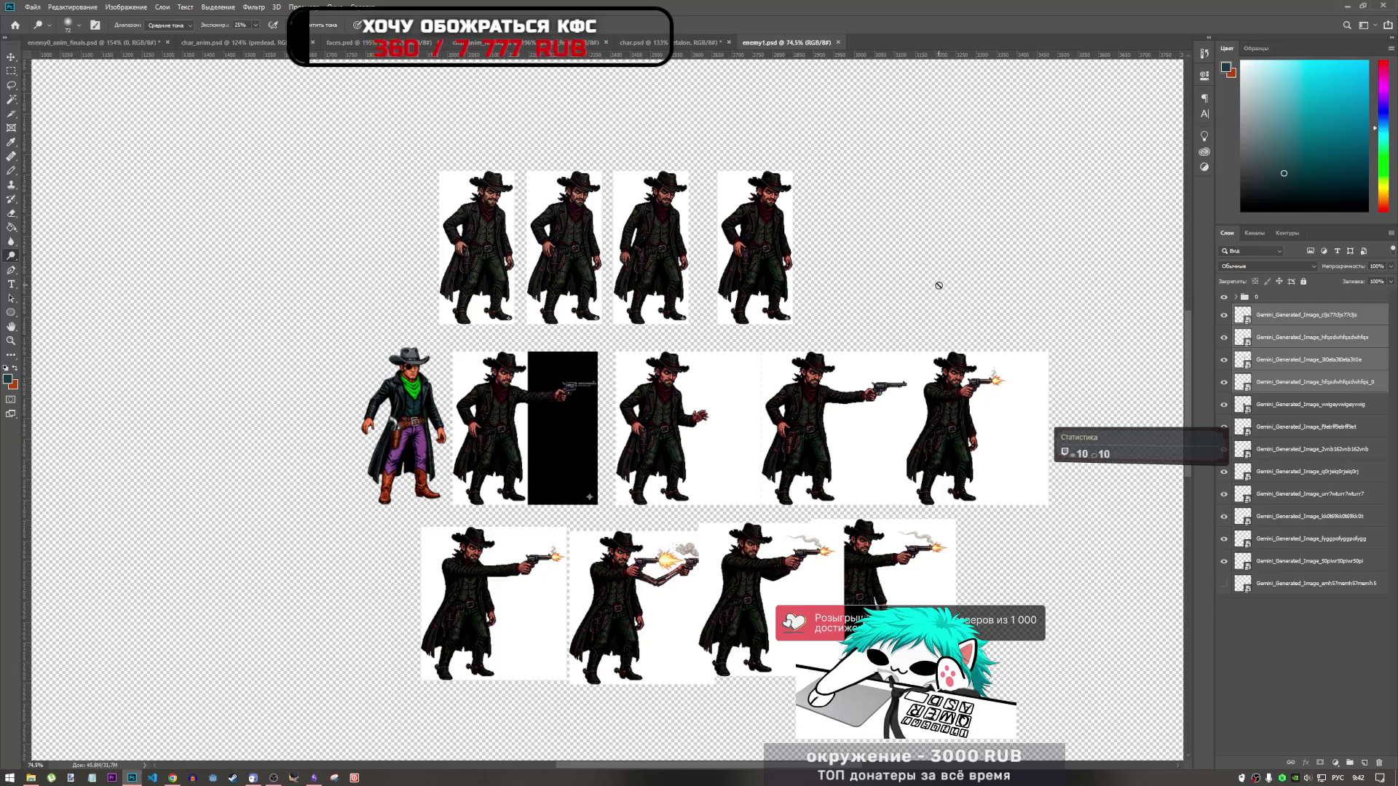
pyautogui.click(1281, 381)
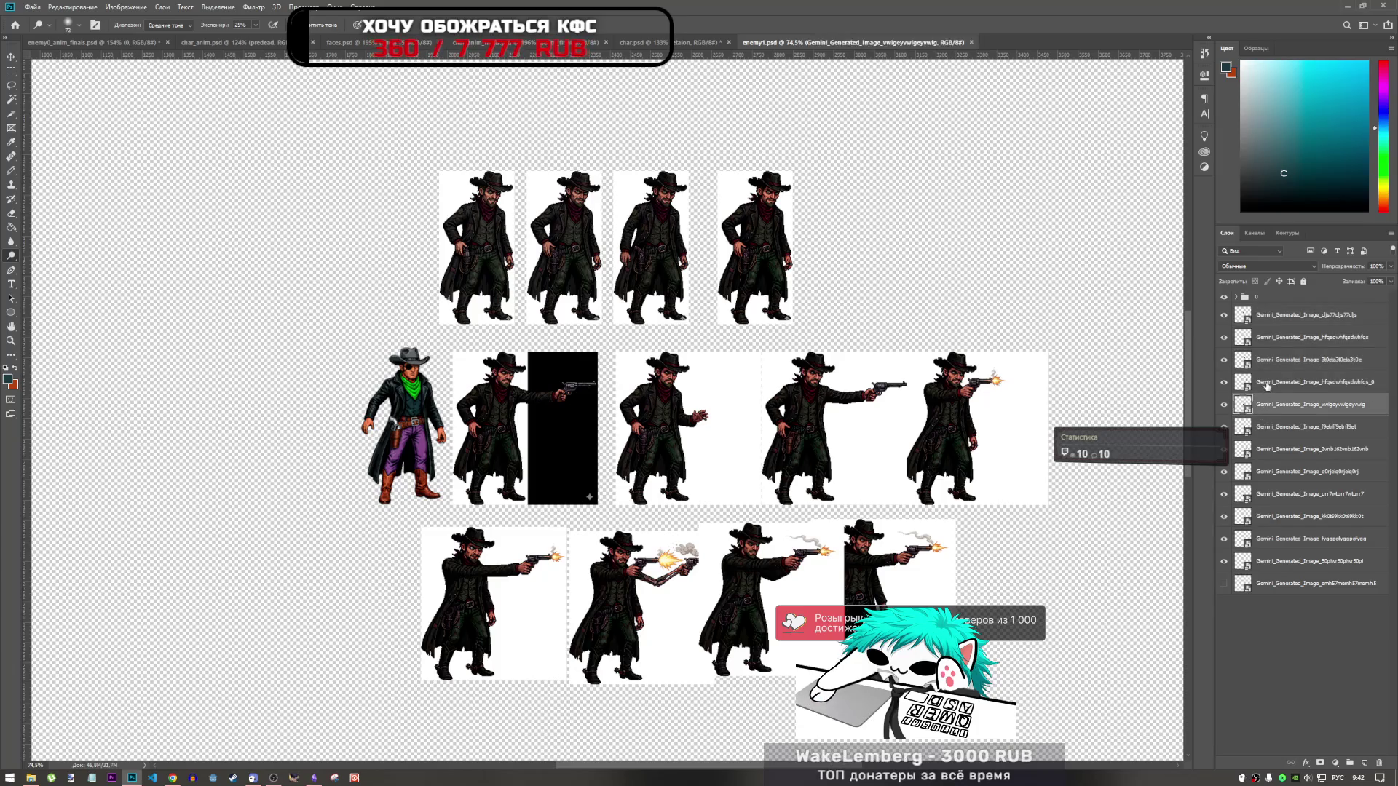
pyautogui.click(1282, 316)
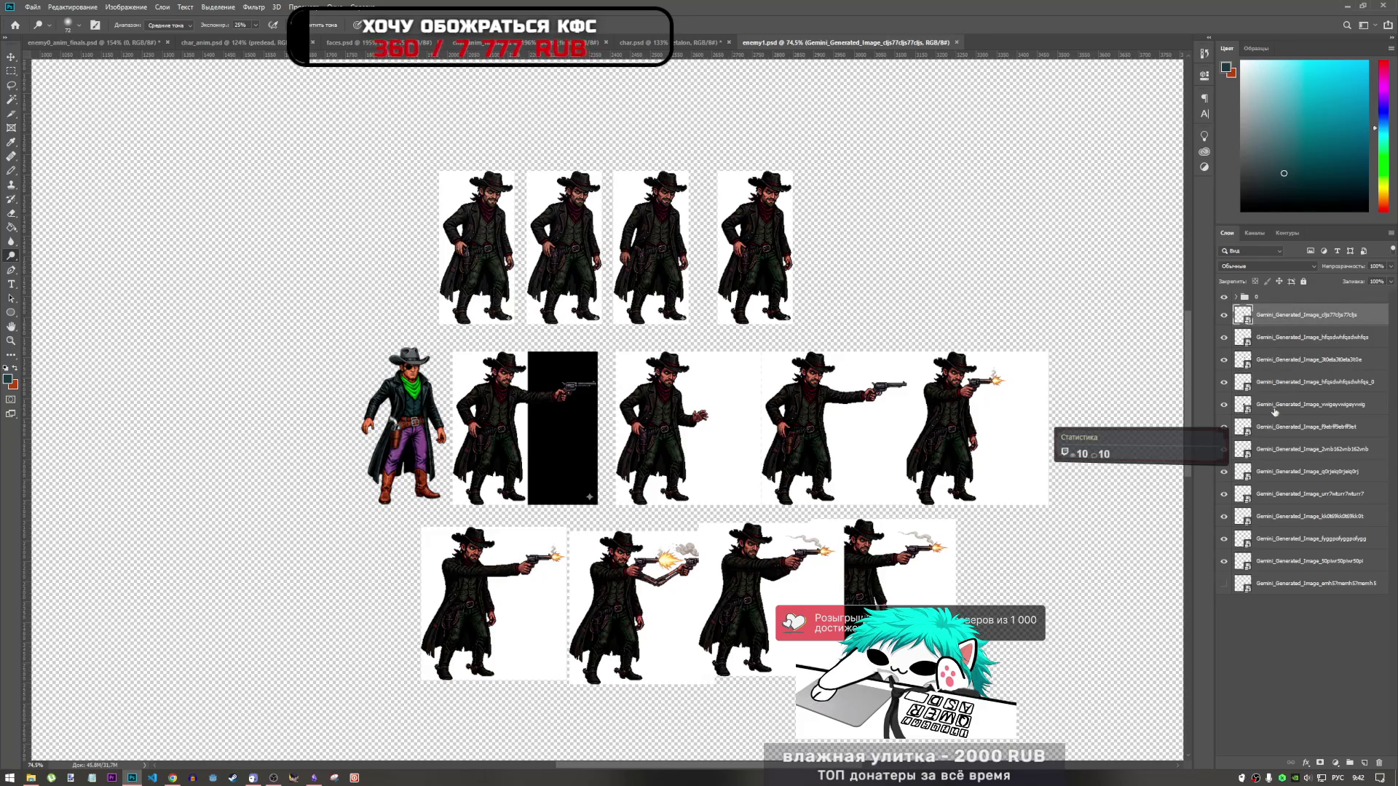
pyautogui.click(1225, 297)
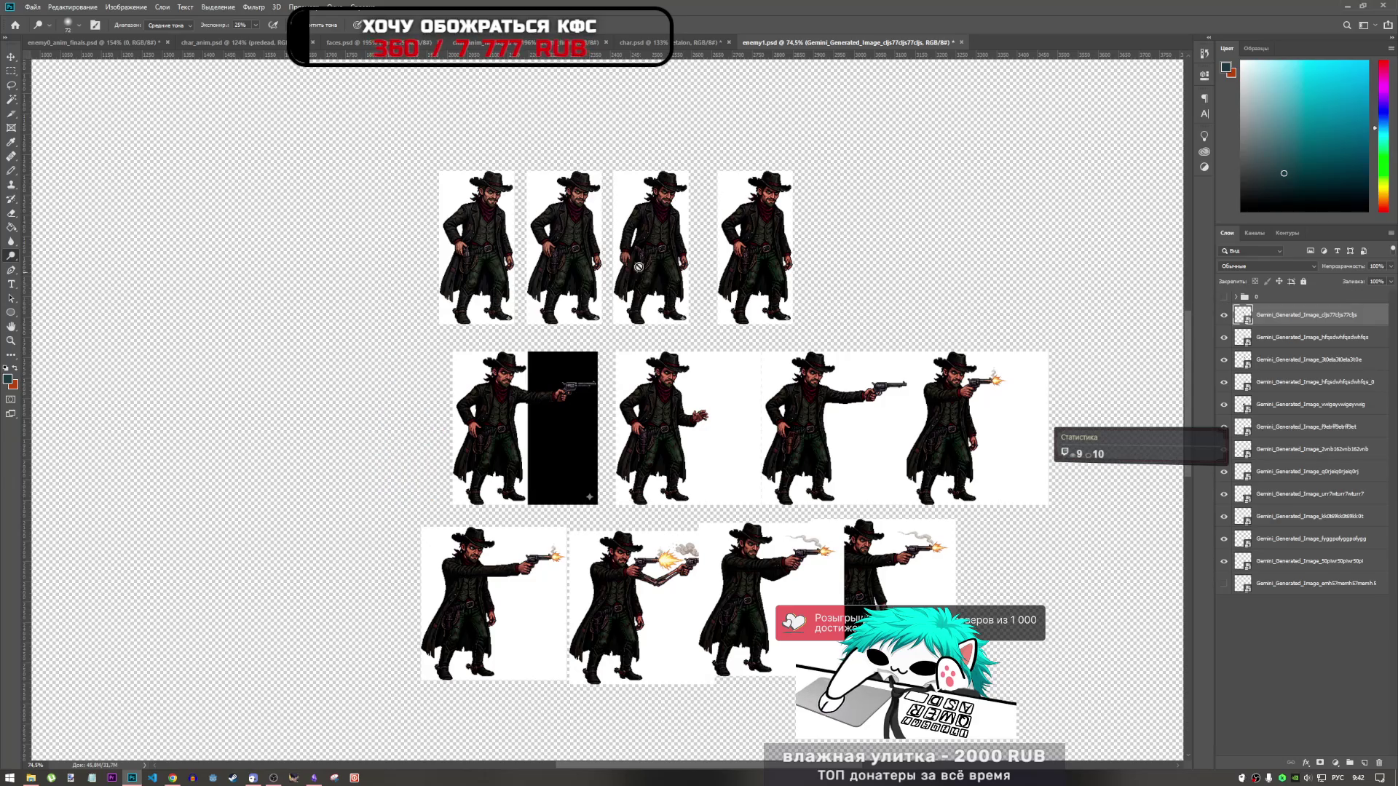
# Step: Check the layer list, then bring up the char.psd document
pyautogui.scroll(5, 583, 203)
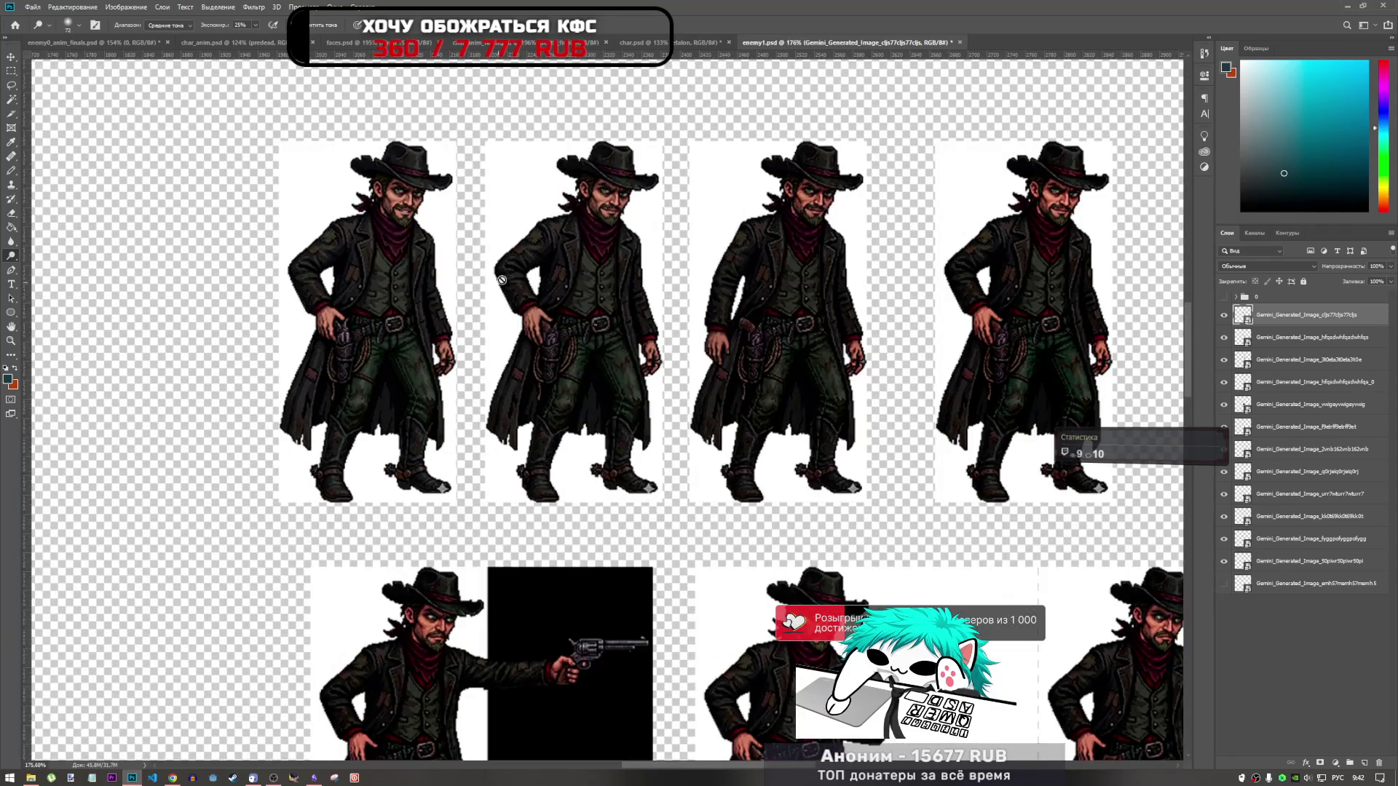
pyautogui.scroll(-2, 381, 263)
pyautogui.scroll(4, 627, 270)
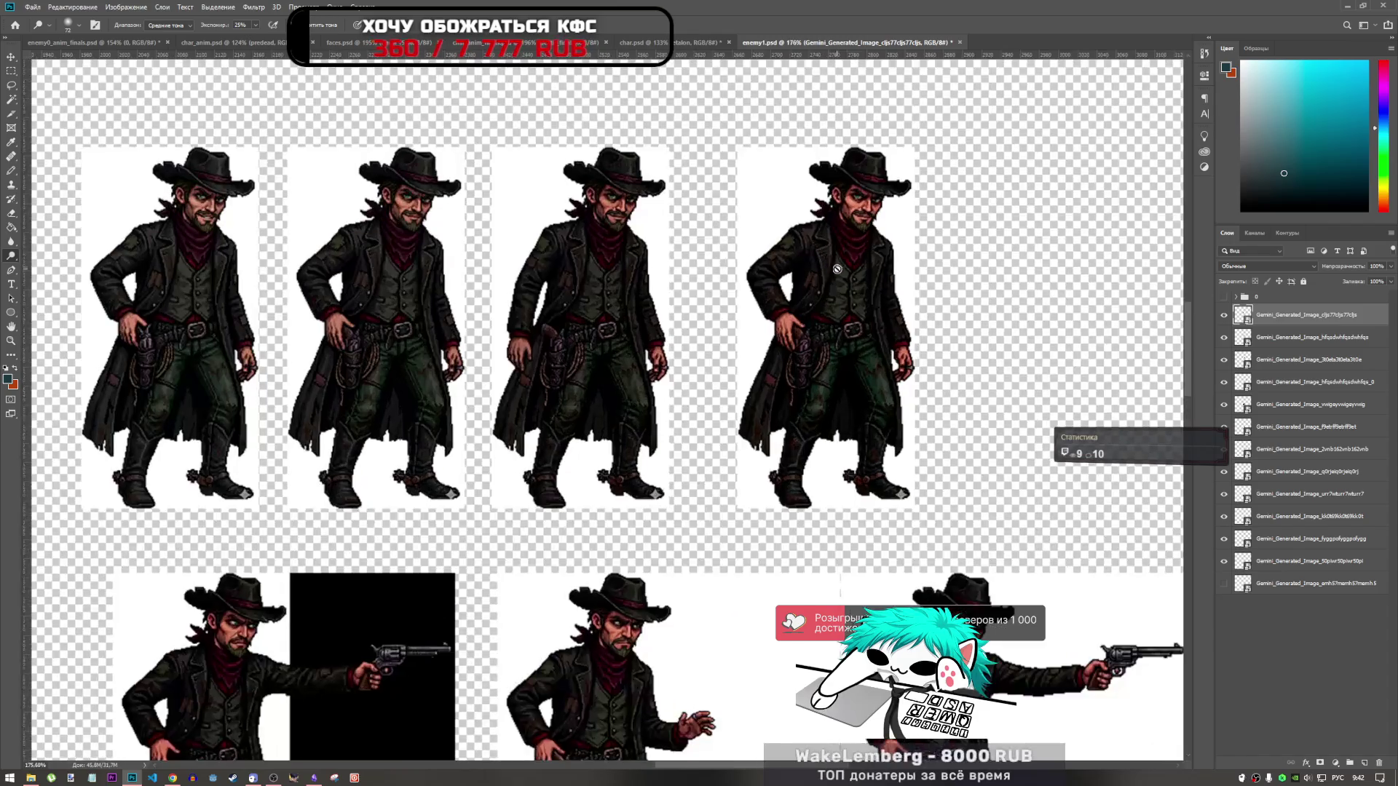
pyautogui.scroll(-3, 627, 270)
pyautogui.scroll(2, 610, 322)
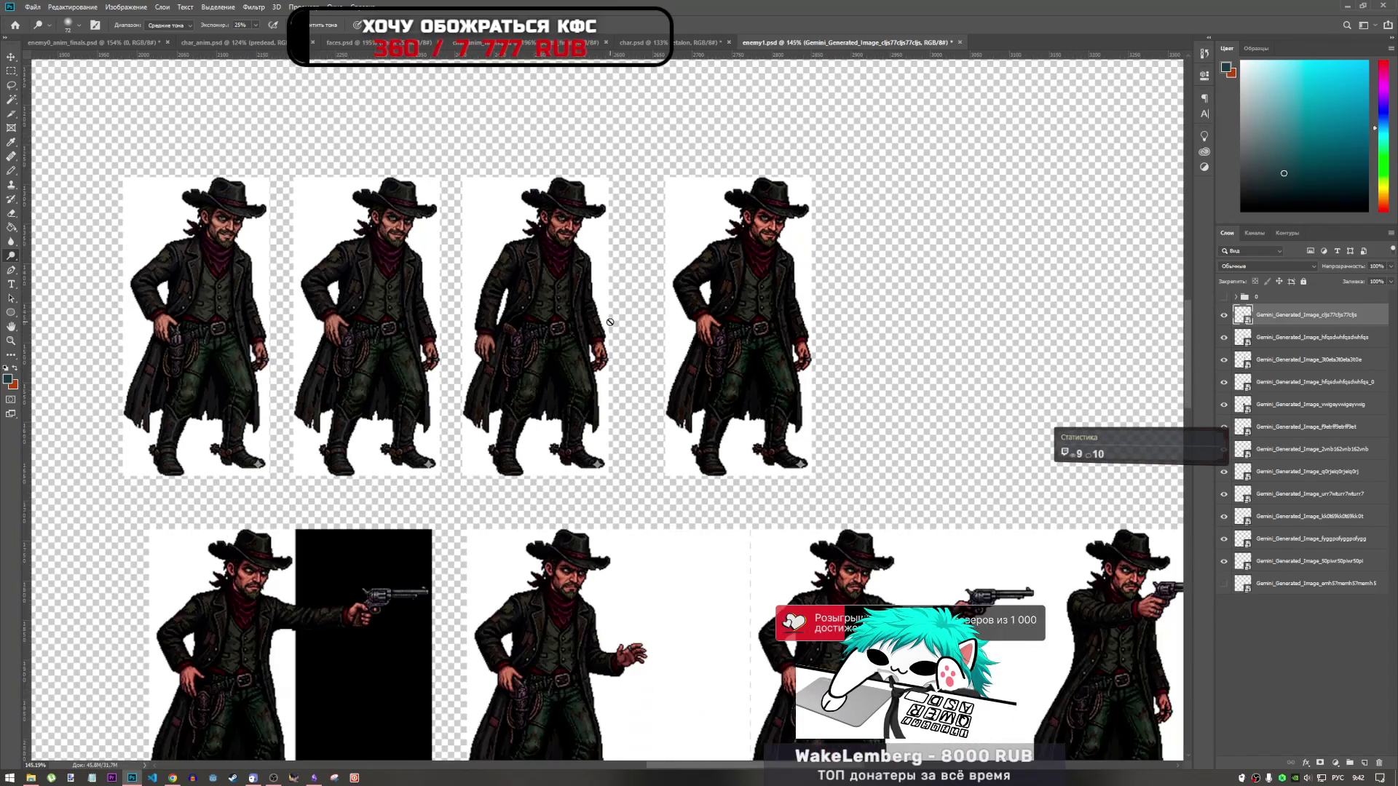
pyautogui.scroll(2, 525, 407)
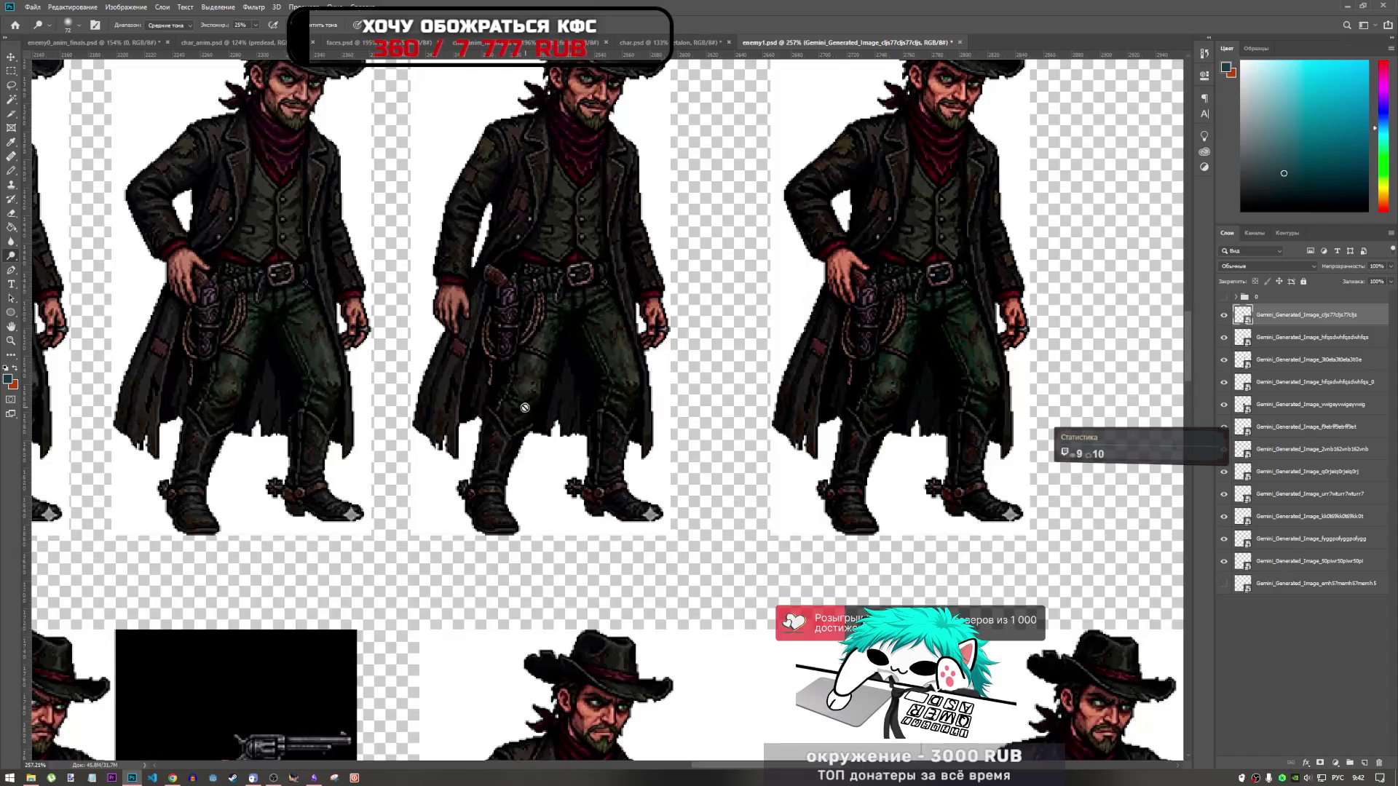
pyautogui.scroll(-1, 525, 411)
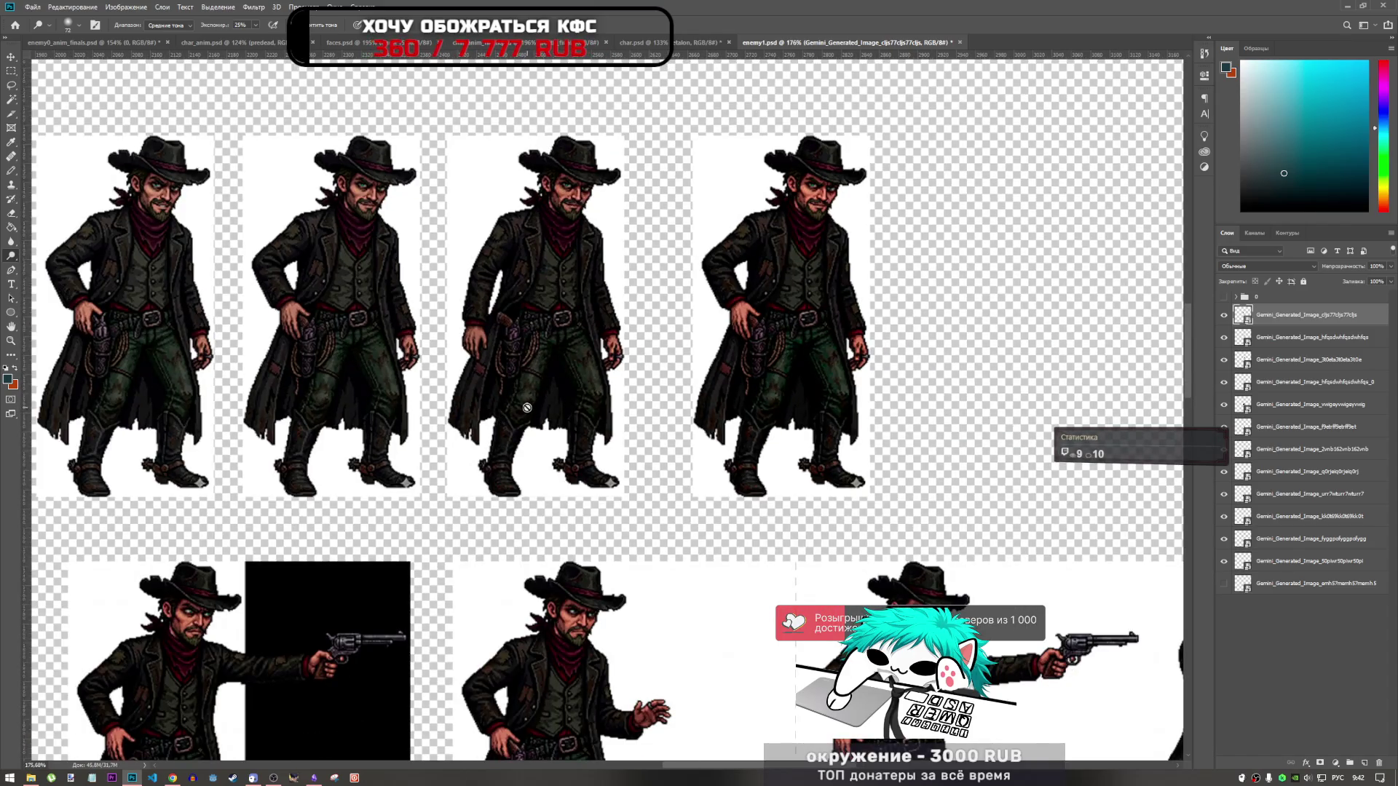
pyautogui.click(641, 42)
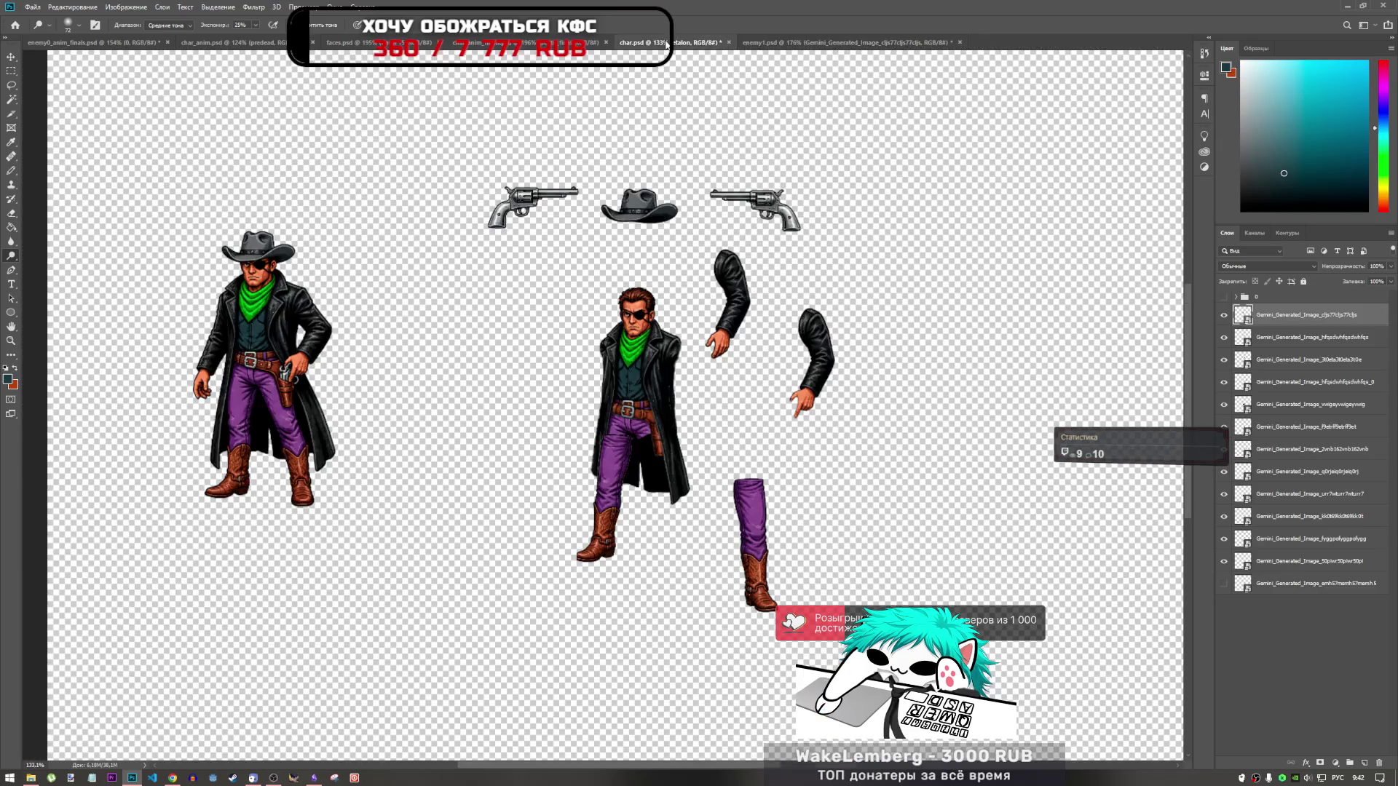
# Step: Peek at char_anim, then come back to enemy1.psd and scroll over the sprite sheet
pyautogui.click(539, 42)
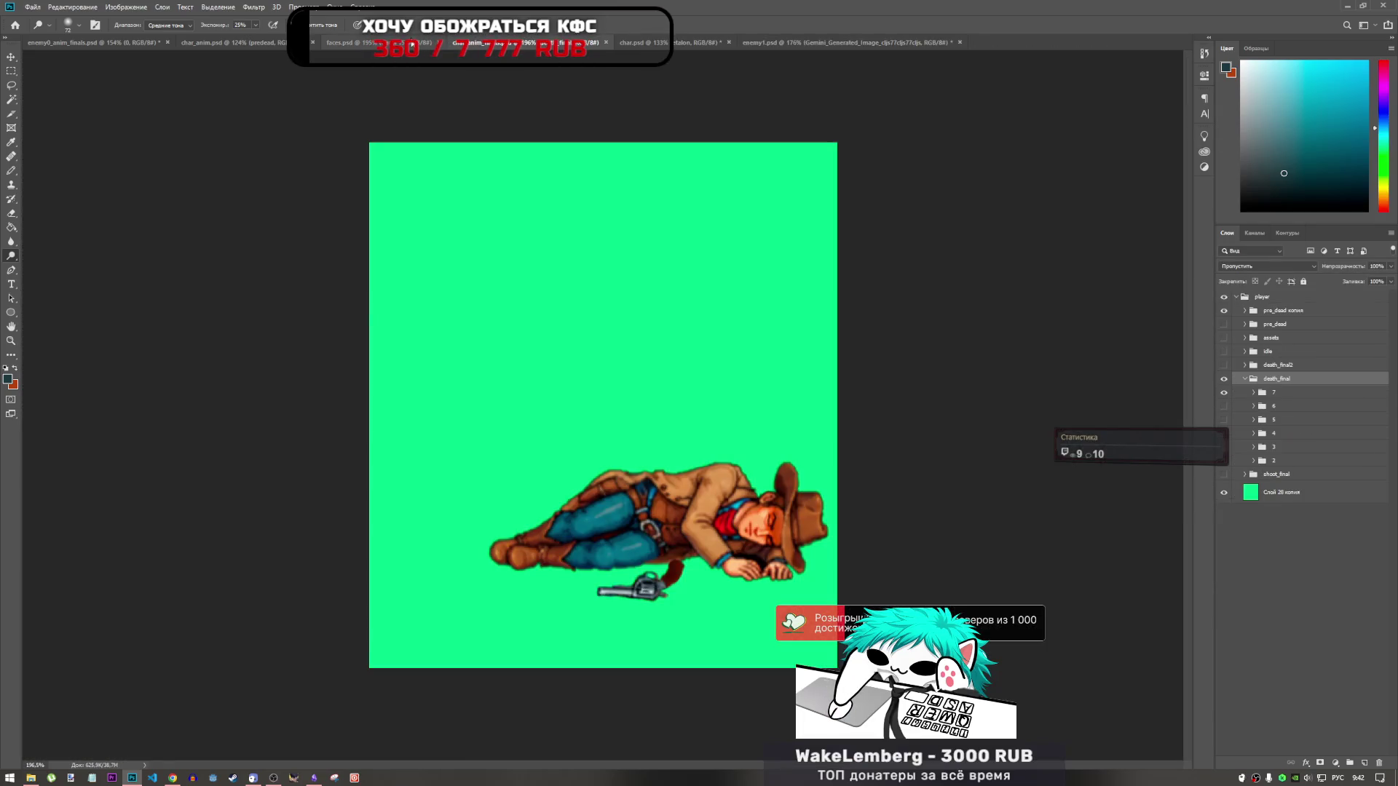
pyautogui.click(830, 42)
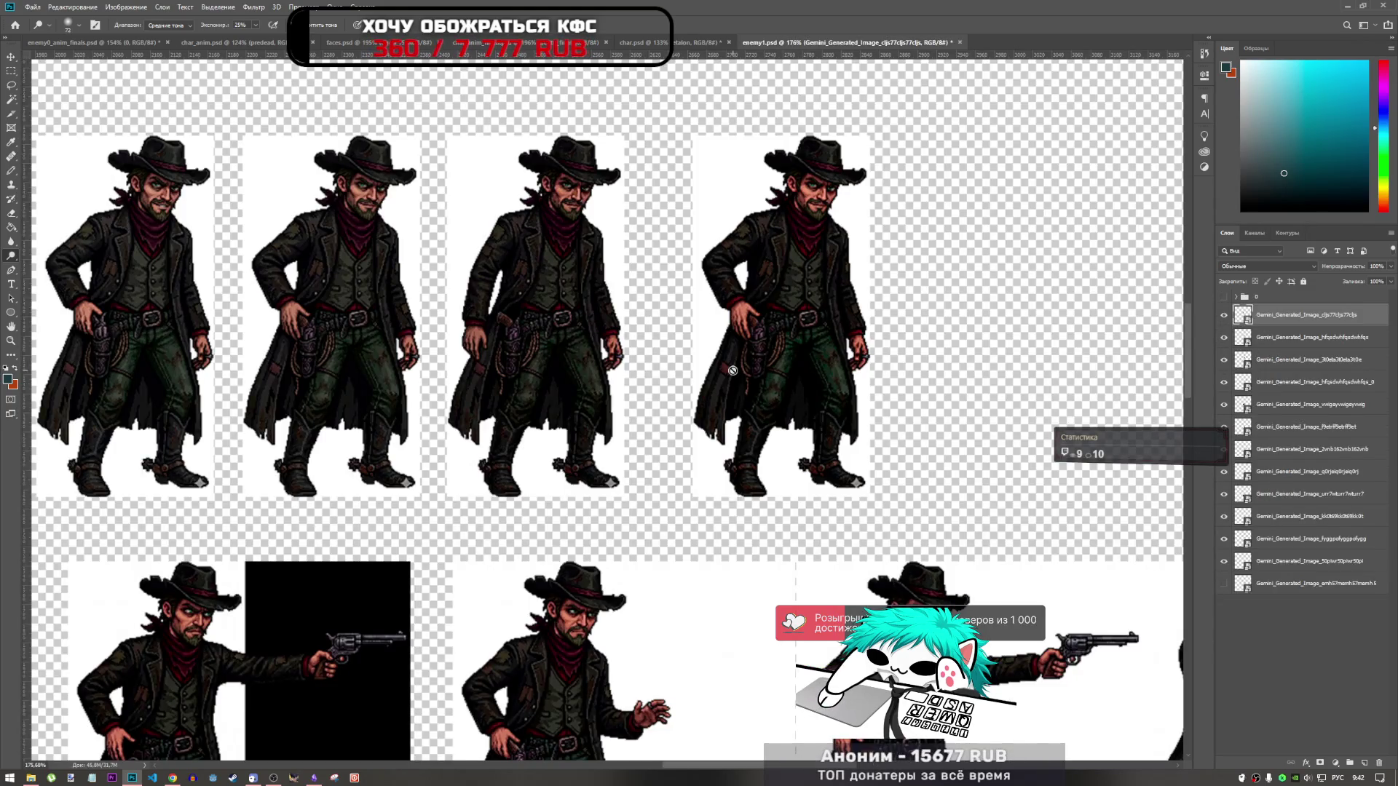
pyautogui.scroll(-5, 733, 371)
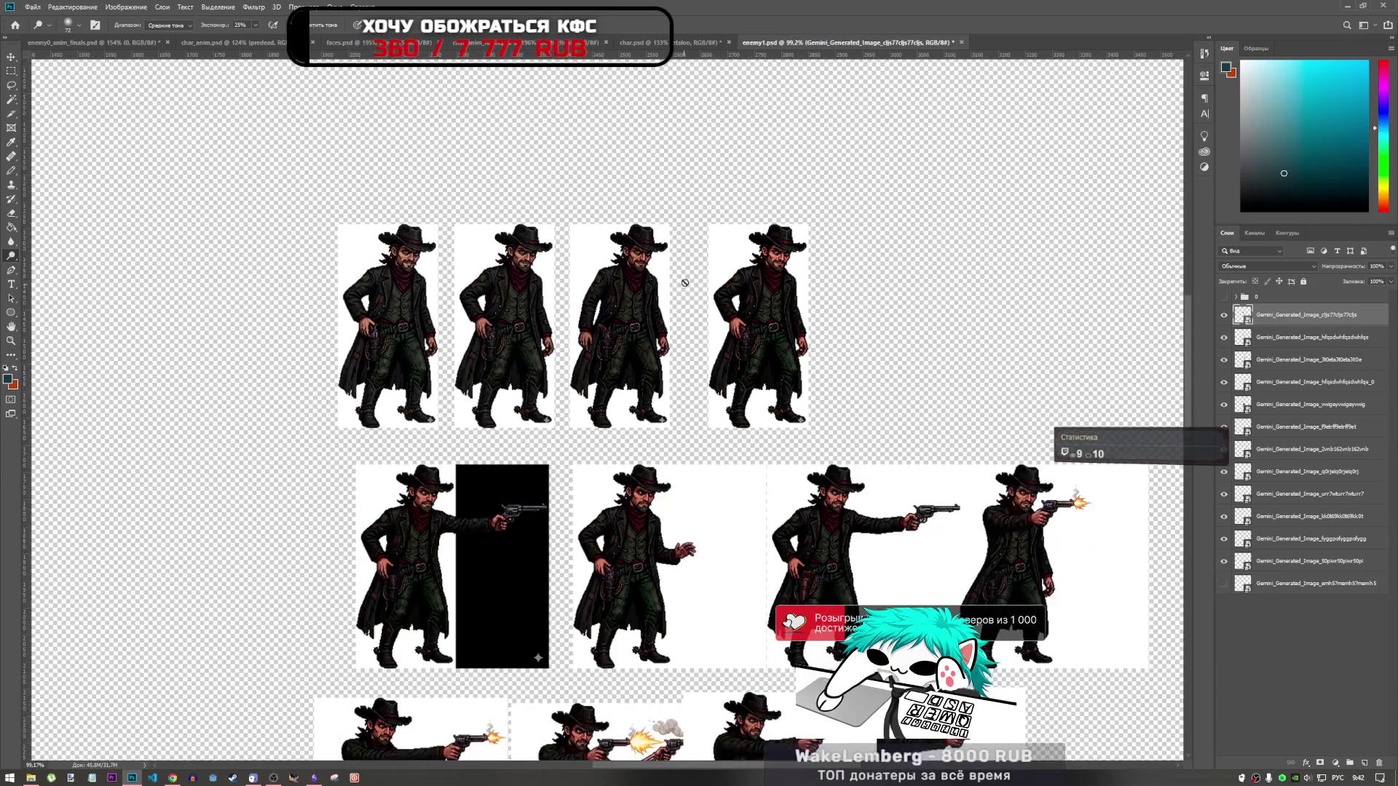
pyautogui.scroll(-1, 685, 283)
pyautogui.scroll(4, 613, 637)
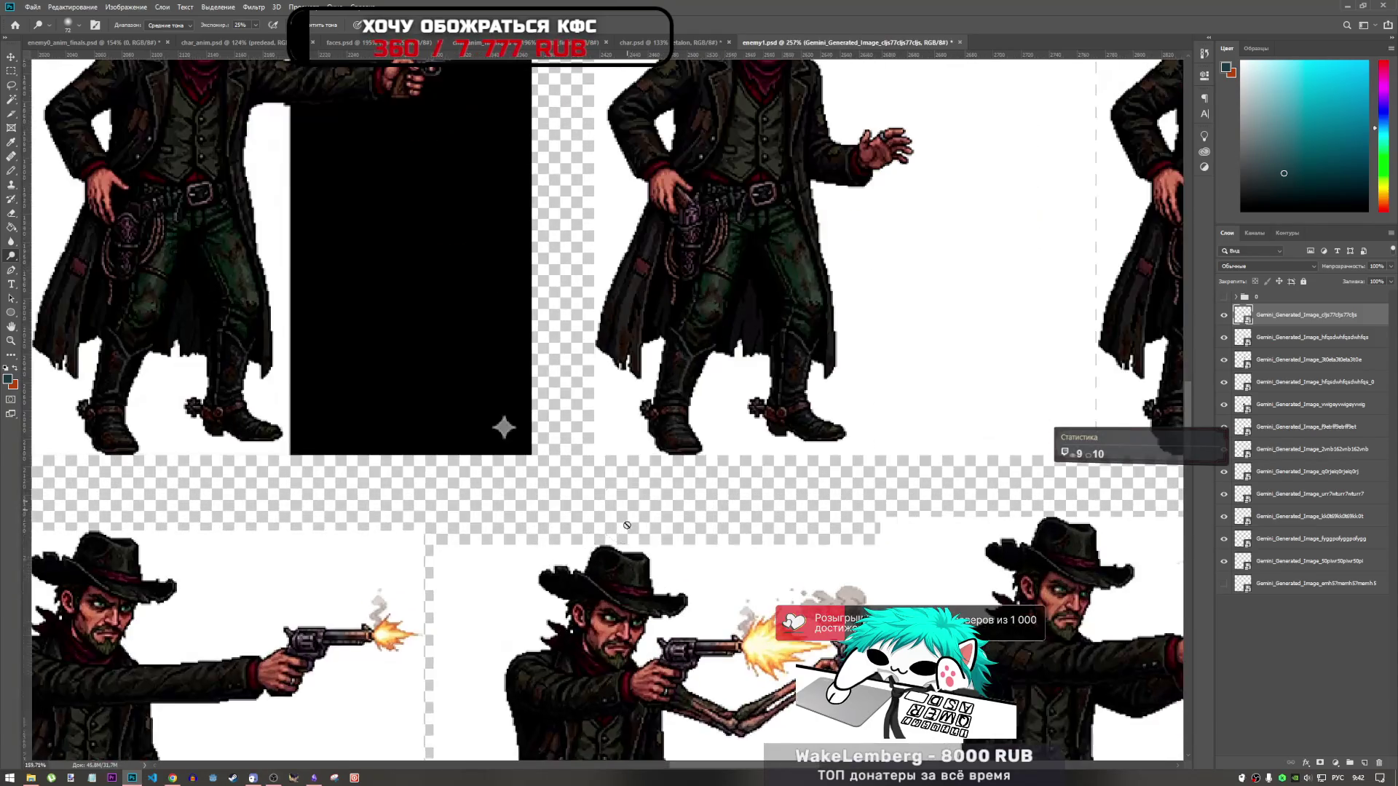
pyautogui.scroll(-5, 627, 525)
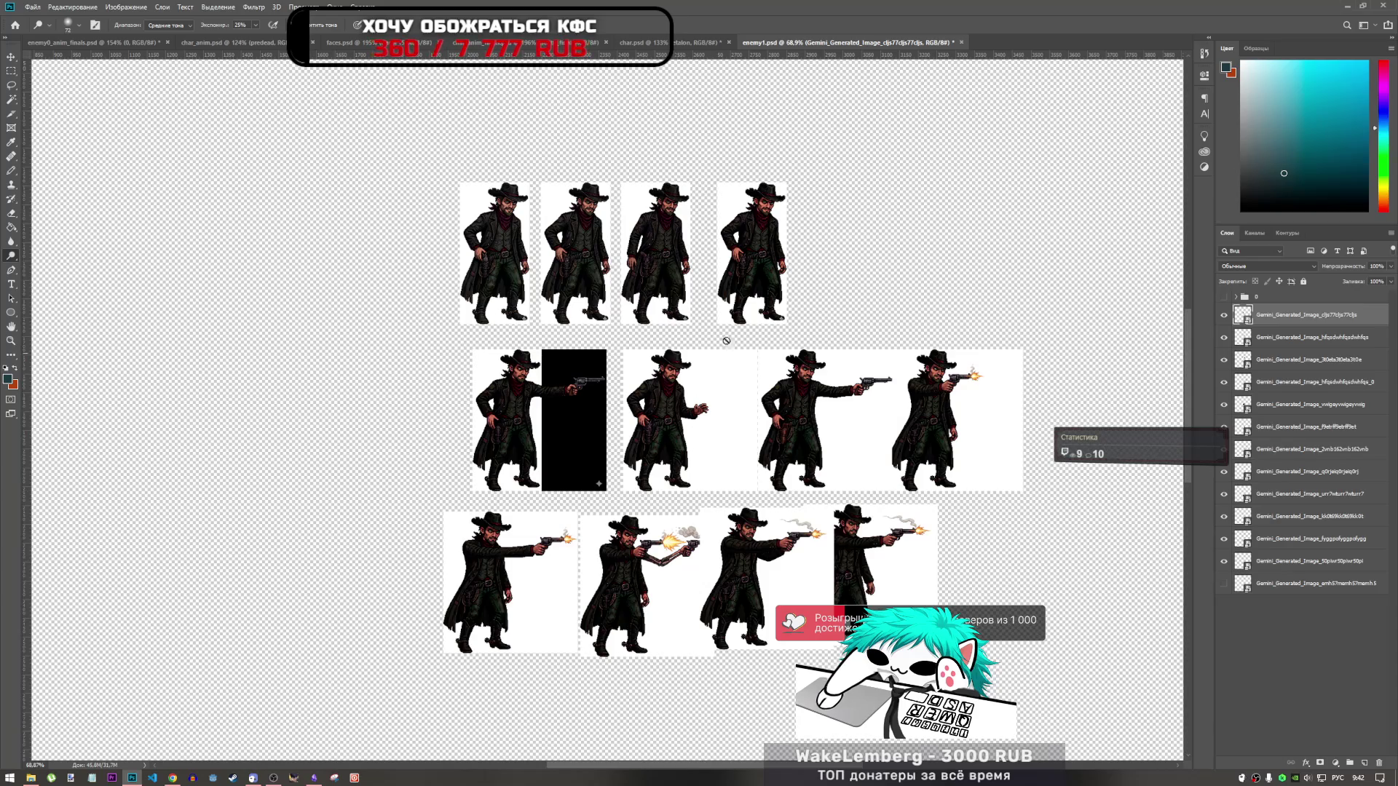
# Step: Browse char.psd, char_anim.psd and enemy0_anim_finals.psd, ending back on enemy1.psd
pyautogui.click(643, 42)
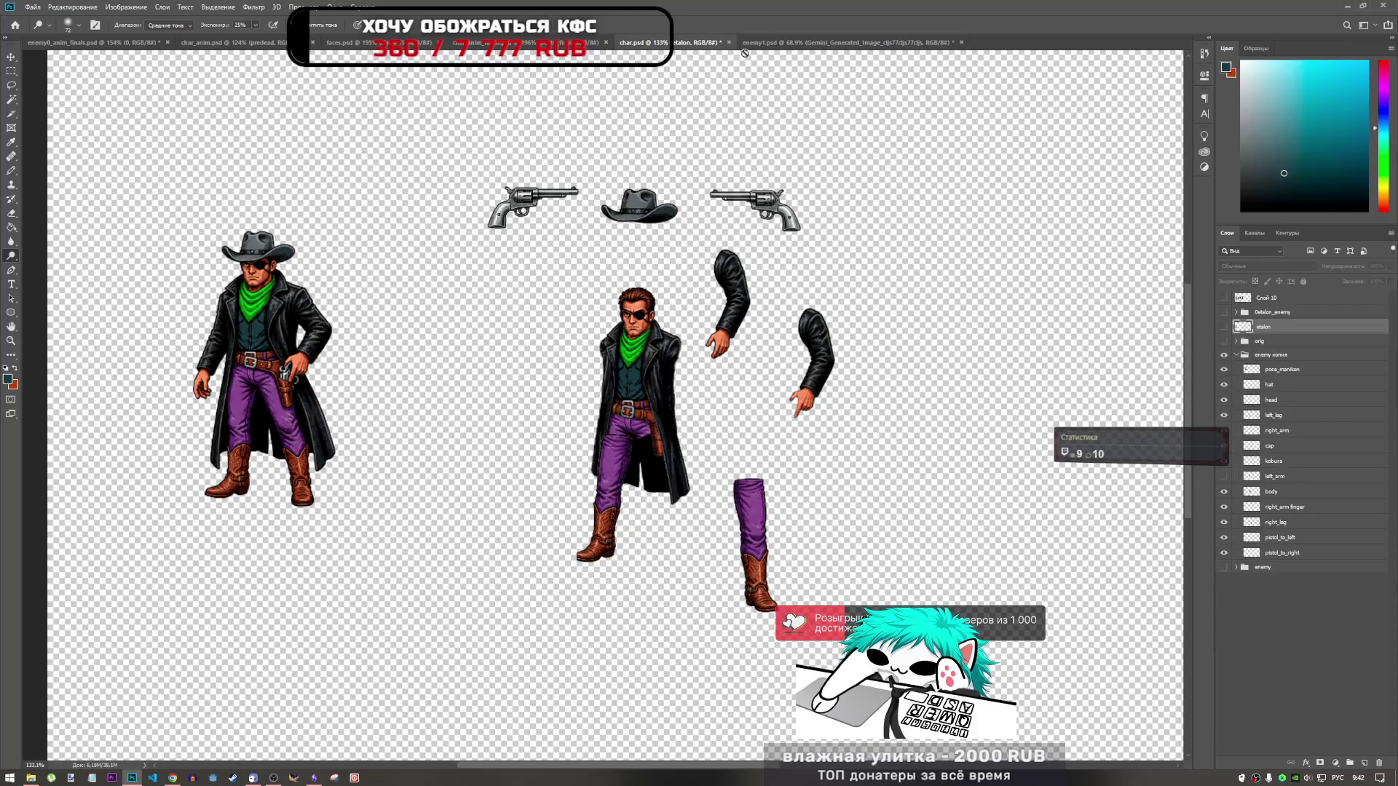
pyautogui.click(268, 44)
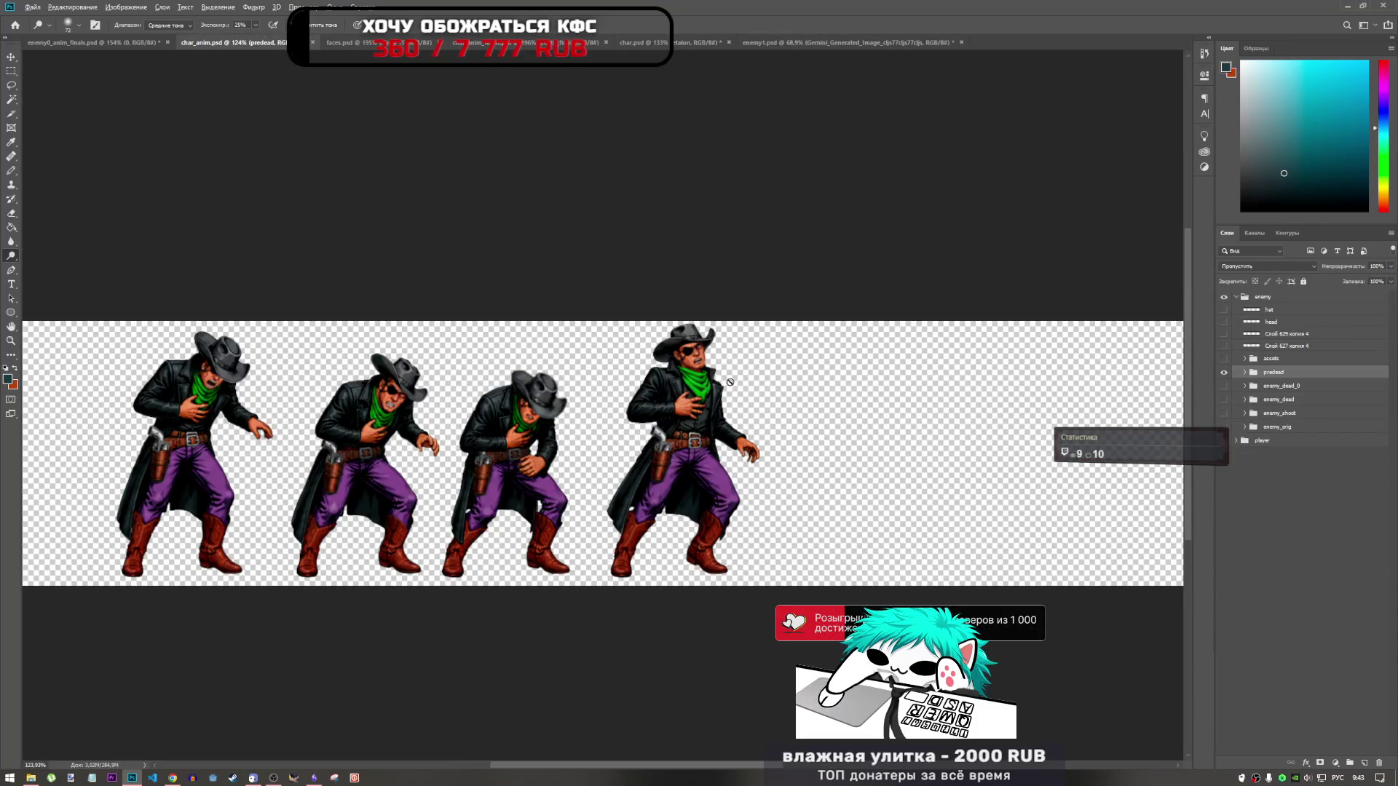
pyautogui.scroll(-2, 400, 406)
pyautogui.scroll(3, 400, 405)
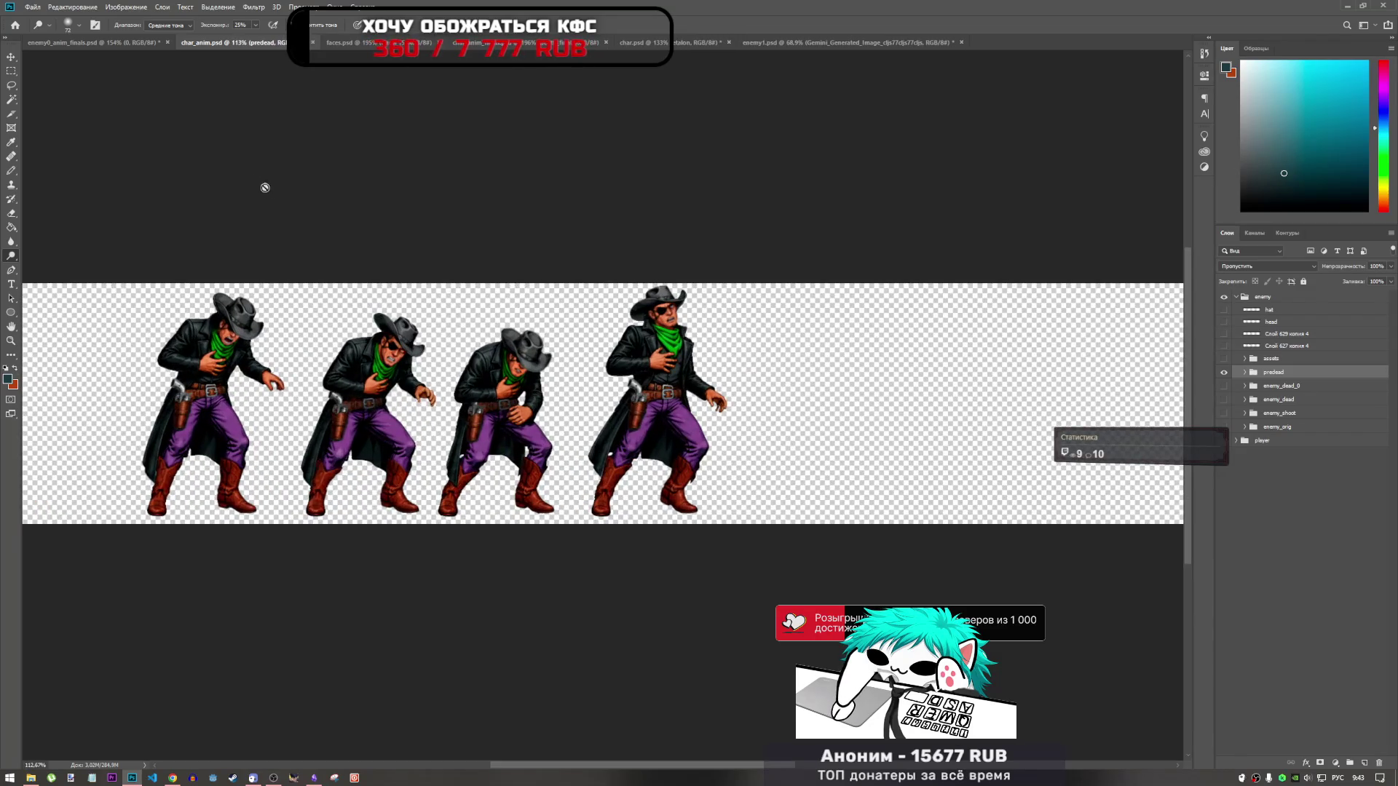
pyautogui.click(119, 44)
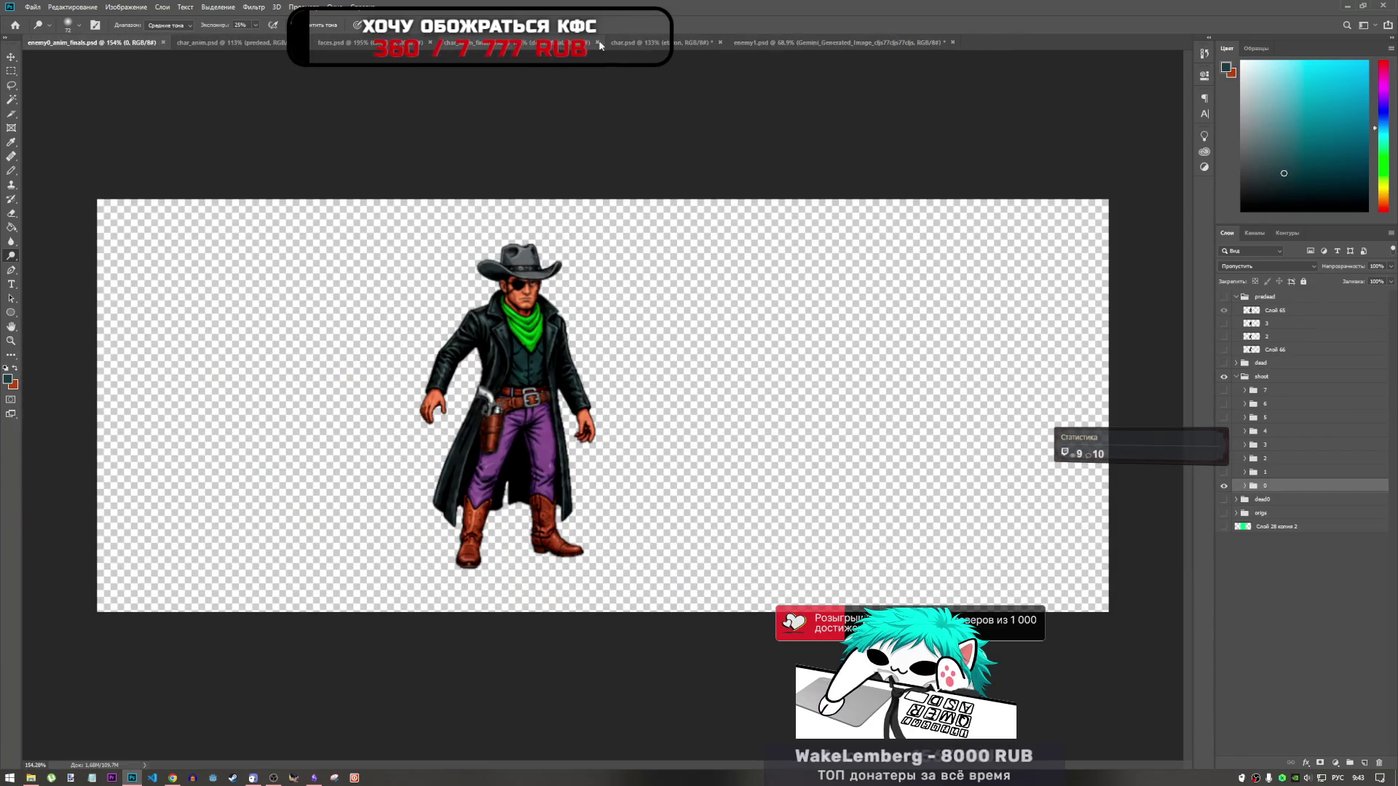
pyautogui.click(771, 42)
pyautogui.click(710, 44)
pyautogui.click(765, 42)
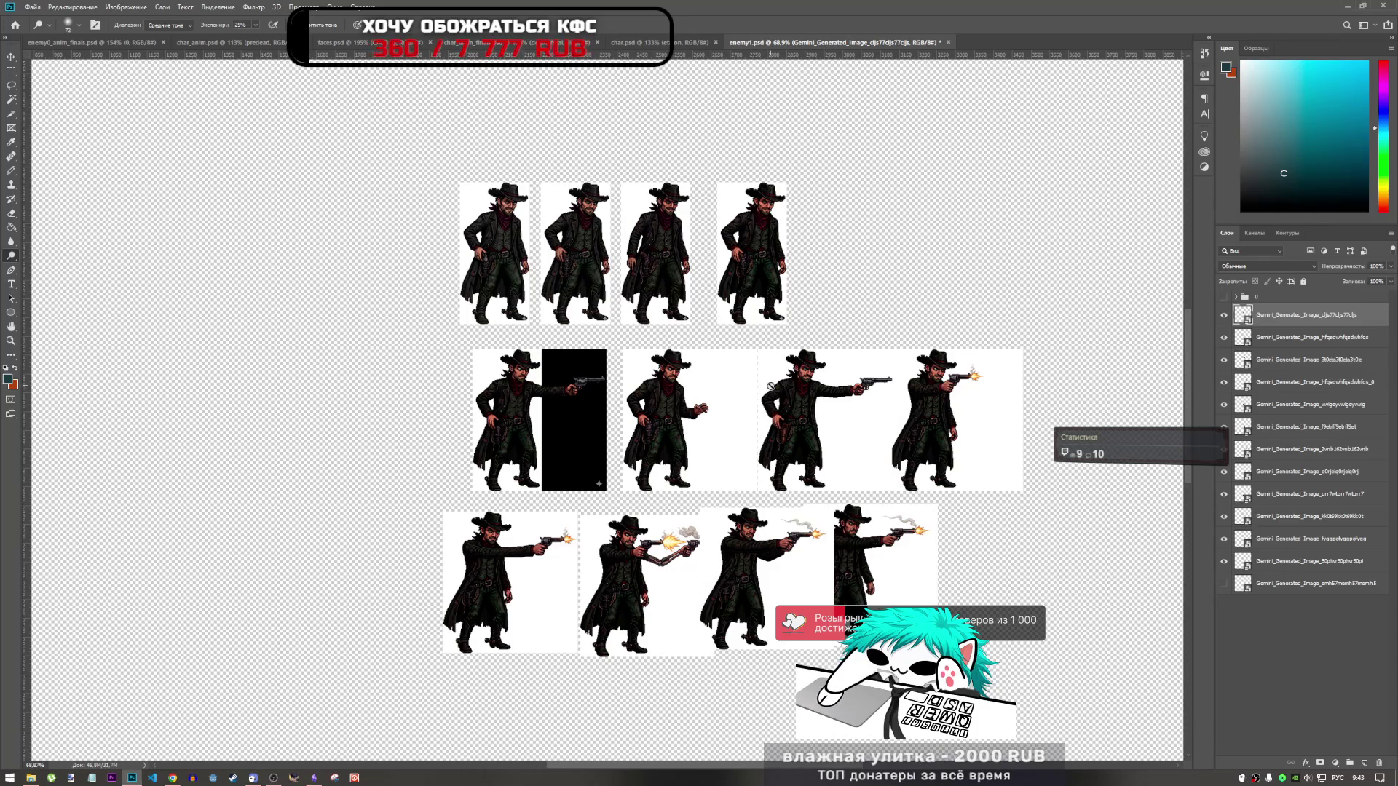
pyautogui.scroll(2, 880, 554)
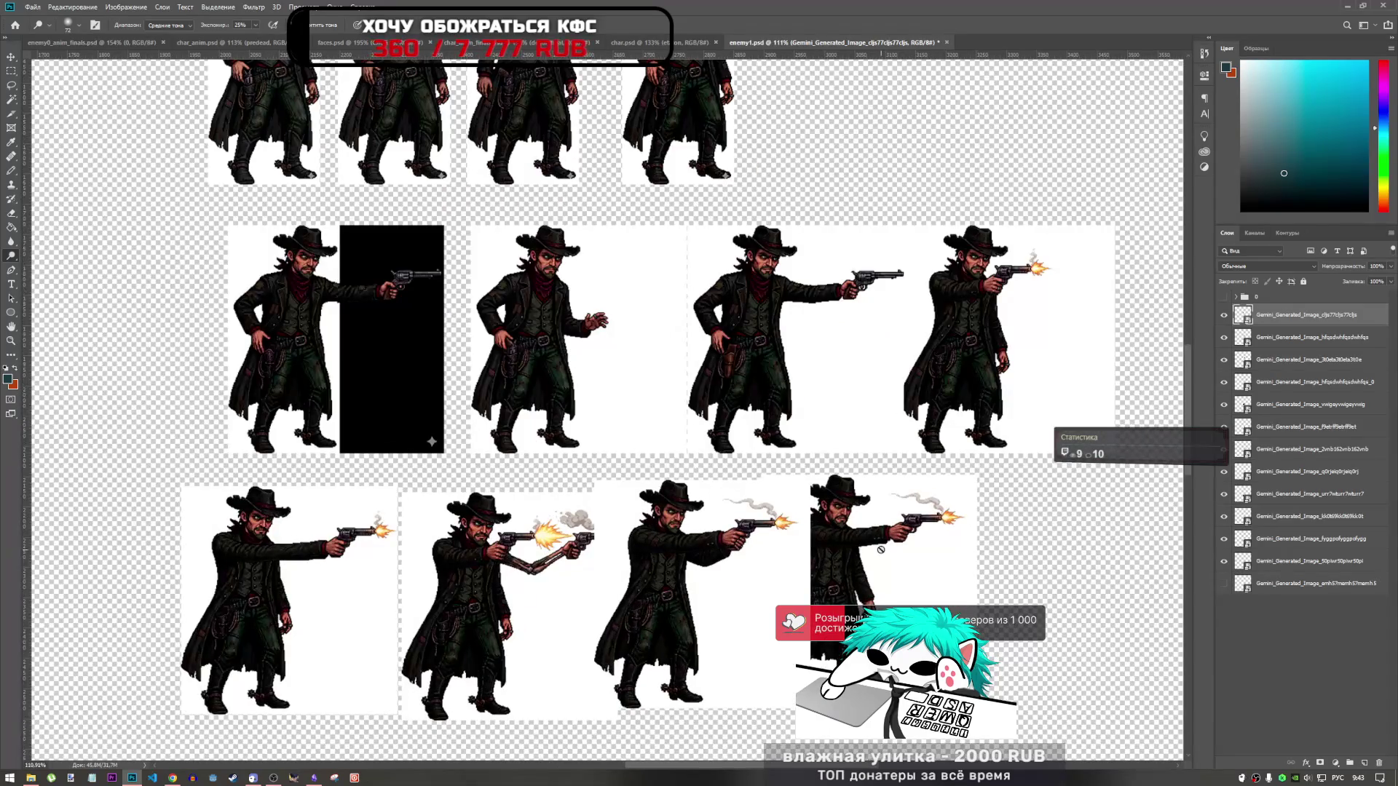
# Step: Group the frame layers into a group named 'orig' and rename the top group 'etalon'
pyautogui.scroll(-1, 880, 549)
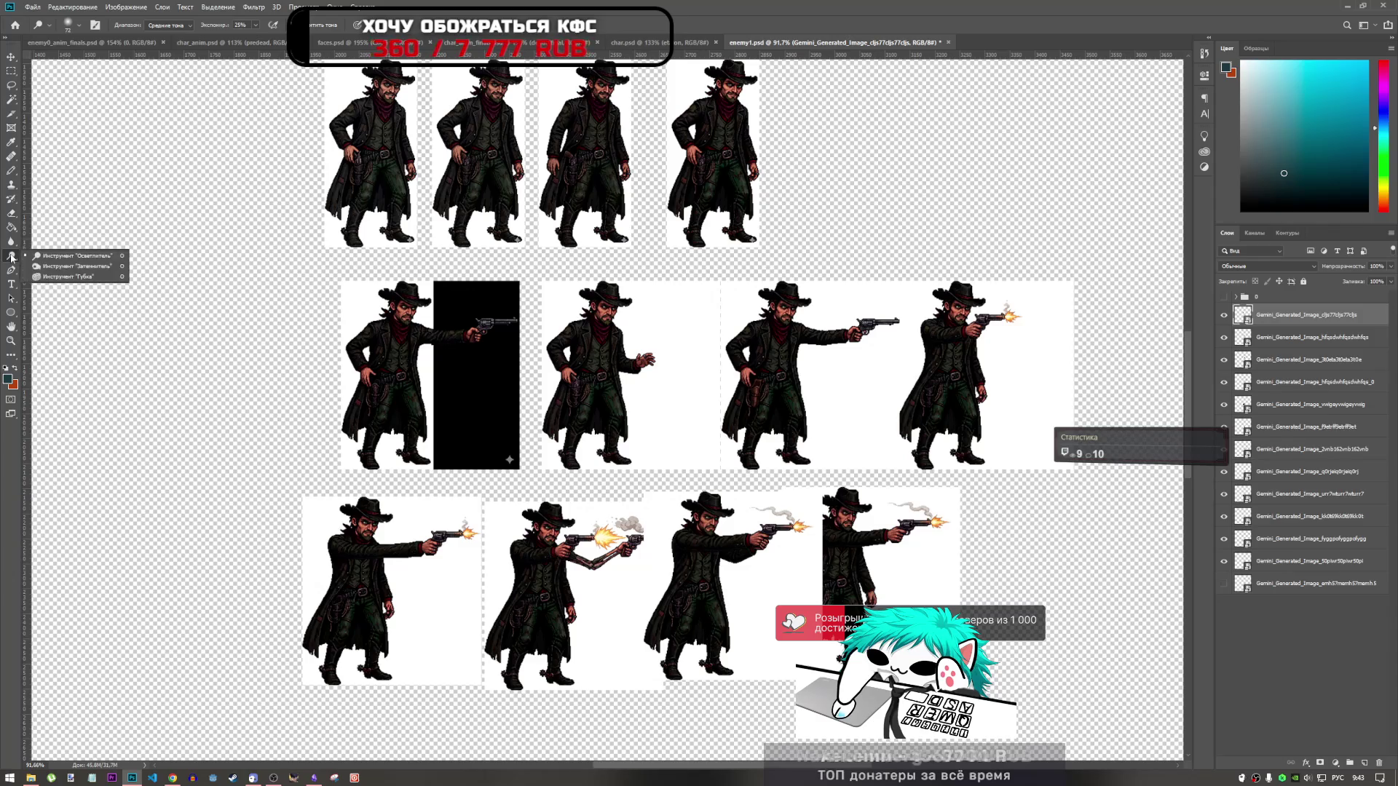
pyautogui.keyDown('shift'); pyautogui.click(1286, 563); pyautogui.keyUp('shift')
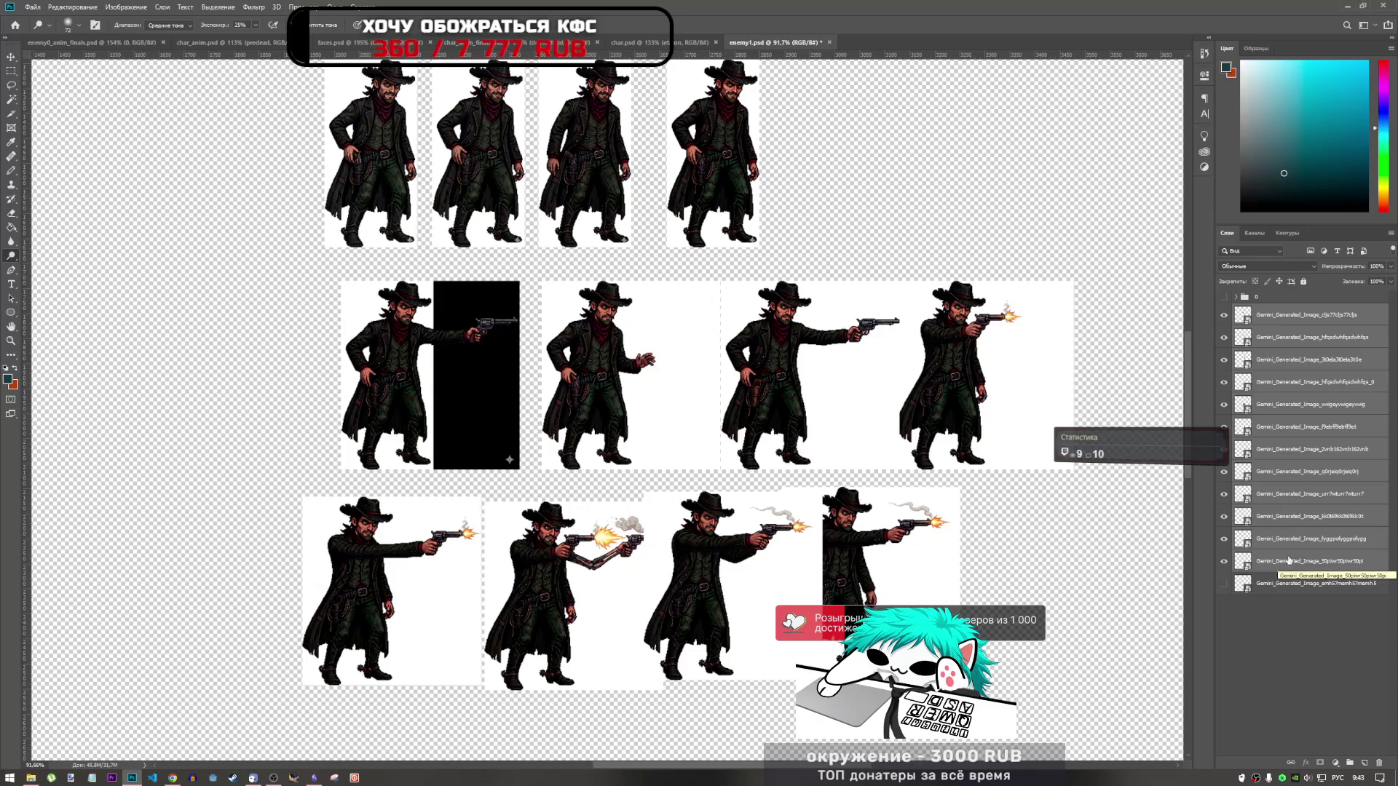
pyautogui.keyDown('shift'); pyautogui.click(1289, 584); pyautogui.keyUp('shift')
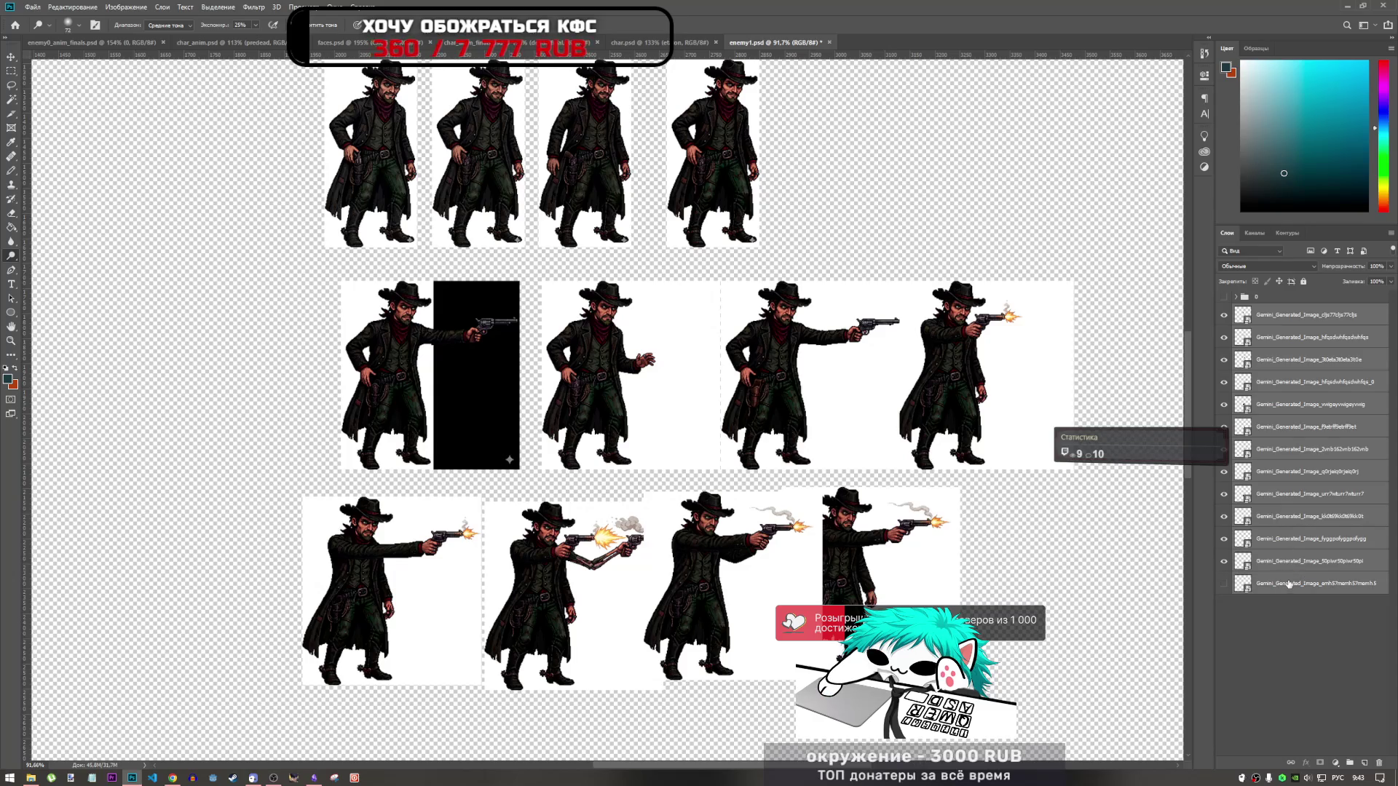
pyautogui.hotkey('ctrl', 'g')
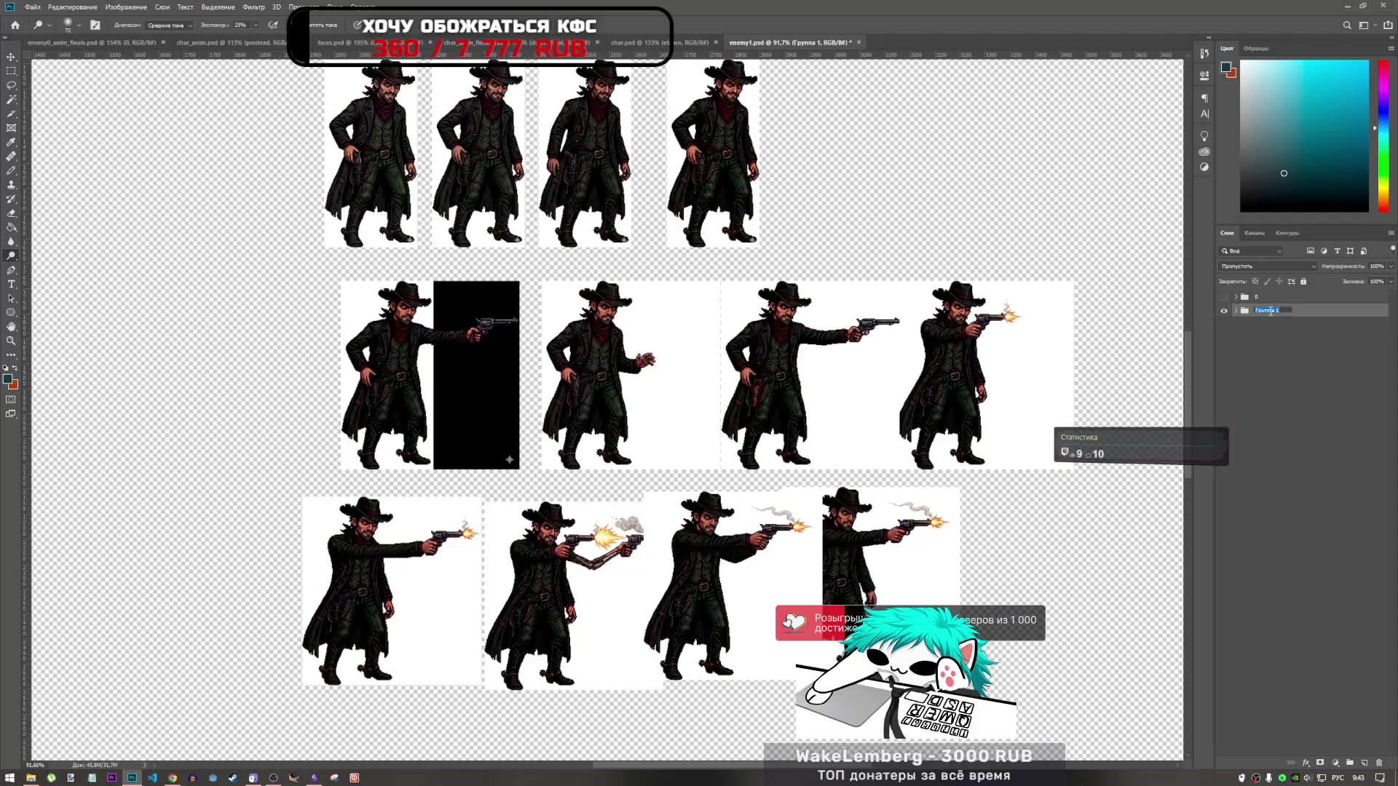
pyautogui.write('Шка')
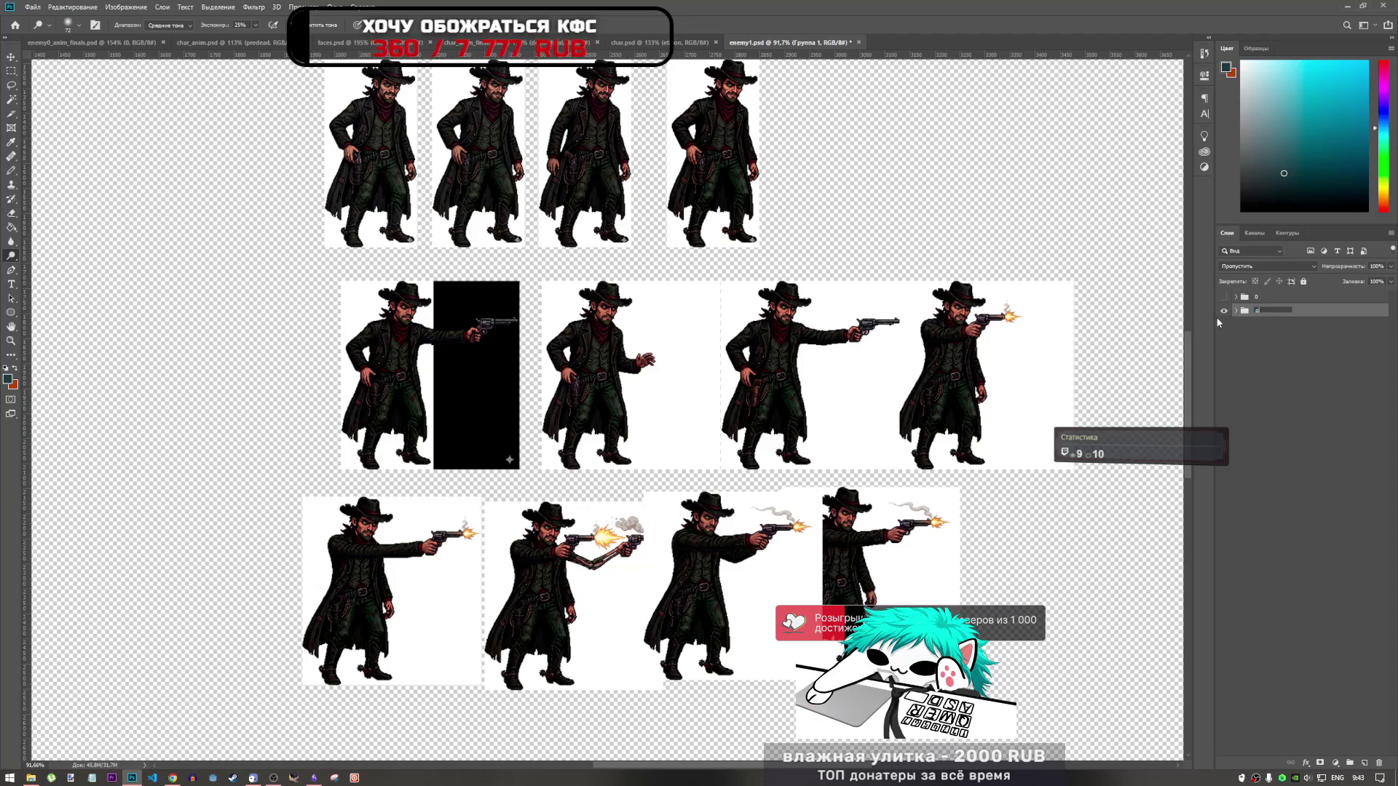
pyautogui.write('rid')
pyautogui.hotkey('shift', 'Tab')
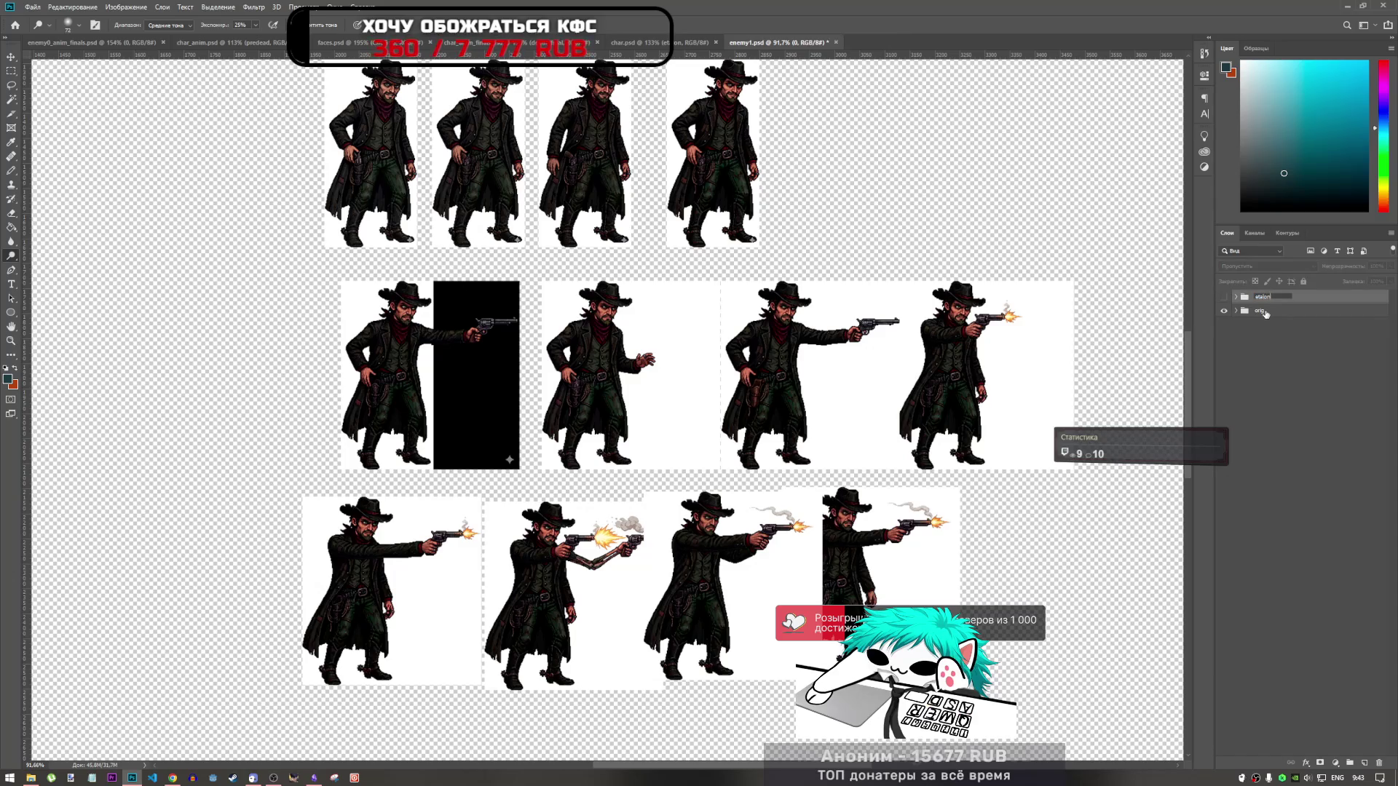
pyautogui.write('lon')
pyautogui.press('Return')
# Step: Duplicate the orig group as 'orig копия' and zoom out to the whole sheet
pyautogui.click(1267, 313)
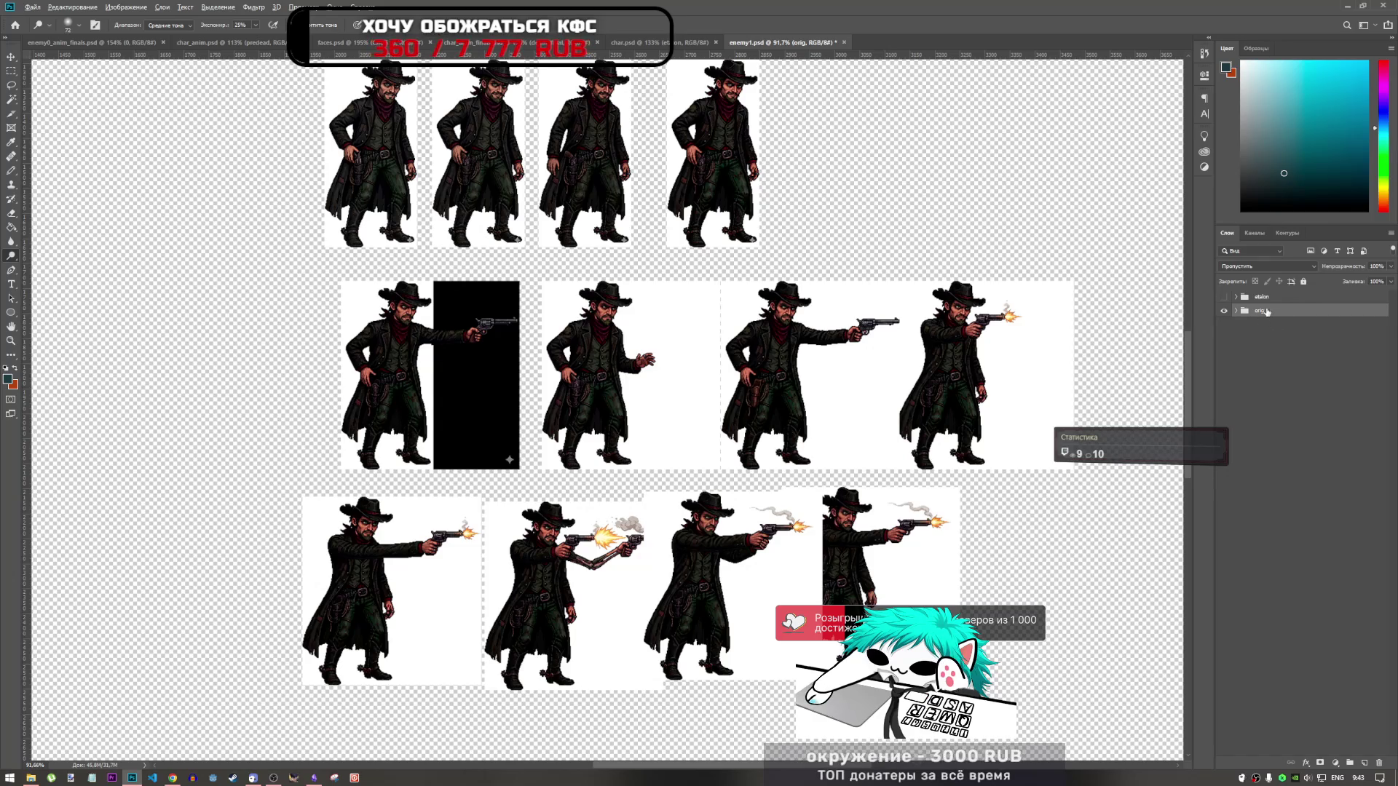
pyautogui.hotkey('ctrl', 'j')
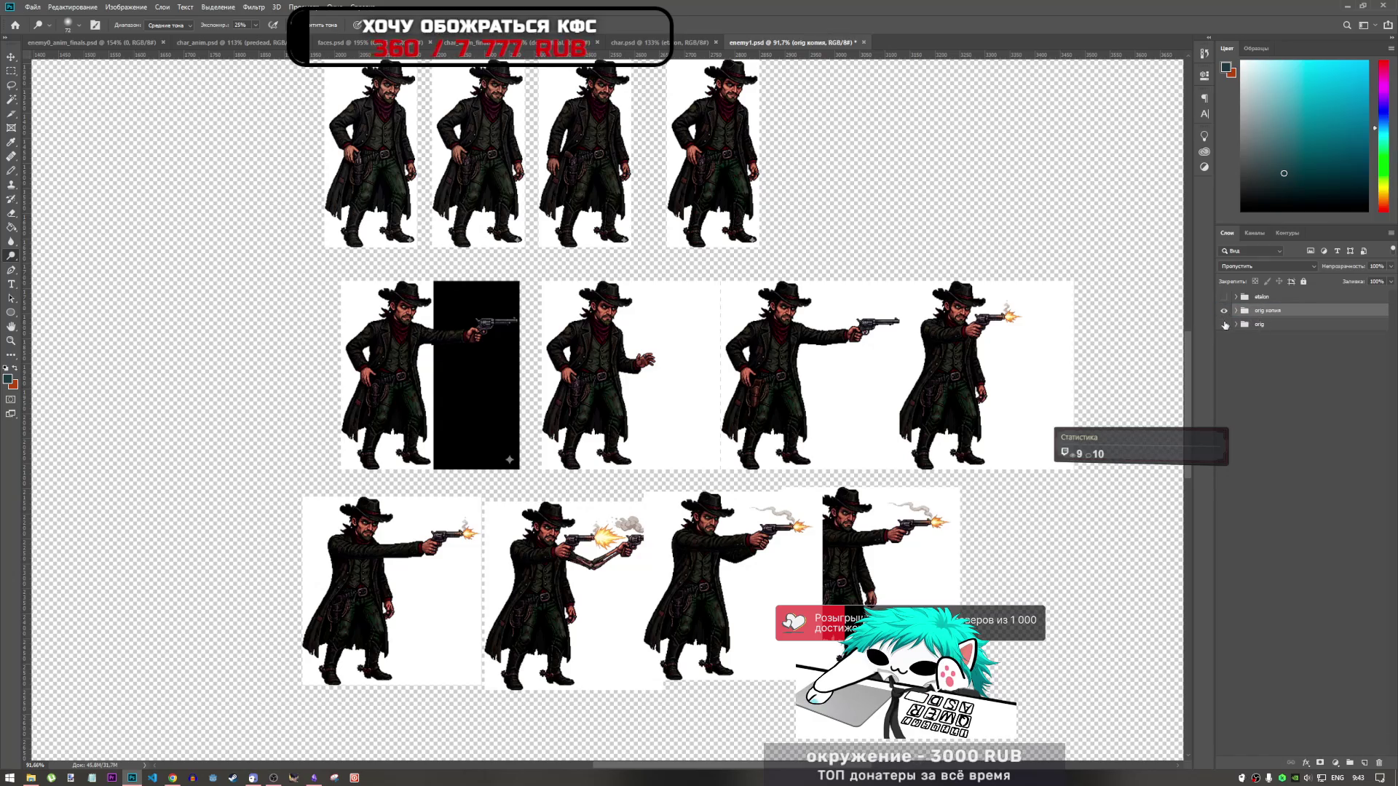
pyautogui.hotkey('ctrl', '0')
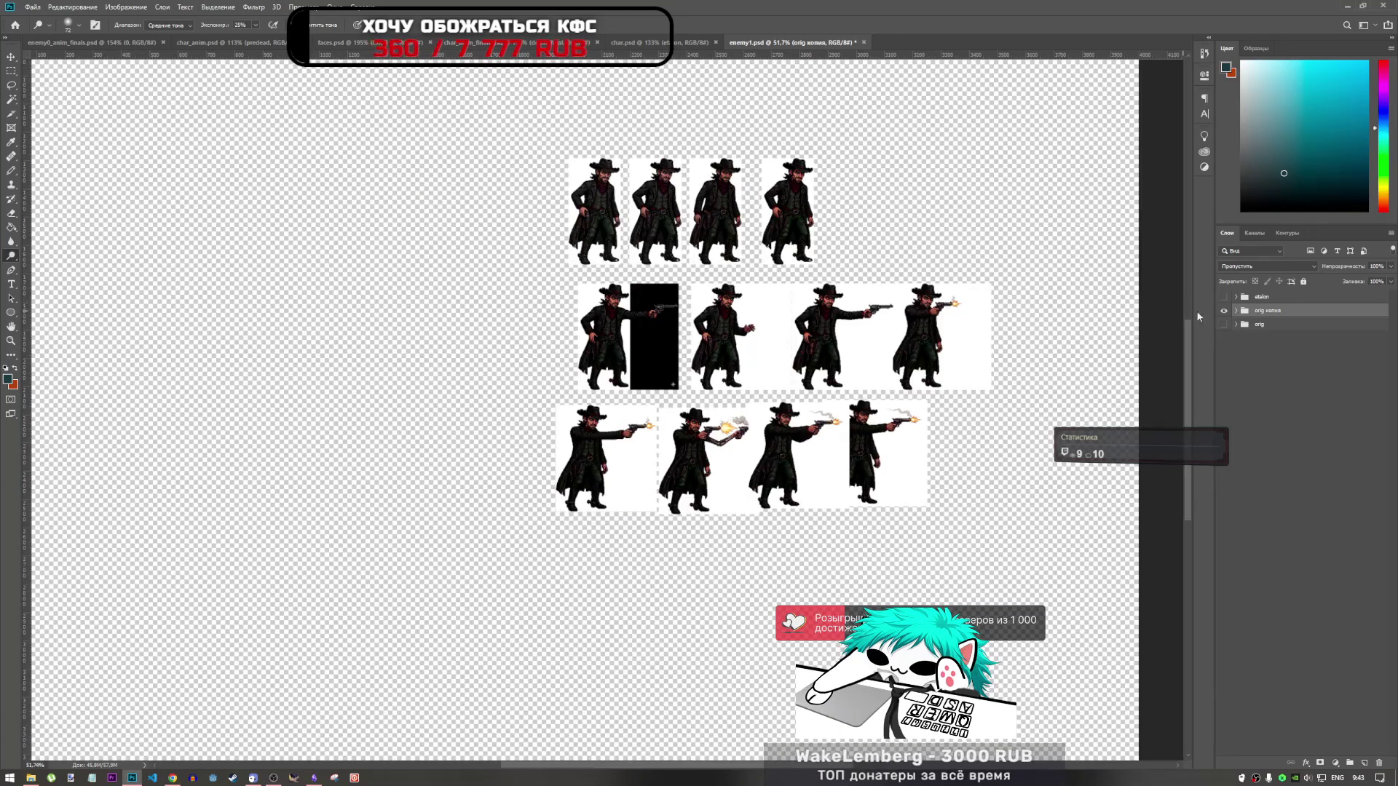
# Step: Expand the orig копия group and rasterize its first five frame layers
pyautogui.click(1237, 311)
pyautogui.rightClick(1278, 328)
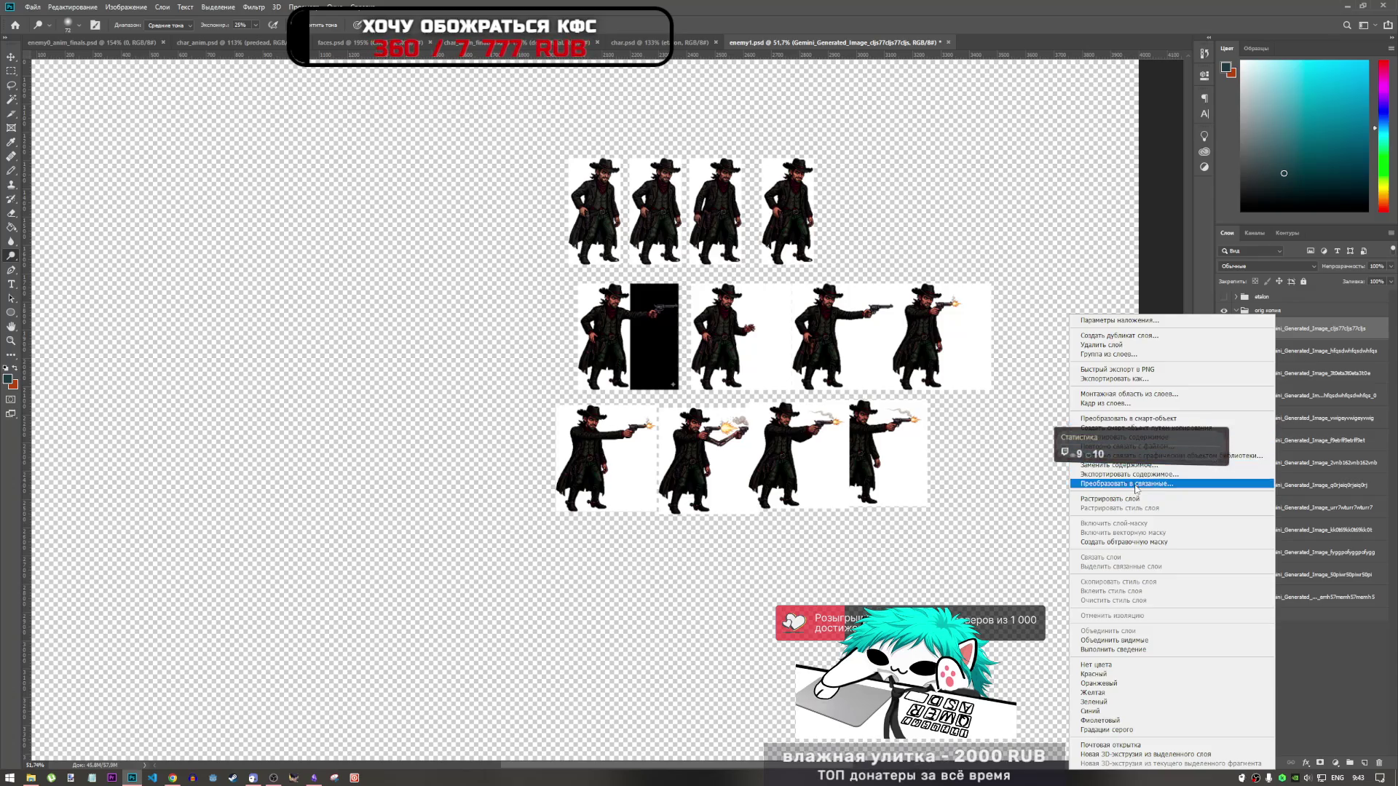
pyautogui.click(1141, 499)
pyautogui.rightClick(1273, 356)
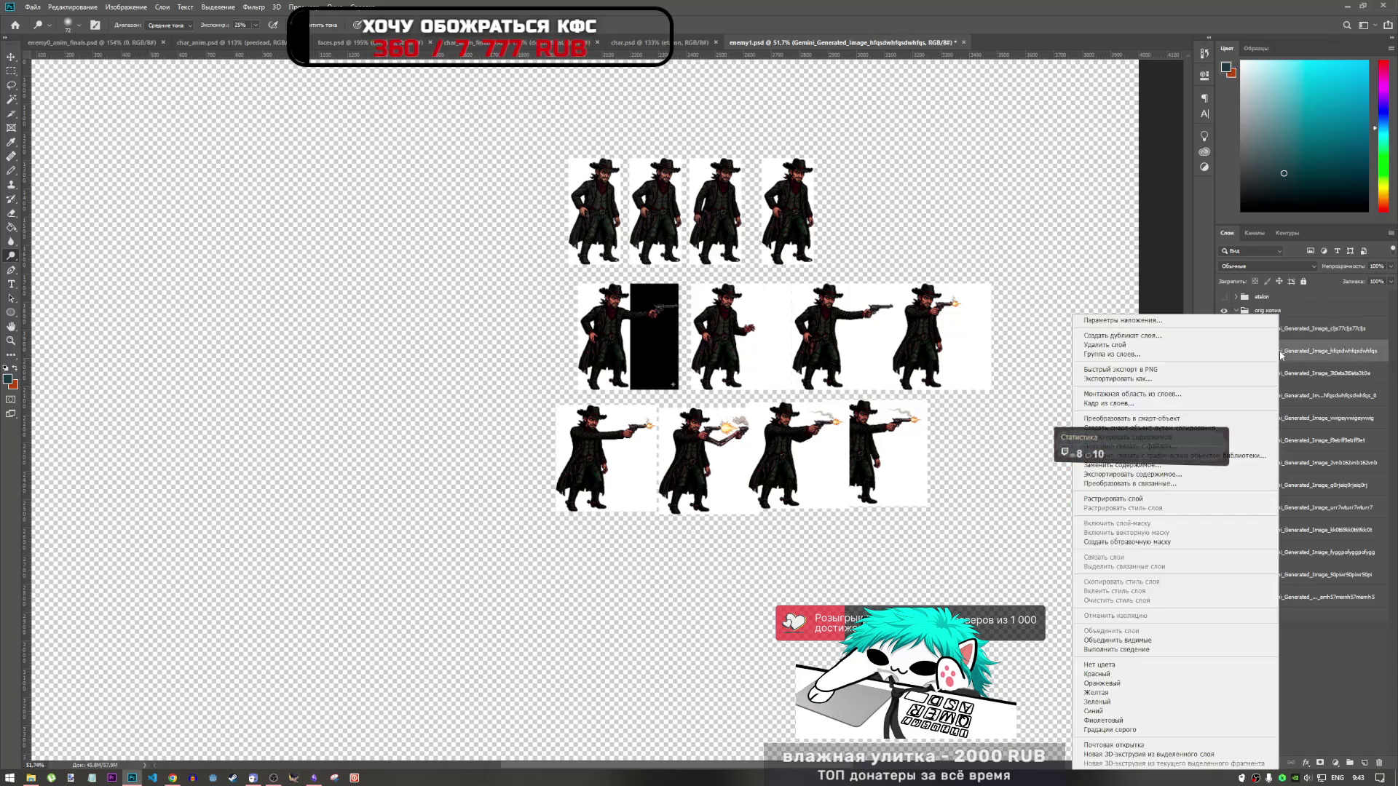
pyautogui.click(1166, 499)
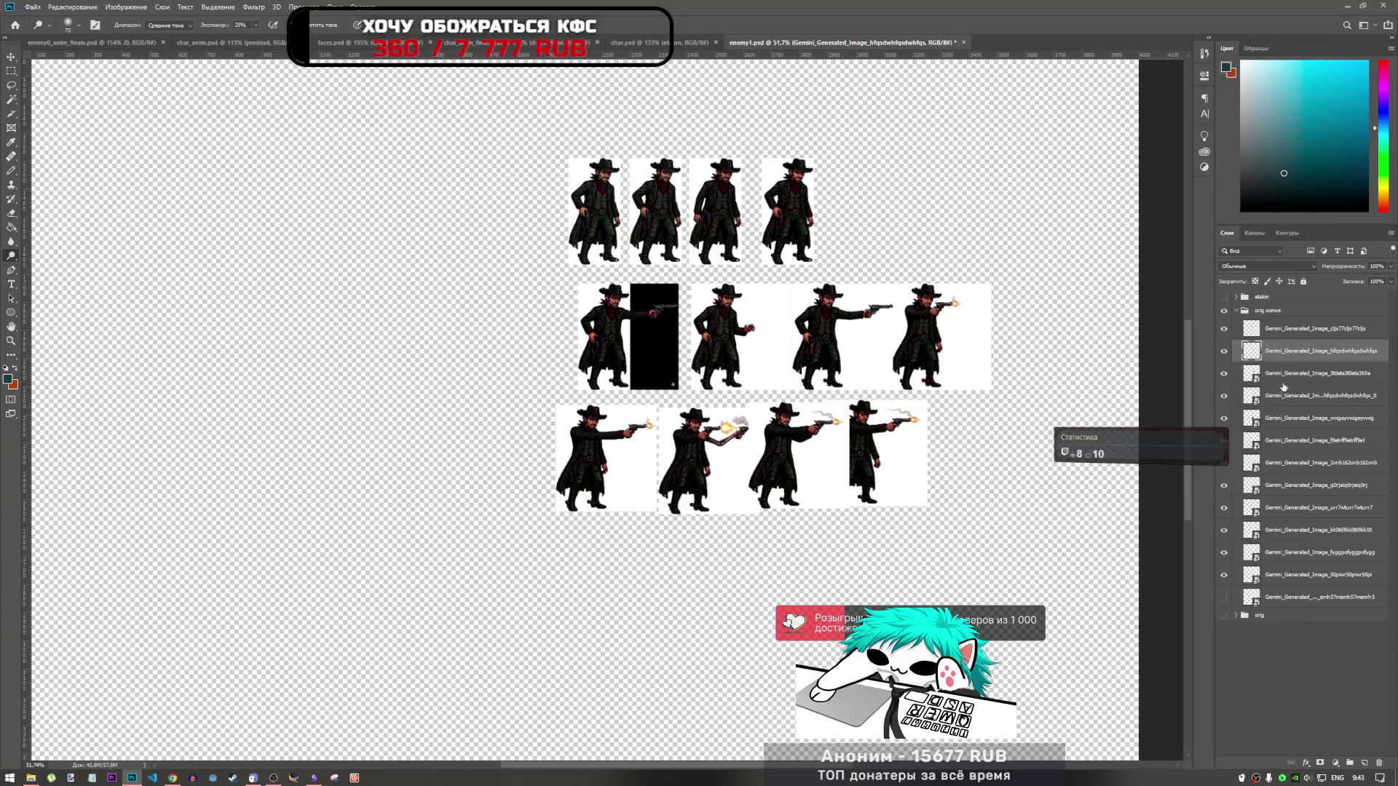
pyautogui.rightClick(1280, 377)
pyautogui.click(1162, 500)
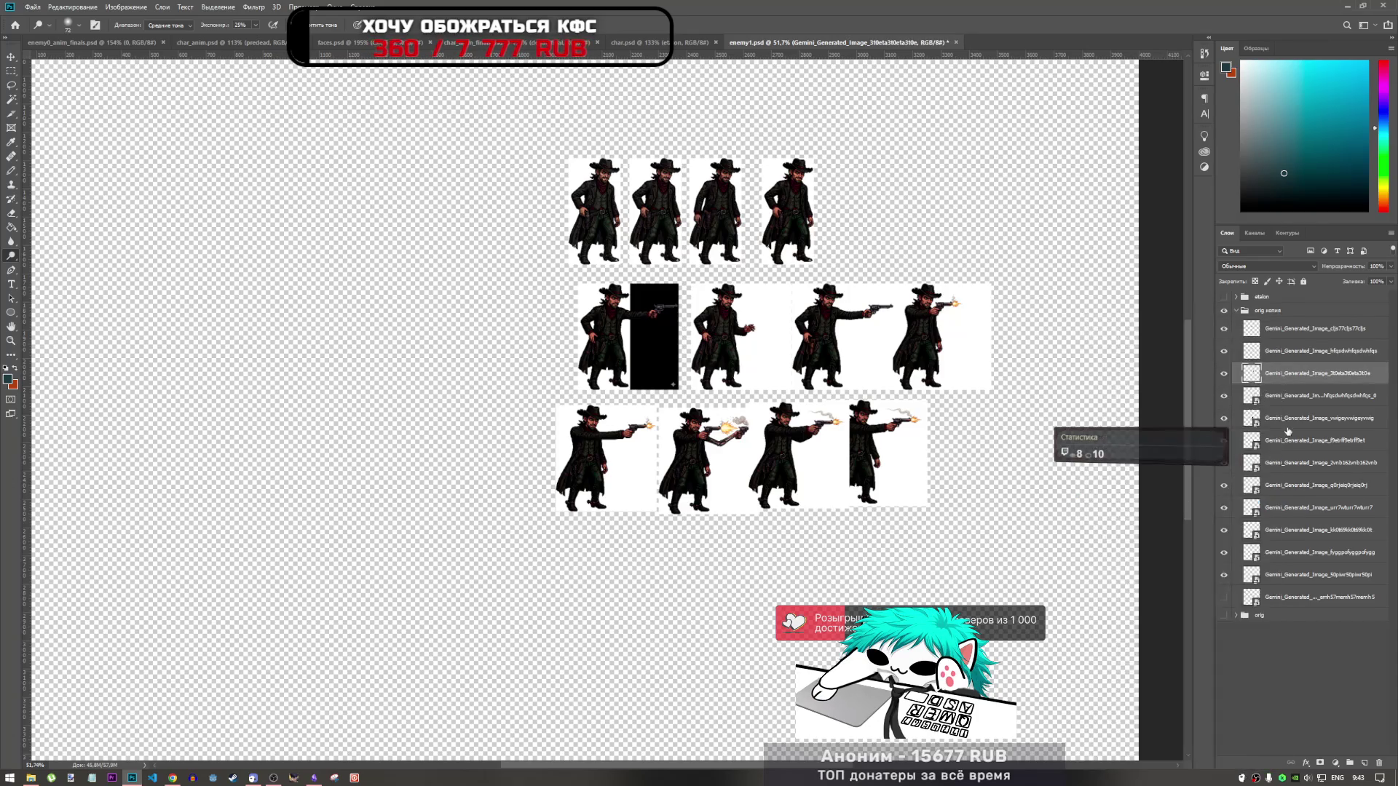
pyautogui.rightClick(1285, 396)
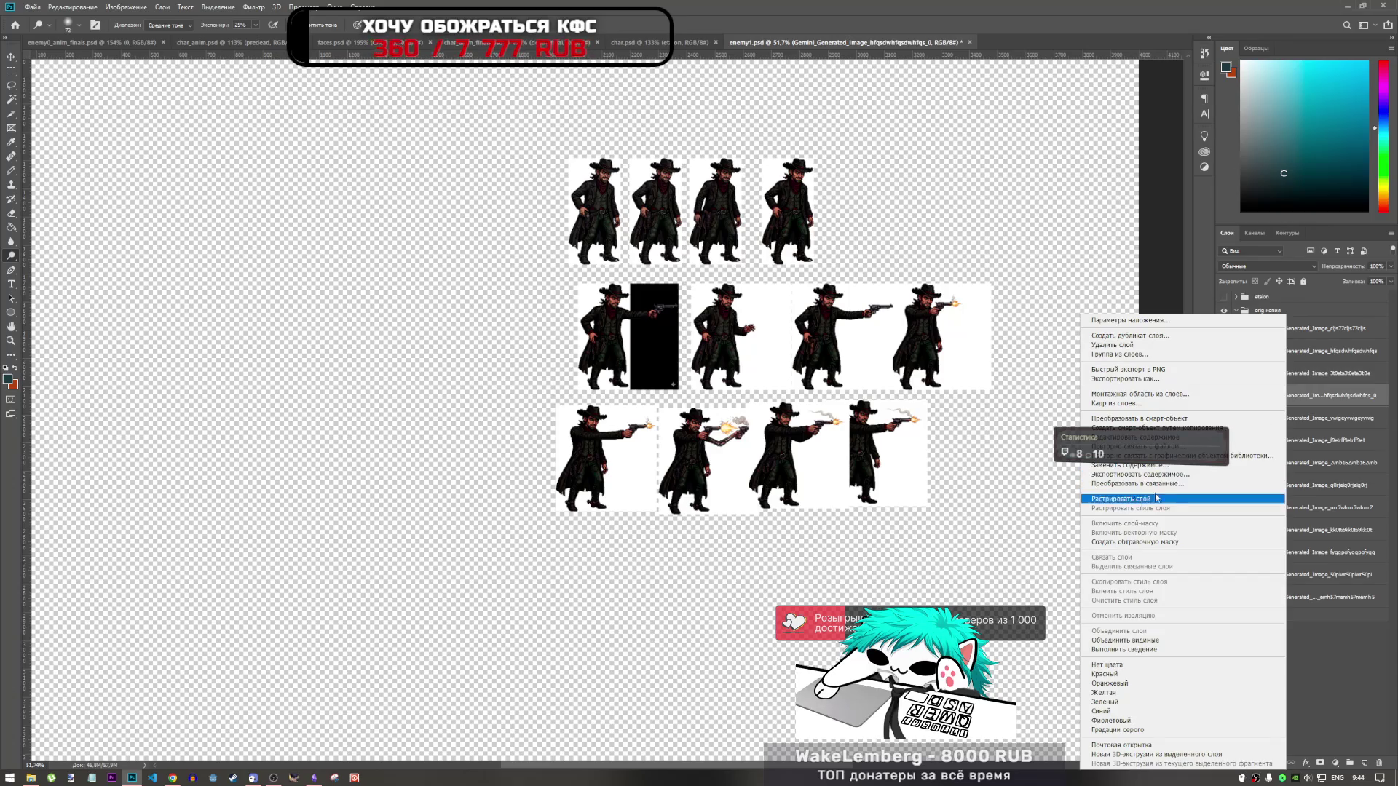
pyautogui.click(1165, 499)
pyautogui.rightClick(1282, 419)
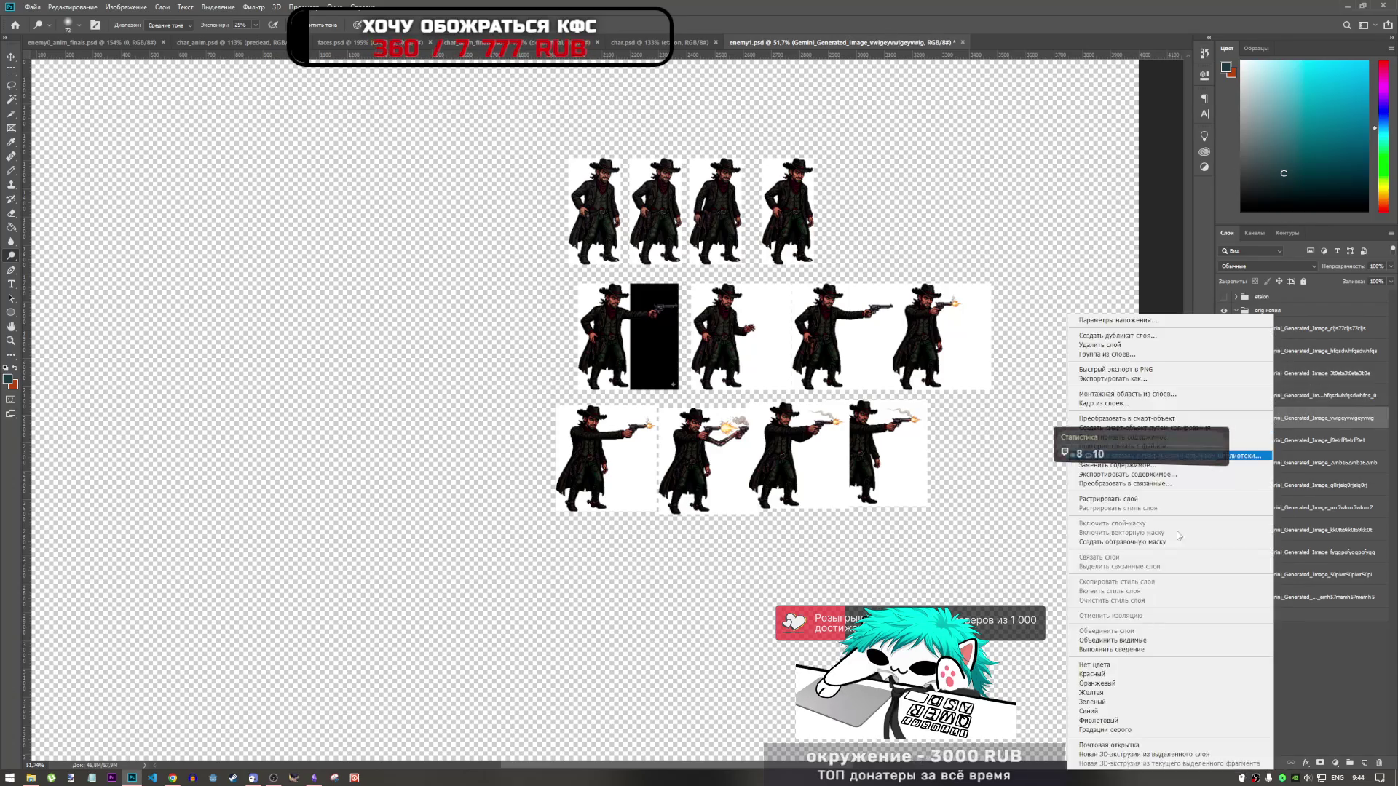
pyautogui.click(1158, 500)
# Step: Rasterize the remaining frame layers, then delete the hidden green-scarf cowboy layer
pyautogui.keyDown('shift'); pyautogui.click(1282, 466); pyautogui.keyUp('shift')
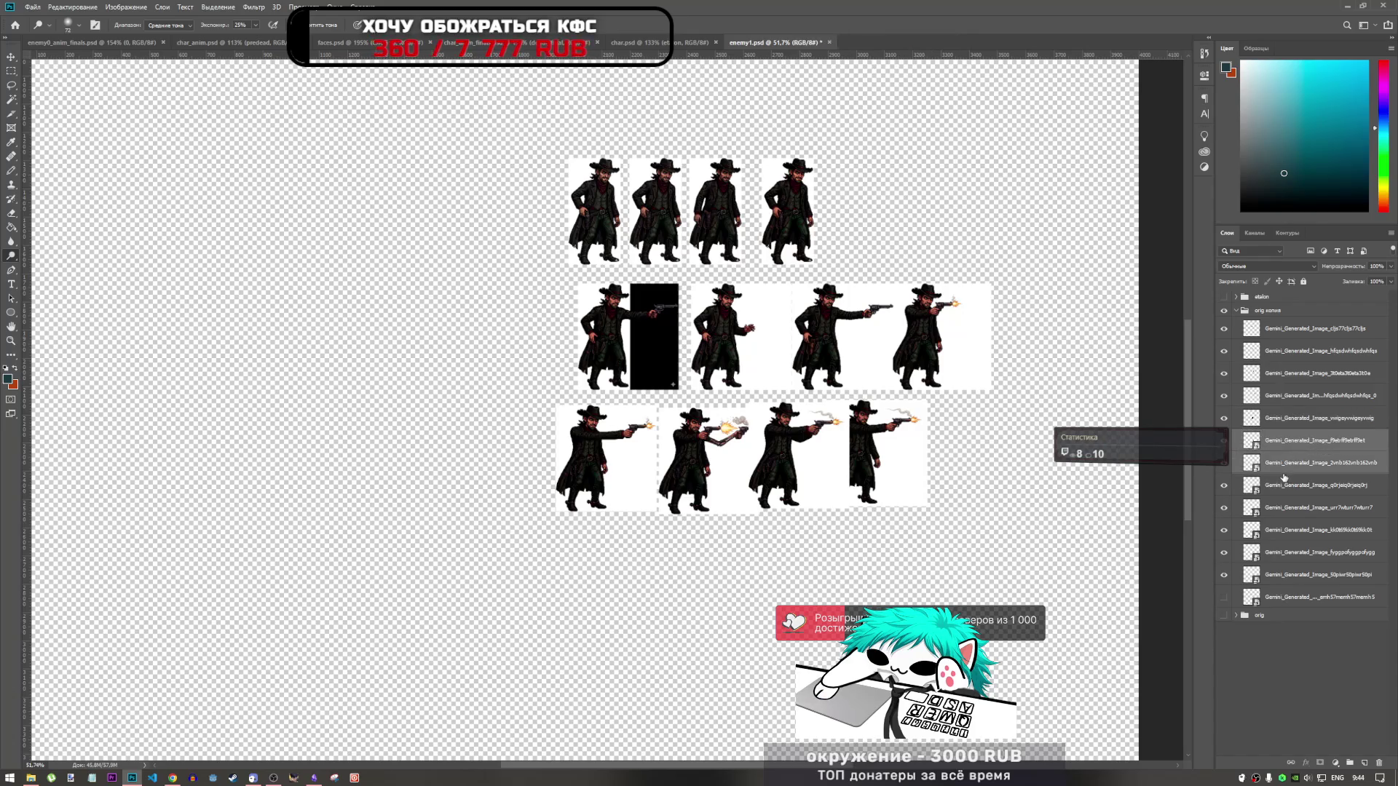
pyautogui.rightClick(1275, 473)
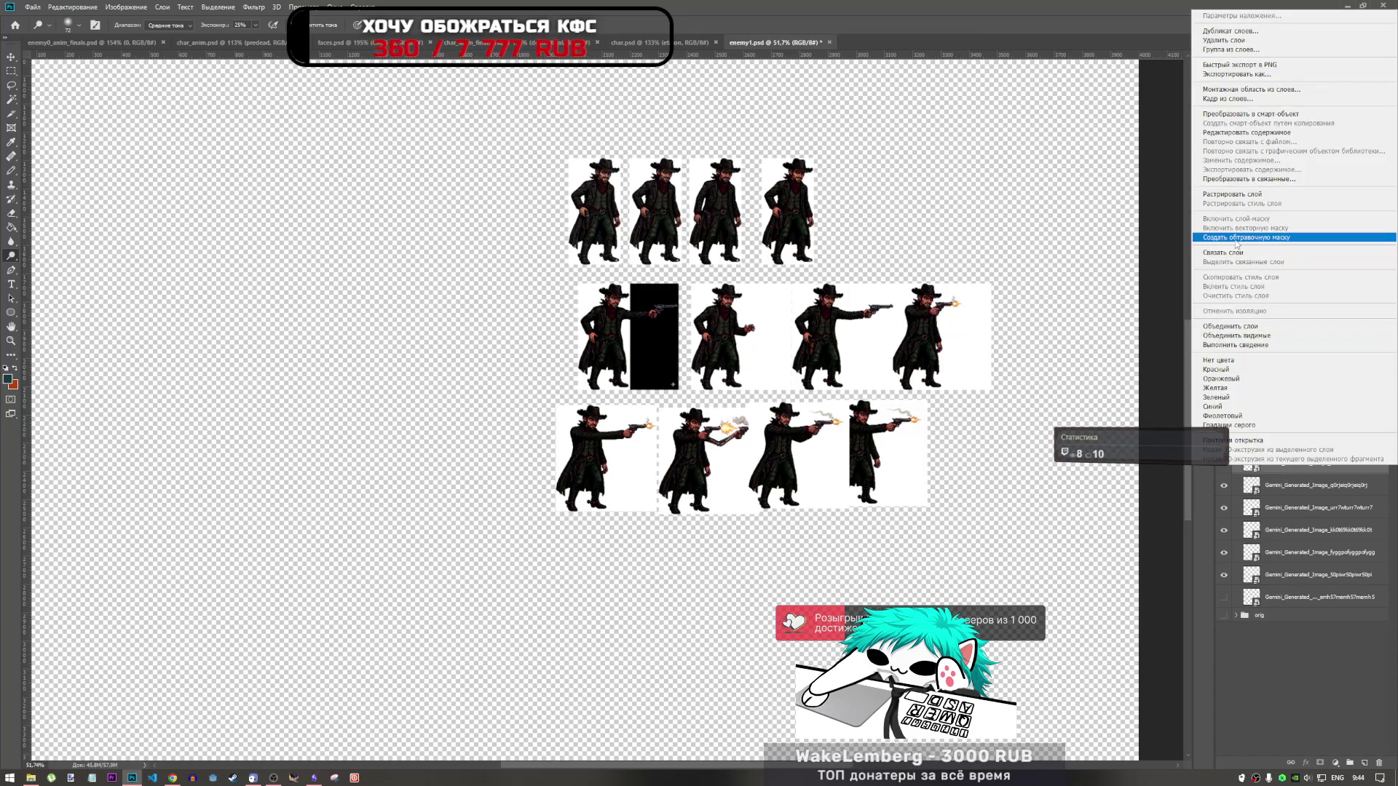
pyautogui.click(1241, 198)
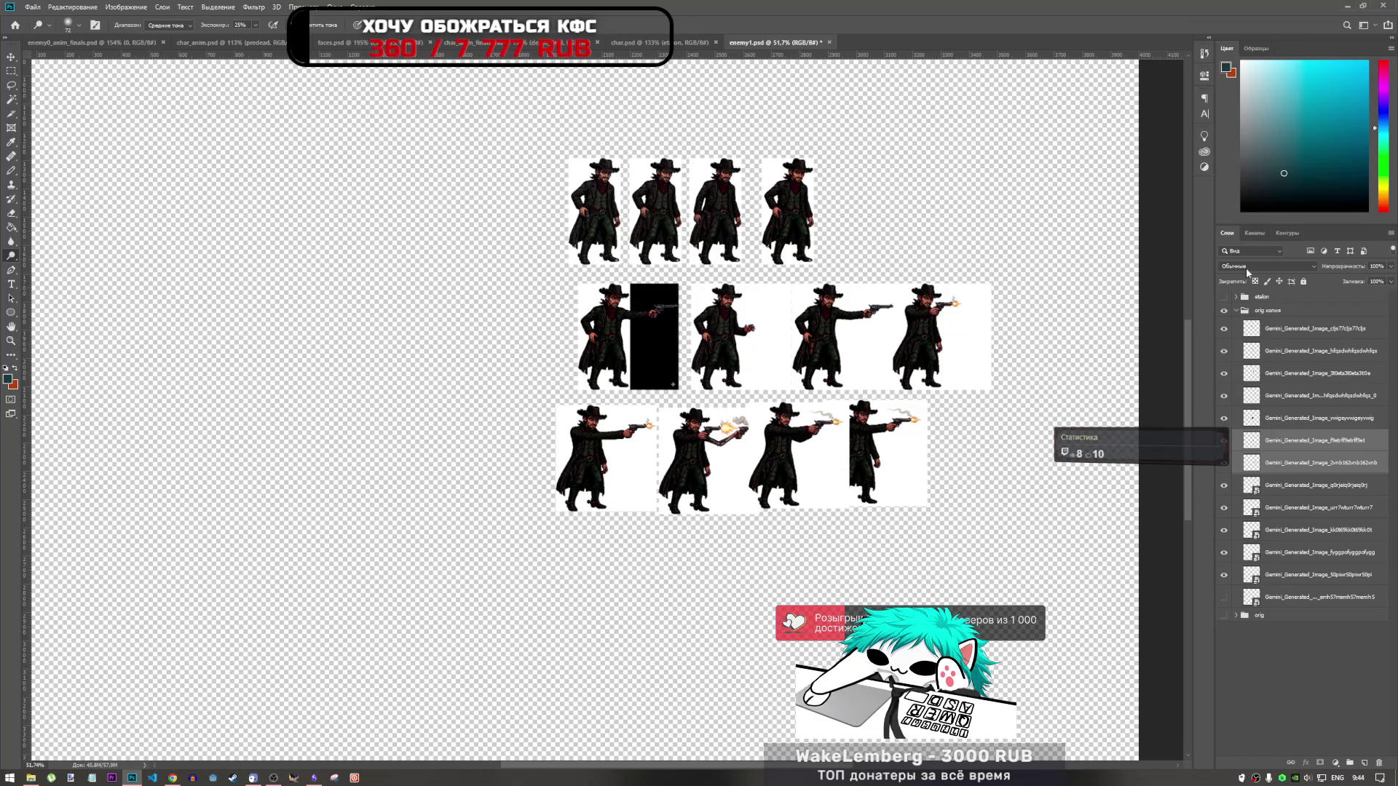
pyautogui.click(1297, 487)
pyautogui.keyDown('shift'); pyautogui.click(1278, 599); pyautogui.keyUp('shift')
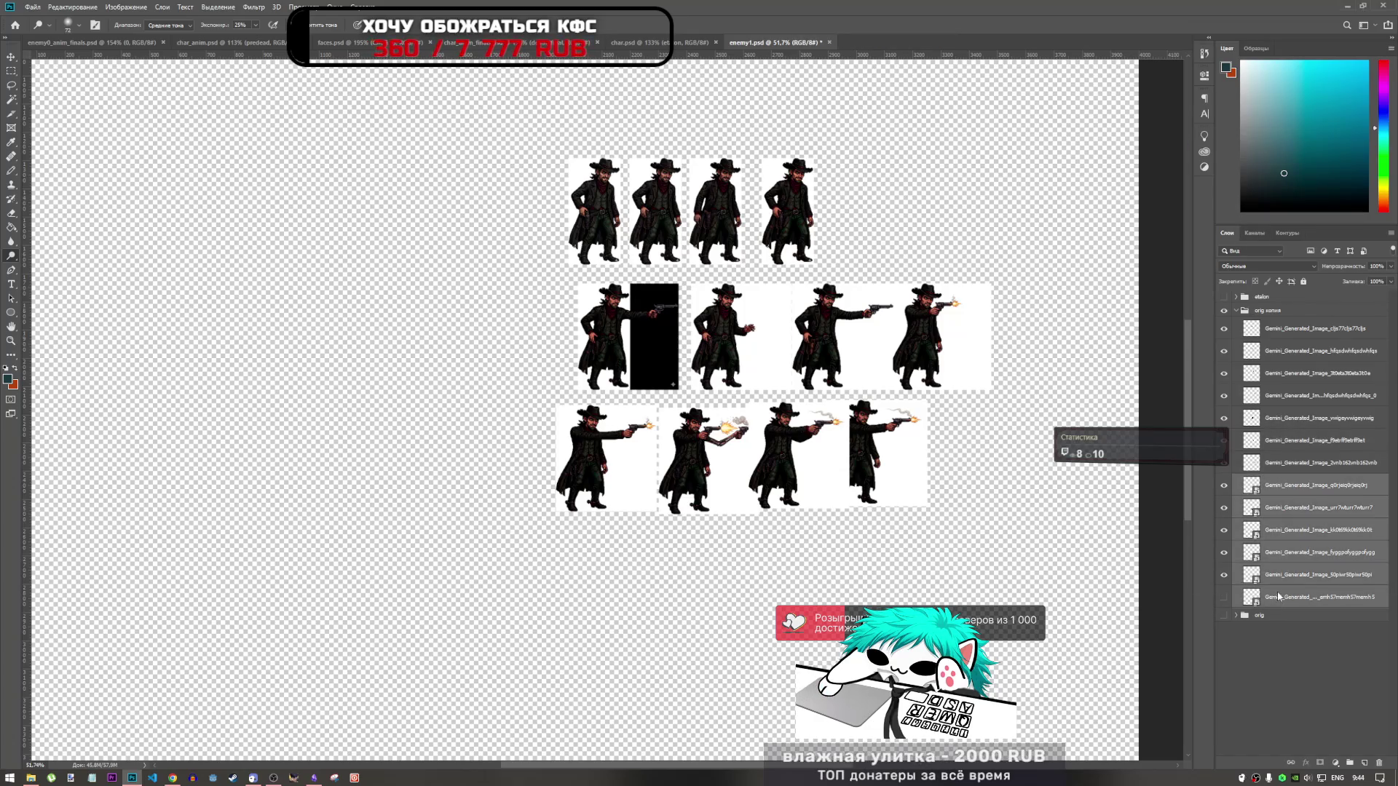
pyautogui.rightClick(1278, 597)
pyautogui.click(1256, 601)
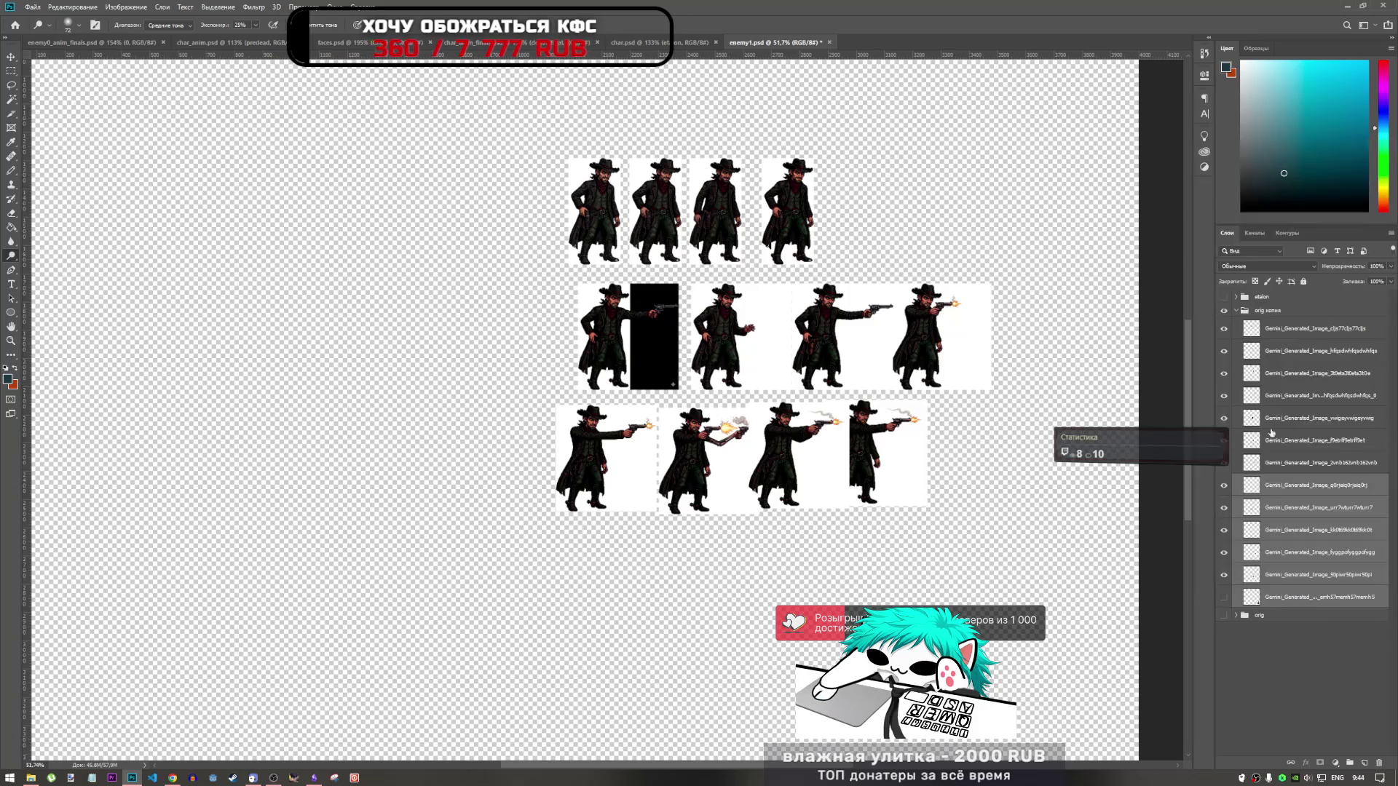
pyautogui.press('Delete')
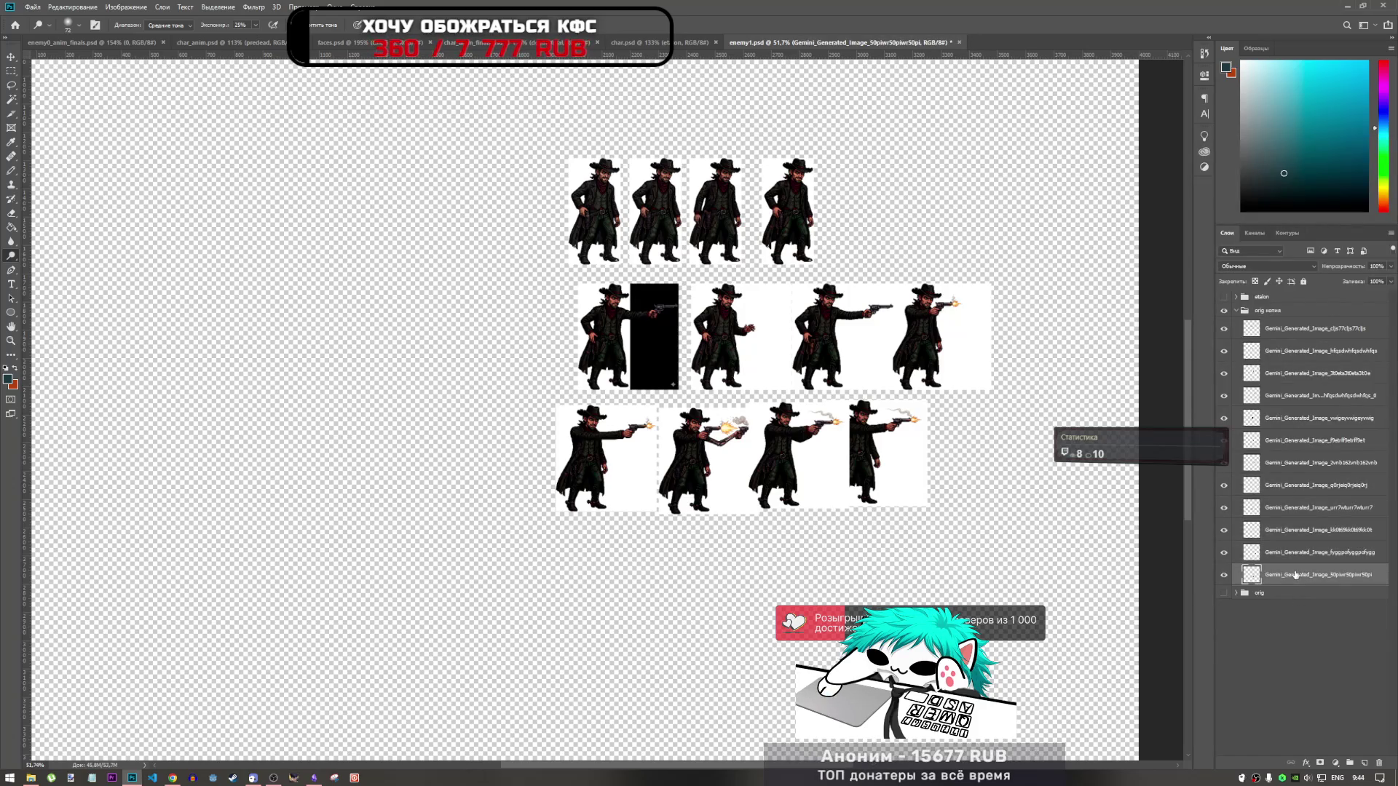
pyautogui.scroll(3, 871, 248)
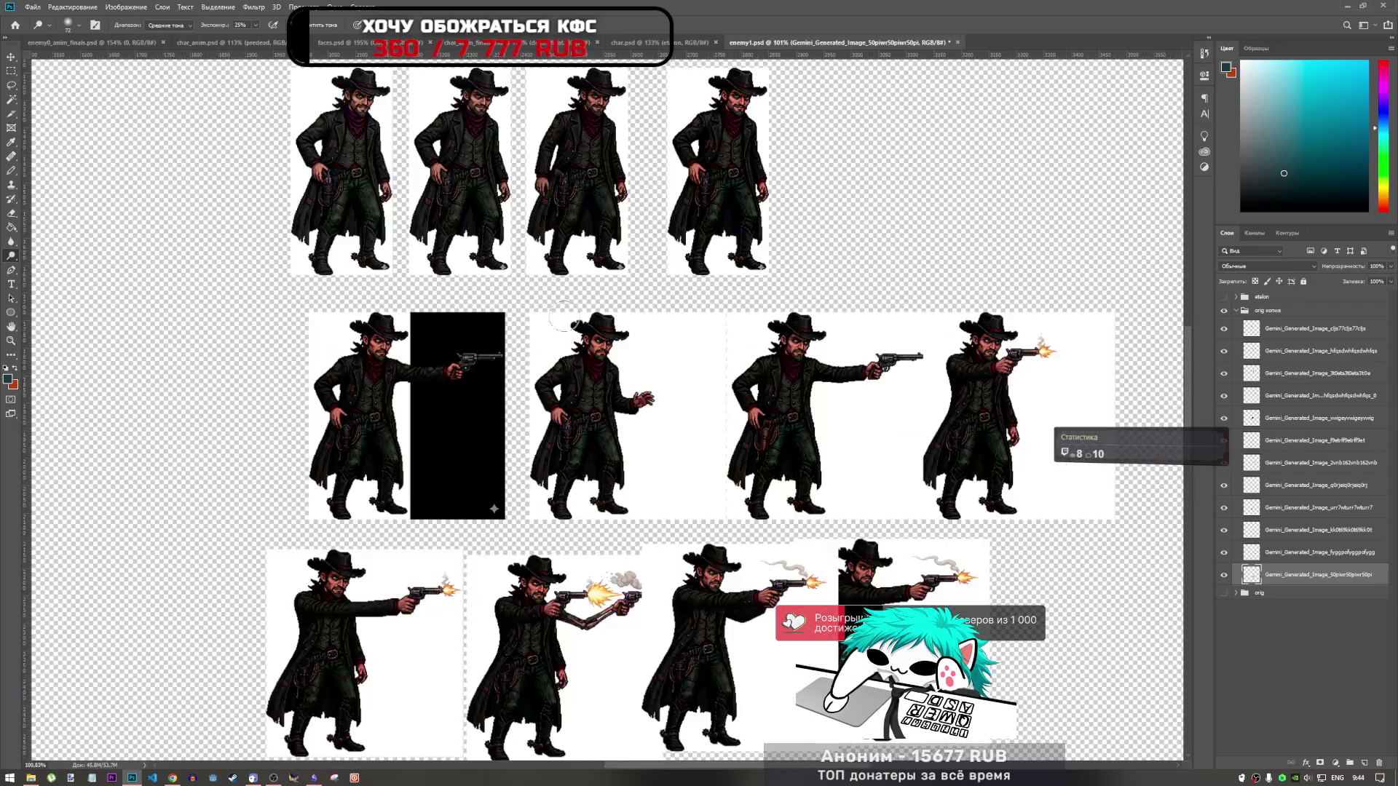
# Step: Check the frame layers' content and set a 114 px brush on the vwigeyvwigeyvwig layer
pyautogui.click(1303, 372)
pyautogui.click(1224, 395)
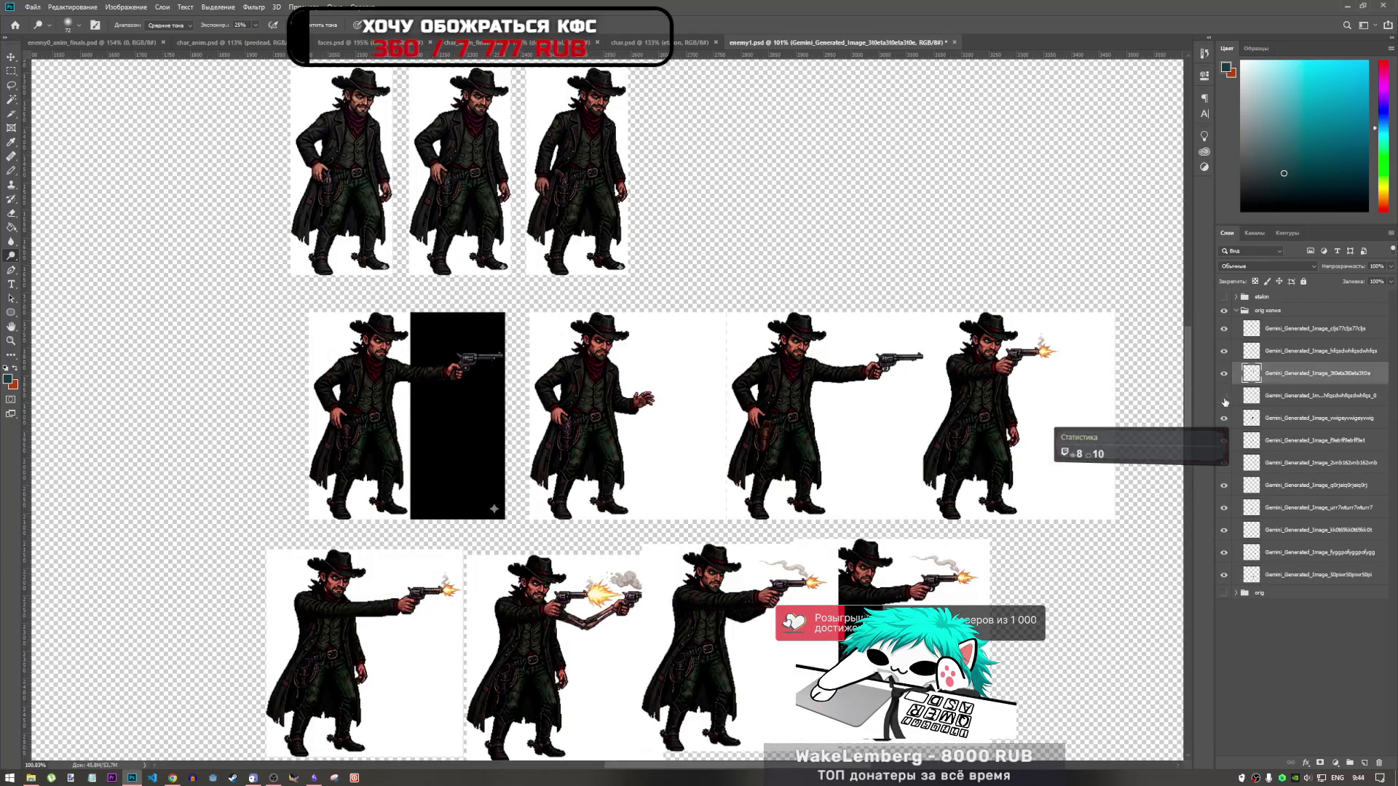
pyautogui.click(1224, 395)
pyautogui.click(1224, 418)
pyautogui.click(1224, 418)
pyautogui.click(1292, 420)
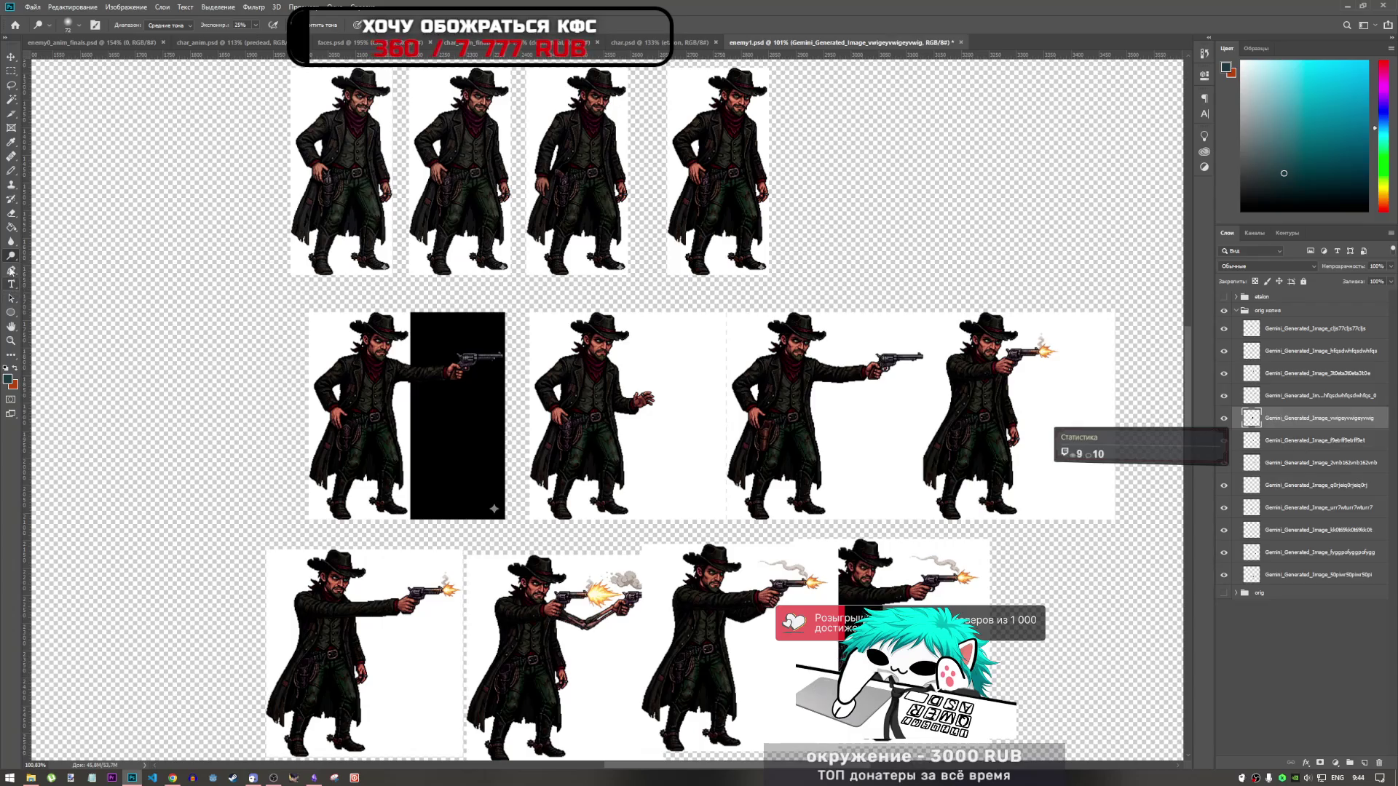
pyautogui.rightClick(442, 350)
pyautogui.press('Return')
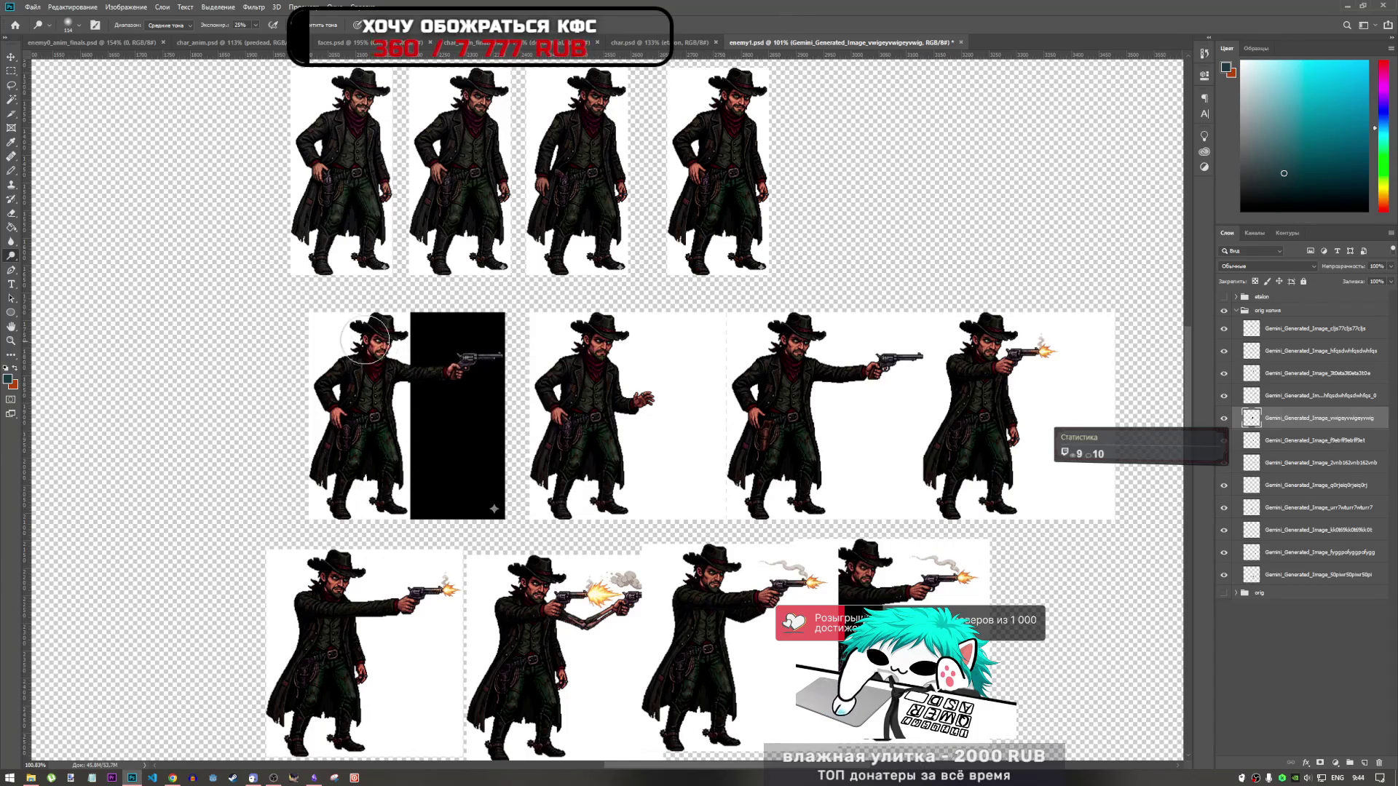
# Step: Select the hfqsdwhfqsdwhfqs frame layer and bring up the brush size and hardness settings again
pyautogui.scroll(2, 416, 379)
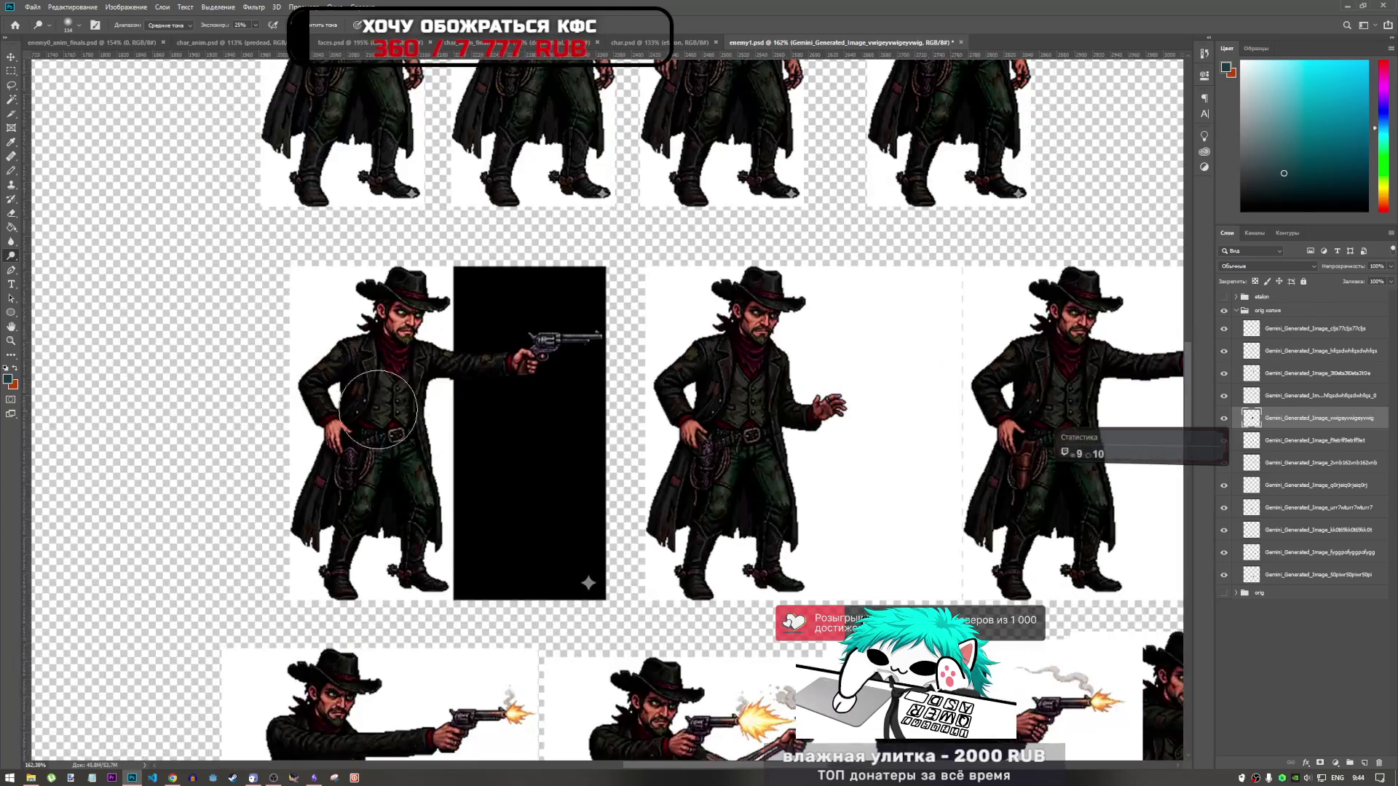
pyautogui.scroll(-3, 422, 408)
pyautogui.scroll(4, 434, 466)
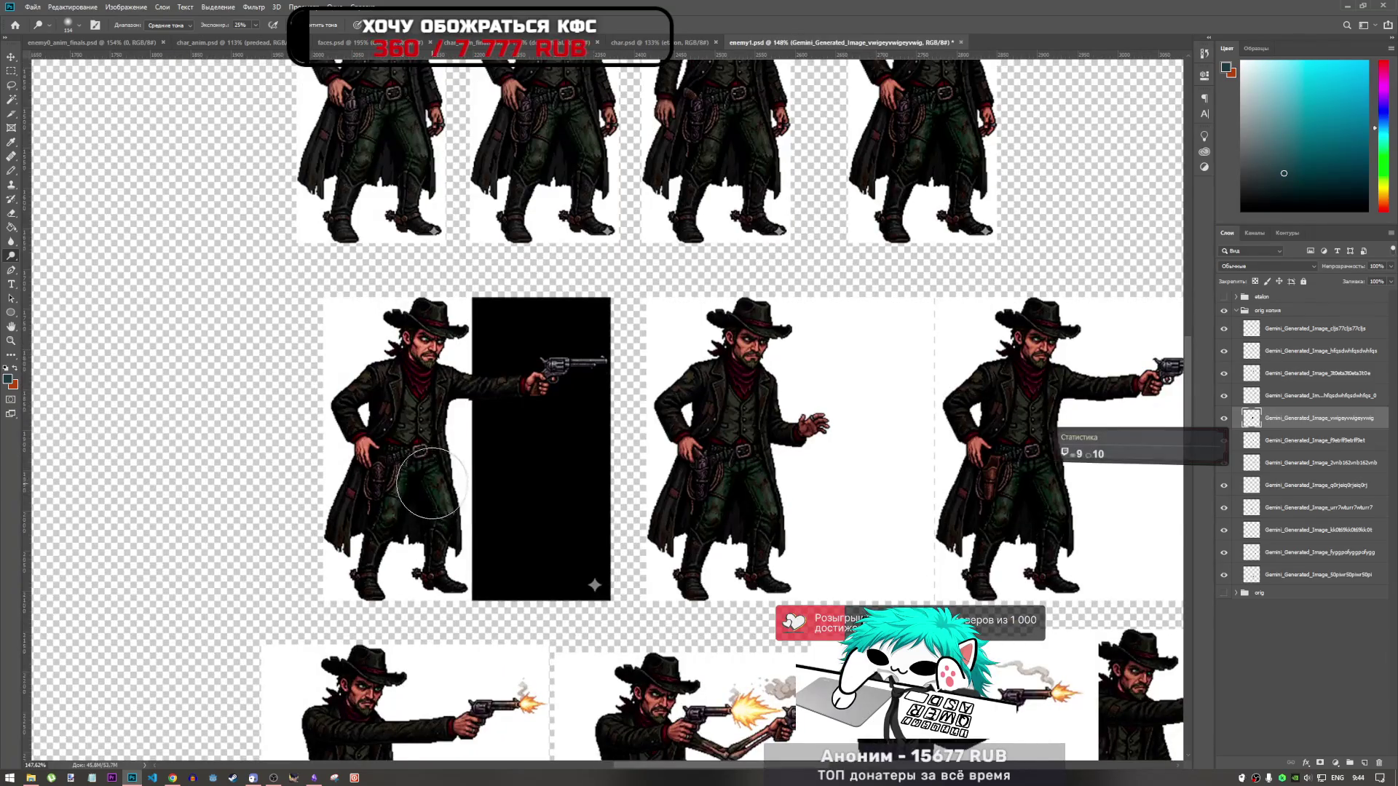
pyautogui.scroll(-3, 415, 487)
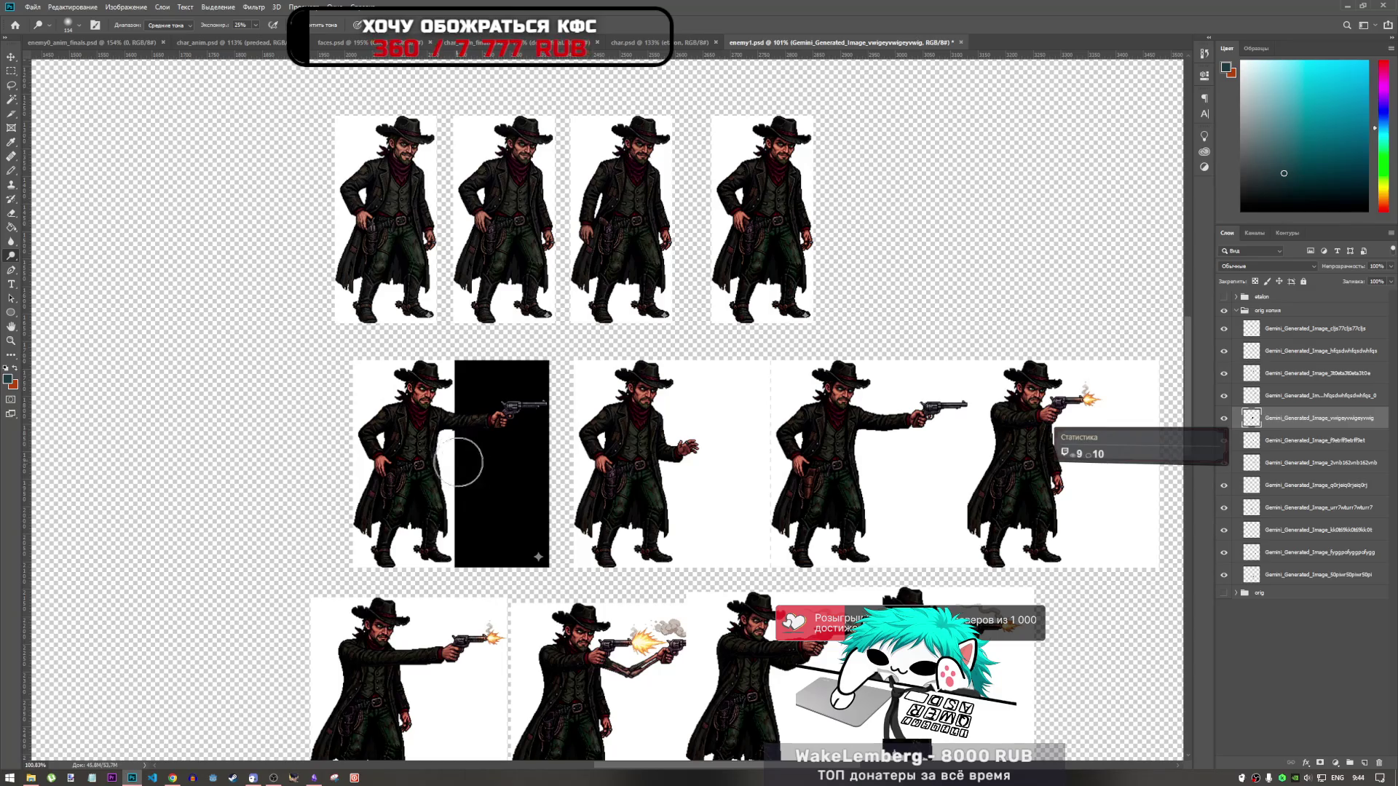
pyautogui.scroll(-1, 457, 469)
pyautogui.scroll(4, 542, 315)
pyautogui.scroll(-2, 543, 316)
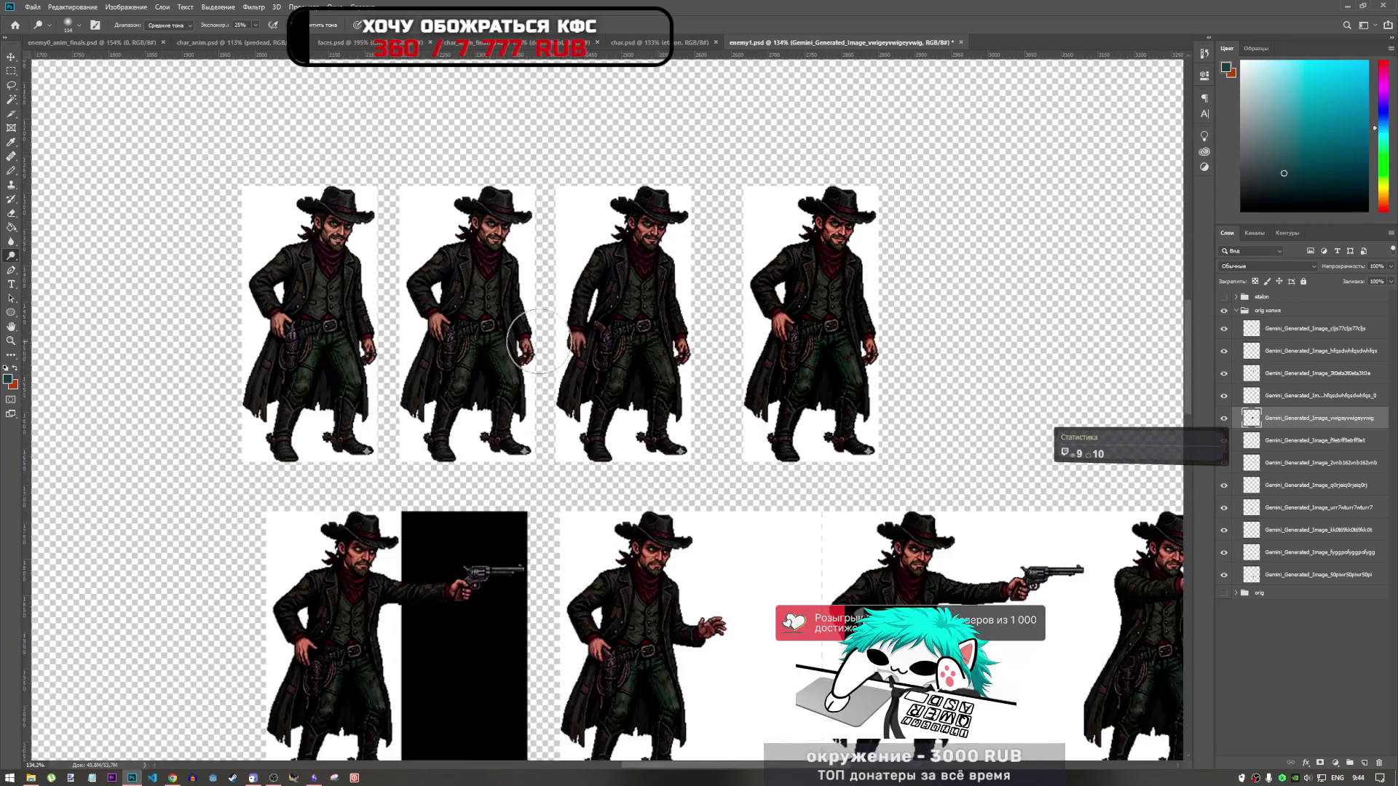
pyautogui.scroll(1, 524, 335)
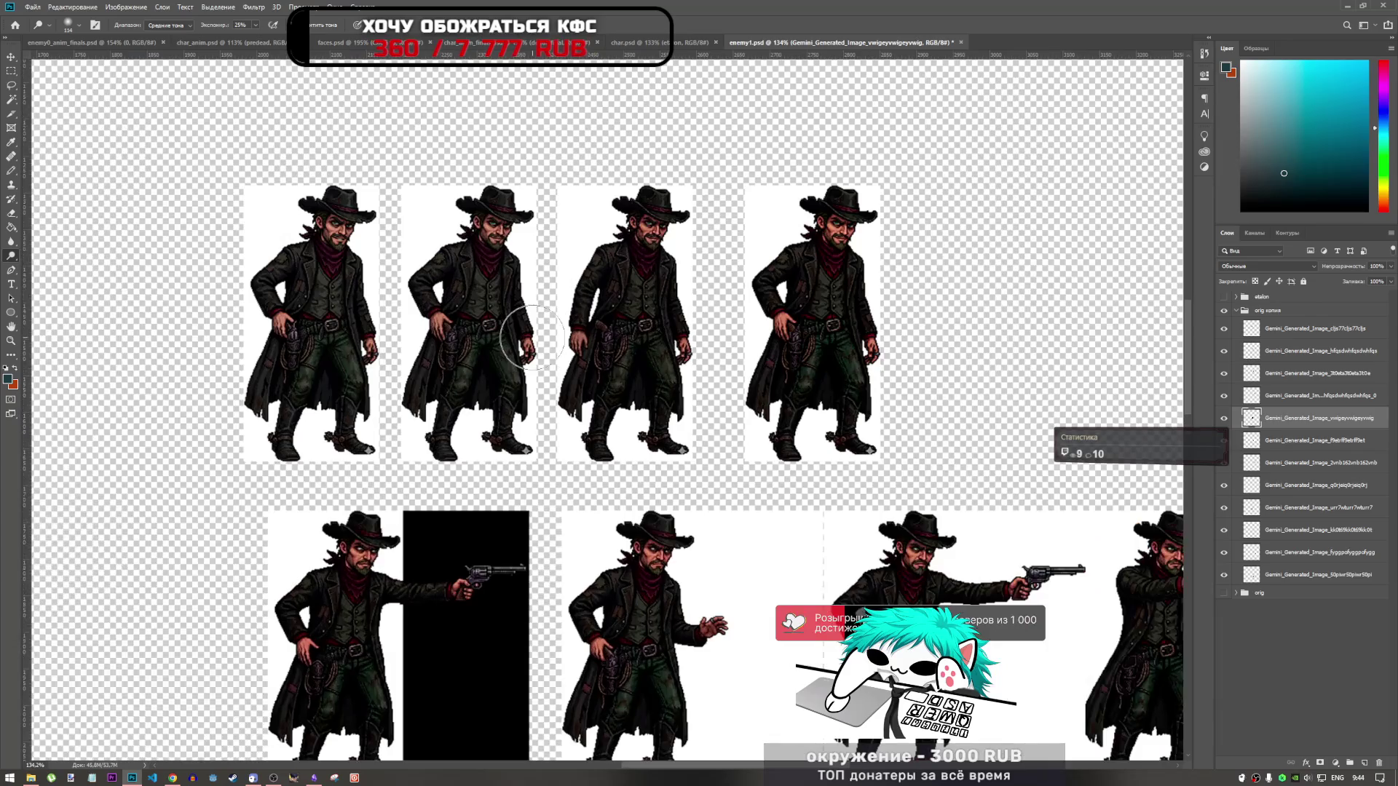
pyautogui.click(1298, 331)
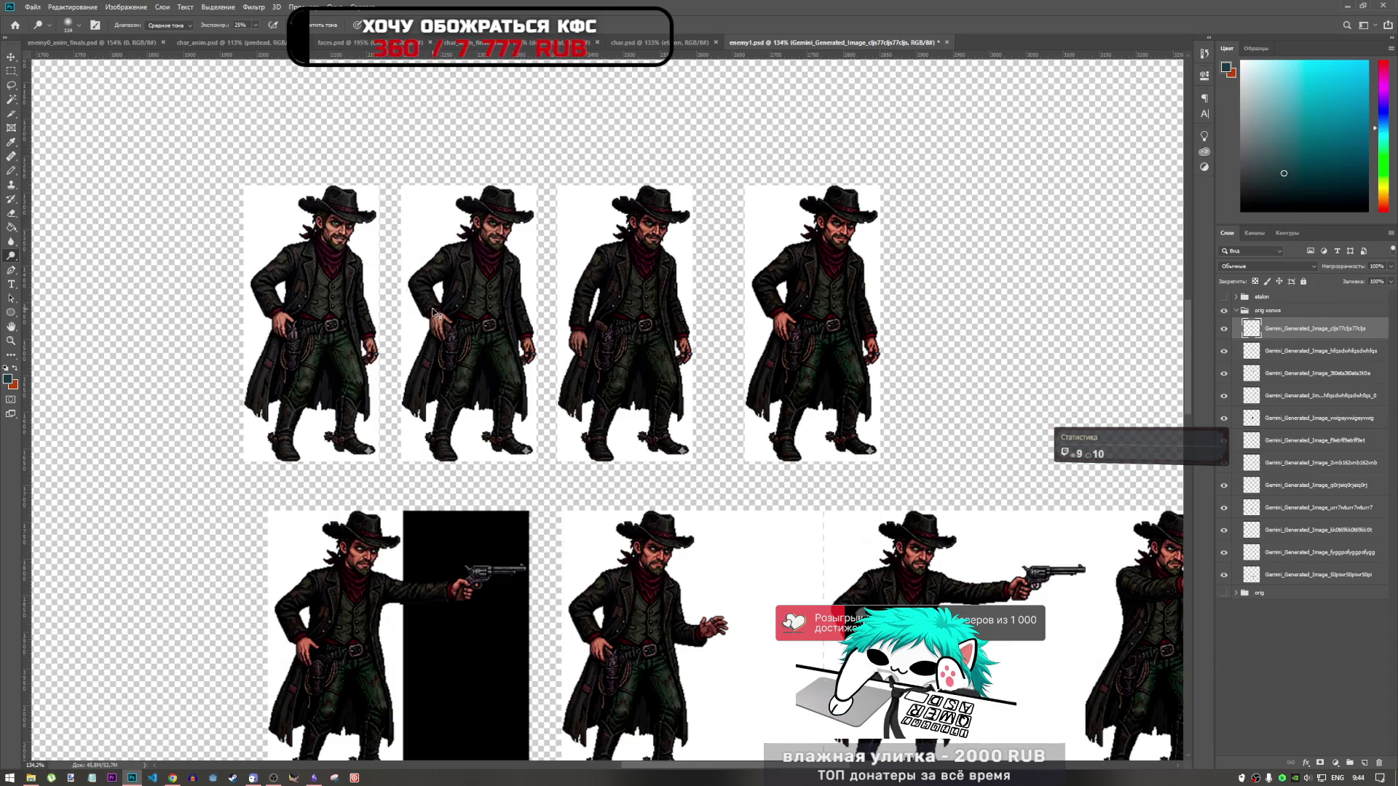
pyautogui.click(1275, 352)
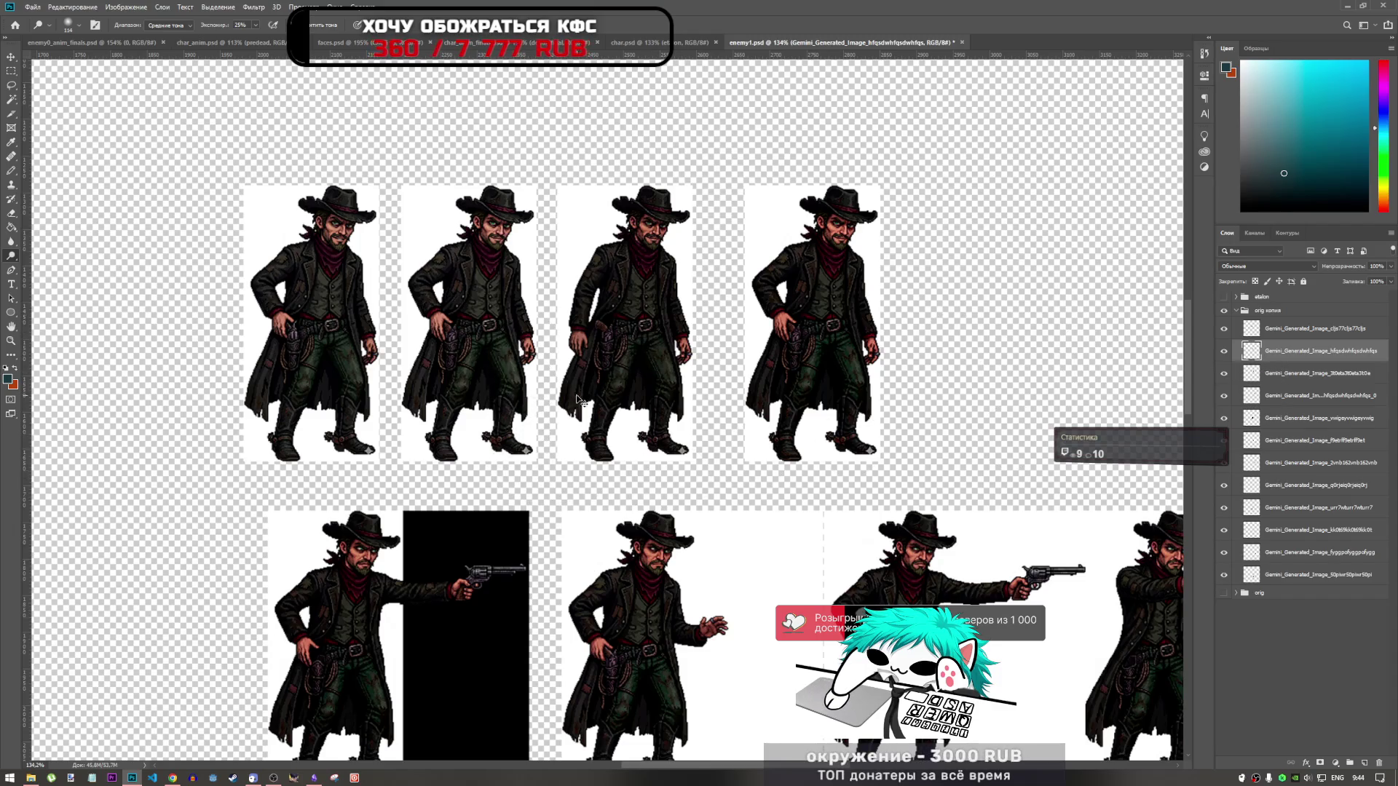
pyautogui.rightClick(535, 402)
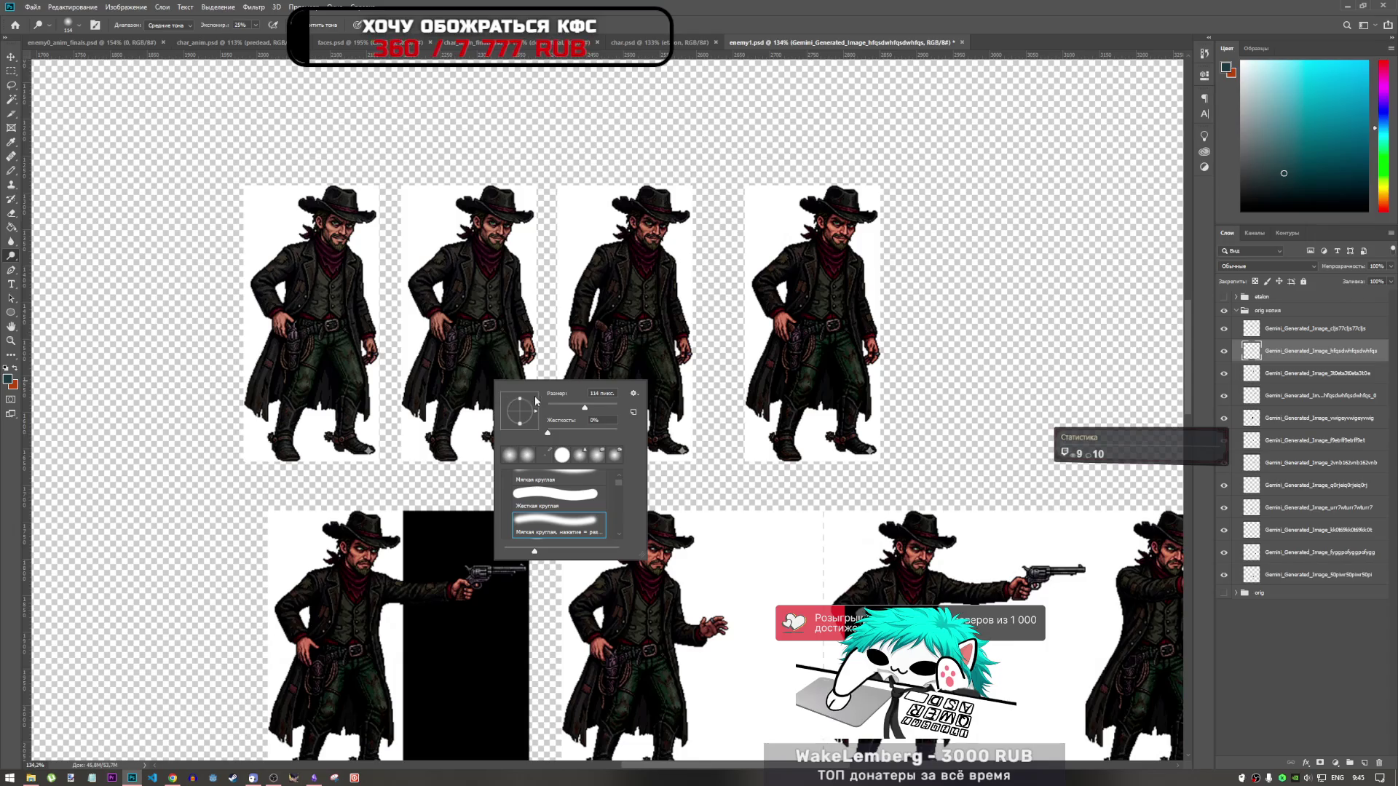
# Step: Set the brush to 155 px and inspect the third idle frame and another idle frame up close
pyautogui.press('Return')
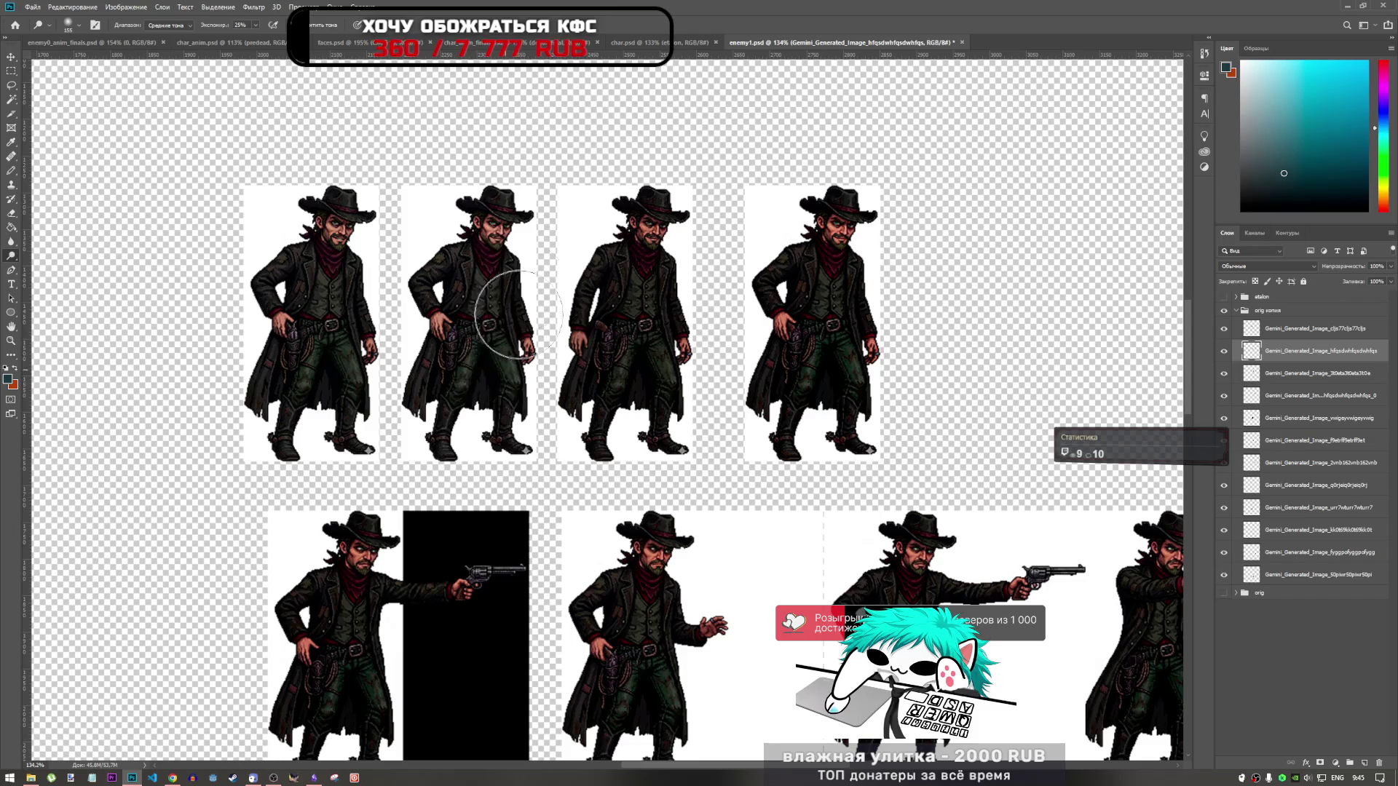
pyautogui.click(1253, 380)
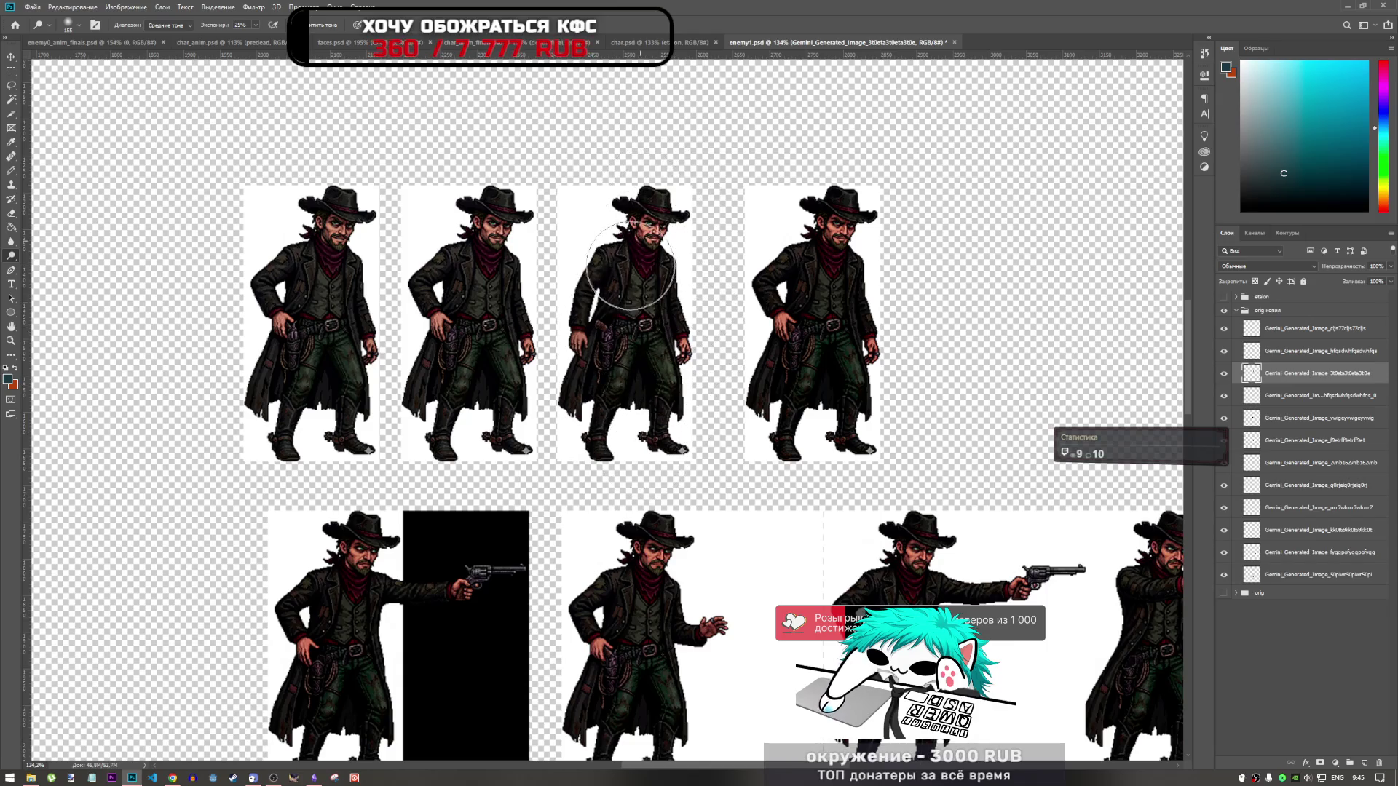
pyautogui.scroll(-2, 705, 331)
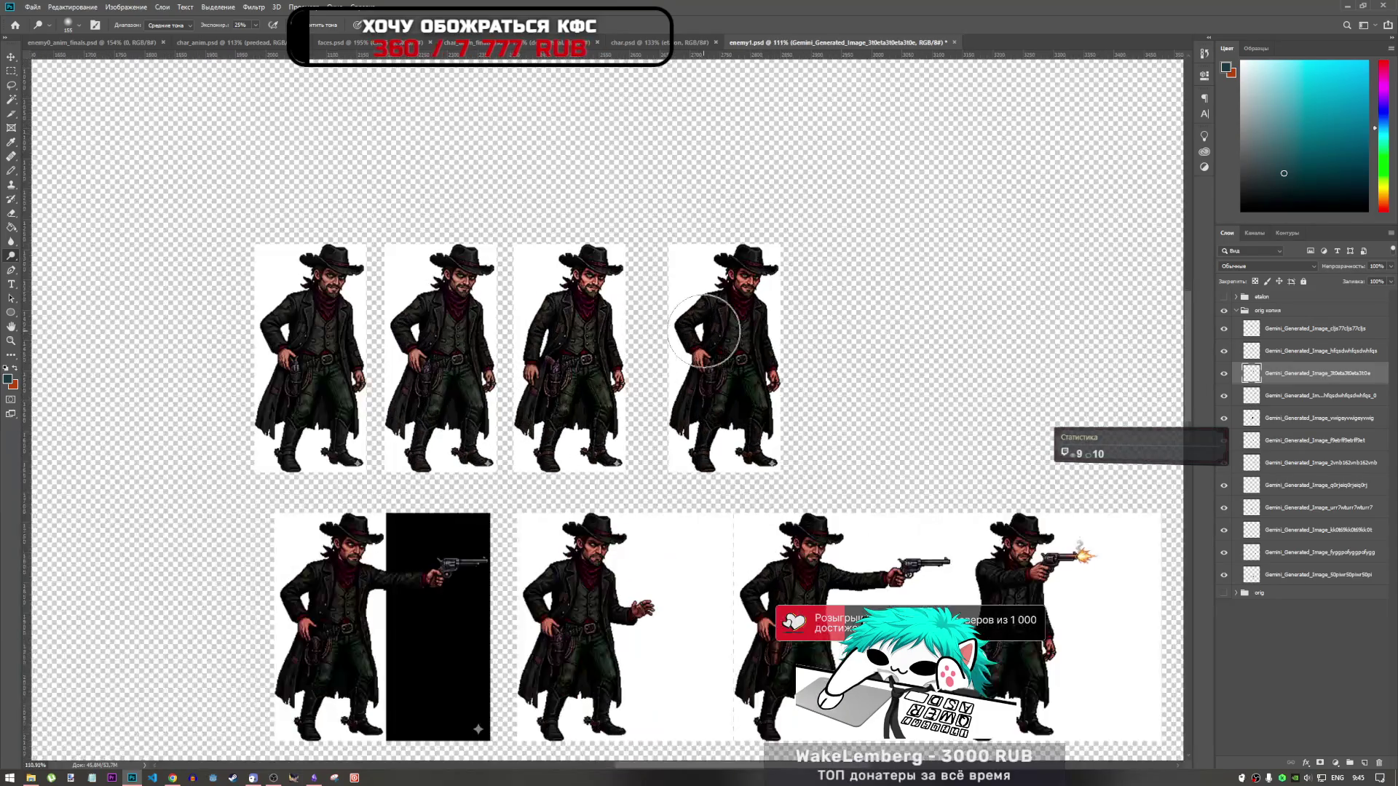
pyautogui.scroll(2, 705, 330)
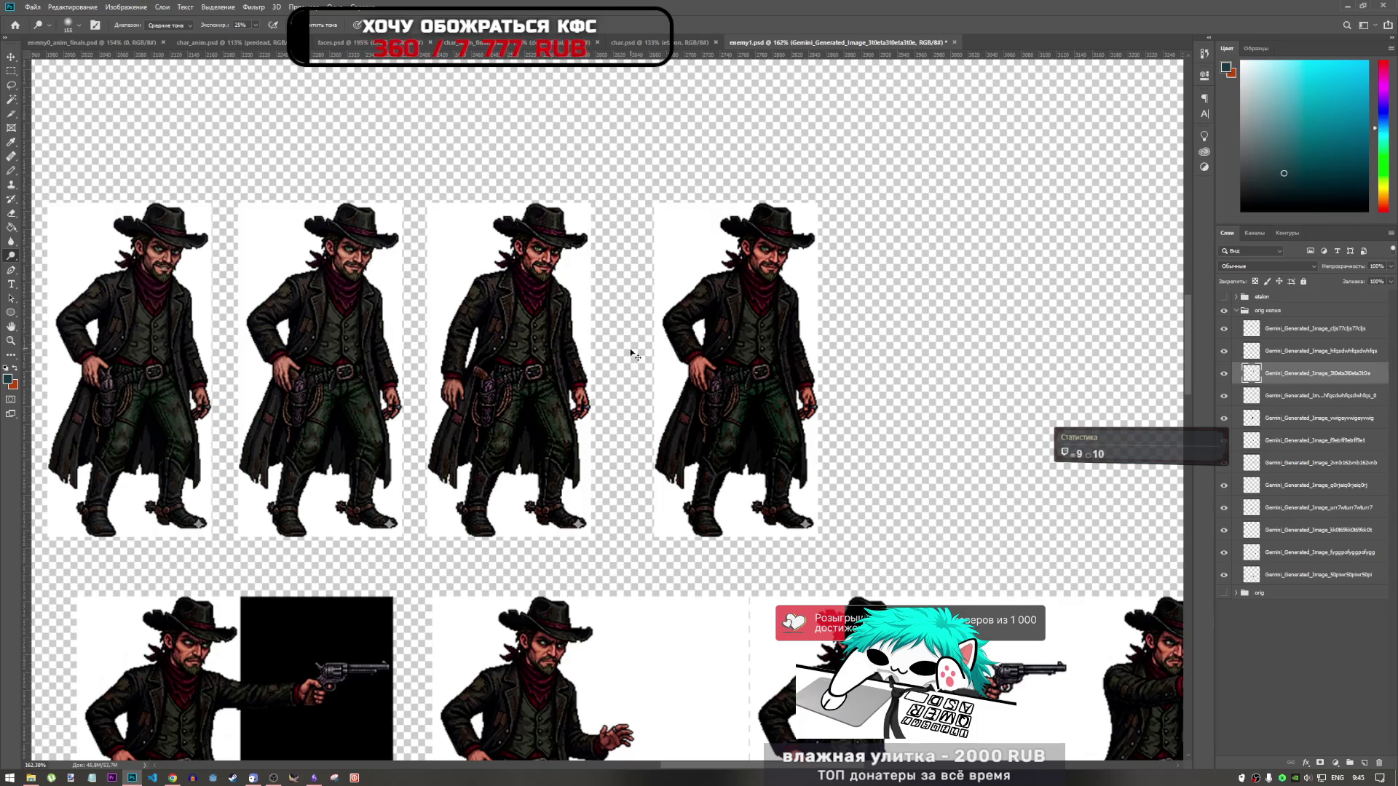
pyautogui.scroll(-3, 557, 343)
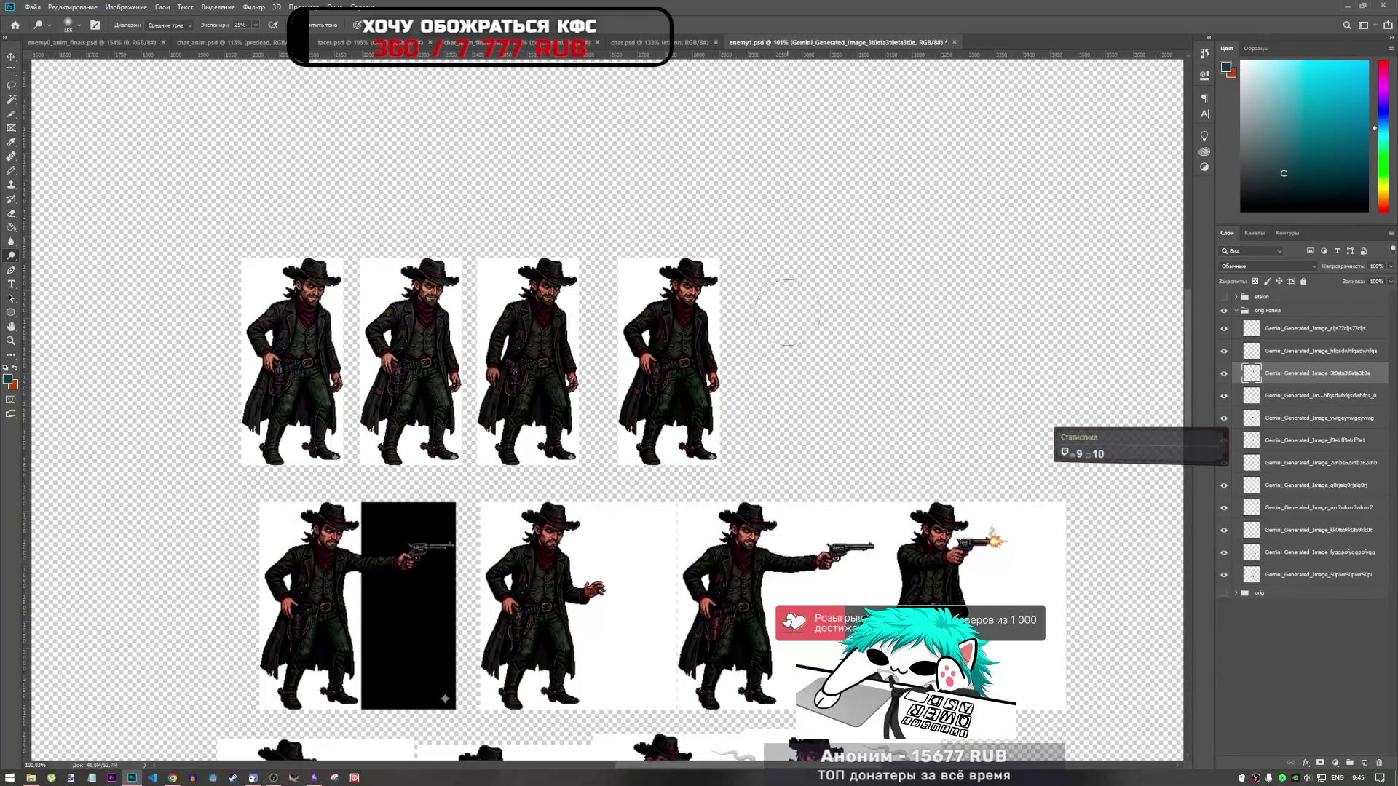
pyautogui.click(1230, 399)
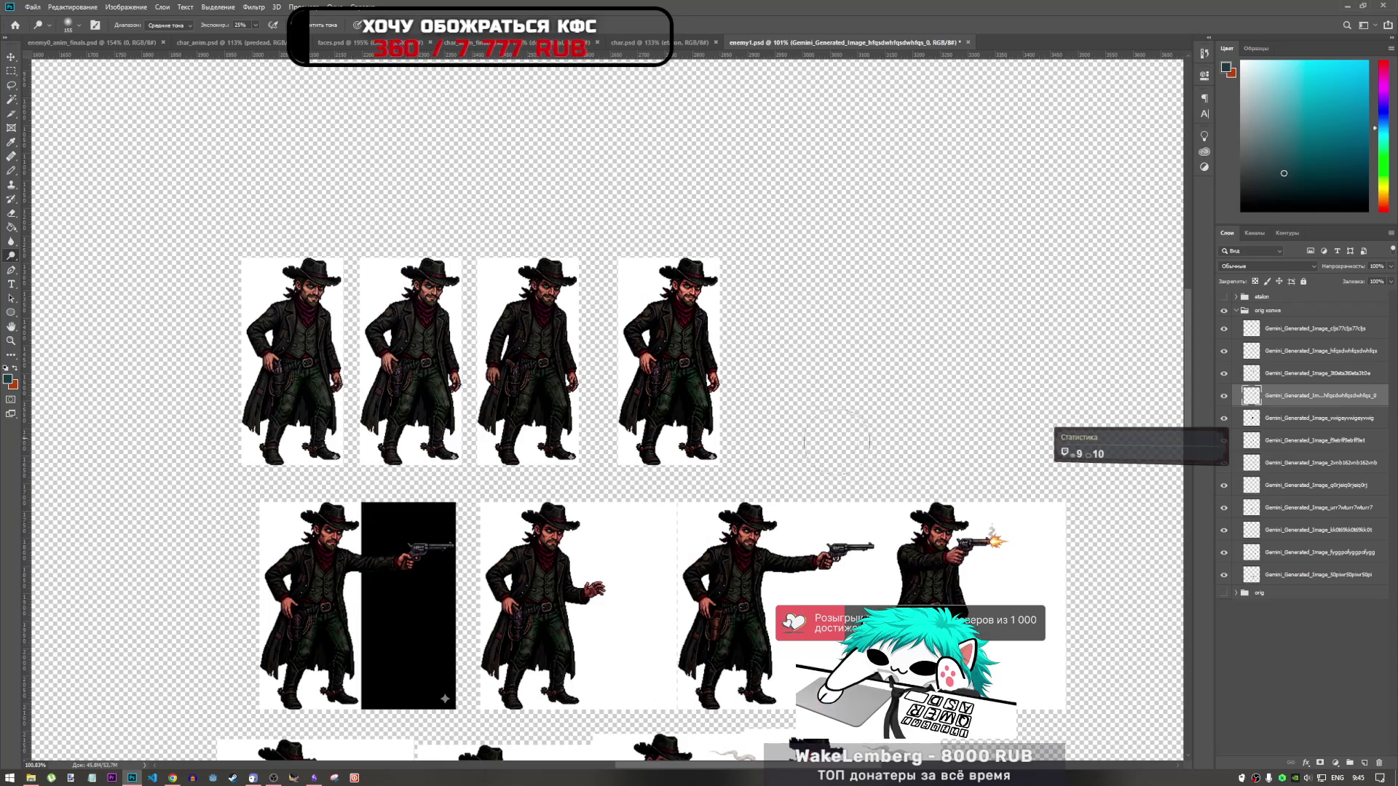
pyautogui.scroll(3, 734, 412)
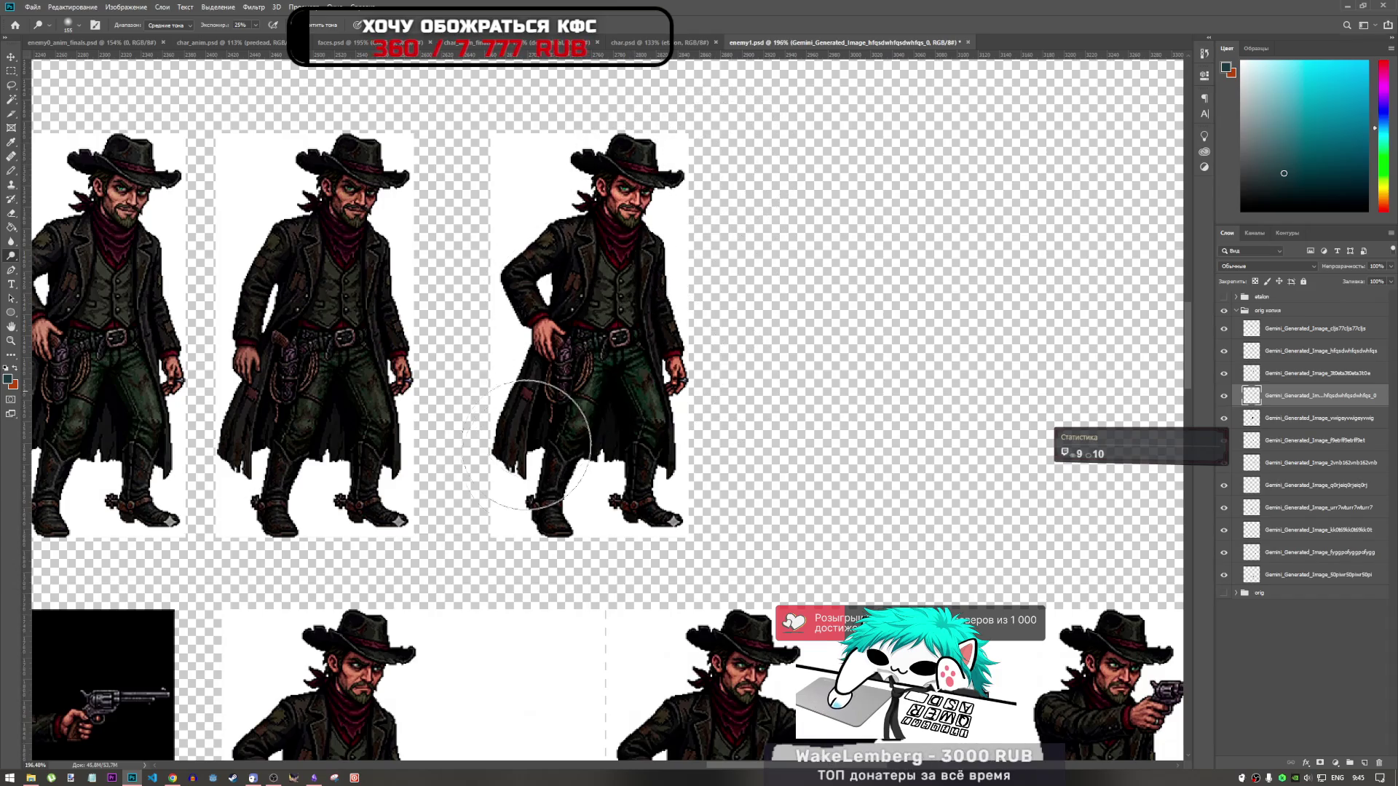
pyautogui.scroll(-3, 801, 382)
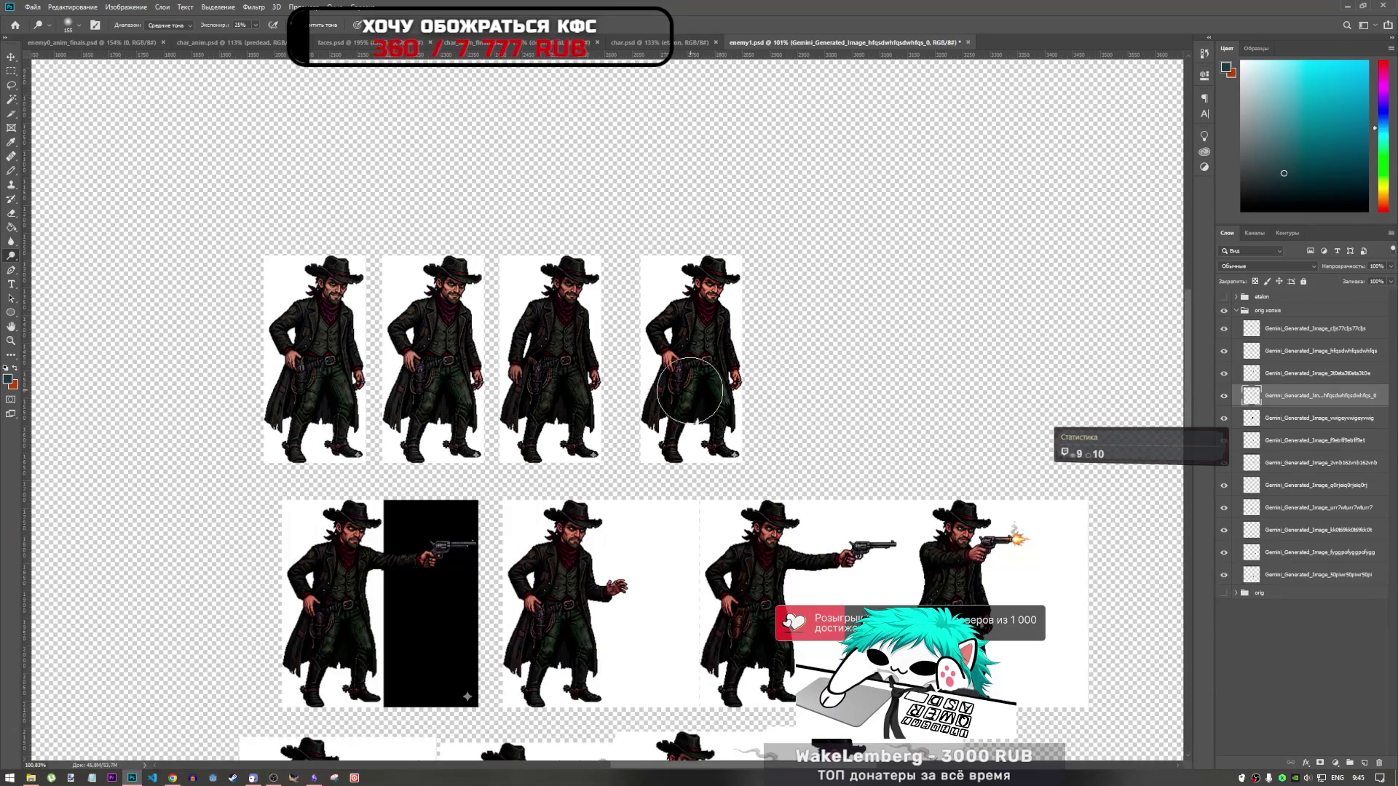
pyautogui.scroll(-1, 670, 394)
pyautogui.scroll(1, 575, 422)
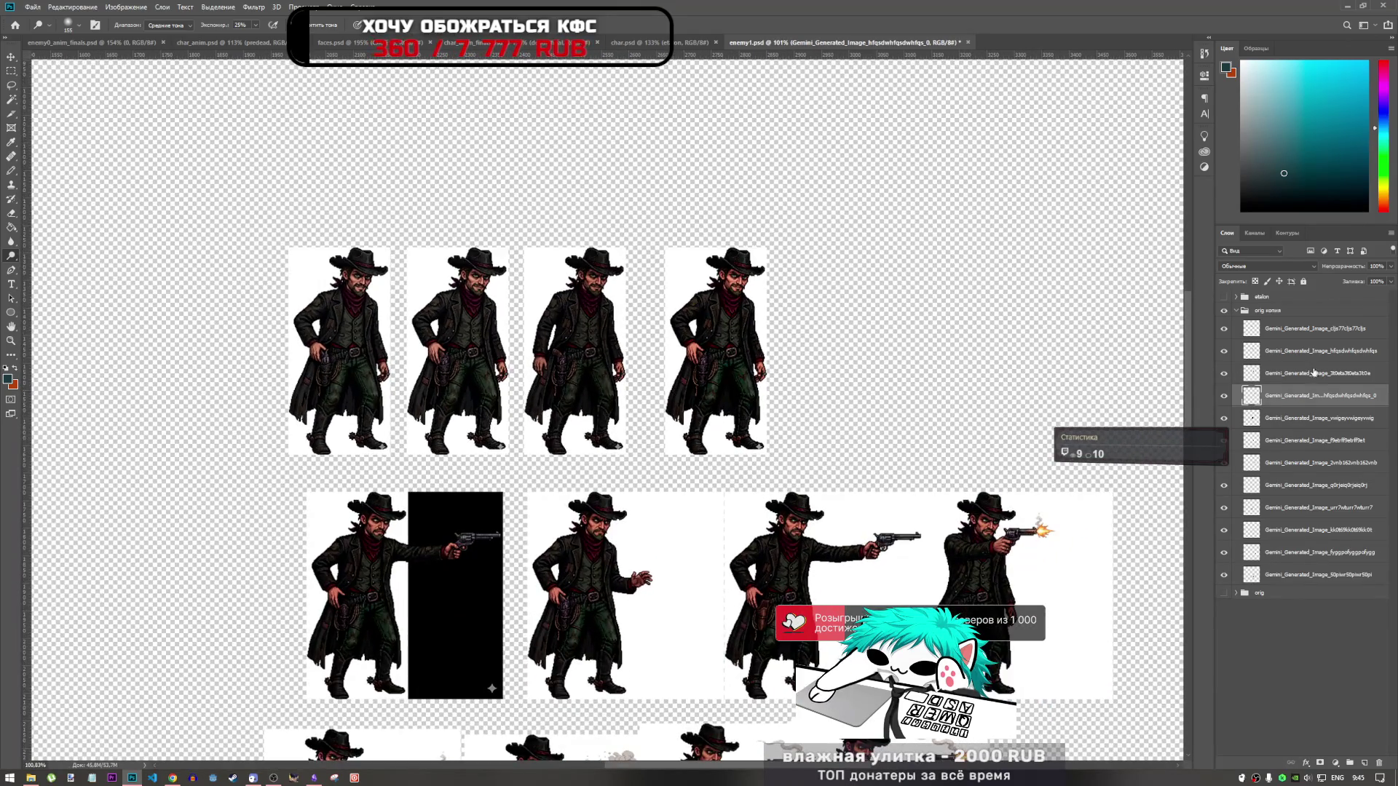
# Step: Review the middle-row shooting frames one layer at a time, ending on the group's bottom layer
pyautogui.click(1298, 419)
pyautogui.scroll(1, 437, 400)
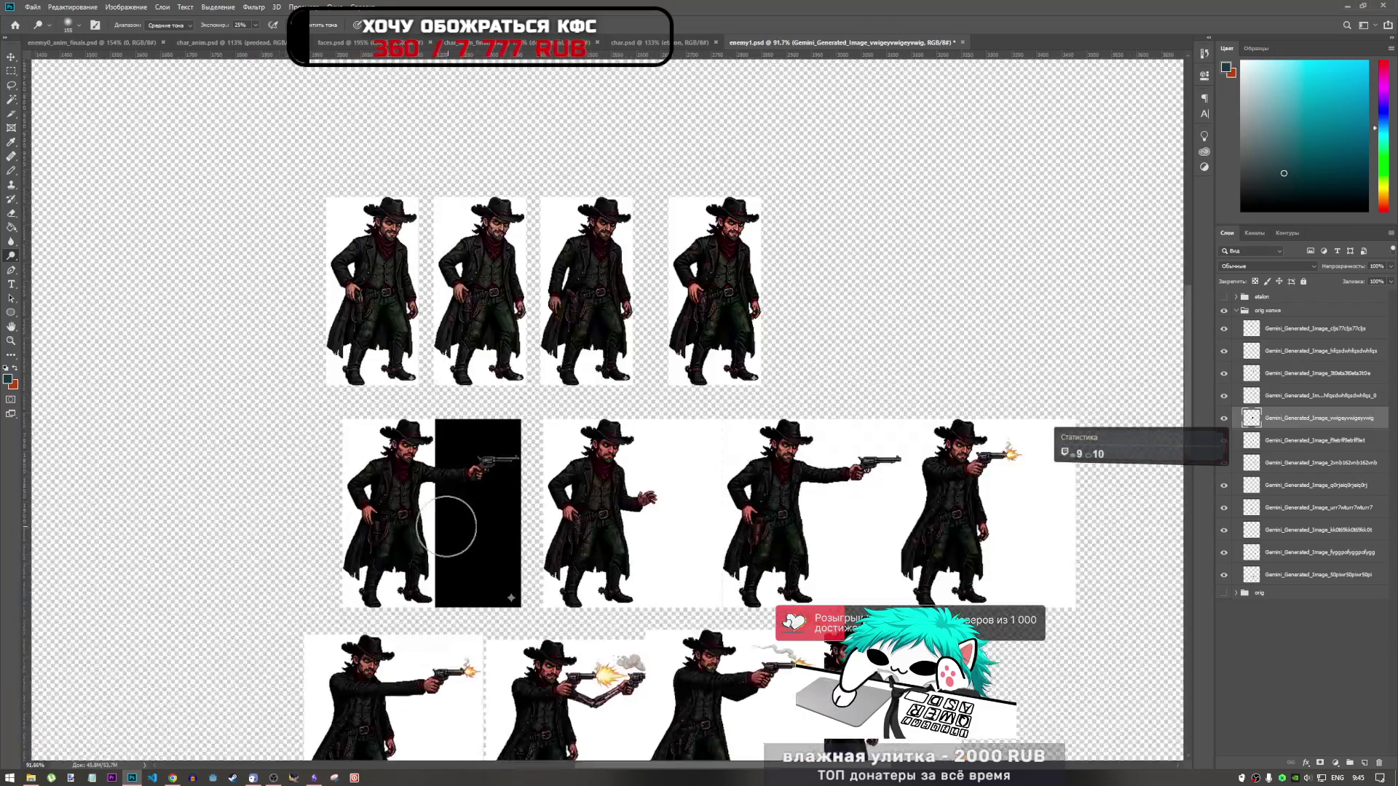
pyautogui.scroll(1, 421, 504)
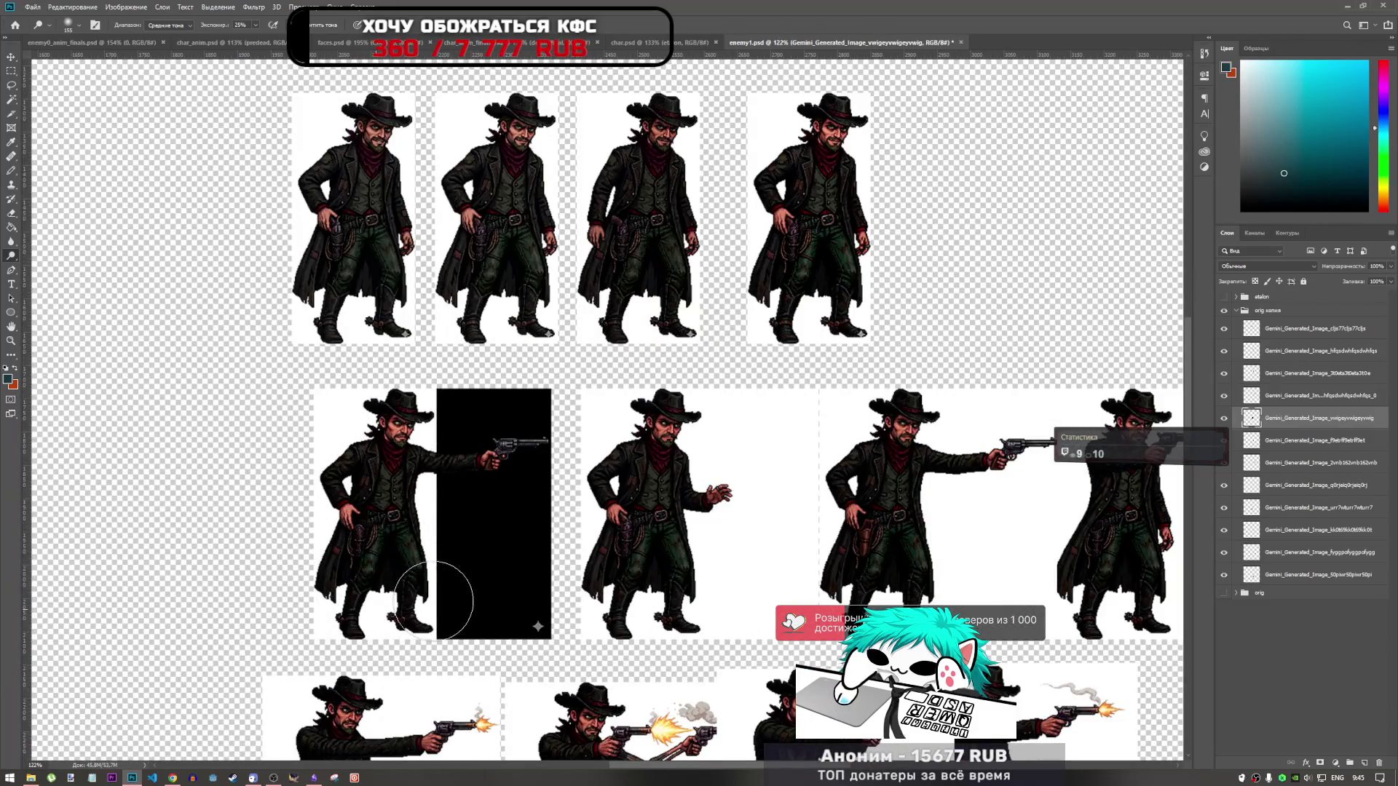
pyautogui.click(1267, 445)
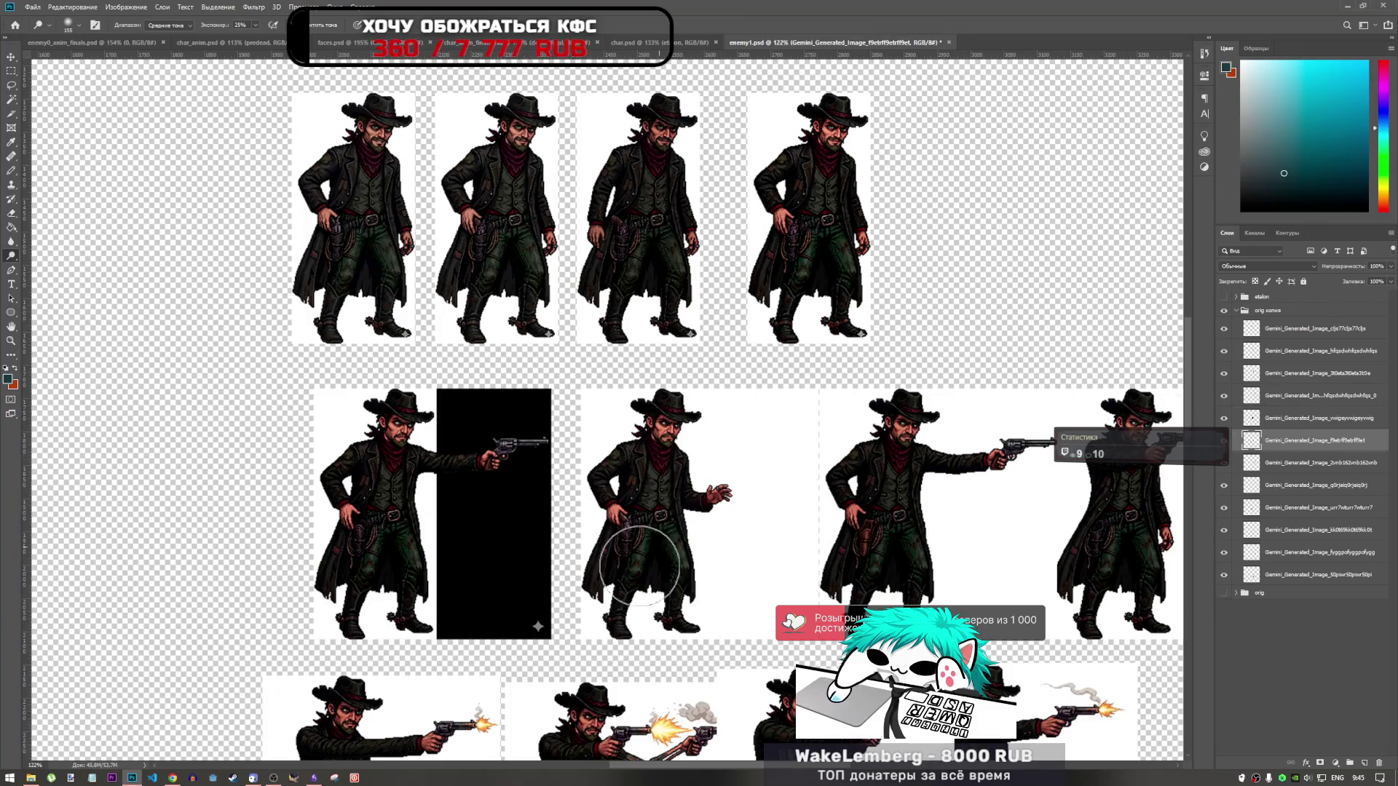
pyautogui.click(1293, 471)
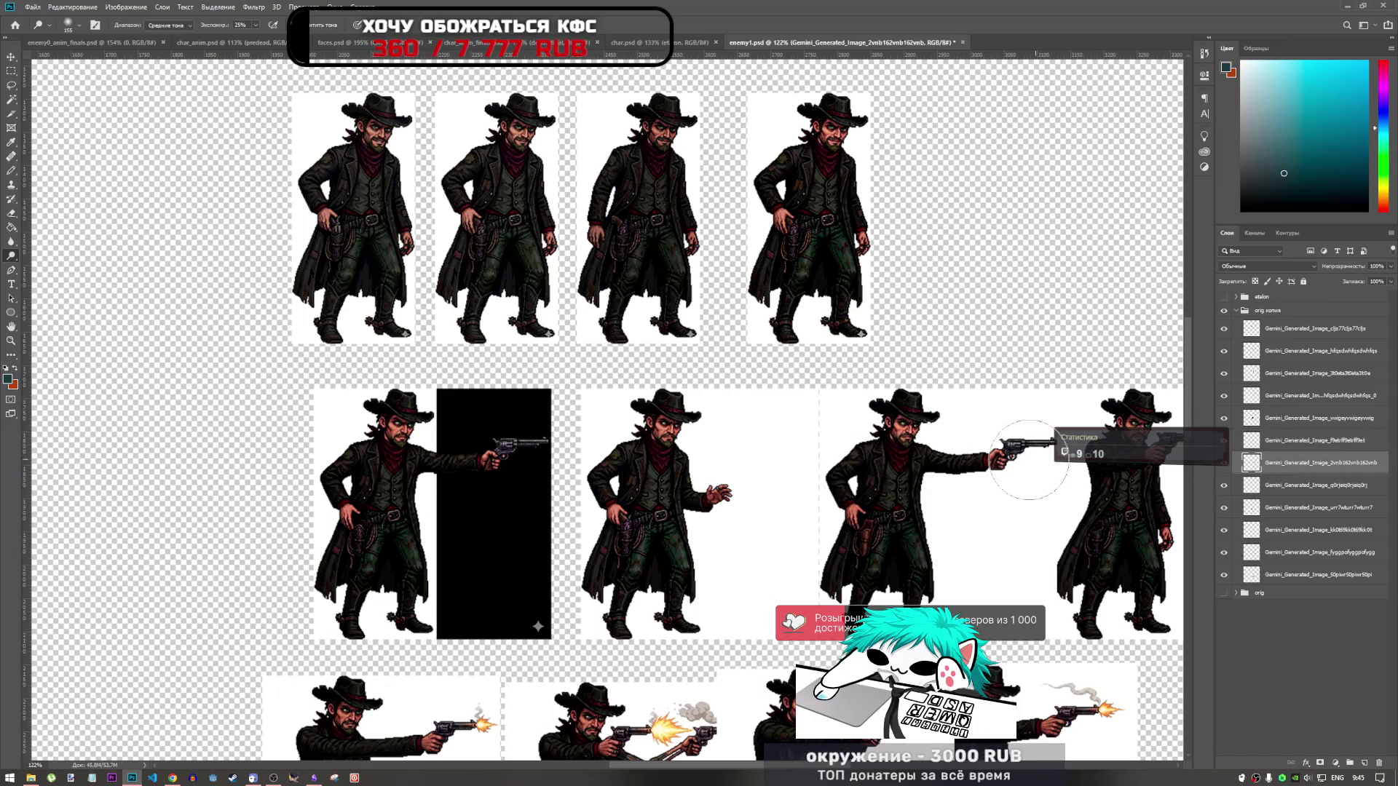
pyautogui.scroll(-2, 934, 580)
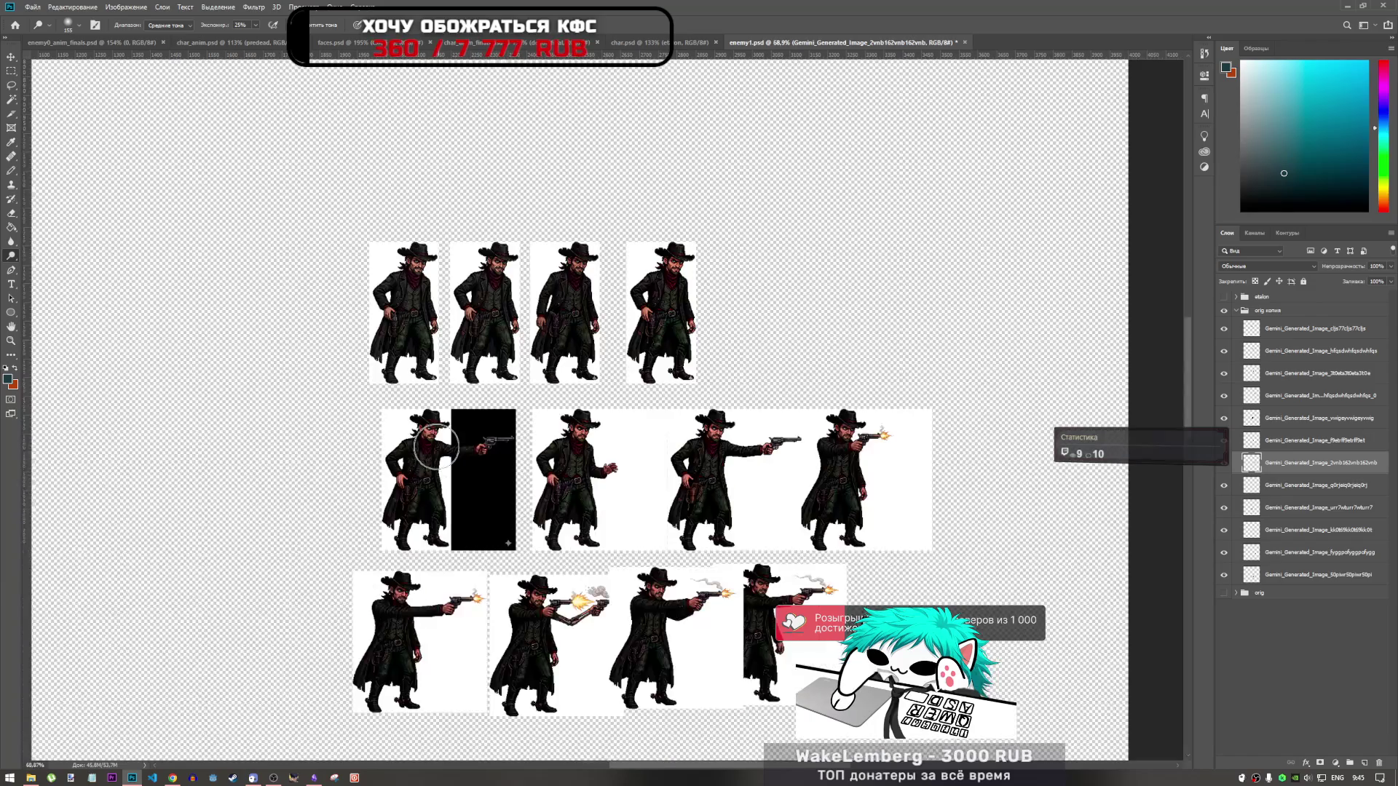
pyautogui.scroll(4, 898, 475)
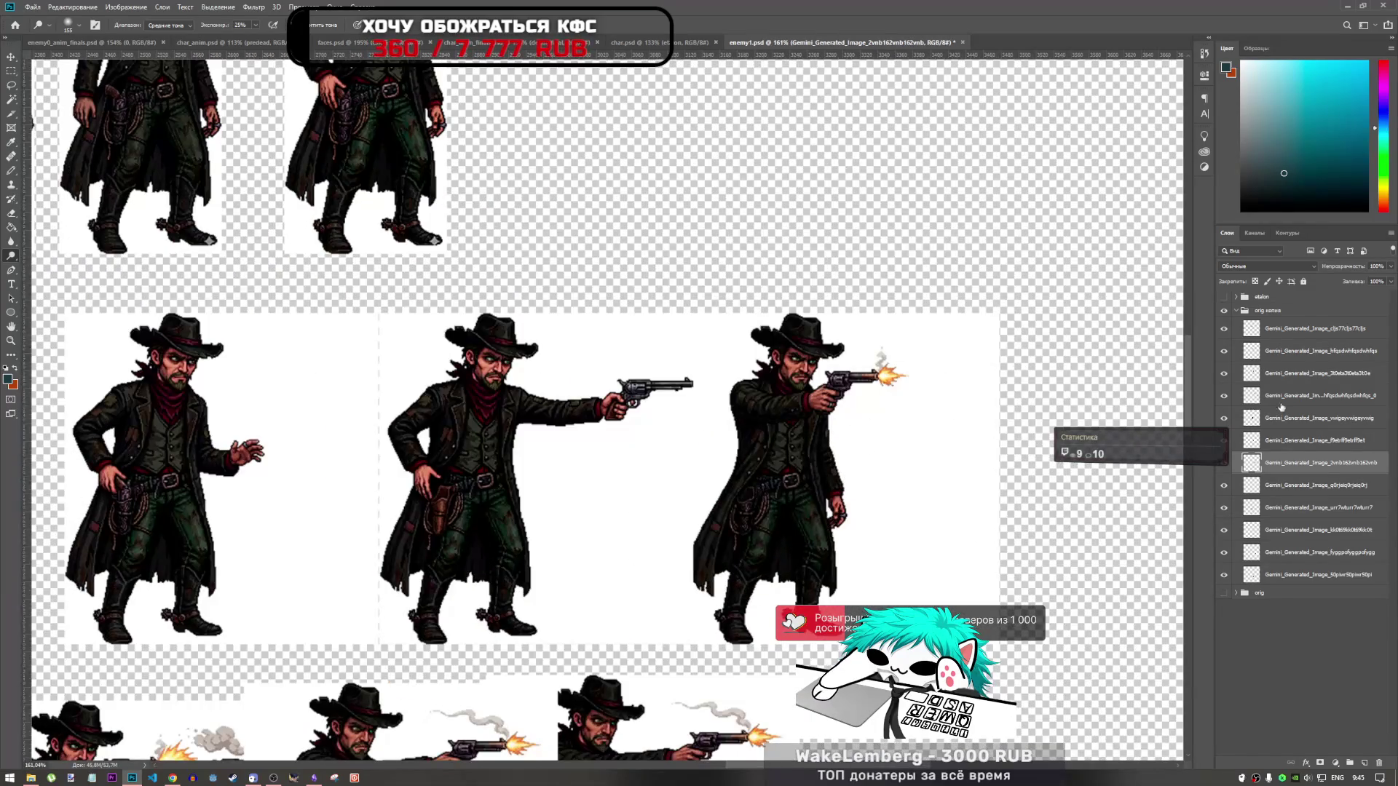
pyautogui.hotkey('alt', '[')
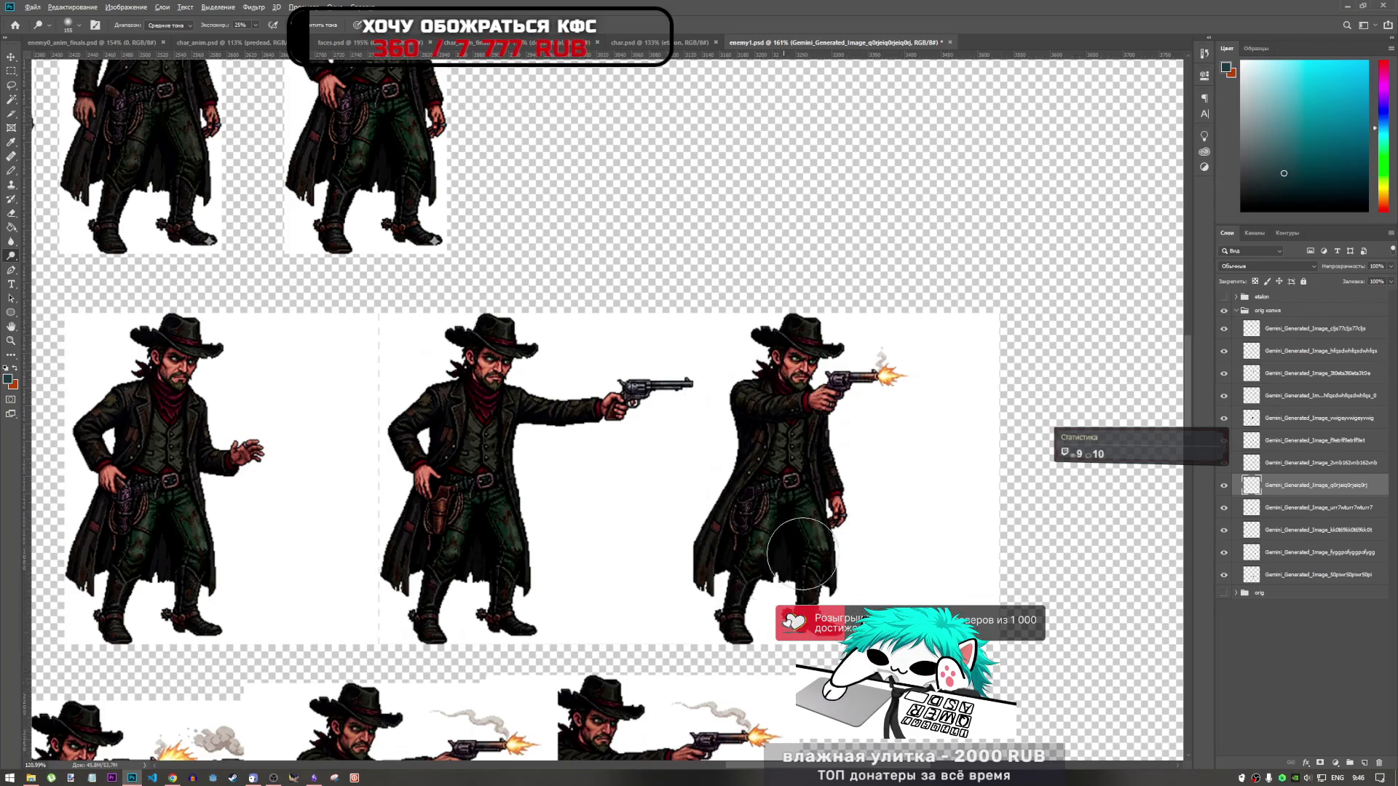
pyautogui.scroll(-4, 801, 582)
pyautogui.scroll(2, 586, 590)
pyautogui.scroll(1, 586, 590)
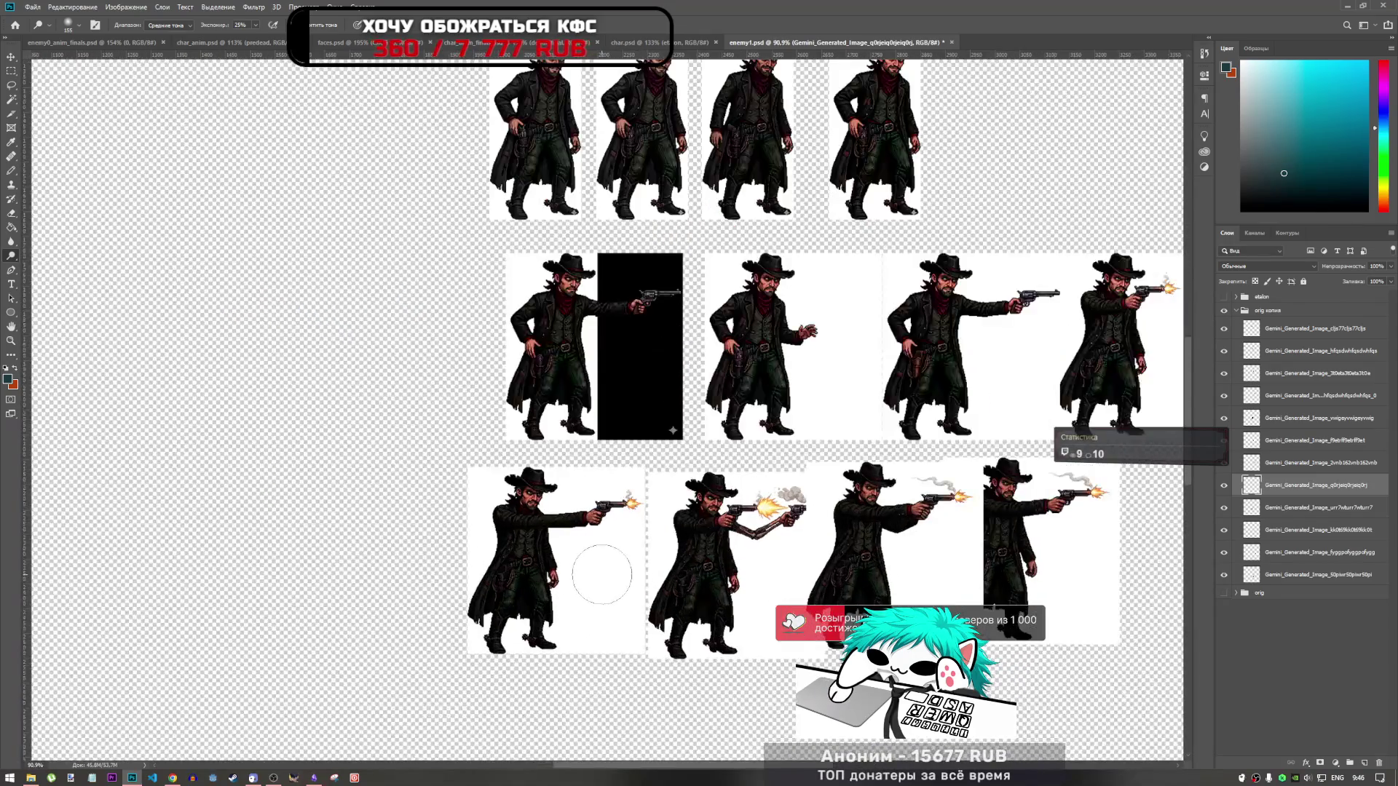
pyautogui.scroll(-1, 600, 545)
pyautogui.scroll(1, 600, 544)
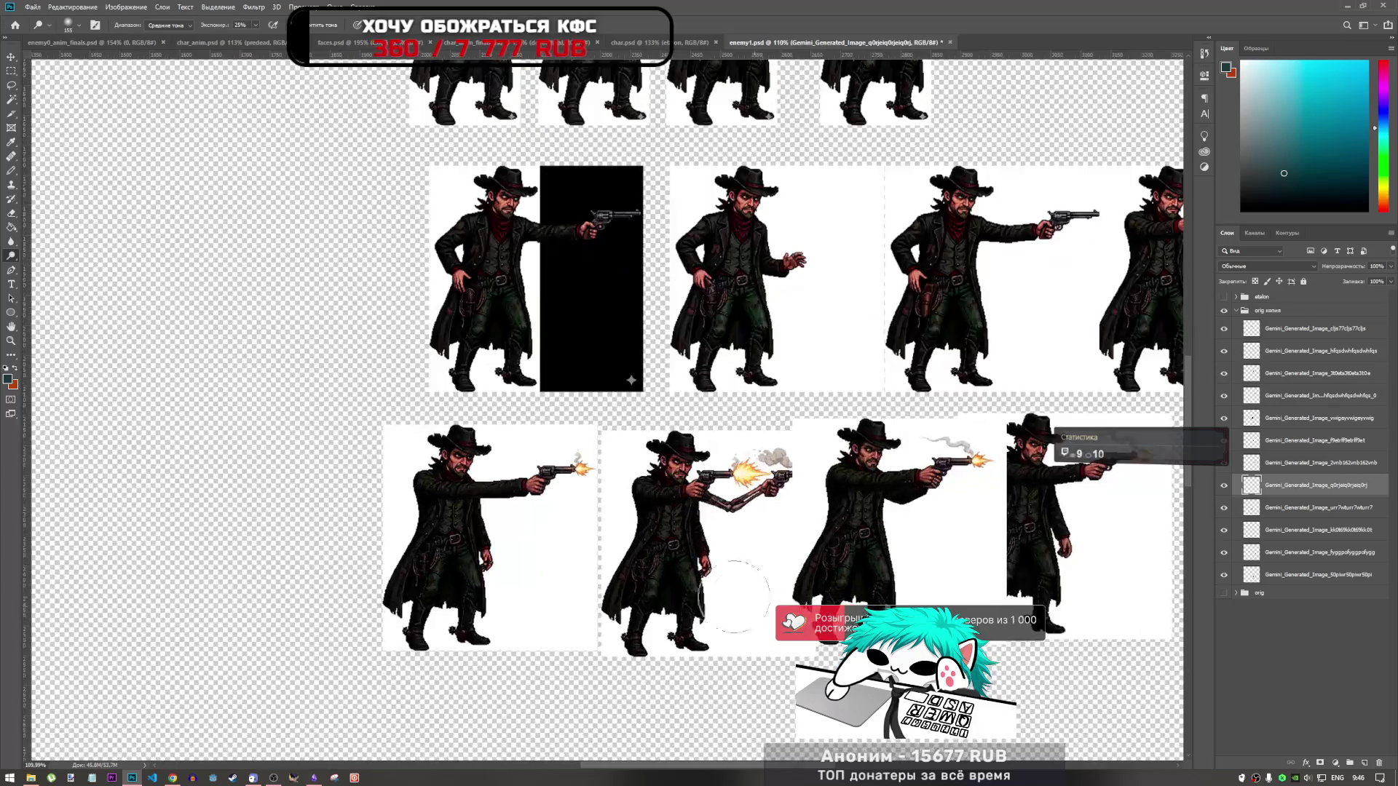
pyautogui.scroll(-1, 600, 545)
pyautogui.scroll(1, 600, 544)
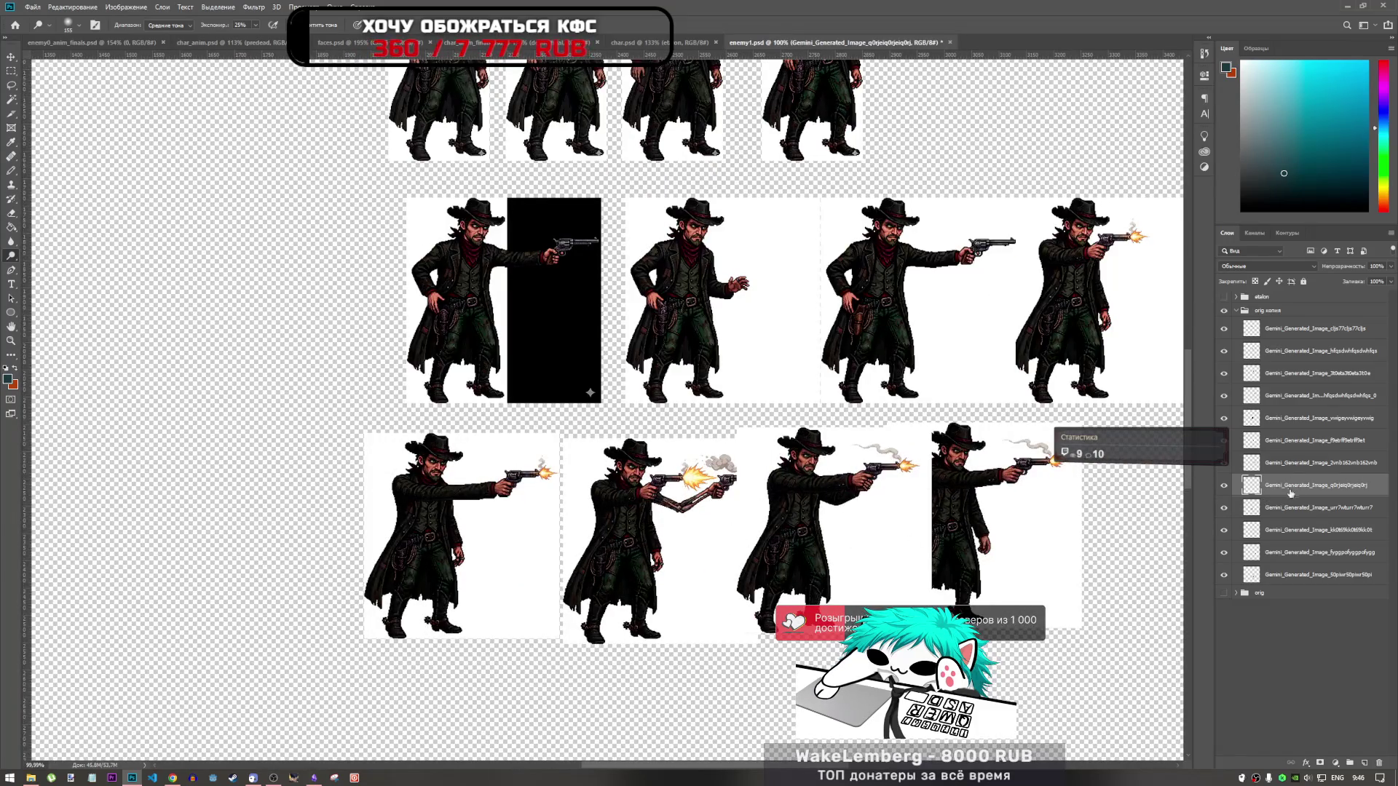
pyautogui.click(1291, 509)
# Step: Shift the fourth bottom-row sprite further right using free transform
pyautogui.keyDown('shift'); pyautogui.click(1300, 575); pyautogui.keyUp('shift')
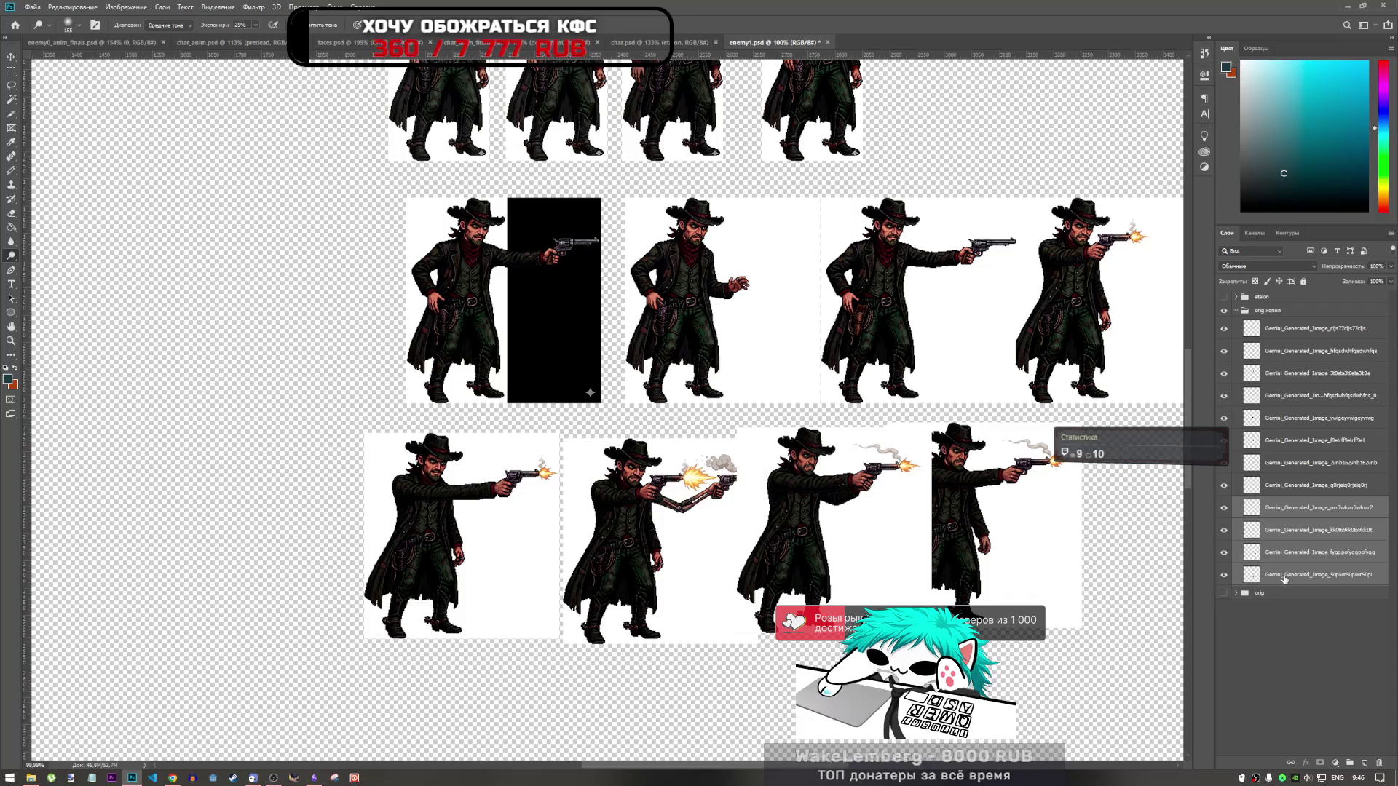
pyautogui.click(1289, 575)
pyautogui.hotkey('ctrl', 't')
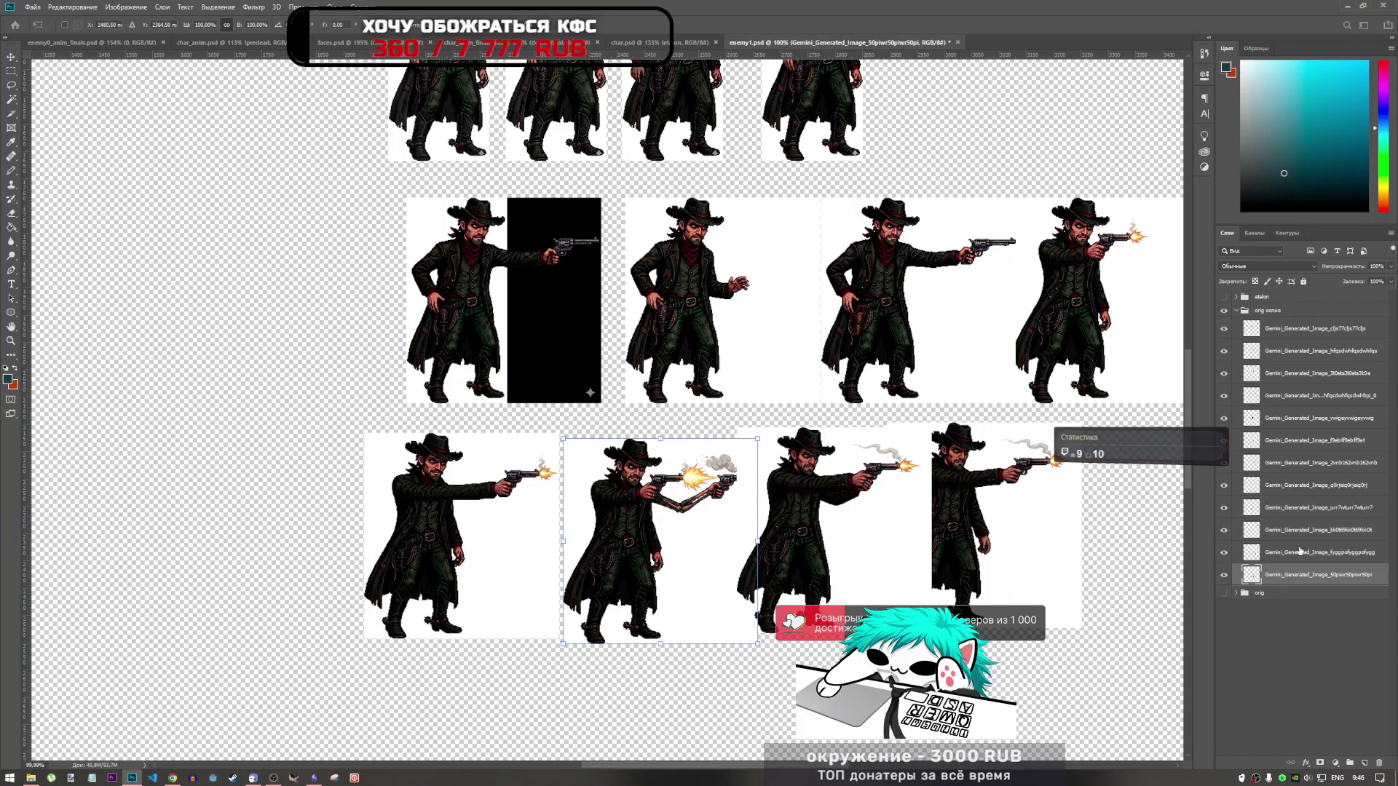
pyautogui.click(1300, 552)
pyautogui.hotkey('ctrl', 't')
pyautogui.moveTo(1063, 518); pyautogui.dragTo(1158, 522)
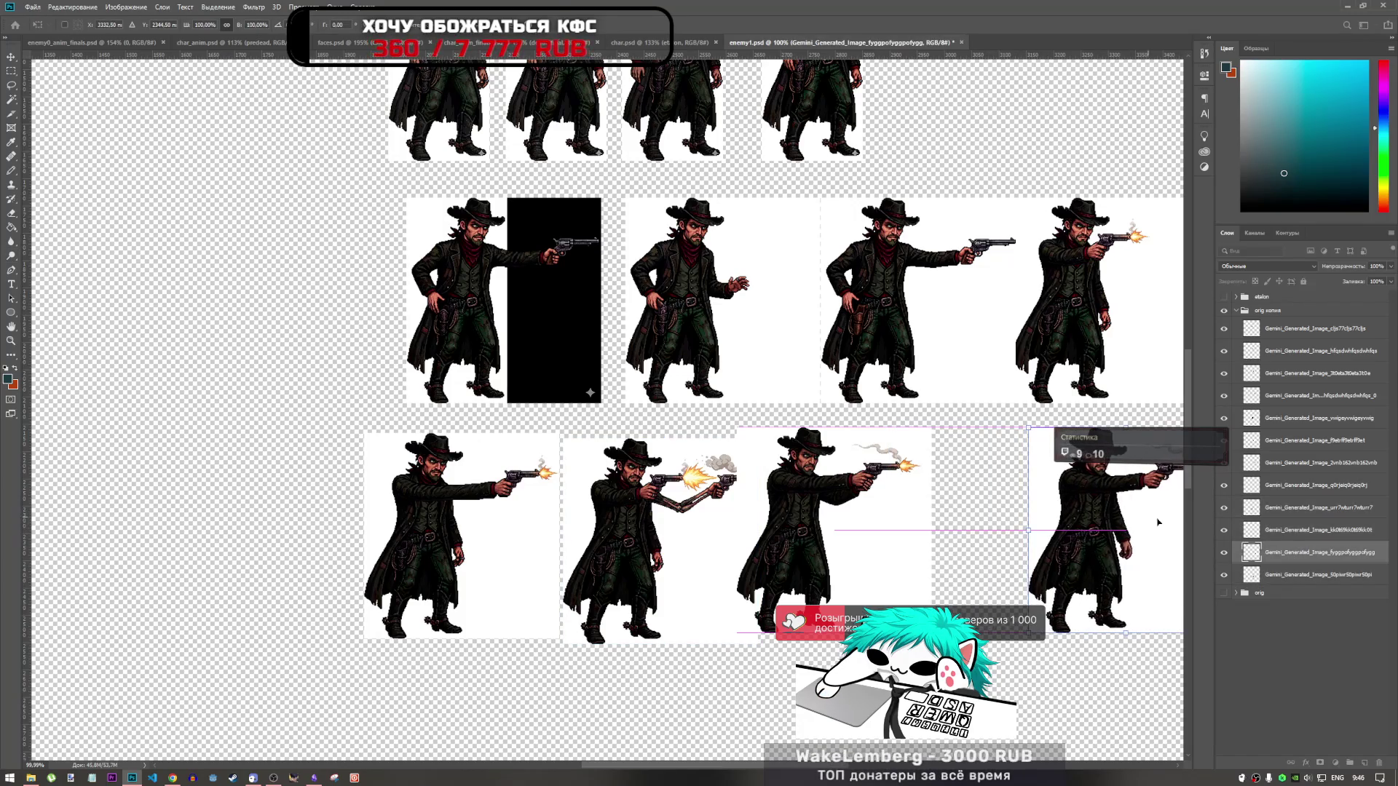
pyautogui.click(1263, 530)
pyautogui.hotkey('ctrl', 't')
pyautogui.hotkey('shift', 'Right')
pyautogui.hotkey('shift', 'Right')
pyautogui.hotkey('shift', 'Right')
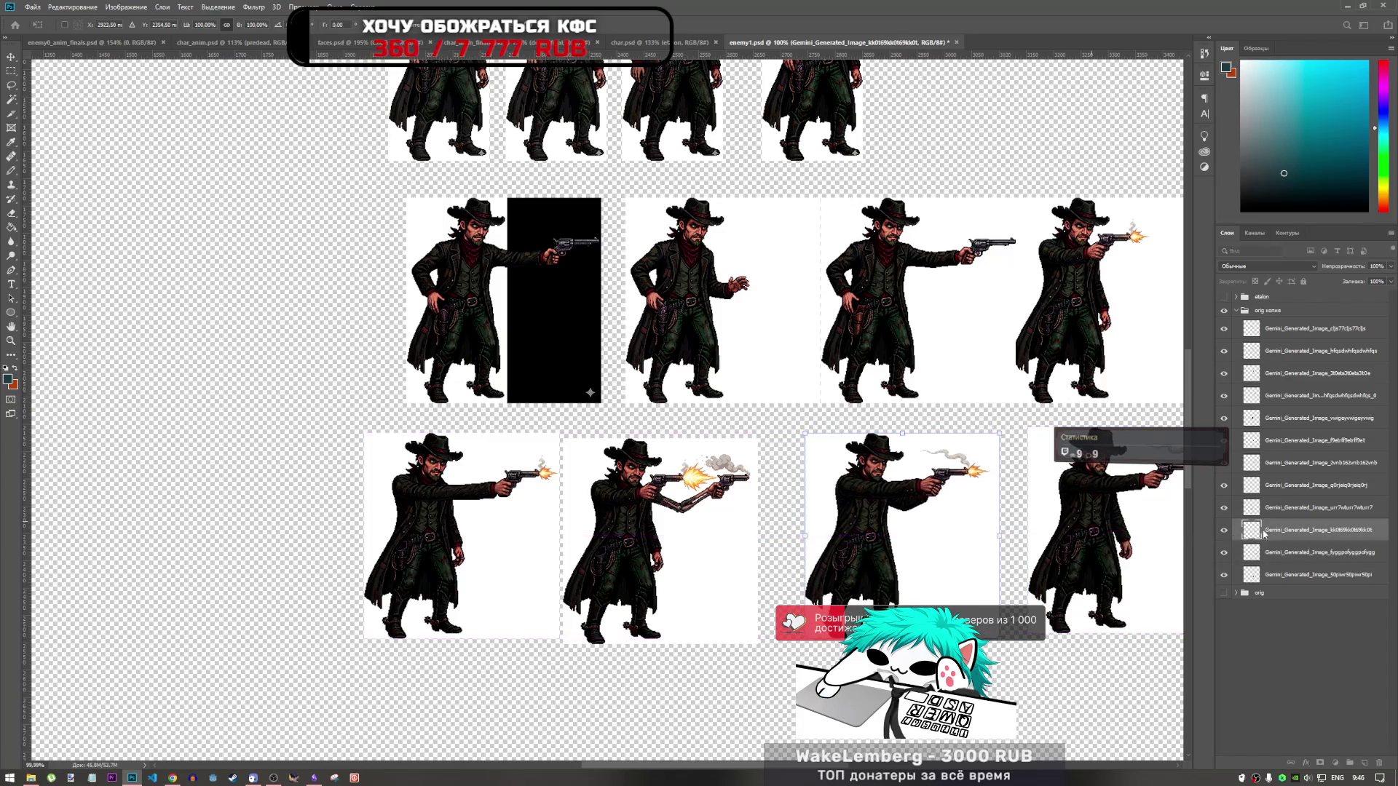
# Step: Check the bounds of the bottom-row and last middle-row sprites, then commit the transform
pyautogui.click(1304, 507)
pyautogui.hotkey('ctrl', 't')
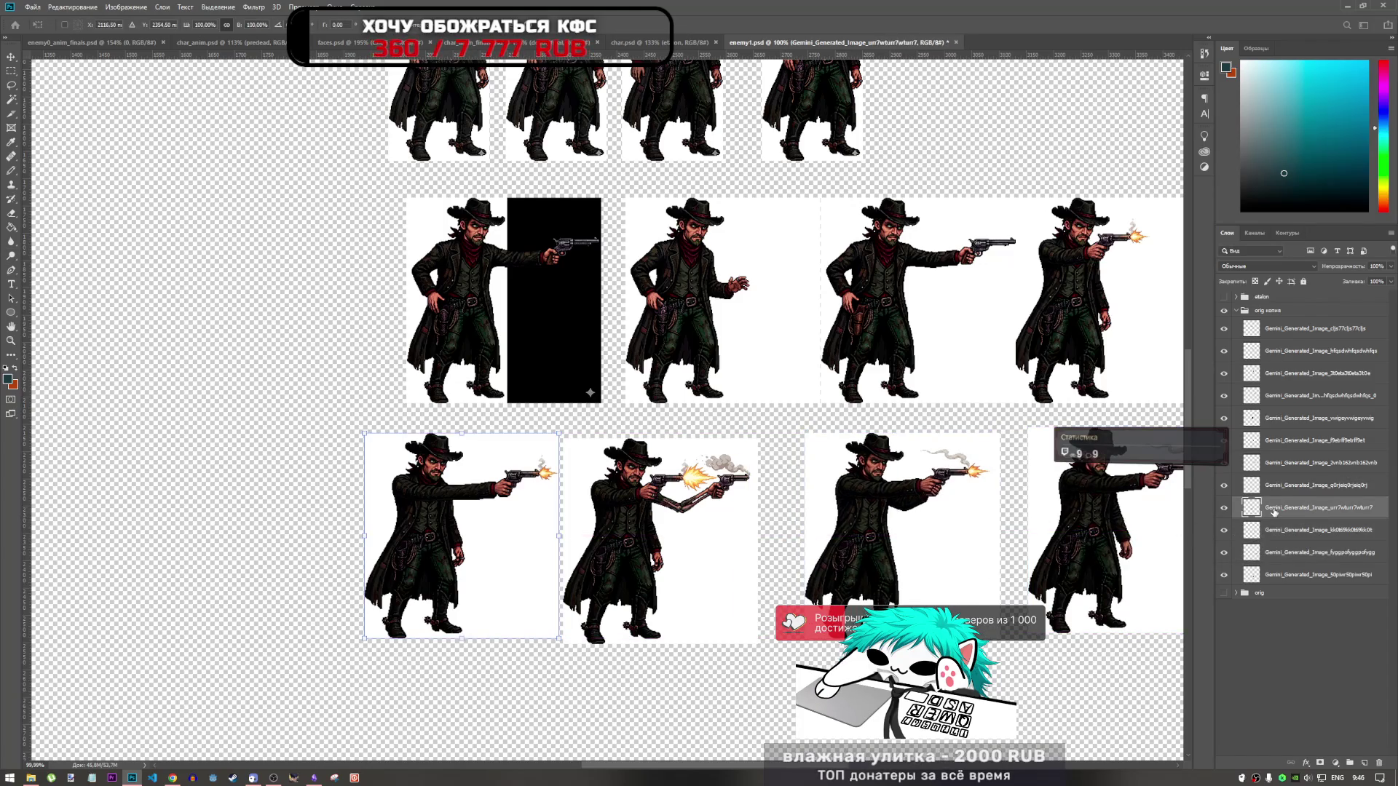
pyautogui.click(1274, 485)
pyautogui.hotkey('ctrl', 't')
pyautogui.click(1358, 532)
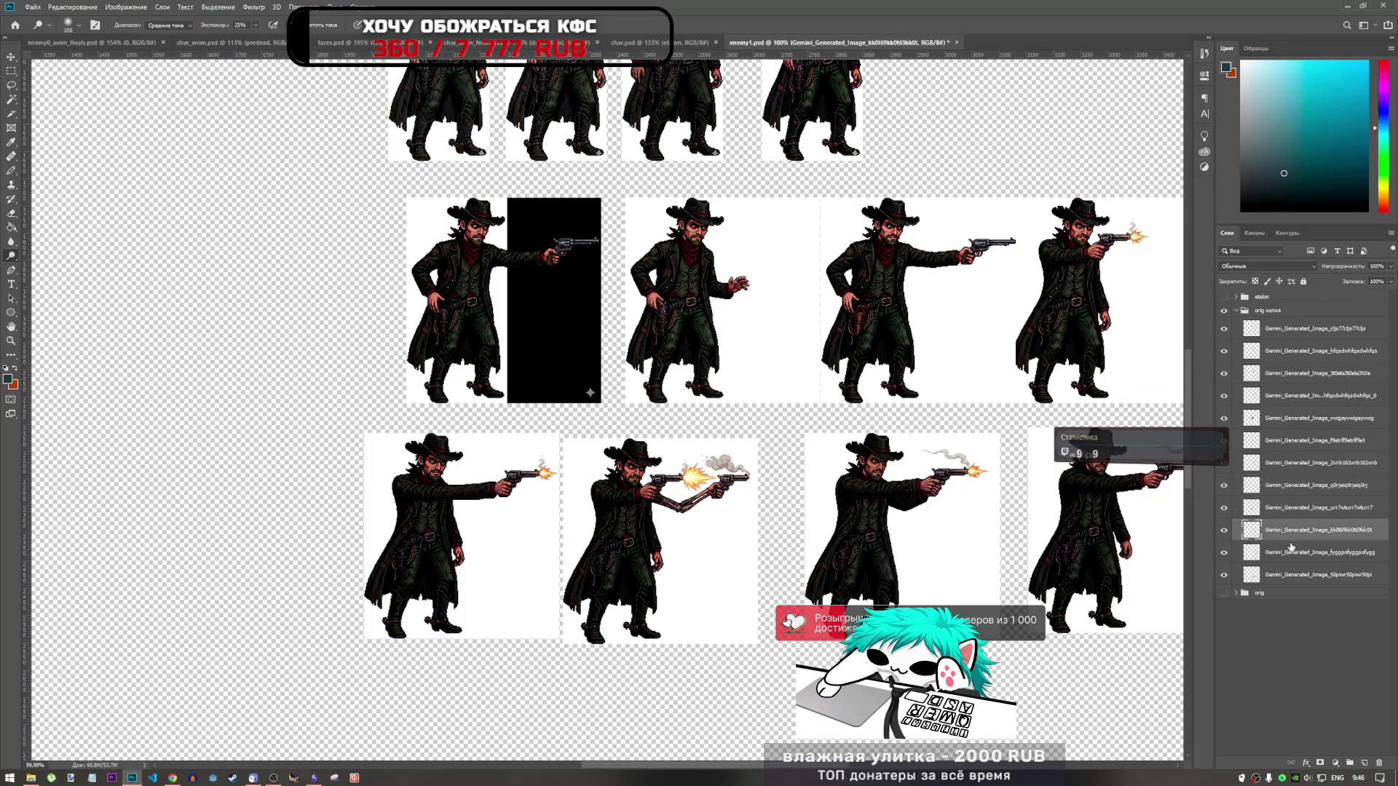
pyautogui.hotkey('ctrl', 't')
pyautogui.click(1290, 553)
pyautogui.hotkey('ctrl', 't')
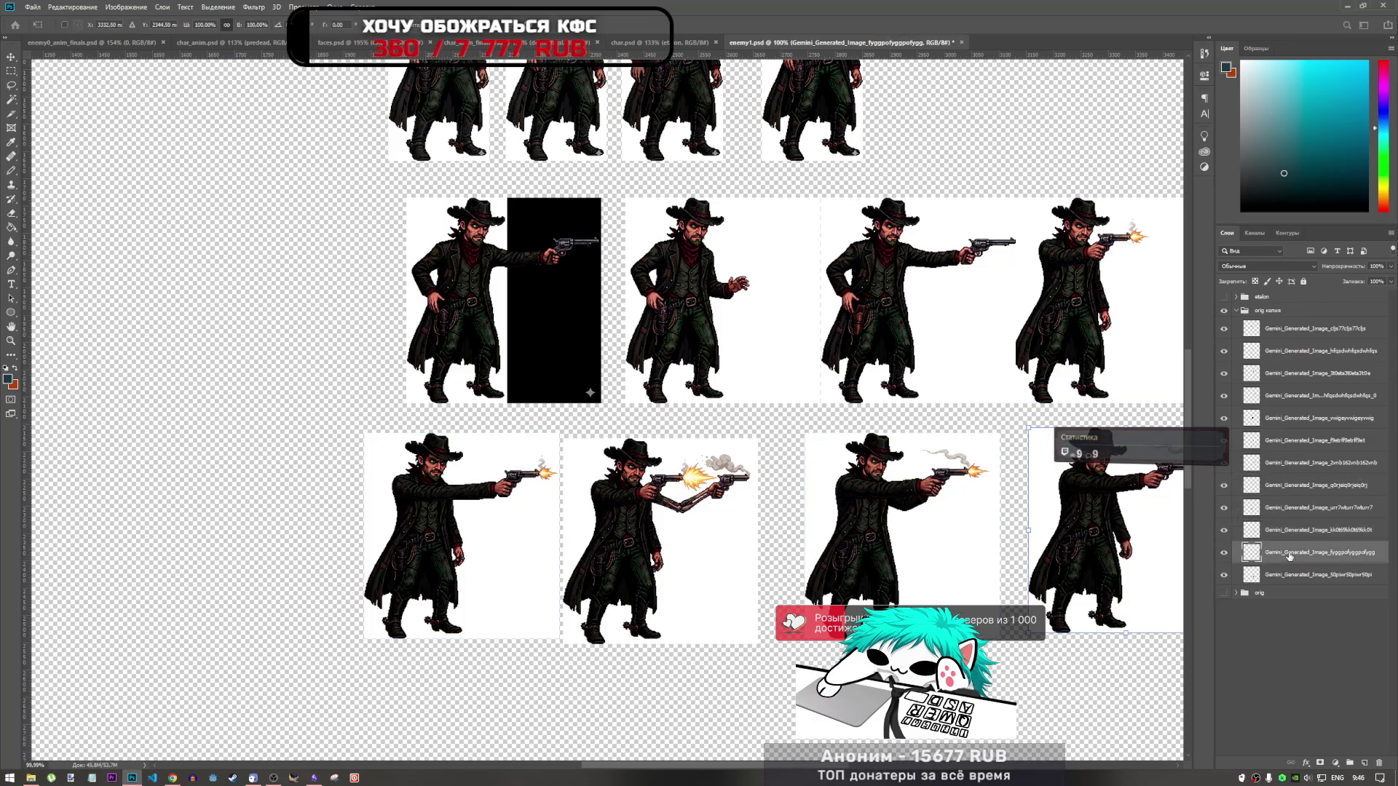
pyautogui.click(1292, 514)
pyautogui.hotkey('ctrl', 't')
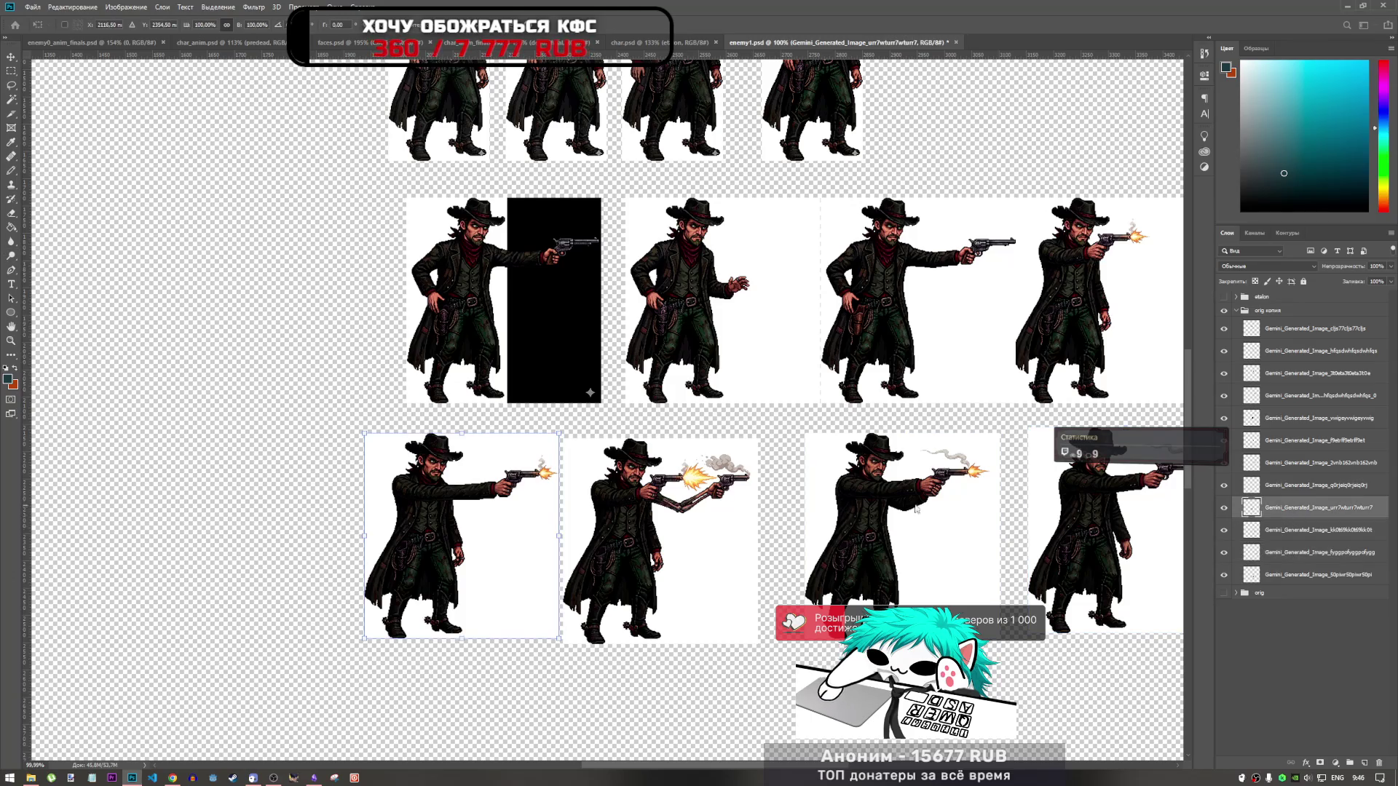
pyautogui.click(1285, 487)
pyautogui.hotkey('ctrl', 't')
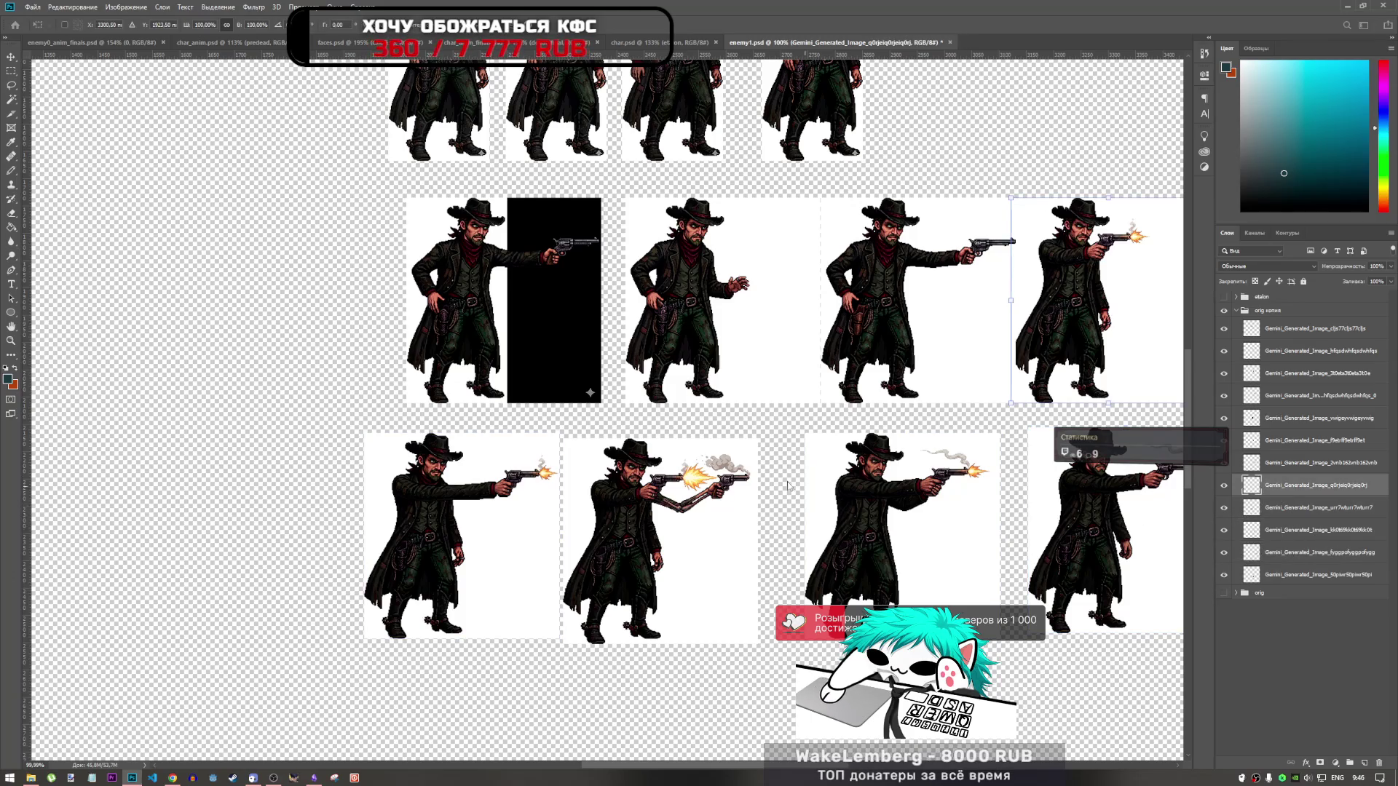
pyautogui.press('Return')
# Step: Toggle frame layers' visibility to identify which layer holds each bottom-row cowboy
pyautogui.click(1224, 463)
pyautogui.click(1224, 463)
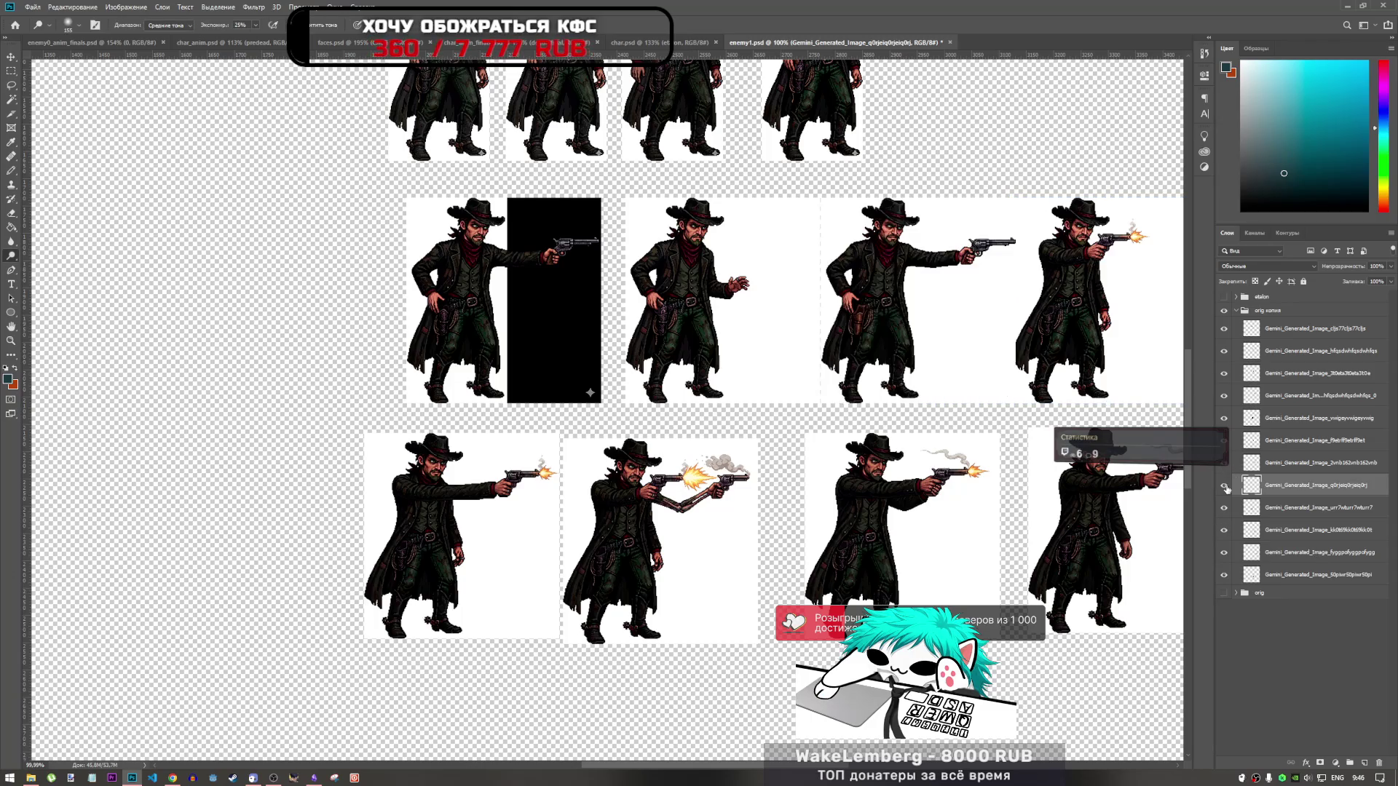
pyautogui.click(1224, 485)
pyautogui.click(1224, 507)
pyautogui.click(1224, 485)
pyautogui.click(1225, 507)
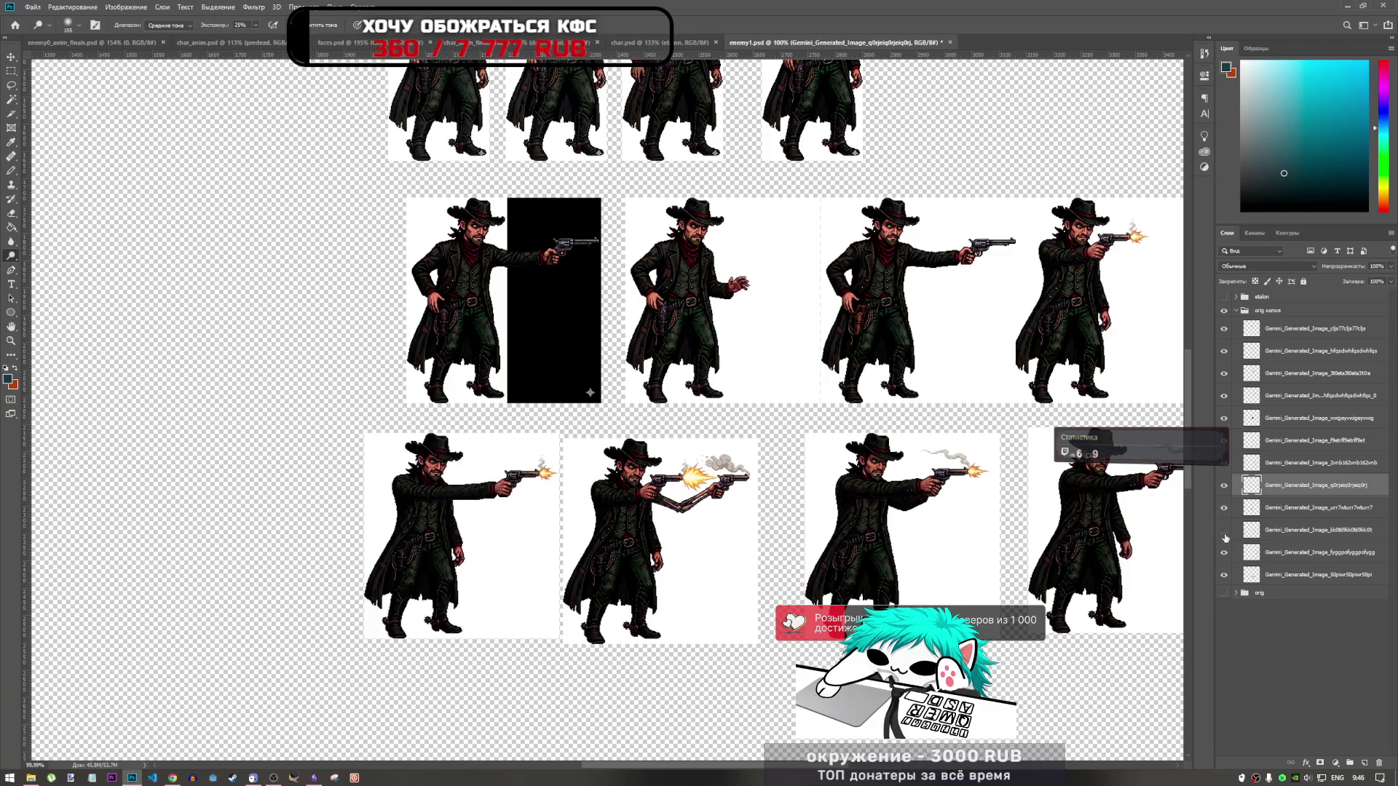
pyautogui.click(1224, 530)
pyautogui.click(1224, 530)
pyautogui.click(1224, 553)
pyautogui.click(1224, 553)
pyautogui.click(1224, 574)
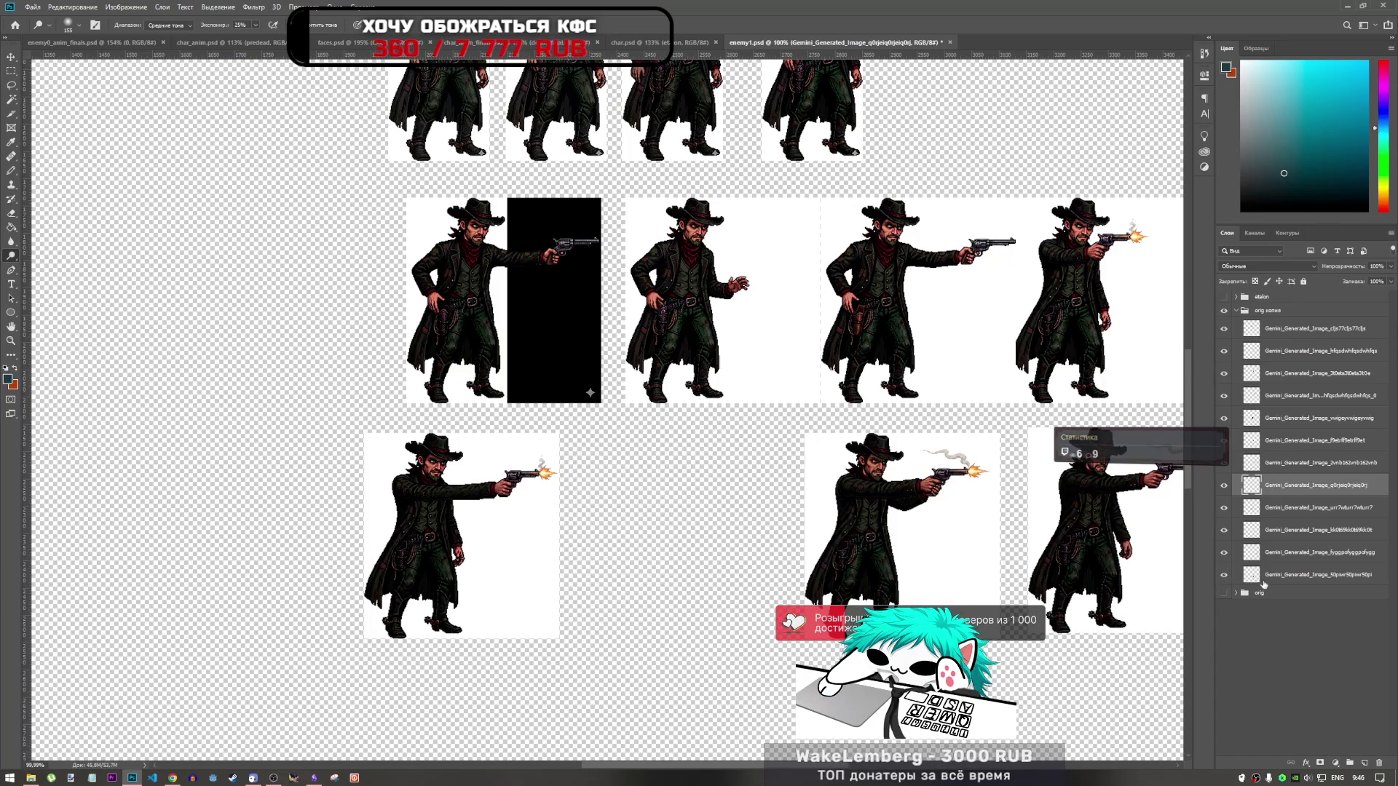
pyautogui.click(1225, 574)
# Step: Move the middle bottom-row frame's layer up the stack and recheck neighbouring sprites
pyautogui.moveTo(1281, 574)
pyautogui.mouseDown()
pyautogui.moveTo(1285, 501)
pyautogui.moveTo(1276, 541)
pyautogui.mouseUp()
pyautogui.click(1224, 485)
pyautogui.click(1224, 485)
pyautogui.click(1224, 508)
pyautogui.click(1224, 508)
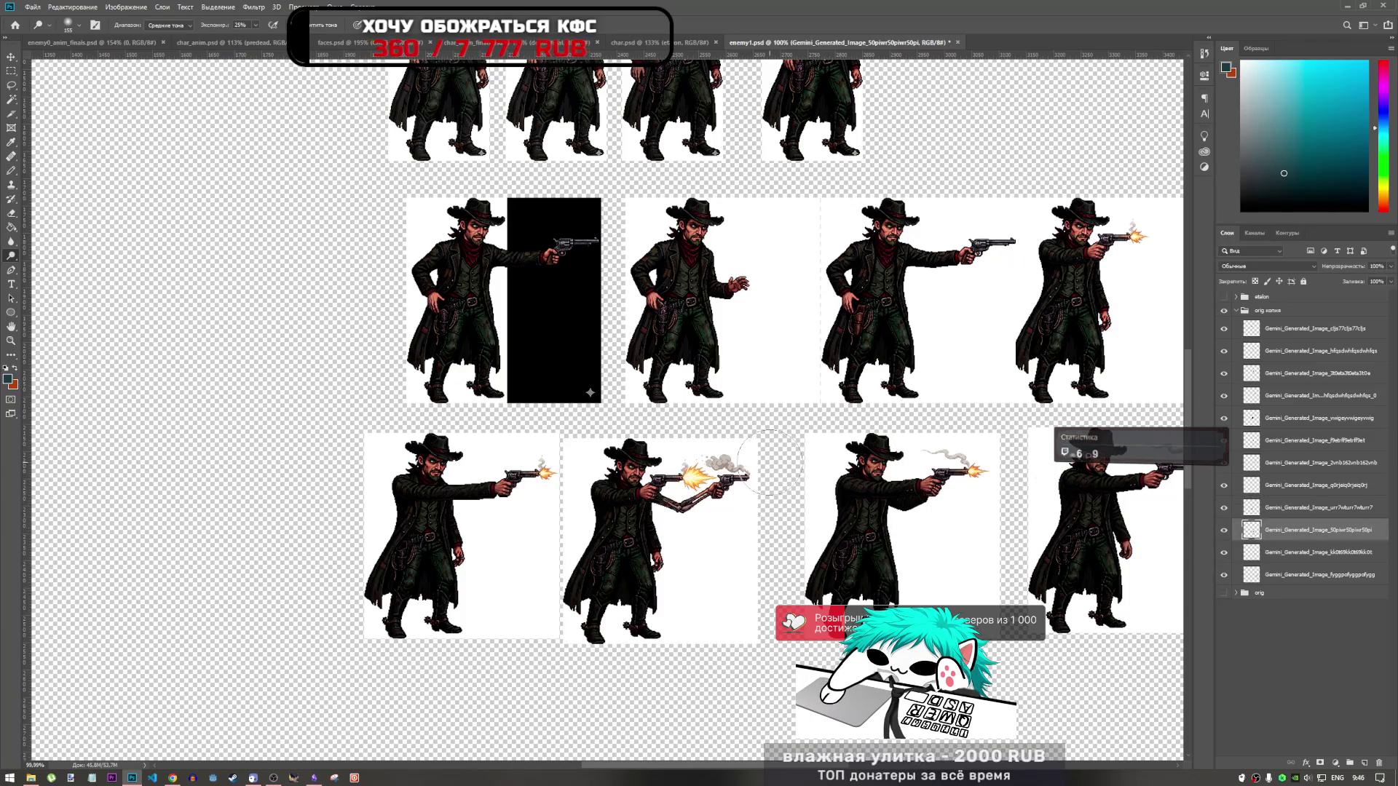
pyautogui.click(1283, 504)
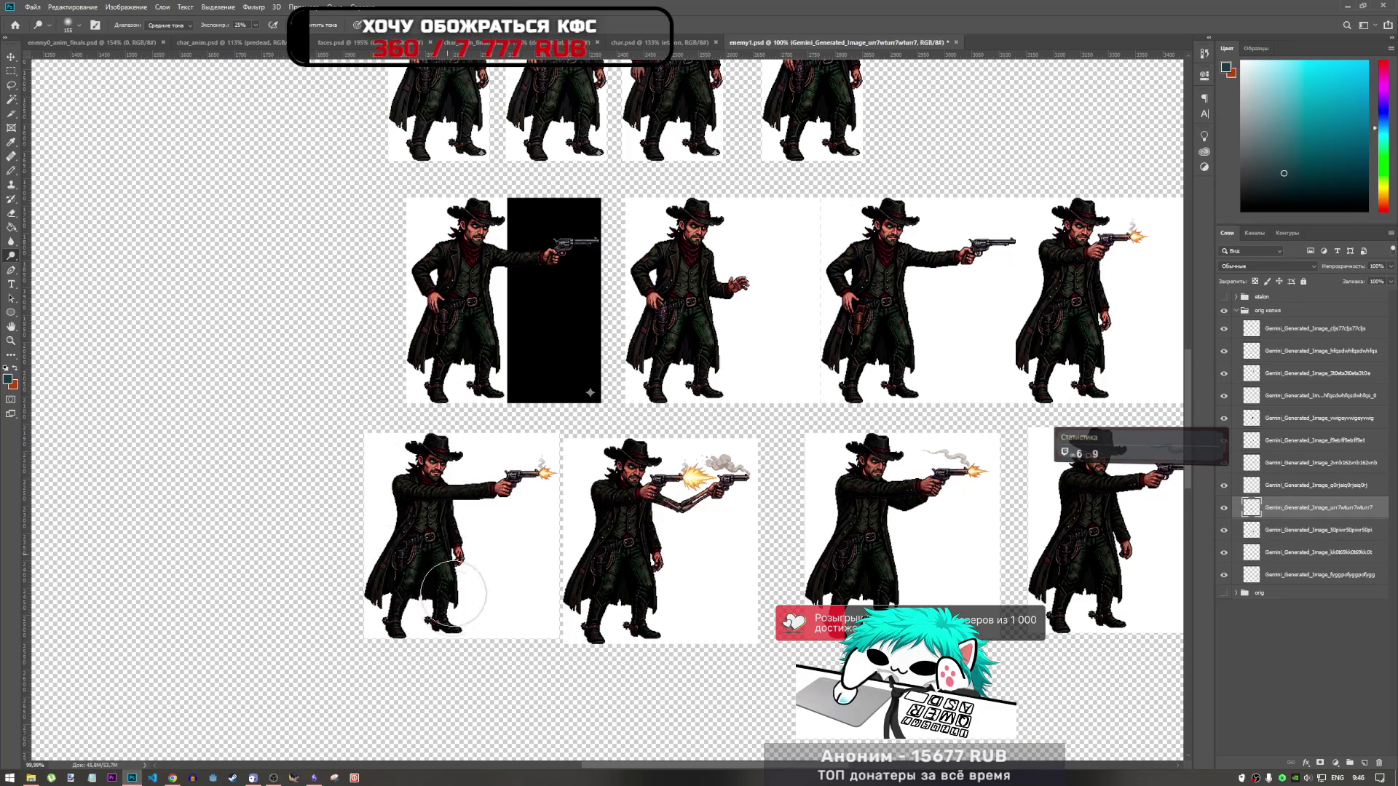
pyautogui.click(1261, 535)
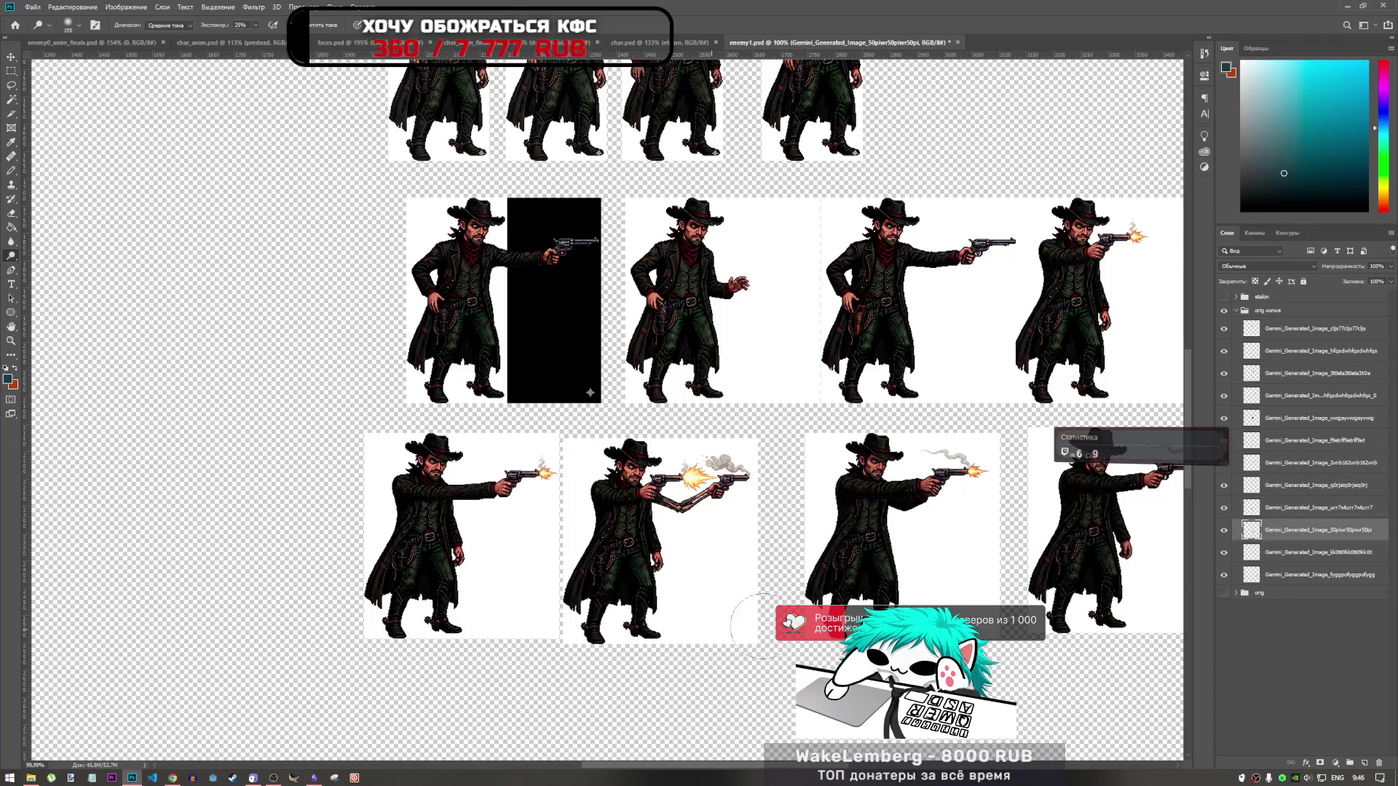
pyautogui.click(1307, 552)
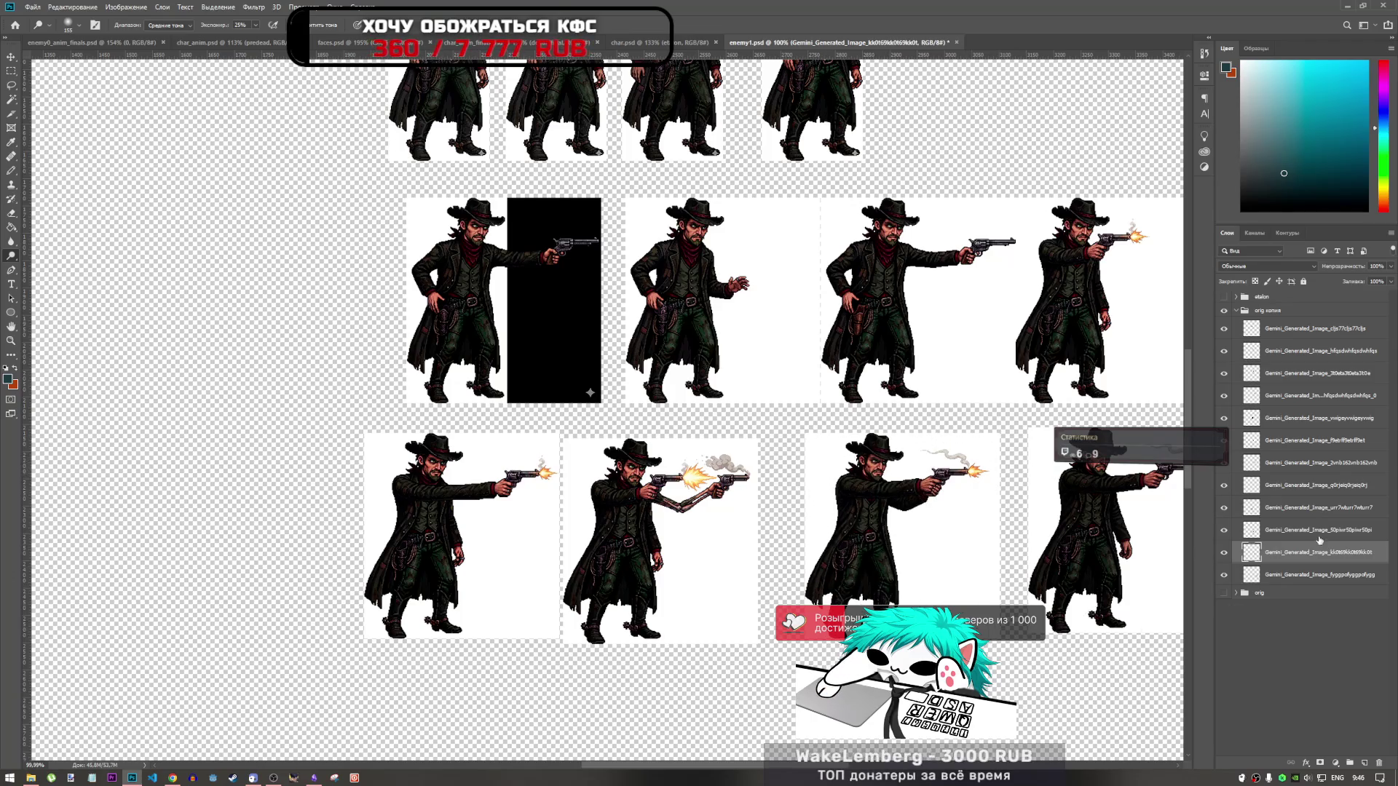
pyautogui.click(1296, 575)
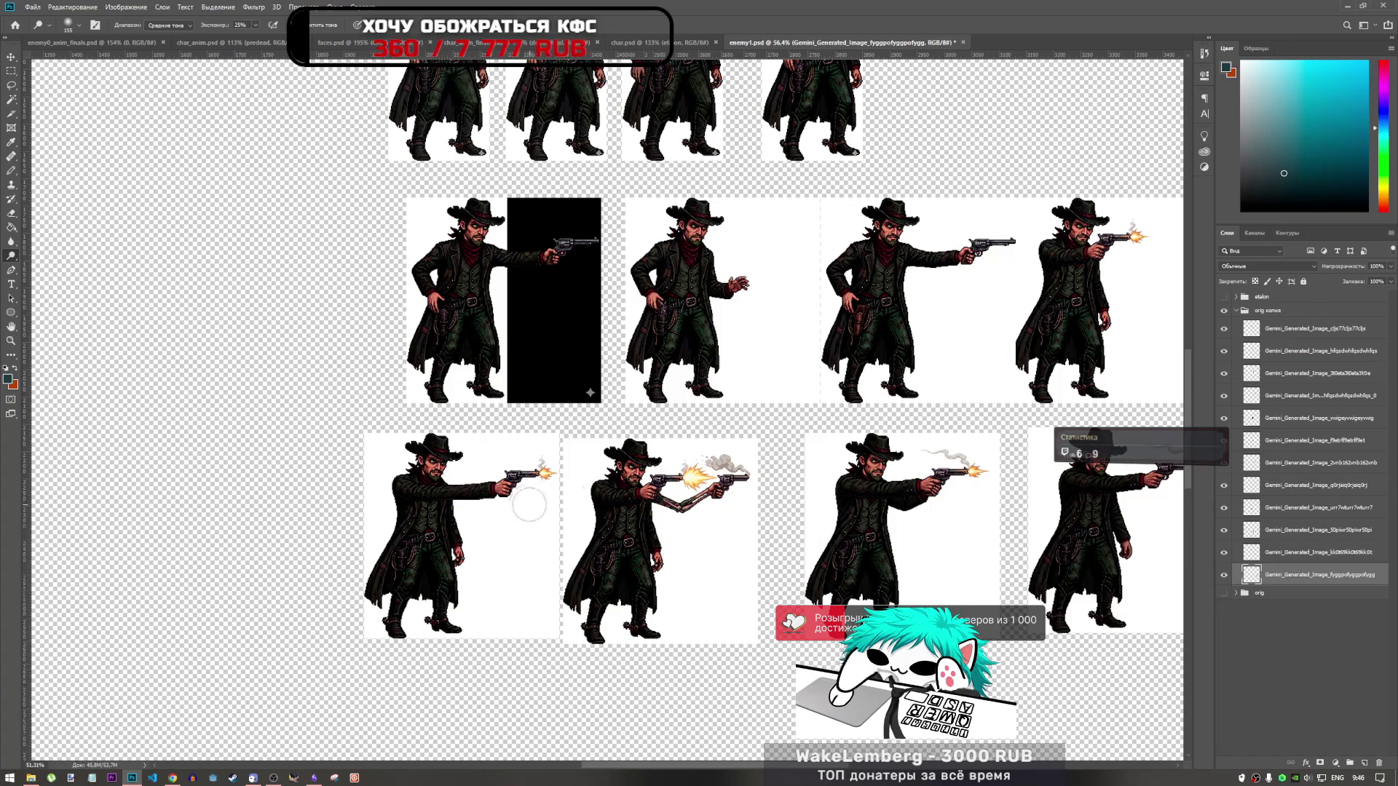
pyautogui.scroll(-1, 892, 495)
pyautogui.scroll(2, 892, 495)
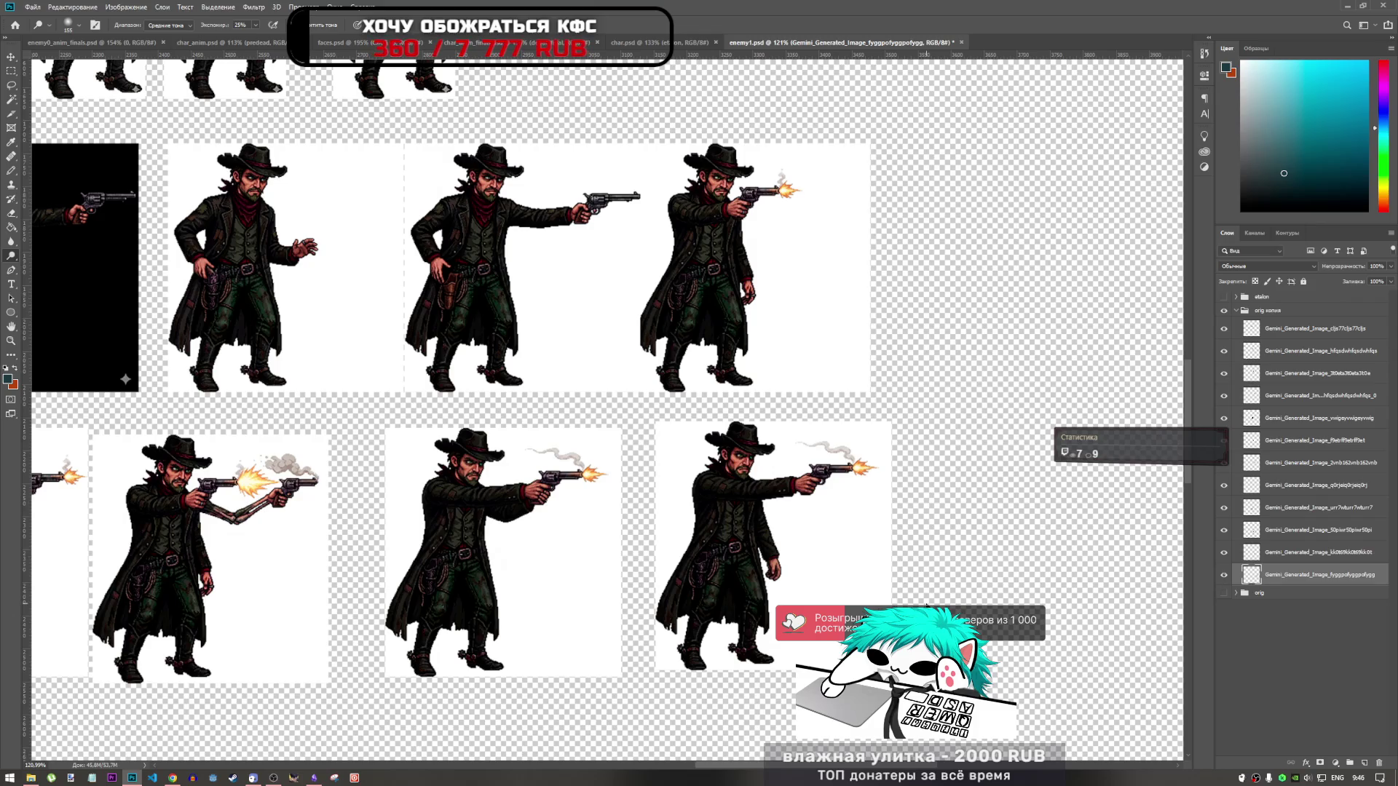
pyautogui.scroll(-2, 838, 535)
pyautogui.scroll(2, 609, 515)
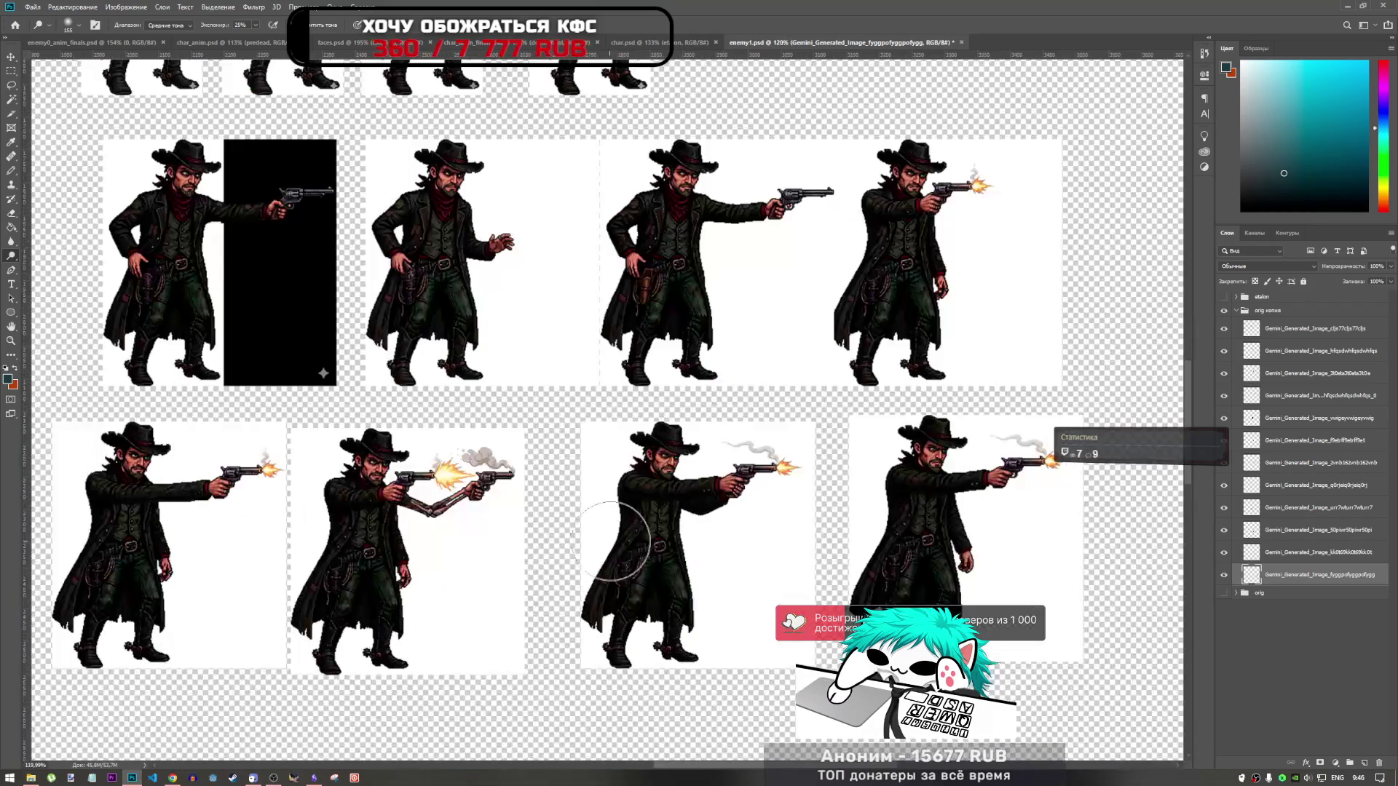
pyautogui.scroll(-1, 626, 542)
pyautogui.scroll(1, 710, 530)
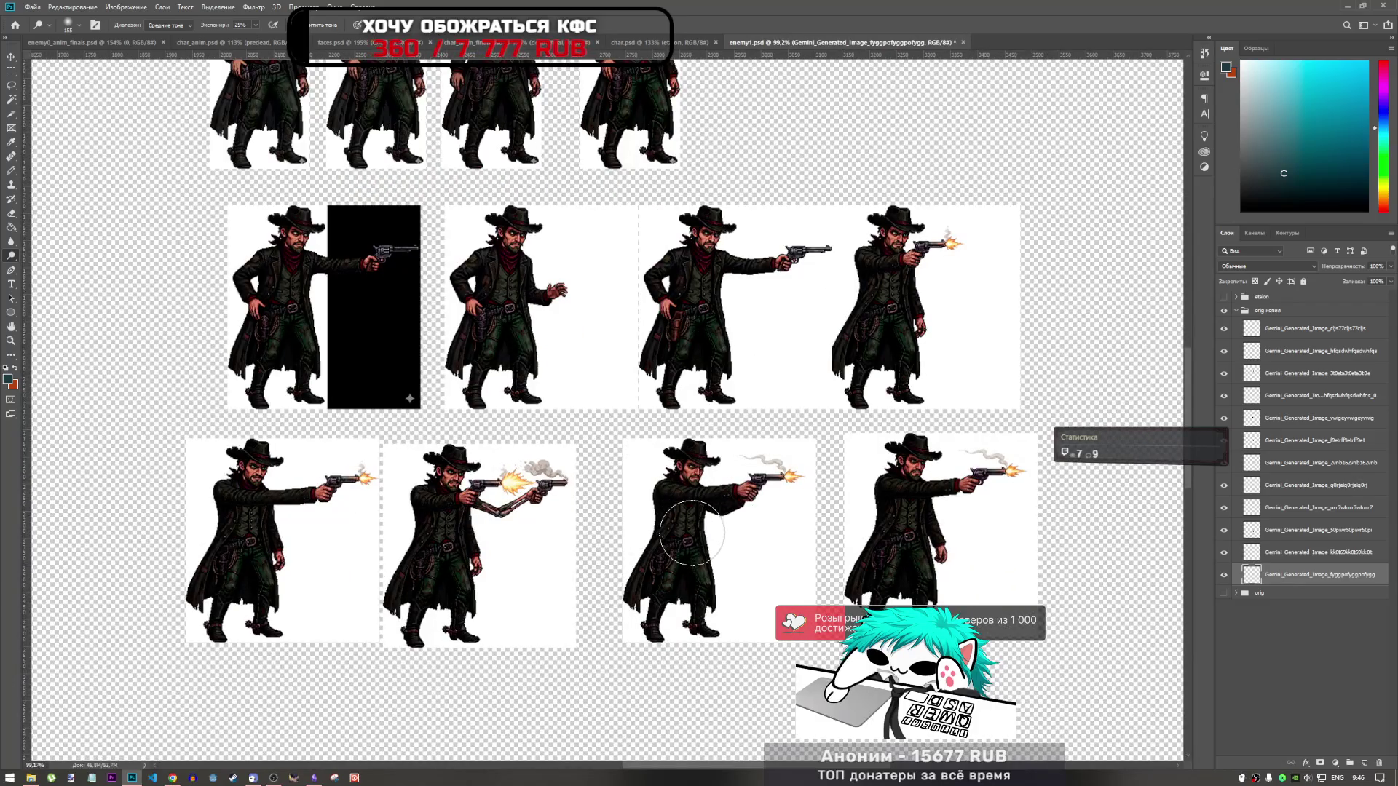
pyautogui.hotkey('alt', ']')
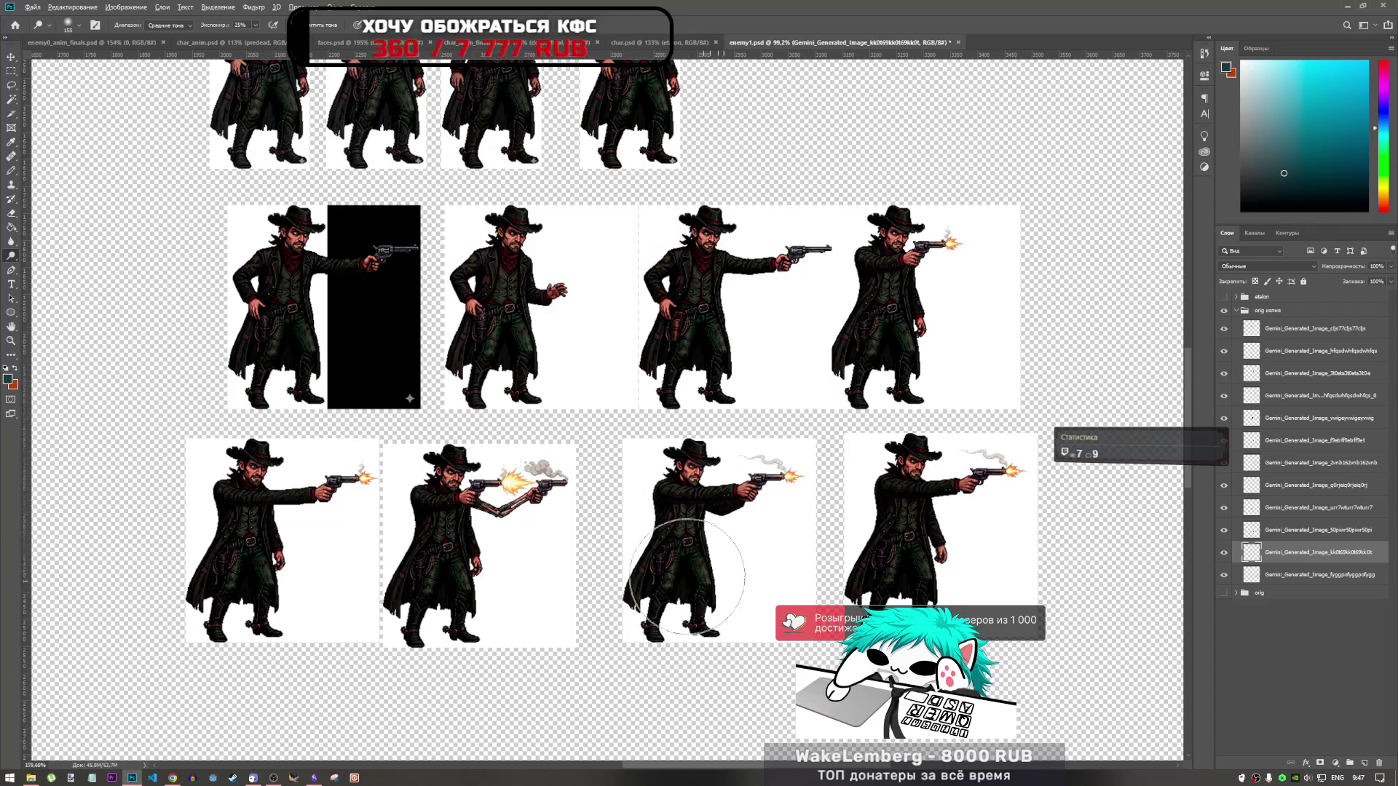
pyautogui.scroll(3, 750, 561)
pyautogui.scroll(-3, 809, 561)
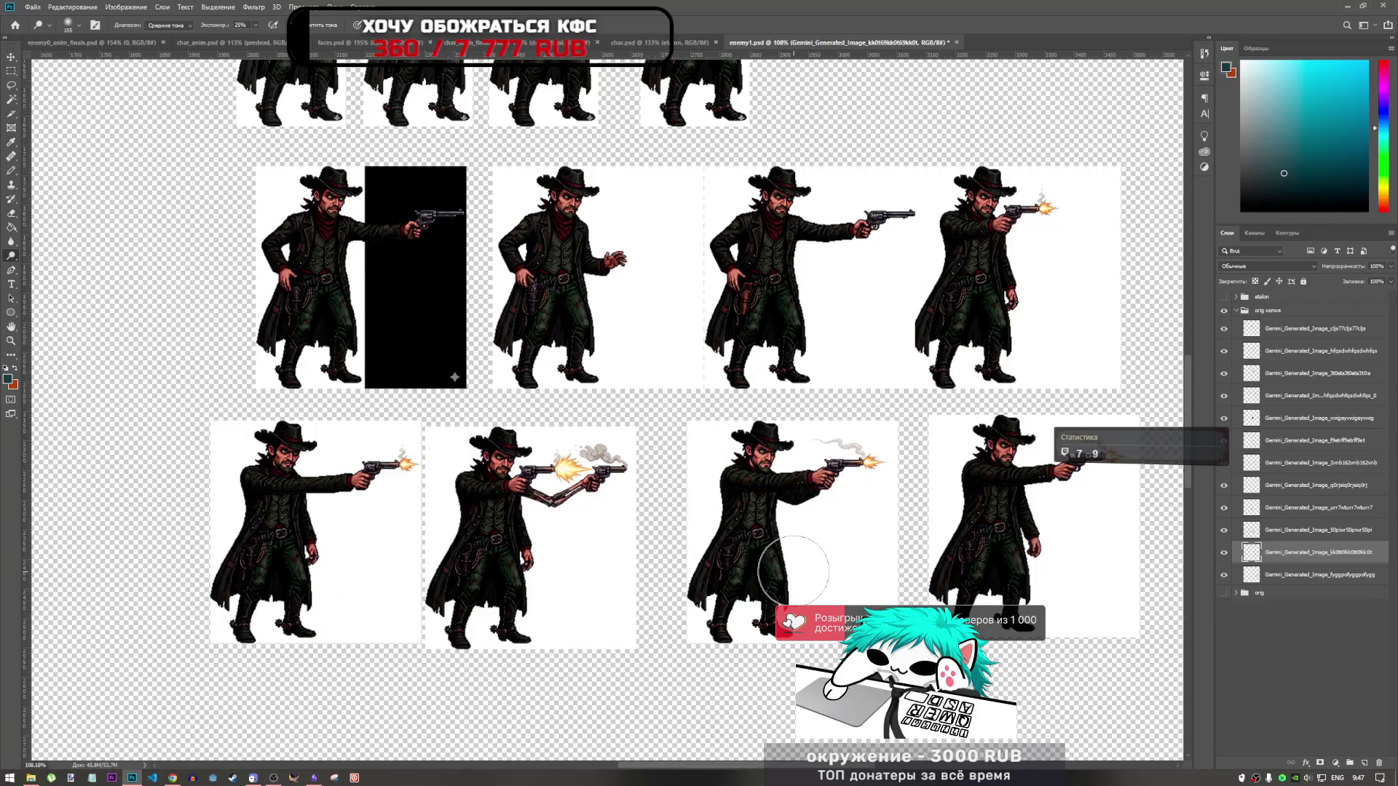
pyautogui.scroll(-2, 793, 575)
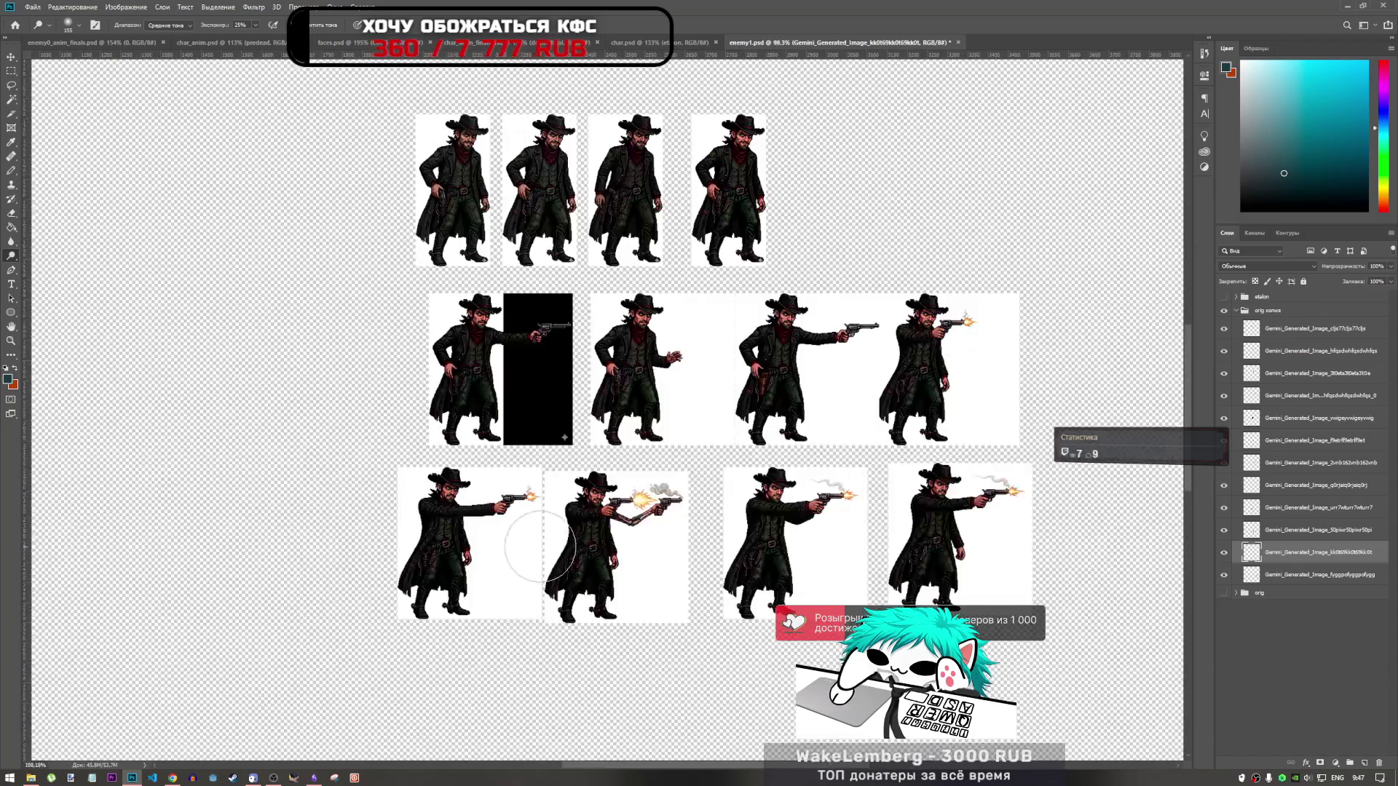
pyautogui.scroll(3, 515, 558)
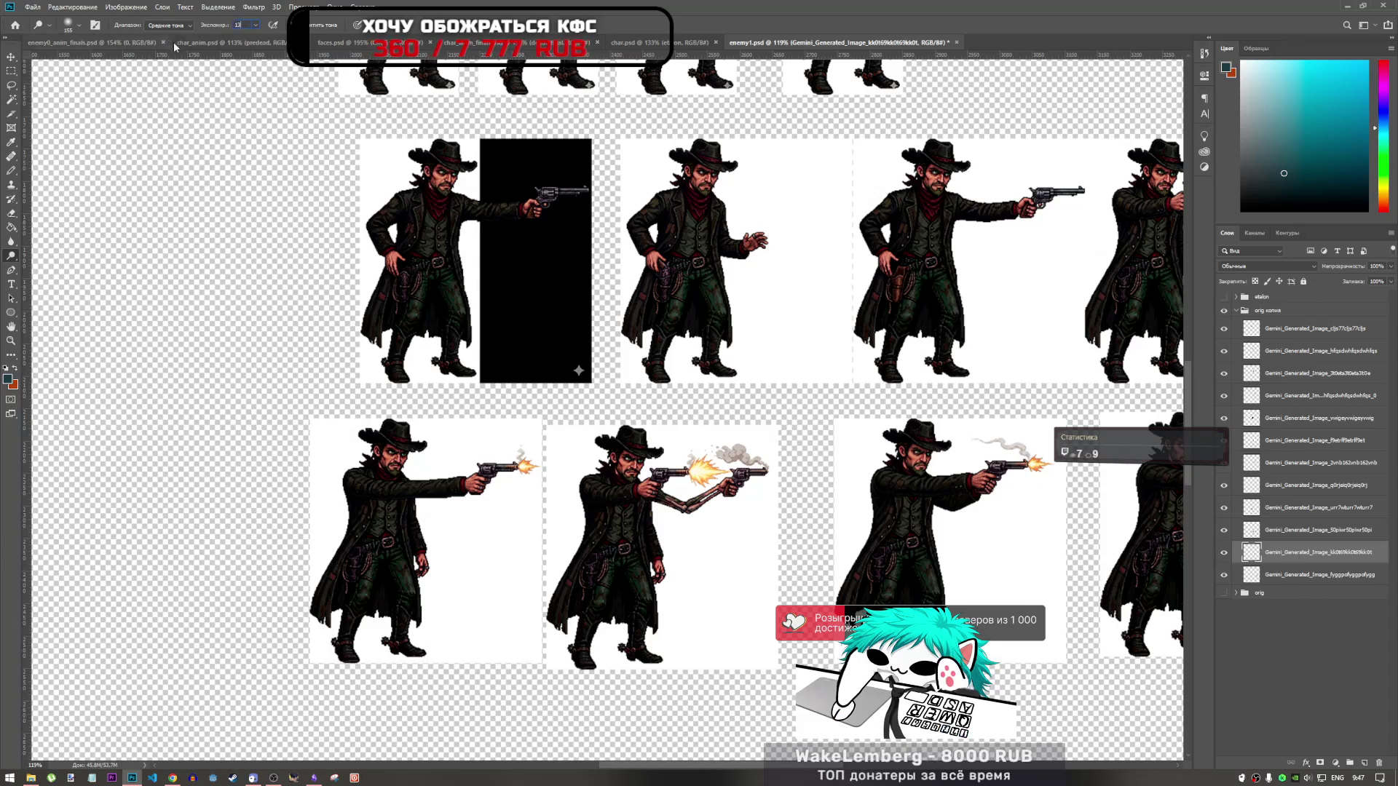
# Step: Set the Dodge exposure to 13% and select the bottom-left shooting frame's layer
pyautogui.write('13')
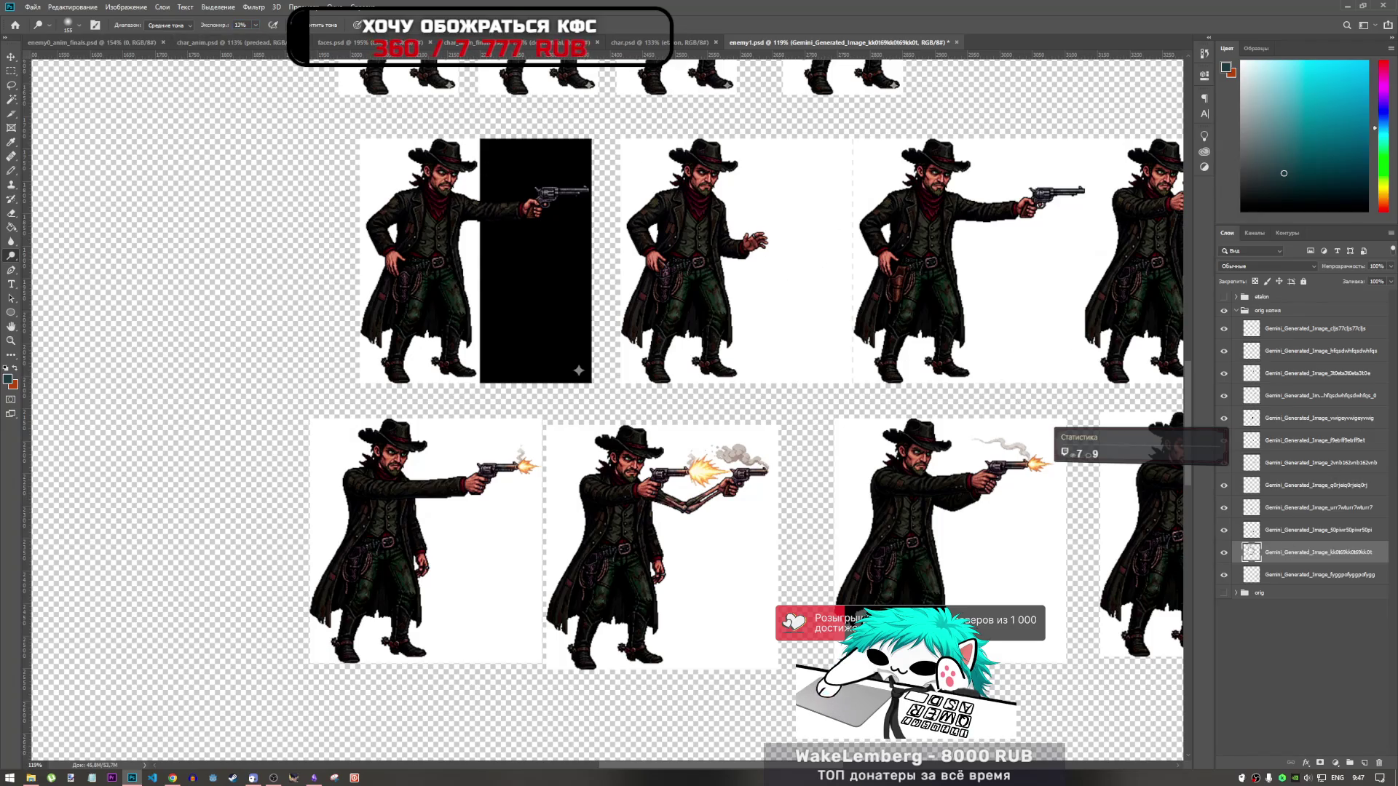
pyautogui.click(1223, 554)
pyautogui.click(1223, 554)
pyautogui.click(1273, 530)
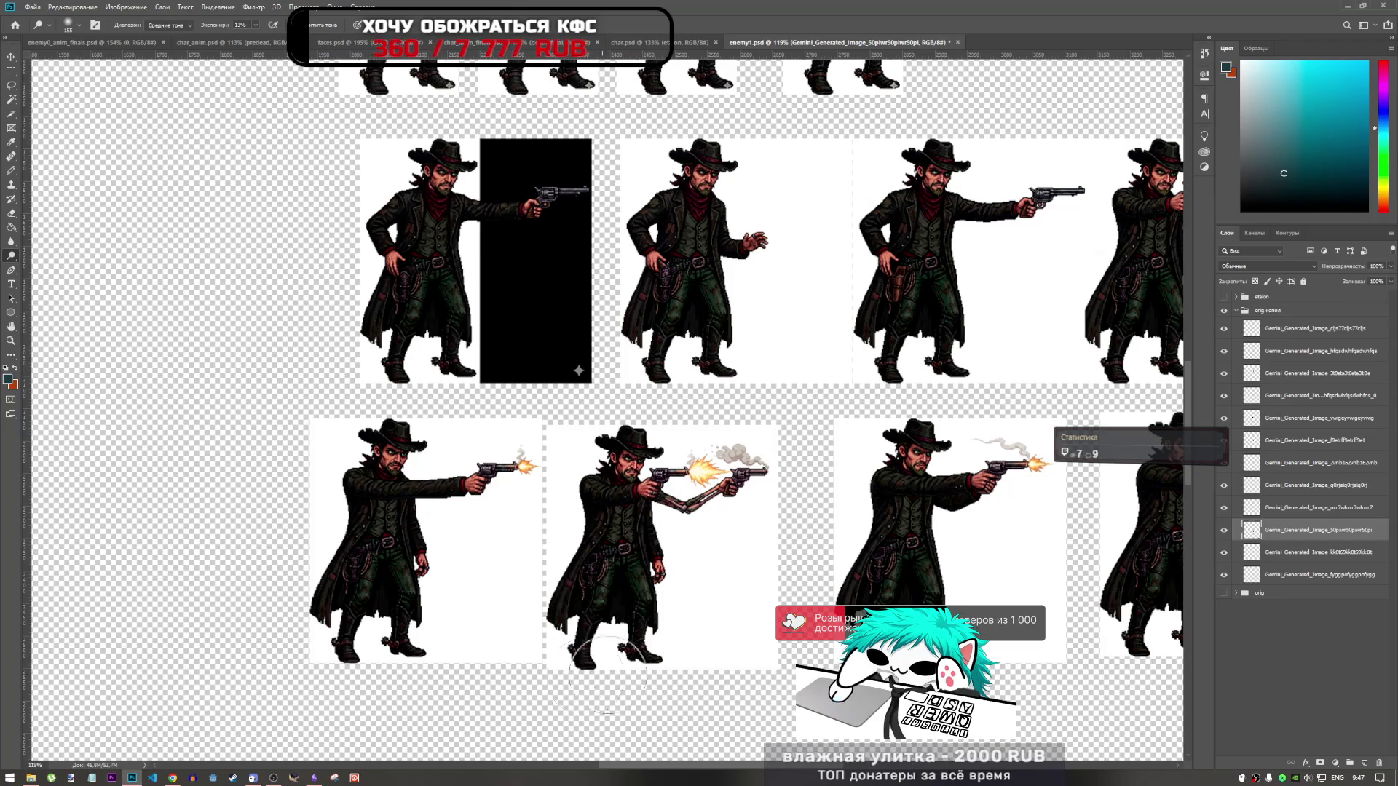
pyautogui.click(1282, 516)
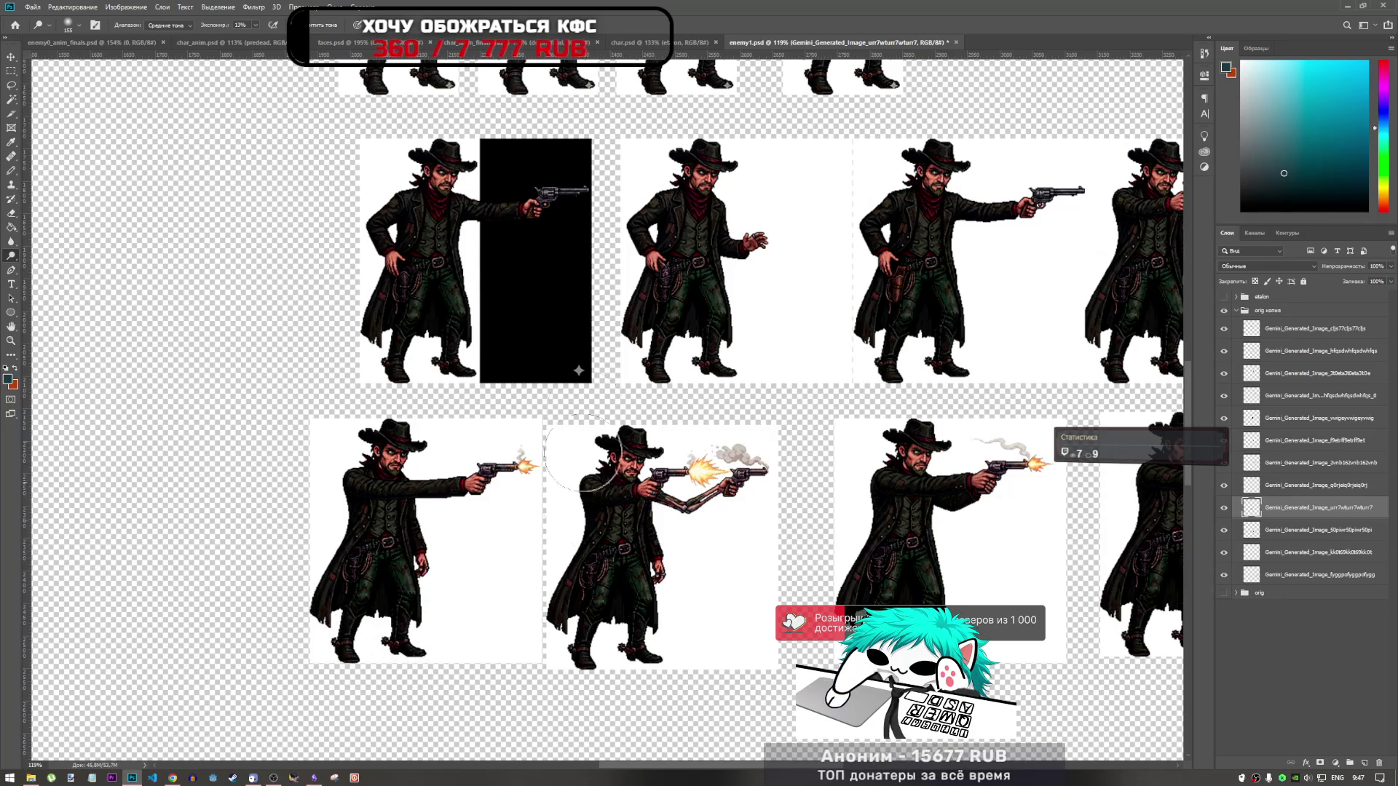
# Step: Zoom in and out to inspect the bottom-left shooting frame
pyautogui.scroll(-3, 461, 516)
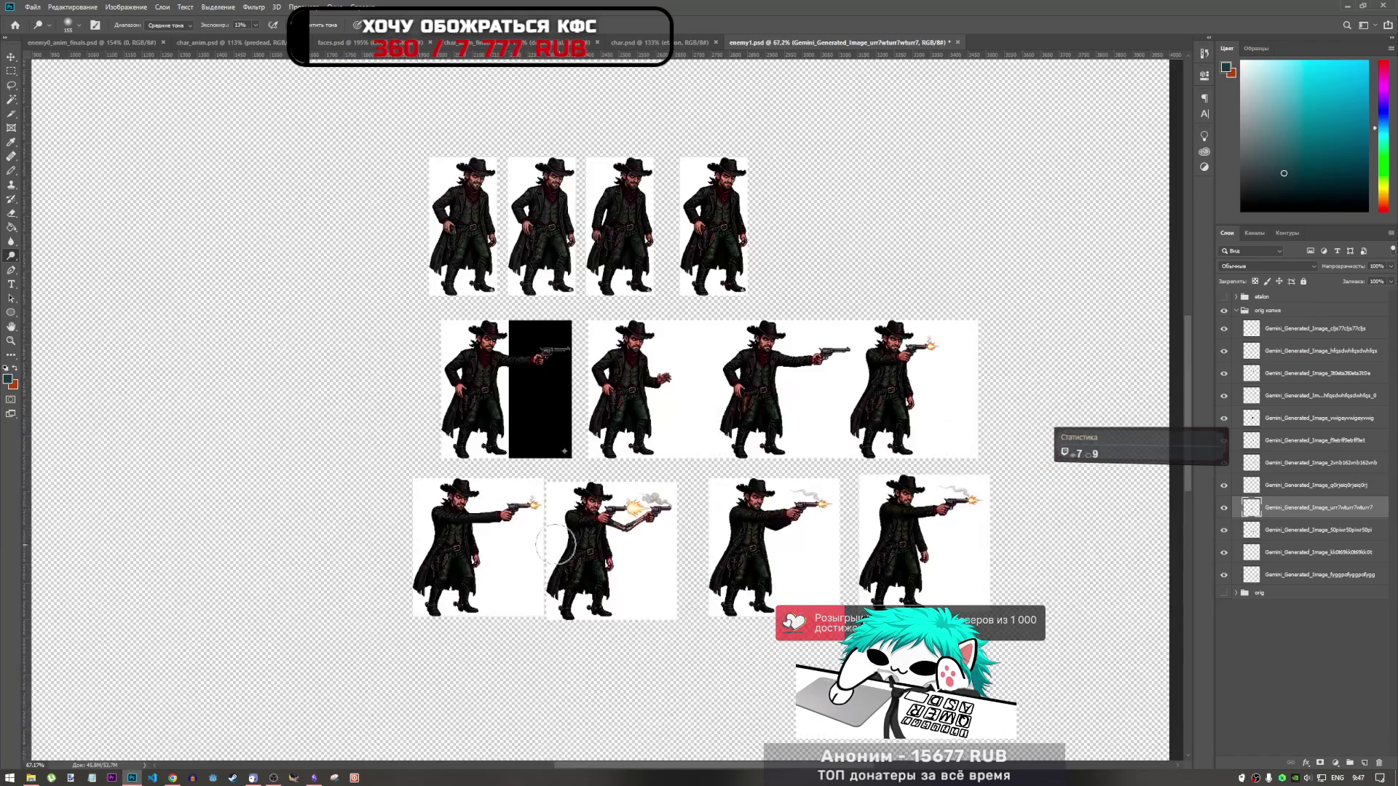
pyautogui.scroll(2, 461, 516)
pyautogui.scroll(-2, 461, 515)
pyautogui.scroll(4, 961, 525)
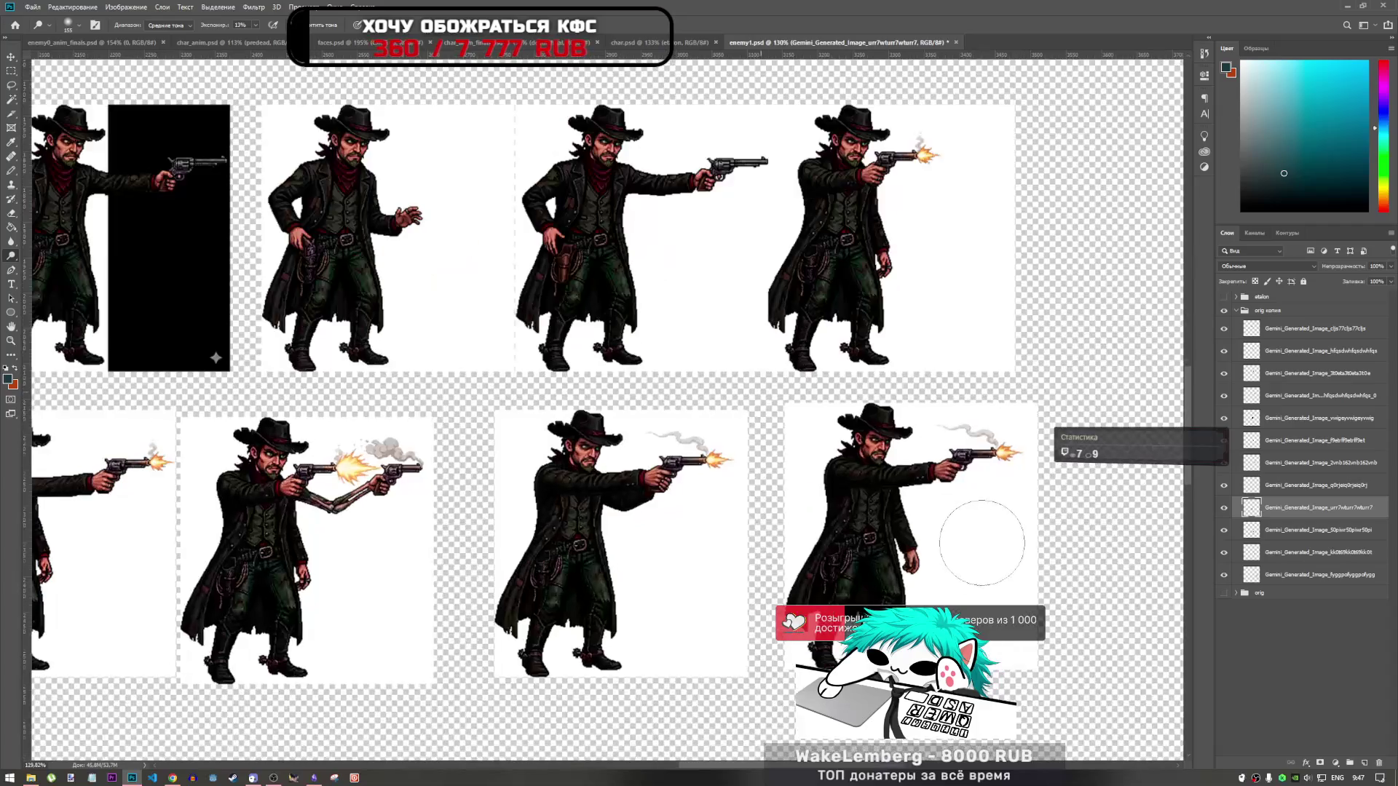
pyautogui.scroll(-3, 974, 520)
pyautogui.scroll(4, 468, 555)
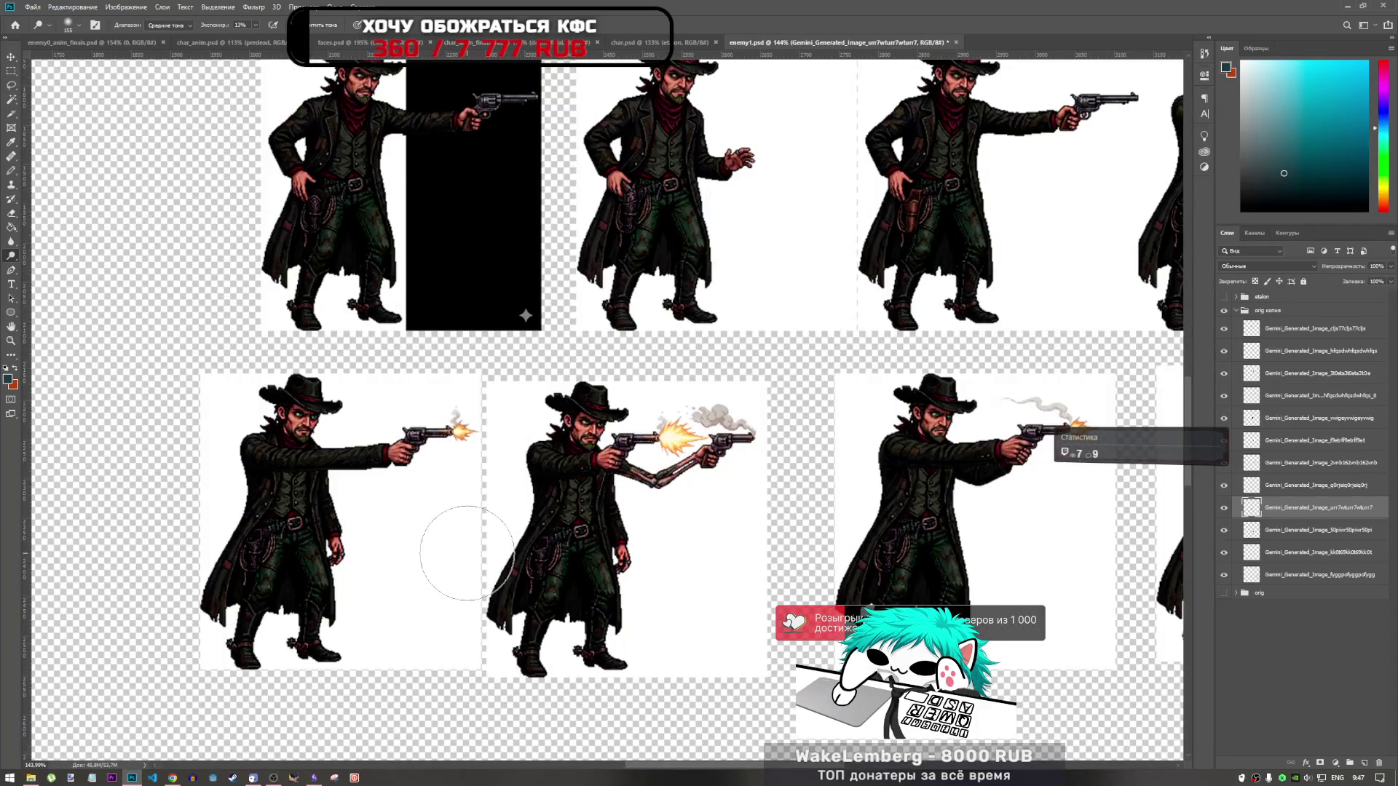
pyautogui.scroll(-3, 467, 554)
pyautogui.scroll(3, 1030, 572)
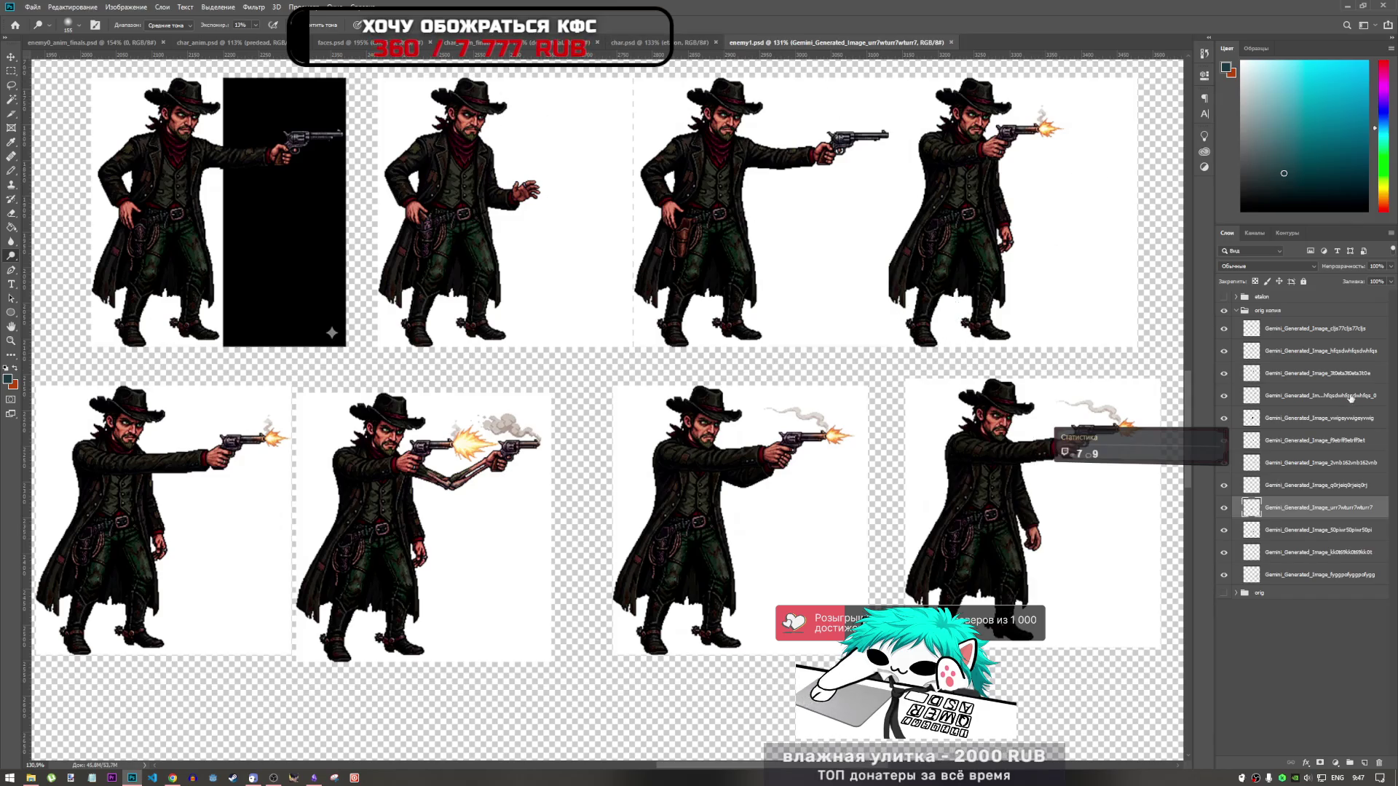
pyautogui.scroll(-5, 691, 423)
pyautogui.scroll(5, 498, 235)
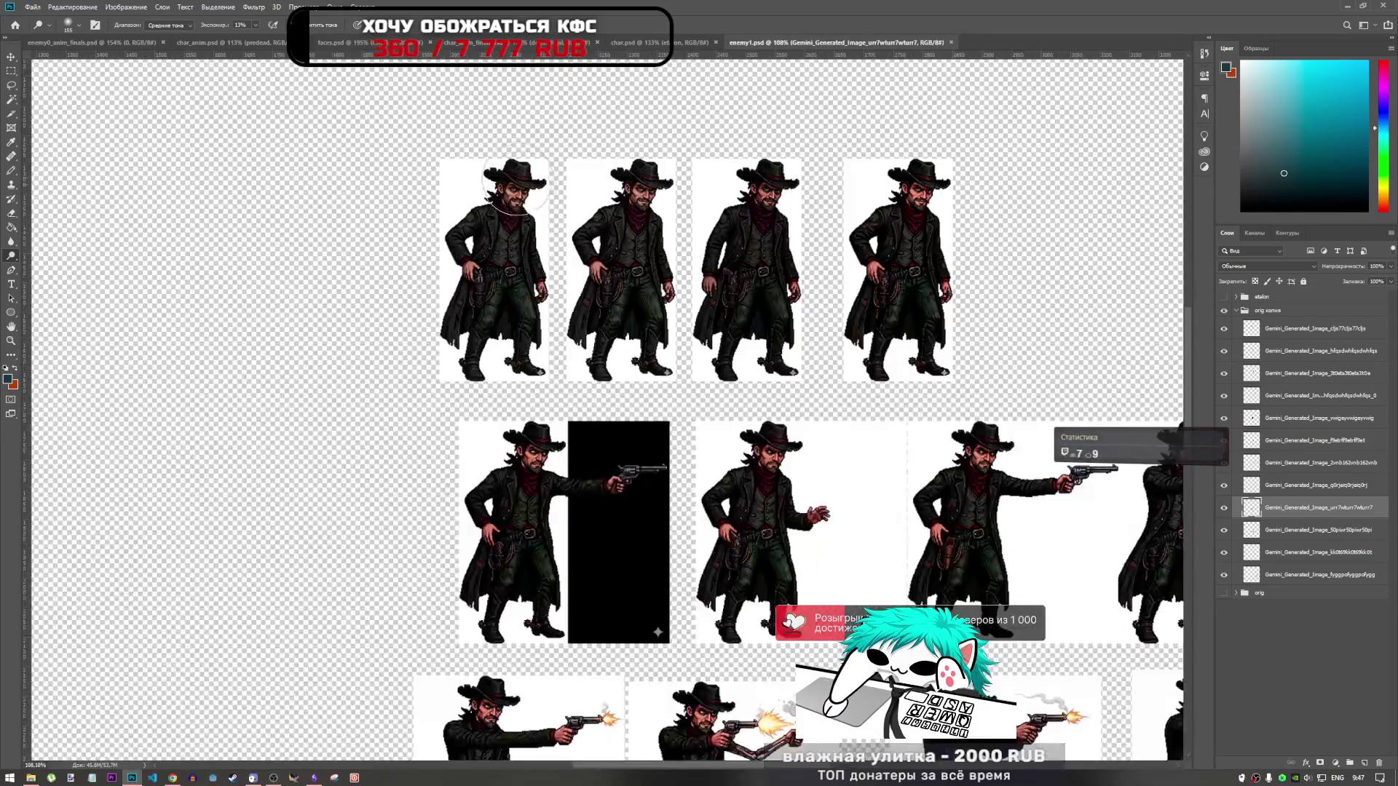
pyautogui.scroll(-2, 554, 291)
pyautogui.scroll(3, 623, 350)
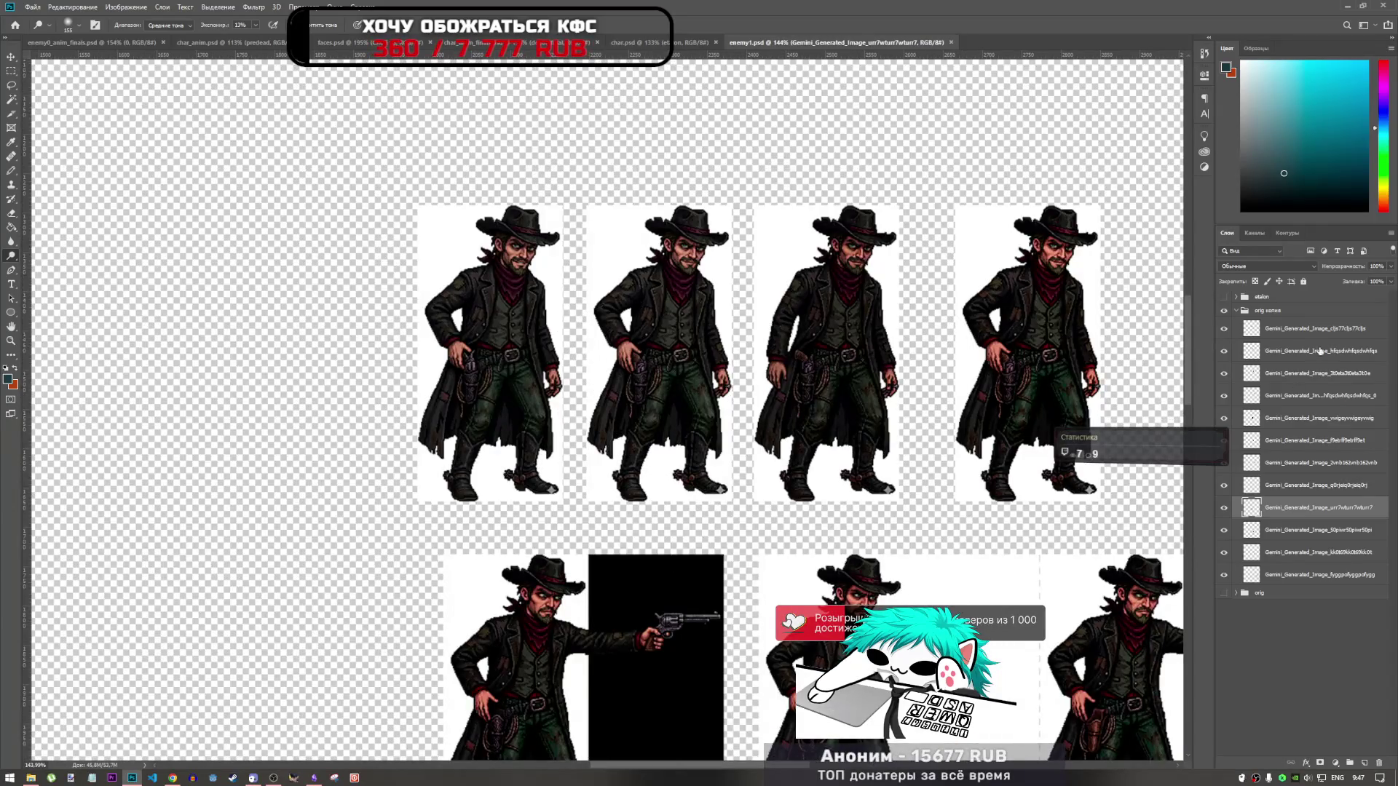
pyautogui.scroll(-2, 379, 291)
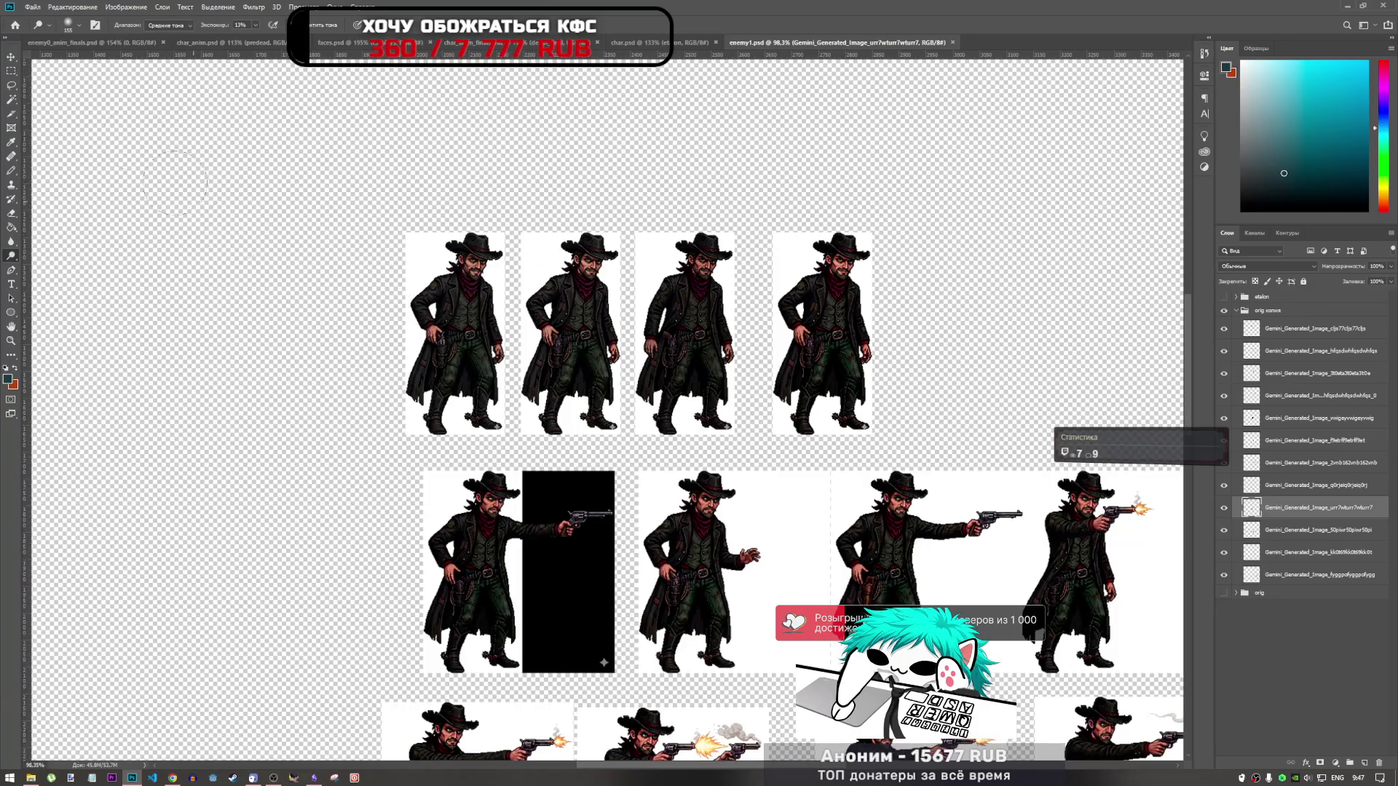
pyautogui.click(11, 87)
pyautogui.click(11, 101)
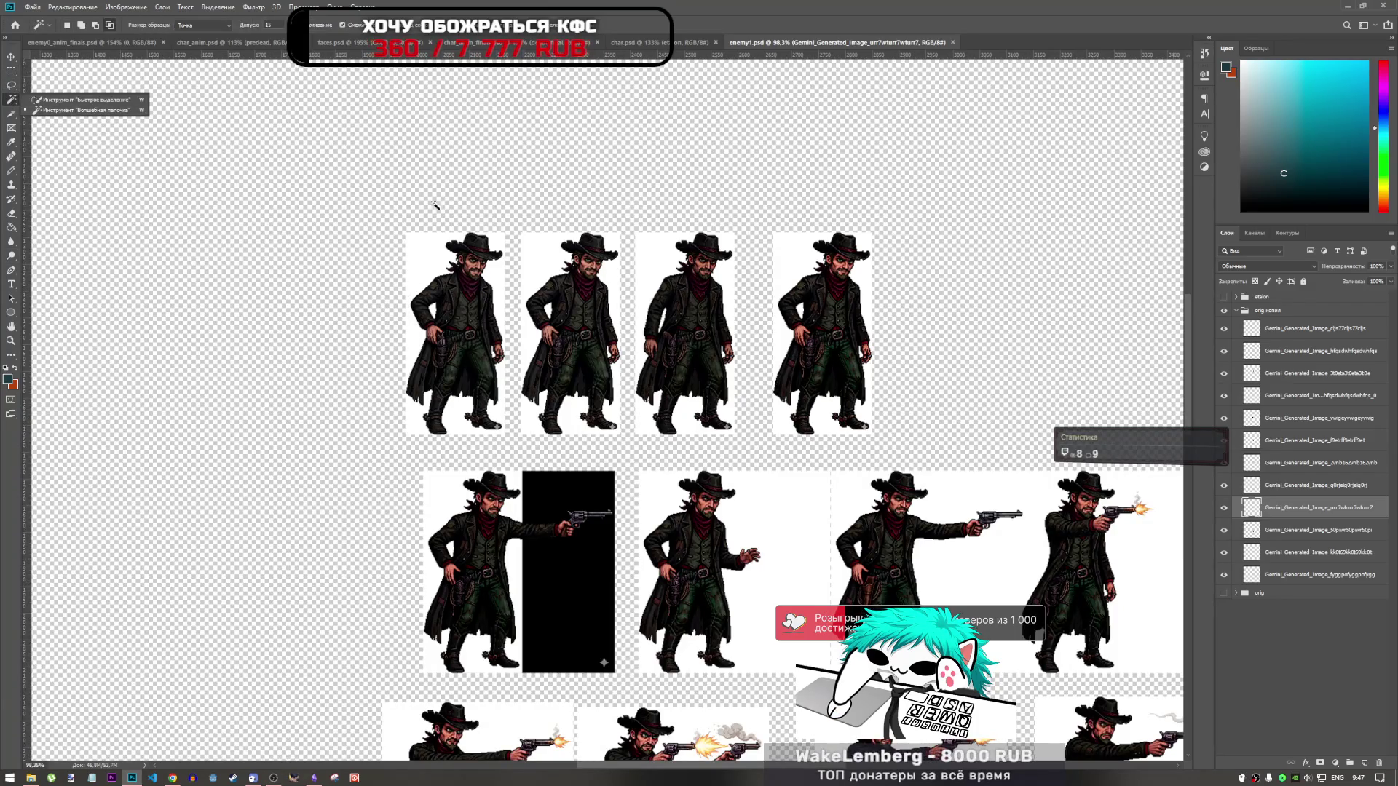
pyautogui.click(11, 104)
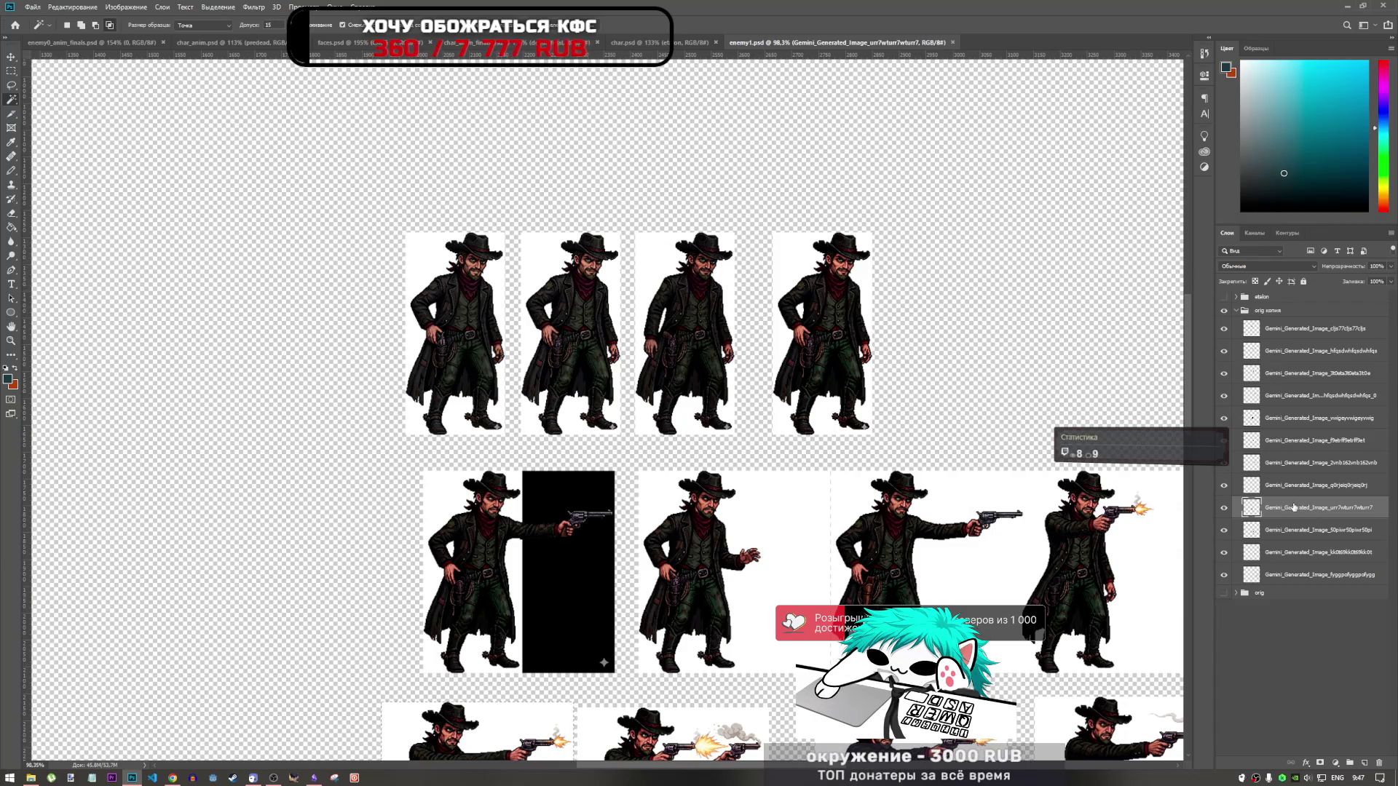
pyautogui.click(1291, 329)
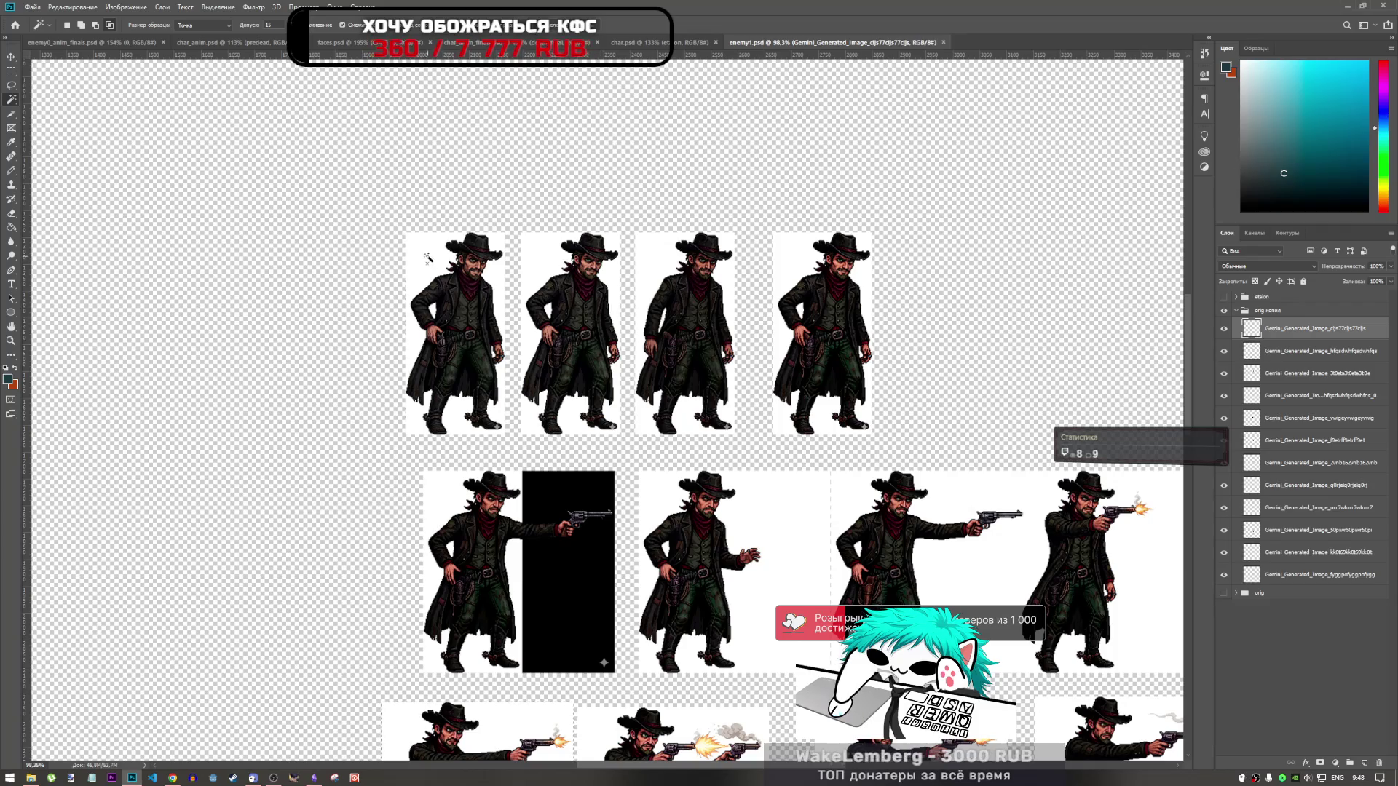
pyautogui.click(435, 287)
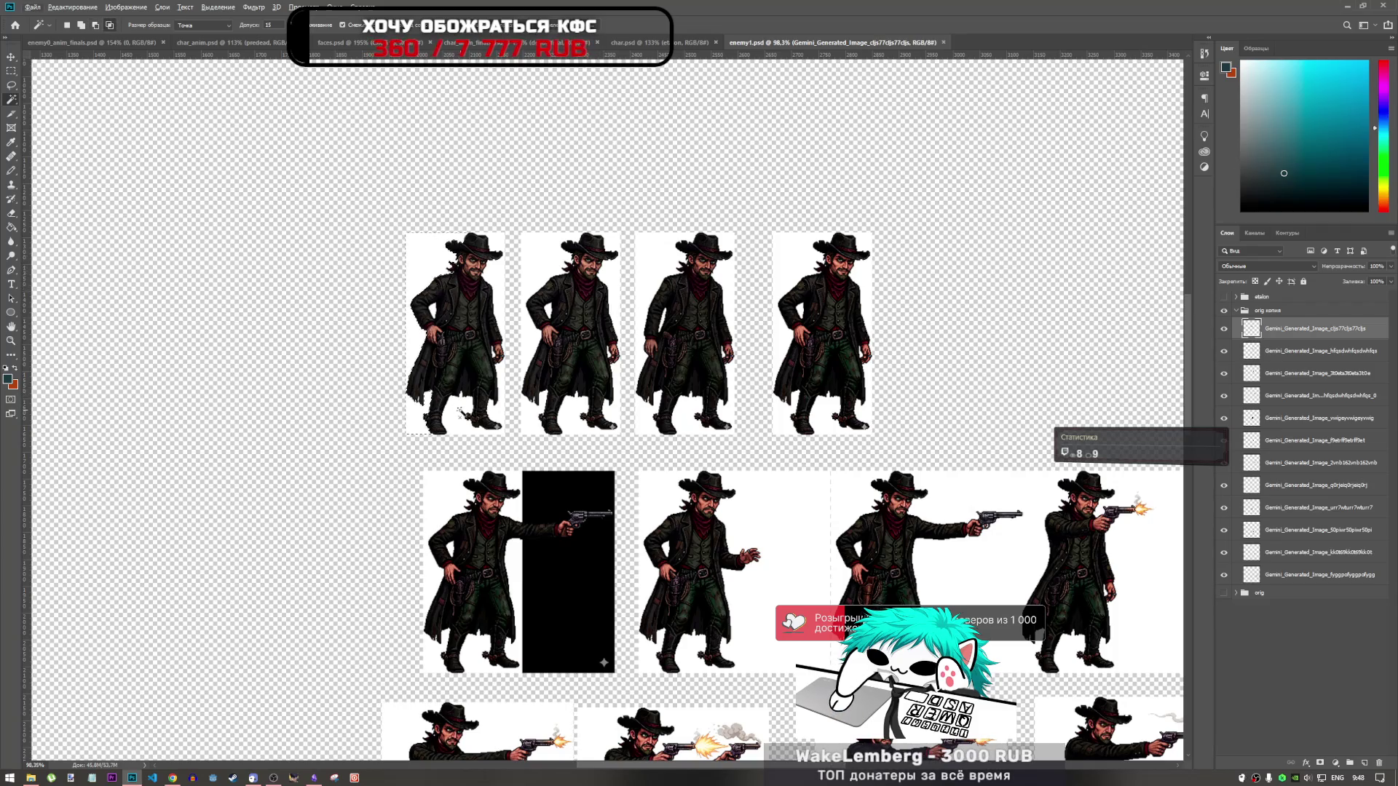
pyautogui.scroll(2, 508, 357)
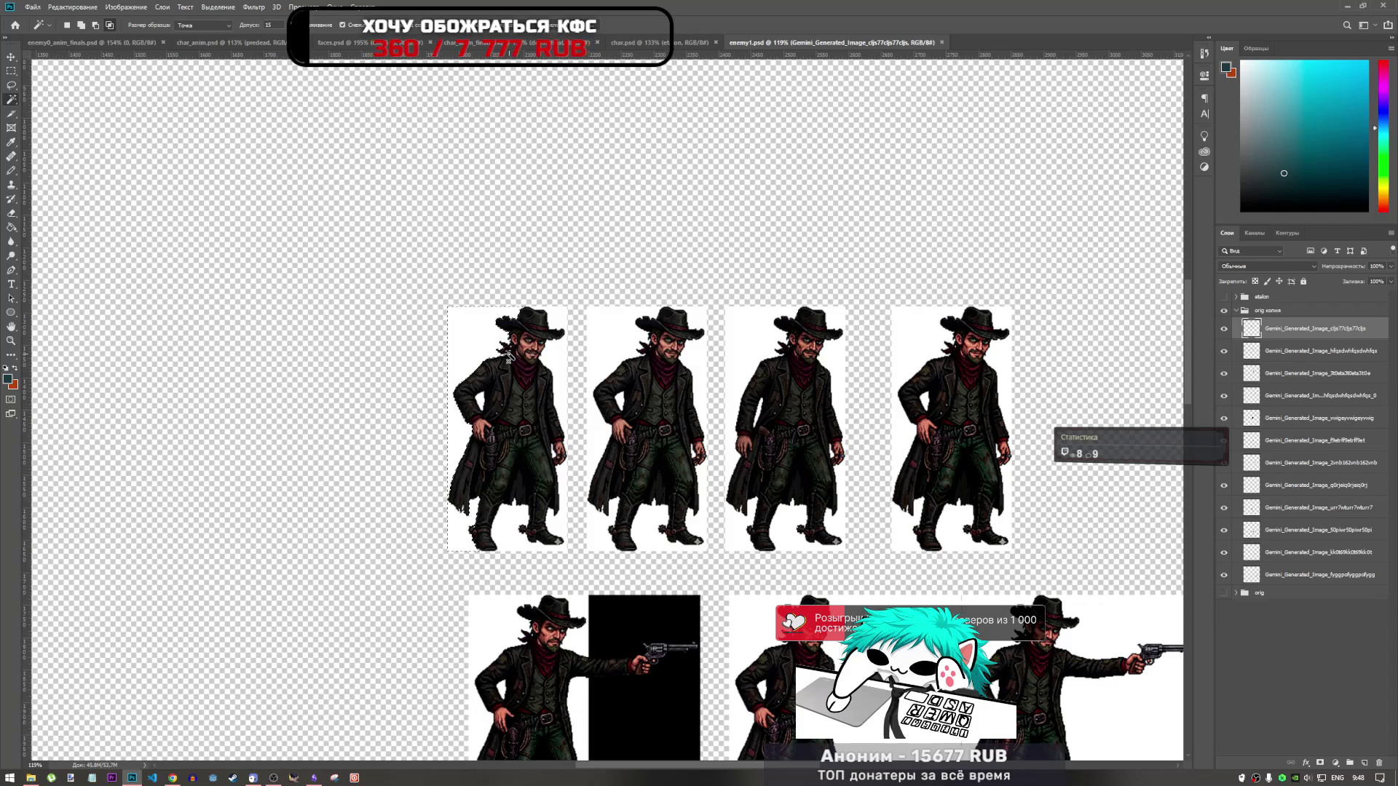
pyautogui.scroll(2, 671, 336)
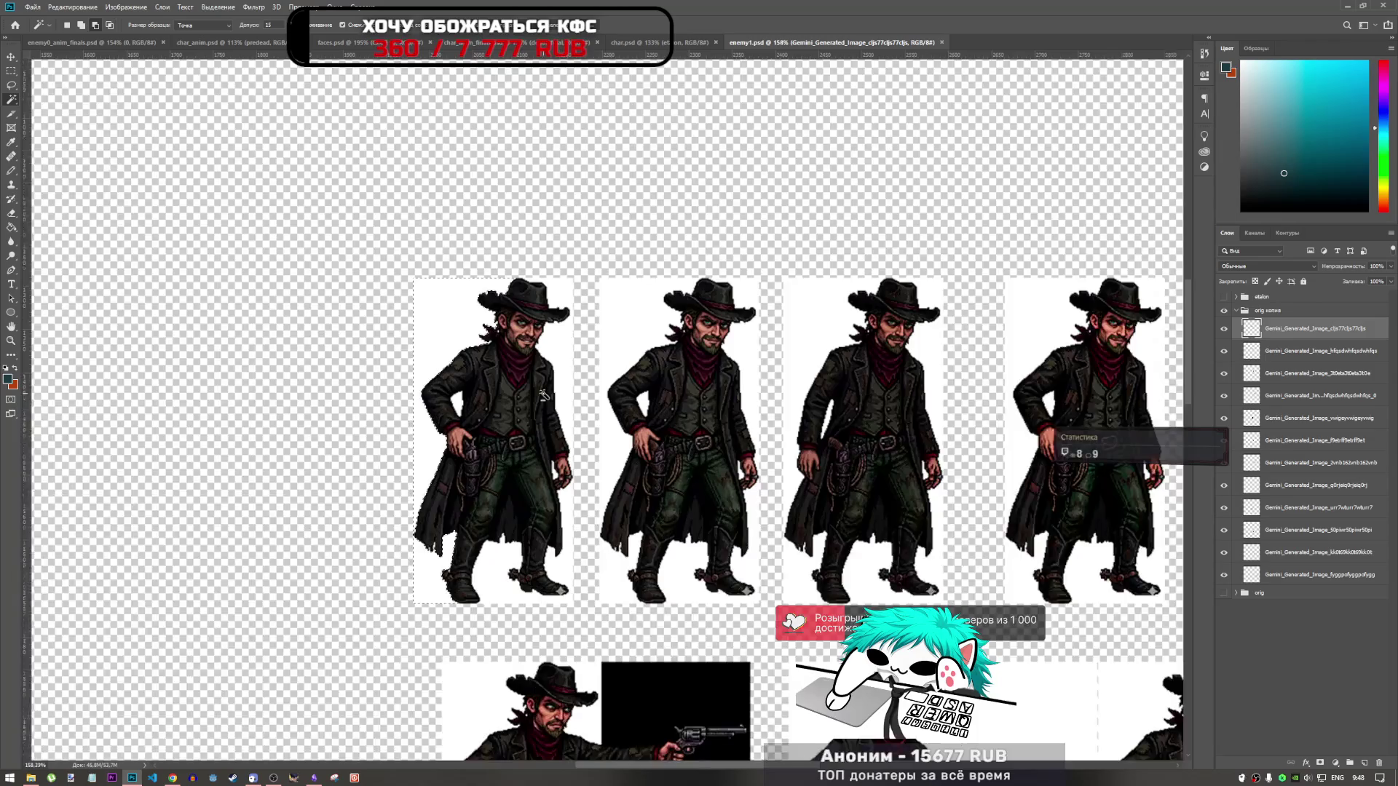
pyautogui.scroll(-2, 671, 336)
pyautogui.scroll(6, 500, 377)
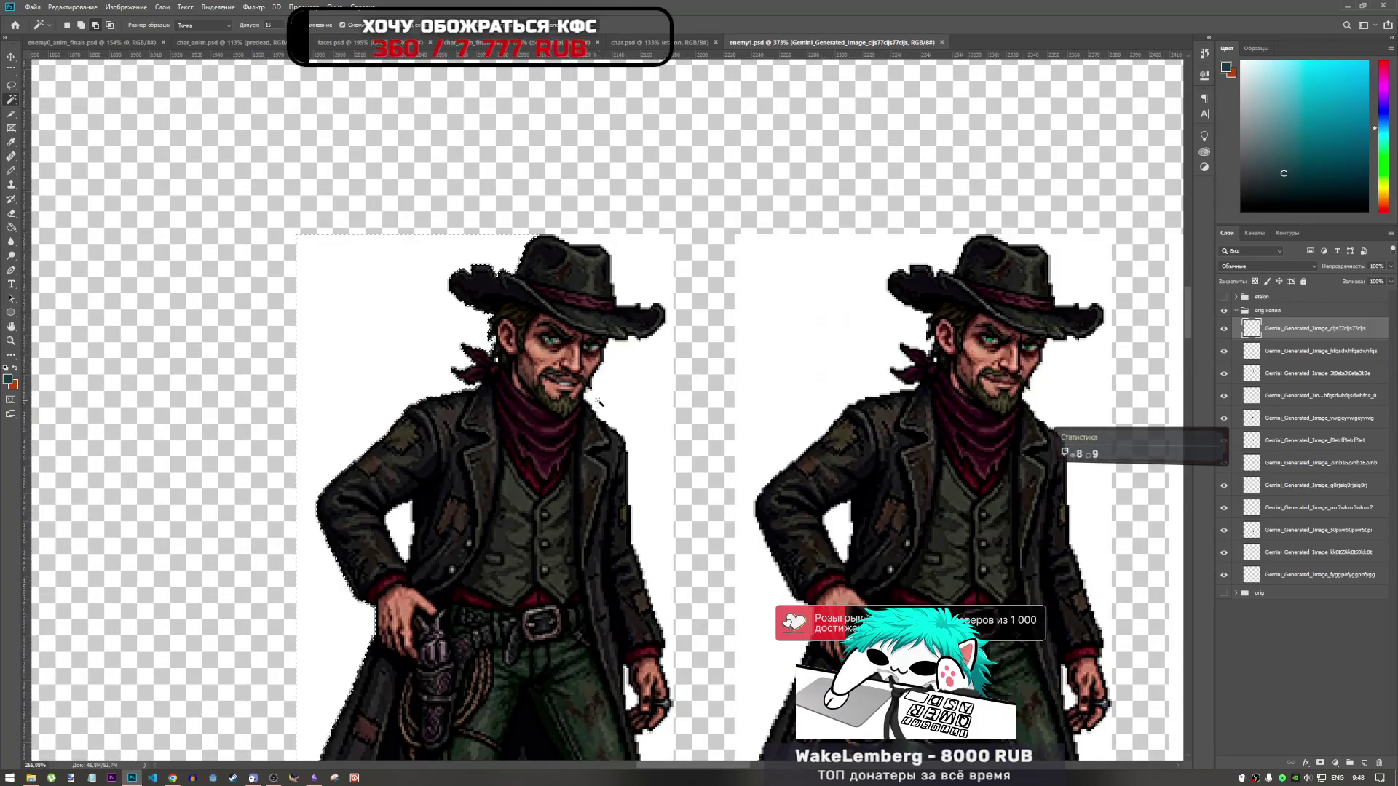
pyautogui.scroll(-3, 605, 423)
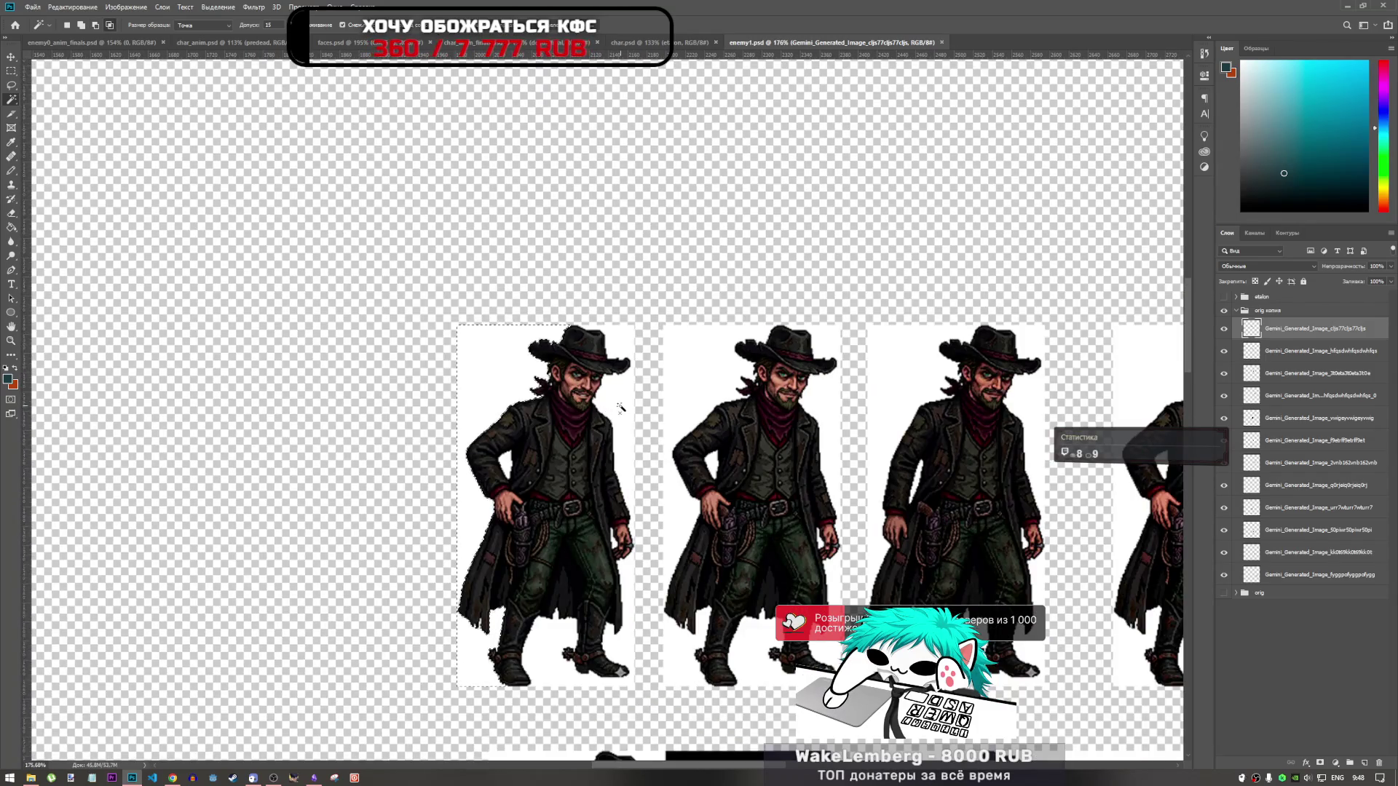
pyautogui.click(623, 405)
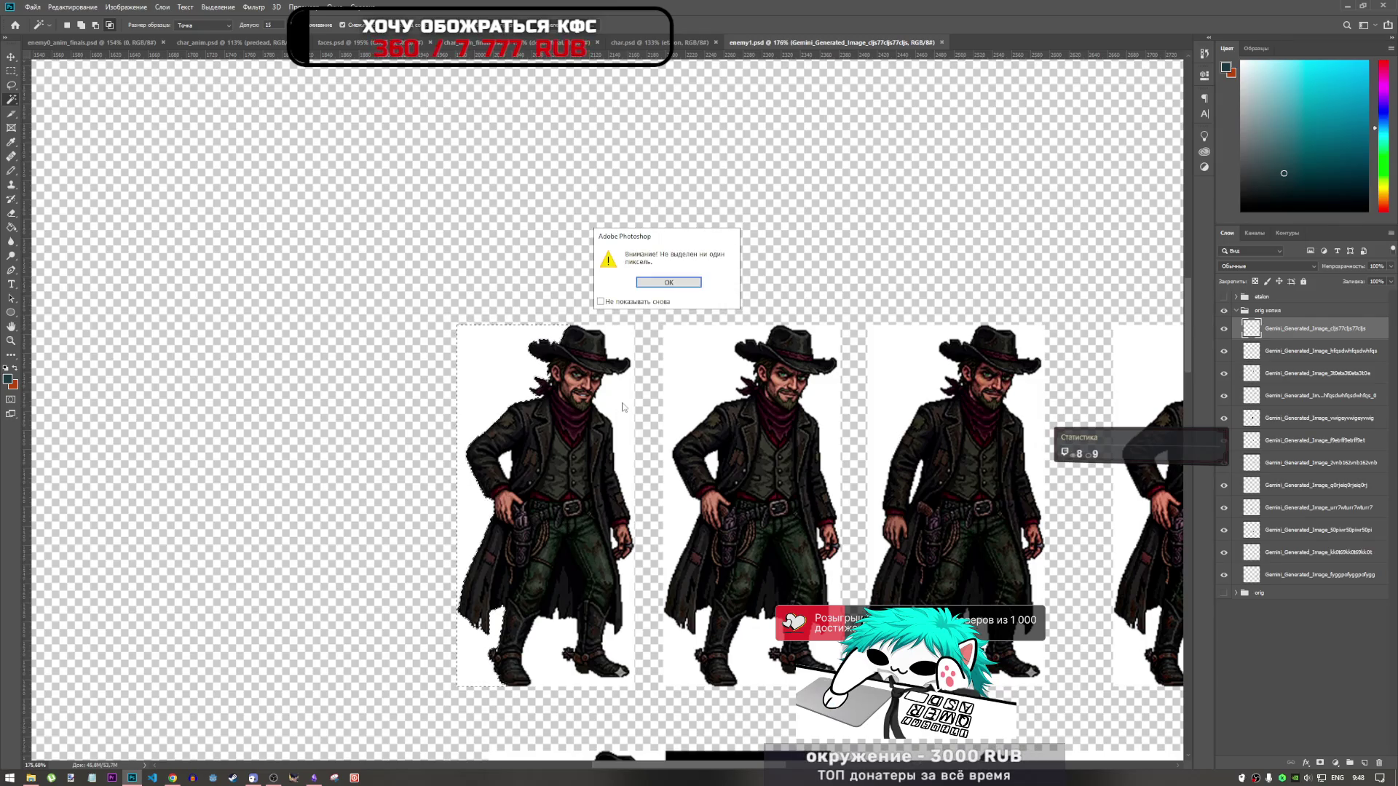
pyautogui.click(678, 286)
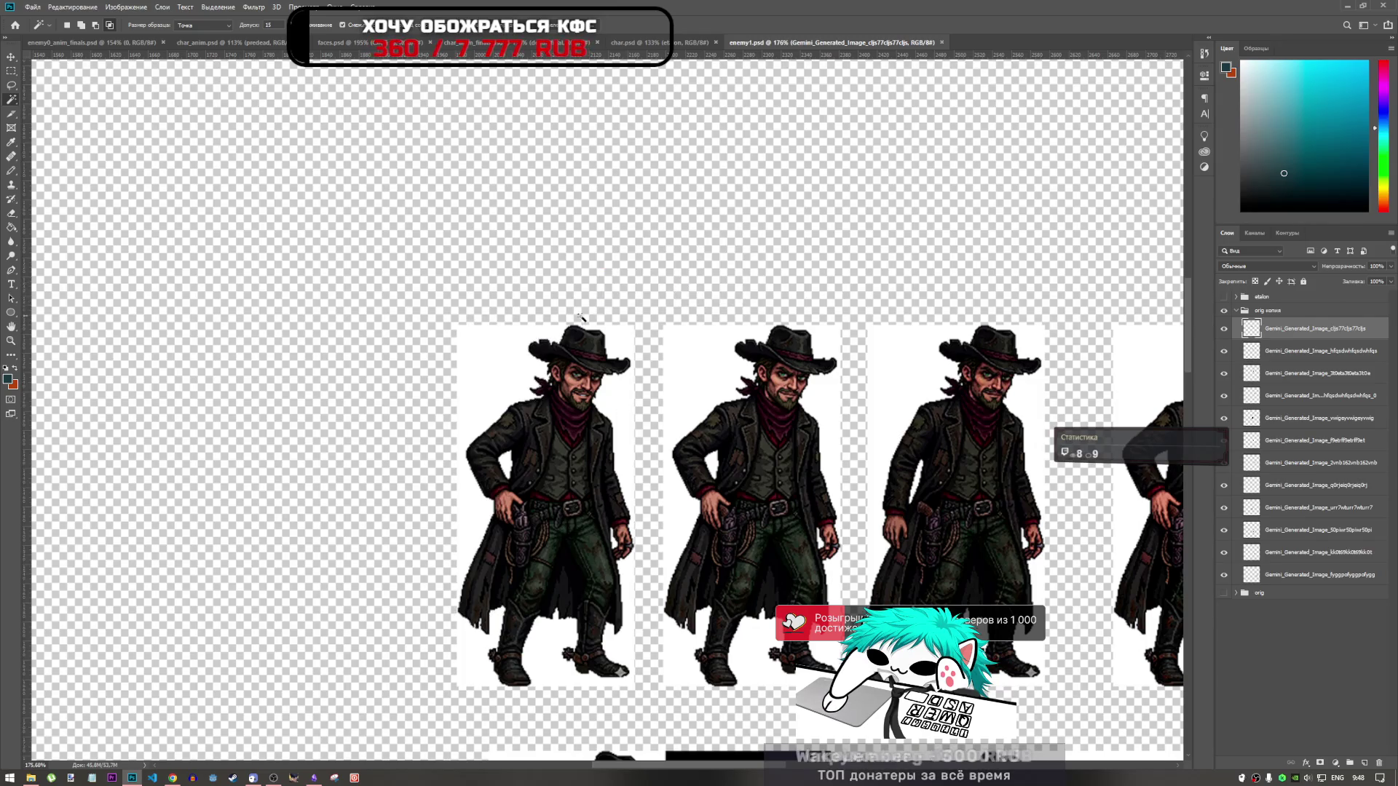
pyautogui.scroll(-2, 572, 317)
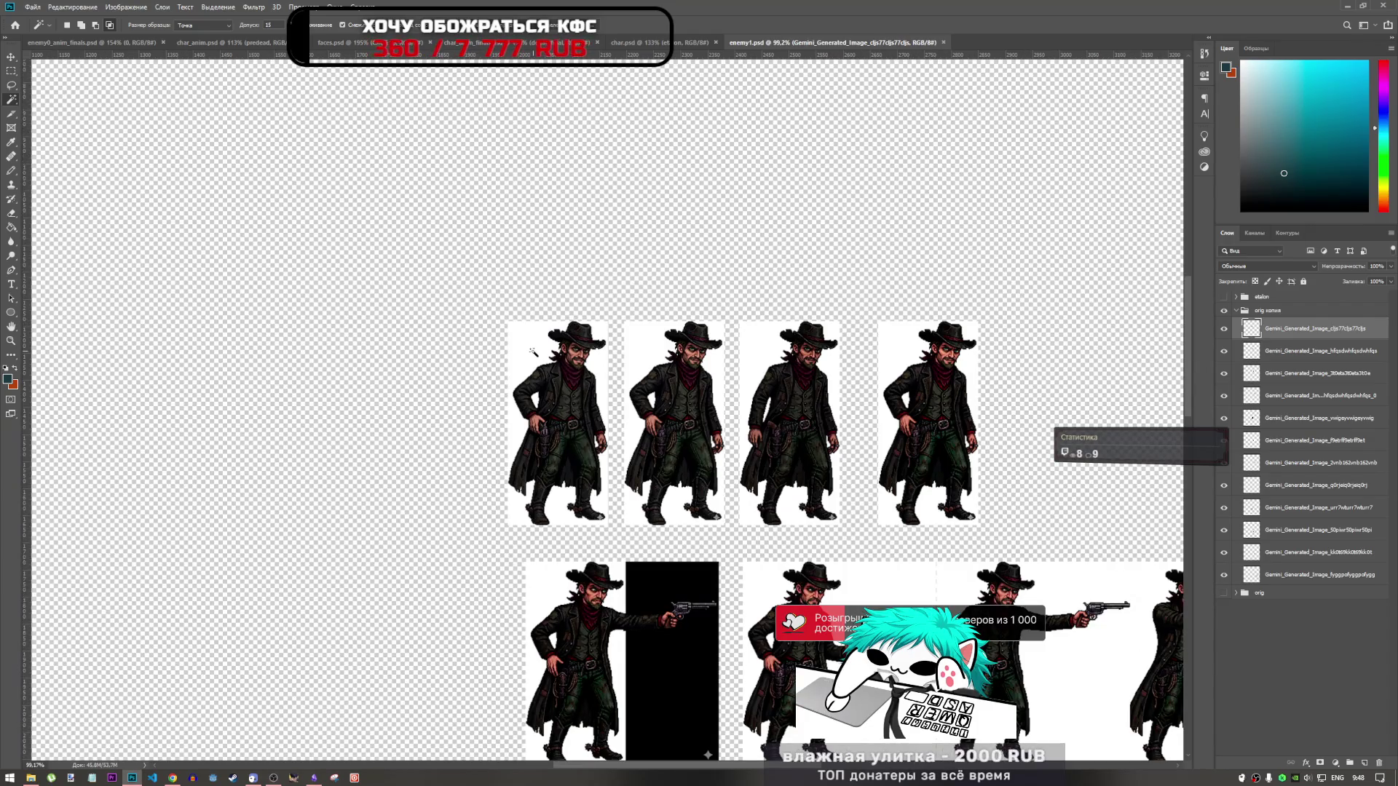
# Step: Delete the selected white background to the left of the first idle cowboy and deselect
pyautogui.scroll(-2, 594, 288)
pyautogui.scroll(3, 689, 375)
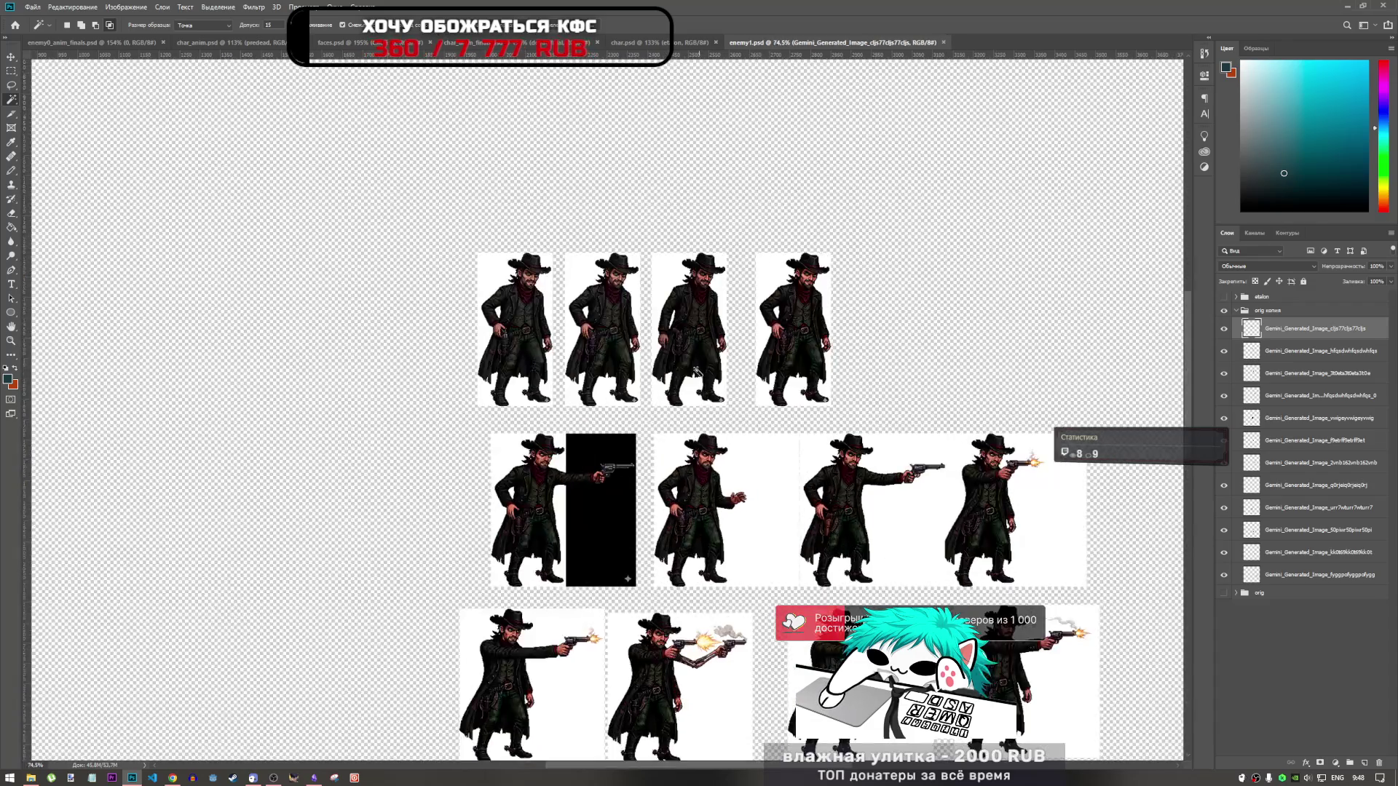
pyautogui.scroll(-4, 688, 375)
pyautogui.scroll(4, 688, 375)
pyautogui.scroll(5, 568, 300)
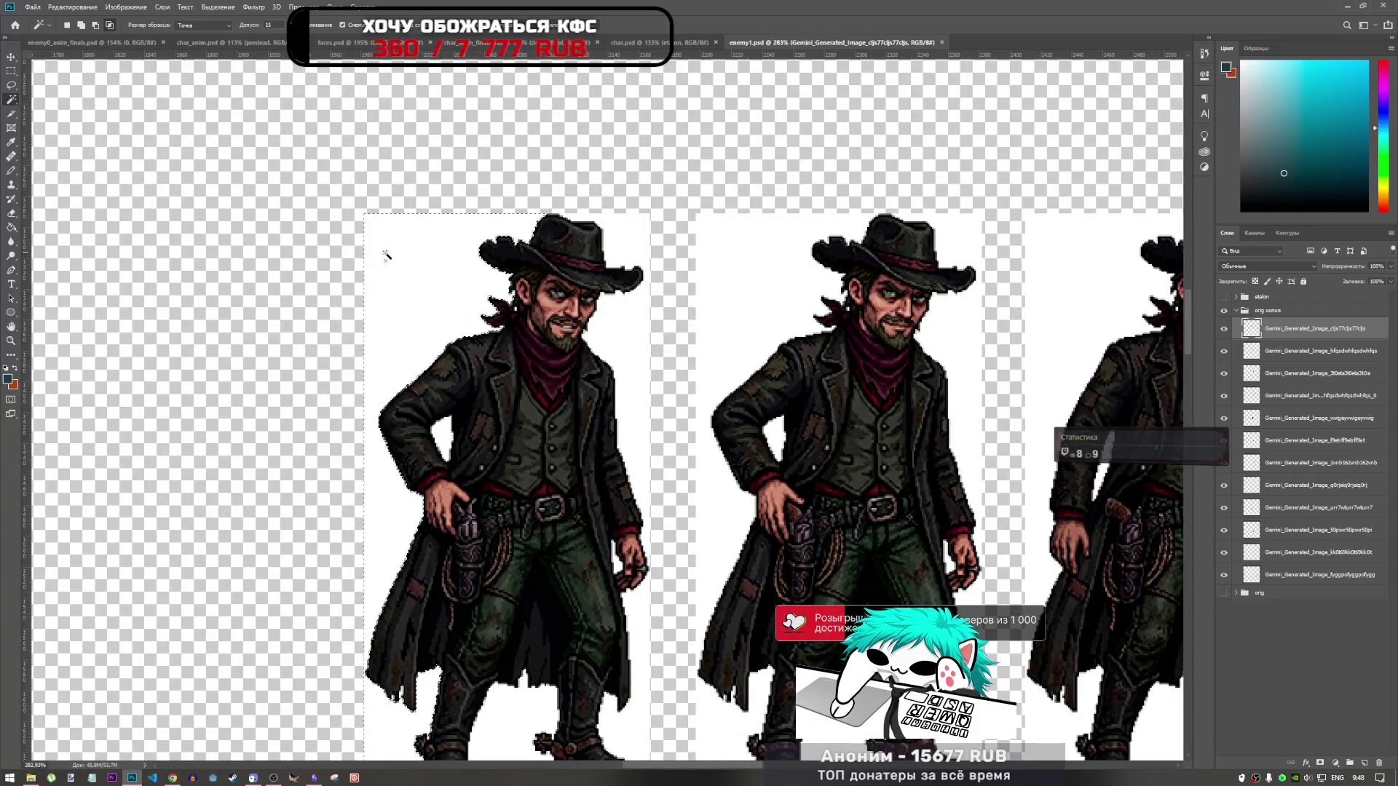
pyautogui.scroll(-2, 444, 311)
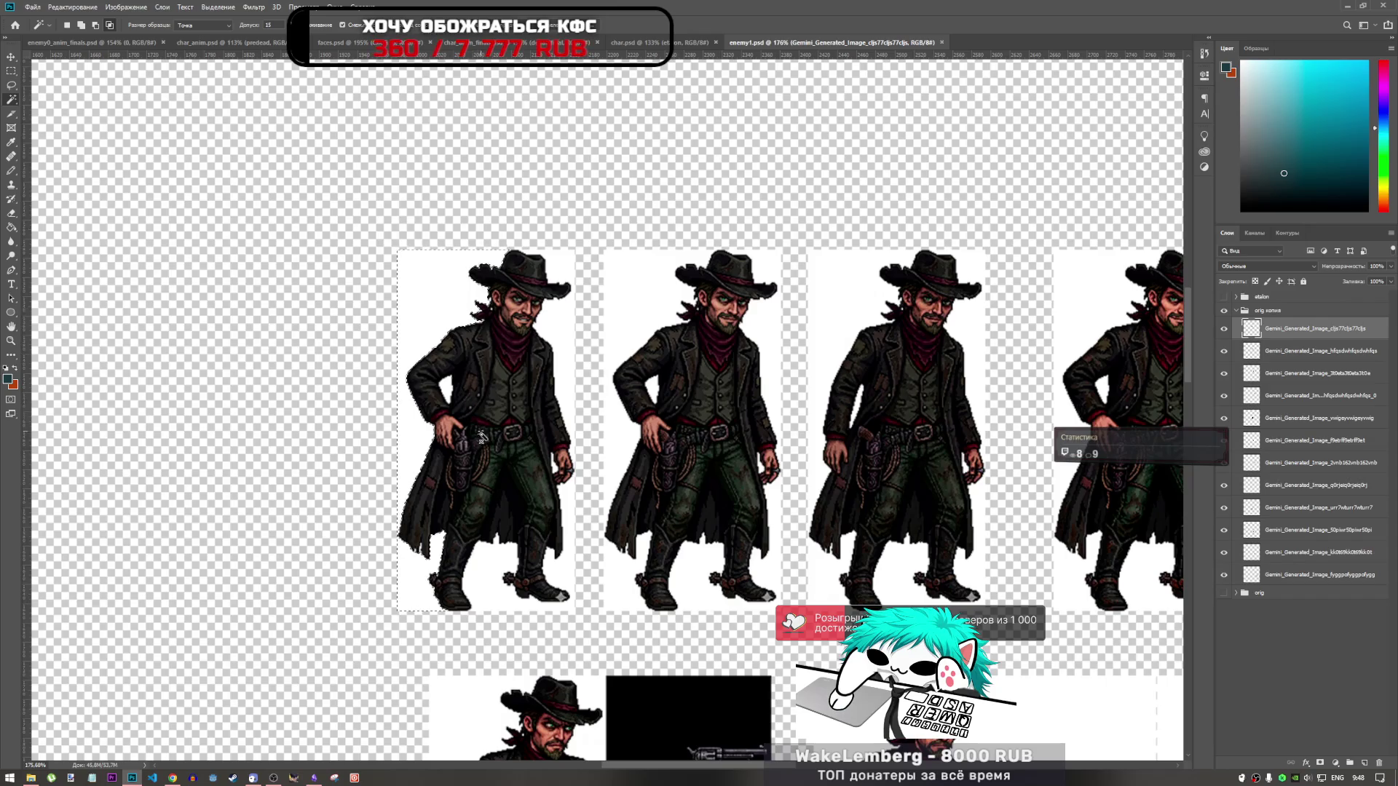
pyautogui.press('Delete')
pyautogui.hotkey('ctrl', 'd')
# Step: Erase the white between the first cowboy's legs and along his right side
pyautogui.click(503, 565)
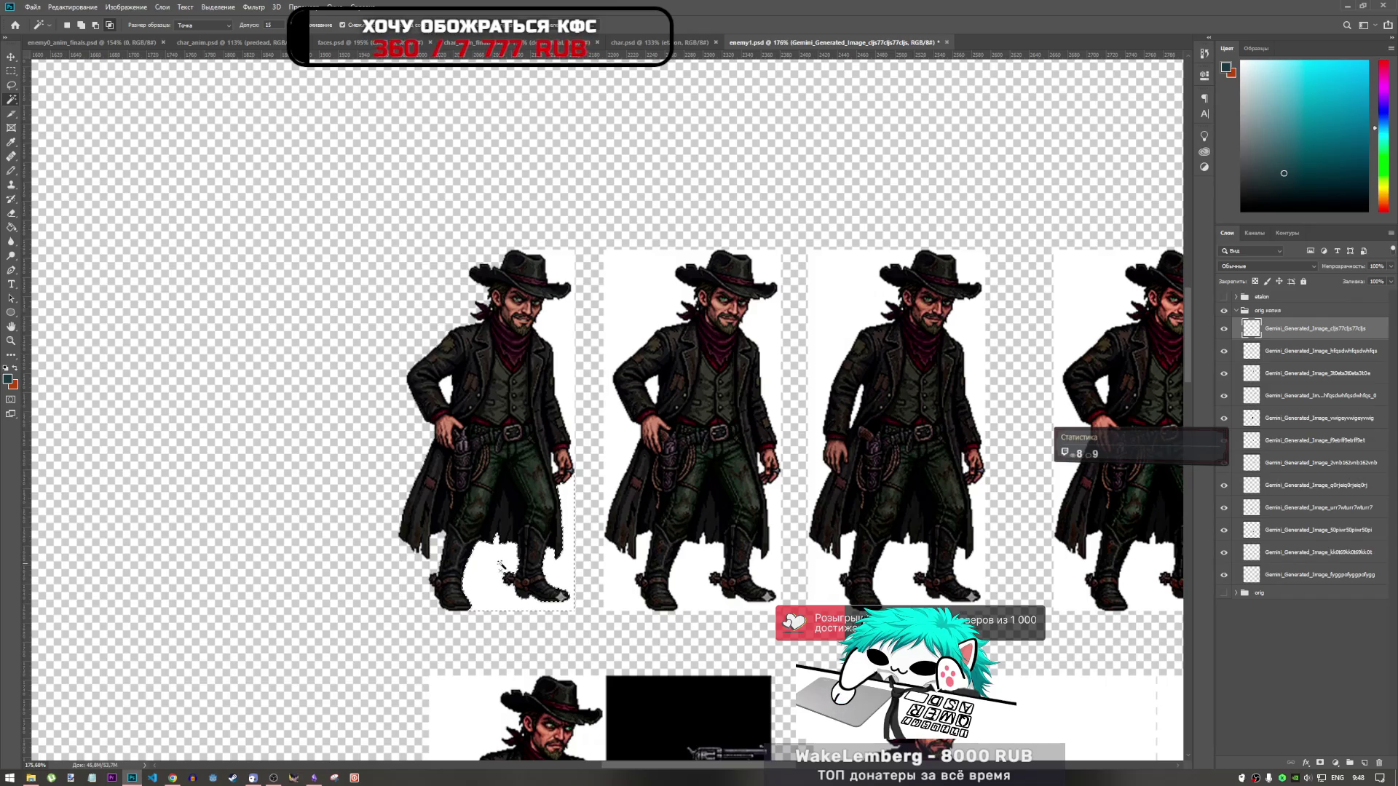
pyautogui.press('Delete')
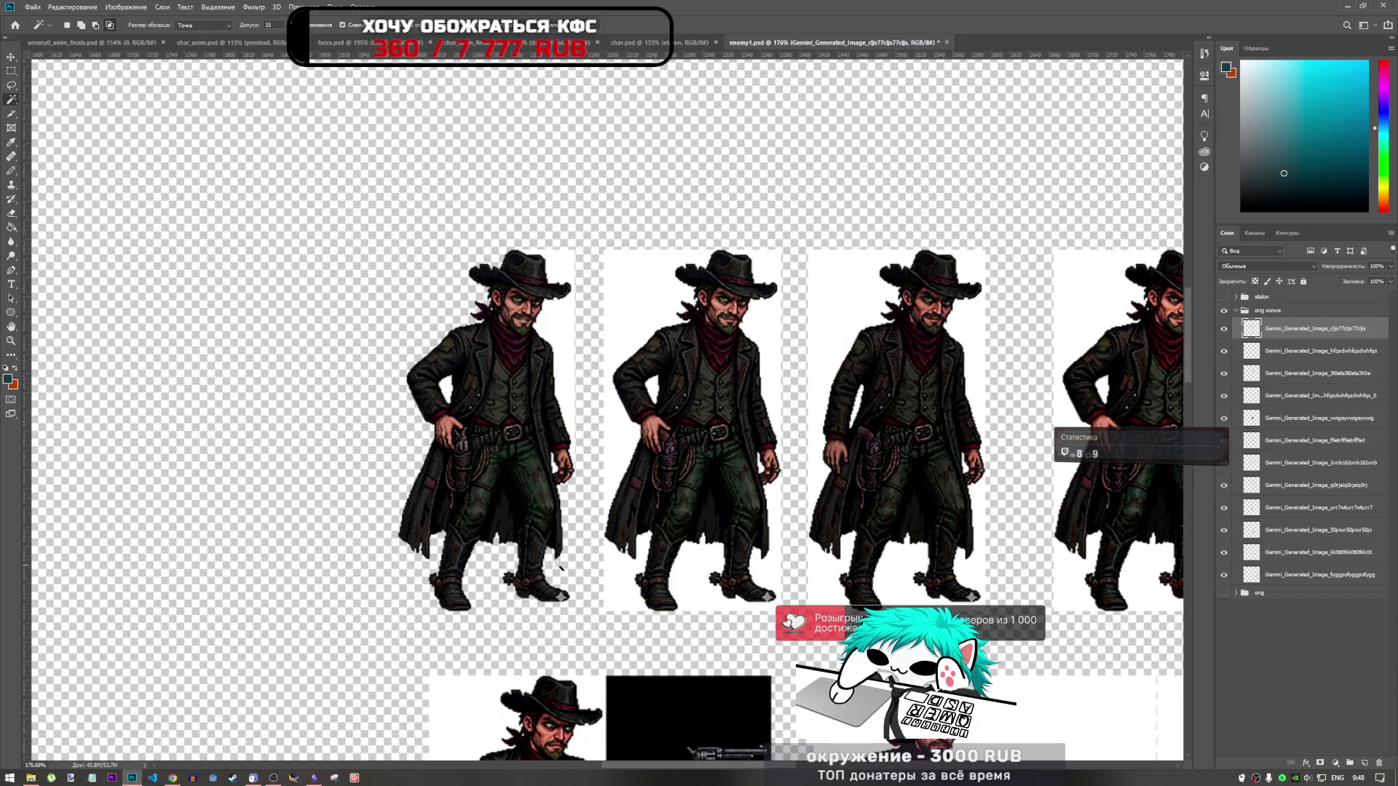
pyautogui.scroll(-3, 561, 566)
pyautogui.scroll(2, 558, 558)
pyautogui.click(555, 426)
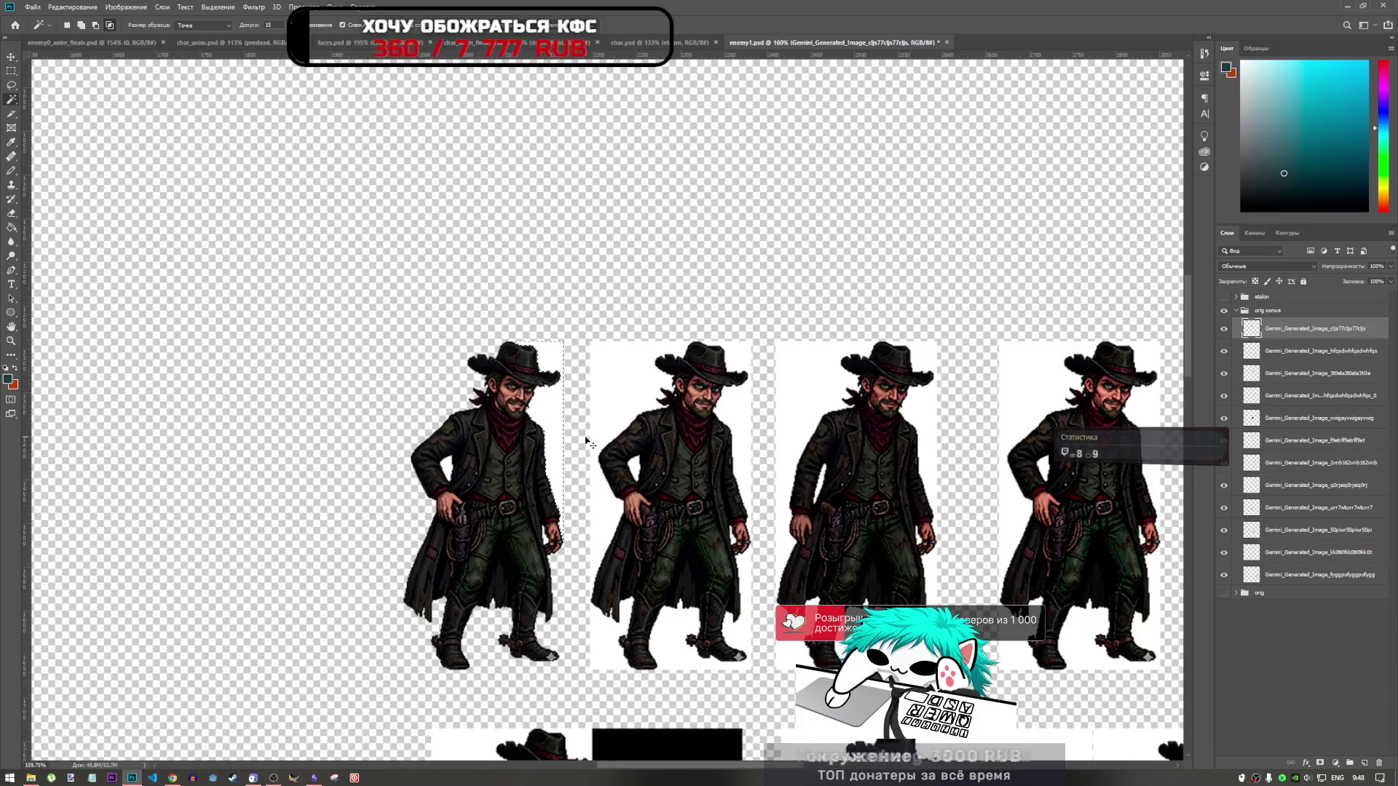
pyautogui.press('Delete')
pyautogui.hotkey('ctrl', 'd')
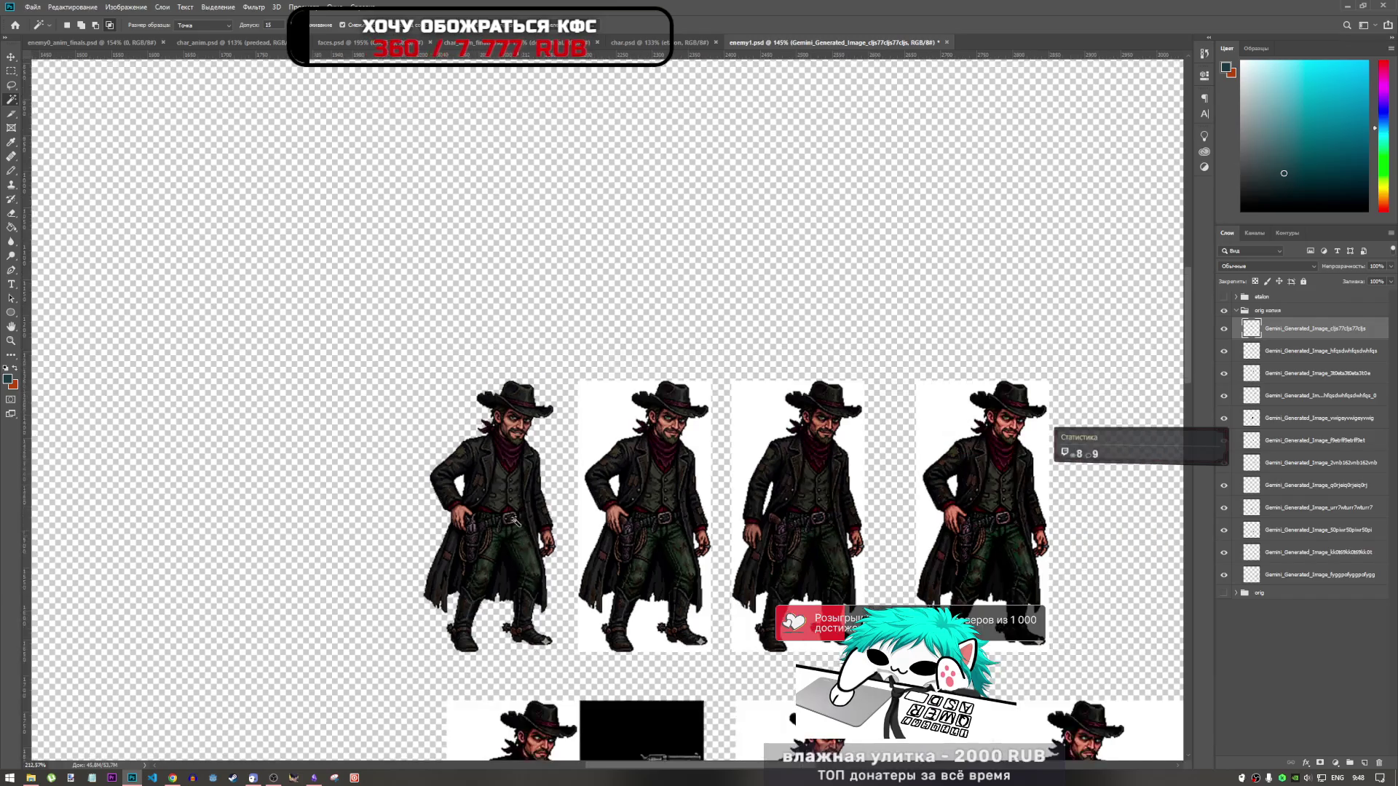
# Step: Hide the second idle frame to check the first cowboy on transparency
pyautogui.scroll(2, 521, 513)
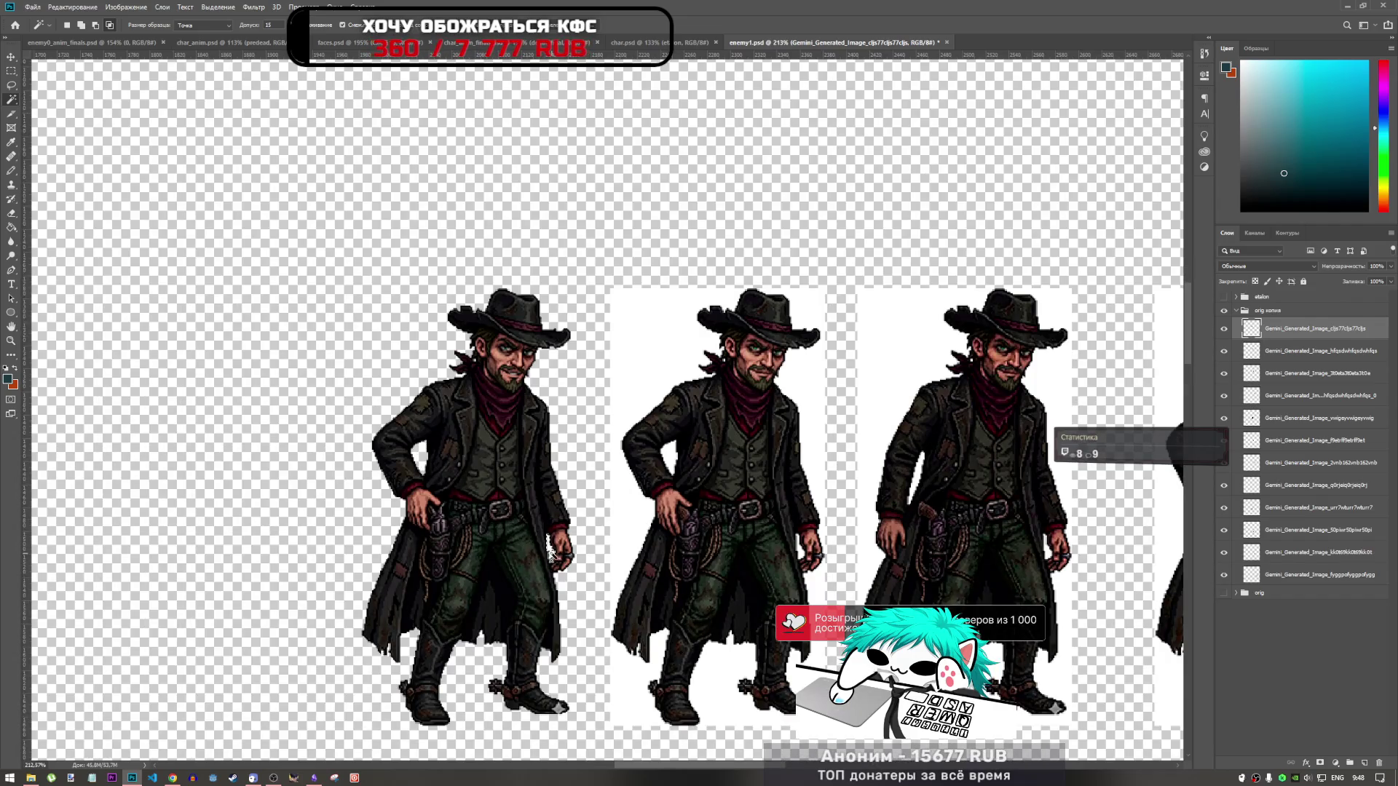
pyautogui.scroll(8, 503, 437)
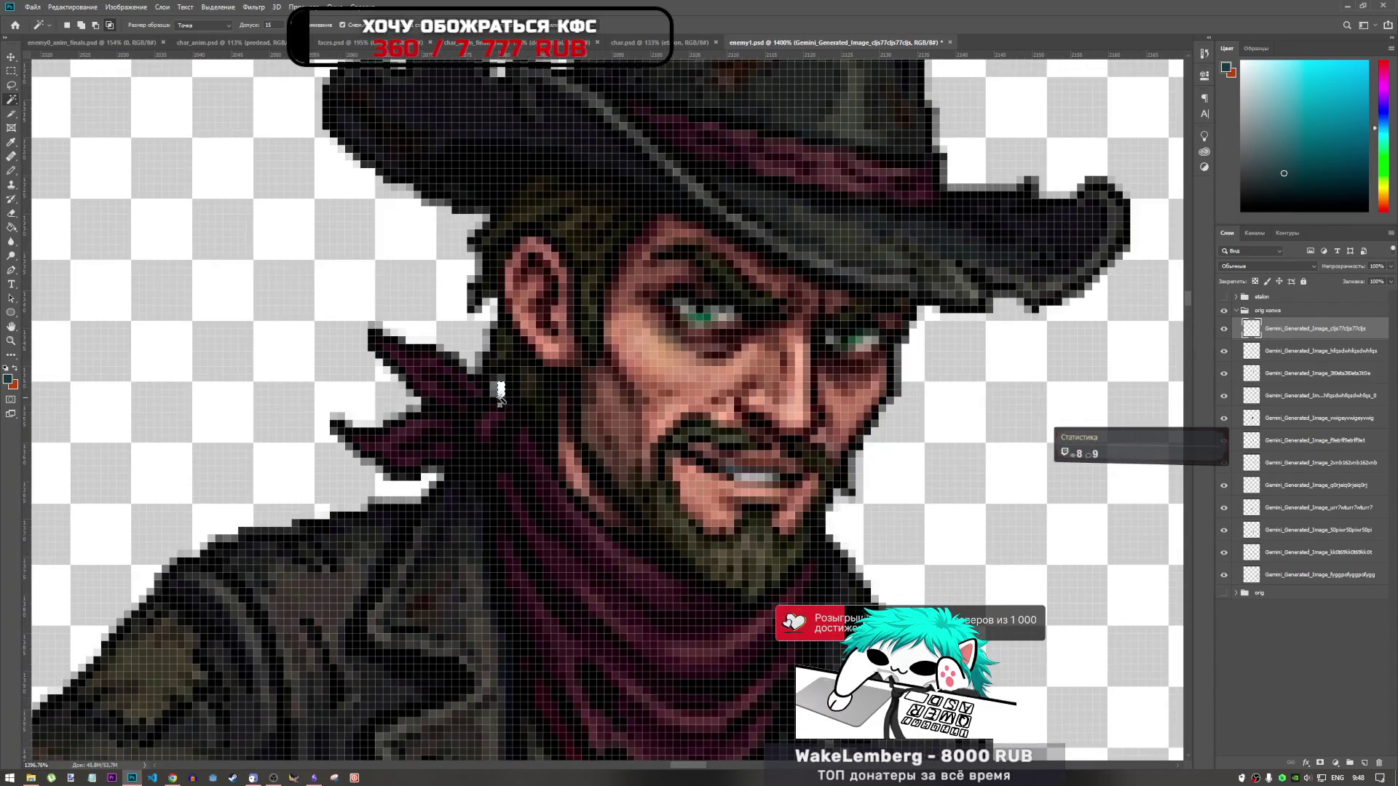
pyautogui.scroll(-10, 512, 444)
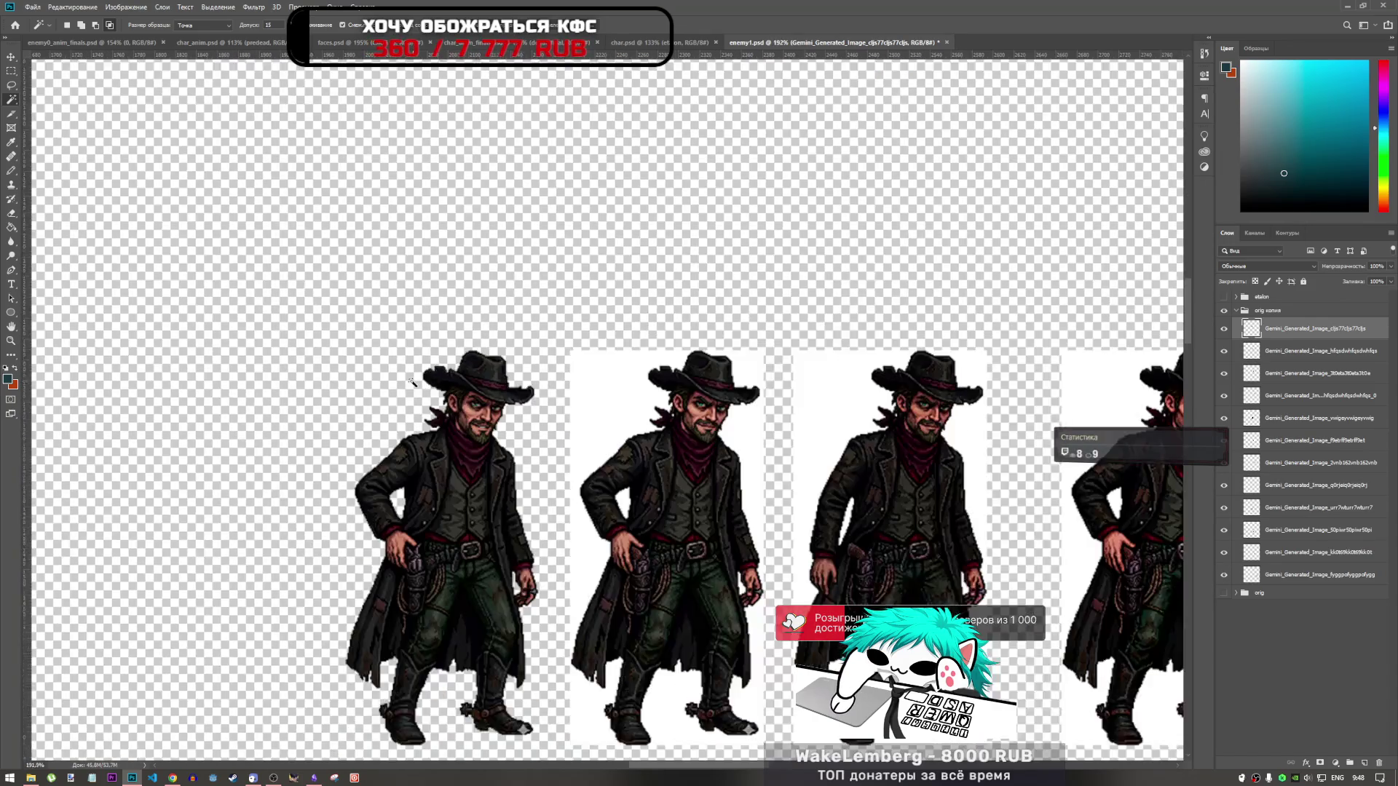
pyautogui.scroll(-2, 757, 483)
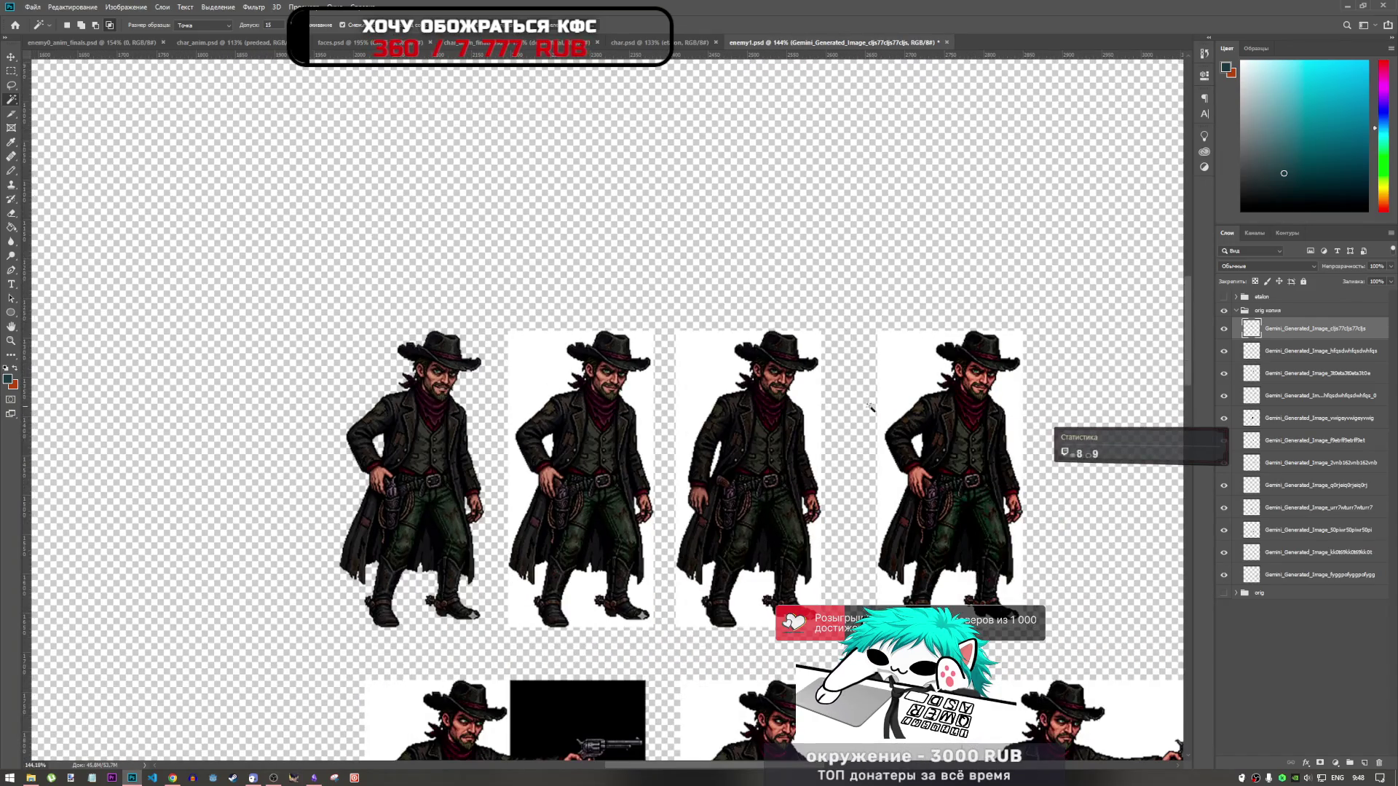
pyautogui.click(1225, 352)
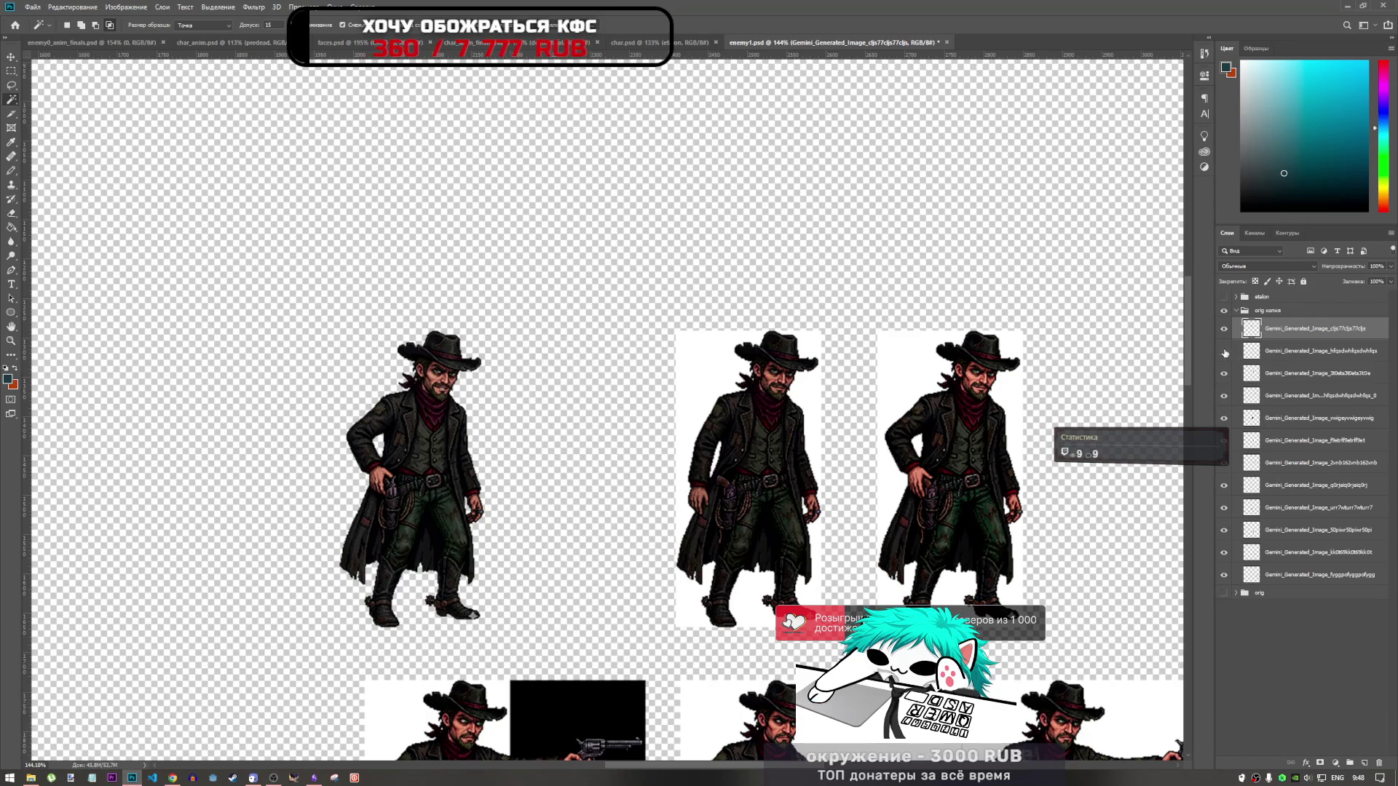
# Step: Show the second idle frame again, make its layer active, and delete its selected white background
pyautogui.click(1225, 352)
pyautogui.click(1301, 358)
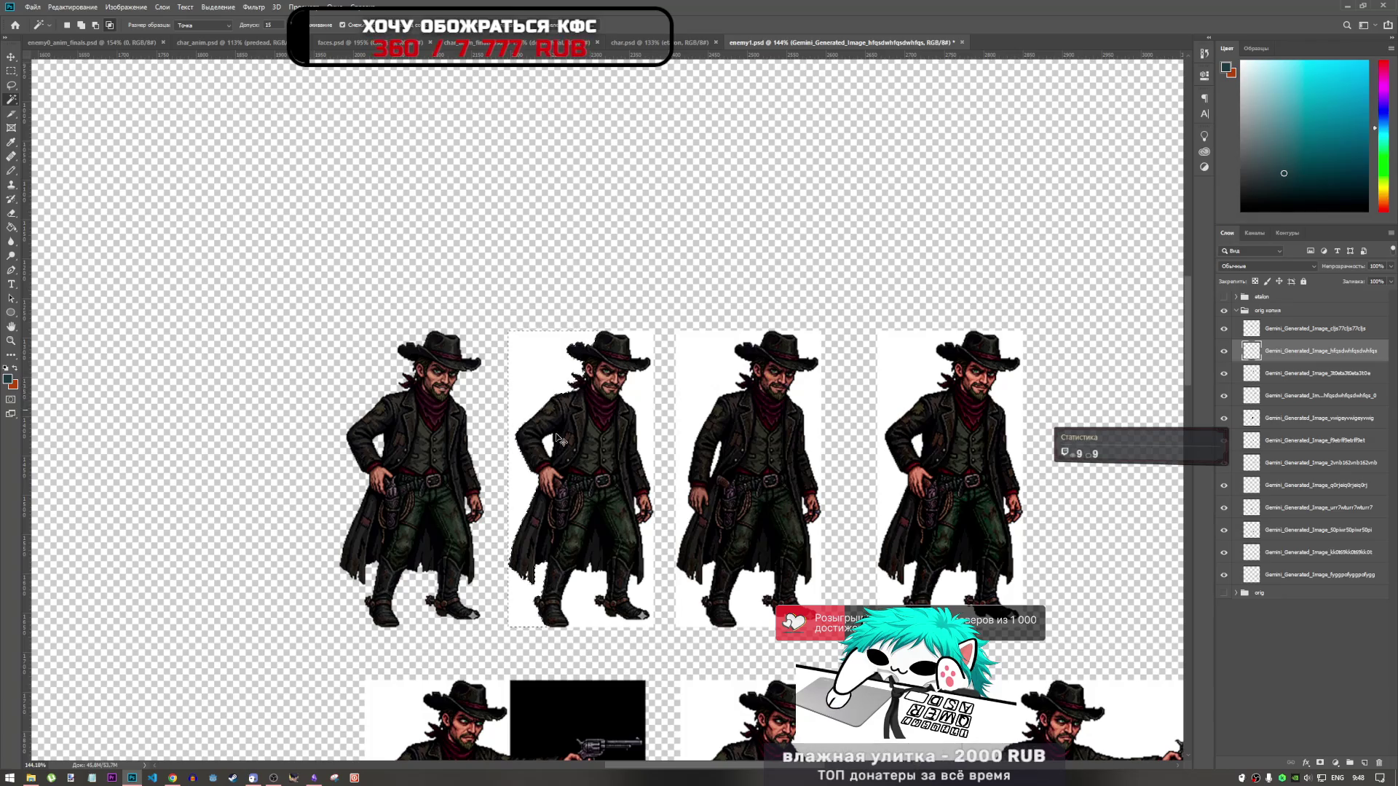
pyautogui.press('Delete')
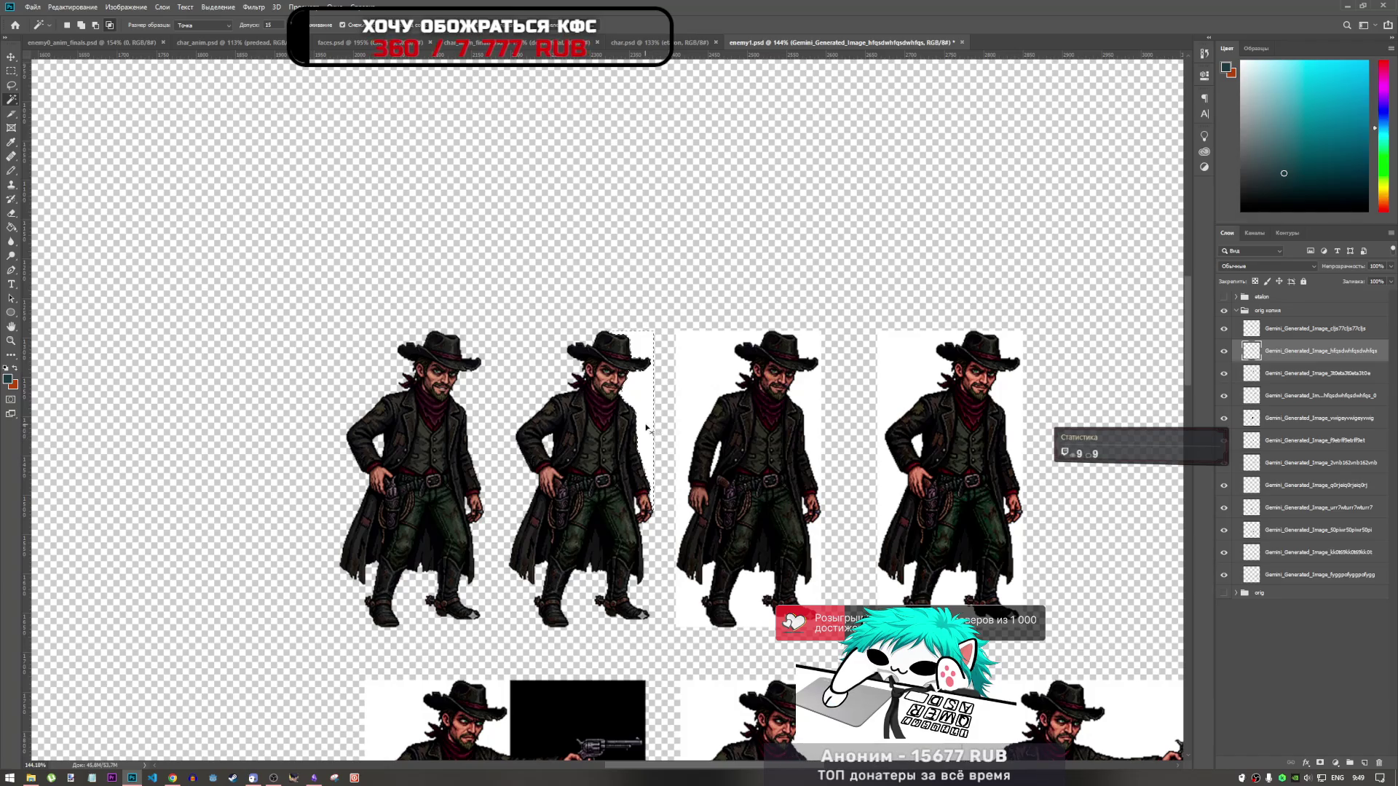
pyautogui.hotkey('ctrl', 'd')
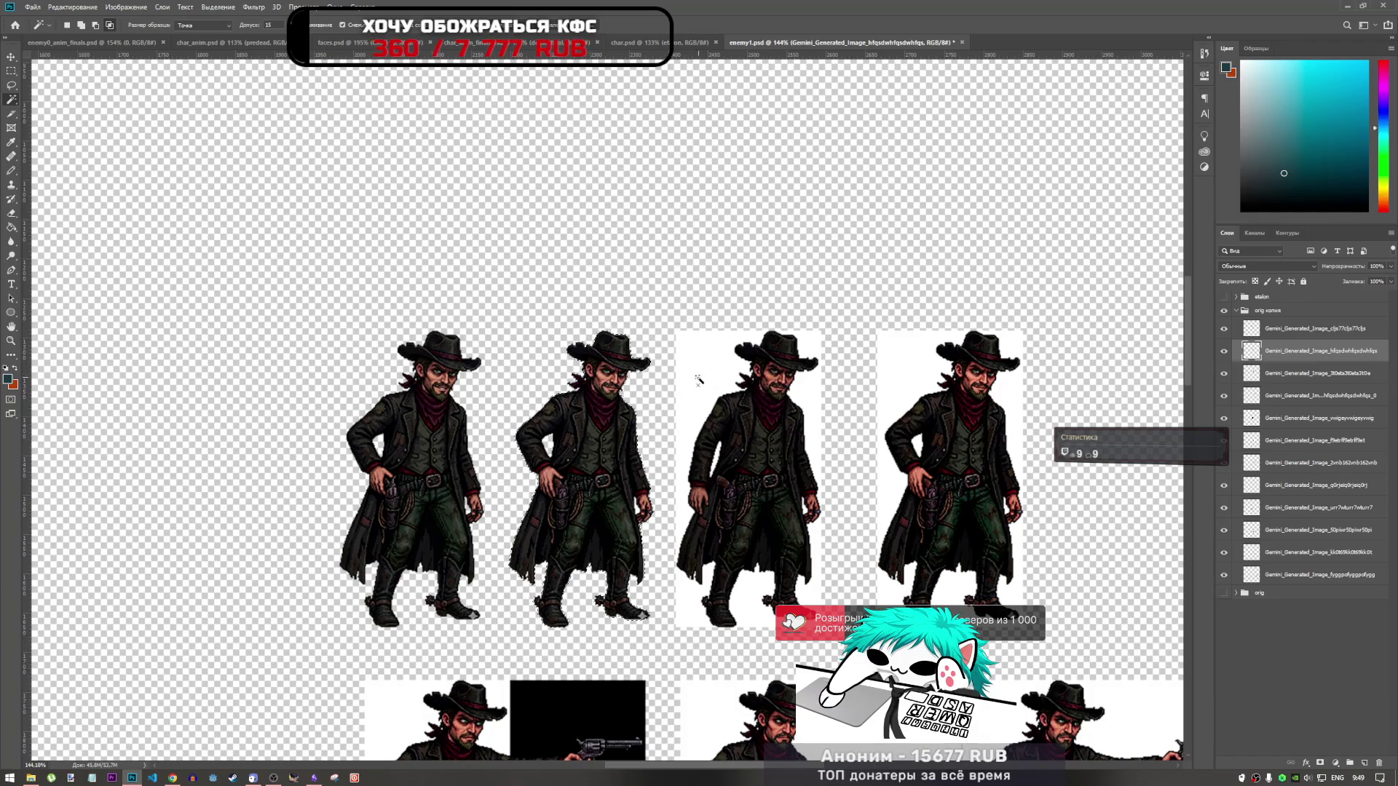
pyautogui.scroll(10, 590, 386)
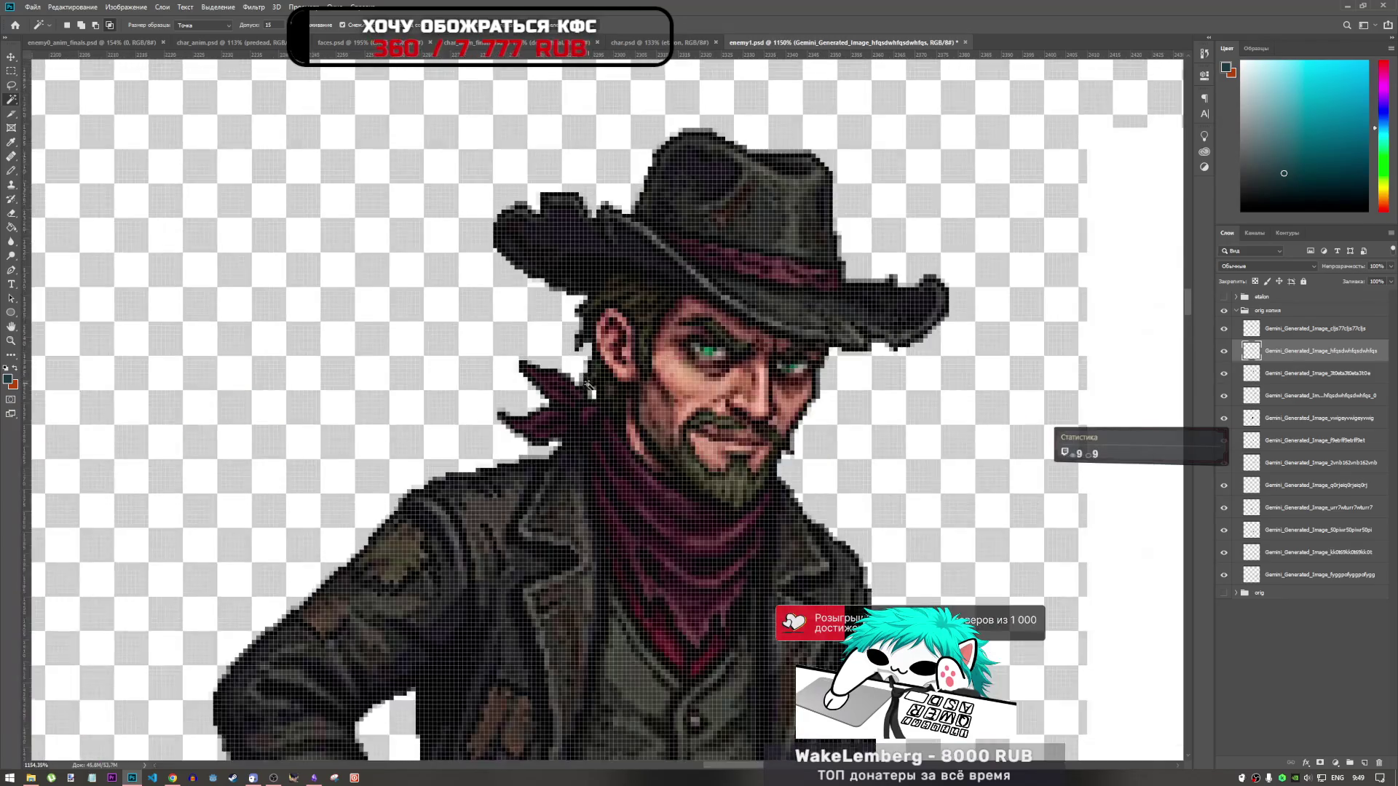
pyautogui.scroll(2, 591, 393)
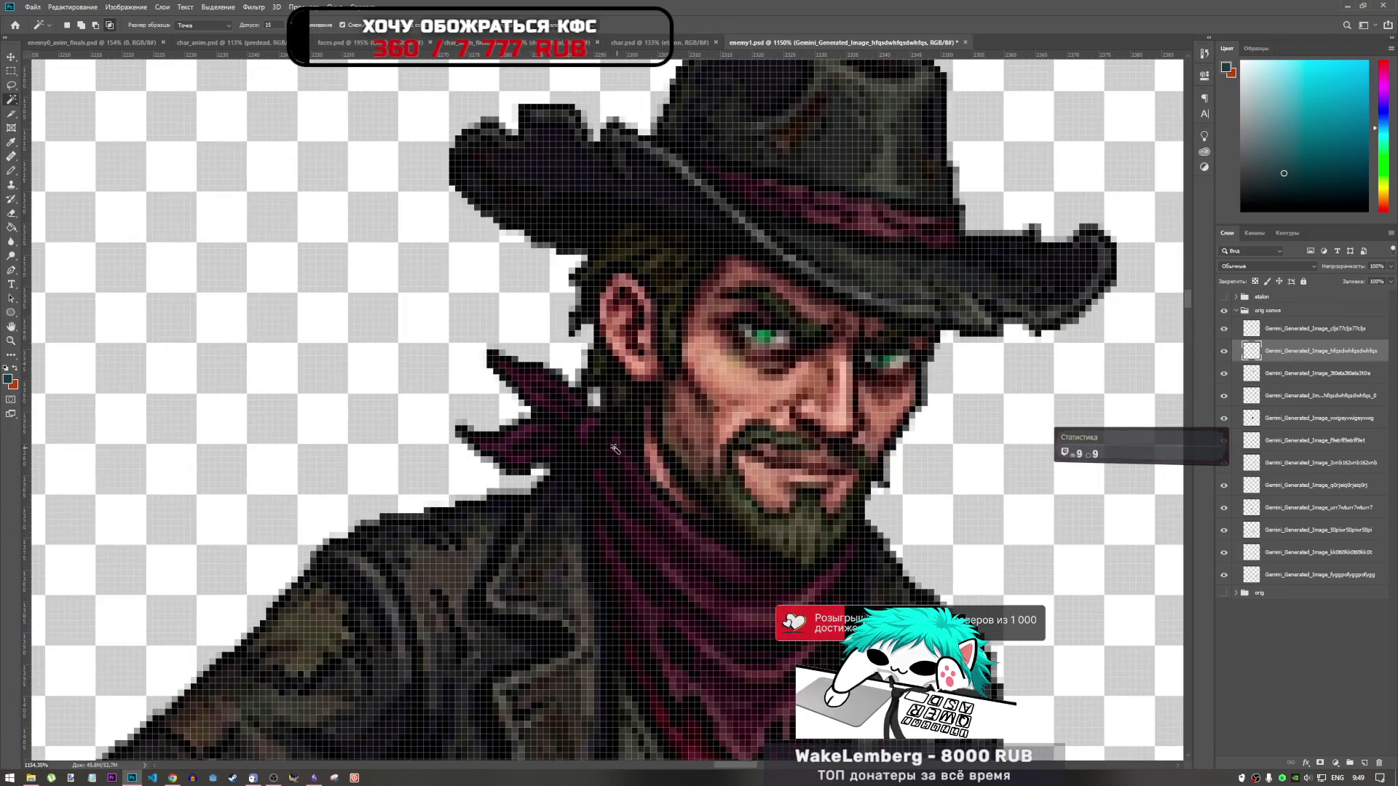
pyautogui.scroll(-10, 597, 411)
pyautogui.scroll(-2, 570, 440)
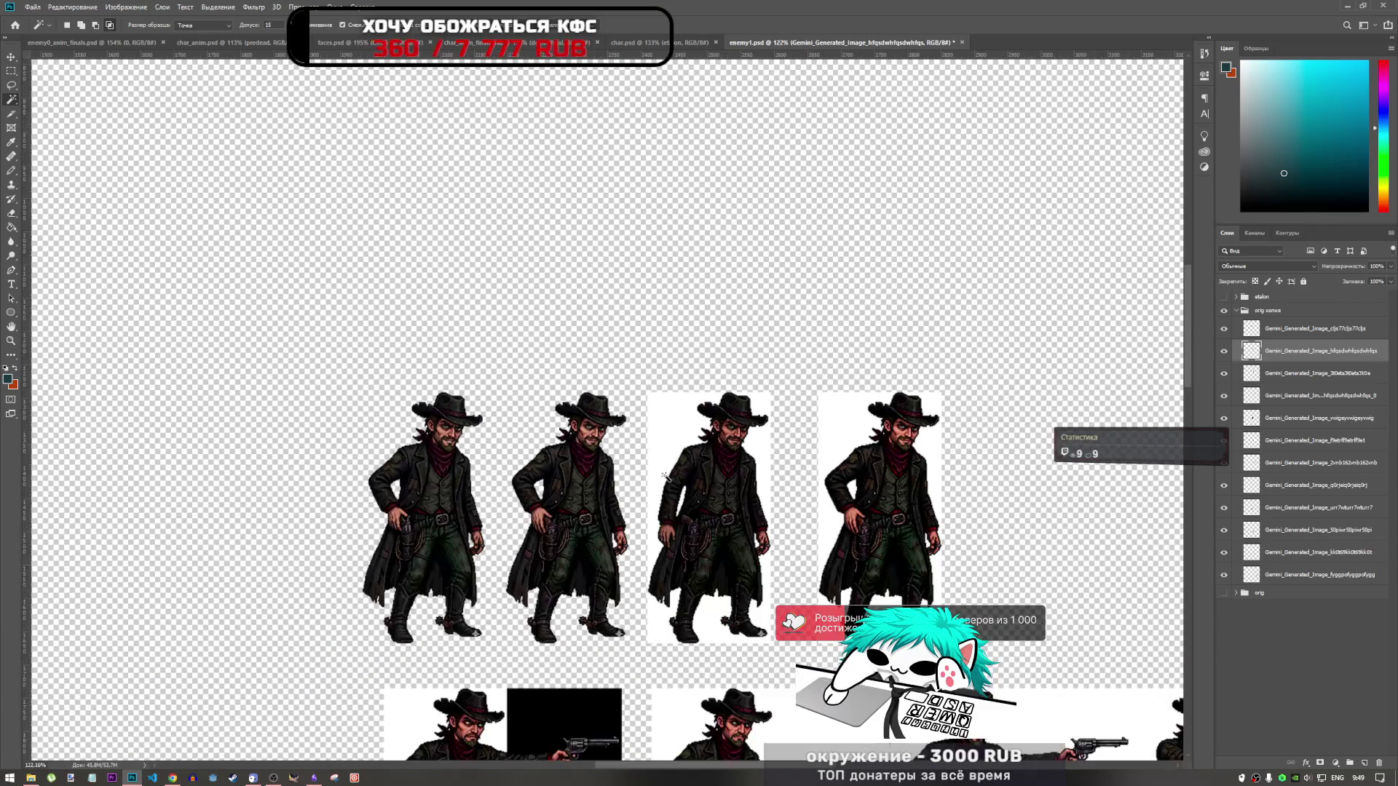
pyautogui.scroll(2, 801, 514)
pyautogui.click(1251, 372)
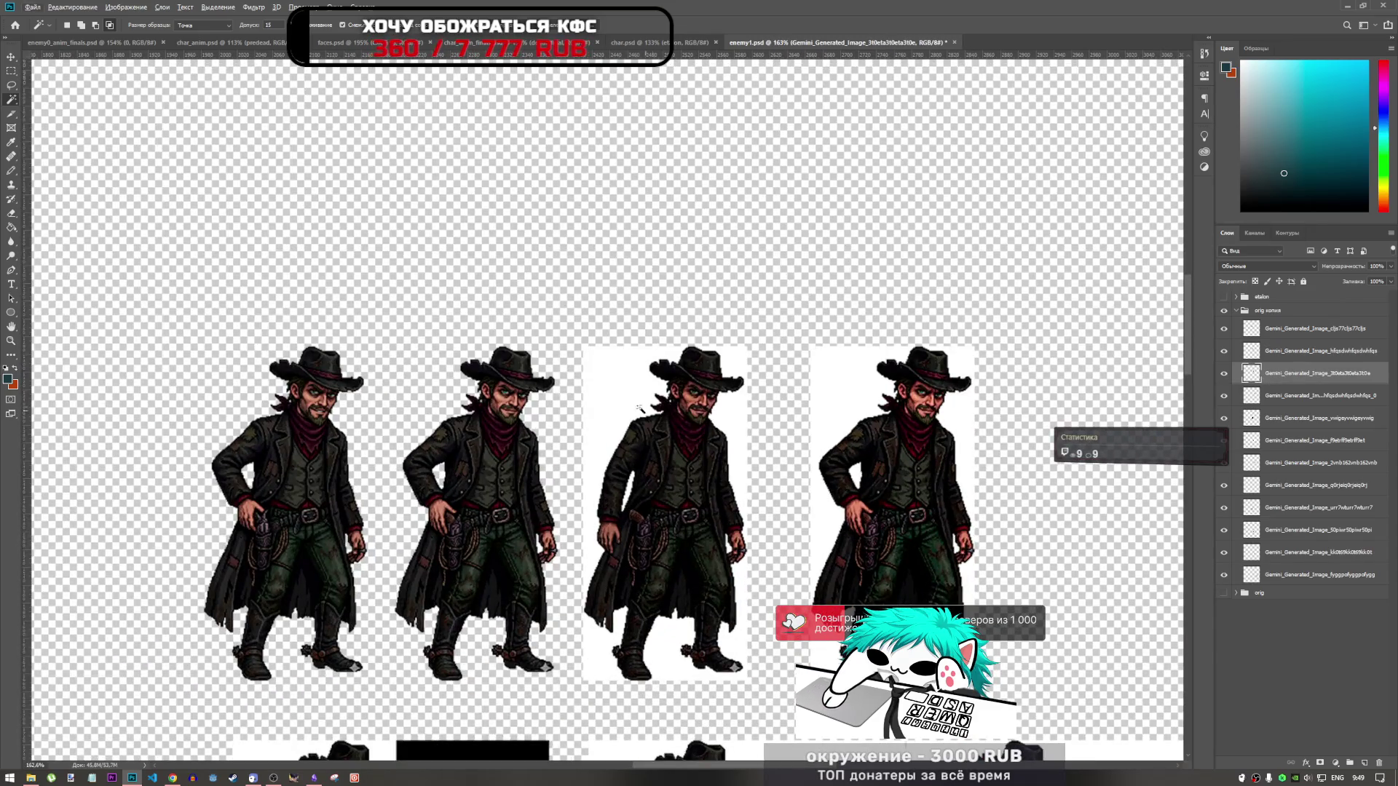
pyautogui.click(639, 409)
pyautogui.press('Delete')
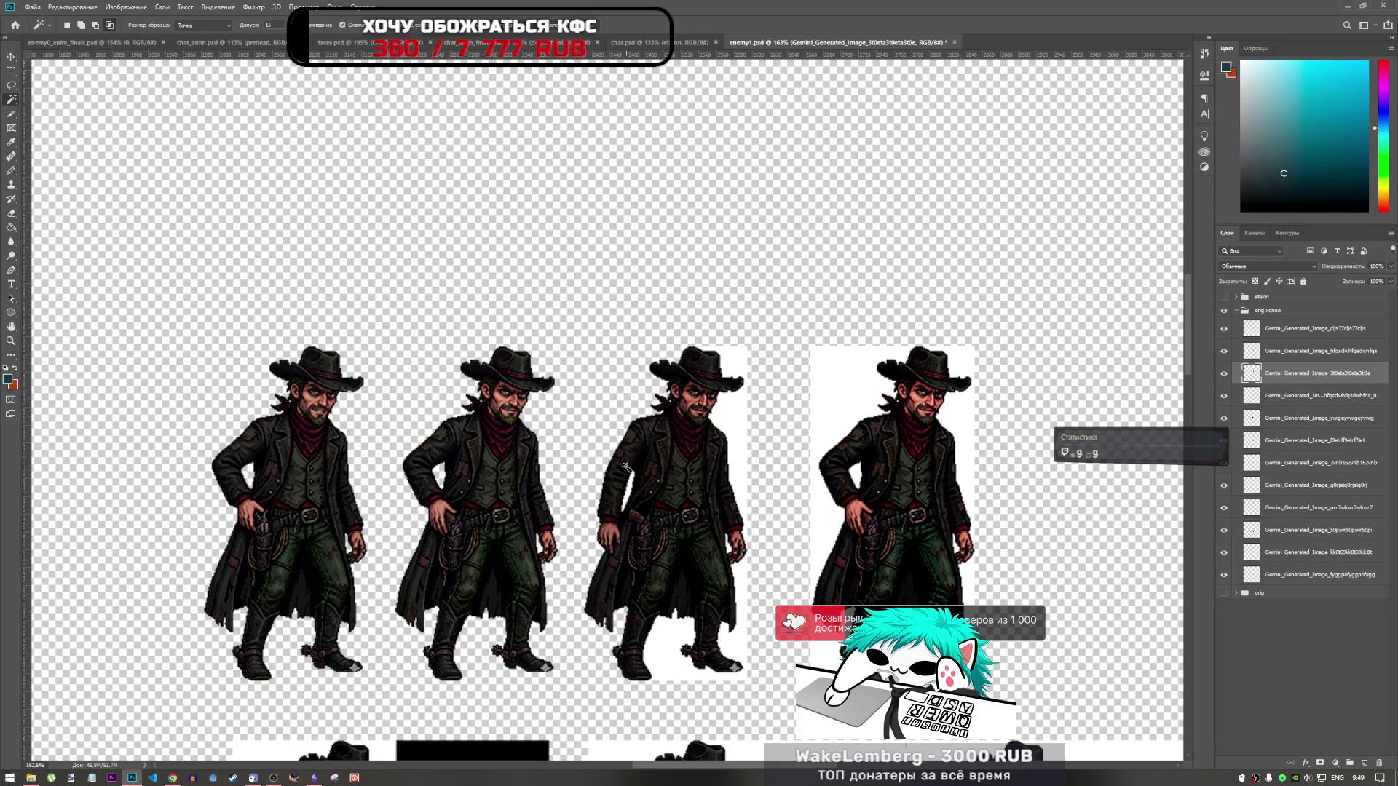
pyautogui.press('Delete')
pyautogui.hotkey('ctrl', 'd')
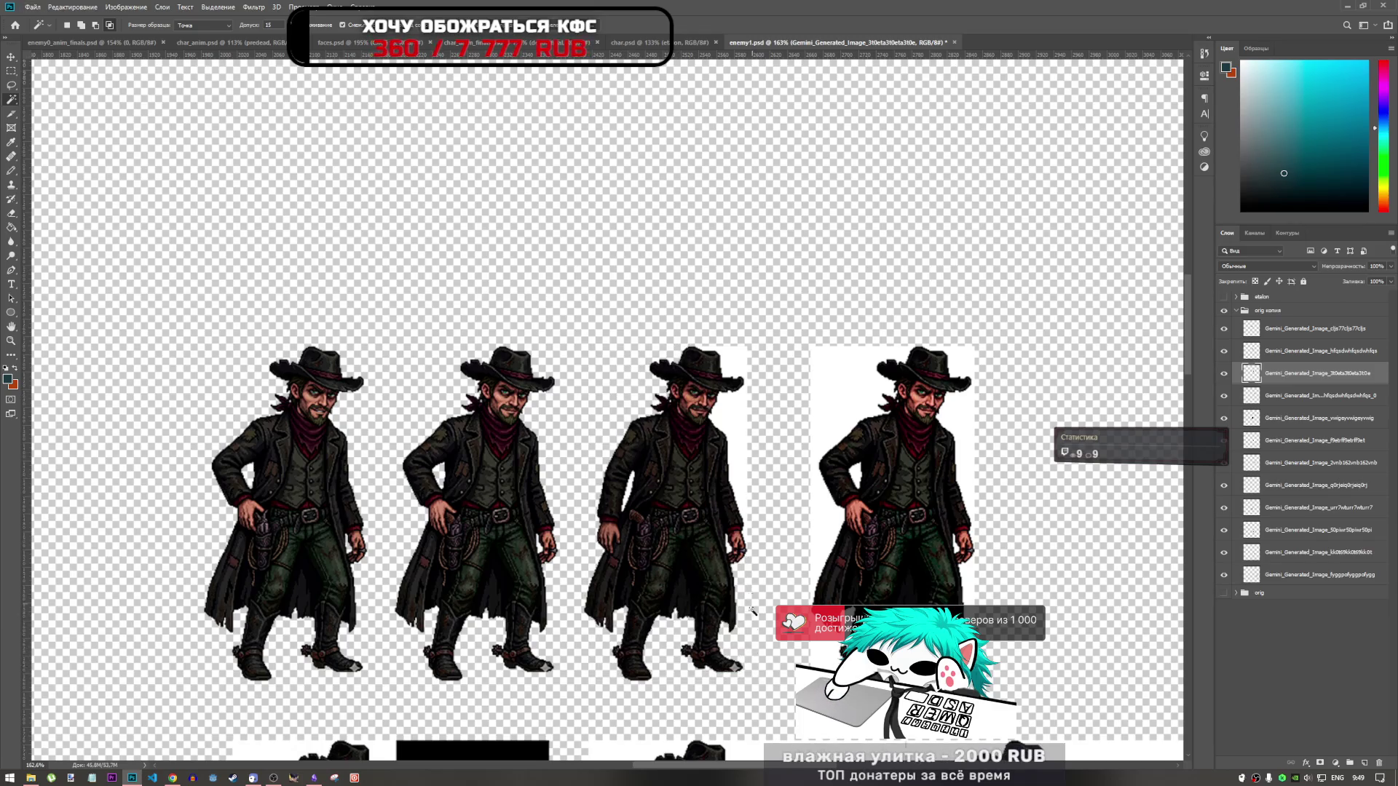
pyautogui.click(744, 475)
pyautogui.press('Delete')
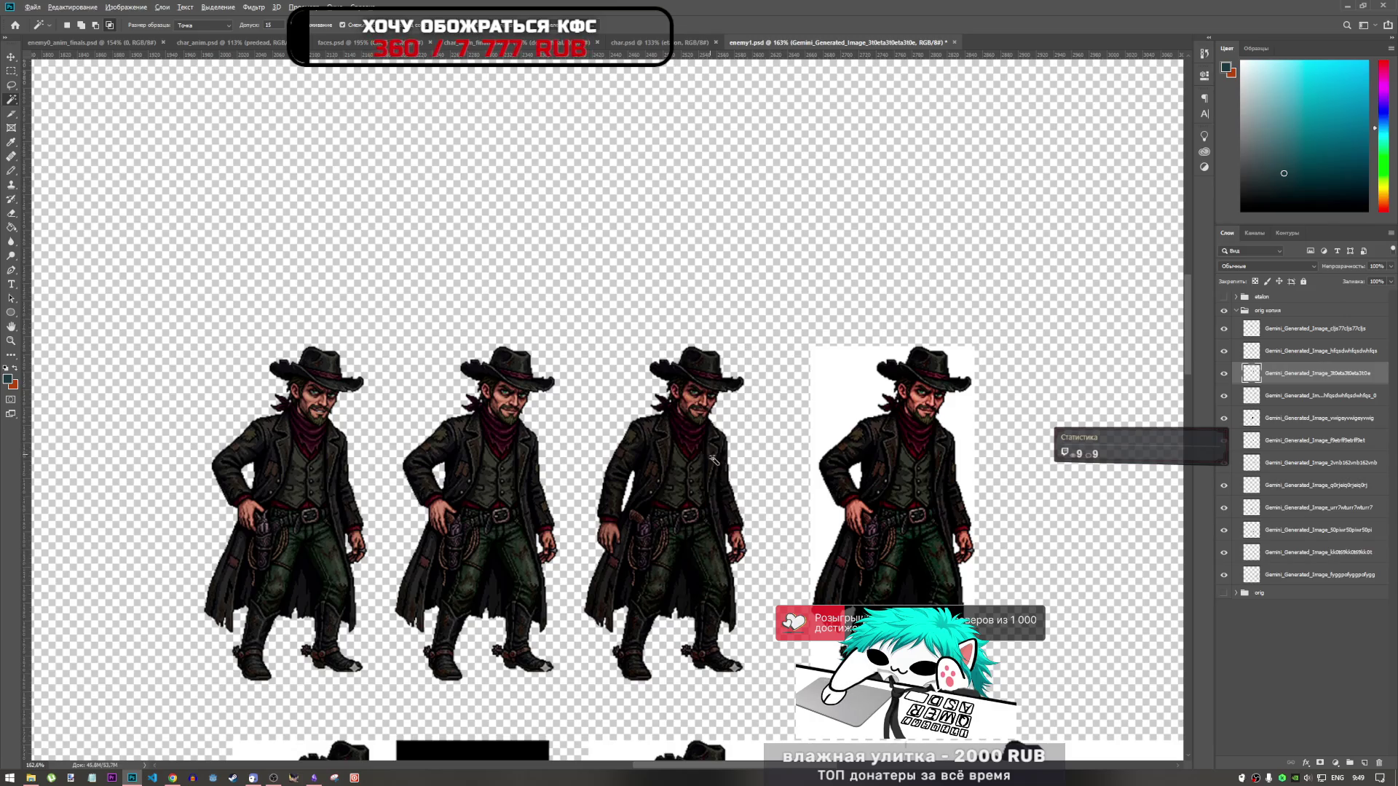
pyautogui.scroll(4, 713, 459)
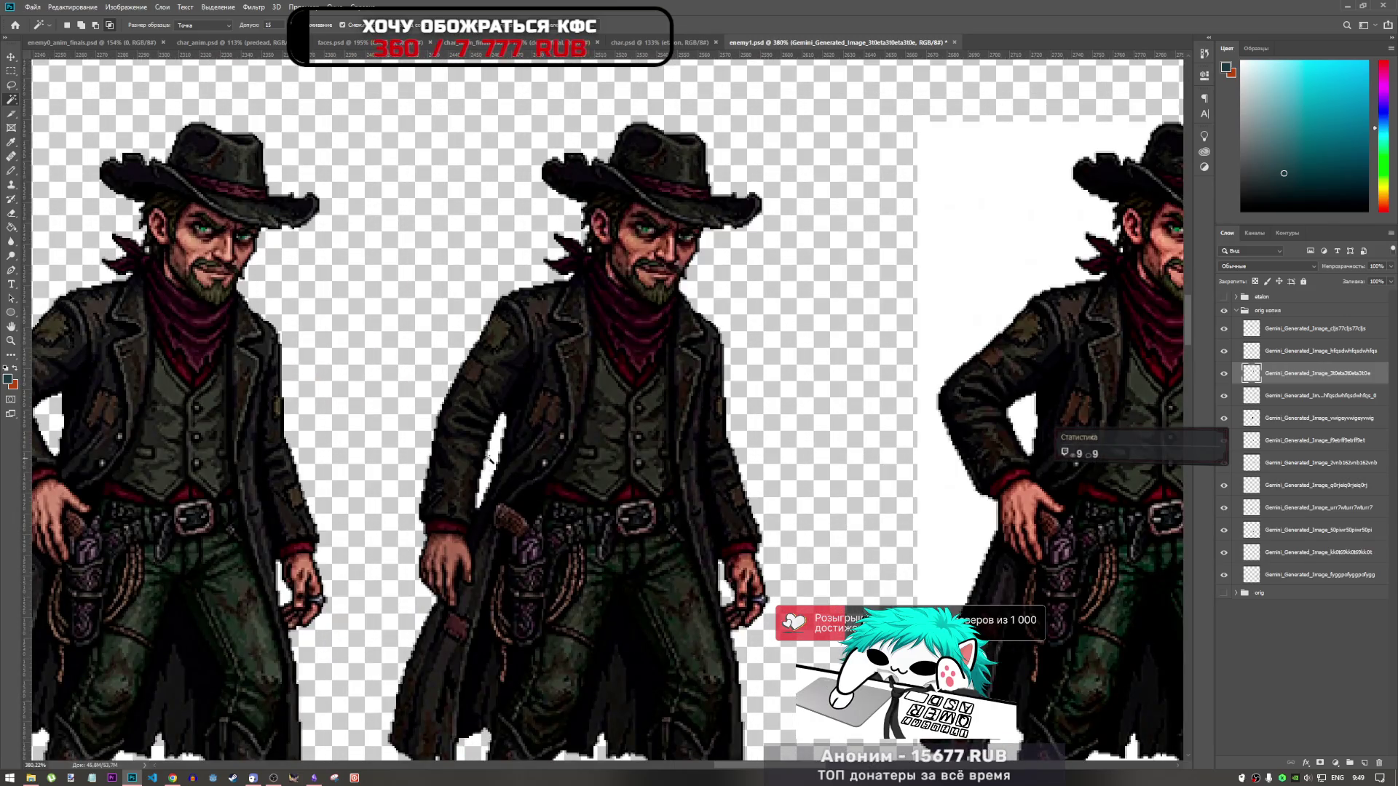
pyautogui.scroll(-5, 491, 451)
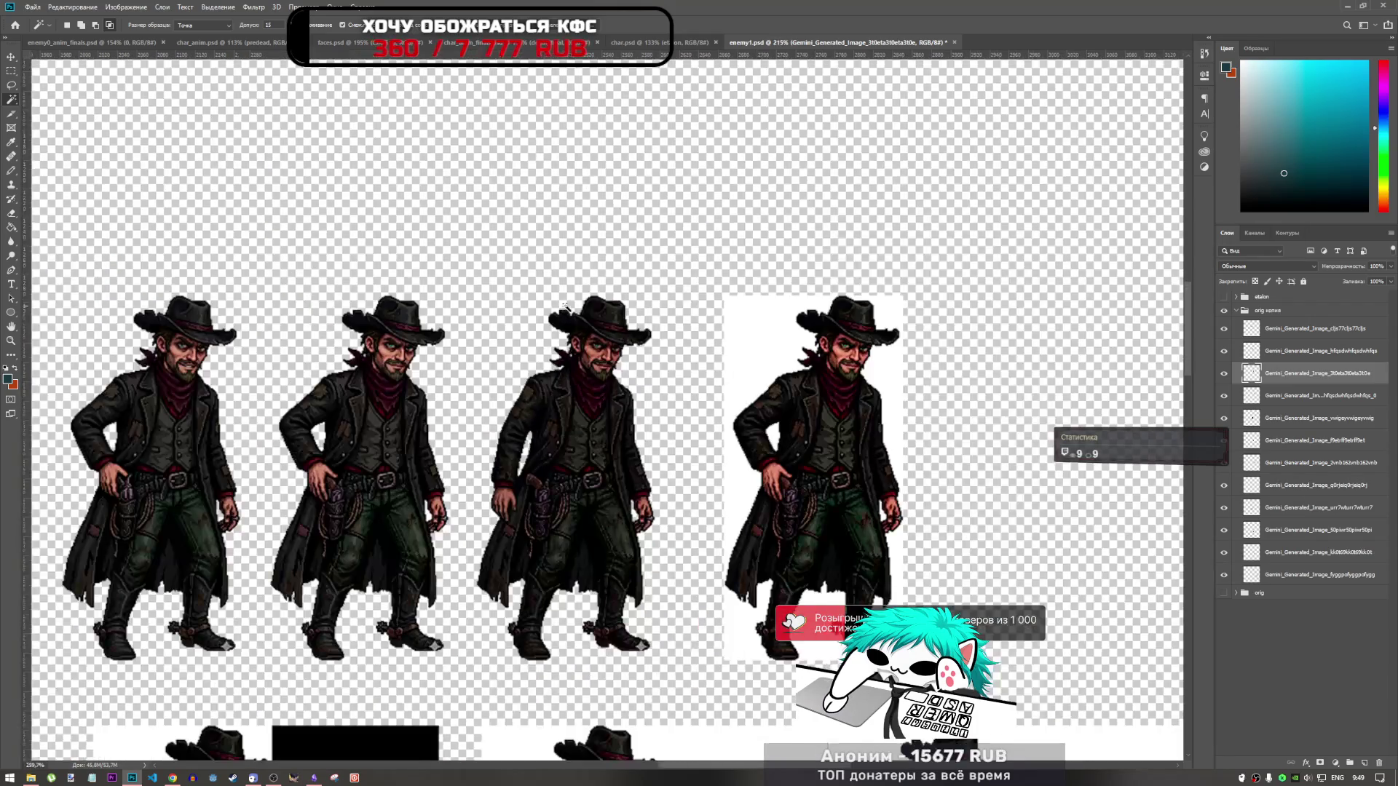
pyautogui.scroll(6, 579, 371)
pyautogui.scroll(6, 579, 372)
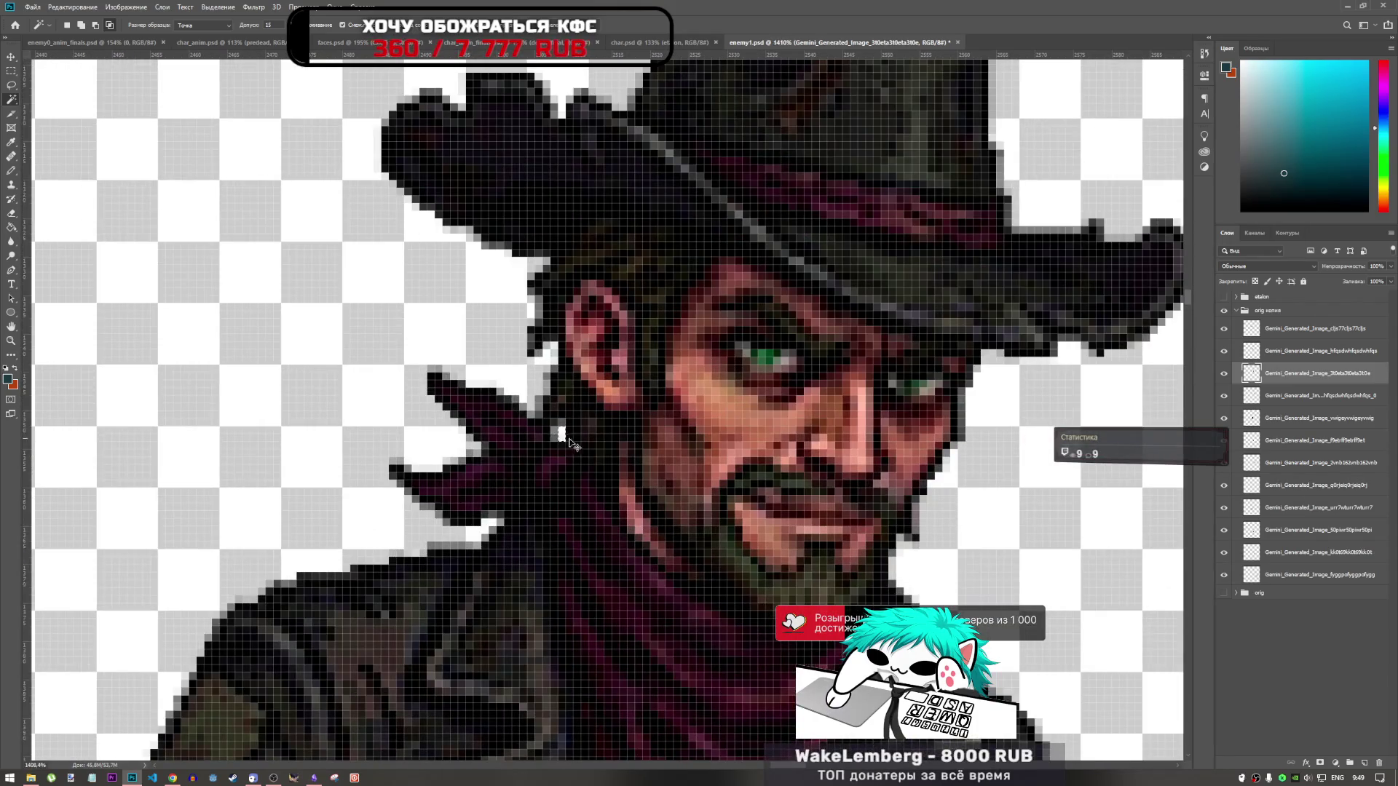
pyautogui.click(172, 777)
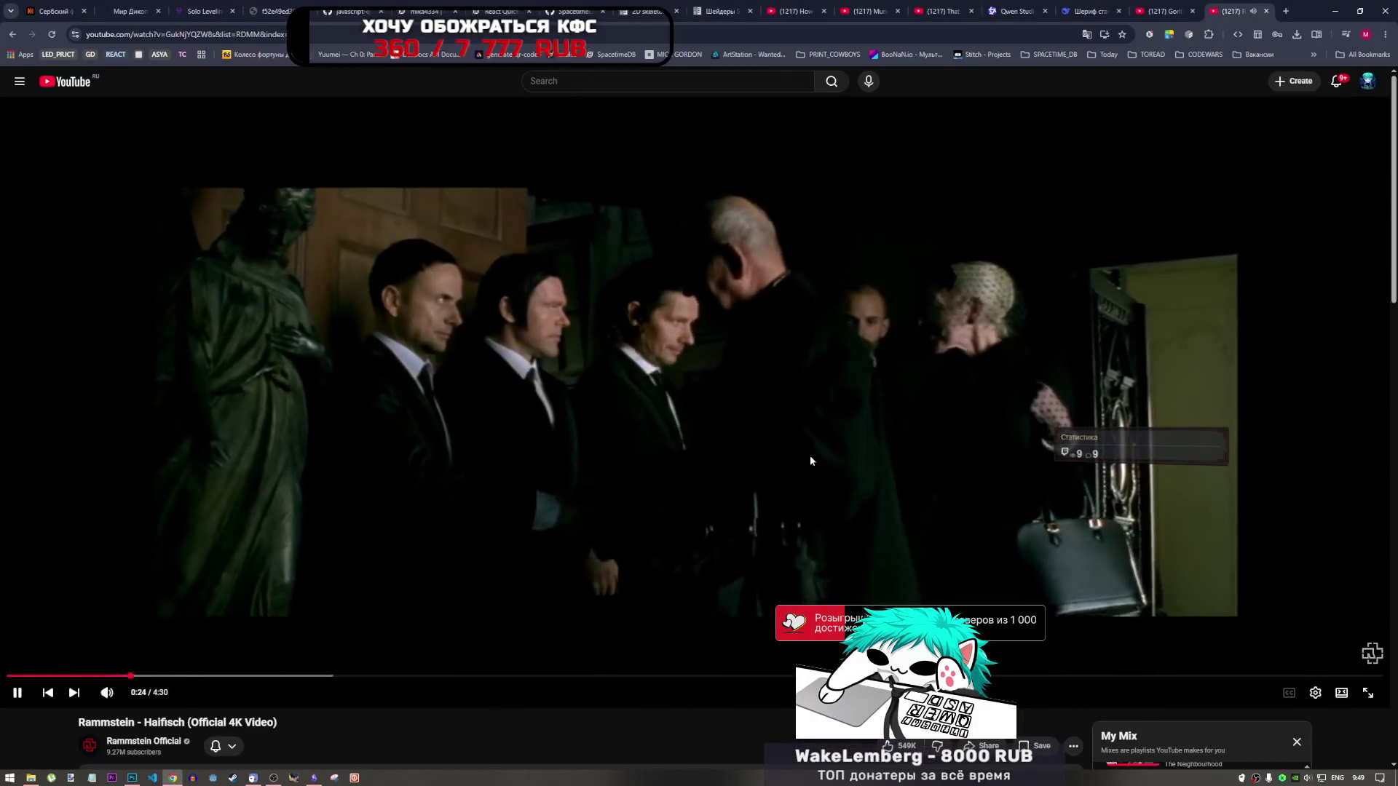
pyautogui.scroll(-4, 809, 456)
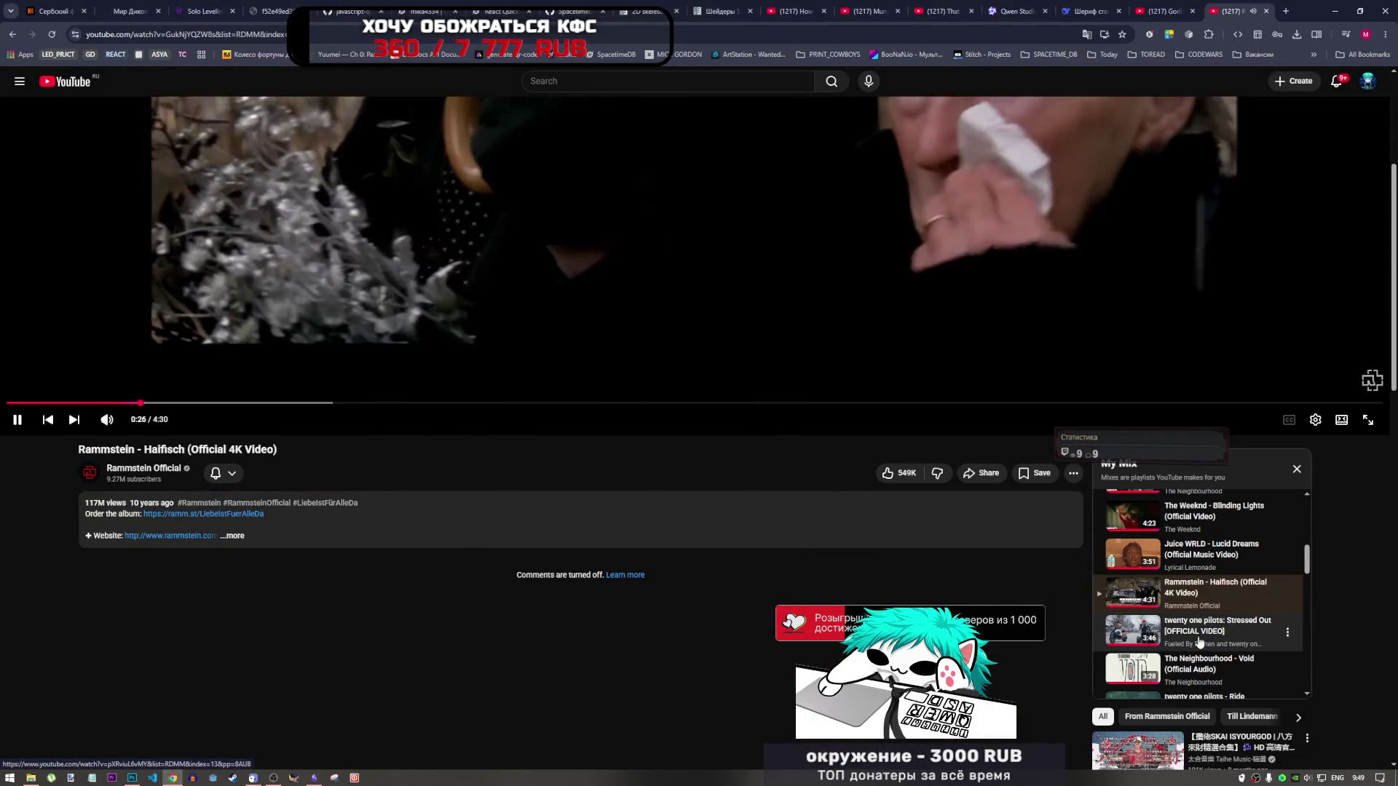
pyautogui.click(1101, 631)
pyautogui.click(132, 777)
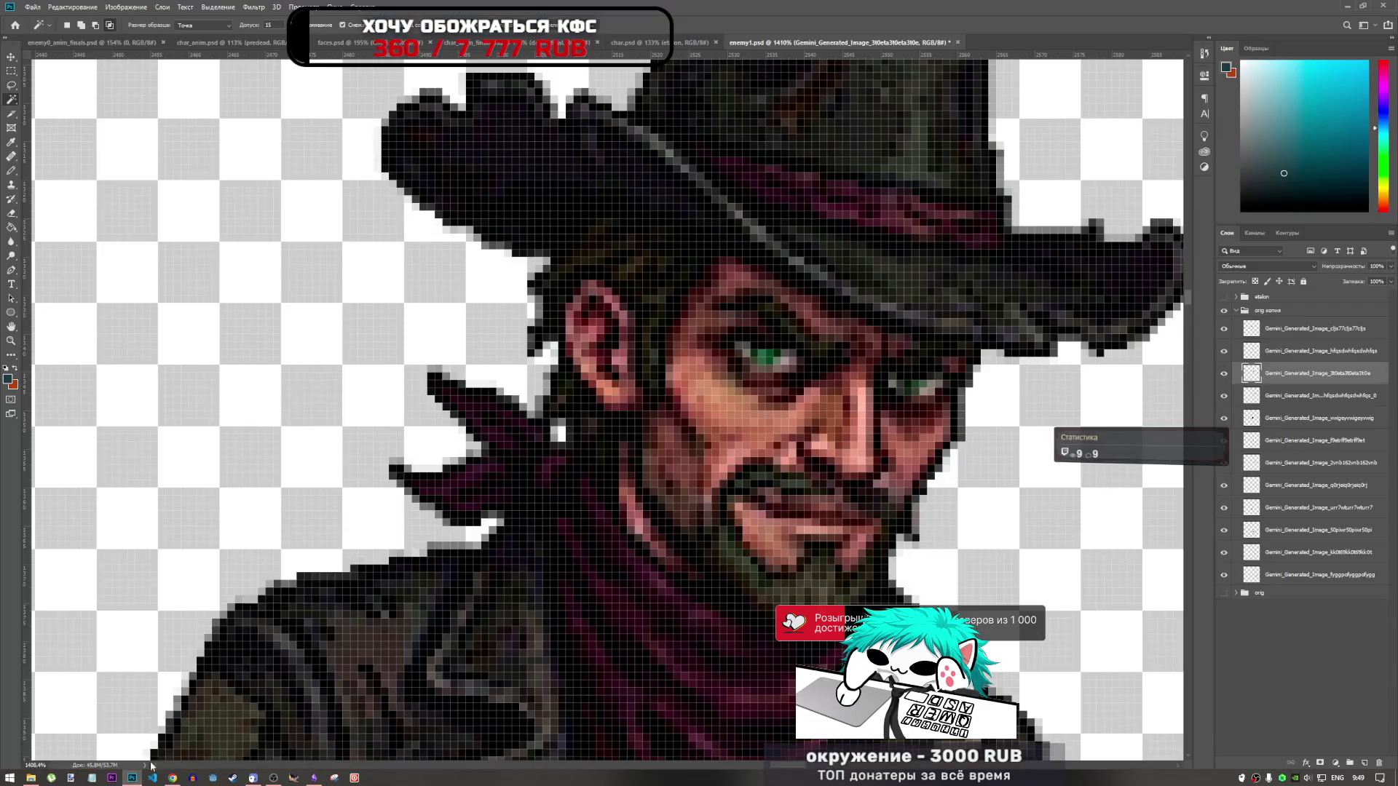
# Step: On the third cowboy's layer, select and delete the white background around him
pyautogui.scroll(-10, 399, 431)
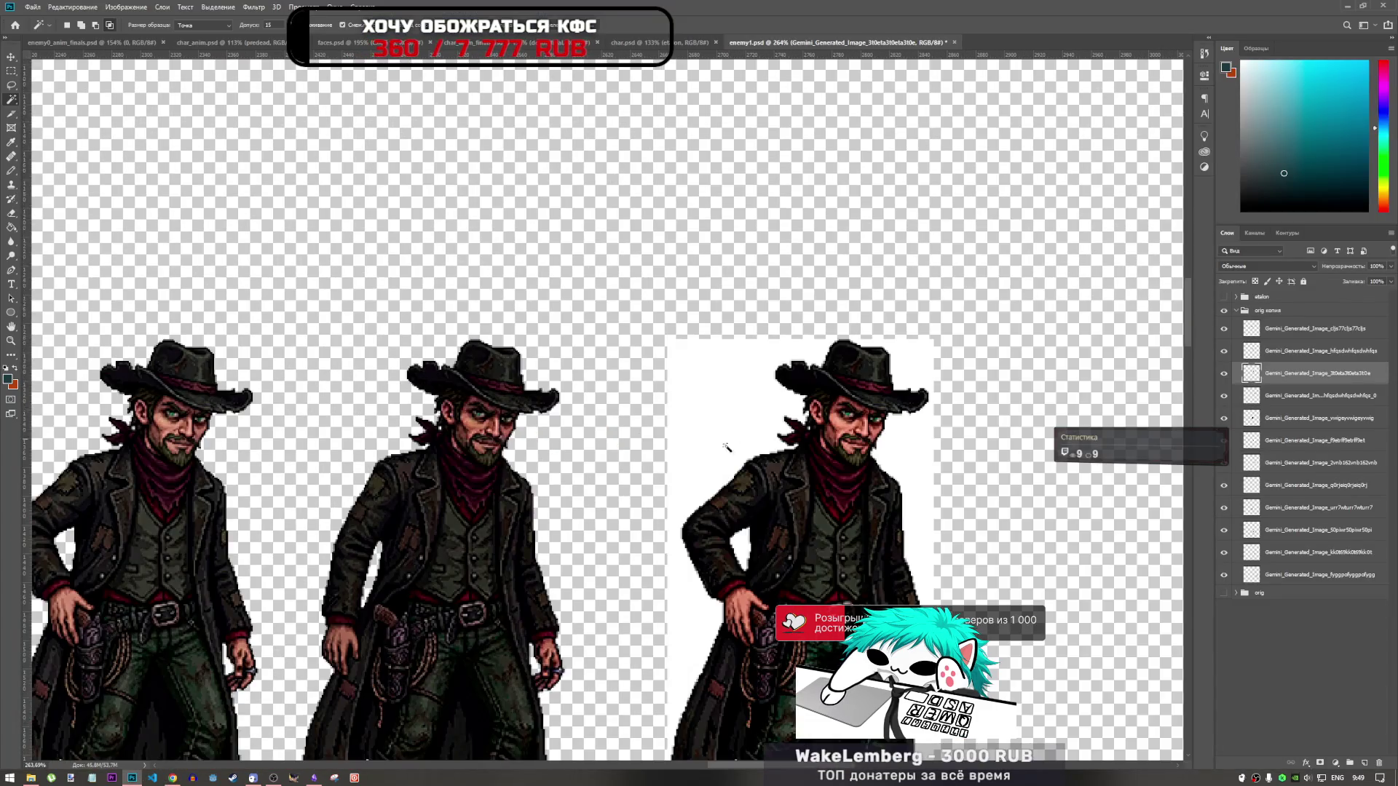
pyautogui.scroll(2, 801, 408)
pyautogui.scroll(-2, 1034, 399)
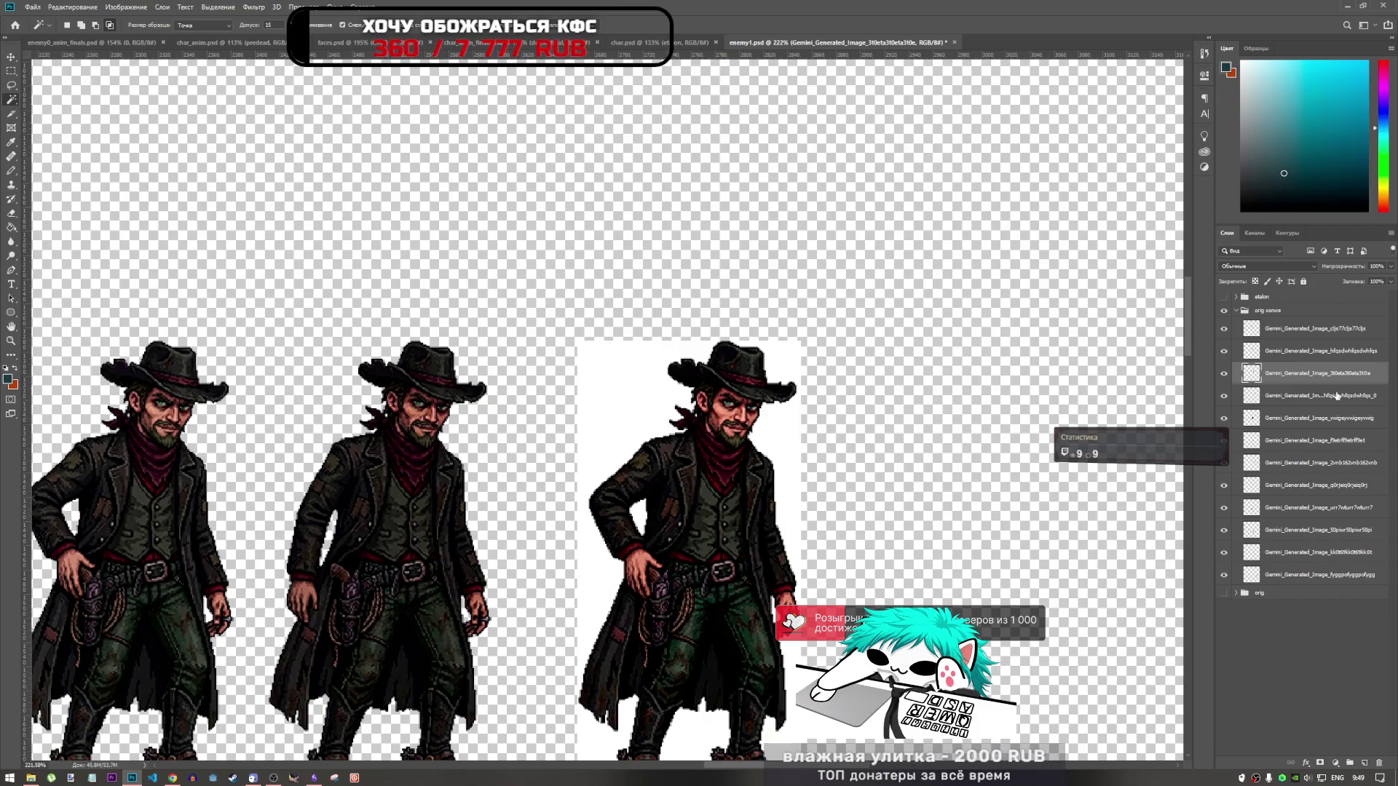
pyautogui.keyDown('ctrl'); pyautogui.click(625, 419); pyautogui.keyUp('ctrl')
pyautogui.click(624, 418)
pyautogui.press('Delete')
pyautogui.hotkey('ctrl', 'd')
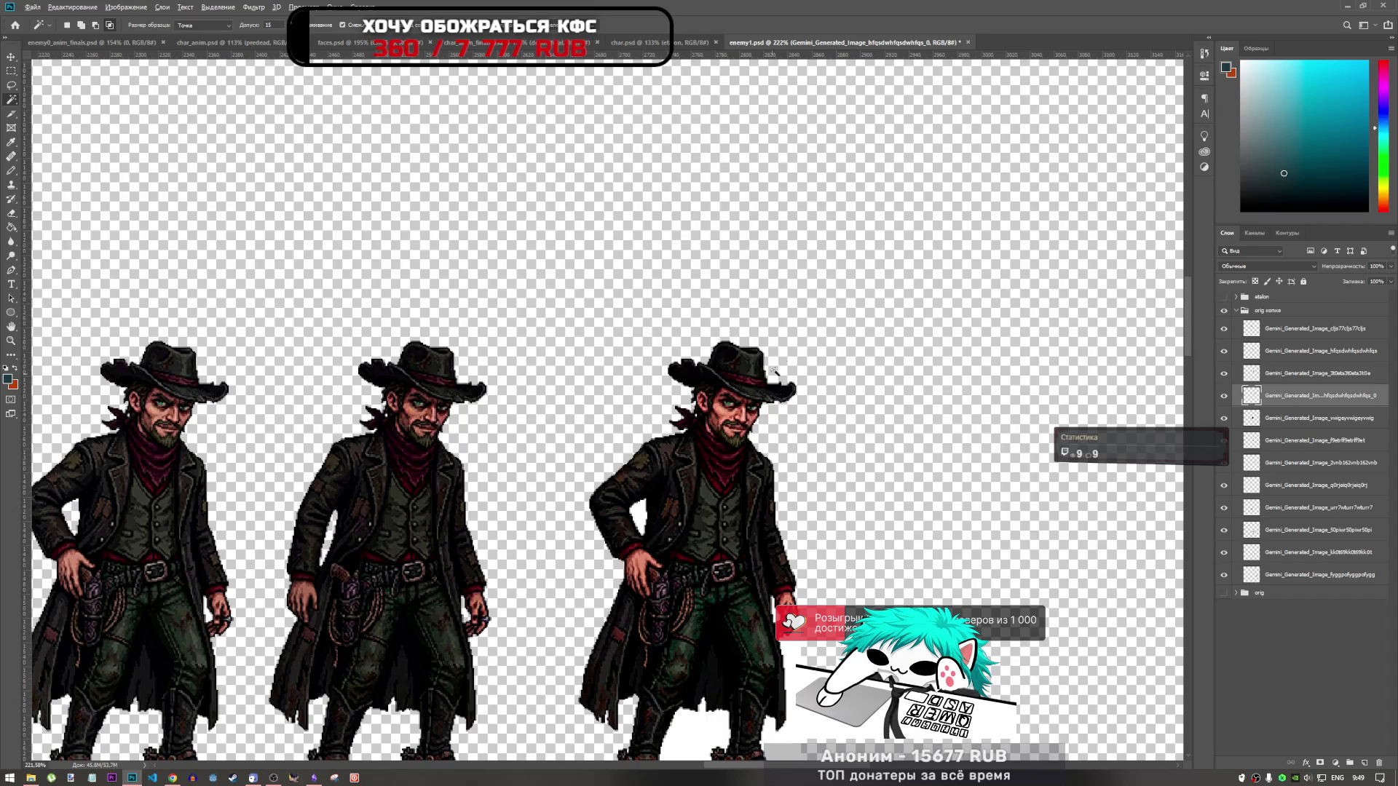
# Step: Delete the white patch between the third cowboy's legs and deselect
pyautogui.scroll(-3, 792, 342)
pyautogui.scroll(3, 836, 384)
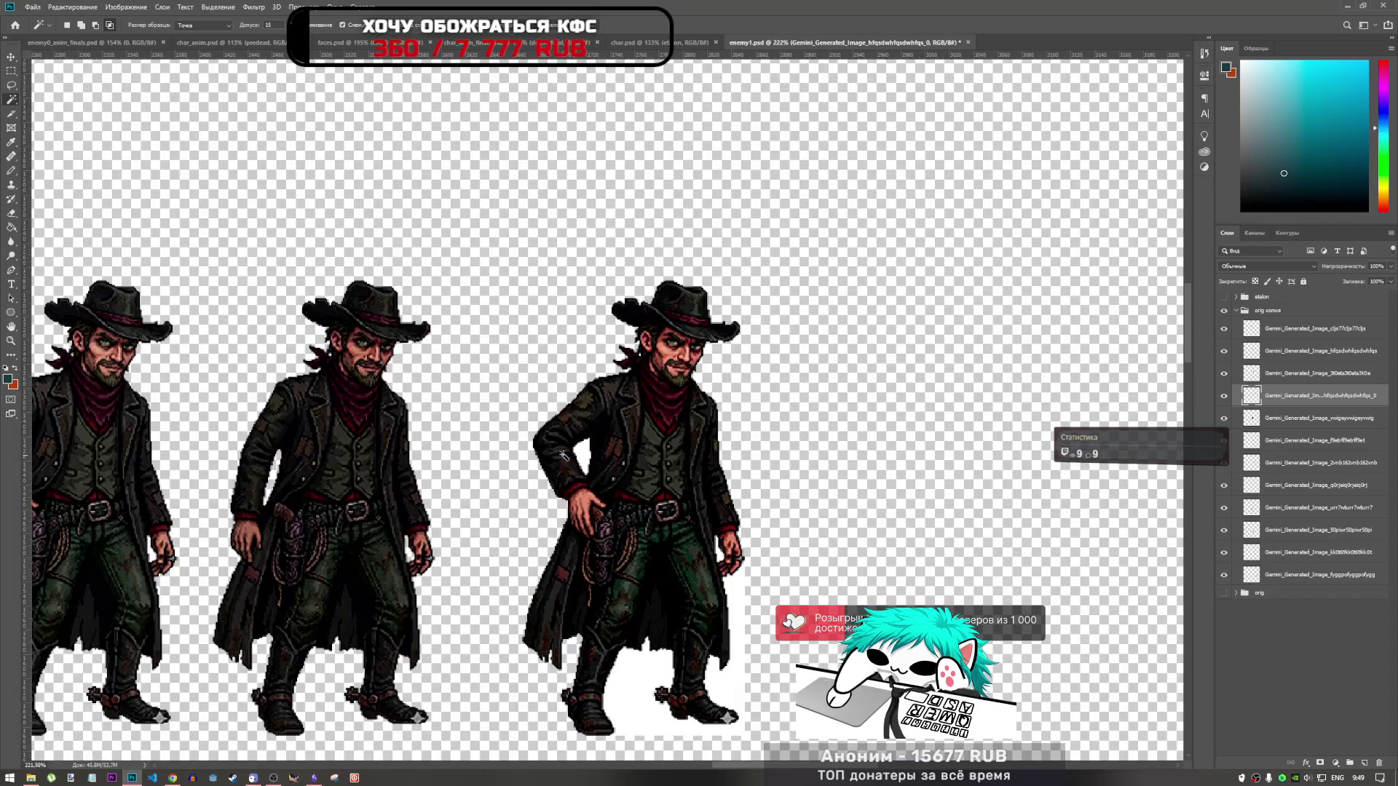
pyautogui.scroll(-3, 640, 575)
pyautogui.scroll(3, 640, 576)
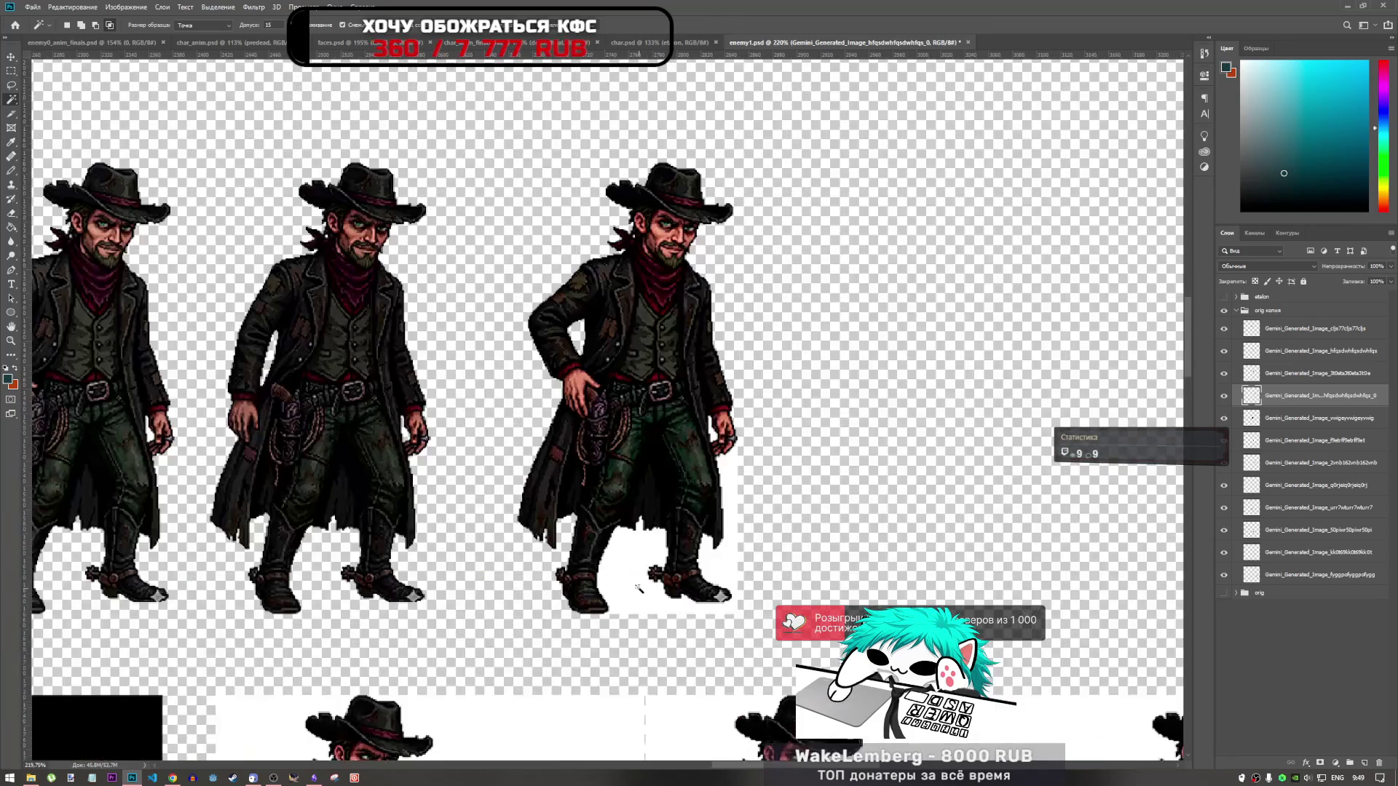
pyautogui.press('Delete')
pyautogui.hotkey('ctrl', 'd')
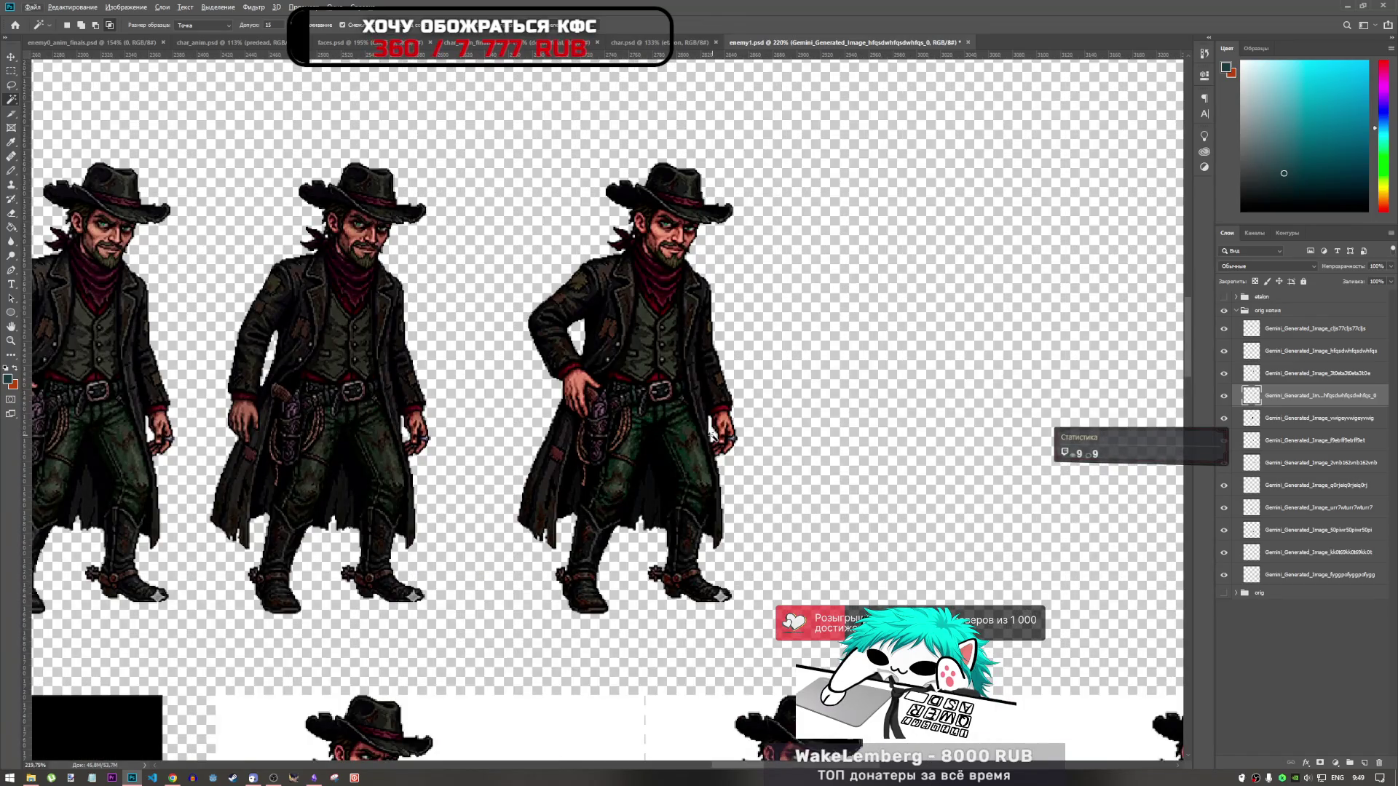
pyautogui.scroll(-5, 590, 346)
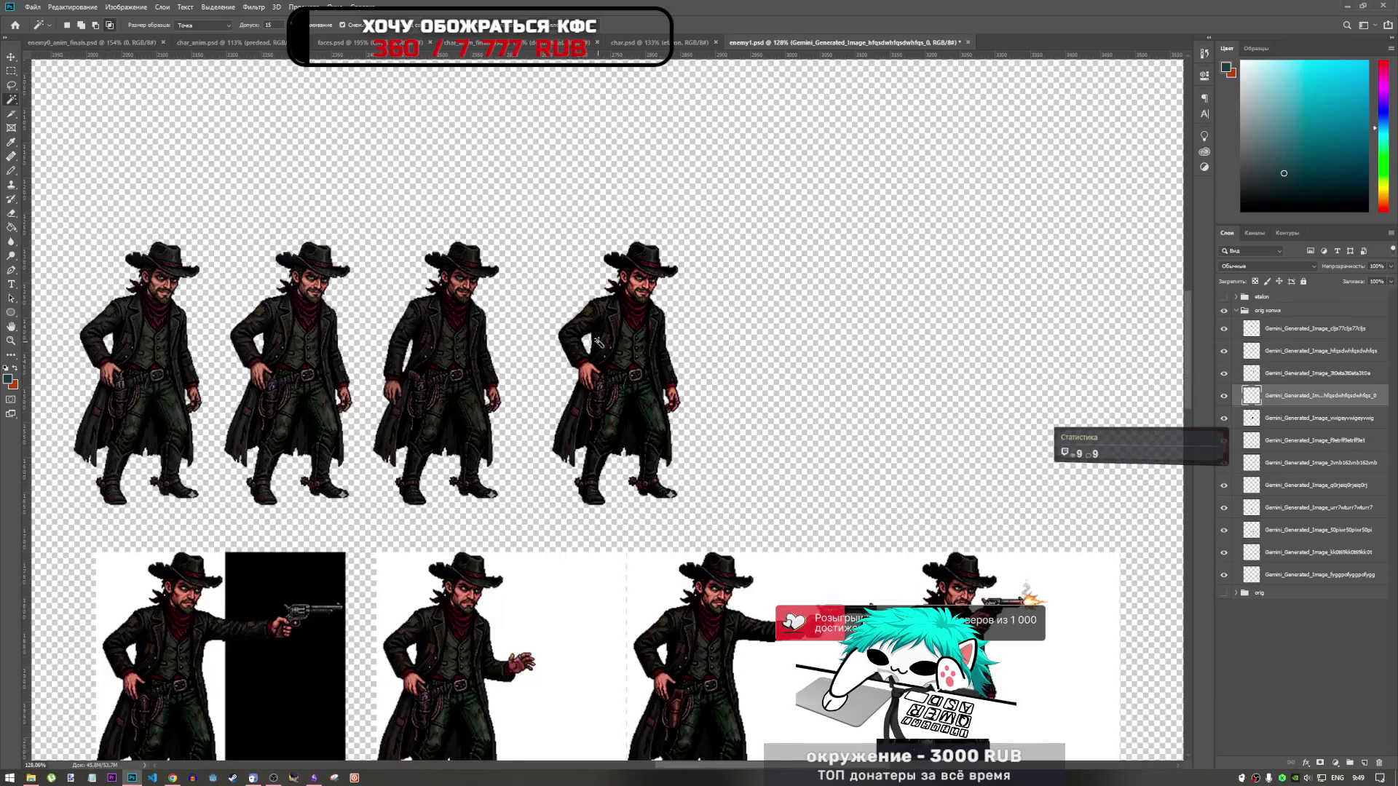
# Step: Inspect the black-panel shooting frame's layer, then hide it
pyautogui.scroll(2, 488, 502)
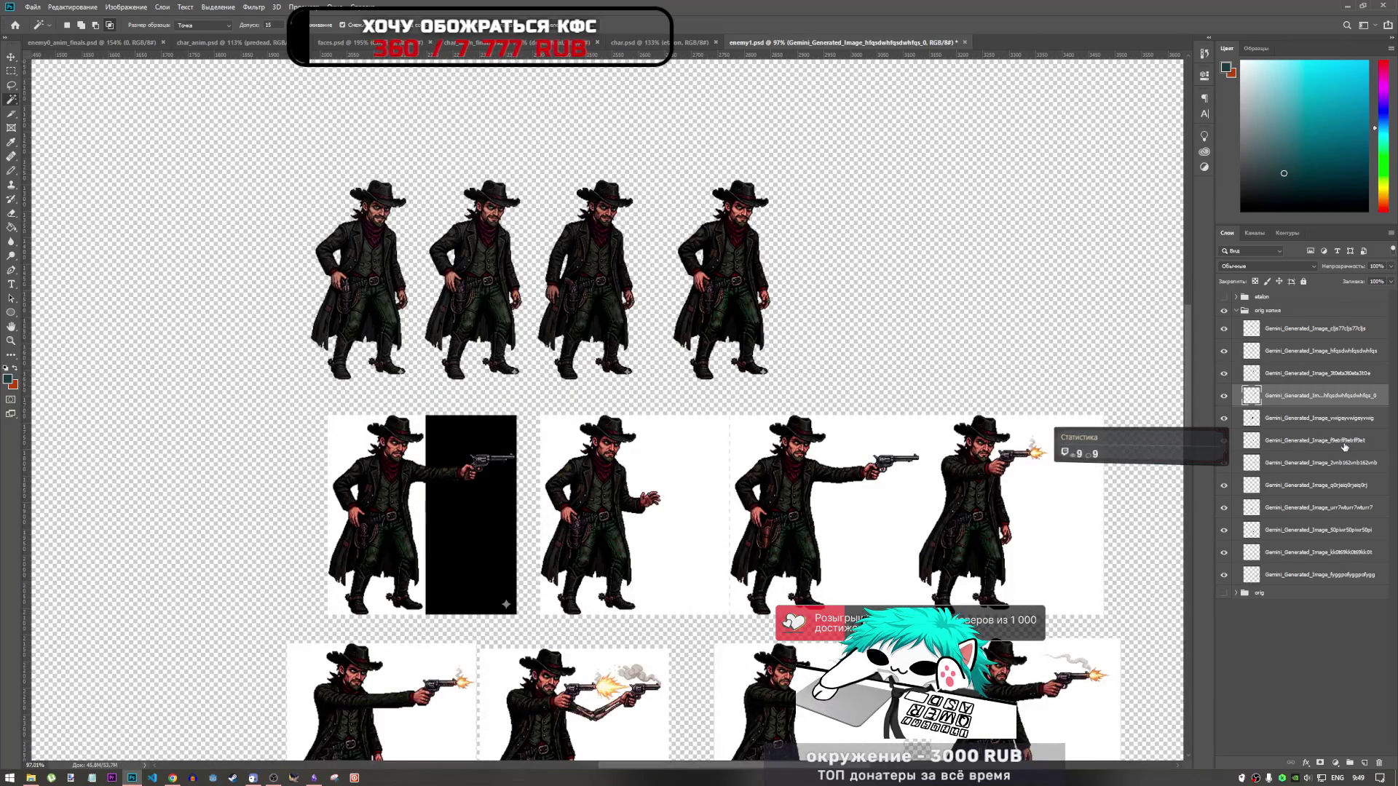
pyautogui.click(1301, 427)
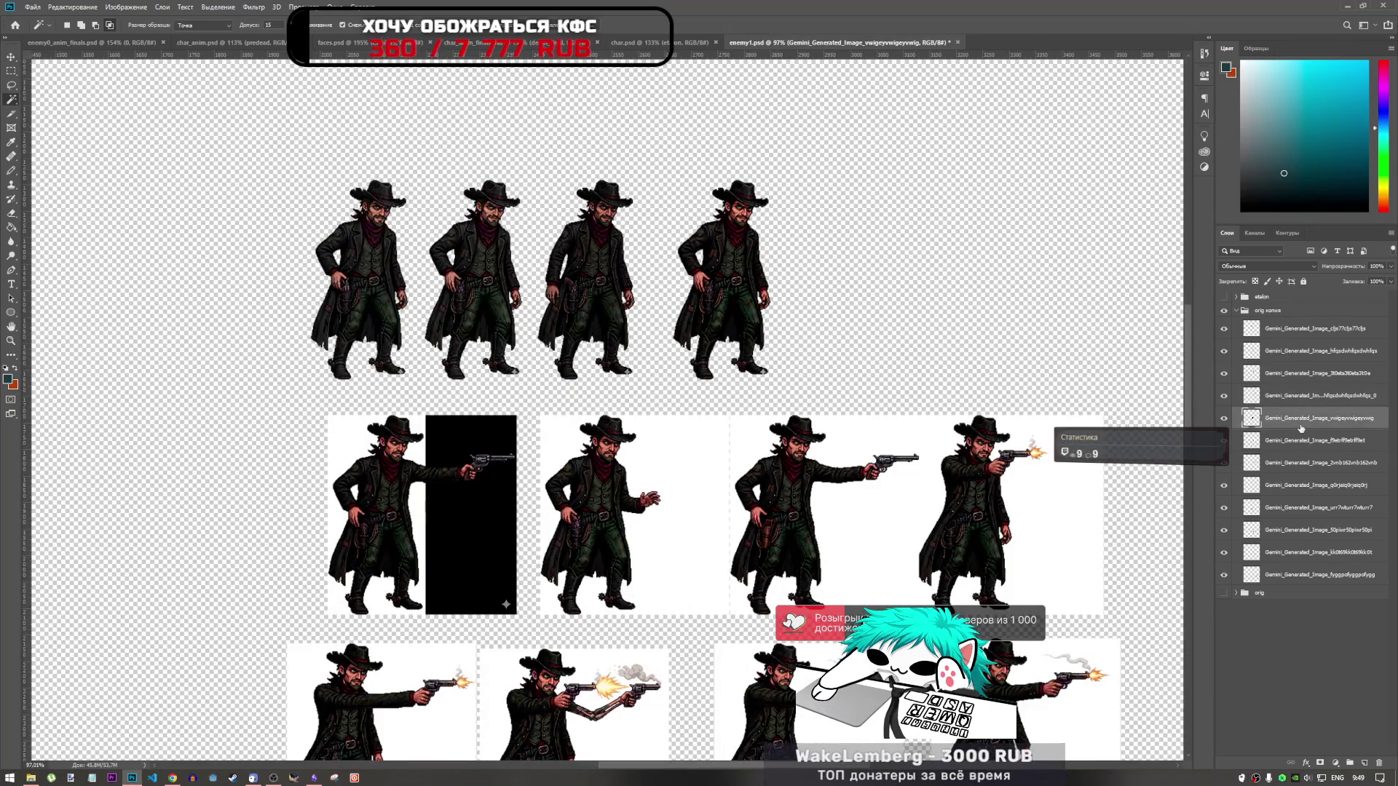
pyautogui.click(1226, 420)
pyautogui.click(1226, 420)
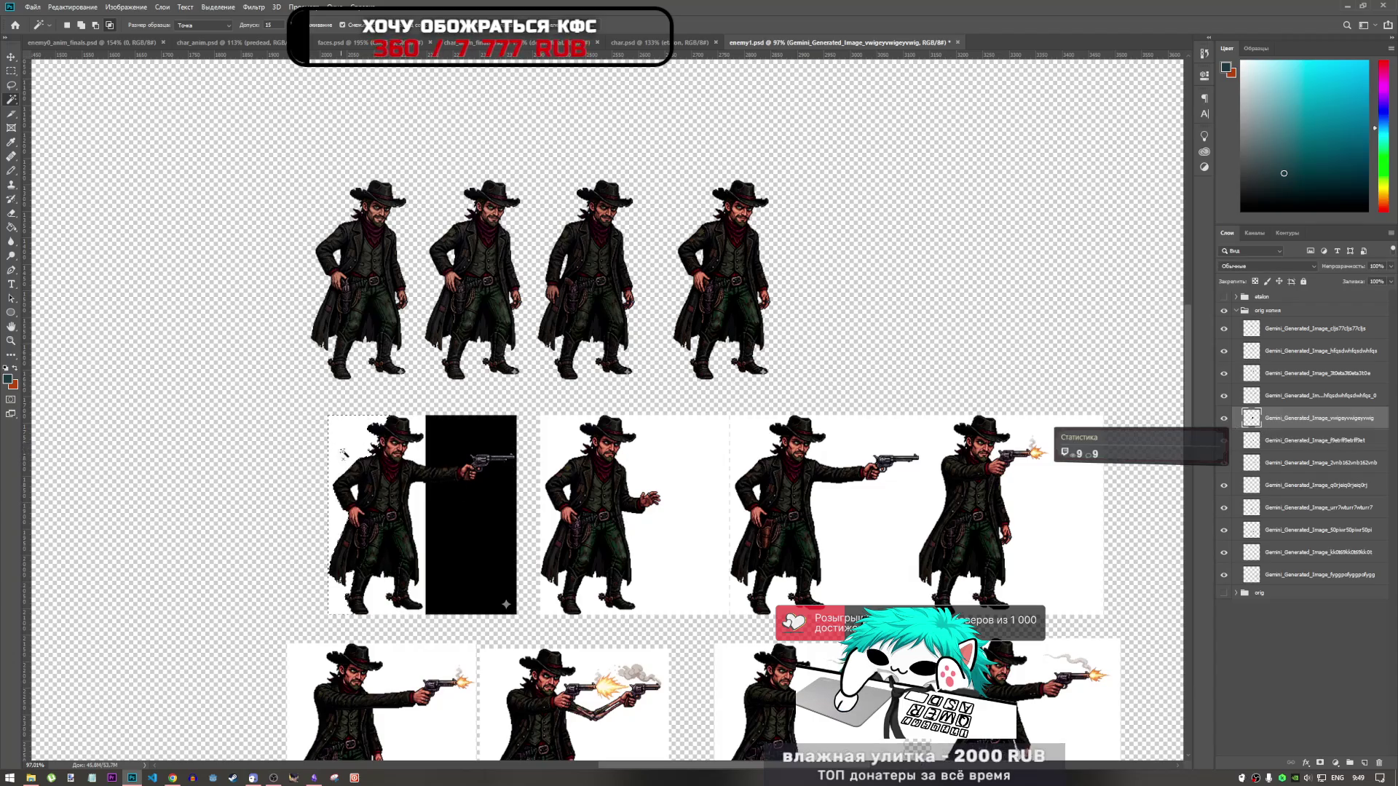
pyautogui.scroll(2, 361, 582)
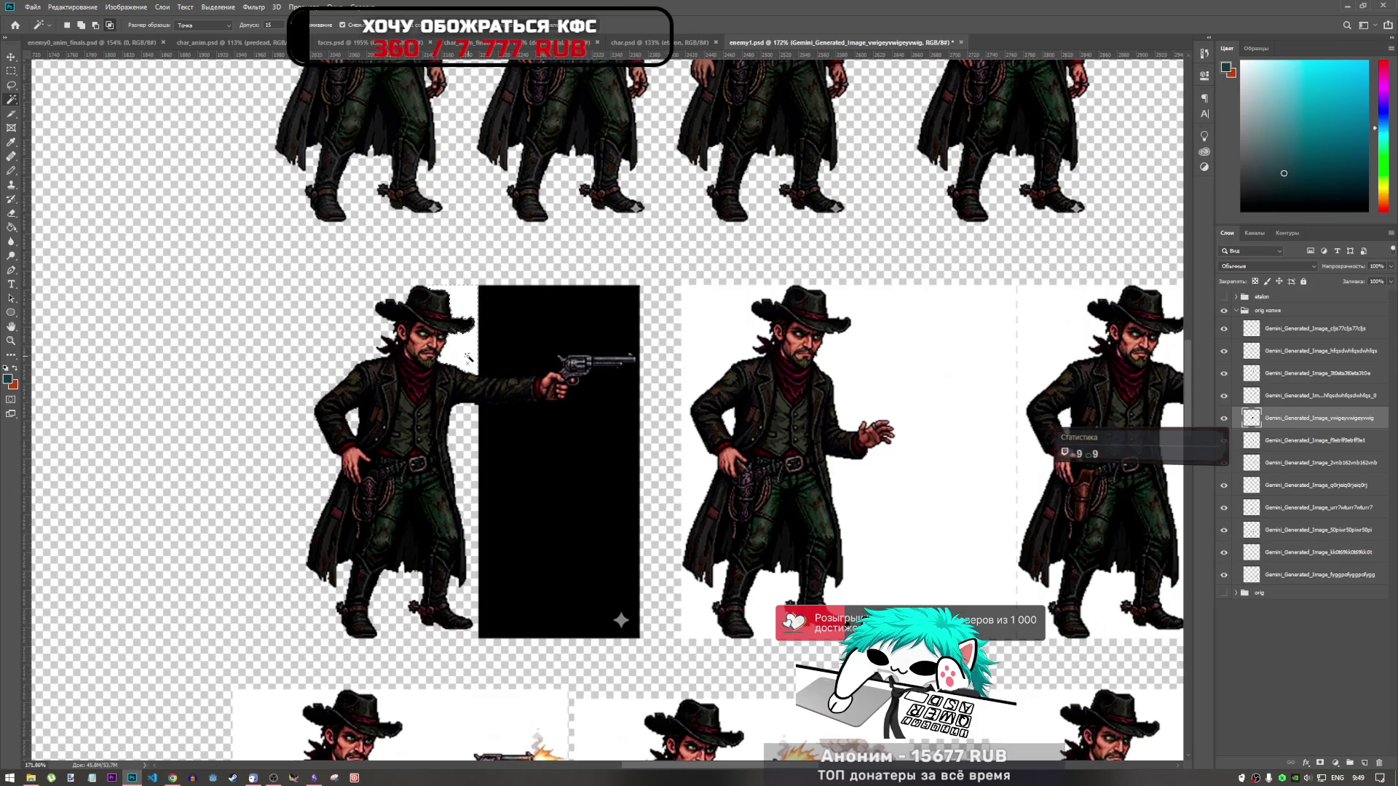
pyautogui.scroll(-3, 488, 417)
pyautogui.scroll(1, 503, 444)
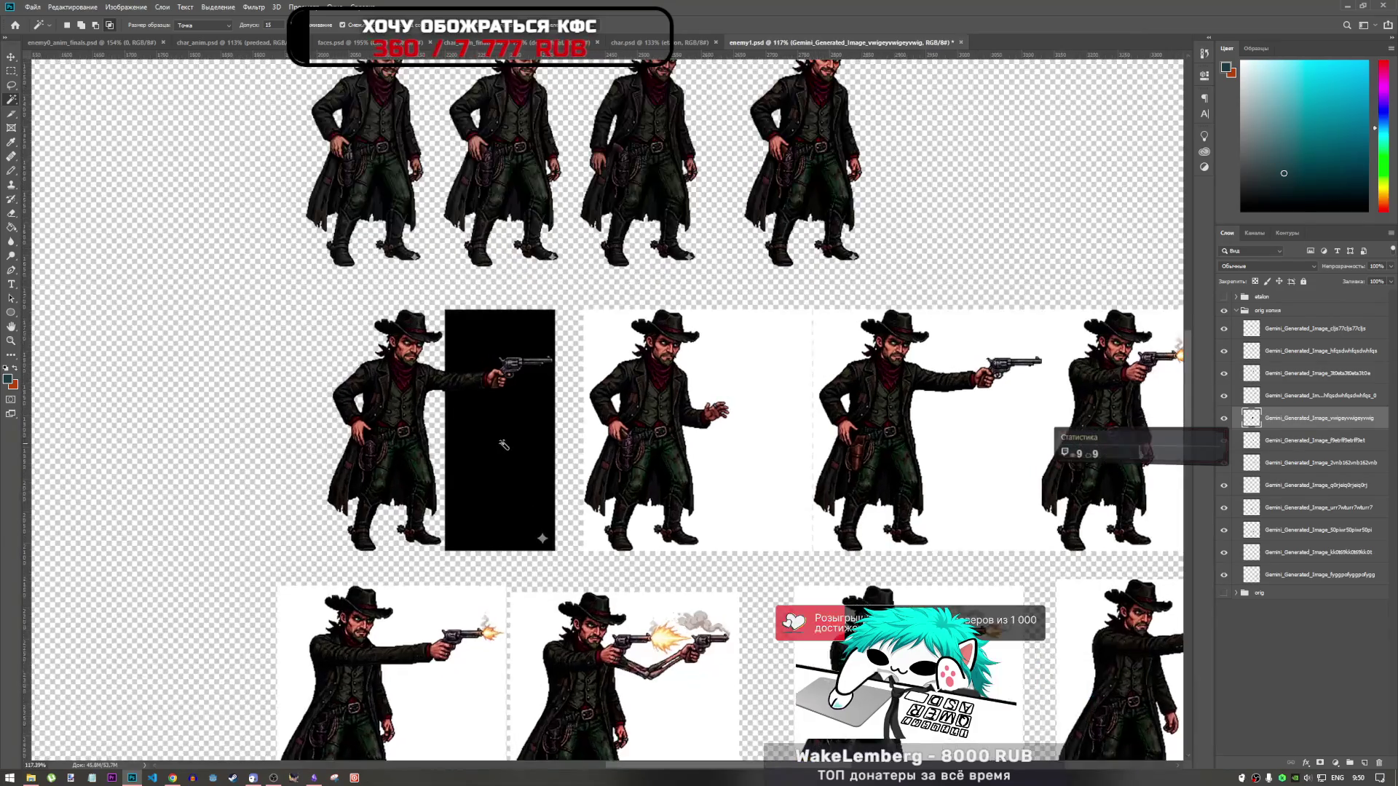
pyautogui.click(503, 446)
pyautogui.hotkey('ctrl', 'd')
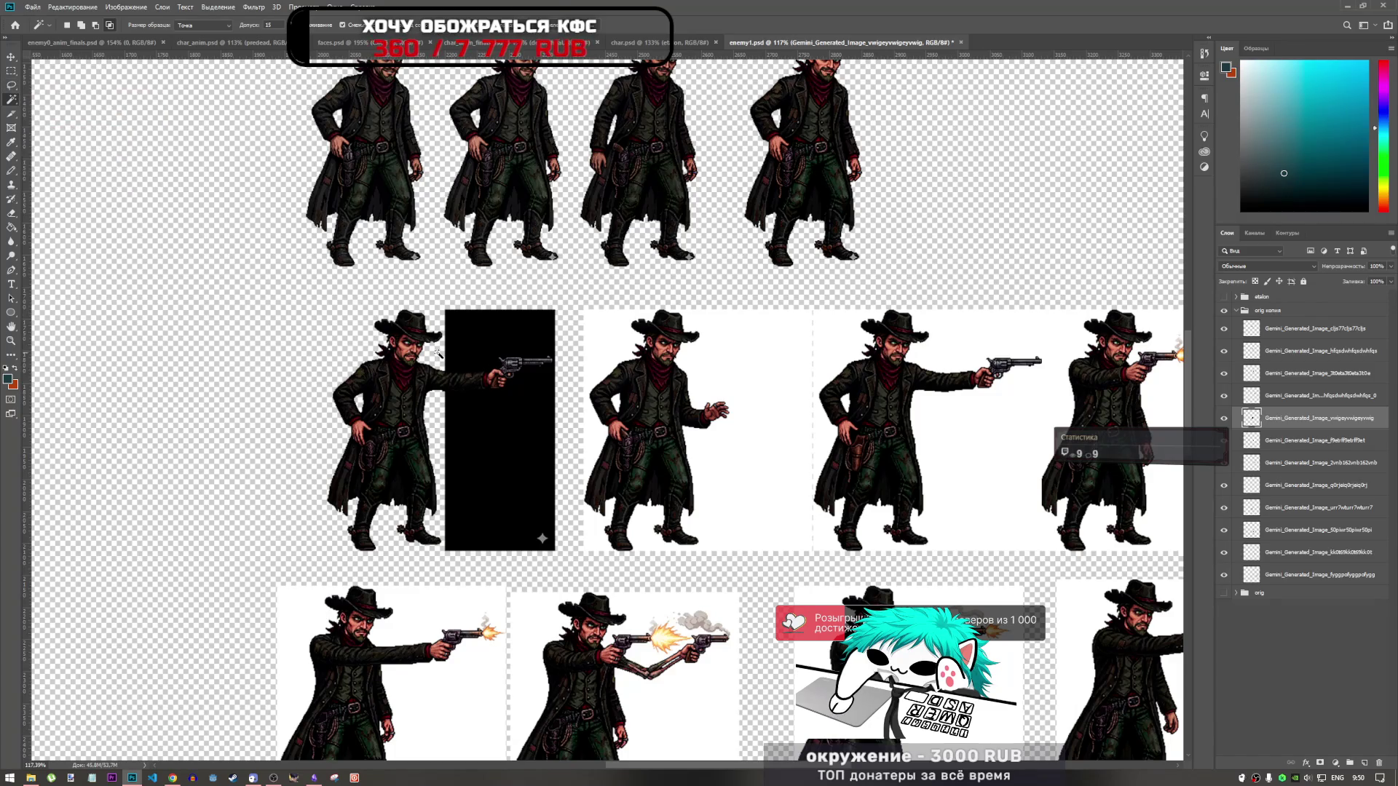
pyautogui.click(1224, 418)
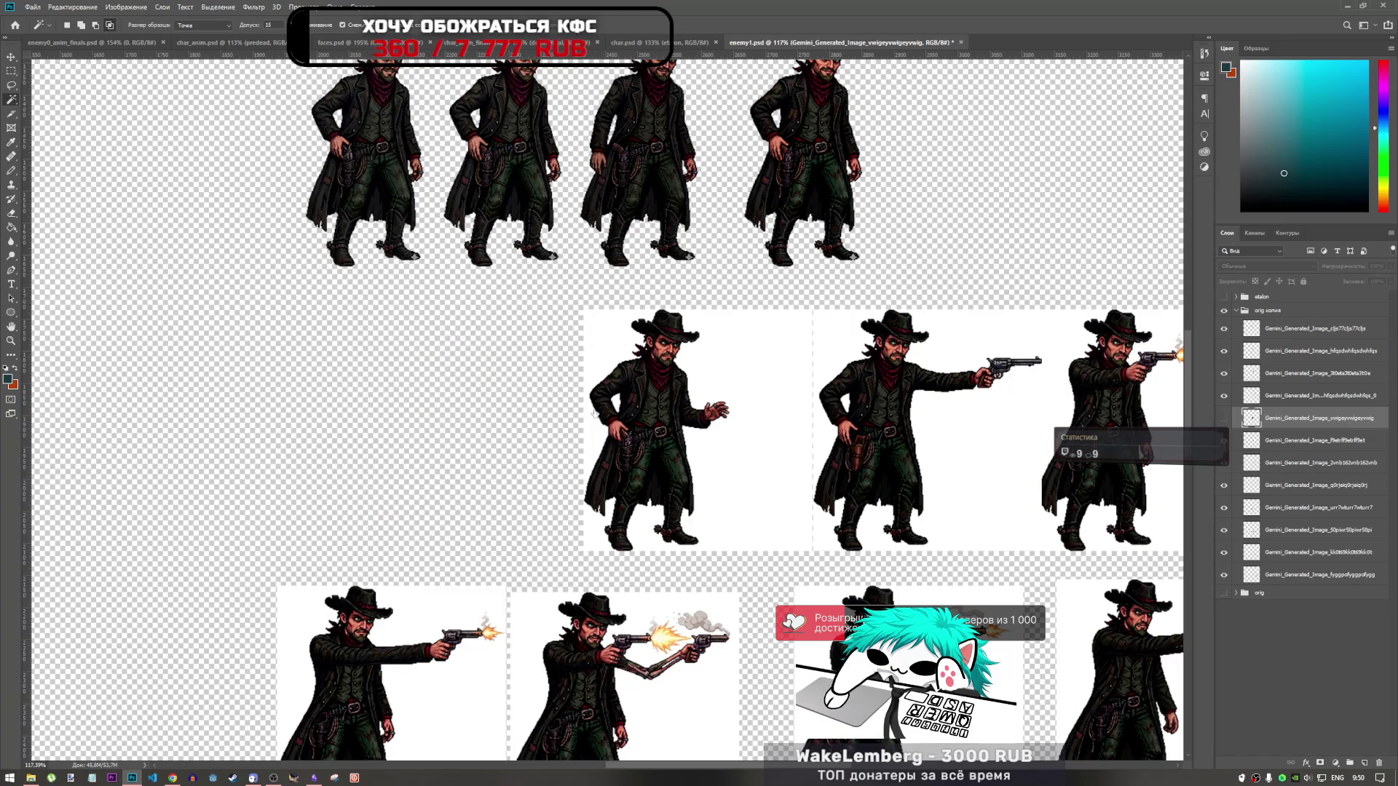
pyautogui.scroll(-3, 593, 421)
pyautogui.scroll(2, 593, 421)
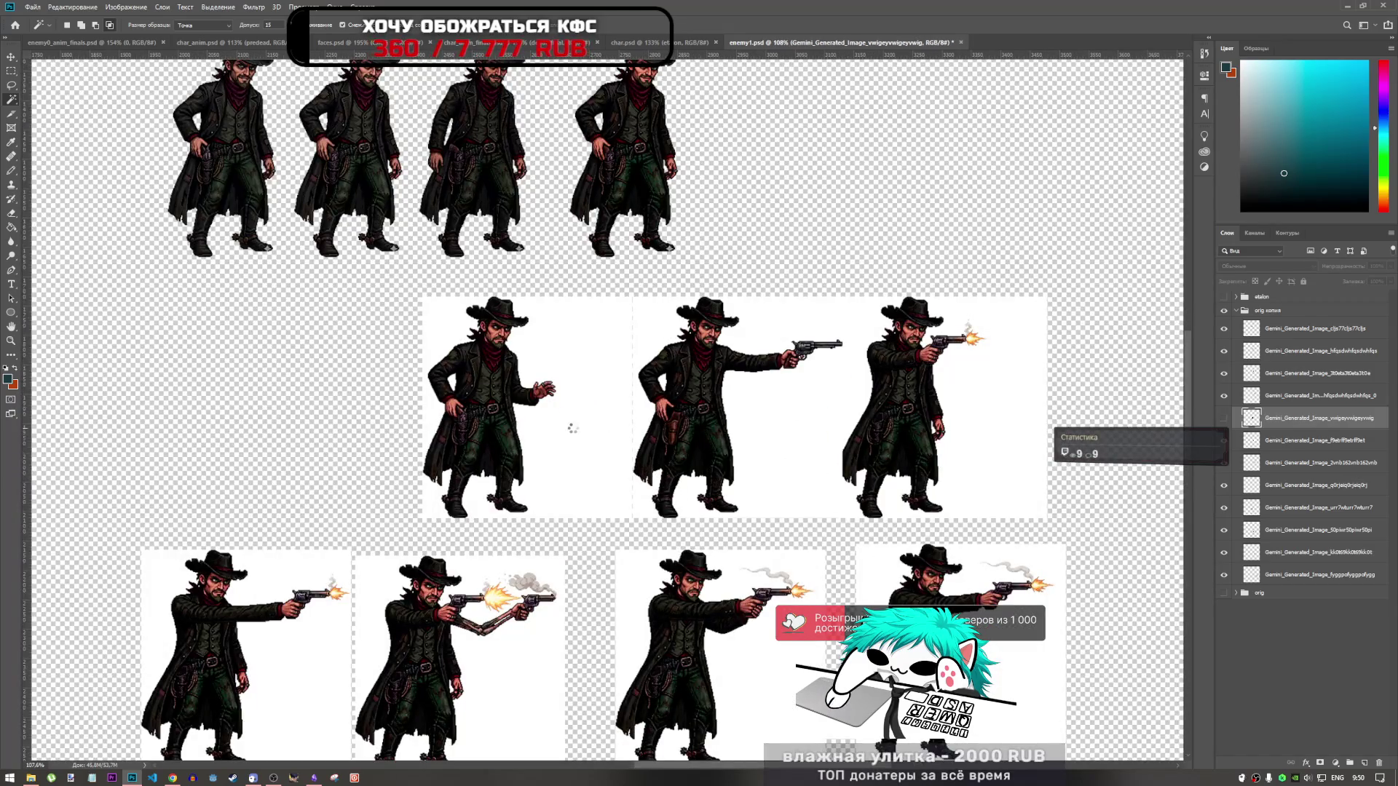
# Step: Delete the white areas right and left of the reaching-hand cowboy on his layer
pyautogui.click(574, 432)
pyautogui.click(1295, 450)
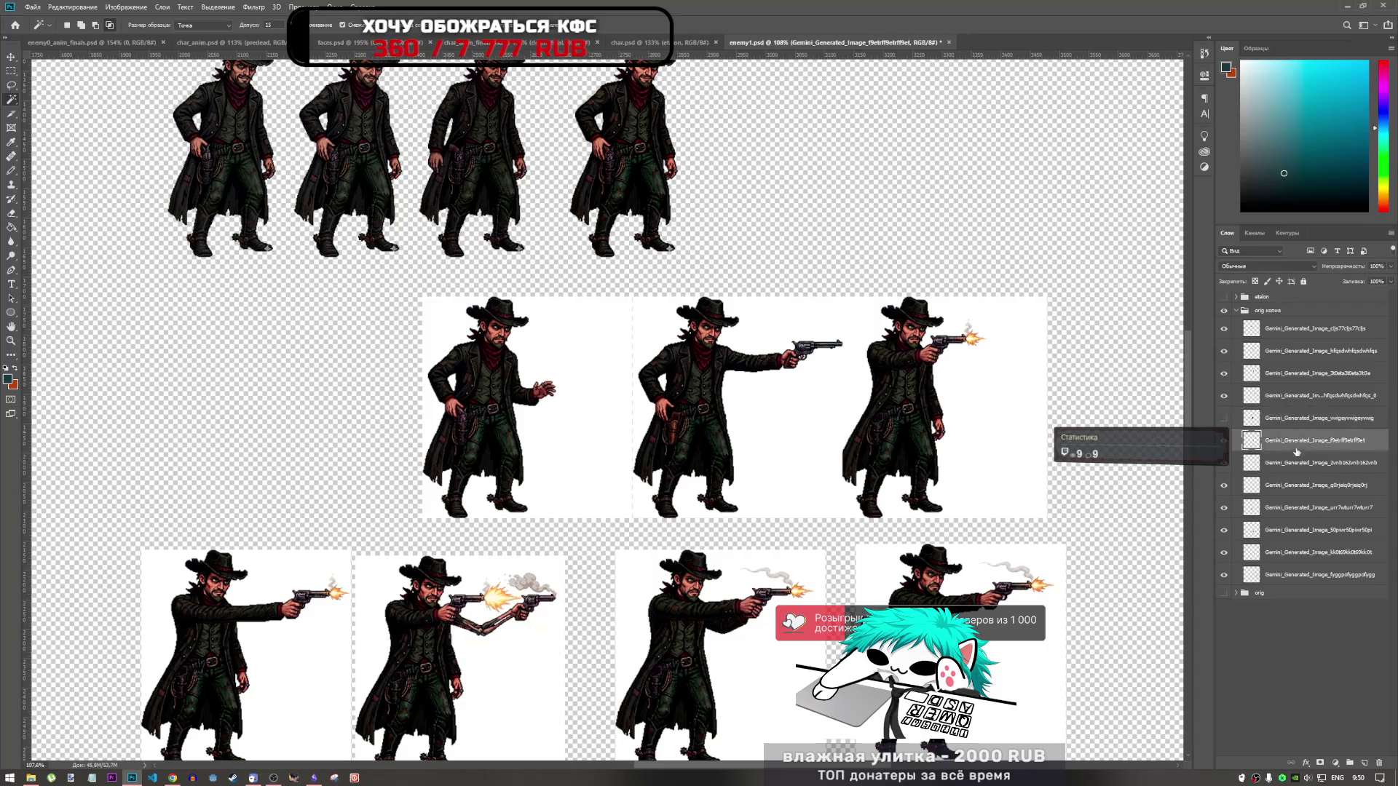
pyautogui.click(603, 440)
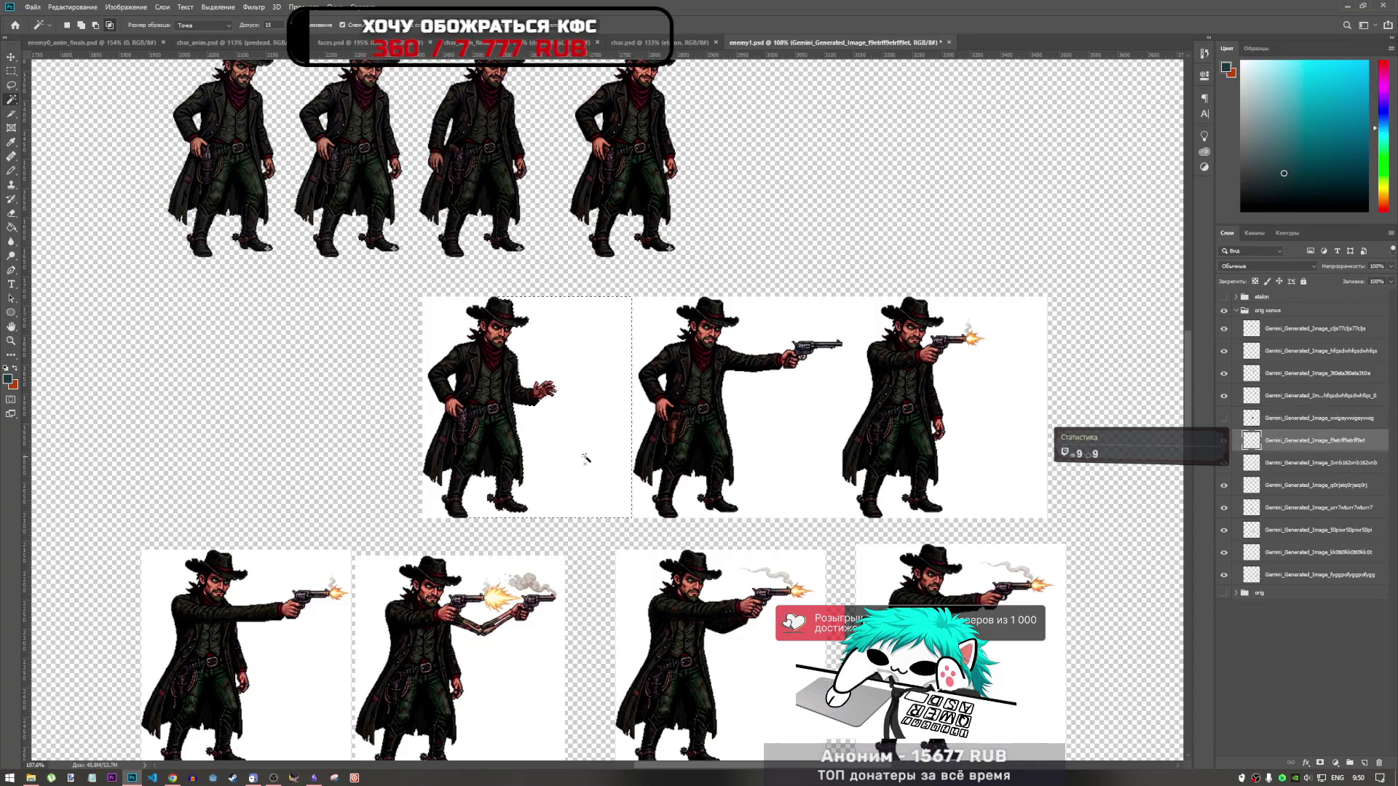
pyautogui.press('Delete')
pyautogui.click(442, 335)
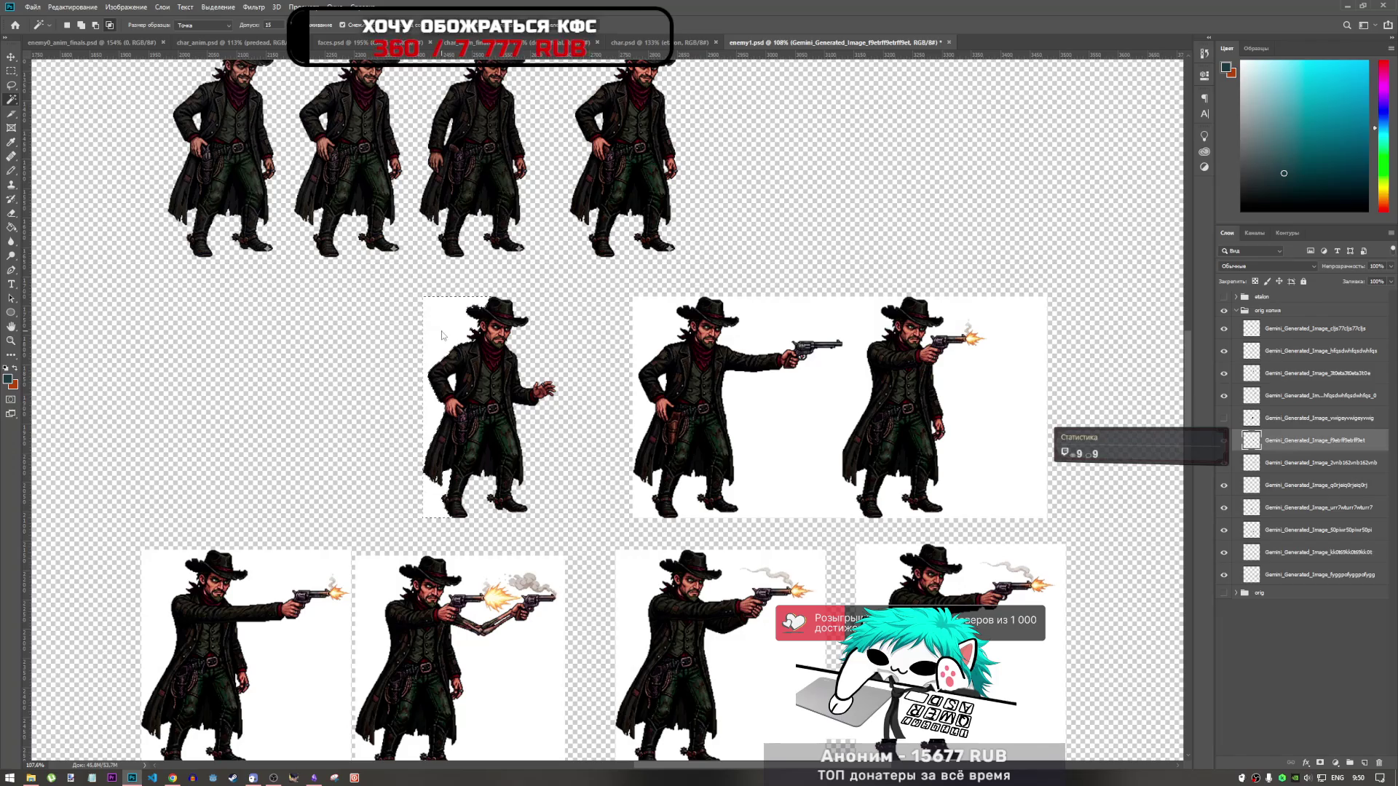
pyautogui.press('Delete')
pyautogui.scroll(5, 428, 445)
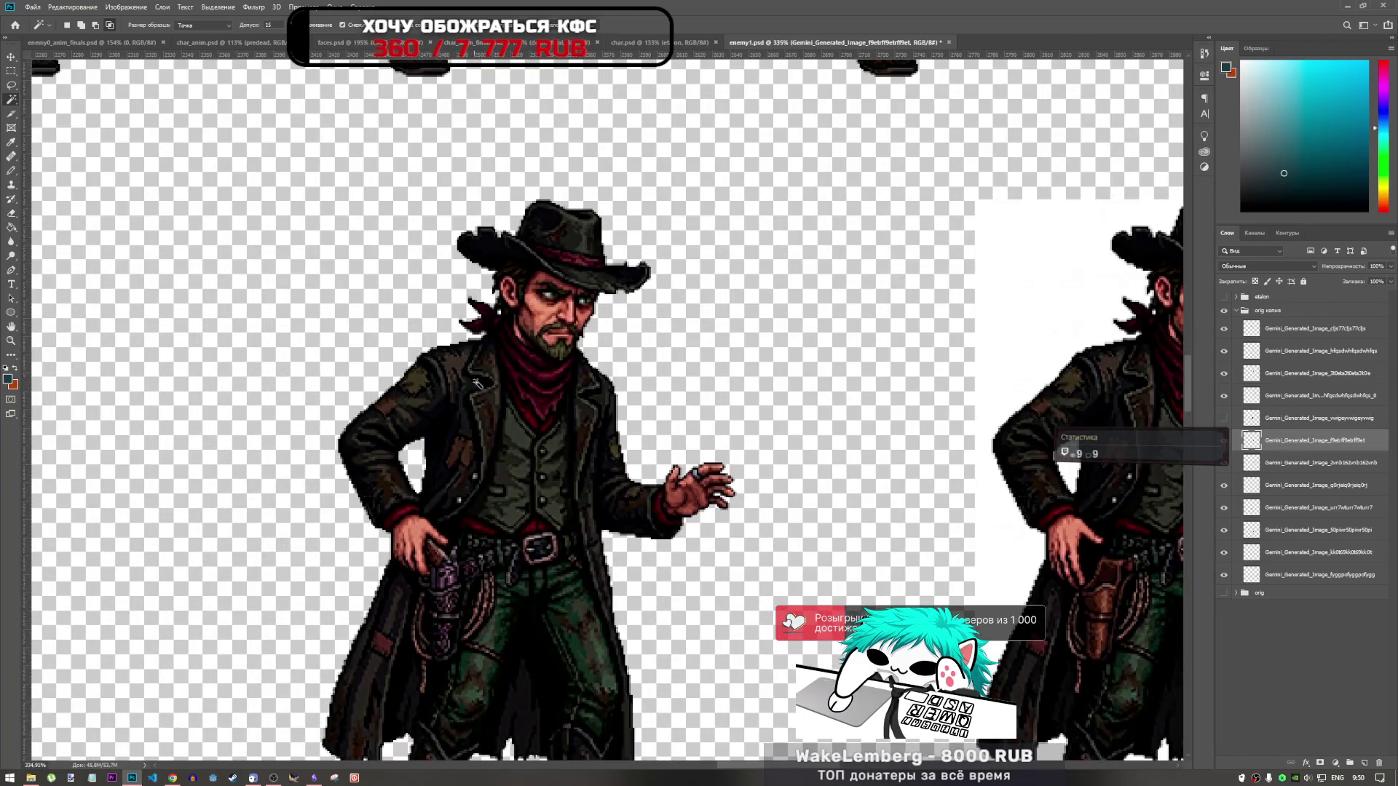
pyautogui.scroll(4, 478, 384)
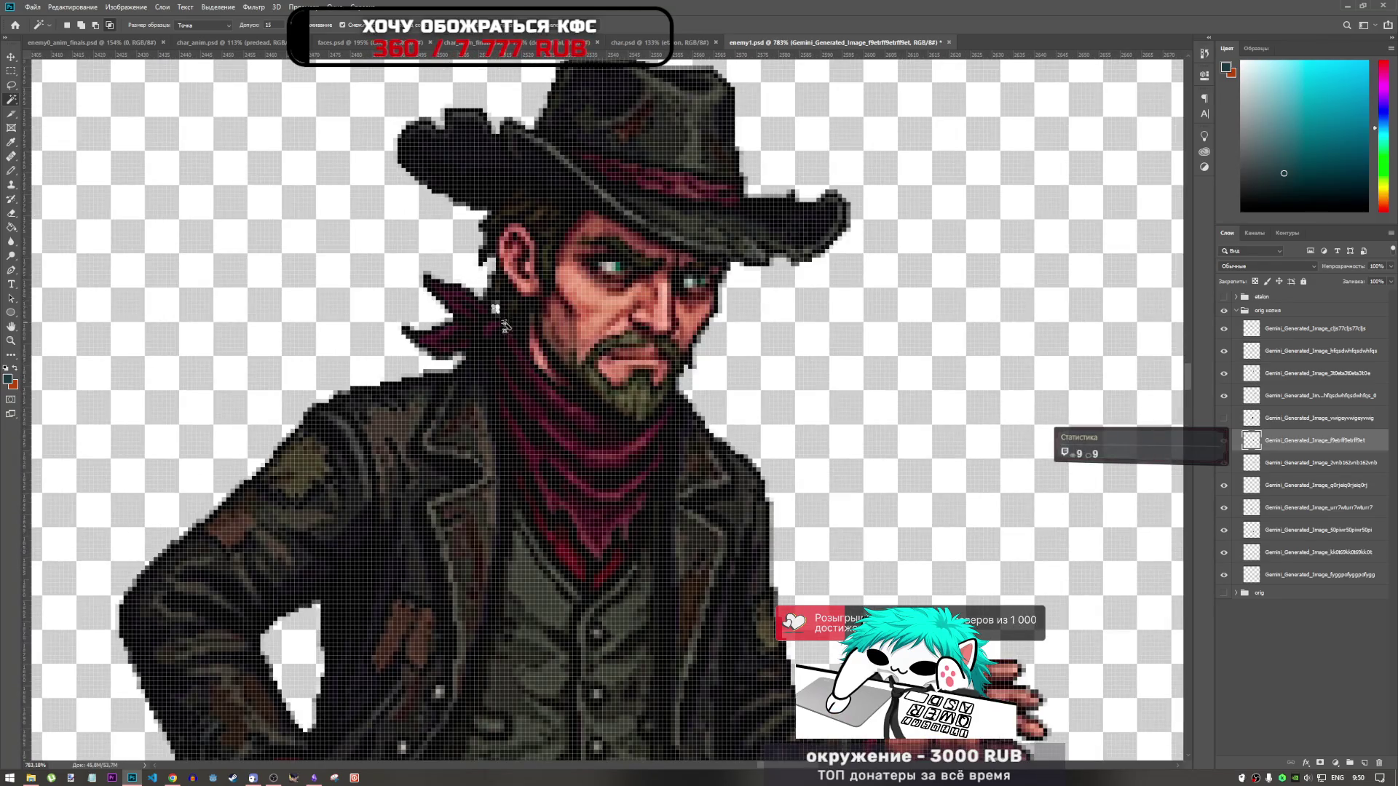
pyautogui.scroll(-7, 486, 375)
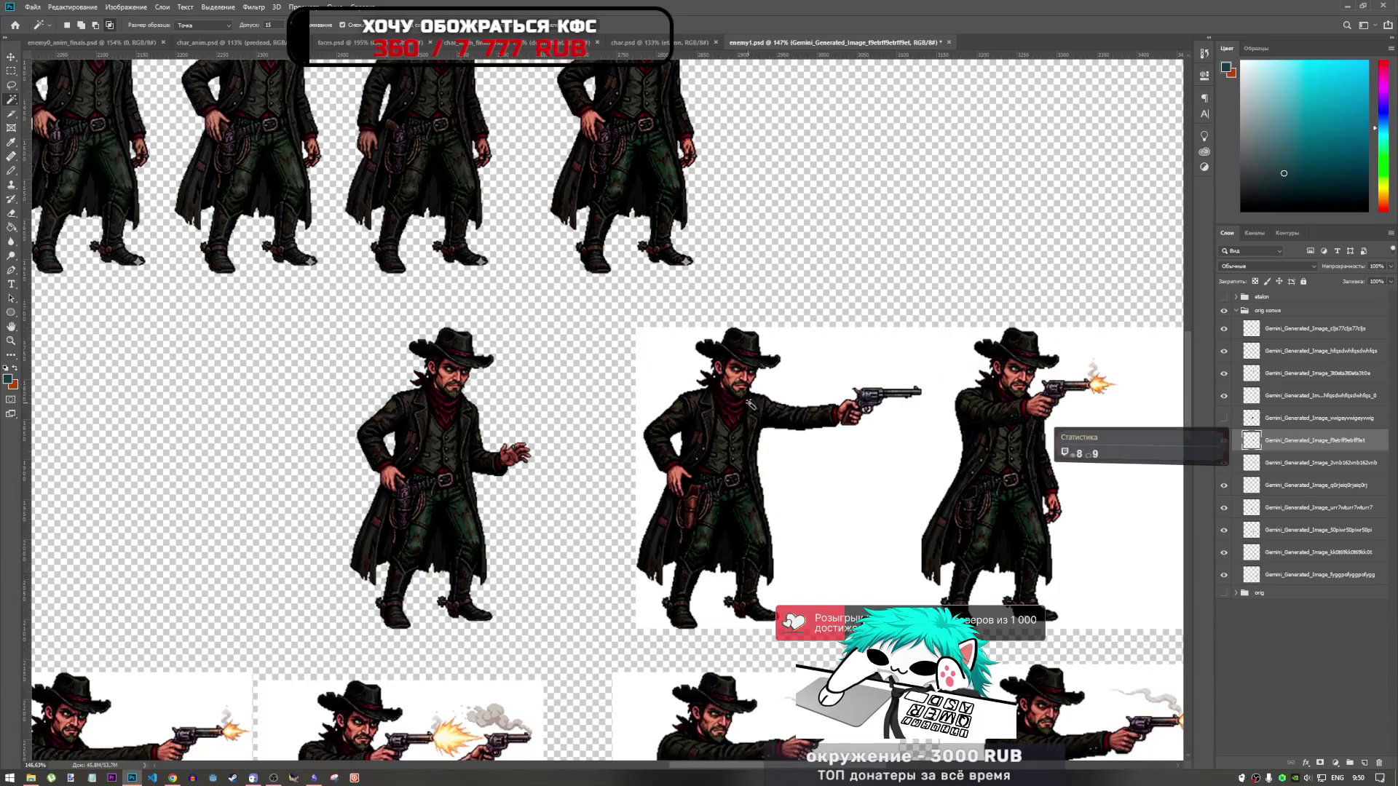
# Step: Delete the white background right of the pistol-pointing cowboy on his layer
pyautogui.click(1335, 464)
pyautogui.click(823, 477)
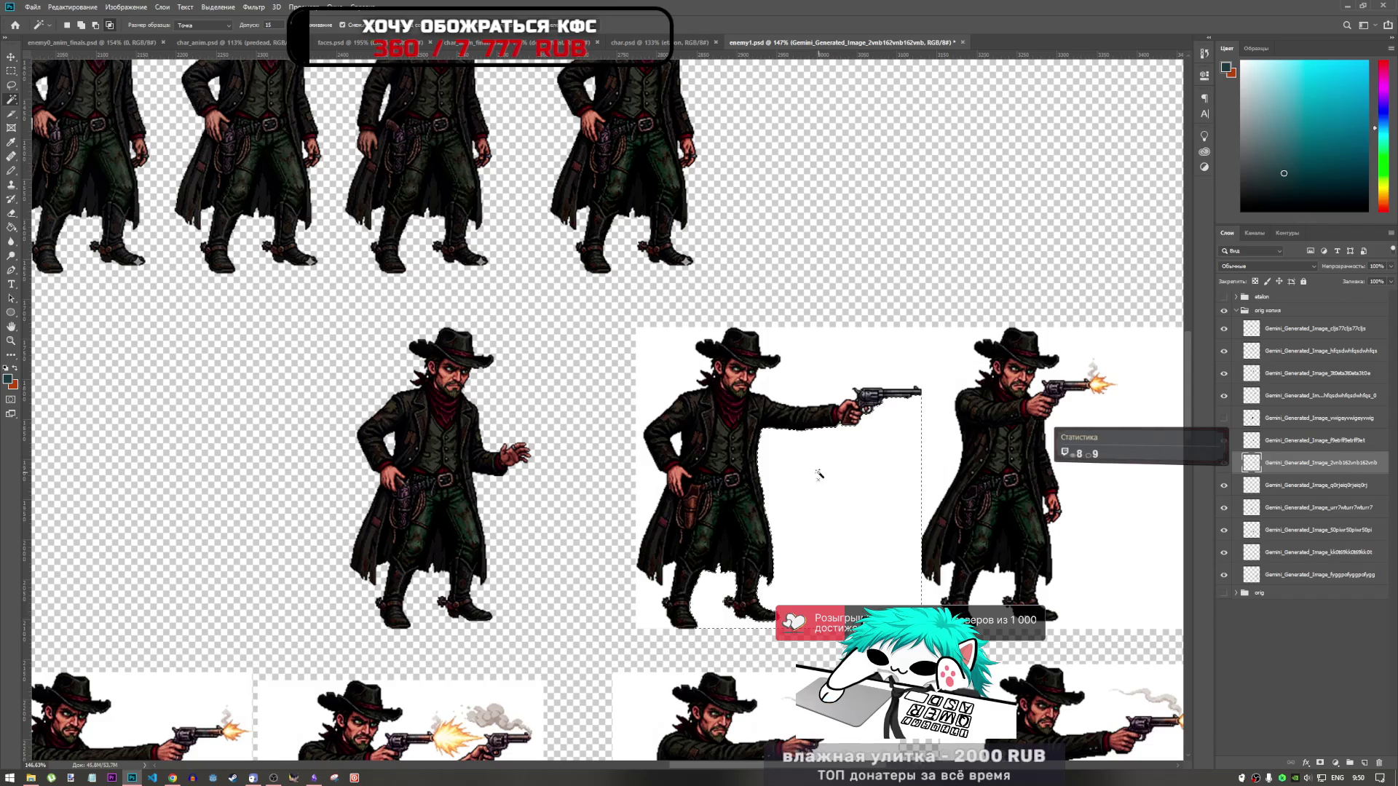
pyautogui.press('Delete')
pyautogui.scroll(3, 648, 368)
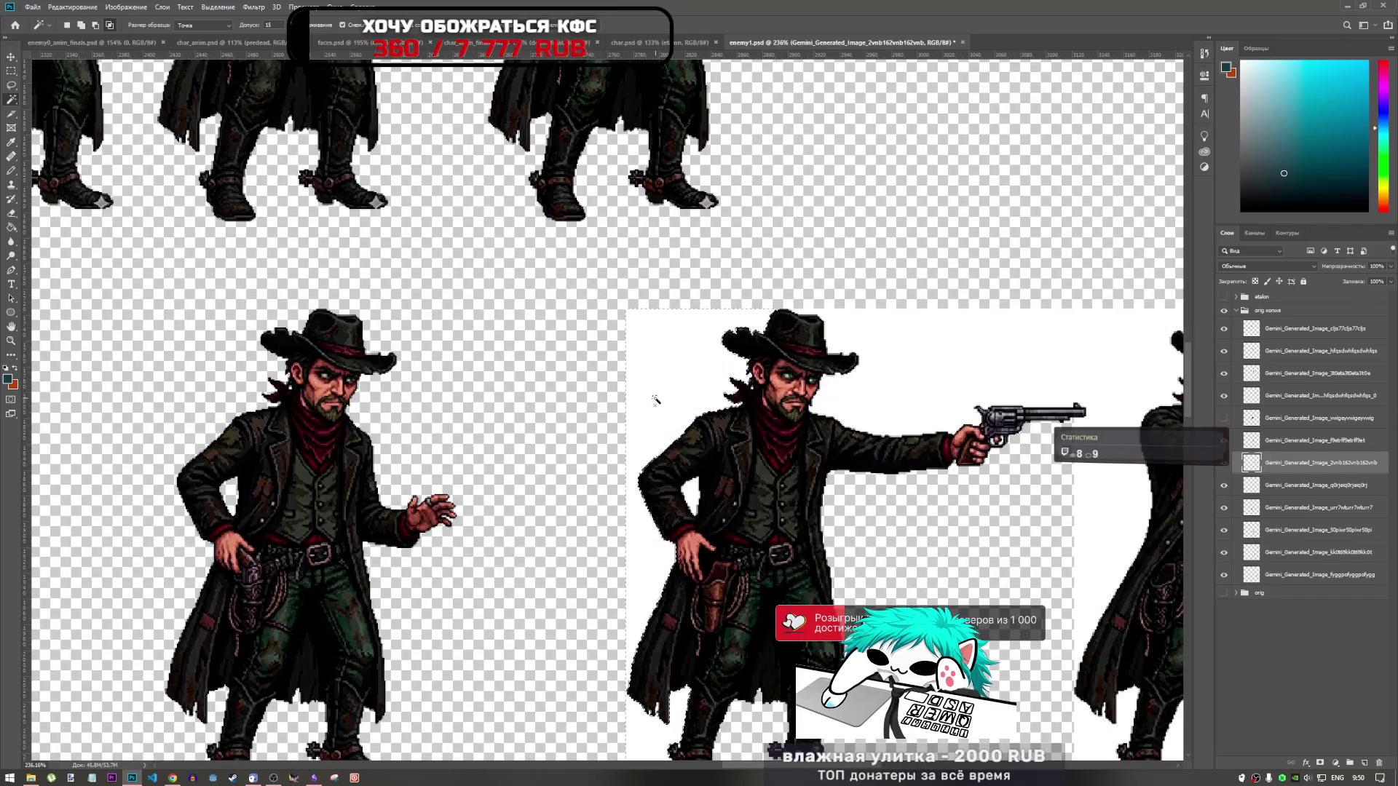
pyautogui.scroll(1, 570, 432)
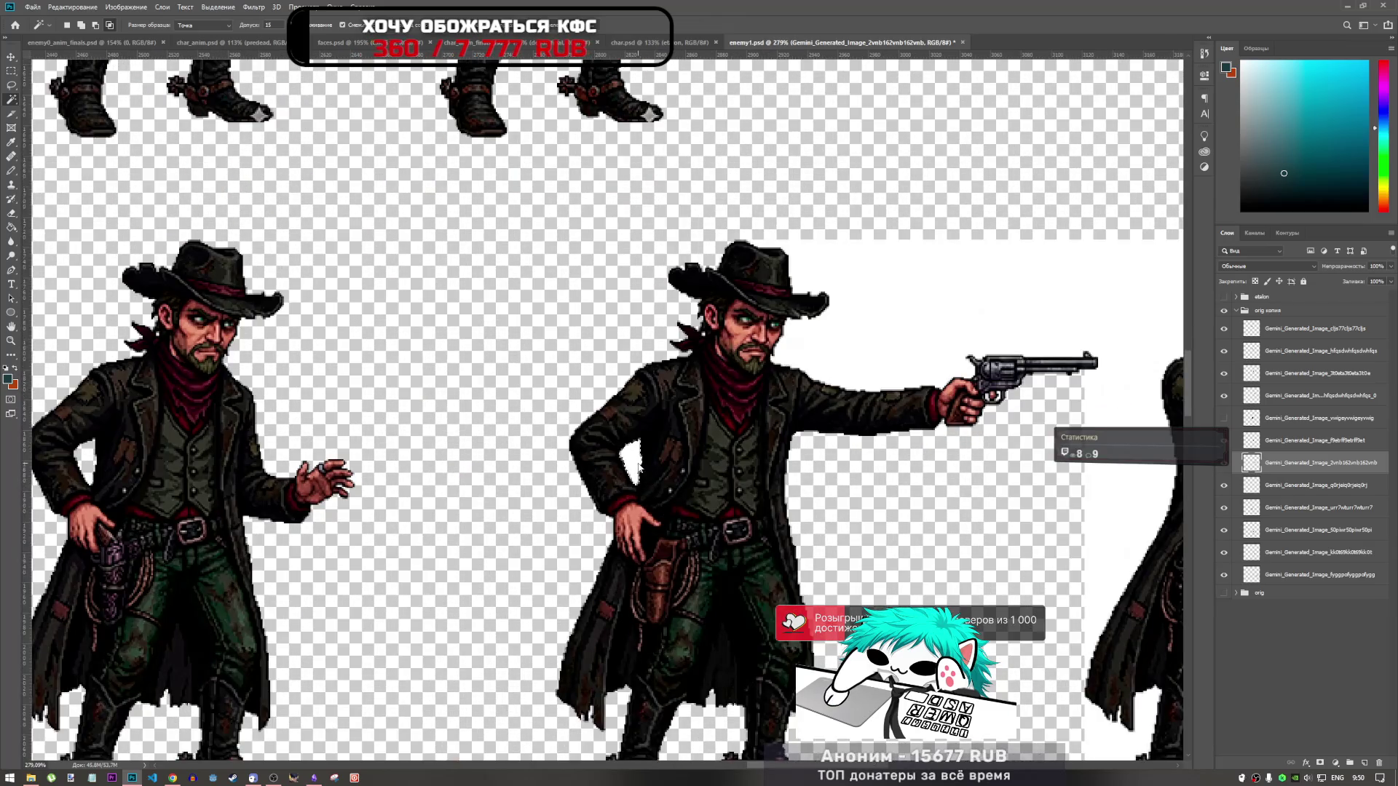
pyautogui.scroll(-3, 647, 477)
pyautogui.scroll(3, 801, 380)
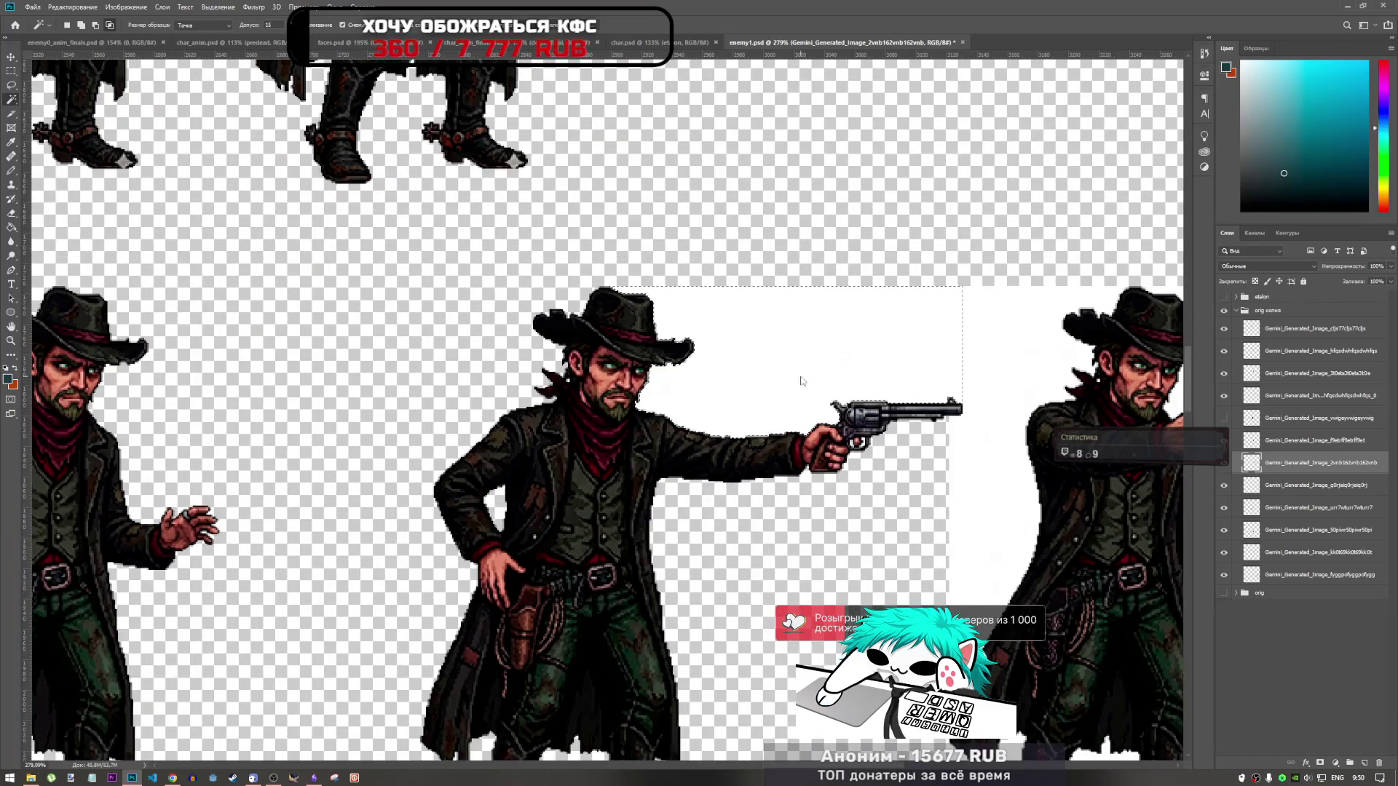
pyautogui.scroll(-5, 787, 413)
pyautogui.scroll(3, 888, 441)
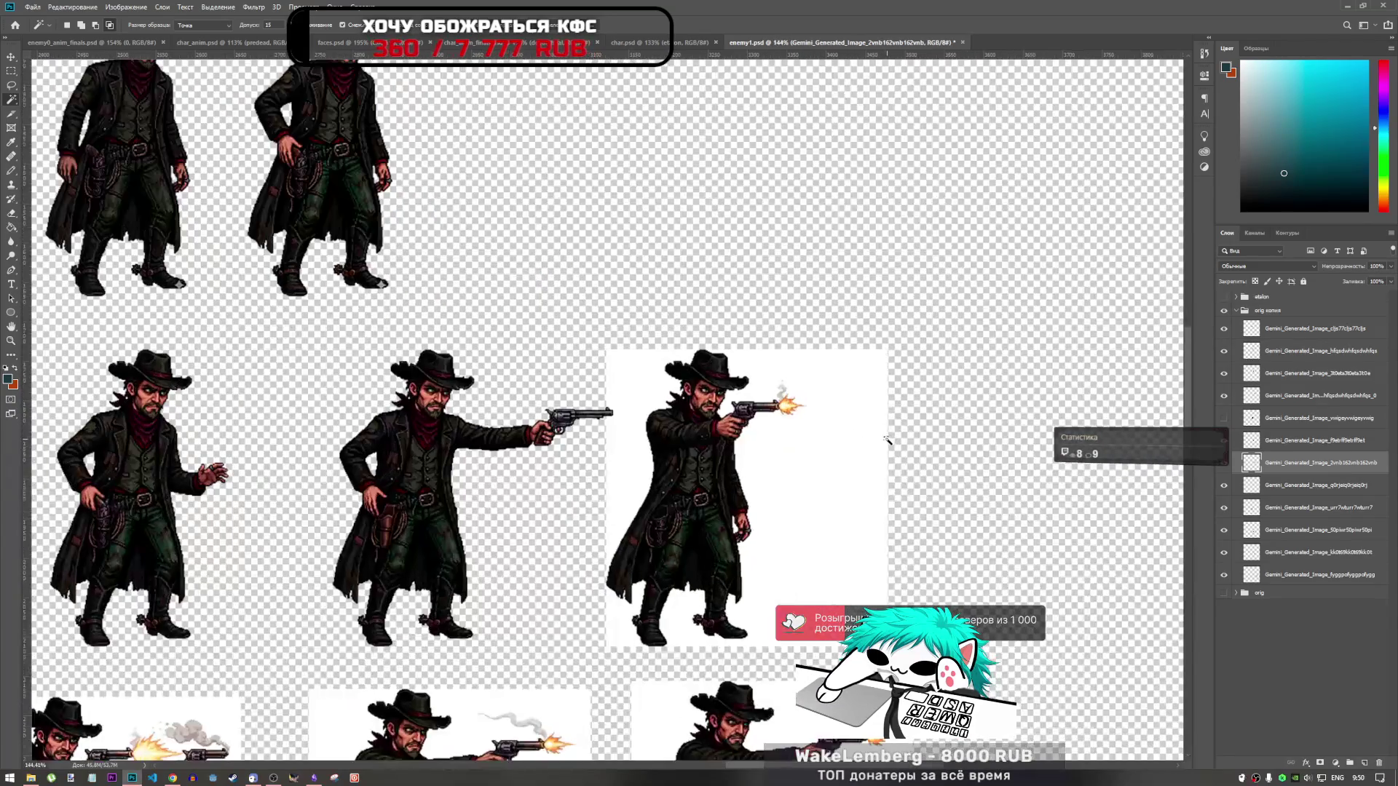
# Step: Erase the white background around the middle-row firing cowboy and deselect
pyautogui.click(1238, 484)
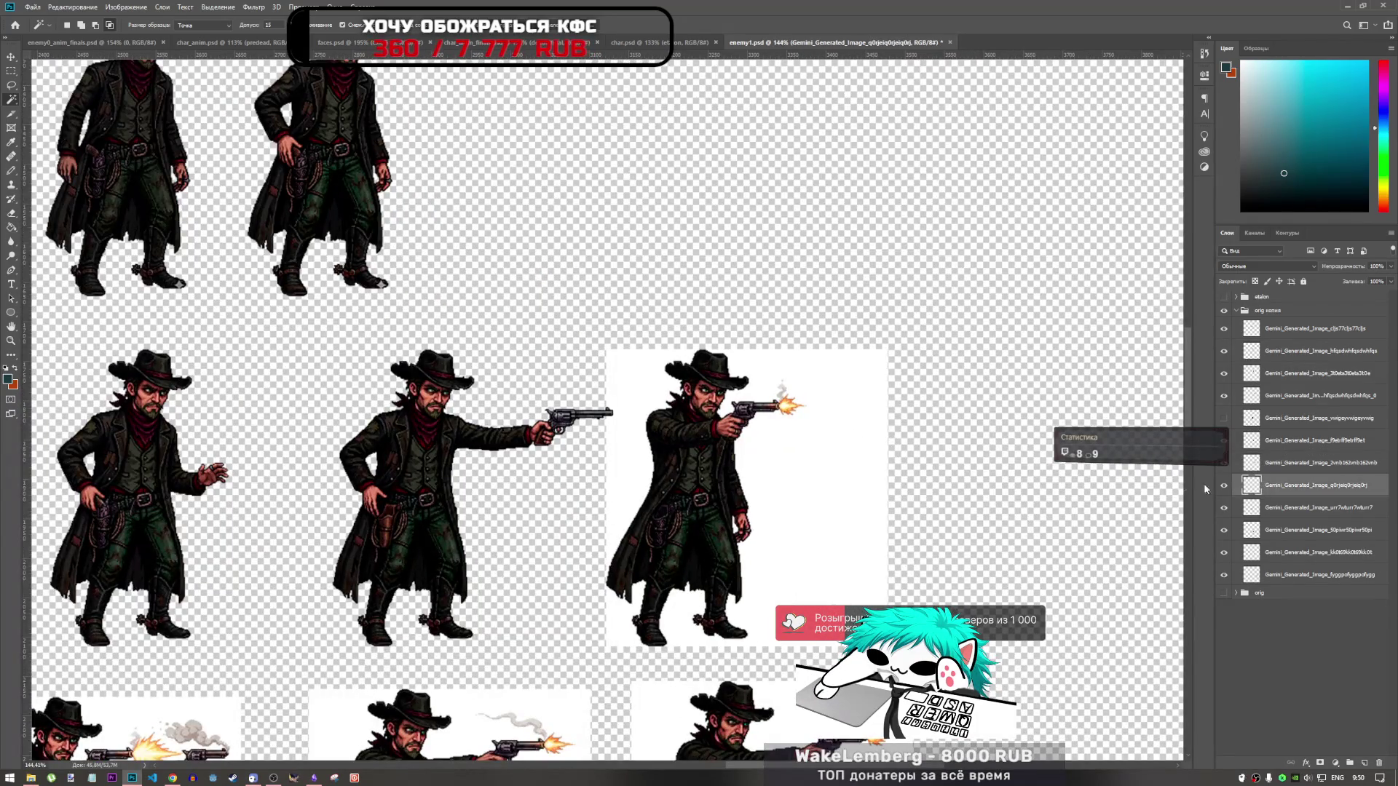
pyautogui.click(659, 524)
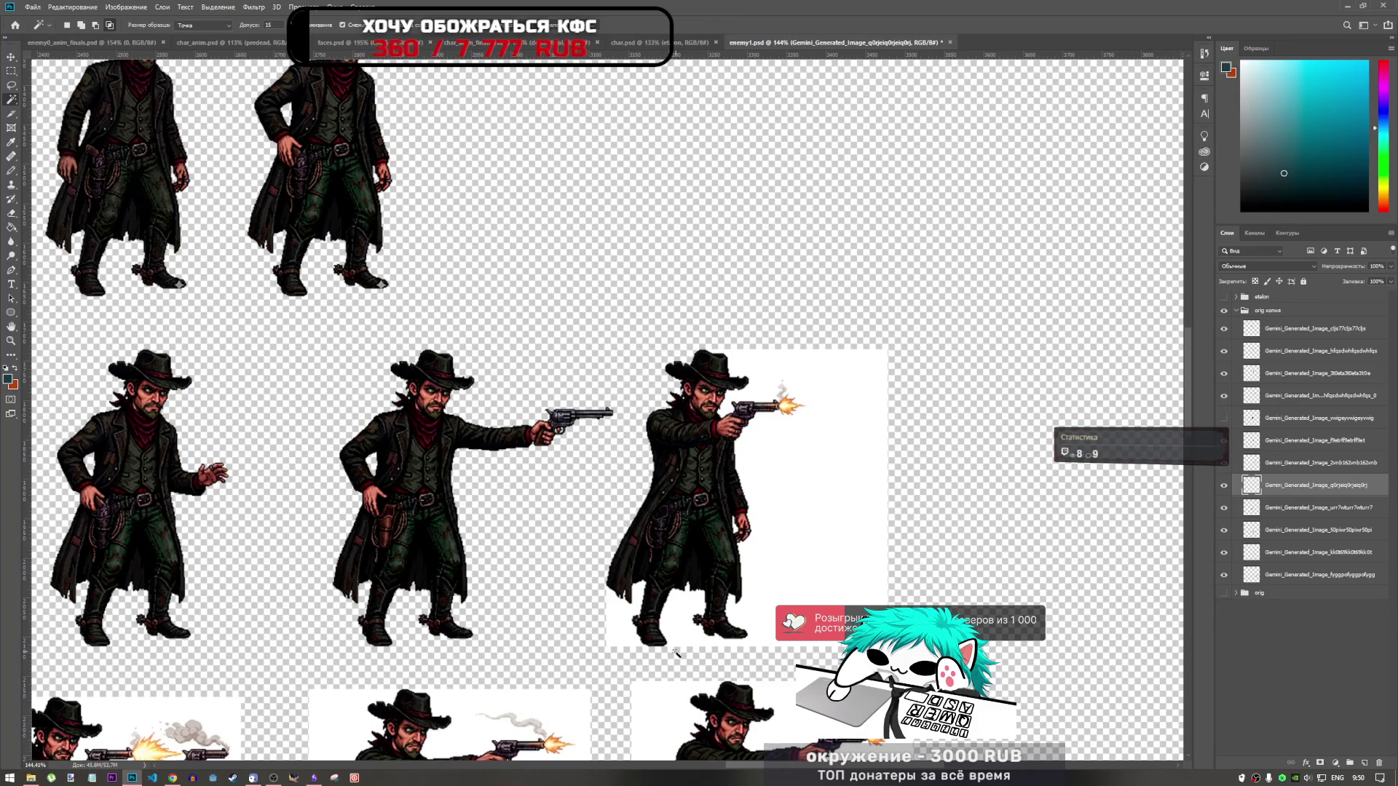
pyautogui.press('Delete')
pyautogui.hotkey('ctrl', 'd')
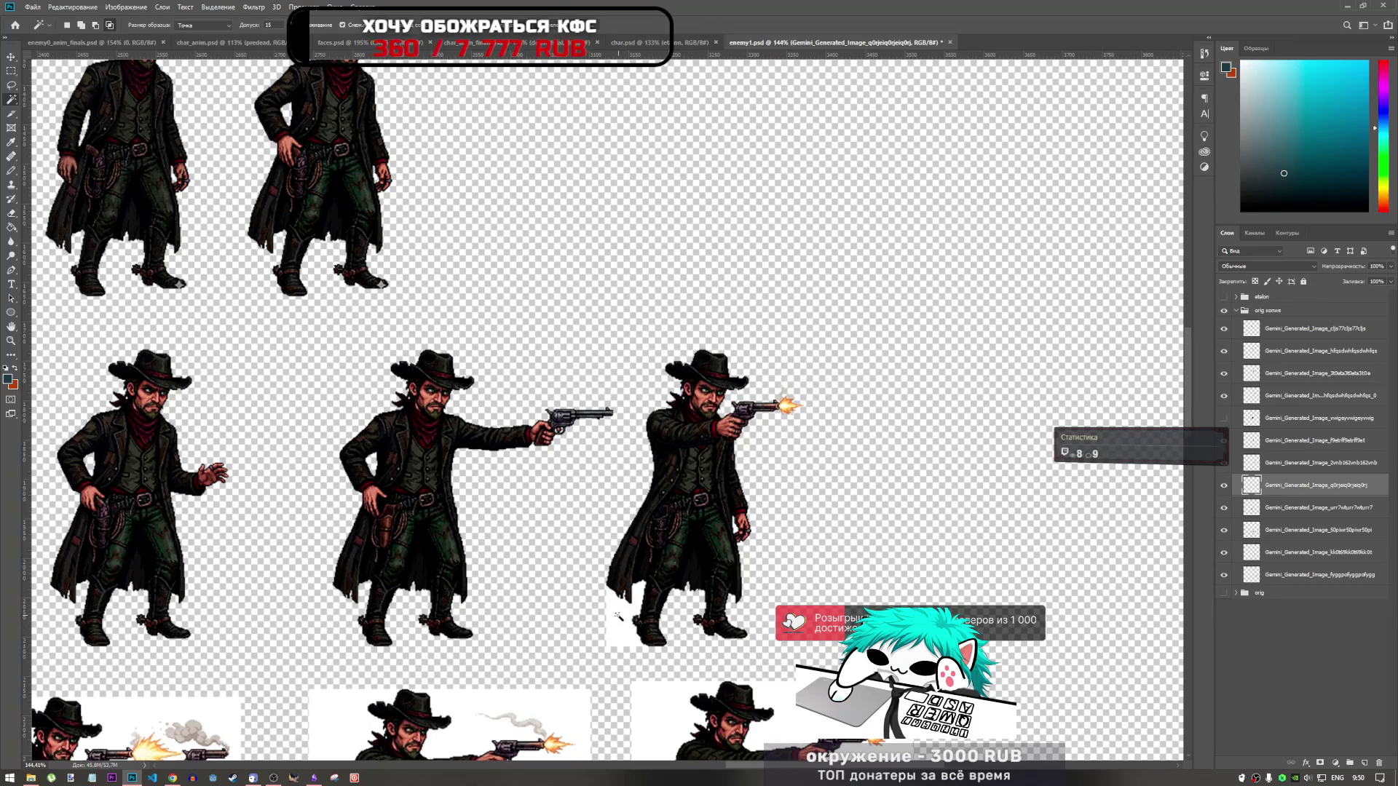
pyautogui.scroll(-5, 874, 433)
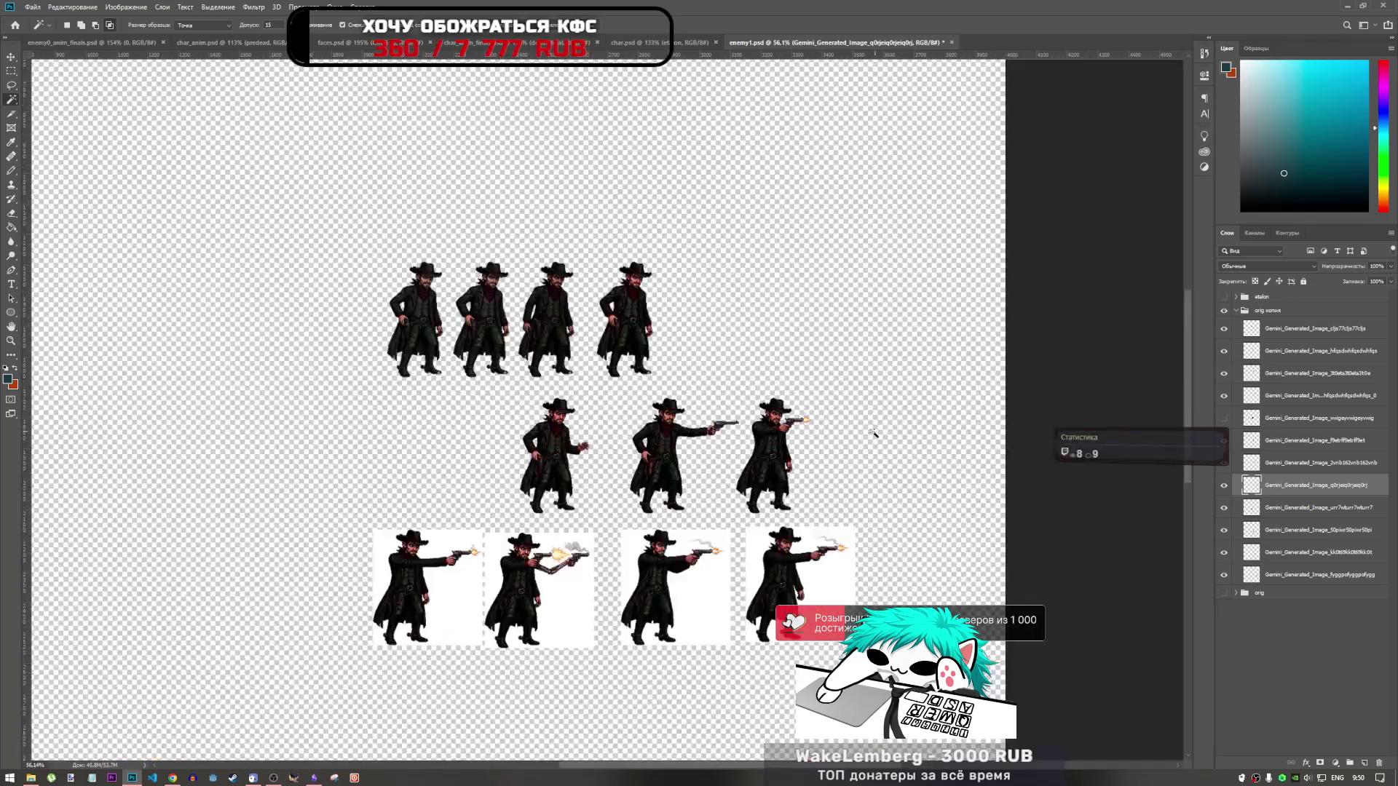
pyautogui.scroll(10, 776, 468)
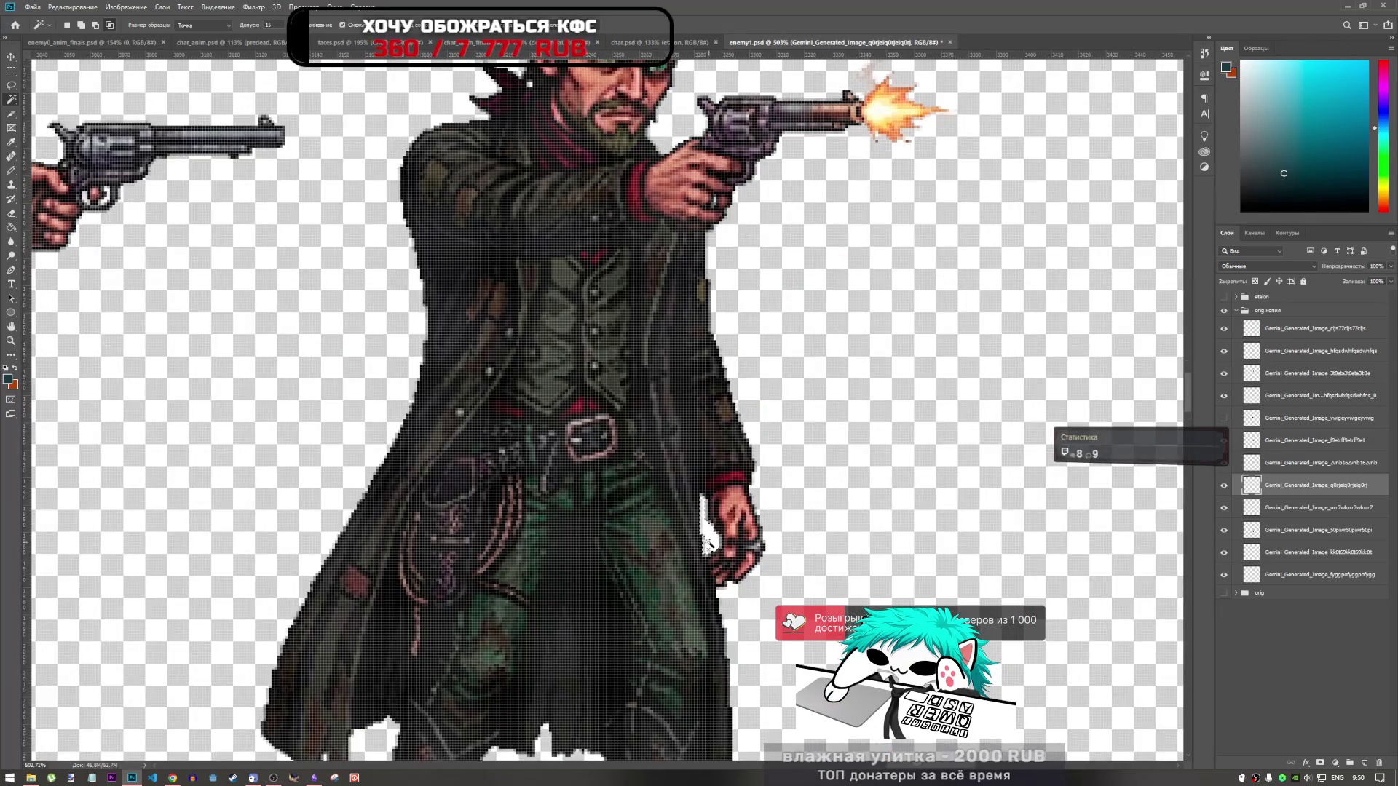
pyautogui.scroll(-11, 812, 412)
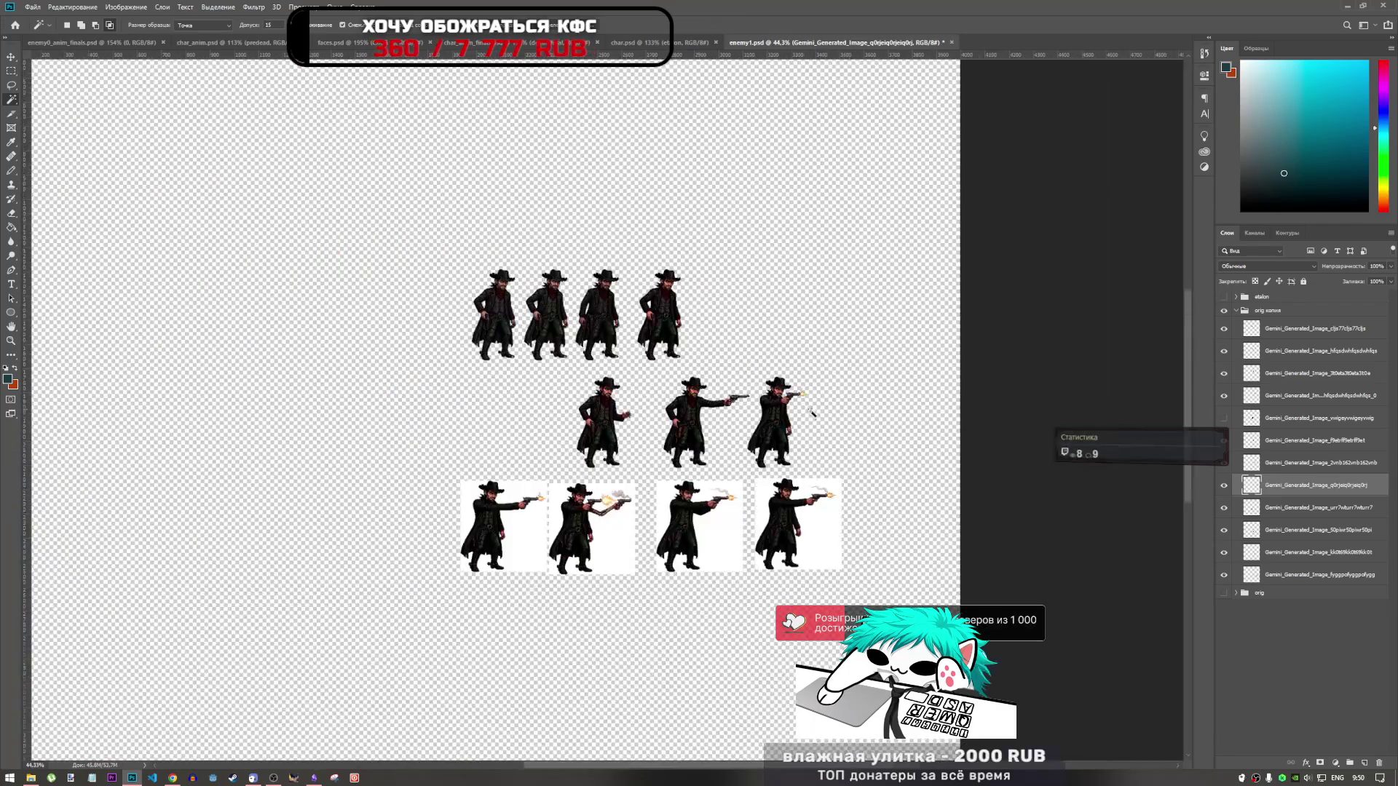
pyautogui.scroll(7, 520, 521)
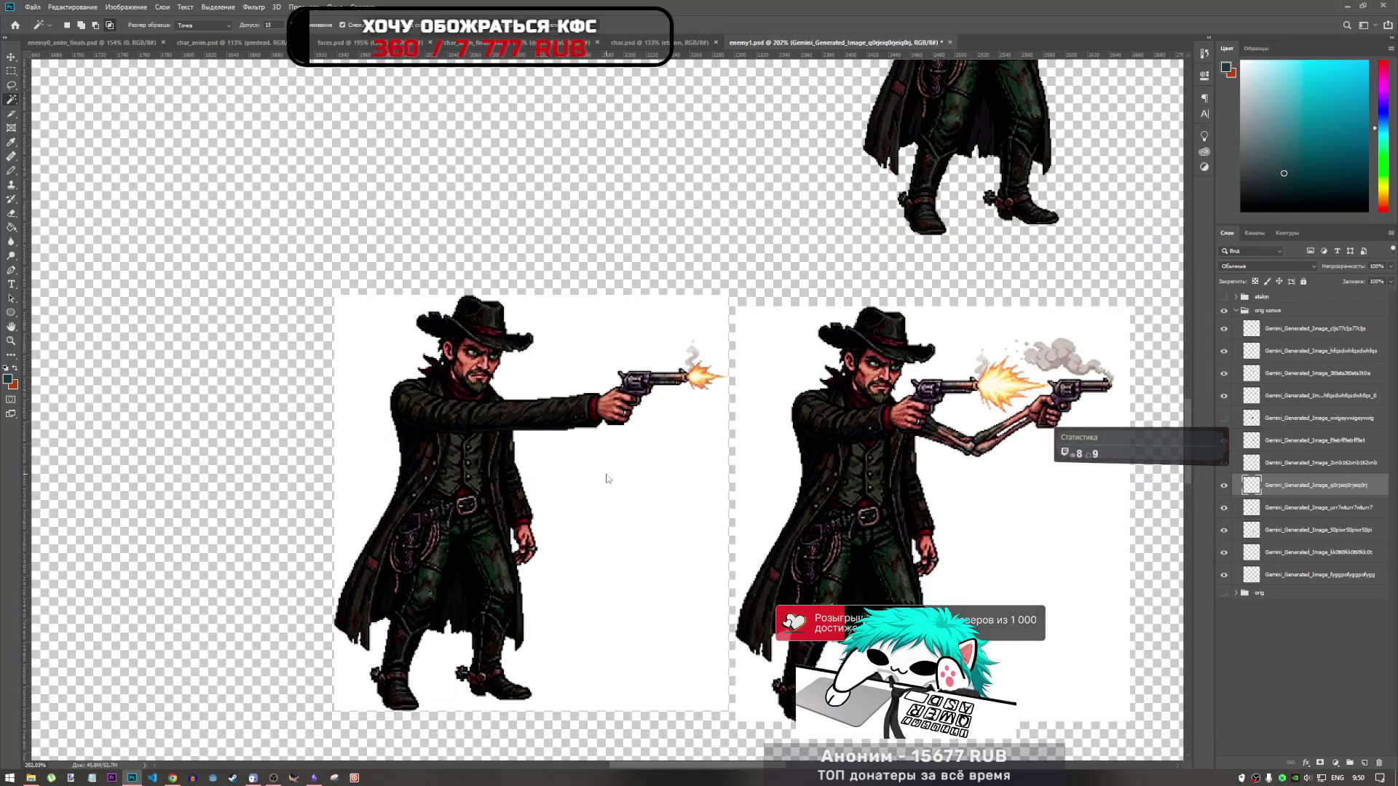
pyautogui.click(1303, 508)
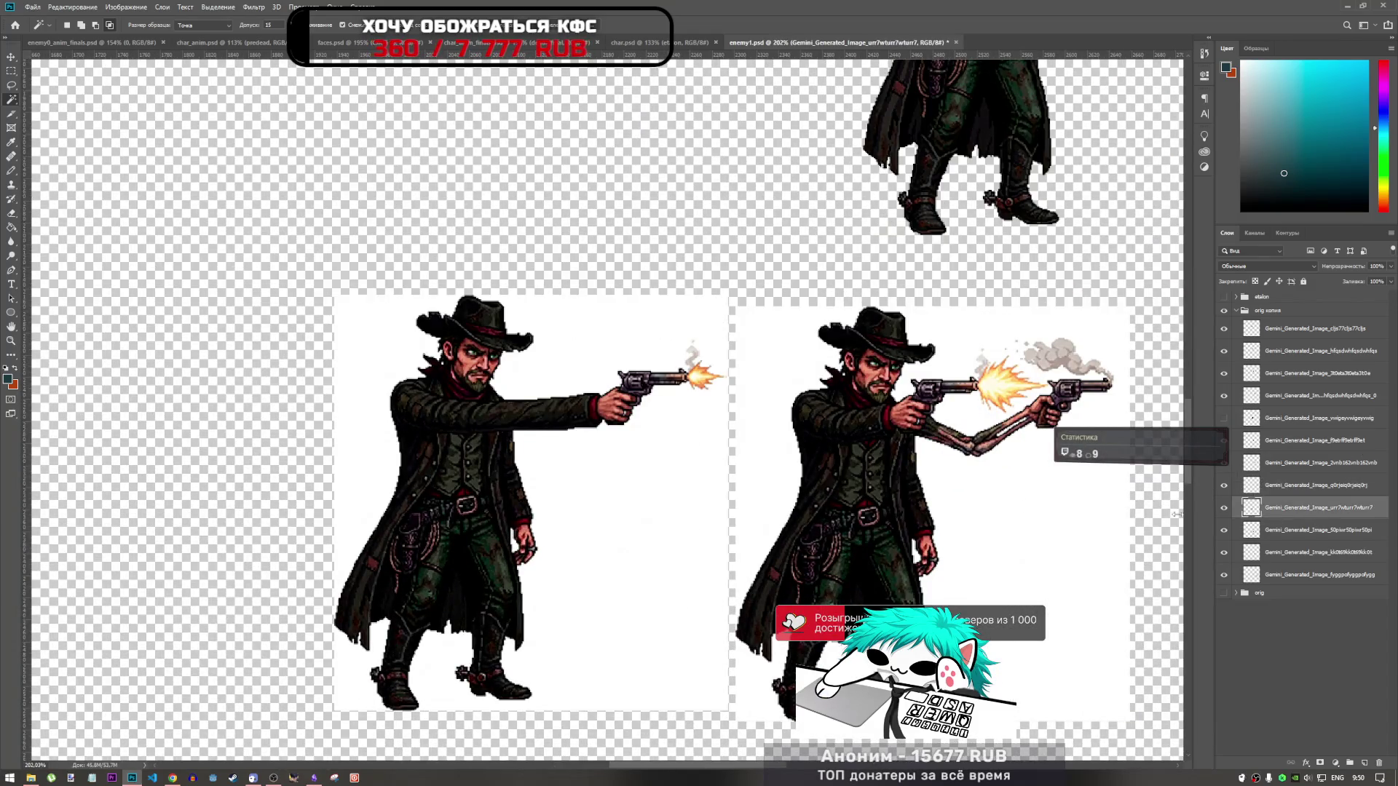
# Step: Erase the white background around the bottom-left shooting cowboy
pyautogui.click(606, 484)
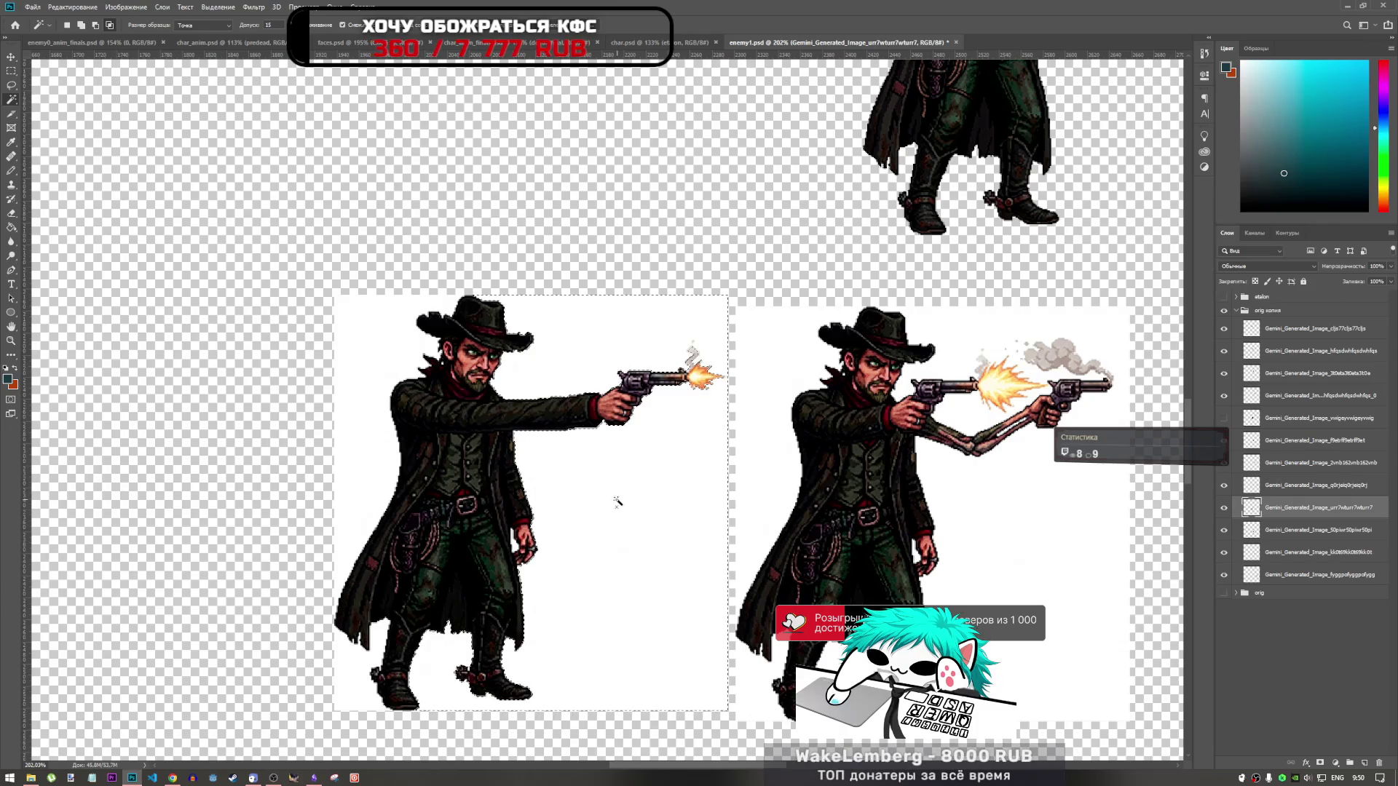
pyautogui.scroll(-2, 624, 512)
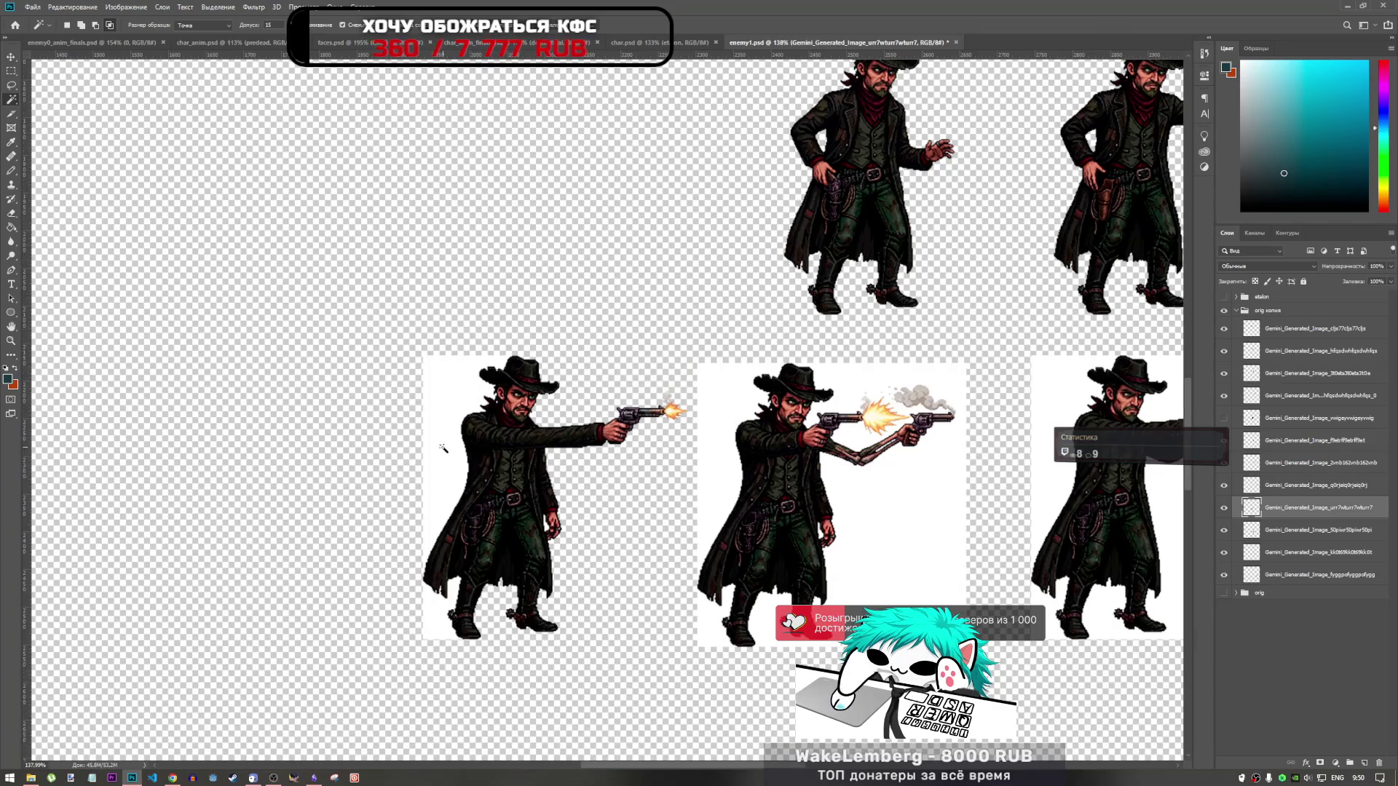
pyautogui.press('Delete')
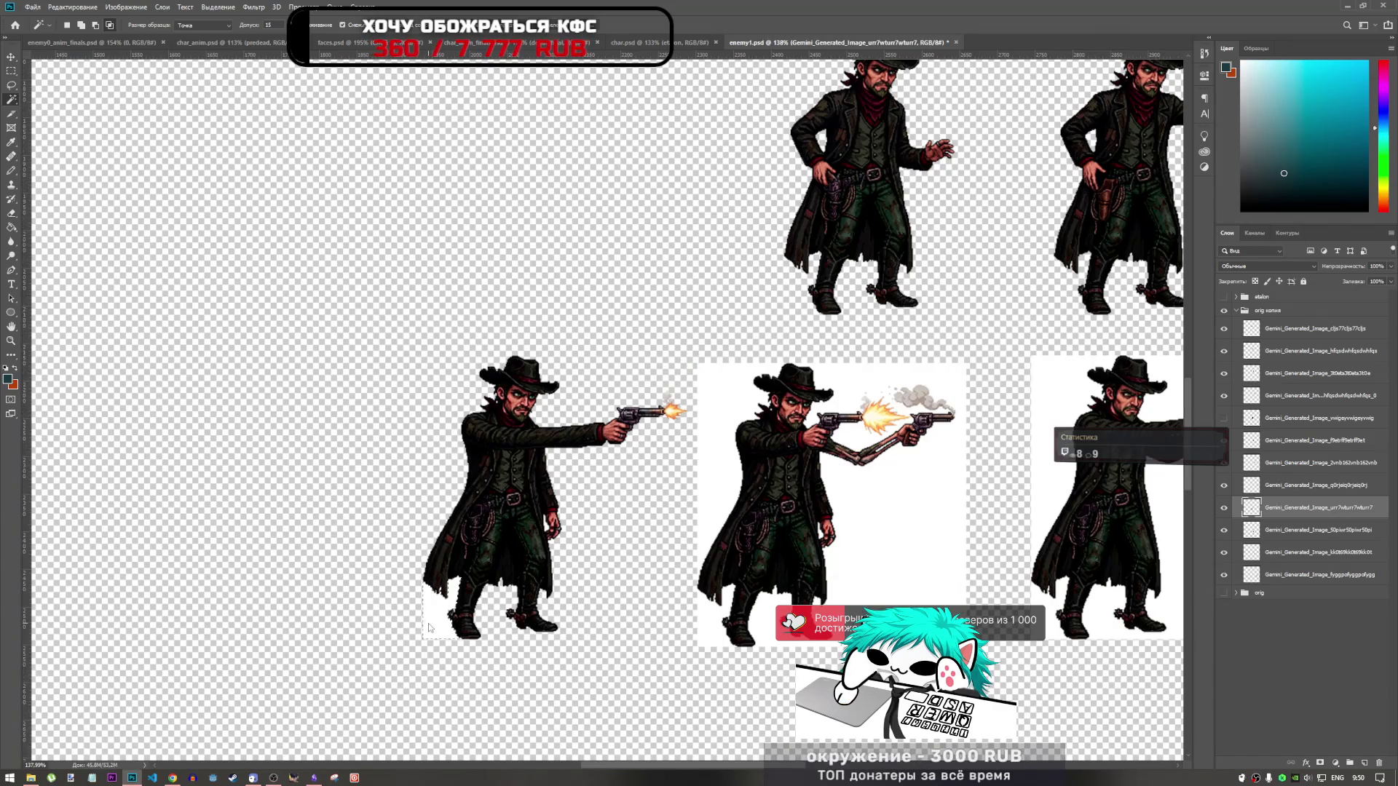
pyautogui.scroll(-2, 437, 627)
pyautogui.scroll(2, 728, 575)
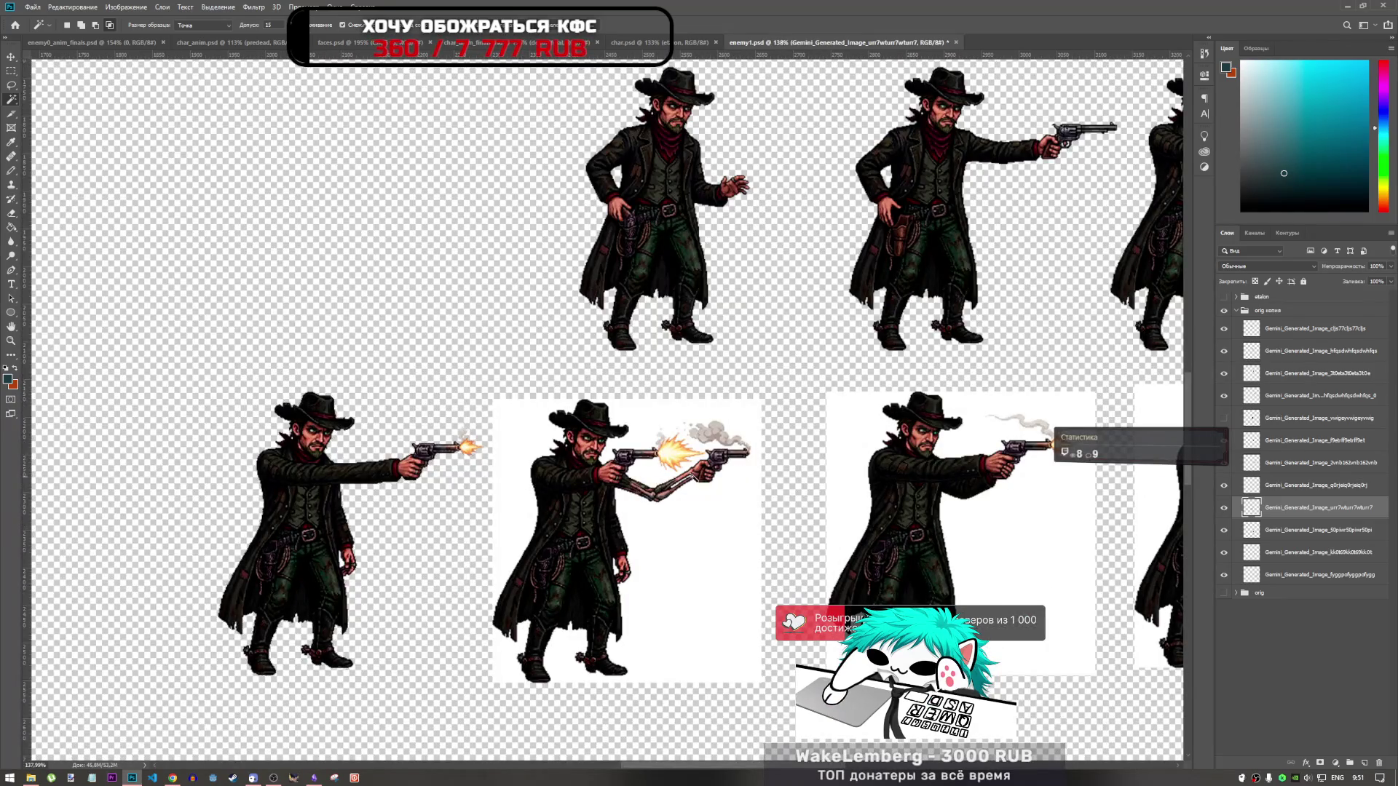
# Step: Clear all white from the two-gun cowboy, including the patch between his arms
pyautogui.click(1294, 529)
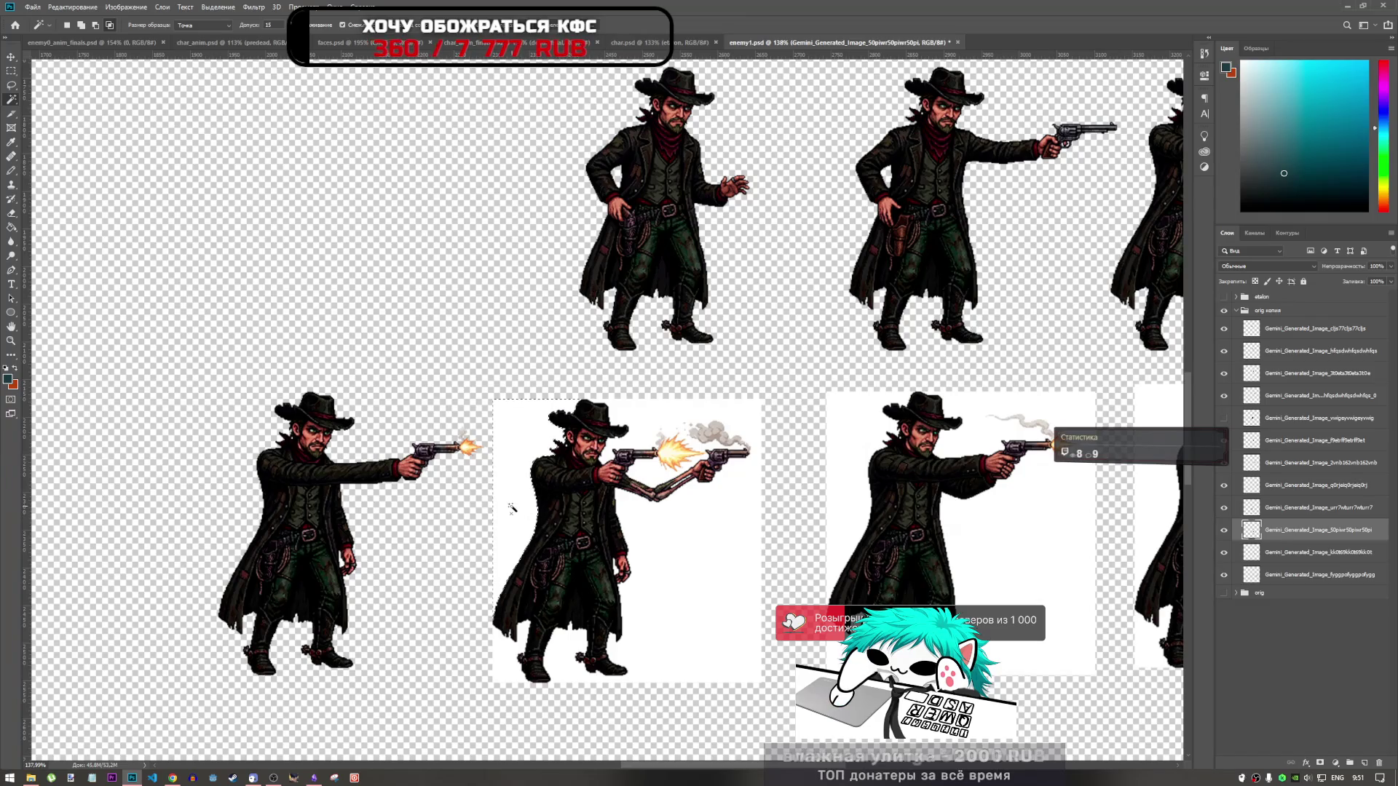
pyautogui.click(529, 522)
pyautogui.press('Delete')
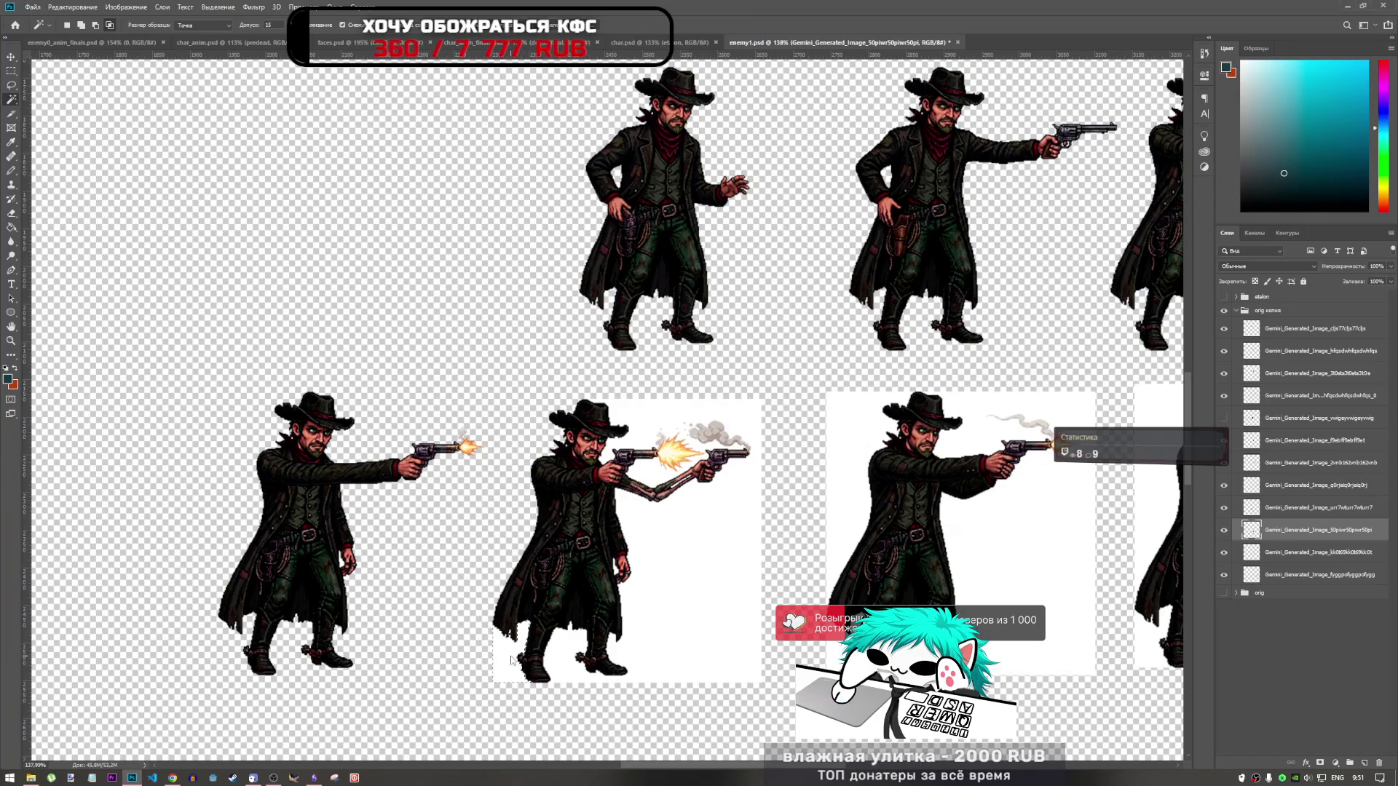
pyautogui.click(551, 672)
pyautogui.press('Delete')
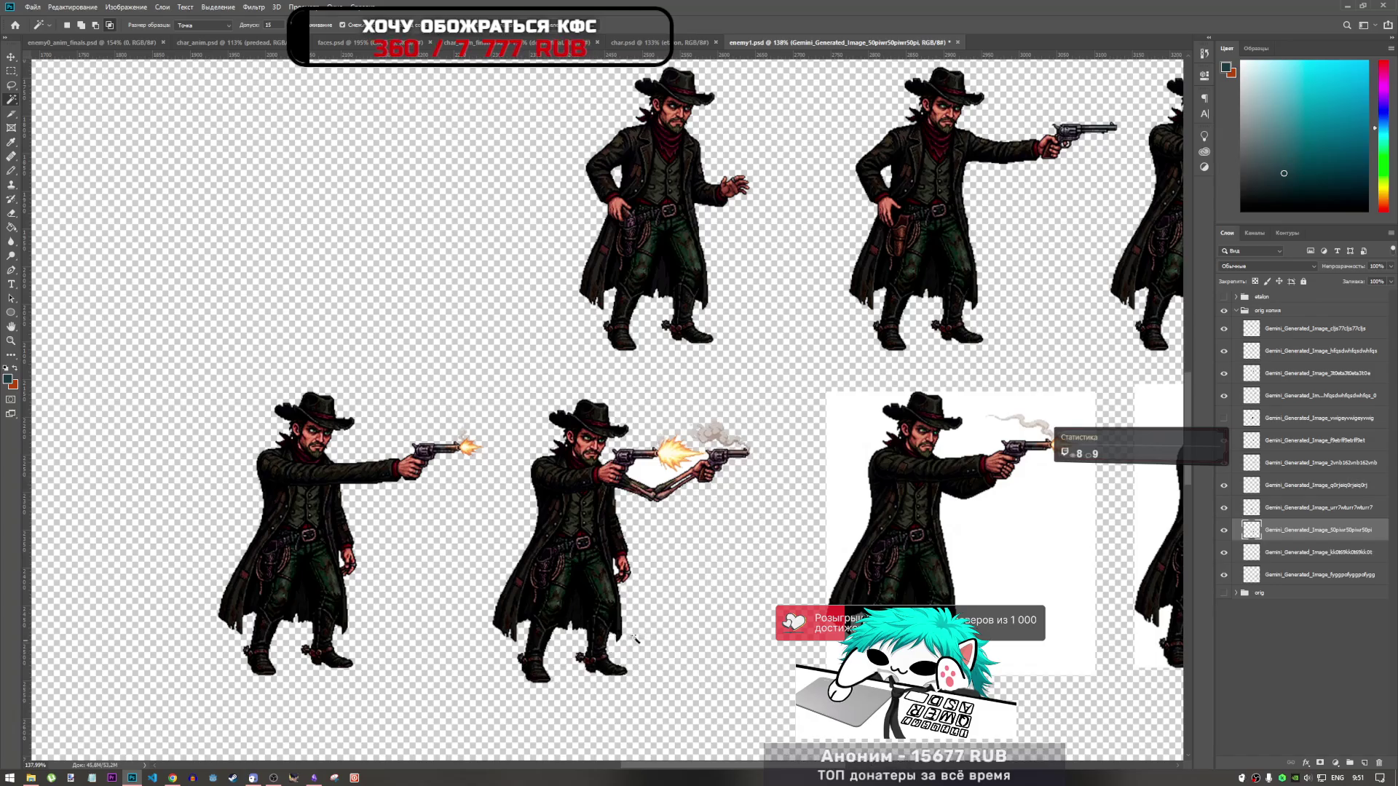
pyautogui.scroll(-2, 631, 597)
pyautogui.scroll(3, 696, 501)
pyautogui.click(609, 492)
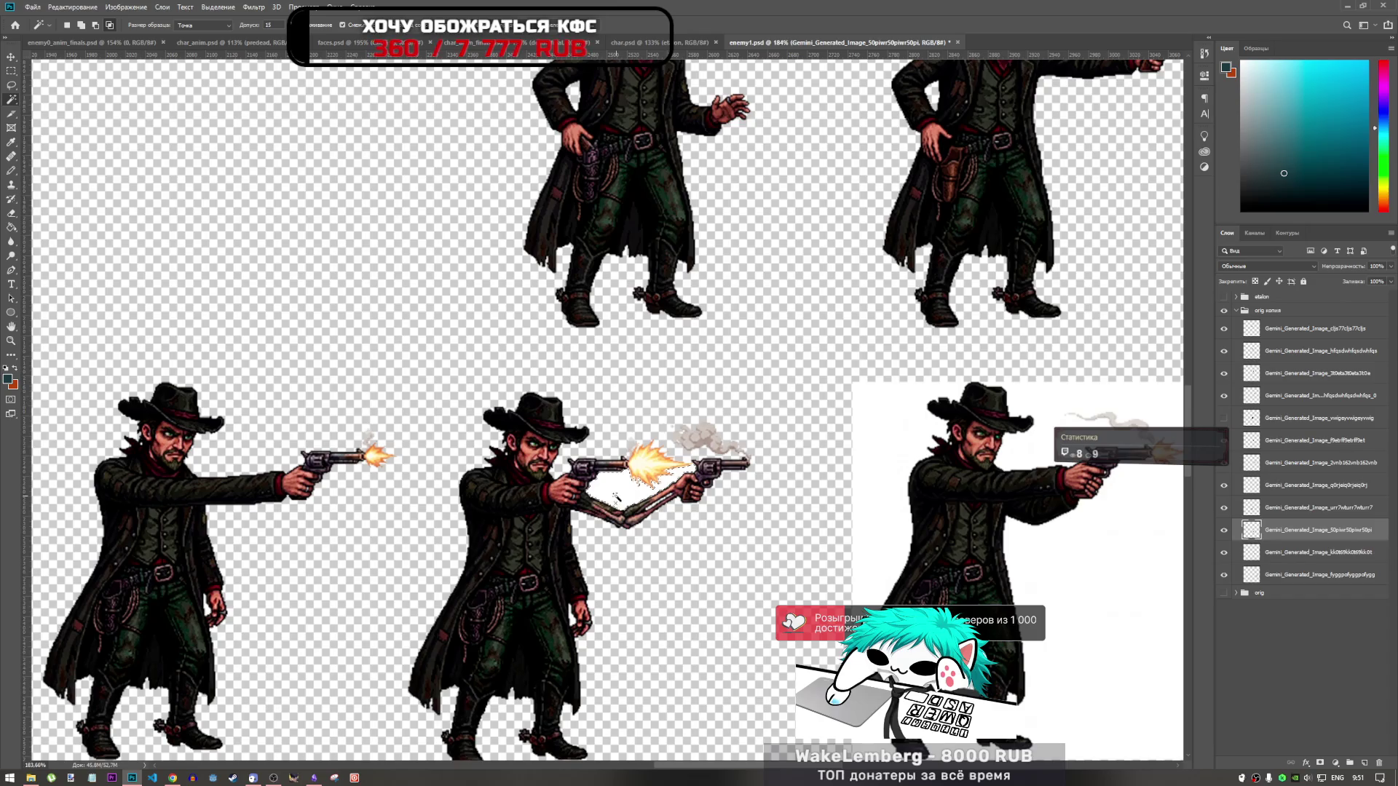
pyautogui.press('Delete')
pyautogui.scroll(4, 635, 512)
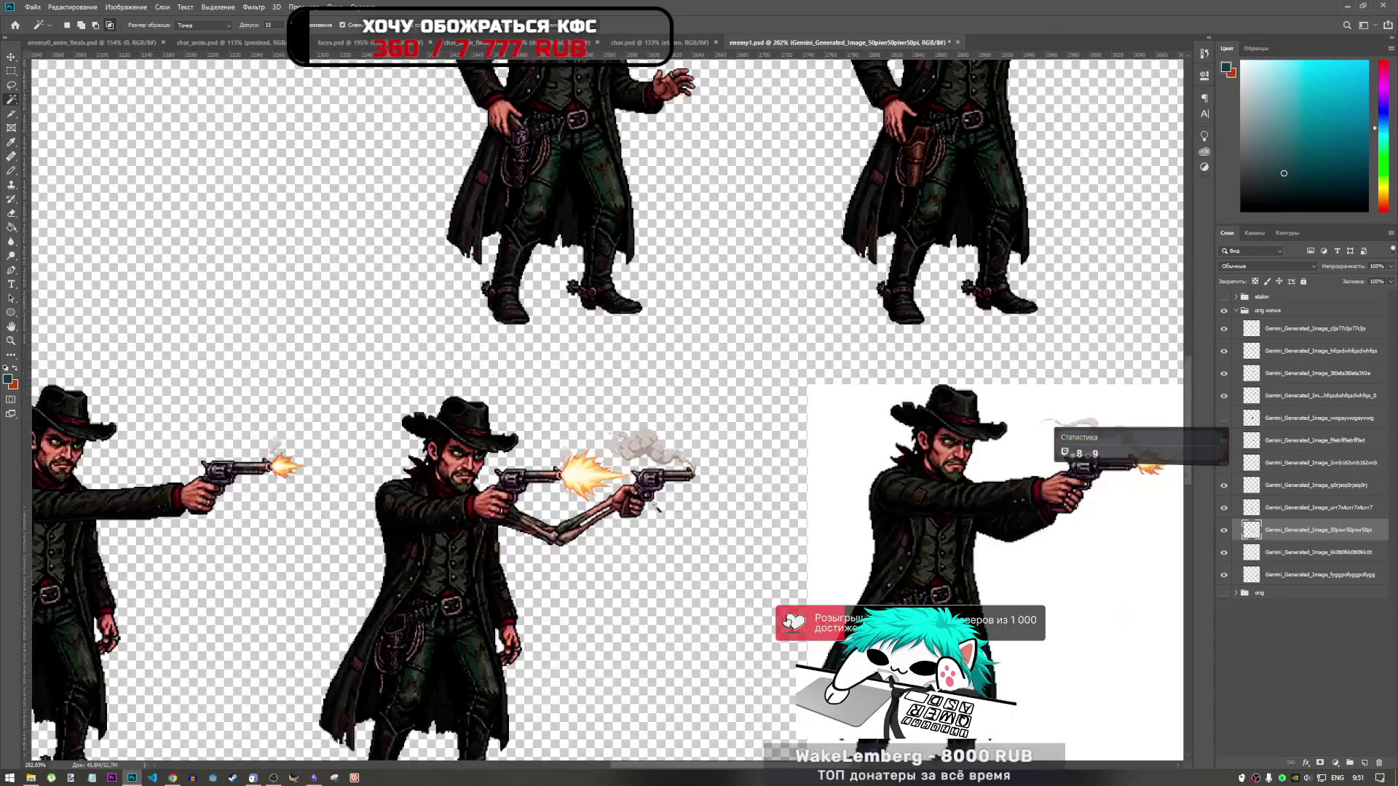
pyautogui.scroll(-5, 584, 519)
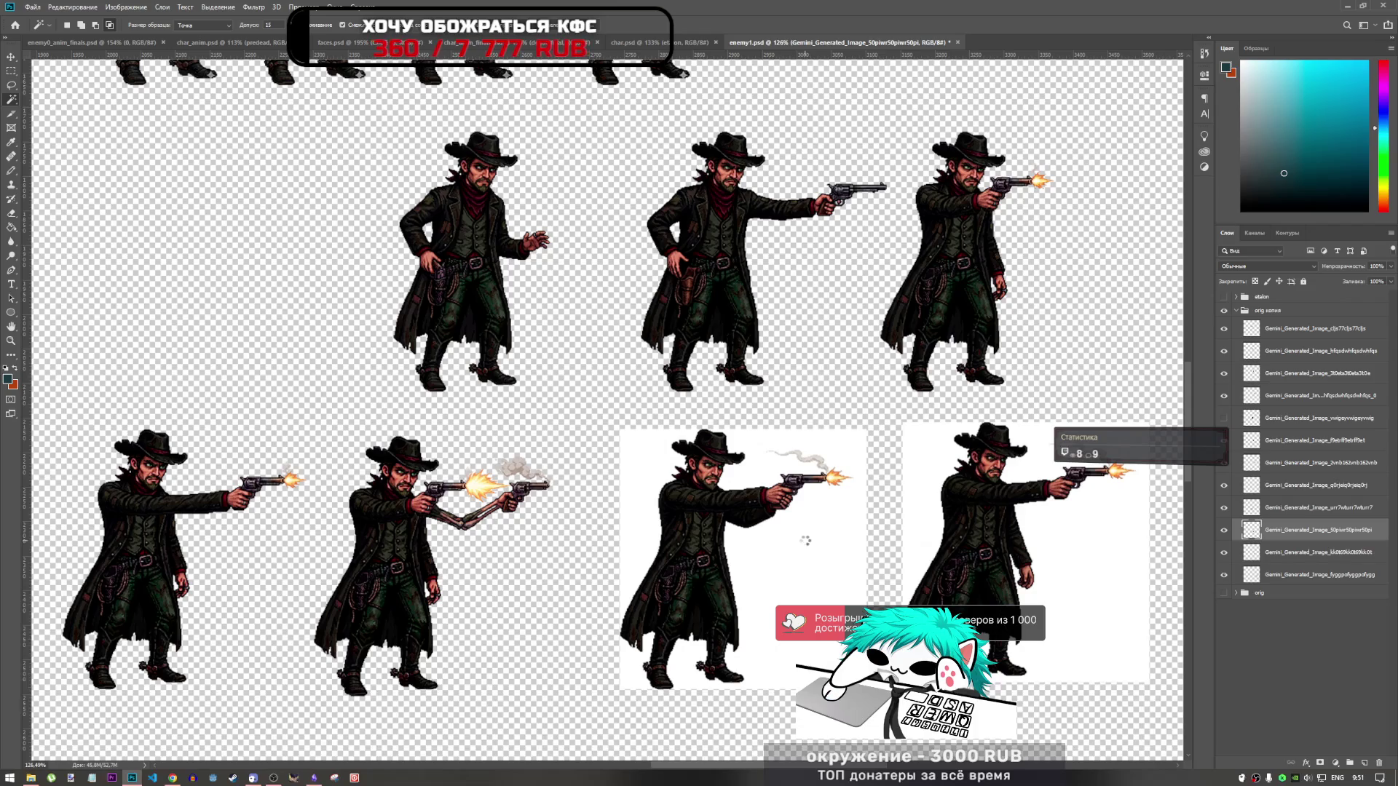
# Step: Delete the third shooter's white background, then undo it and switch to the Lasso tool
pyautogui.hotkey('alt', '[')
pyautogui.click(639, 531)
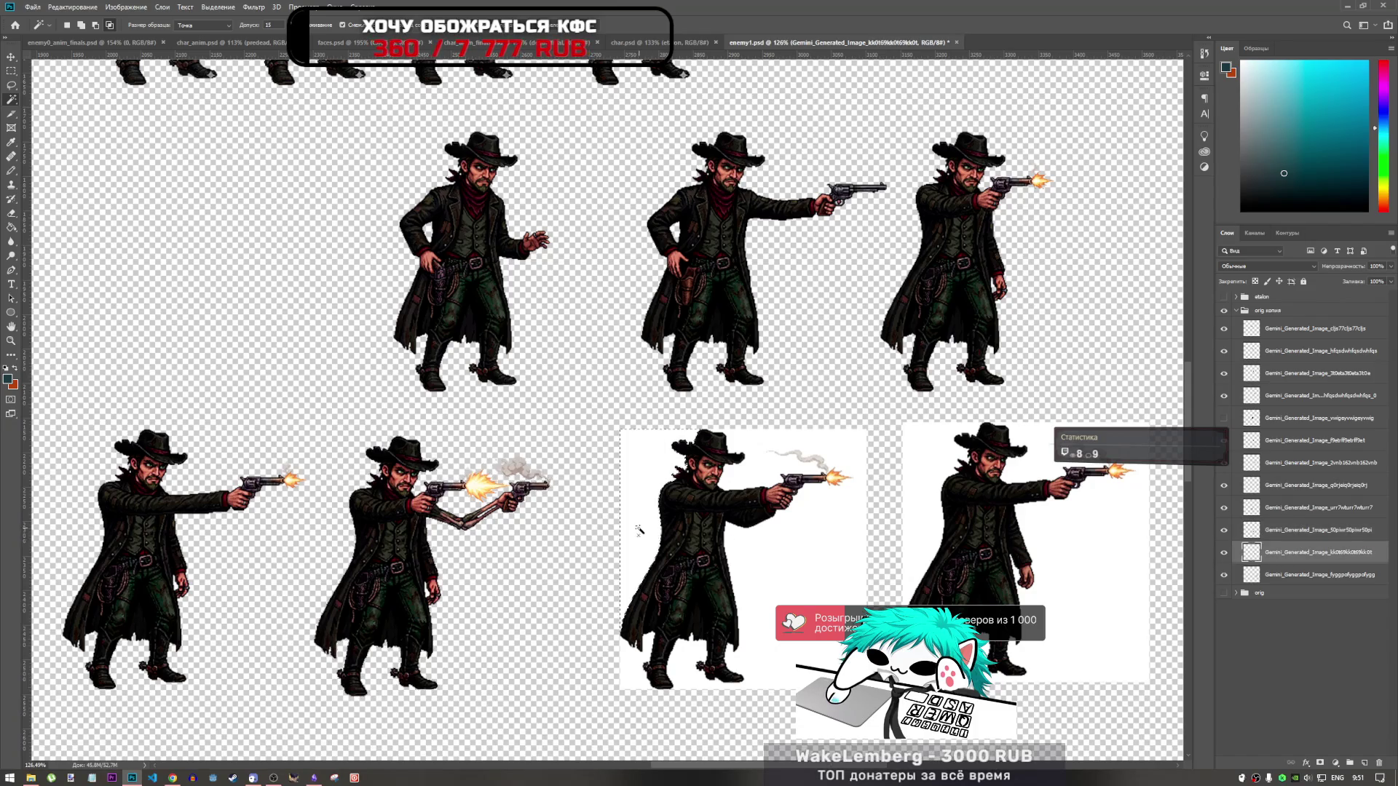
pyautogui.press('Delete')
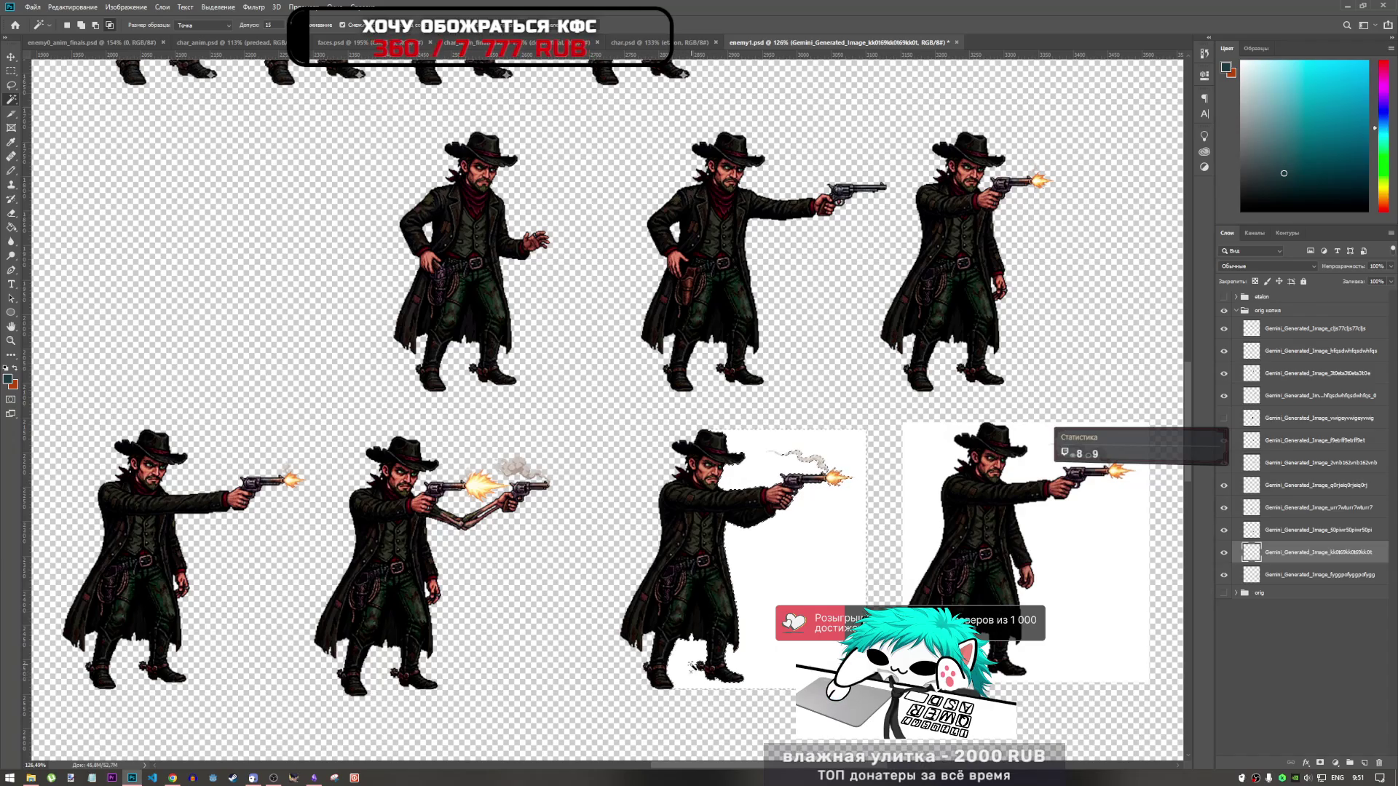
pyautogui.scroll(4, 813, 444)
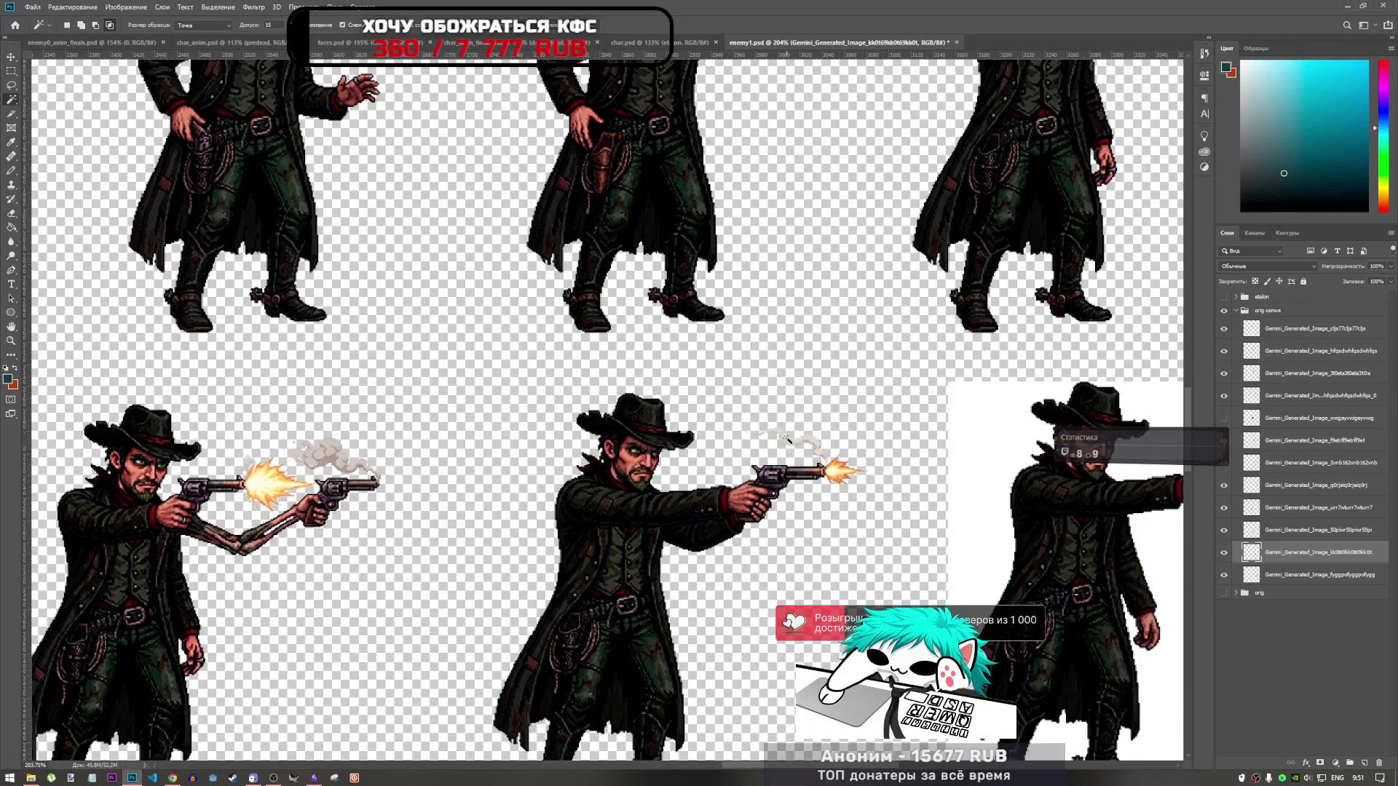
pyautogui.hotkey('ctrl', 'z')
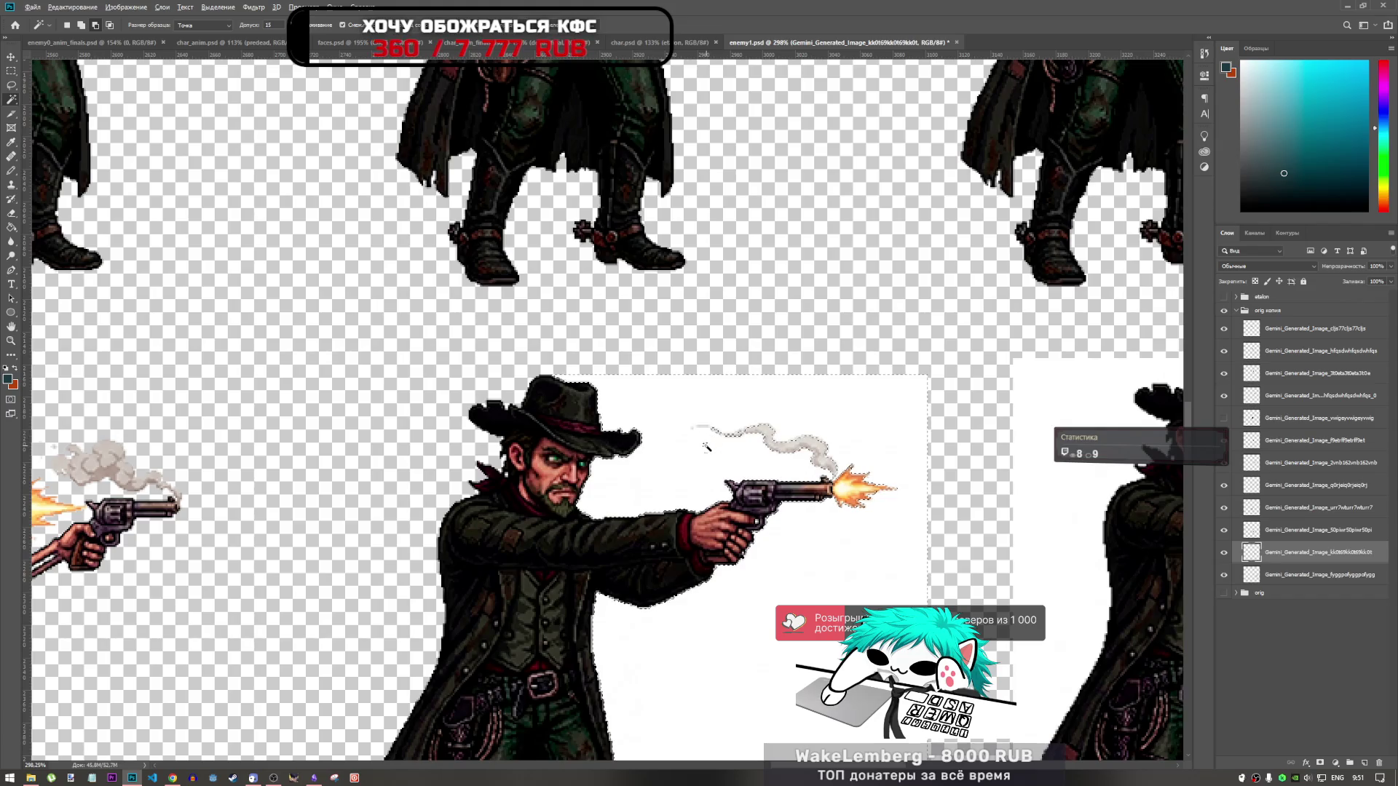
pyautogui.click(11, 85)
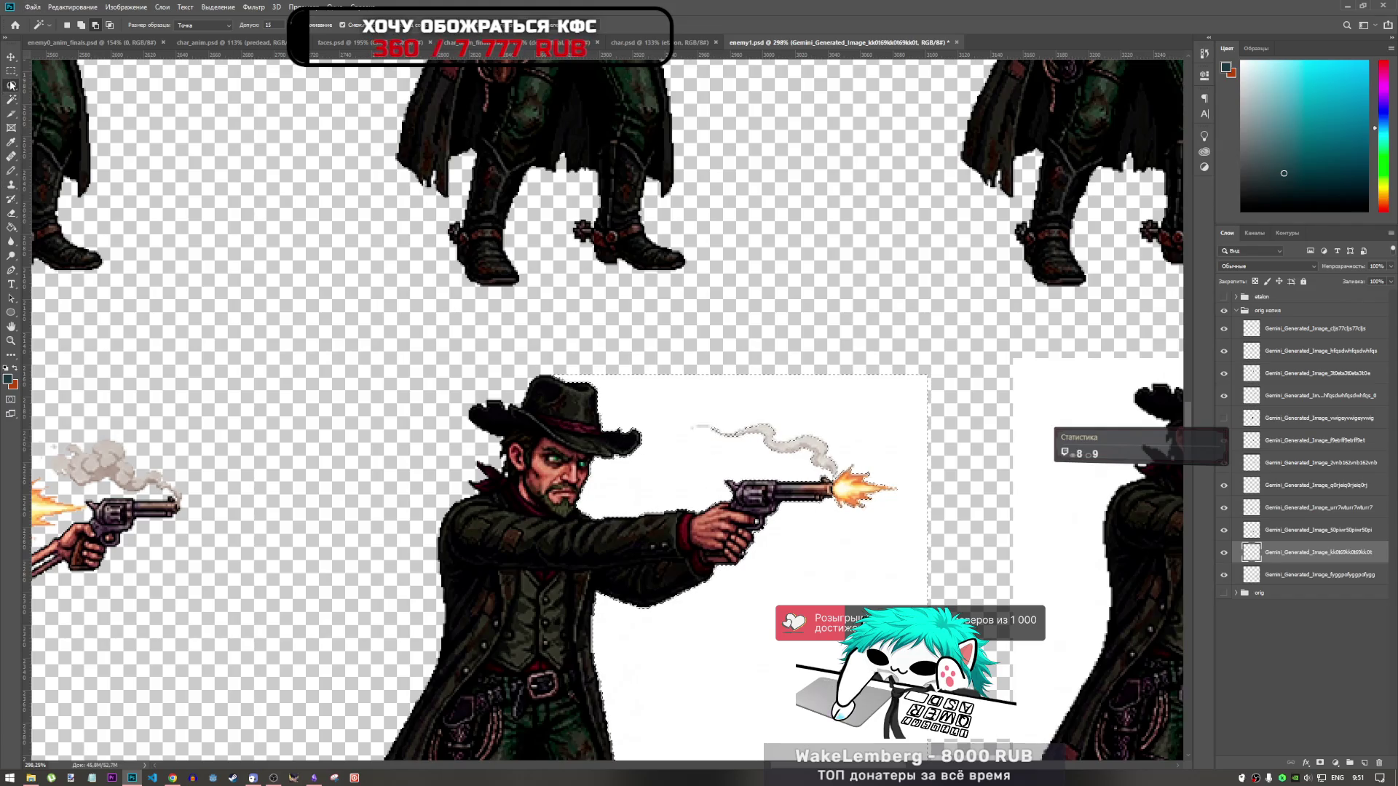
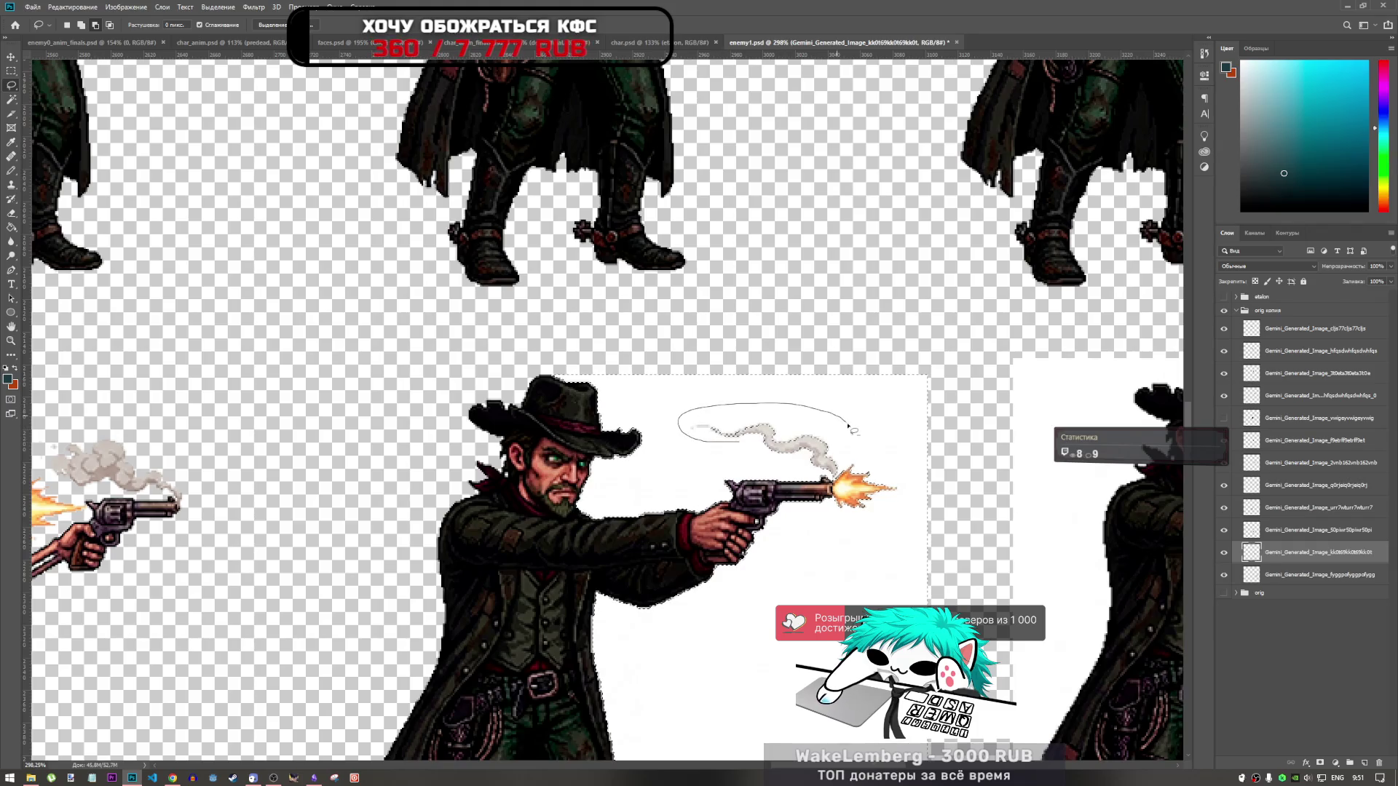
# Step: Lasso around the gun smoke's white backing and clear it, then zoom out
pyautogui.moveTo(849, 425); pyautogui.dragTo(852, 442)
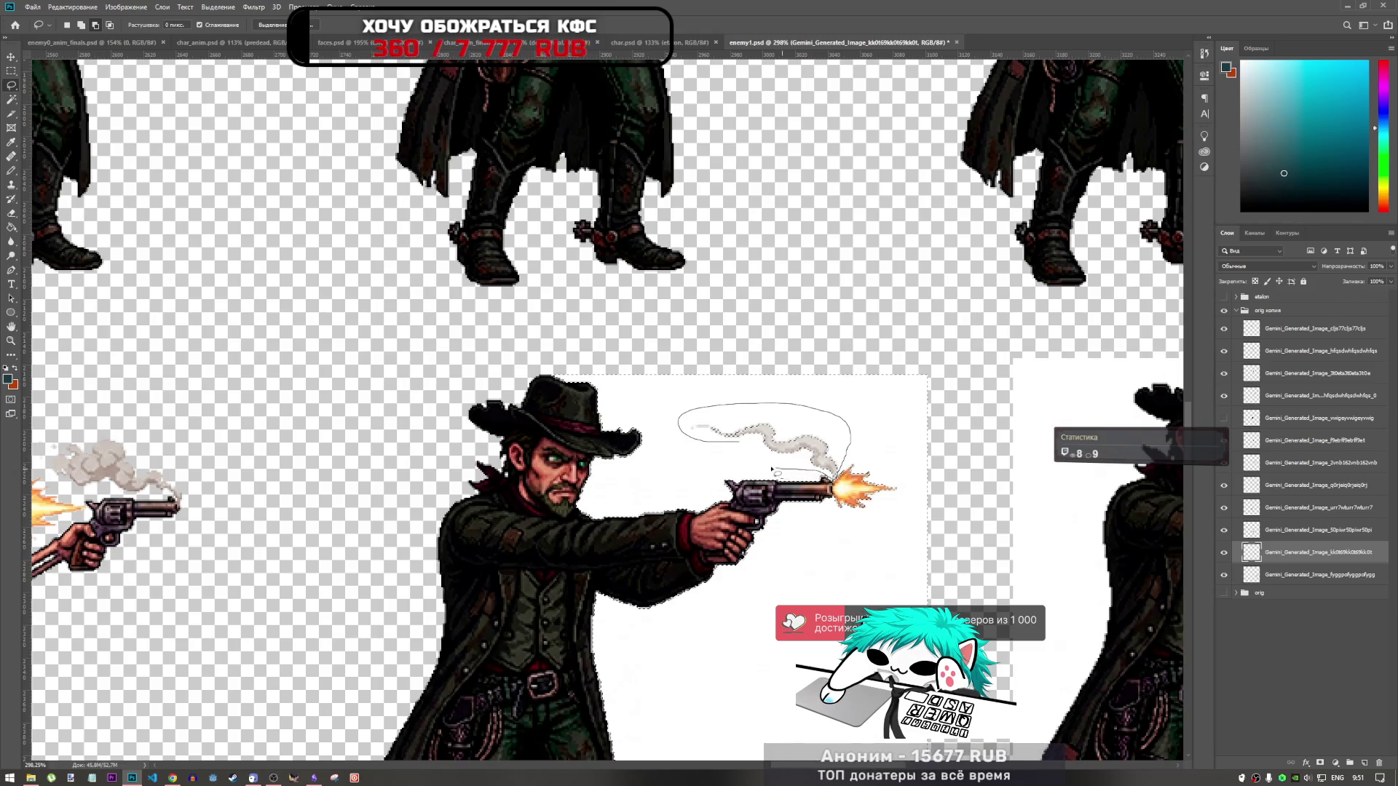
pyautogui.moveTo(772, 470); pyautogui.dragTo(728, 462)
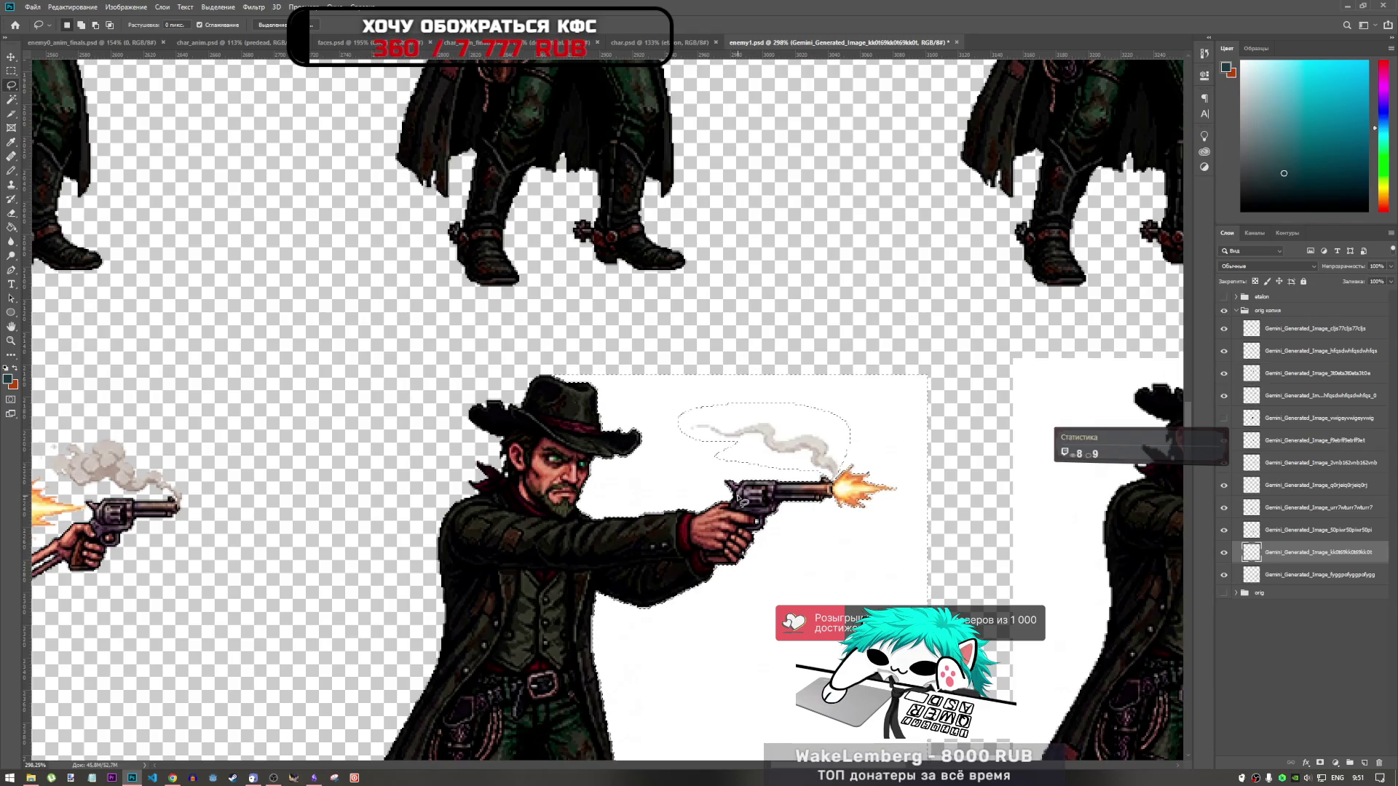
pyautogui.hotkey('ctrl', 'z')
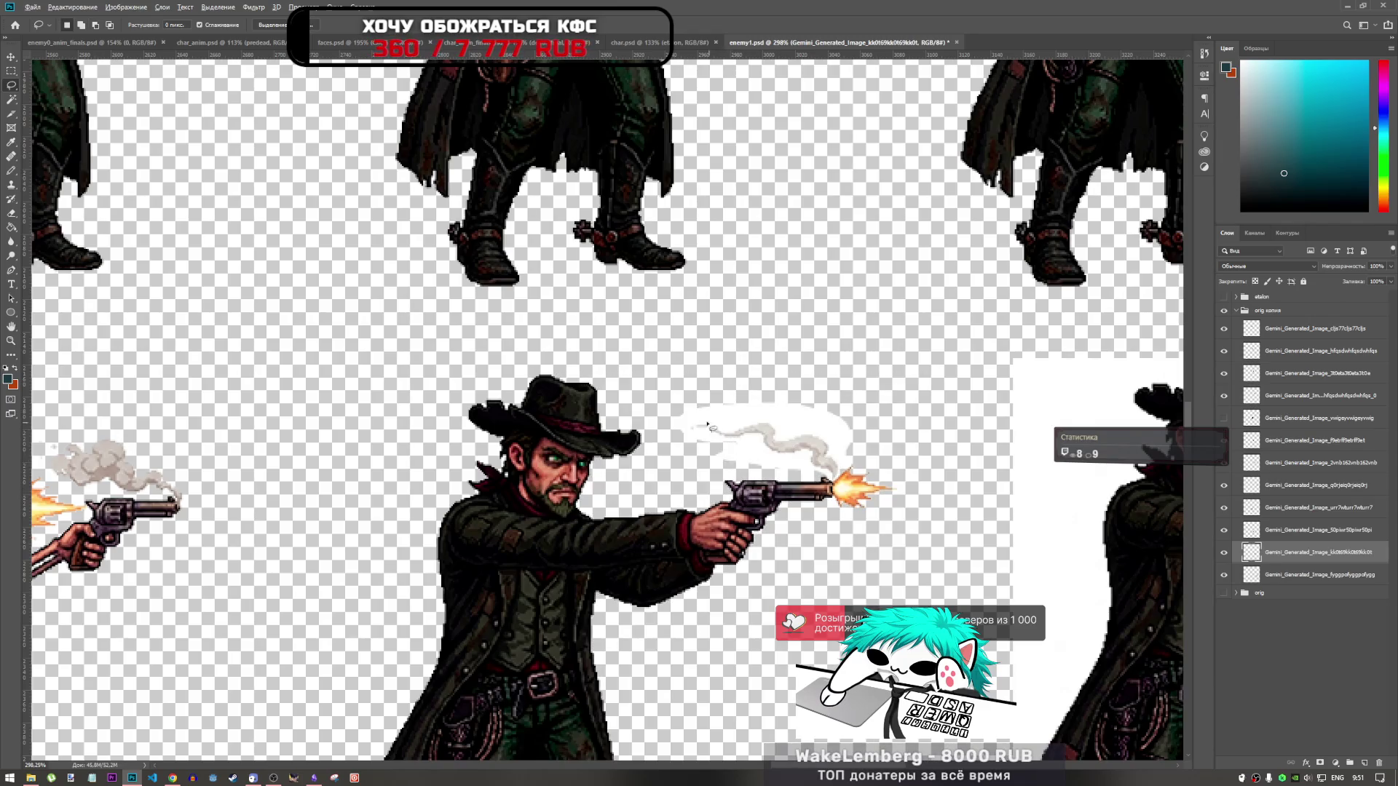
pyautogui.scroll(-5, 707, 424)
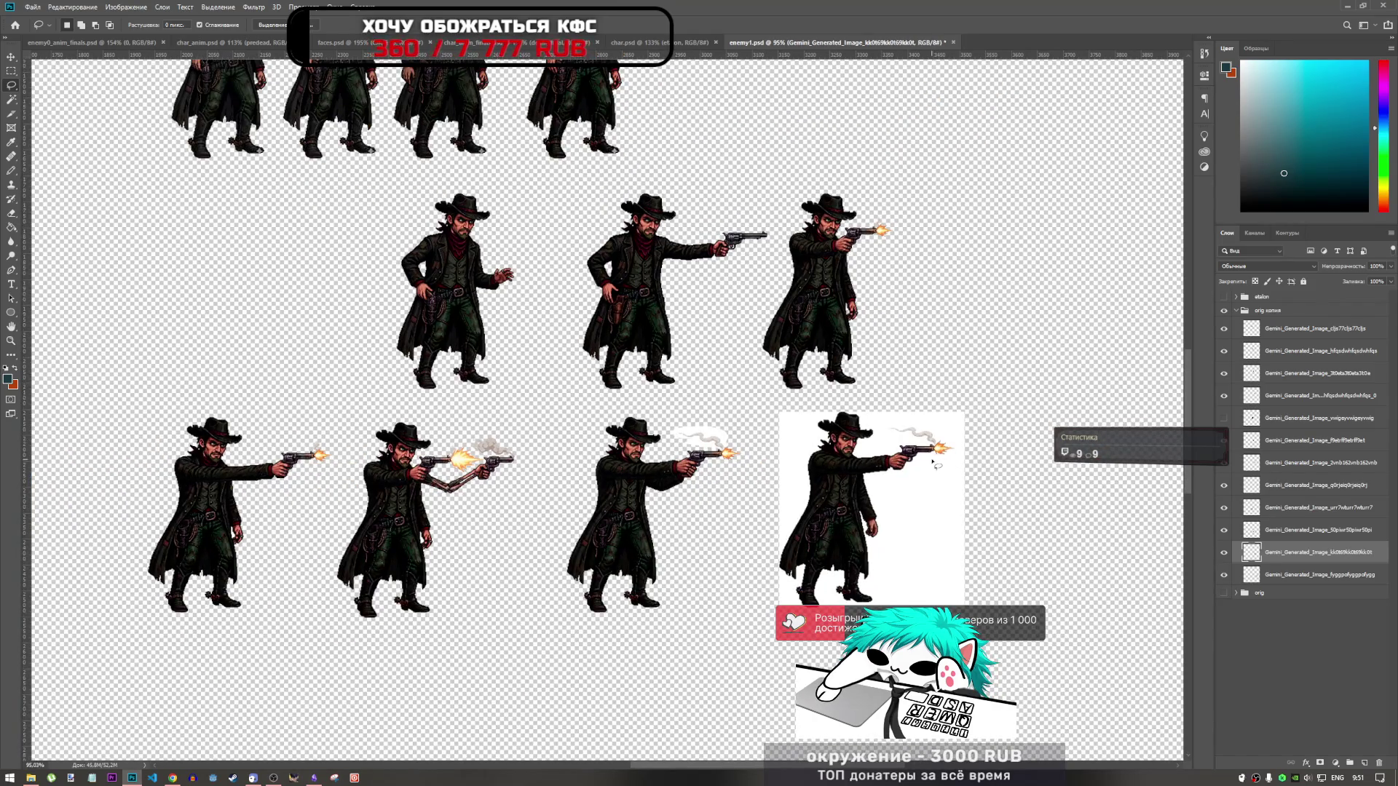
# Step: Undo, then use the Magic Wand to clear the white around the third bottom-row cowboy
pyautogui.hotkey('ctrl', 'z')
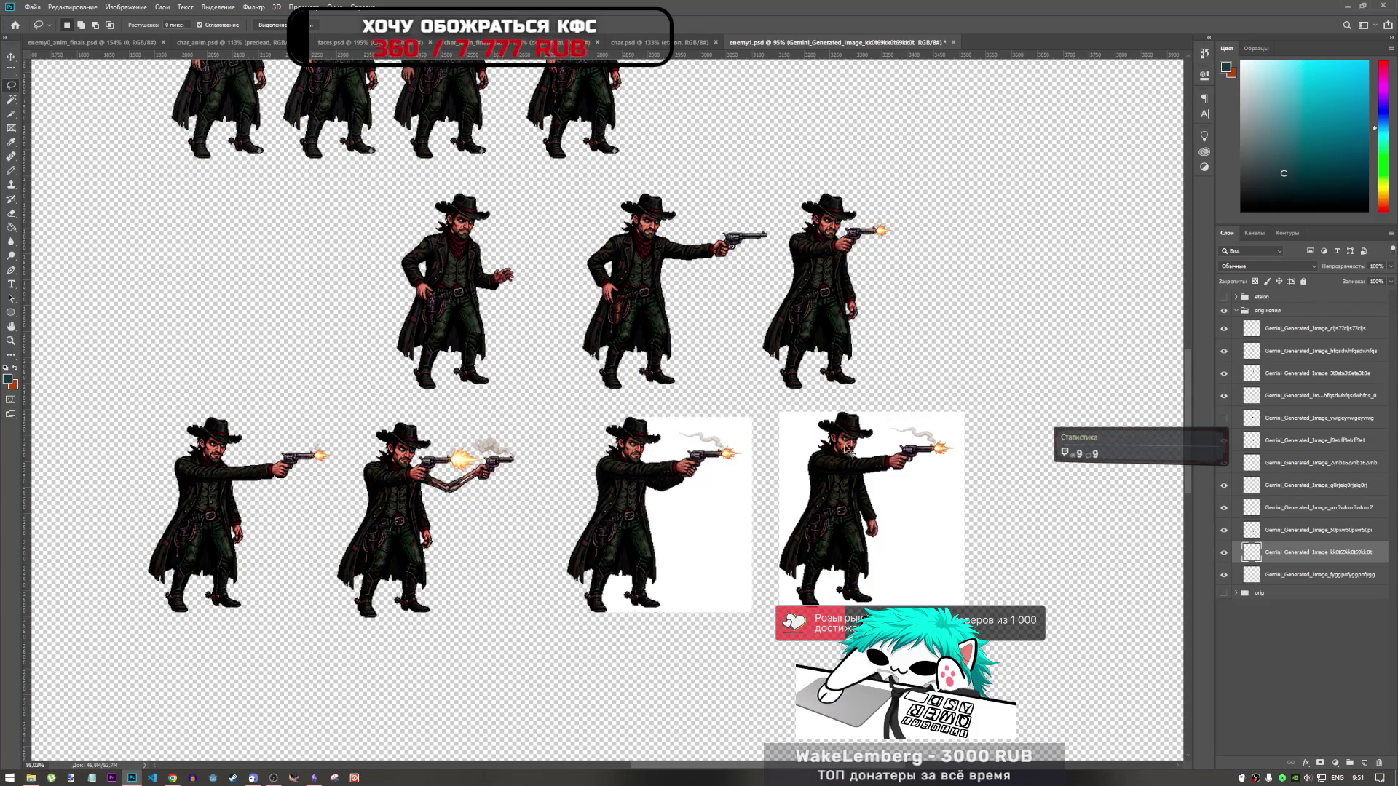
pyautogui.click(11, 99)
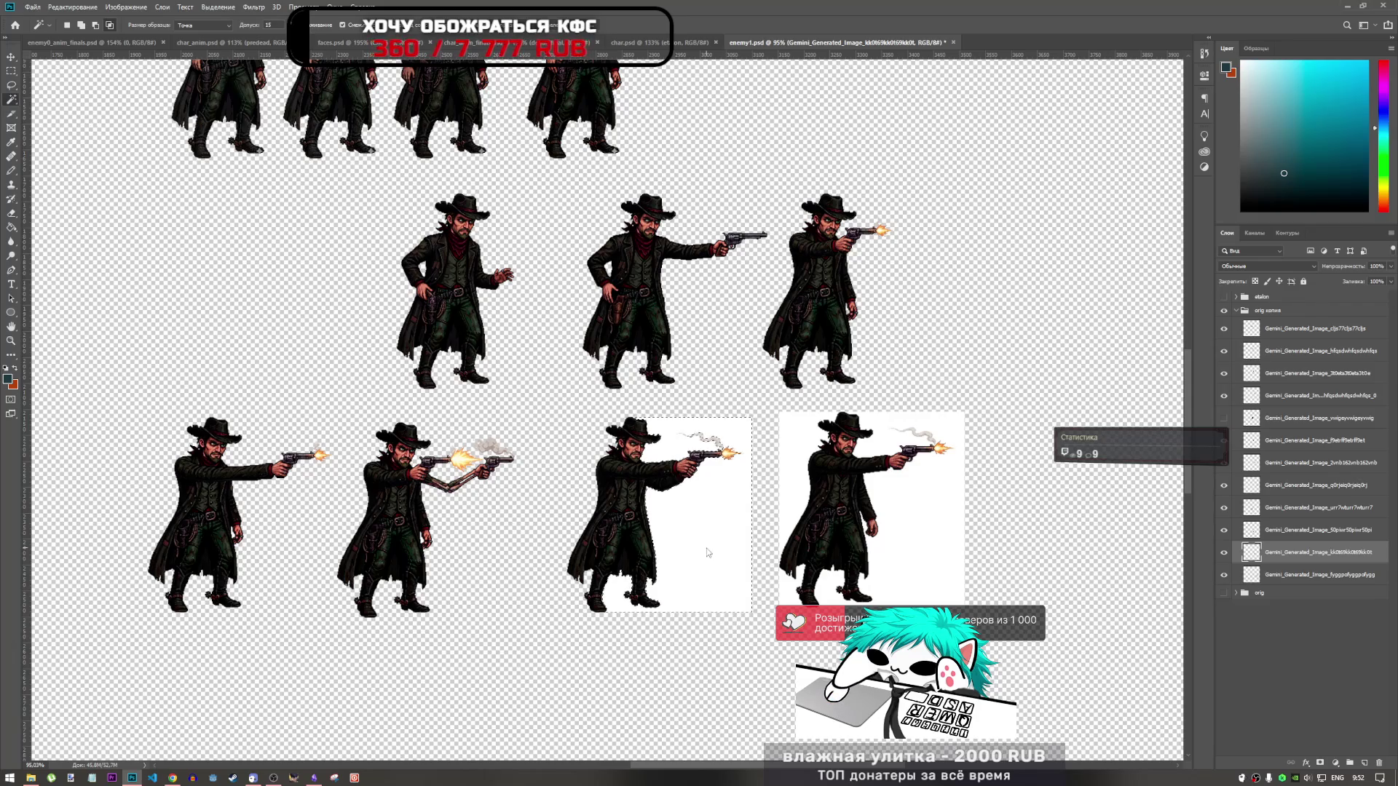
pyautogui.hotkey('ctrl', 'shift', 'z')
pyautogui.scroll(3, 941, 555)
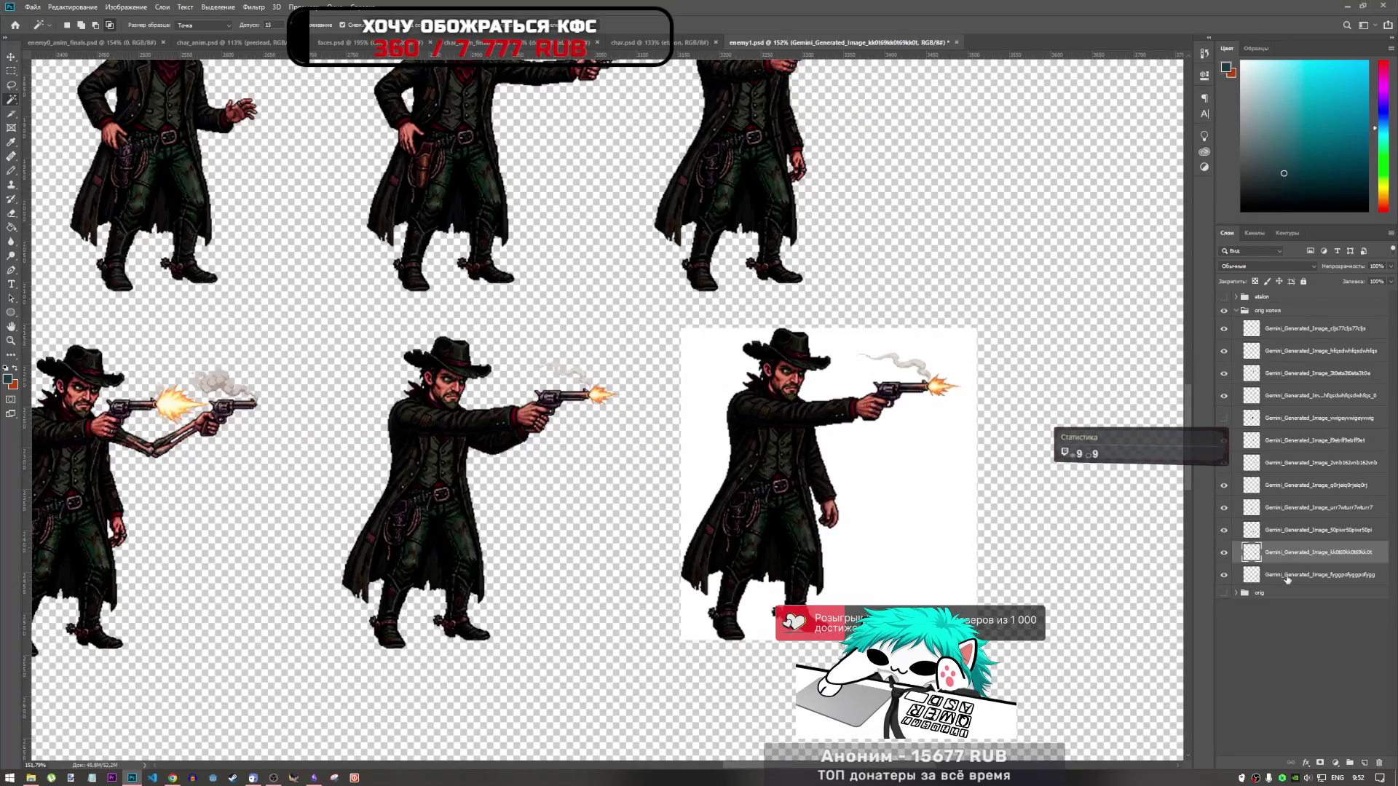
# Step: On the next frame's layer, delete the white beside the last cowboy and the patch by his boots
pyautogui.hotkey('alt', '[')
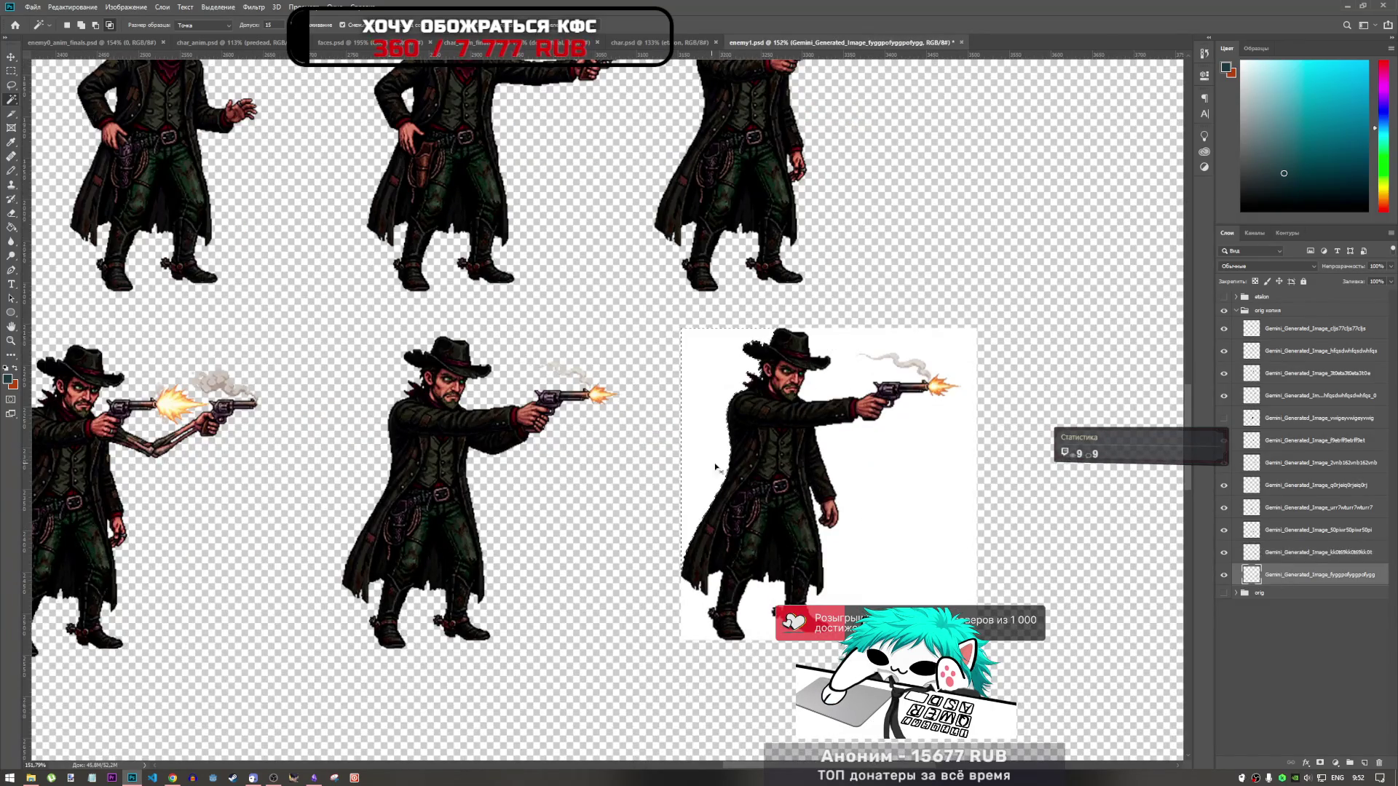
pyautogui.click(760, 618)
pyautogui.press('Delete')
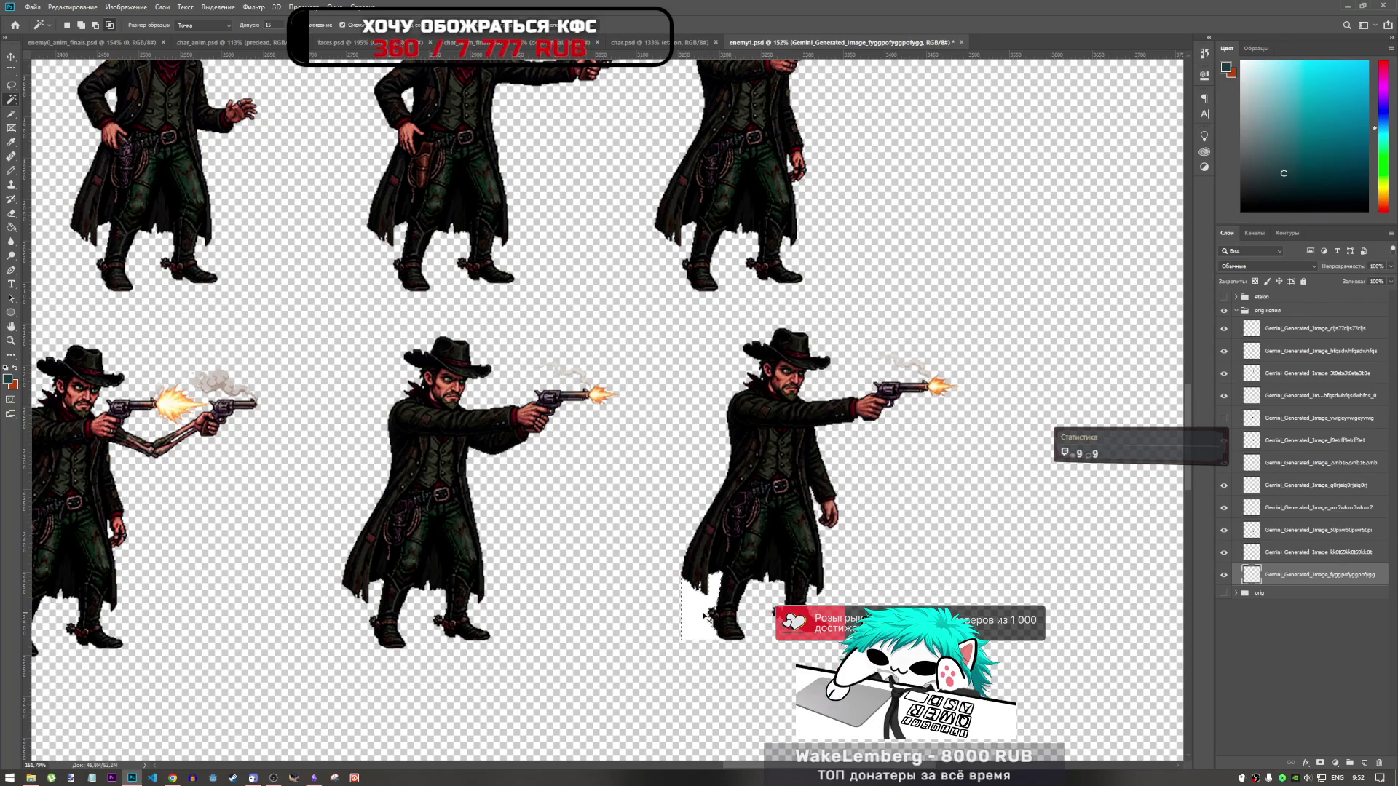
pyautogui.press('Delete')
pyautogui.scroll(-3, 905, 441)
pyautogui.scroll(2, 905, 441)
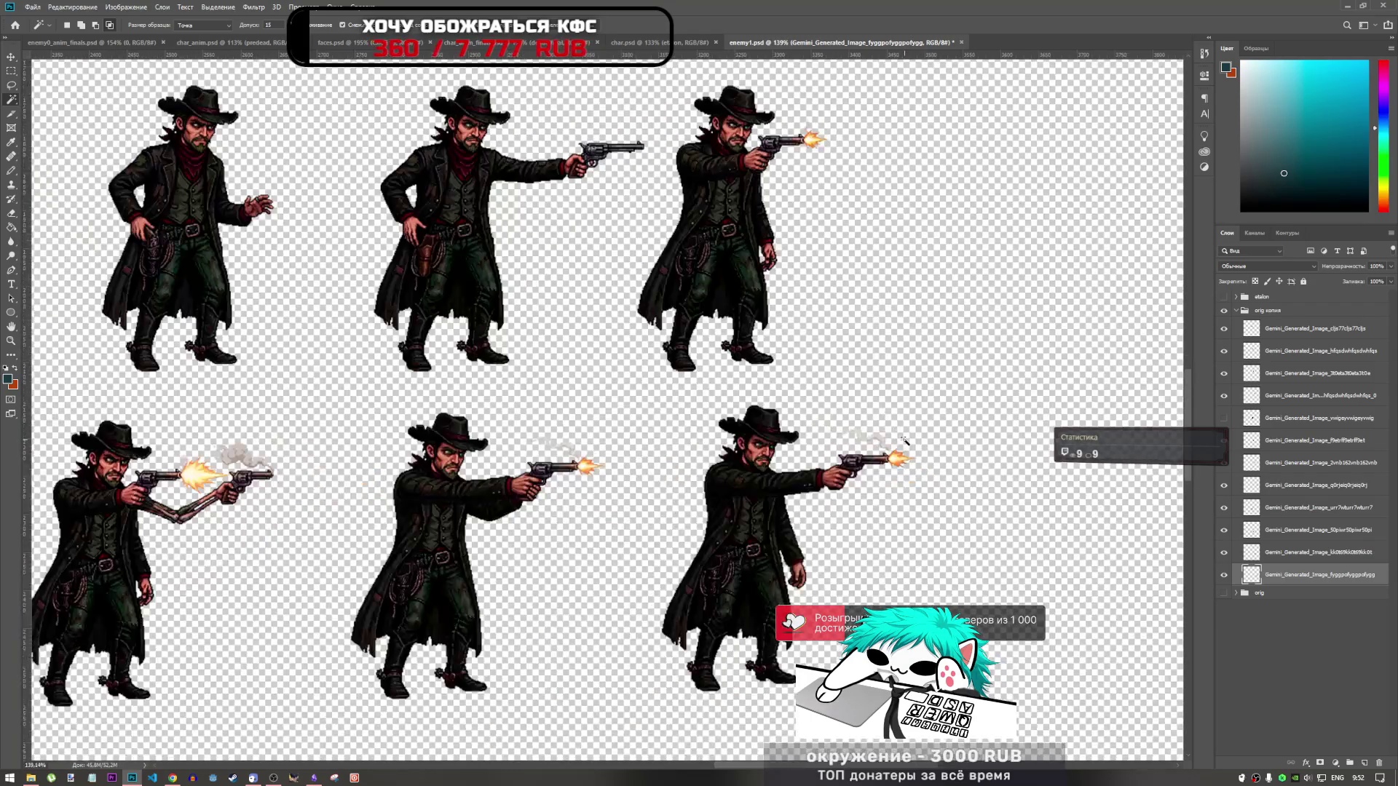
pyautogui.scroll(-3, 905, 441)
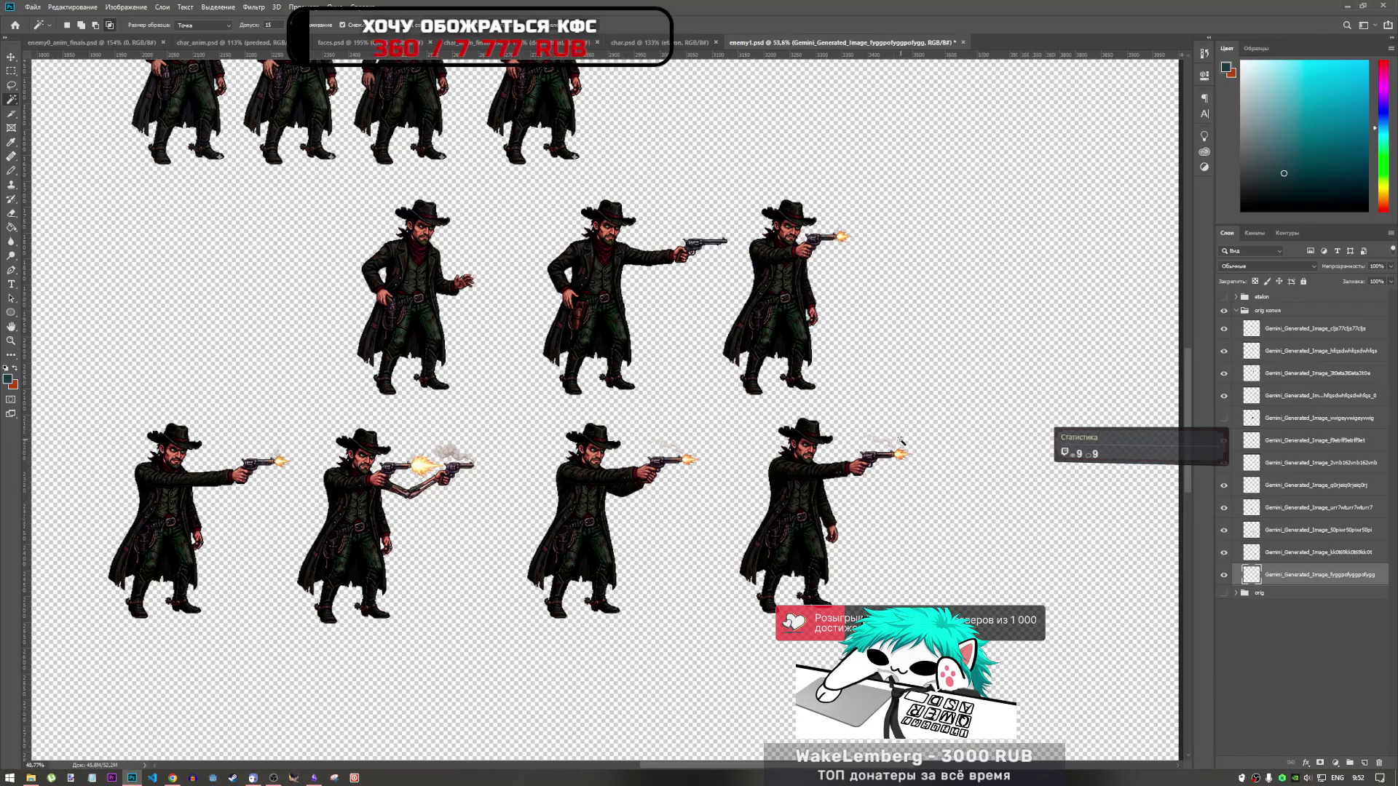
pyautogui.scroll(-4, 239, 240)
pyautogui.scroll(-4, 801, 241)
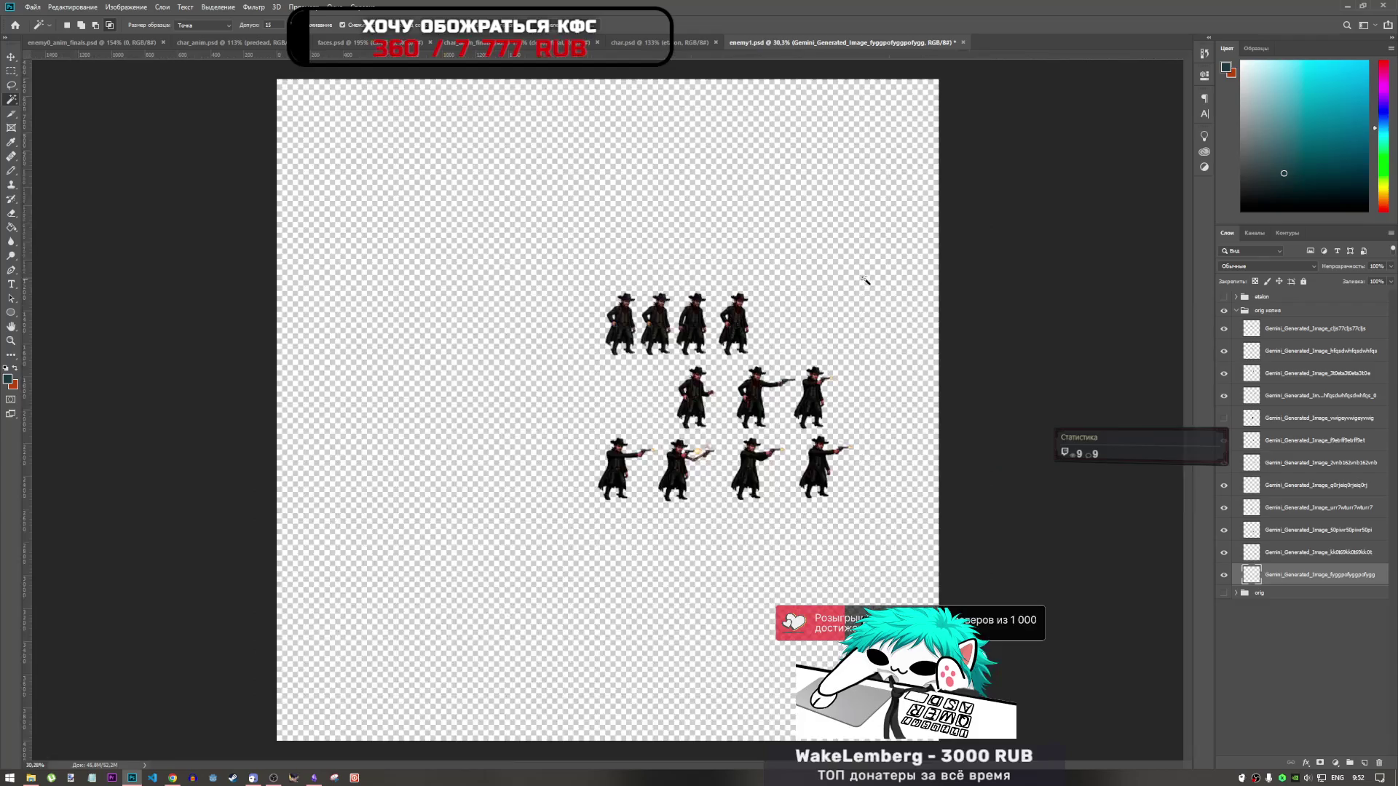
# Step: Select every frame layer in orig копия and move them together to the canvas top-left
pyautogui.keyDown('shift'); pyautogui.click(1317, 336); pyautogui.keyUp('shift')
pyautogui.hotkey('ctrl', 't')
pyautogui.moveTo(702, 327)
pyautogui.mouseDown()
pyautogui.moveTo(416, 174)
pyautogui.moveTo(379, 116)
pyautogui.mouseUp()
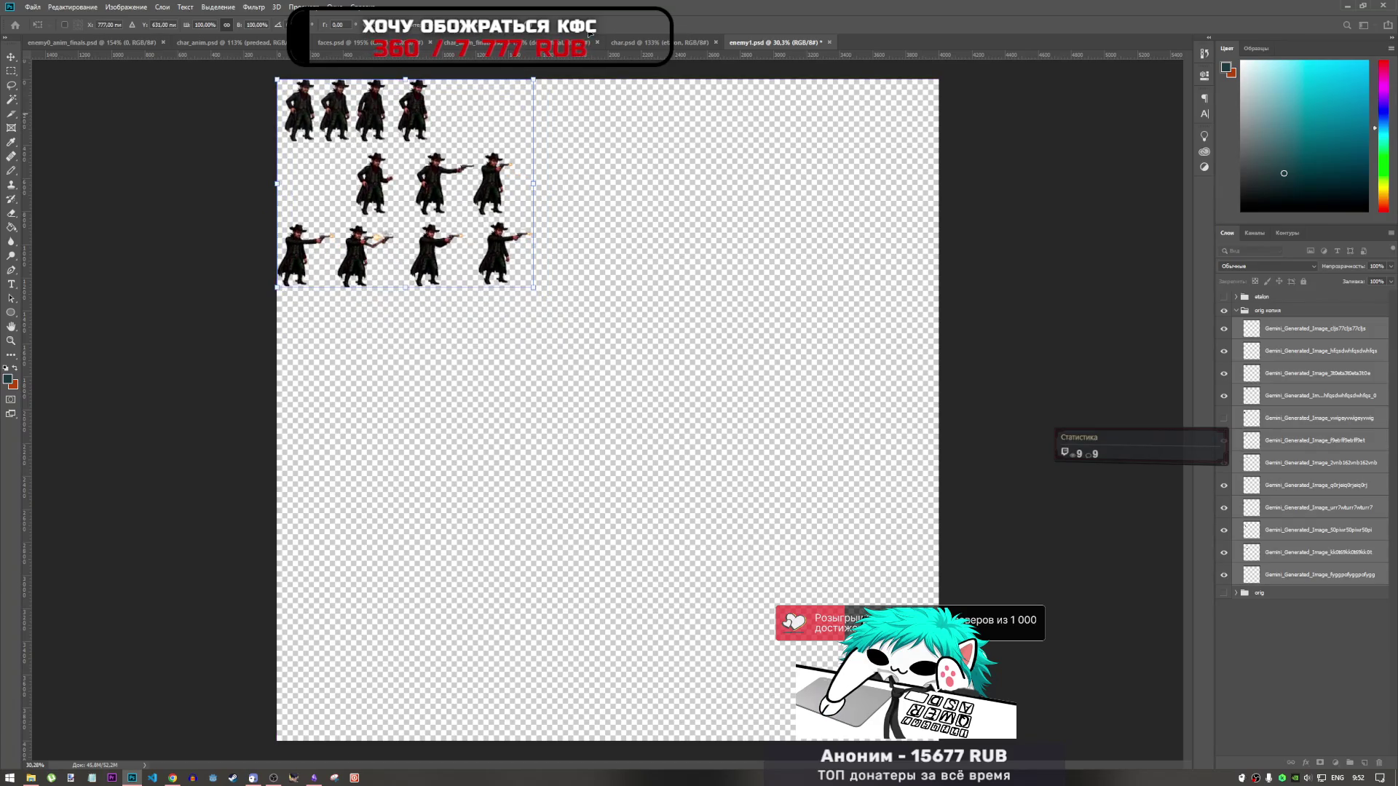
pyautogui.press('Return')
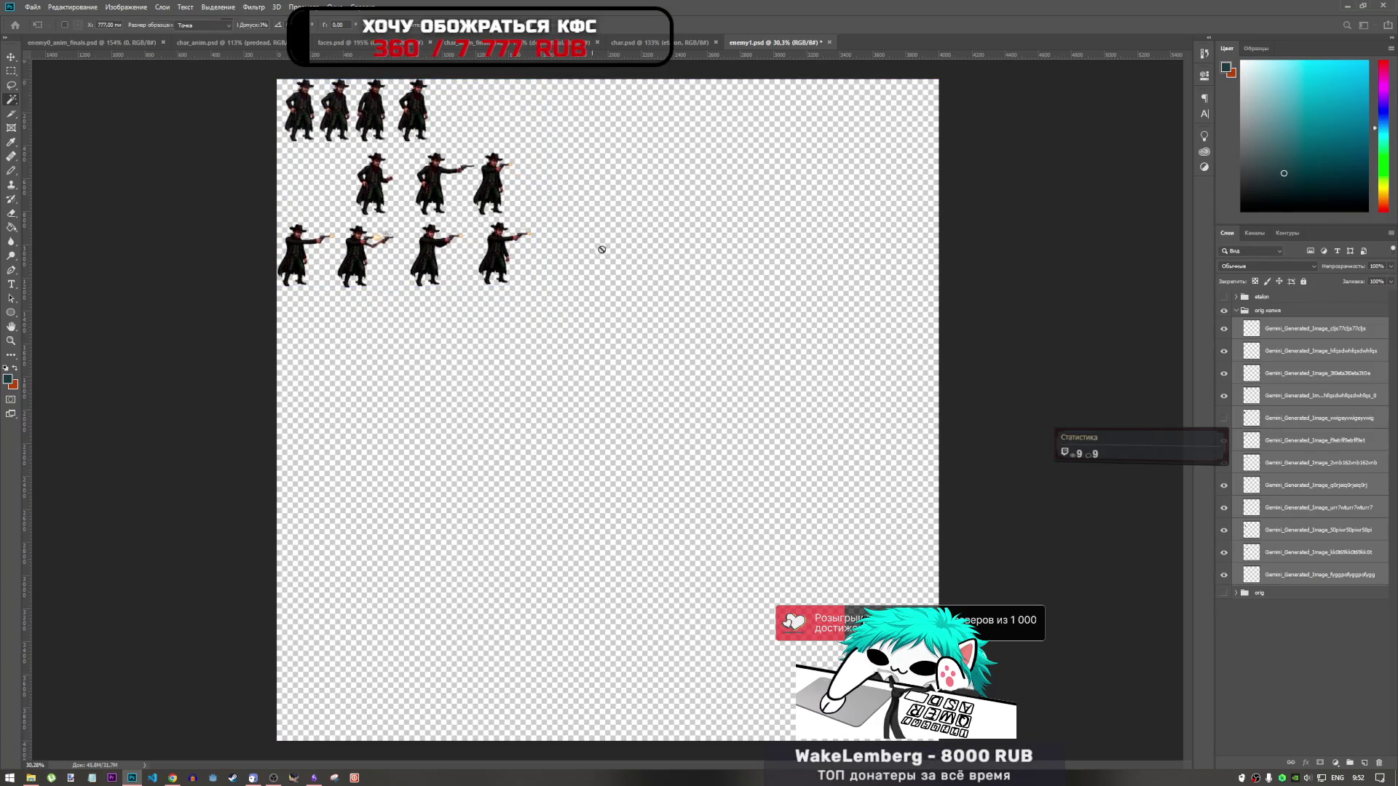
pyautogui.scroll(-5, 608, 410)
# Step: Marquee-select the area around the packed frames and glance at the Image menu
pyautogui.click(11, 70)
pyautogui.moveTo(437, 239); pyautogui.dragTo(590, 379)
pyautogui.click(126, 6)
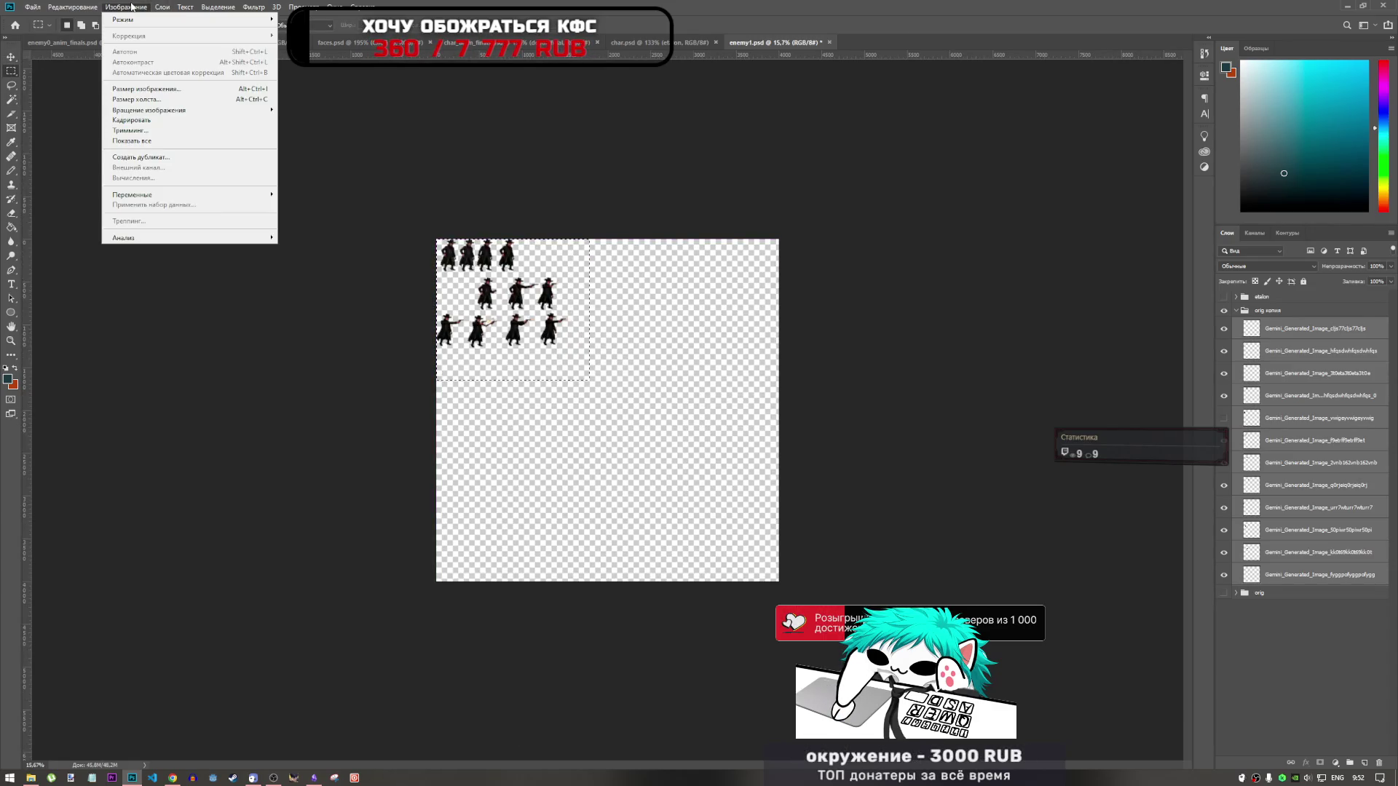
pyautogui.click(126, 7)
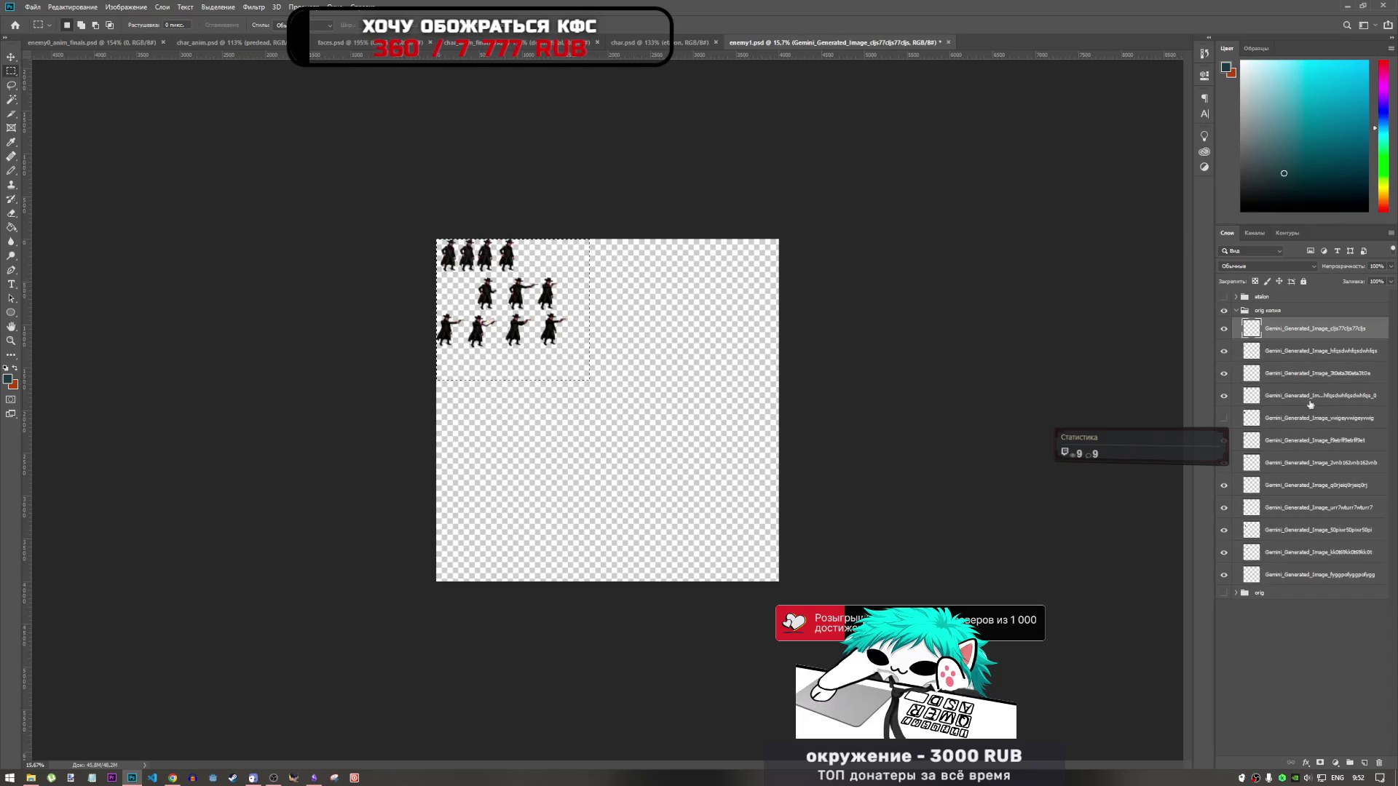
pyautogui.scroll(4, 576, 353)
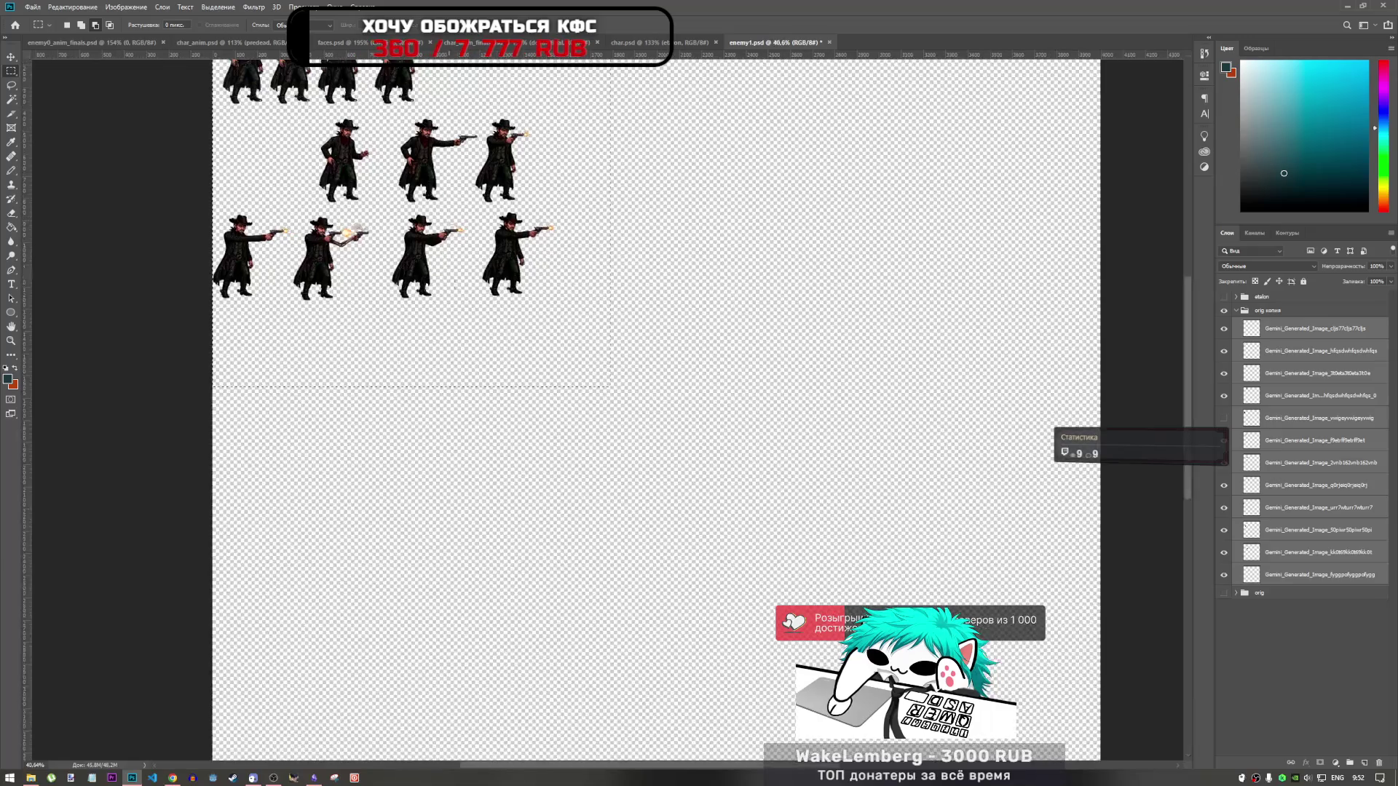
# Step: Nudge the sprite block slightly right and down, then marquee a larger rectangle around it
pyautogui.hotkey('ctrl', 't')
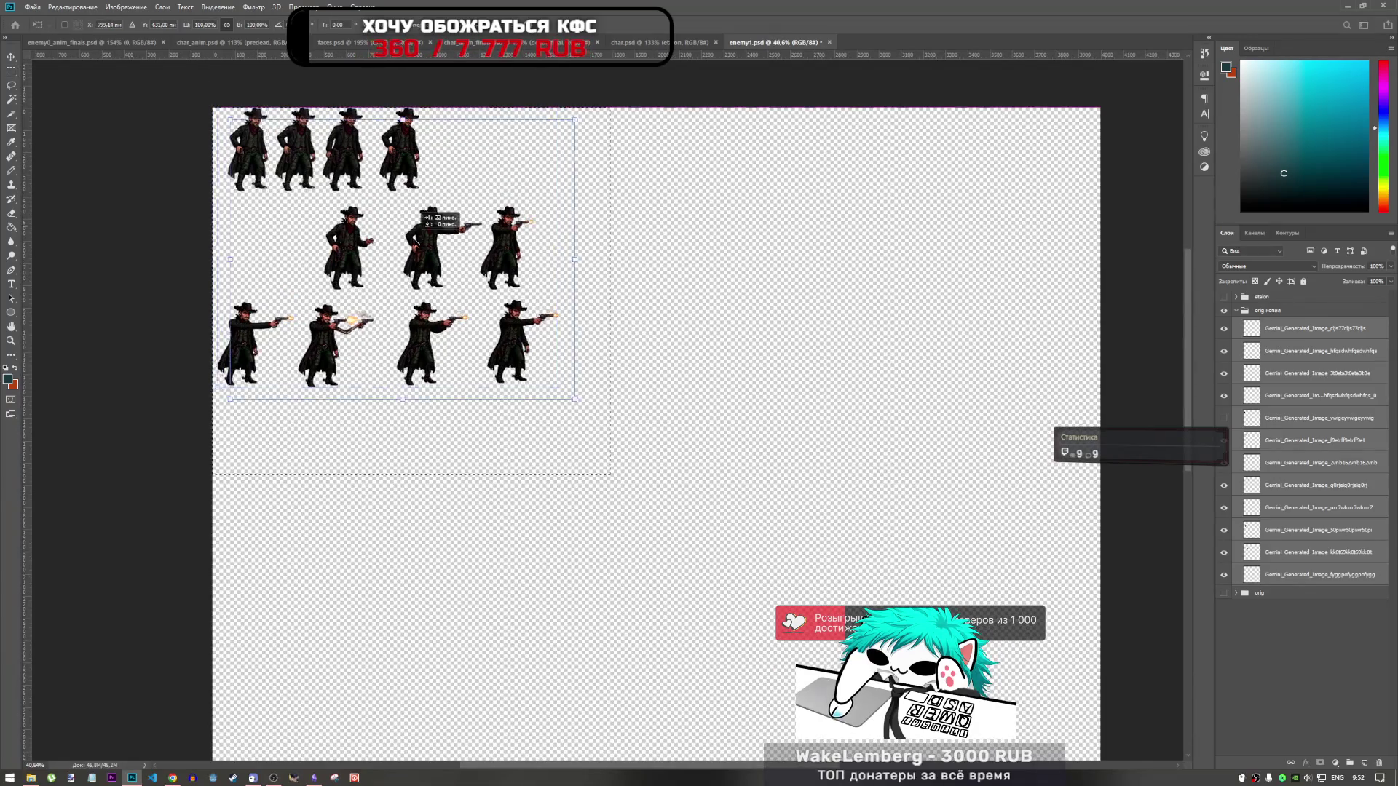
pyautogui.moveTo(413, 283); pyautogui.dragTo(437, 303)
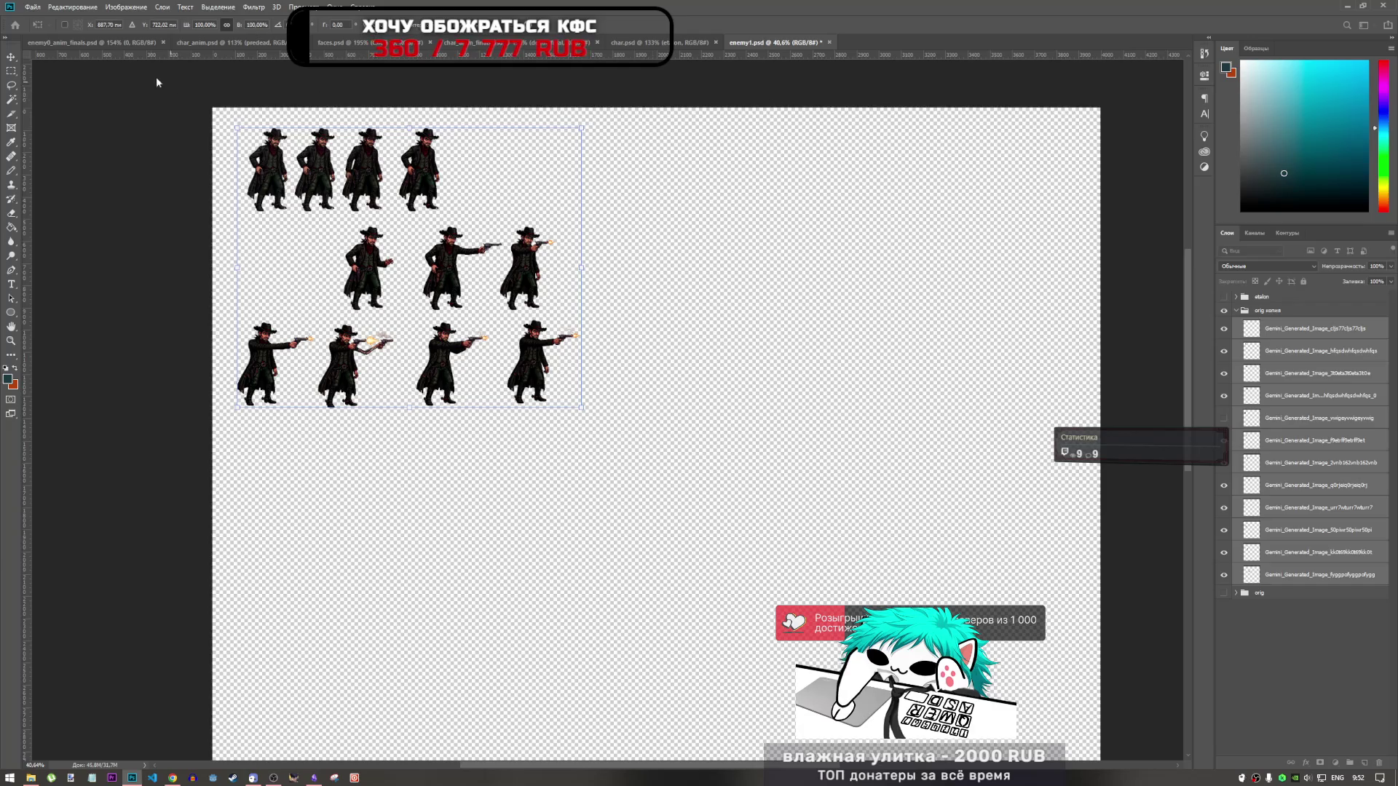
pyautogui.click(11, 70)
pyautogui.moveTo(208, 104); pyautogui.dragTo(645, 488)
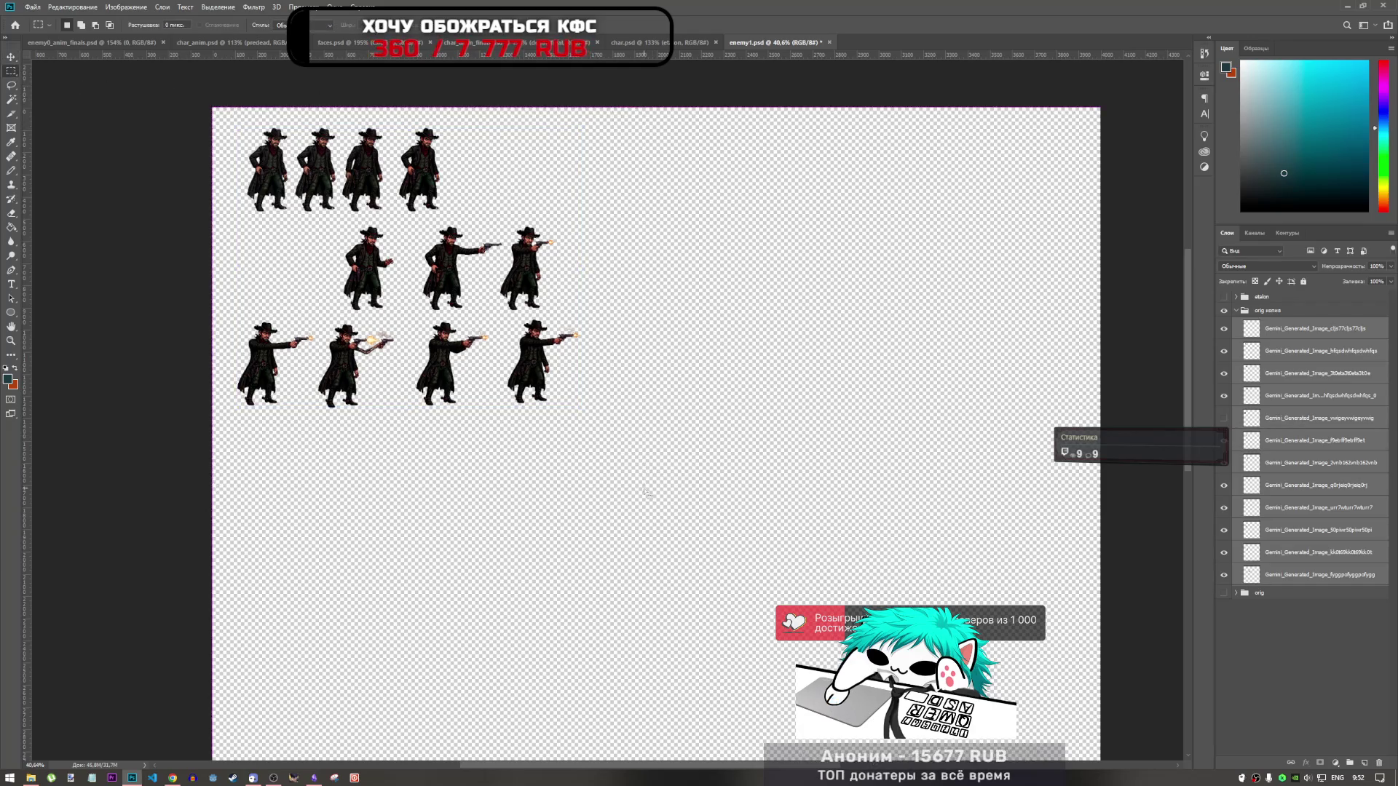
pyautogui.click(126, 6)
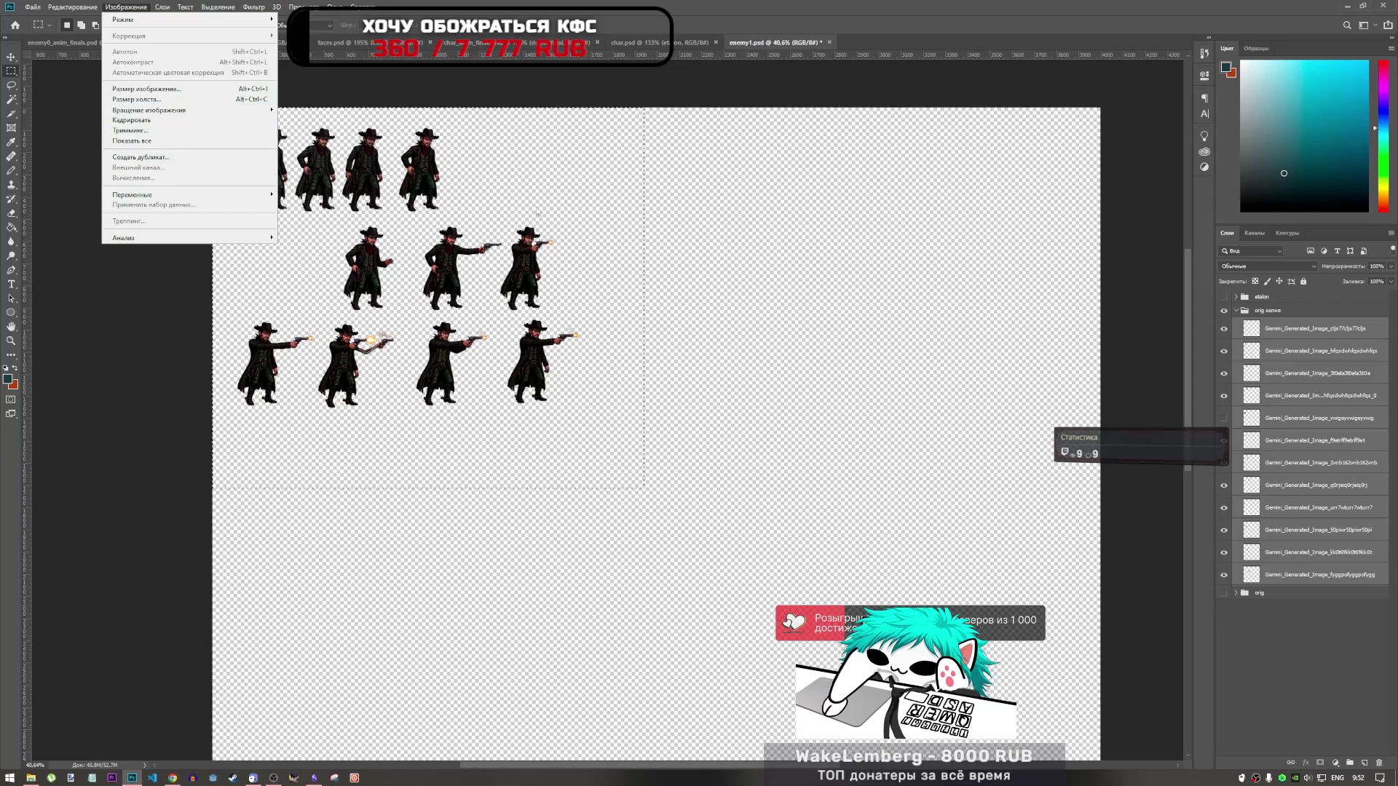
pyautogui.click(824, 33)
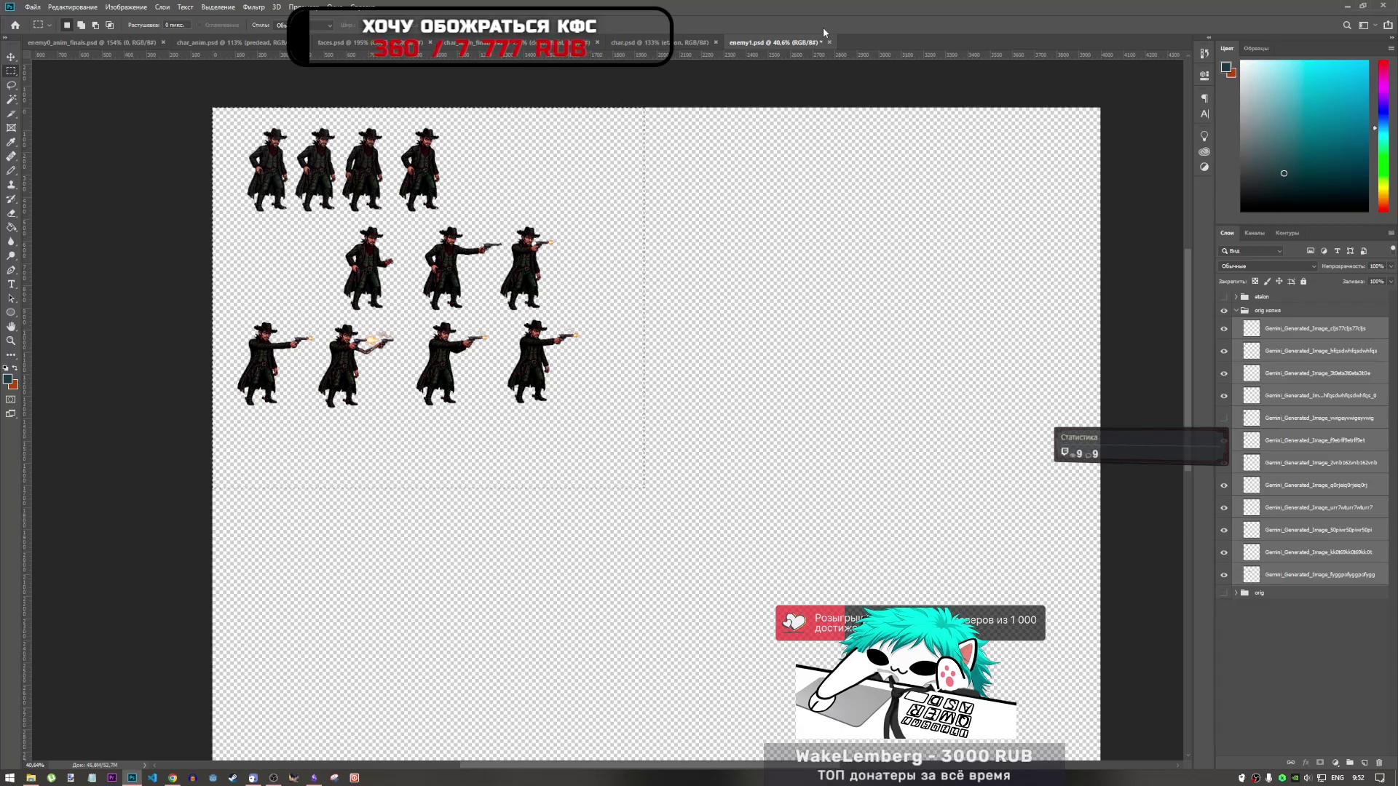
# Step: Check the File menu, then switch to enemy0_anim_finals and zoom out slightly
pyautogui.click(31, 7)
pyautogui.click(32, 6)
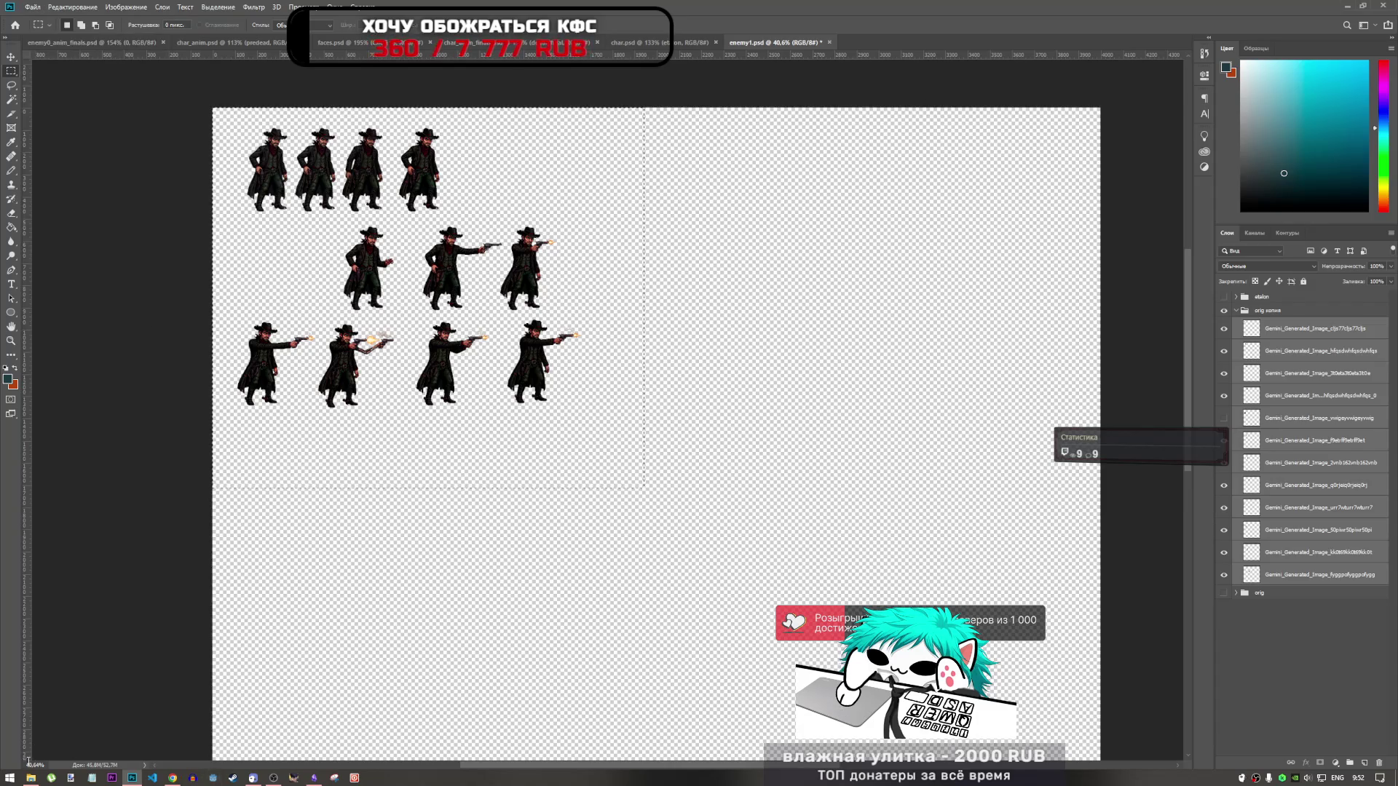
pyautogui.moveTo(40, 772)
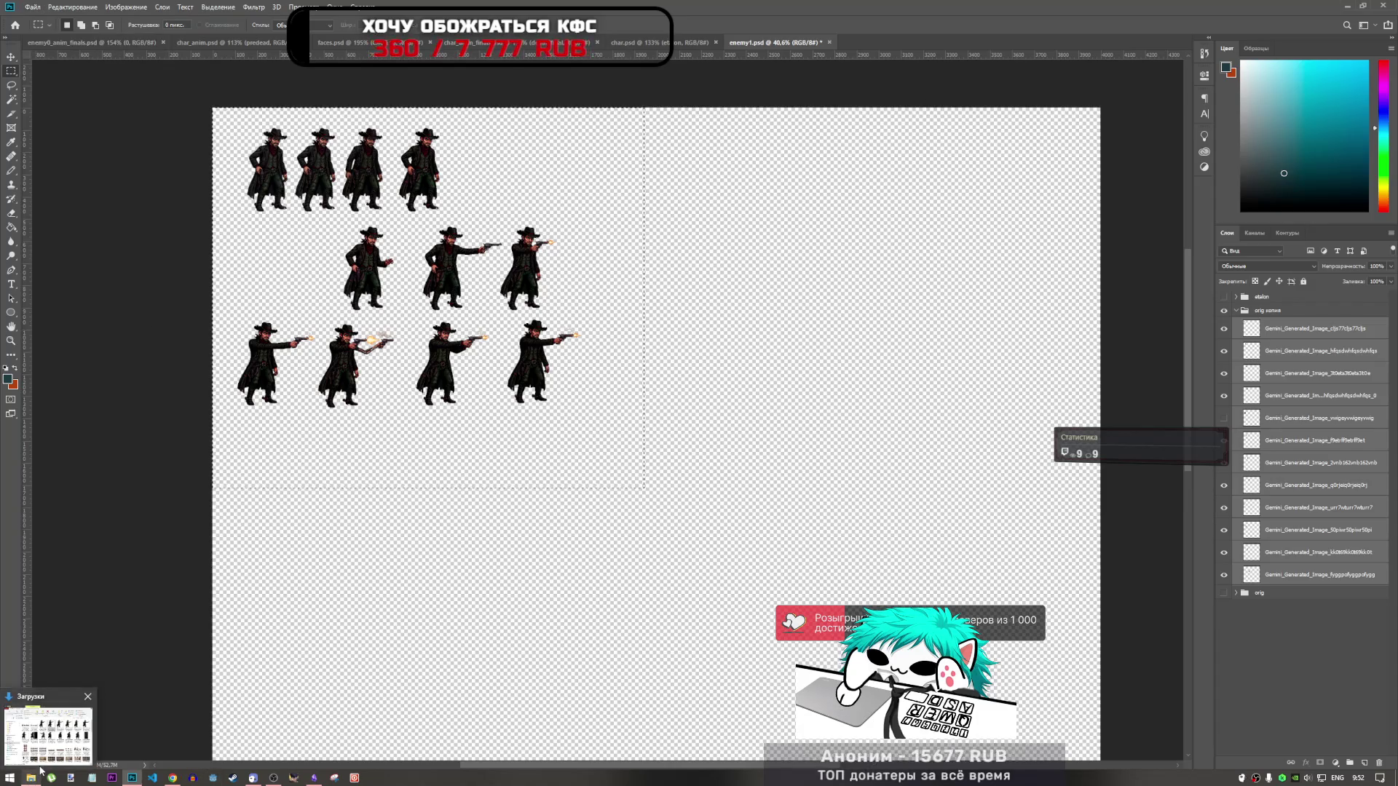
pyautogui.click(30, 7)
pyautogui.click(30, 7)
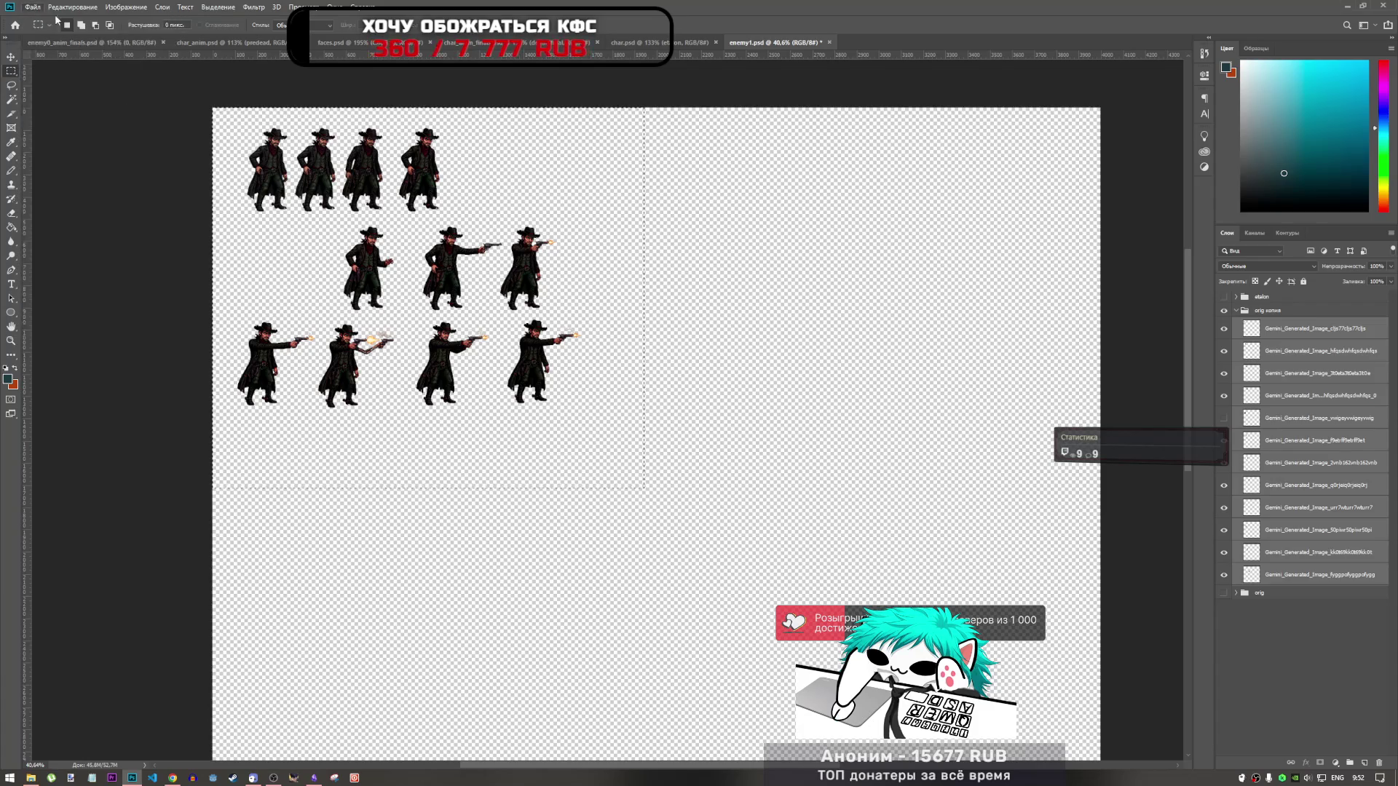
pyautogui.click(80, 42)
pyautogui.hotkey('ctrl', '-')
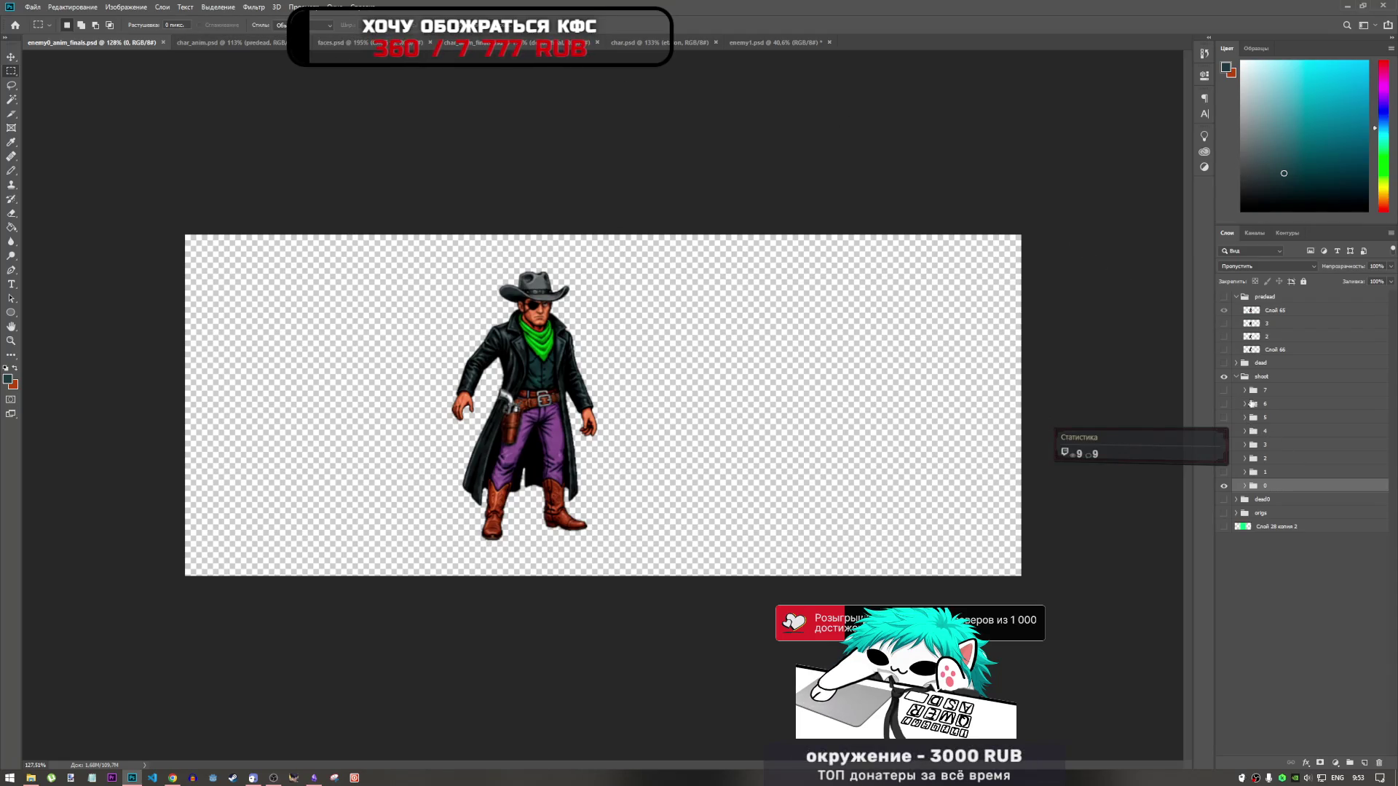
# Step: Toggle the cowboy layer, select the shoot group, and briefly preview layer 7's pose
pyautogui.click(1226, 378)
pyautogui.click(1226, 377)
pyautogui.click(1236, 379)
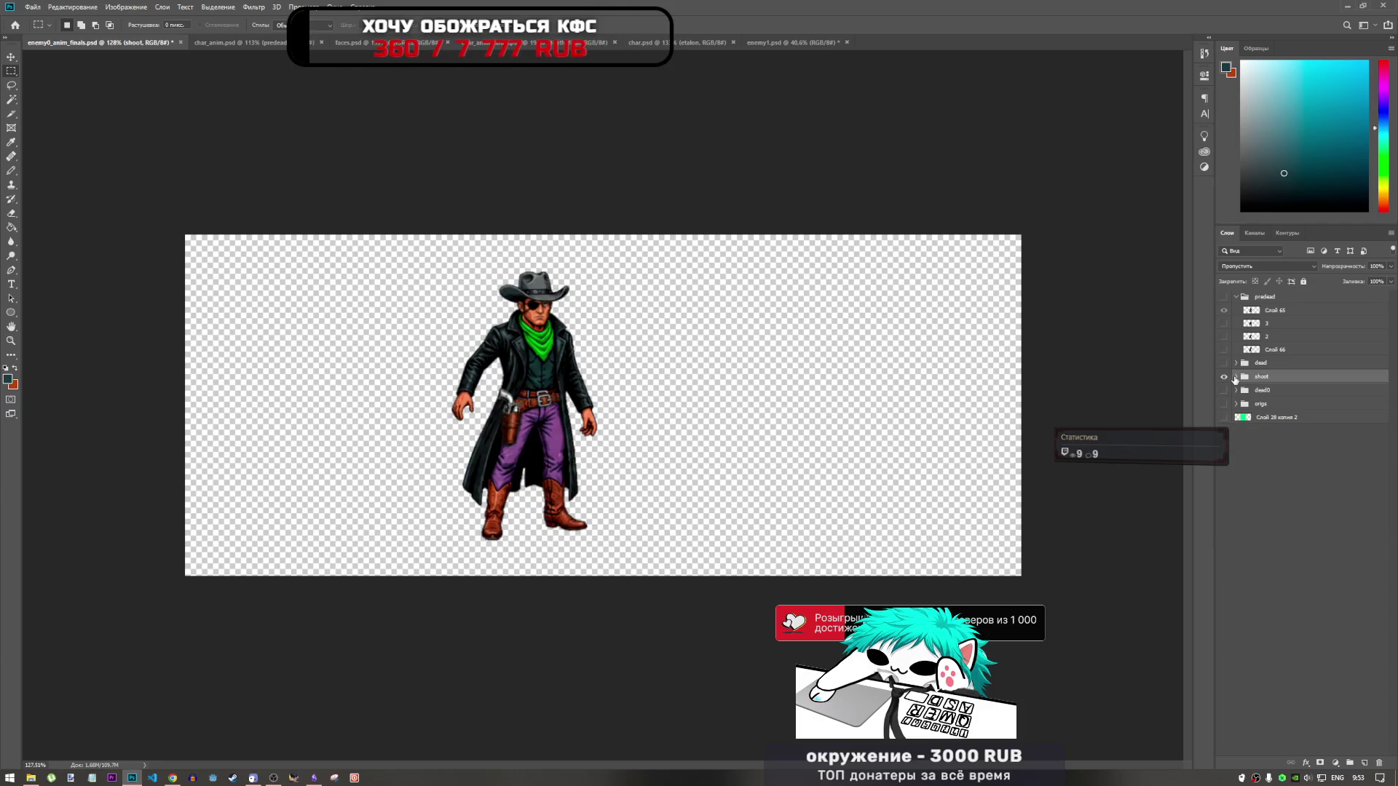
pyautogui.click(1225, 391)
pyautogui.click(1224, 392)
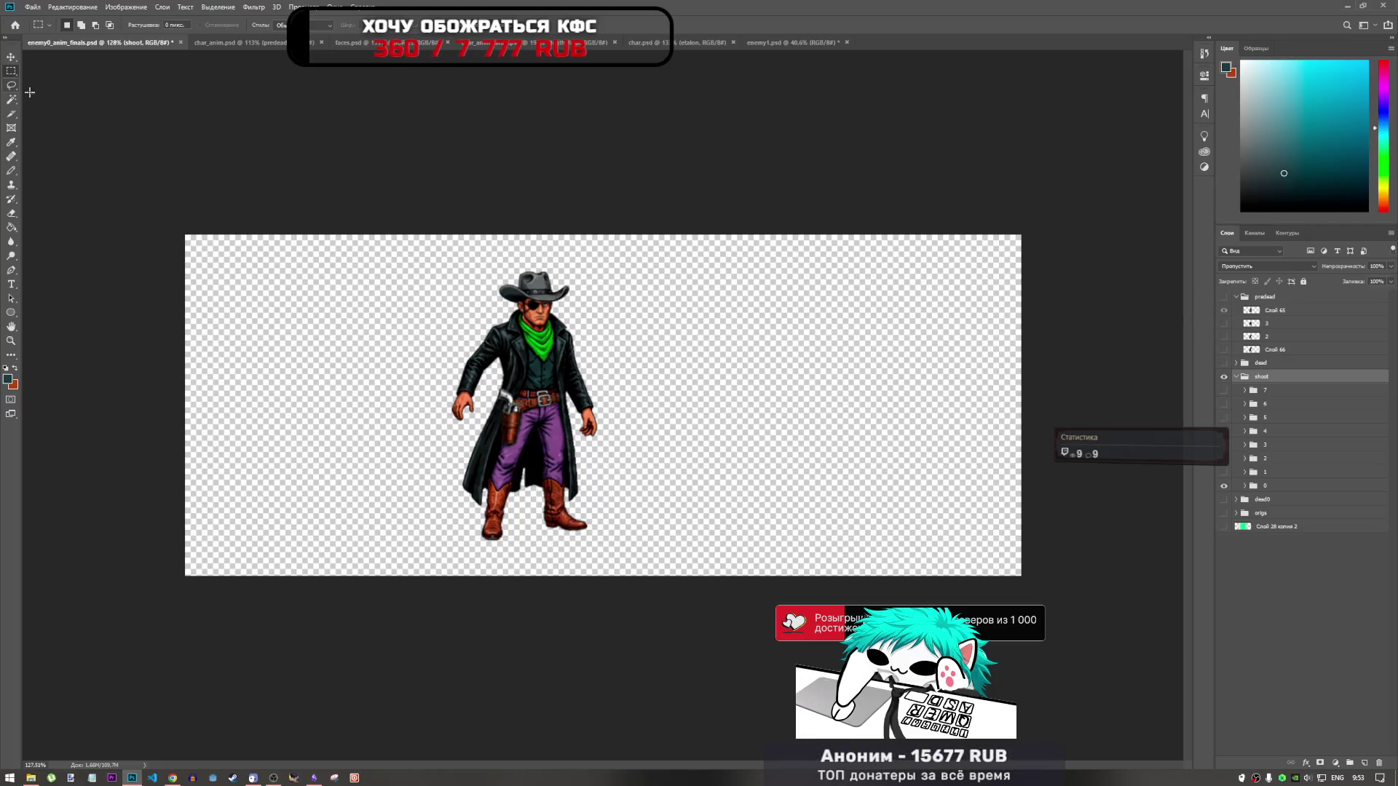
# Step: Select the canvas area, deselect with Ctrl+D, and return to enemy1.psd
pyautogui.moveTo(177, 177)
pyautogui.mouseDown()
pyautogui.moveTo(864, 729)
pyautogui.moveTo(991, 773)
pyautogui.mouseUp()
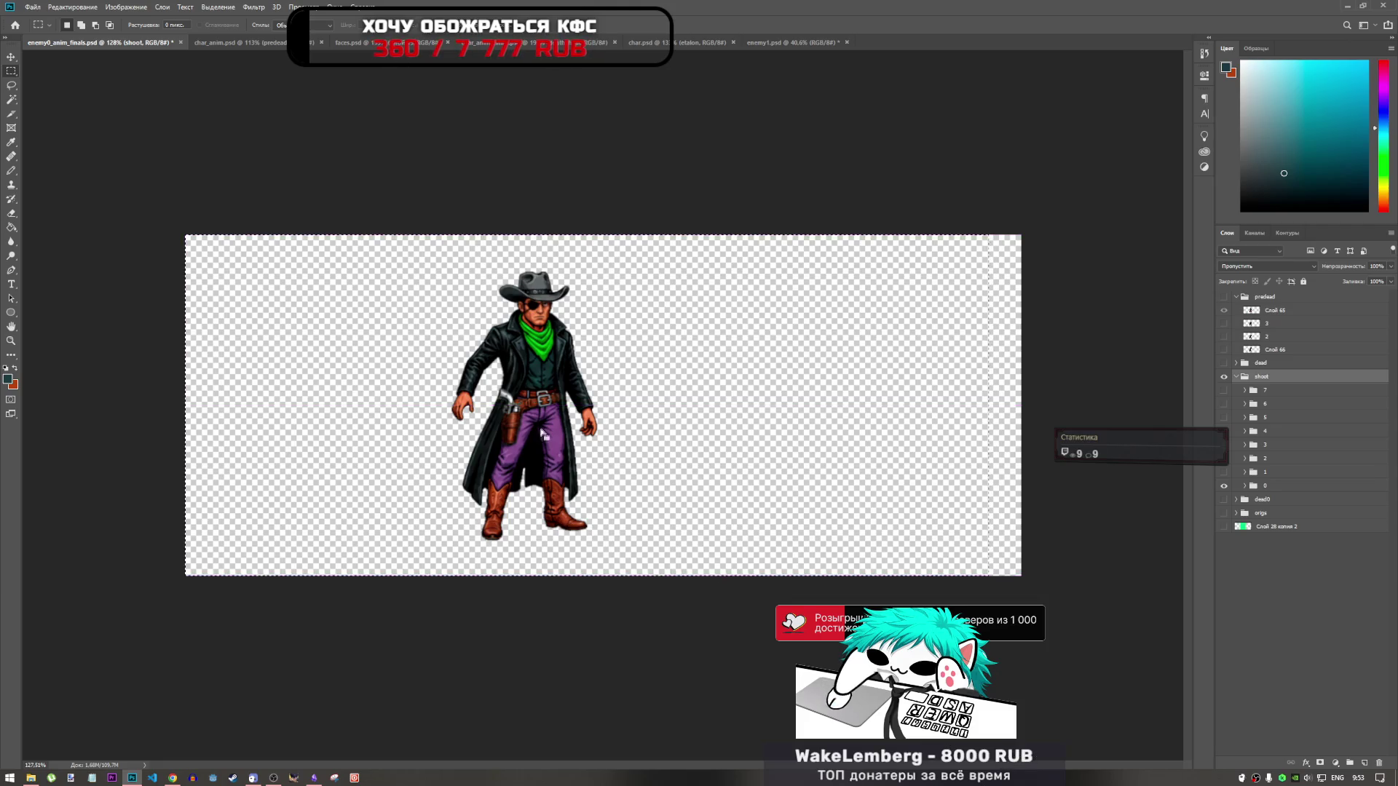
pyautogui.hotkey('ctrl', 'd')
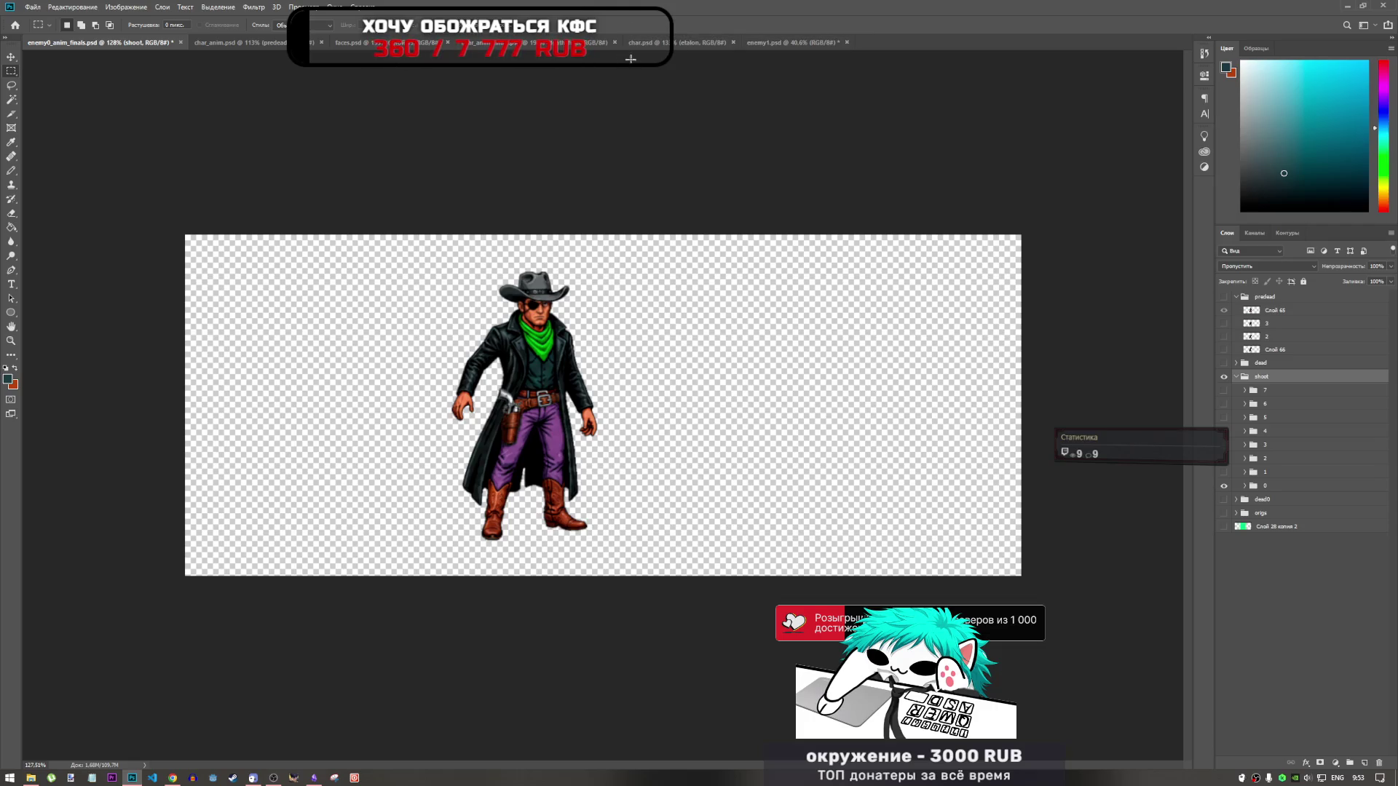
pyautogui.click(677, 42)
pyautogui.click(793, 42)
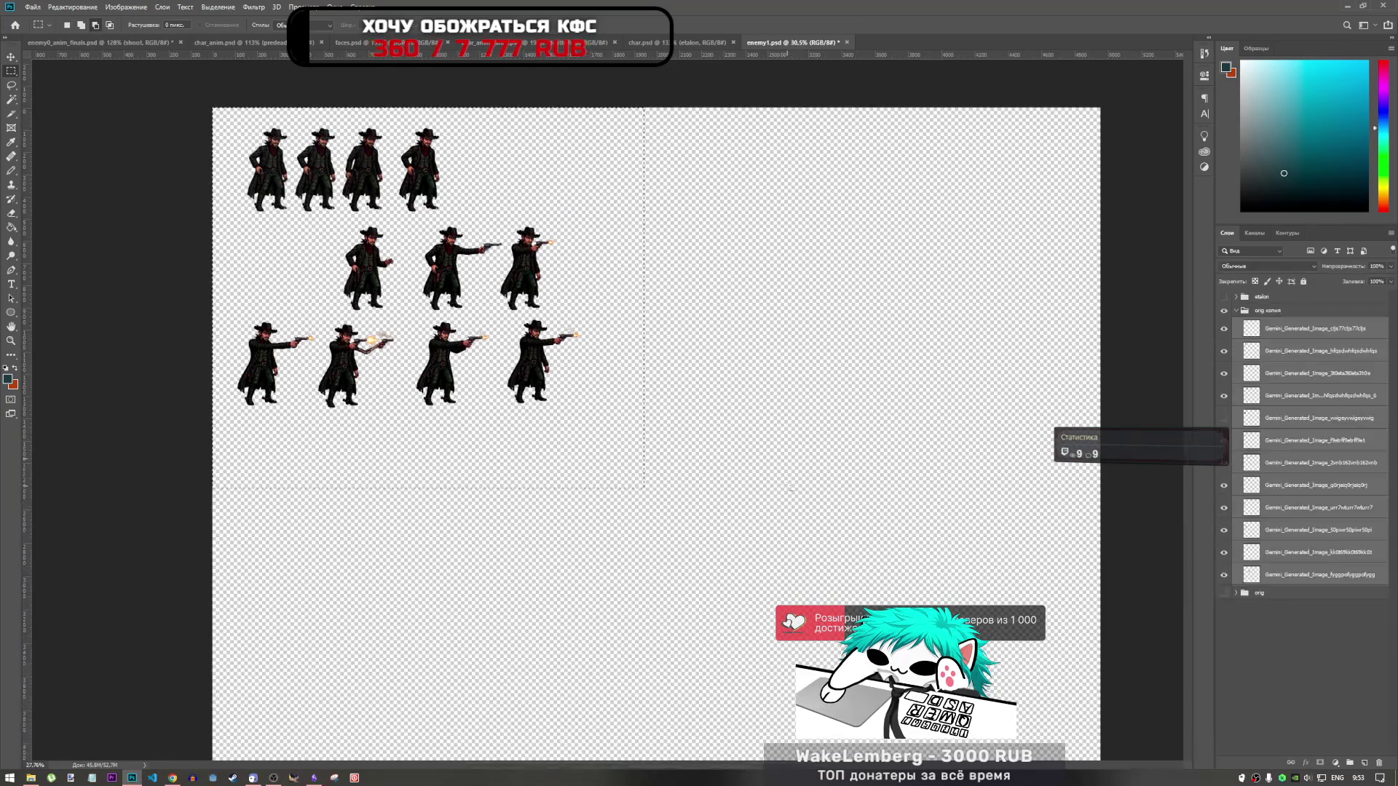
pyautogui.scroll(-1, 790, 488)
pyautogui.scroll(5, 486, 435)
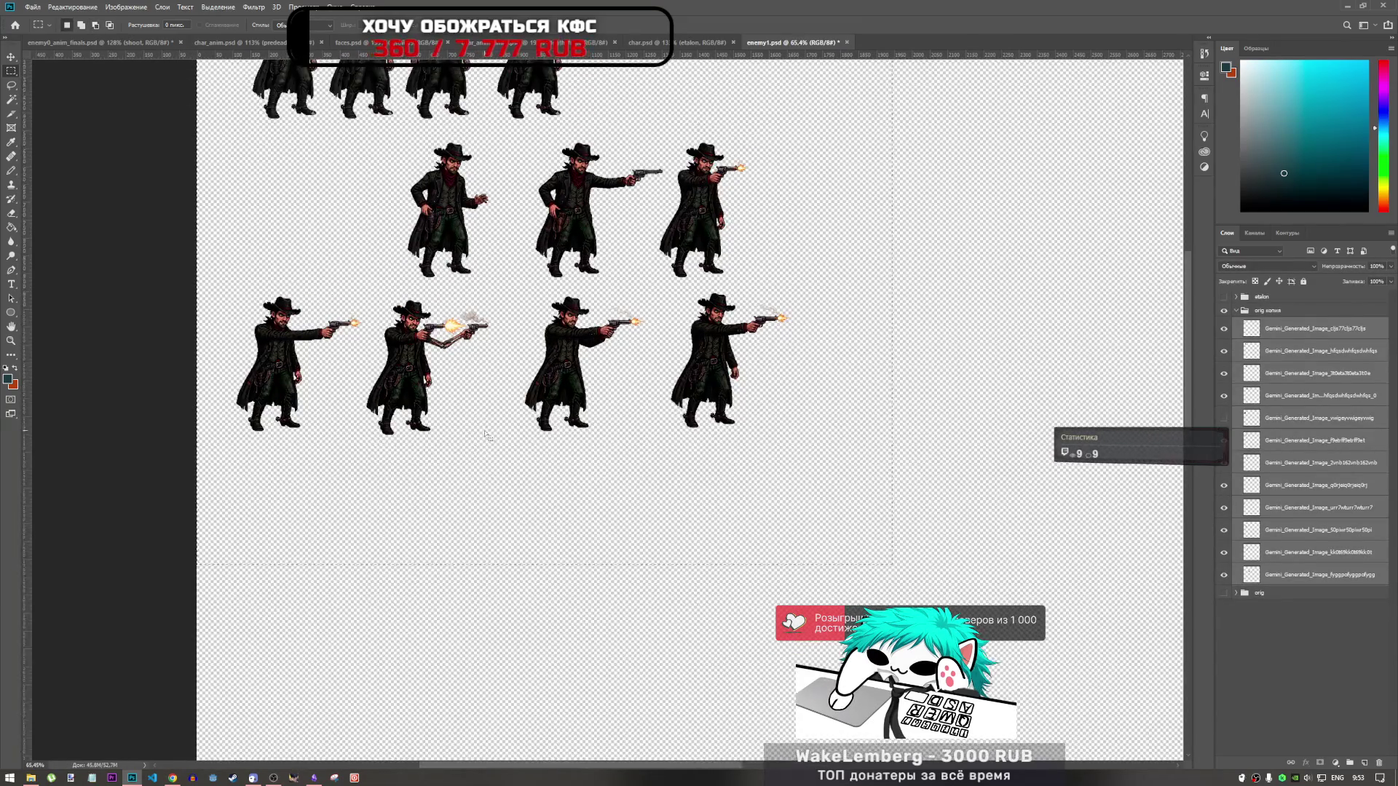
pyautogui.scroll(2, 486, 435)
pyautogui.scroll(-1, 393, 278)
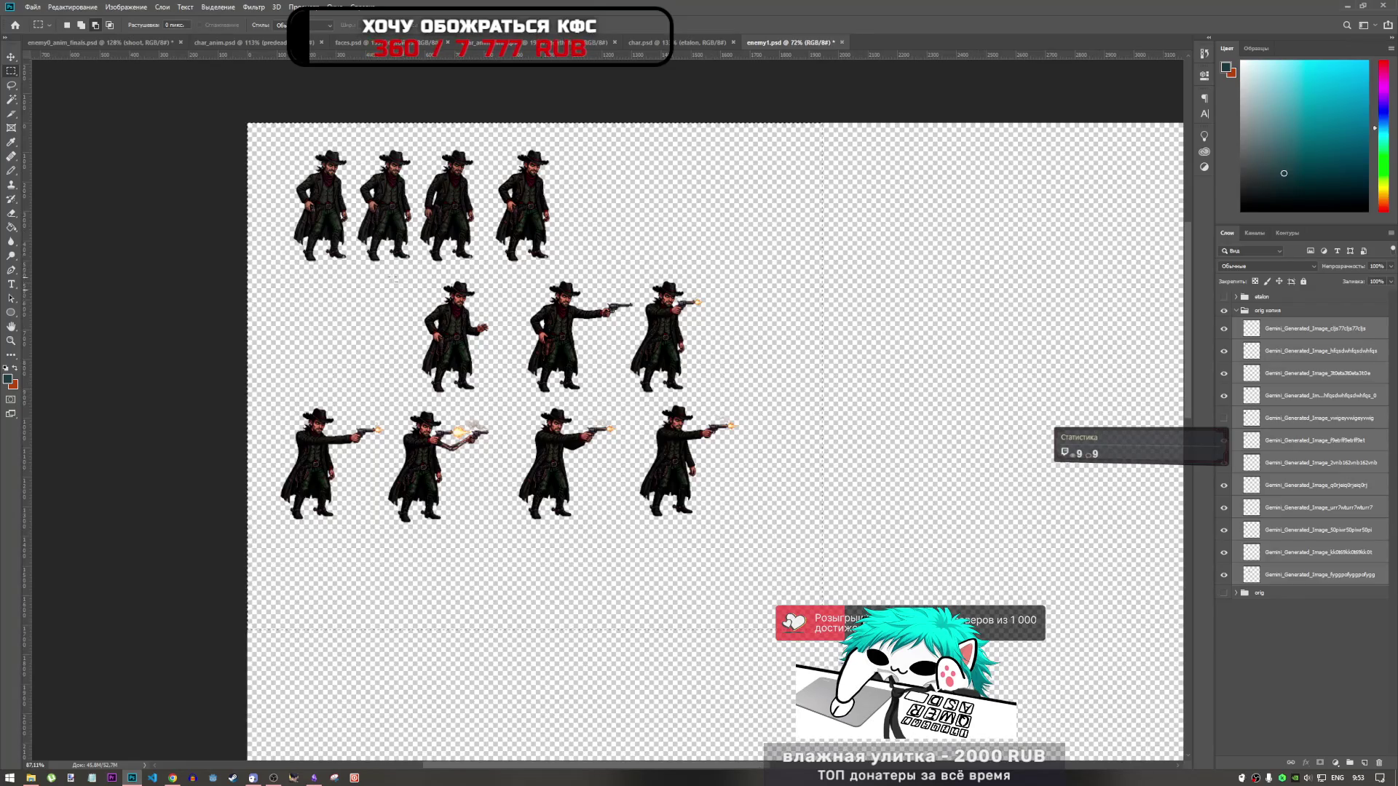
pyautogui.scroll(2, 393, 278)
pyautogui.scroll(-1, 451, 313)
pyautogui.scroll(2, 507, 350)
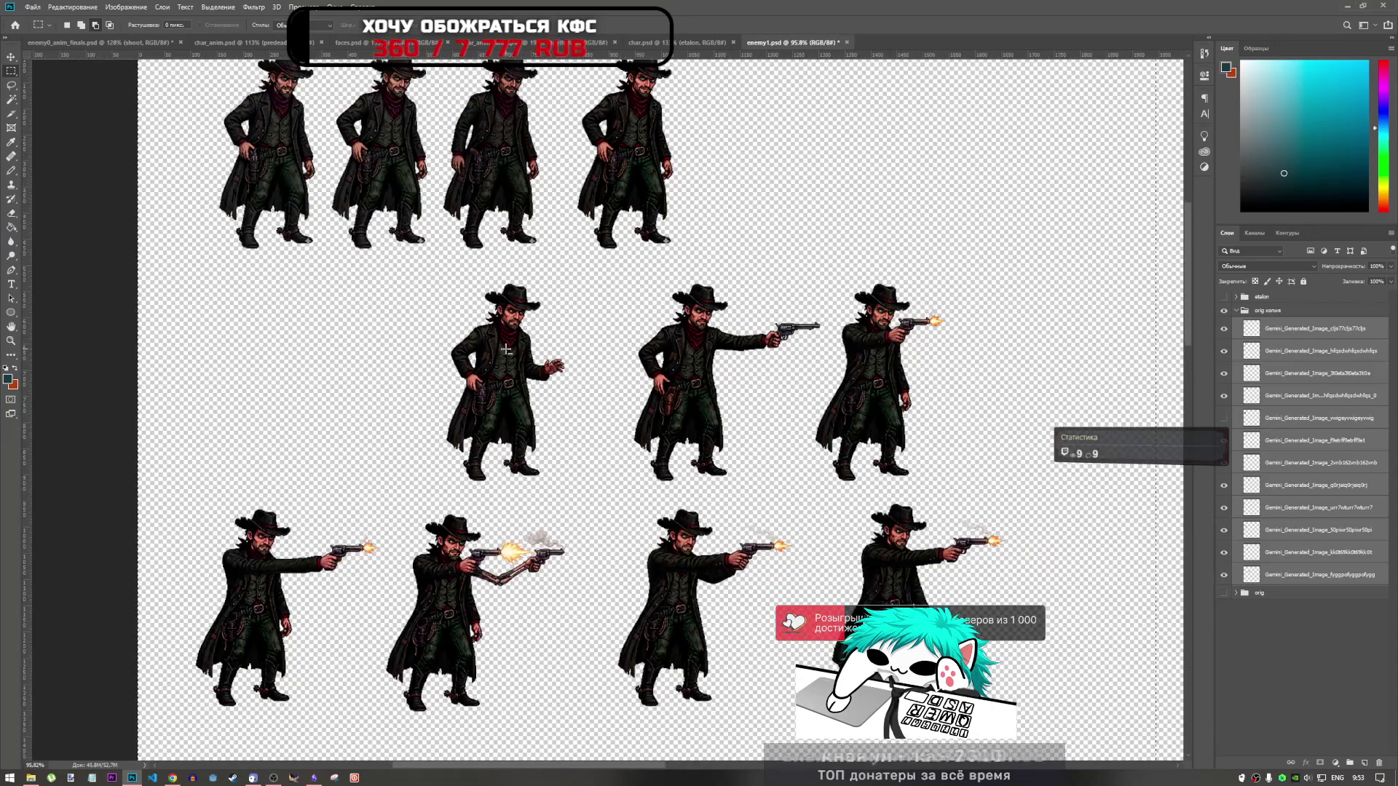
pyautogui.scroll(-1, 506, 349)
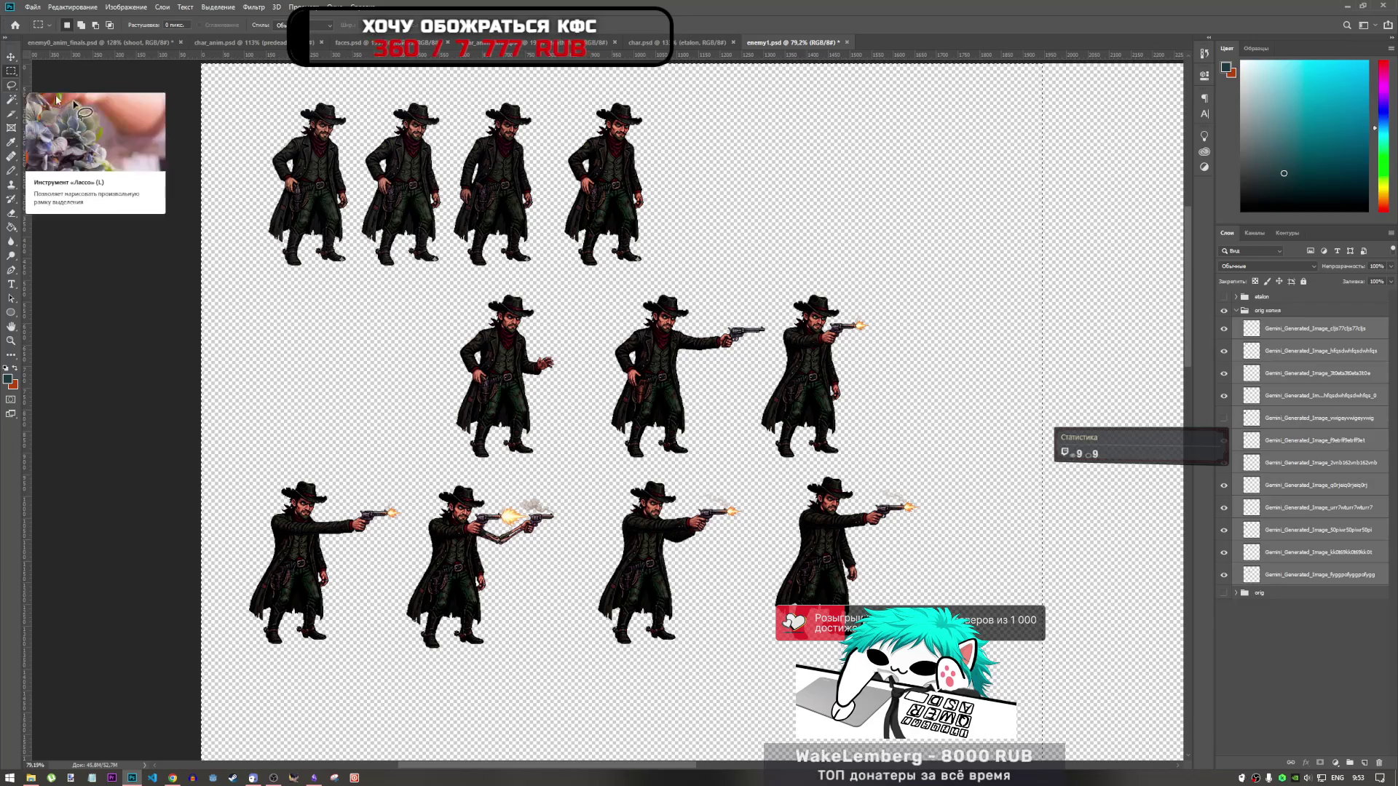
pyautogui.click(1317, 612)
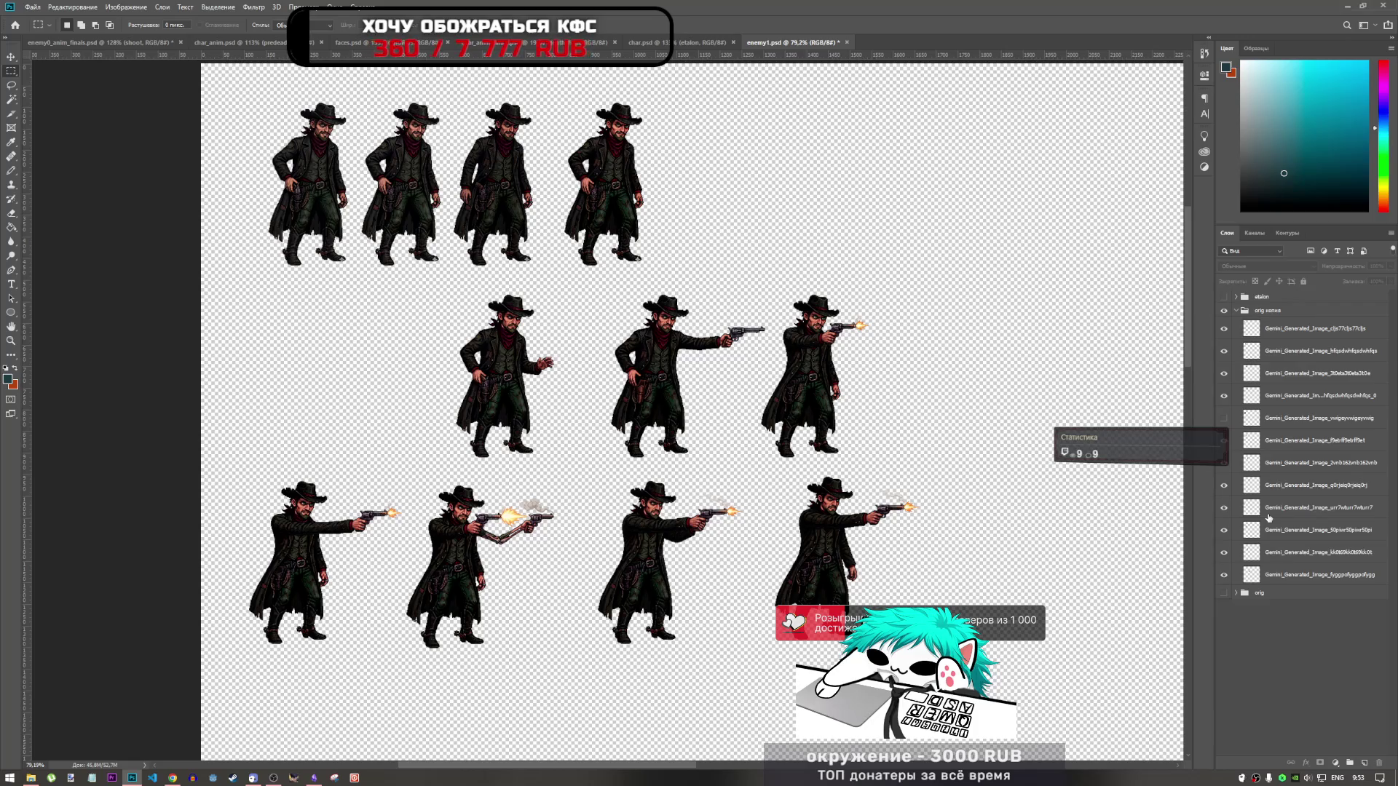
pyautogui.keyDown('alt'); pyautogui.scroll(5, 516, 572); pyautogui.keyUp('alt')
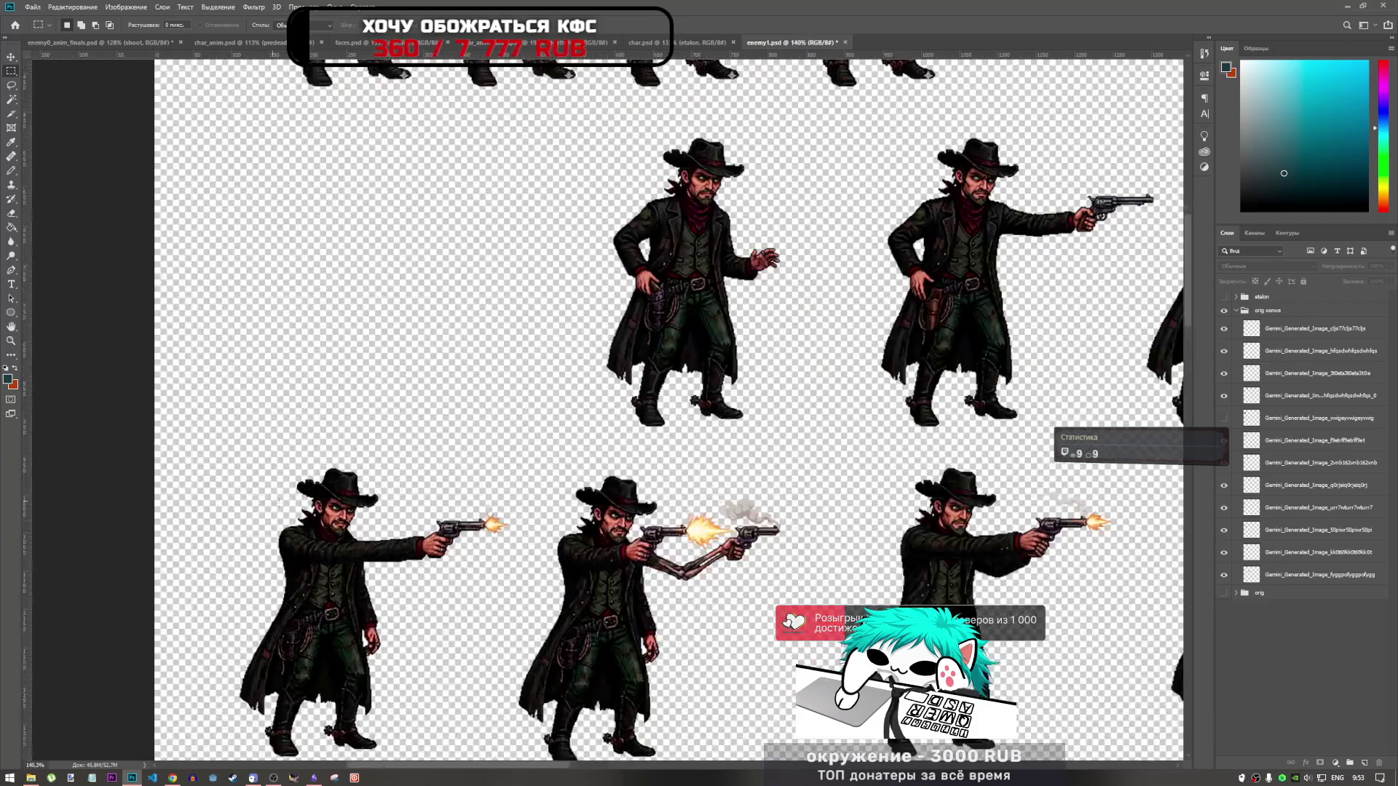
pyautogui.keyDown('alt'); pyautogui.scroll(-5, 380, 529); pyautogui.keyUp('alt')
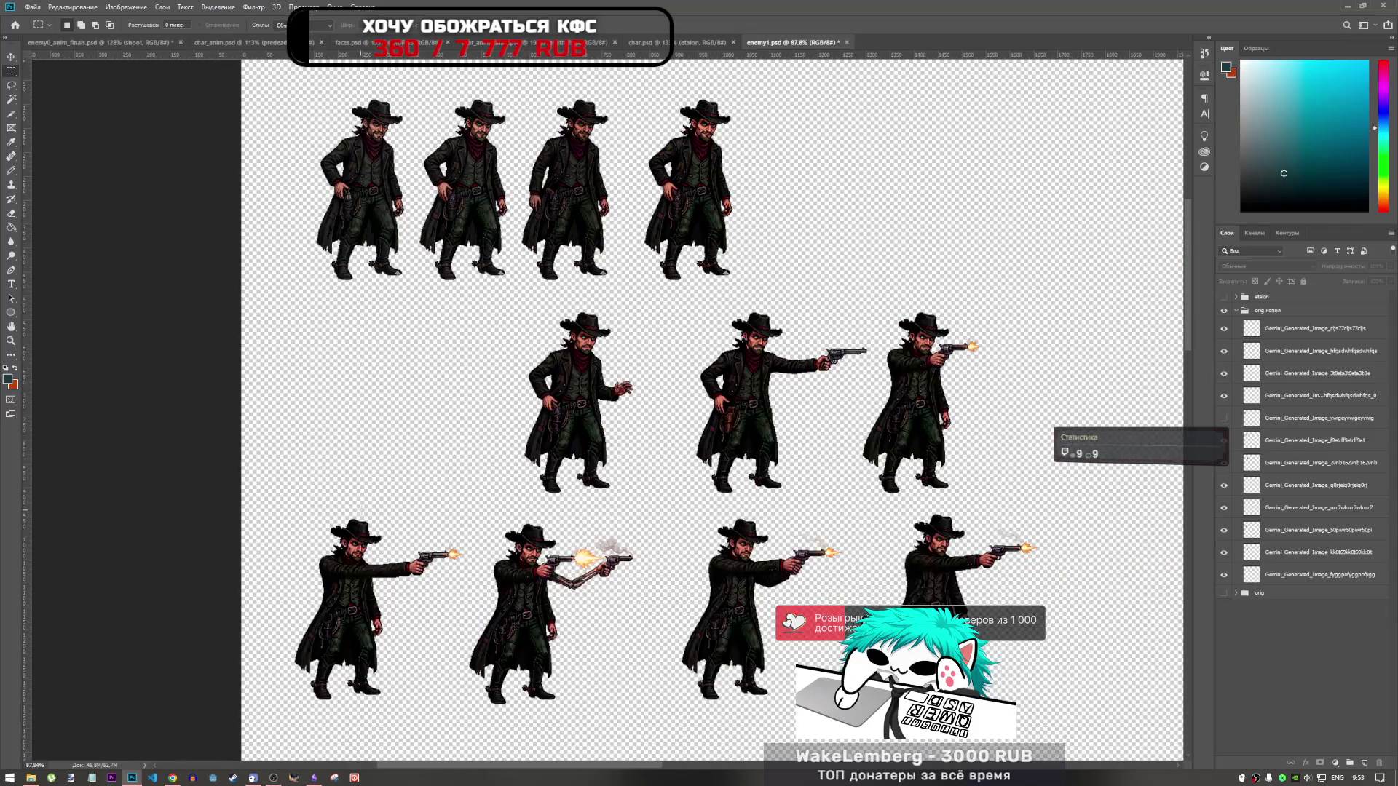
pyautogui.scroll(3, 528, 450)
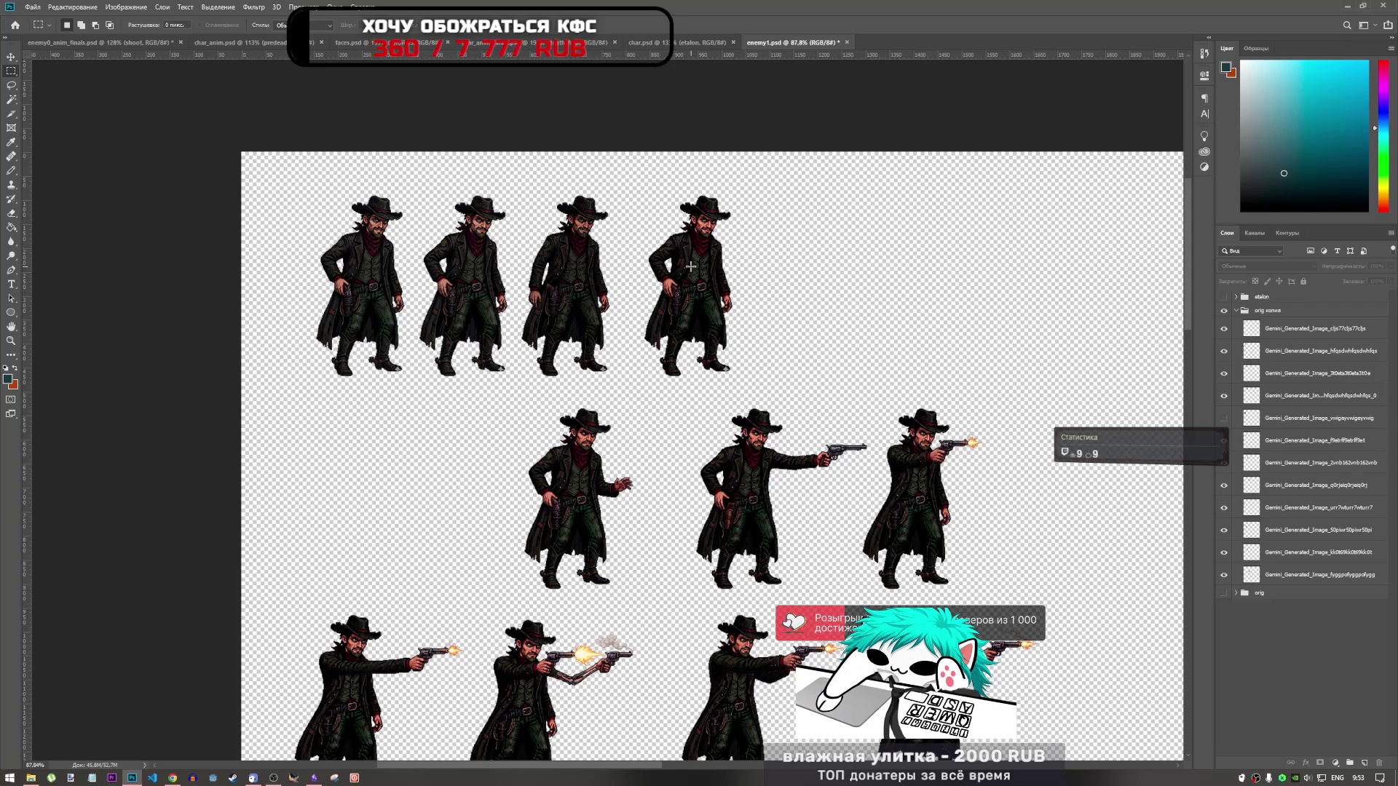
pyautogui.keyDown('alt'); pyautogui.scroll(2, 706, 254); pyautogui.keyUp('alt')
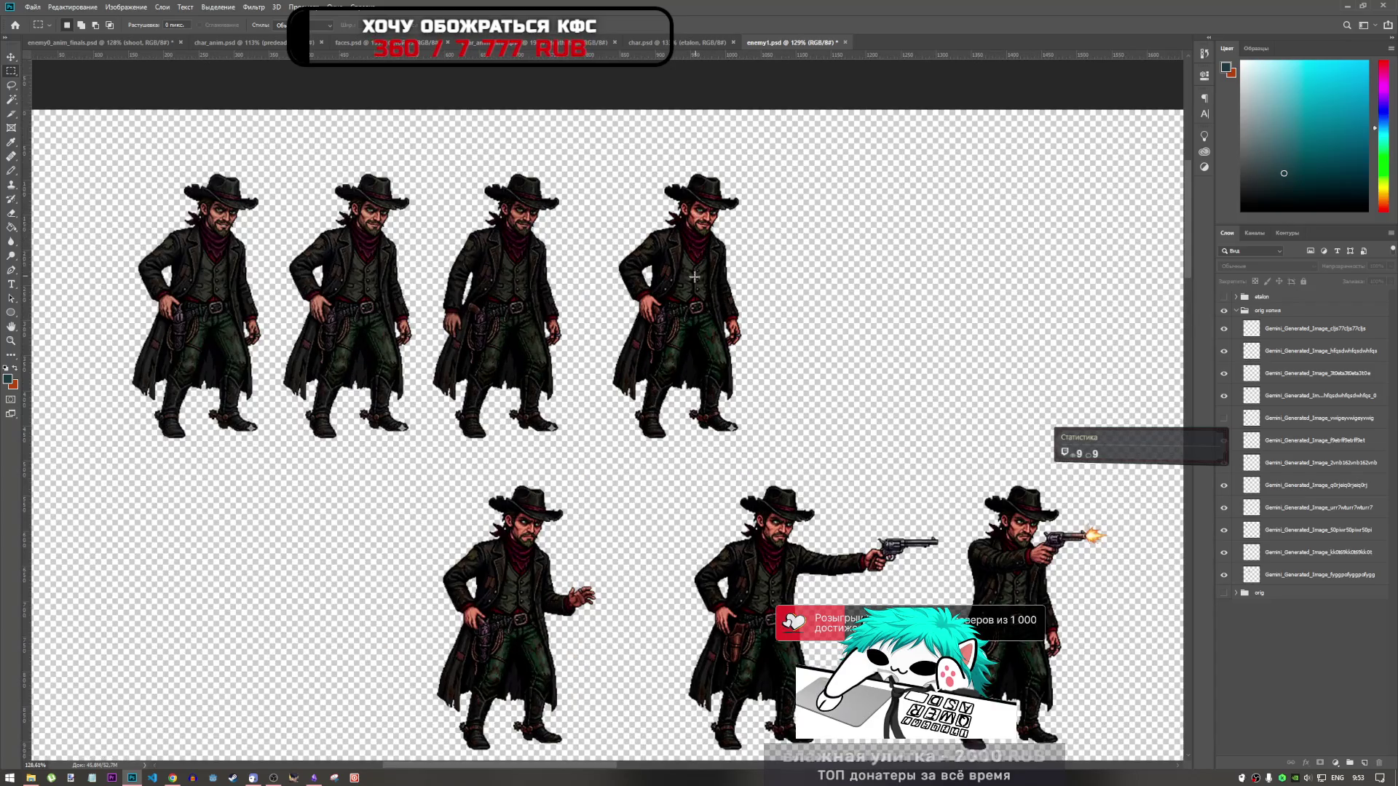
pyautogui.keyDown('alt'); pyautogui.scroll(-1, 623, 256); pyautogui.keyUp('alt')
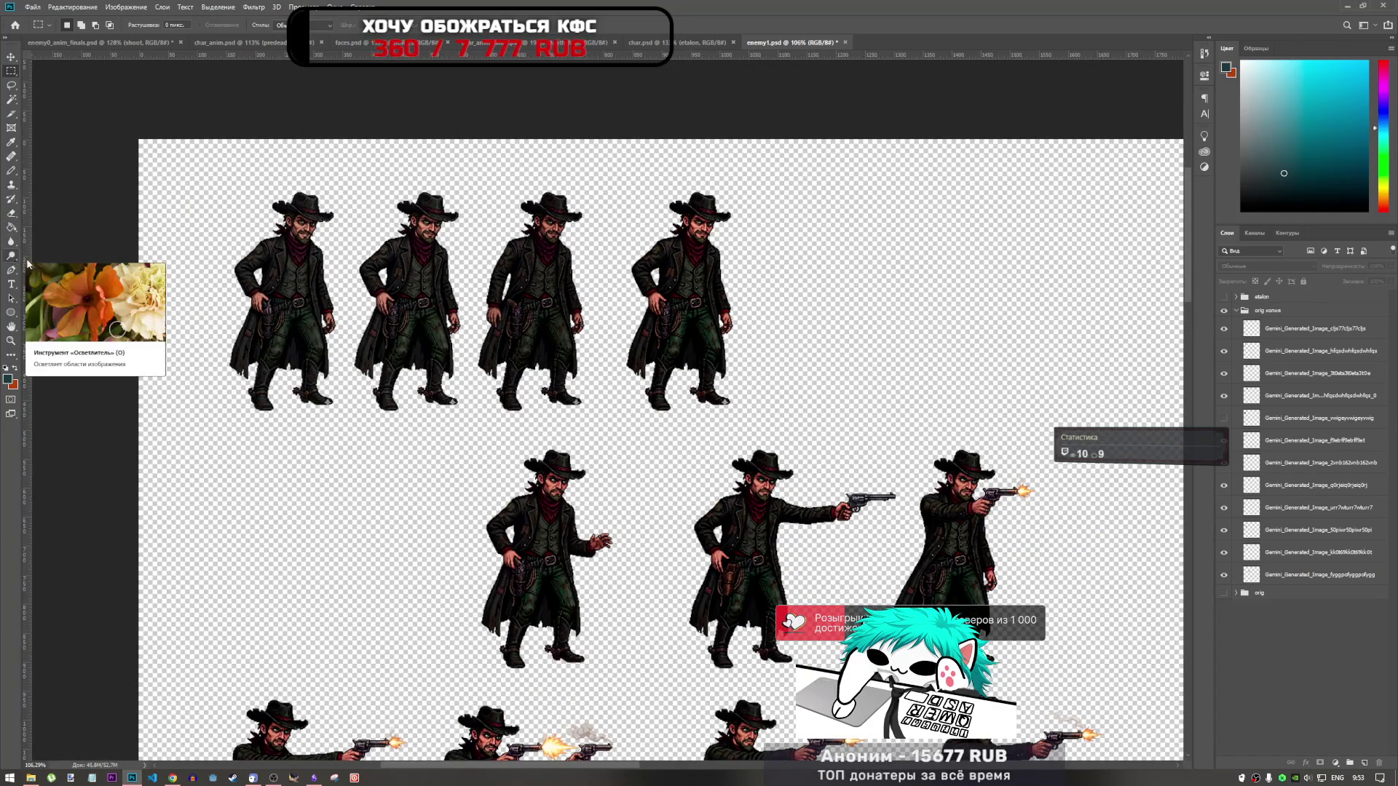
pyautogui.keyDown('alt'); pyautogui.scroll(-1, 521, 200); pyautogui.keyUp('alt')
pyautogui.keyDown('alt'); pyautogui.scroll(2, 509, 196); pyautogui.keyUp('alt')
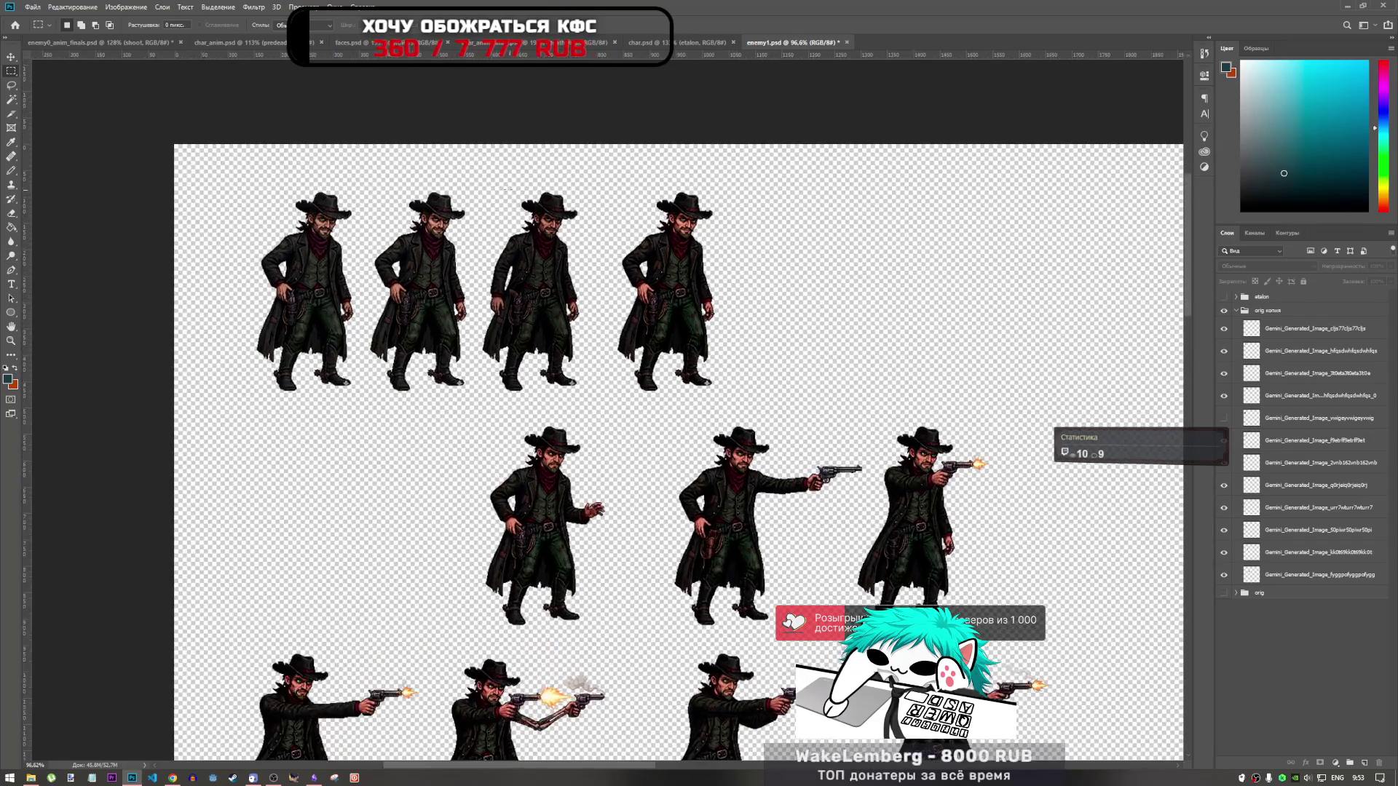
# Step: Pick the Burn tool at 25% exposure
pyautogui.click(12, 242)
pyautogui.click(14, 256)
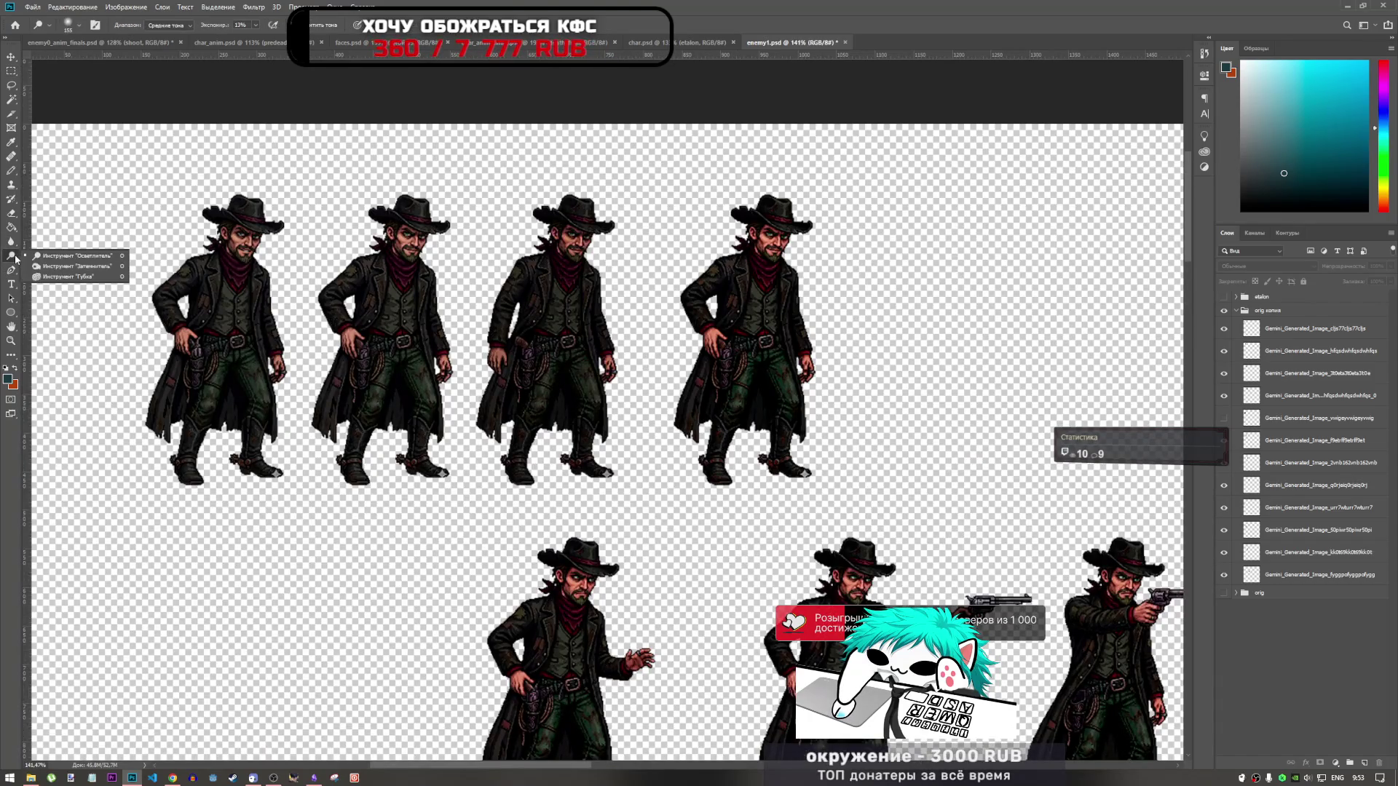
pyautogui.click(73, 267)
pyautogui.scroll(1, 737, 255)
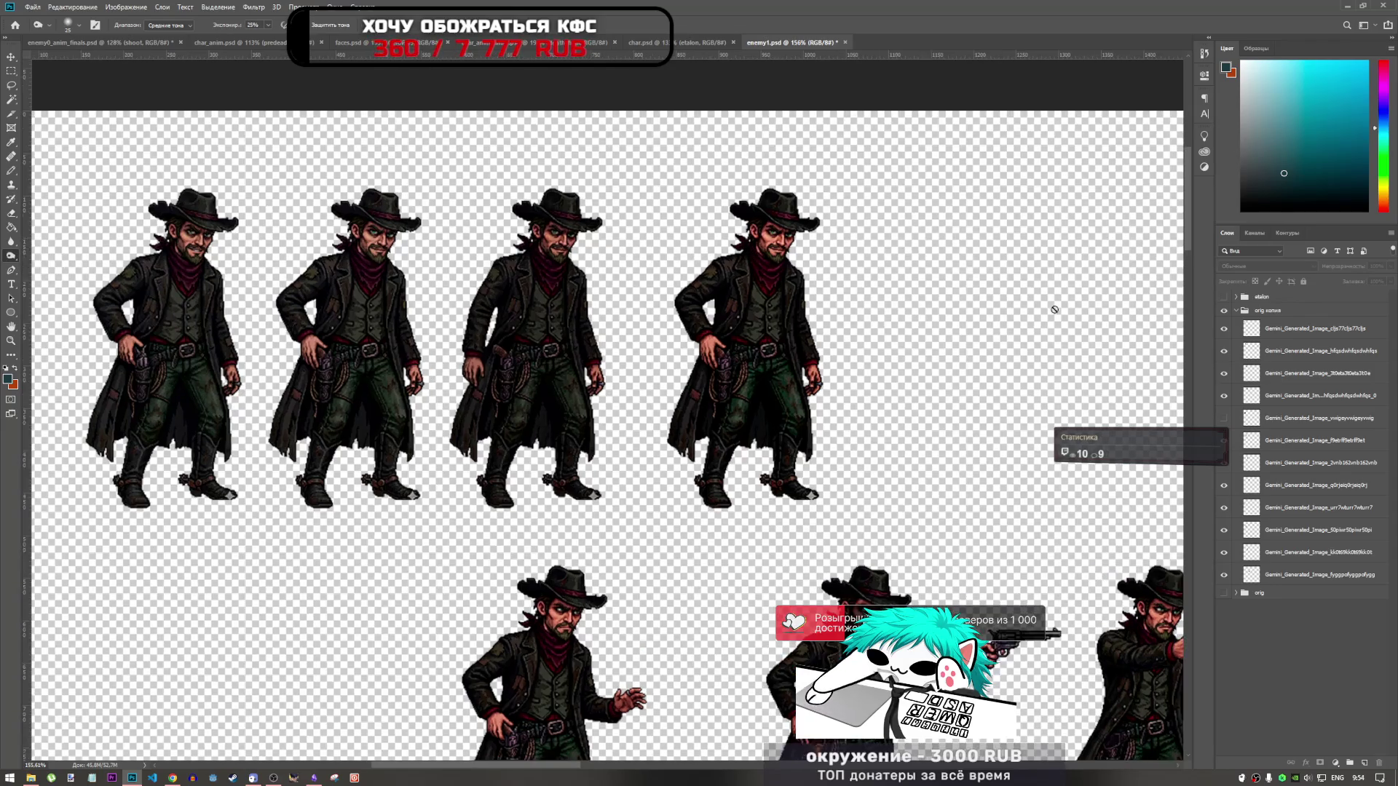
# Step: Select the fourth standing cowboy frame's layer and make it visible
pyautogui.click(1271, 396)
pyautogui.click(1223, 397)
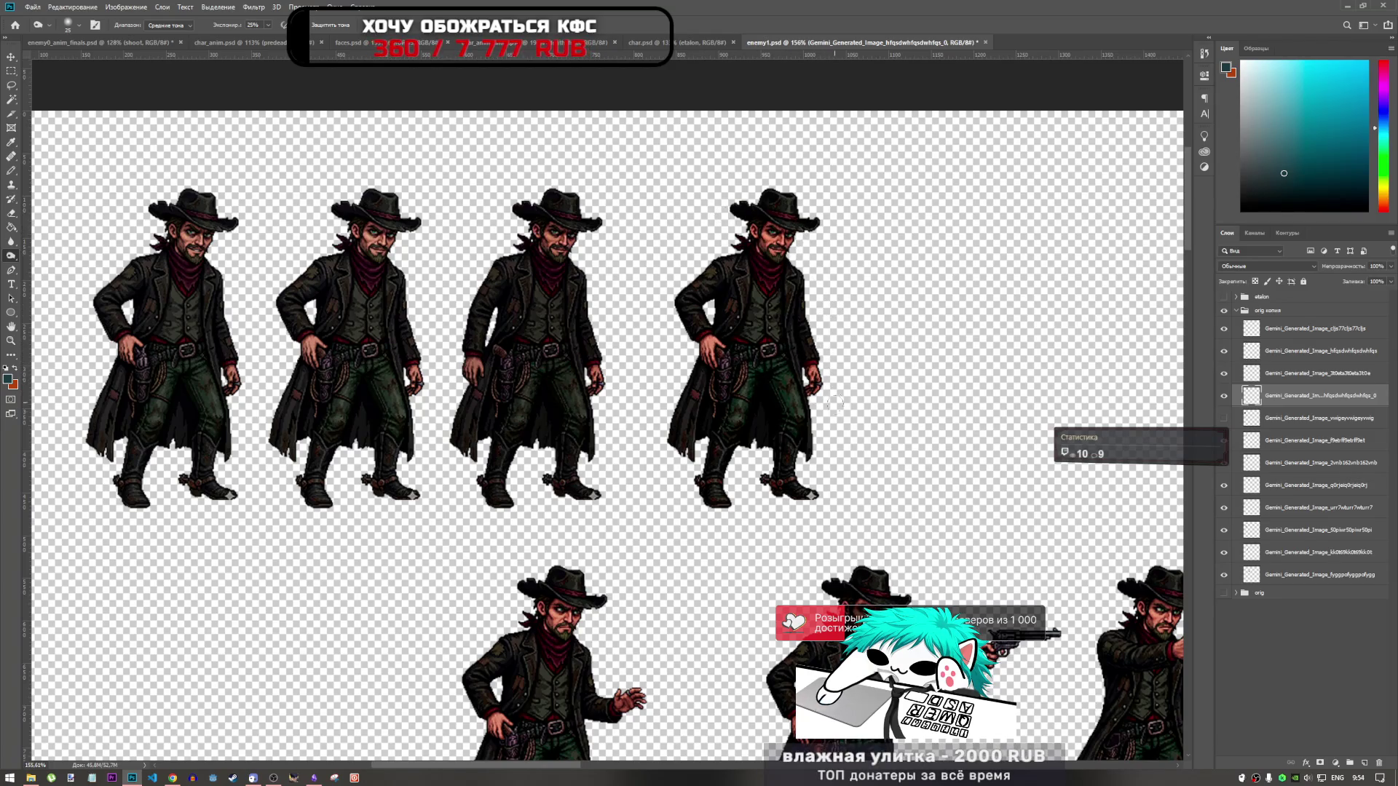
pyautogui.scroll(-4, 719, 443)
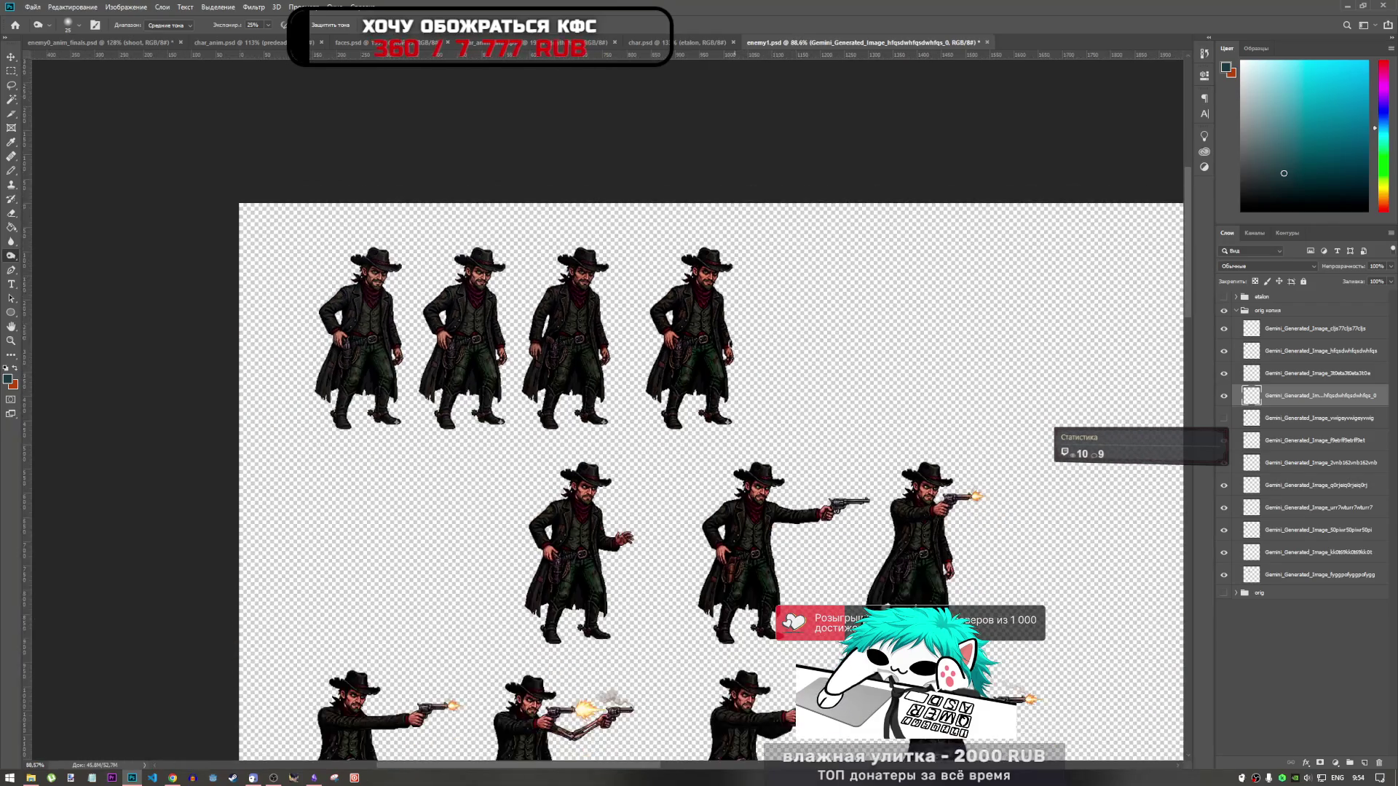
pyautogui.hscroll(-2, 716, 242)
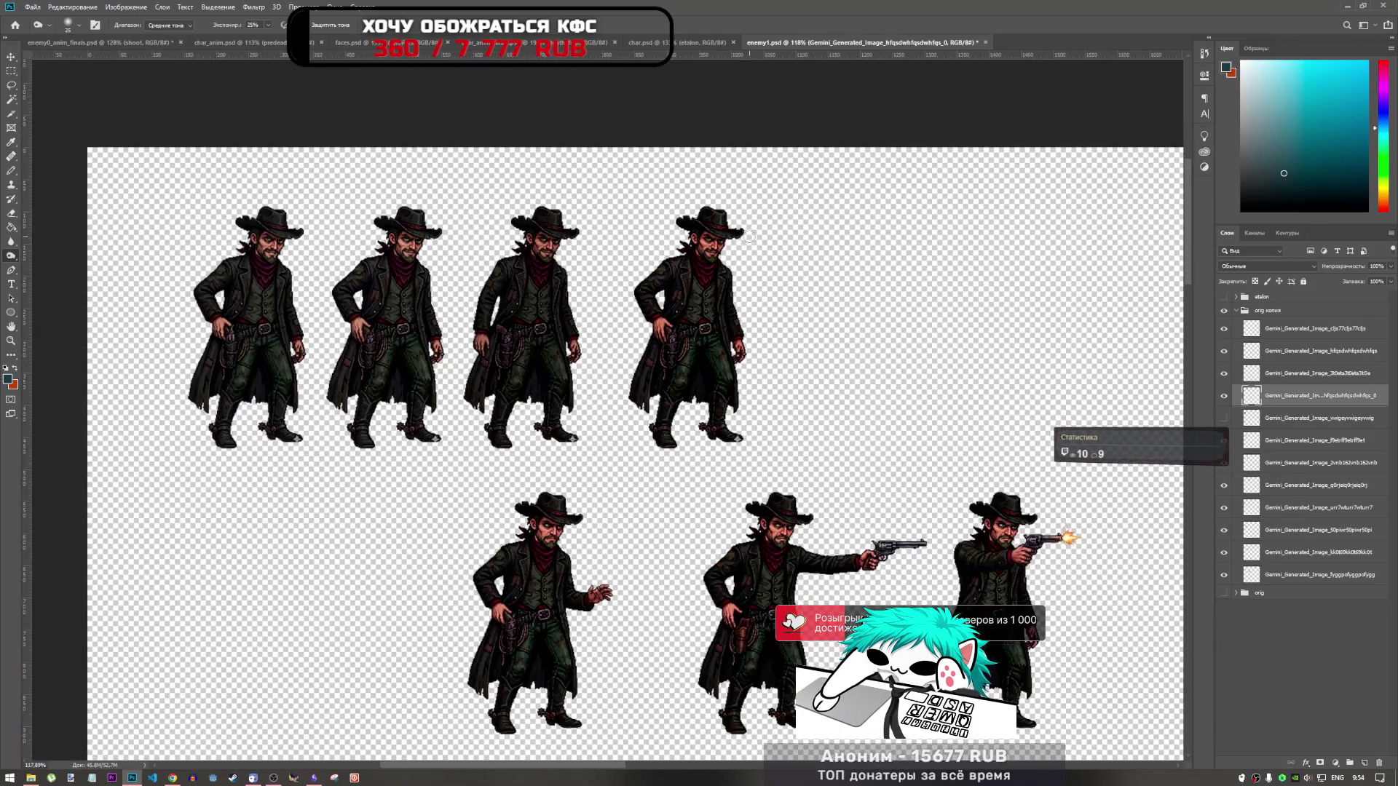
# Step: Switch to the Sponge tool in Desaturate mode at 50% flow and select the third frame's layer
pyautogui.rightClick(10, 257)
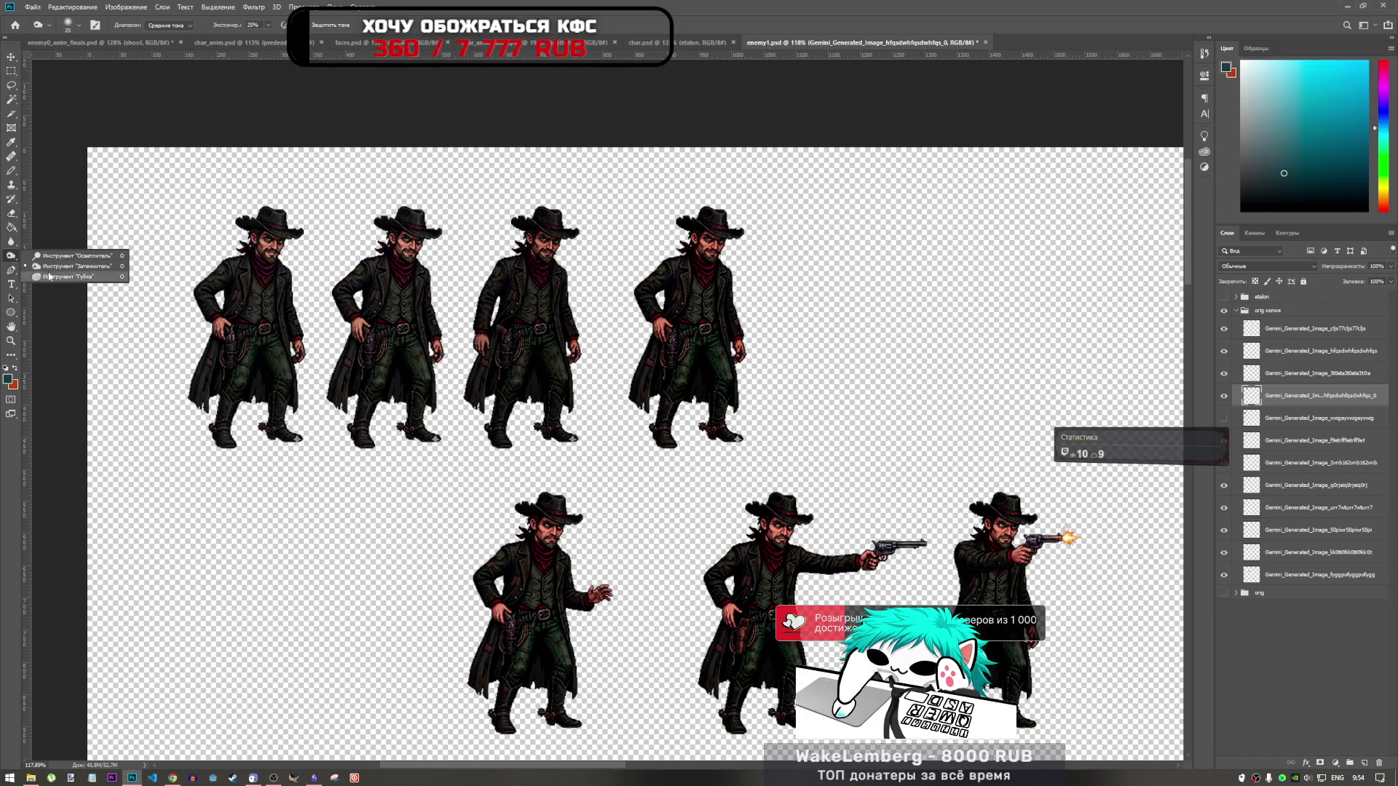
pyautogui.click(51, 267)
pyautogui.rightClick(6, 258)
pyautogui.click(51, 277)
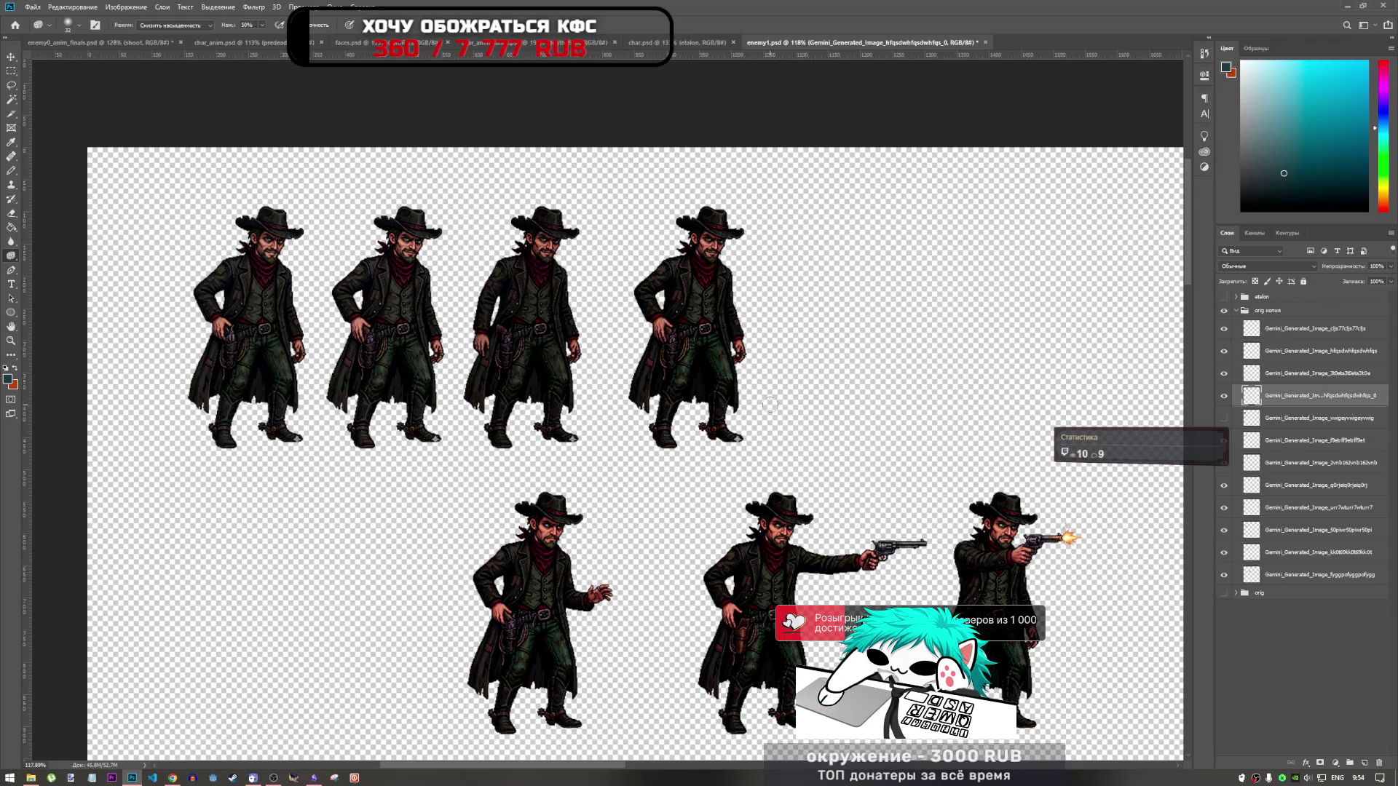
pyautogui.scroll(-1, 770, 405)
pyautogui.scroll(1, 655, 327)
pyautogui.scroll(1, 545, 249)
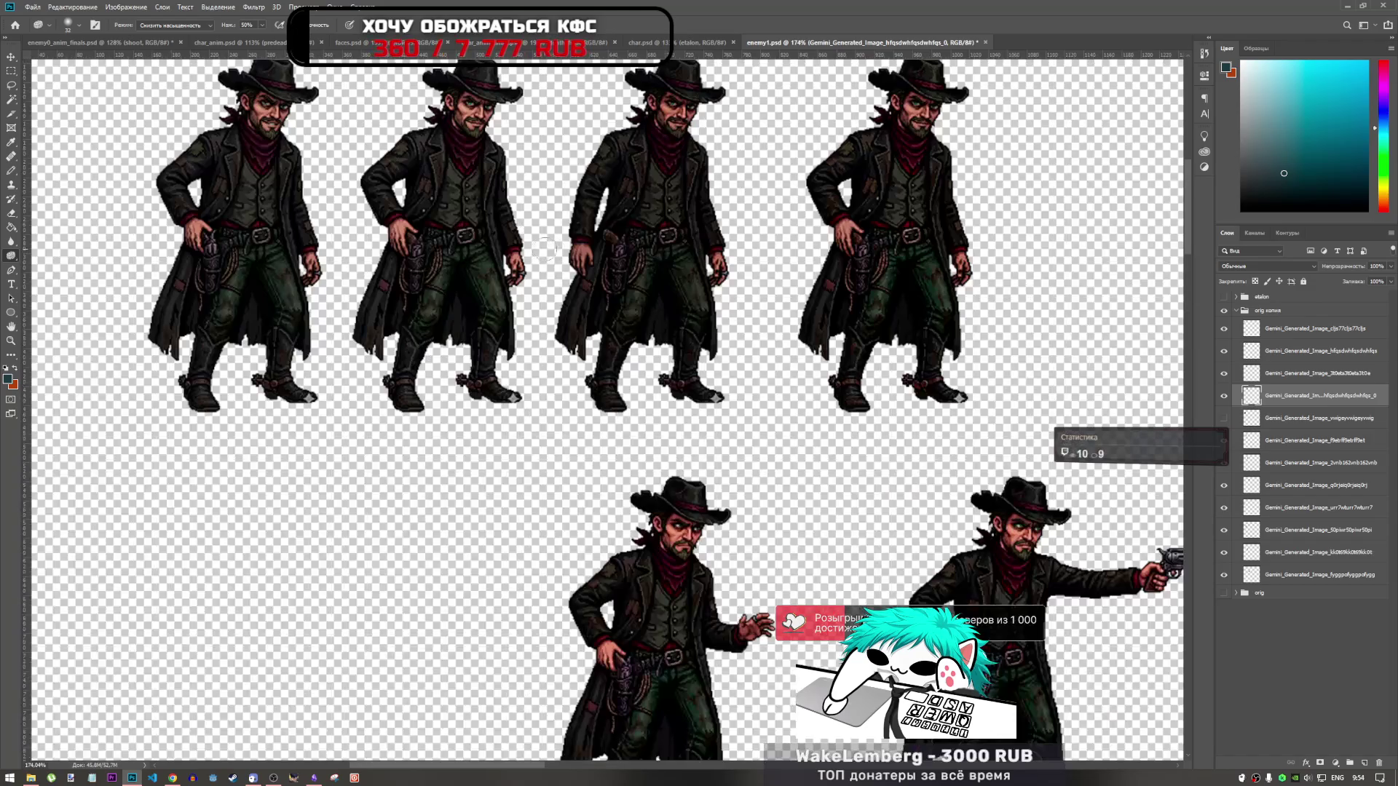
pyautogui.scroll(-1, 599, 324)
pyautogui.scroll(1, 601, 276)
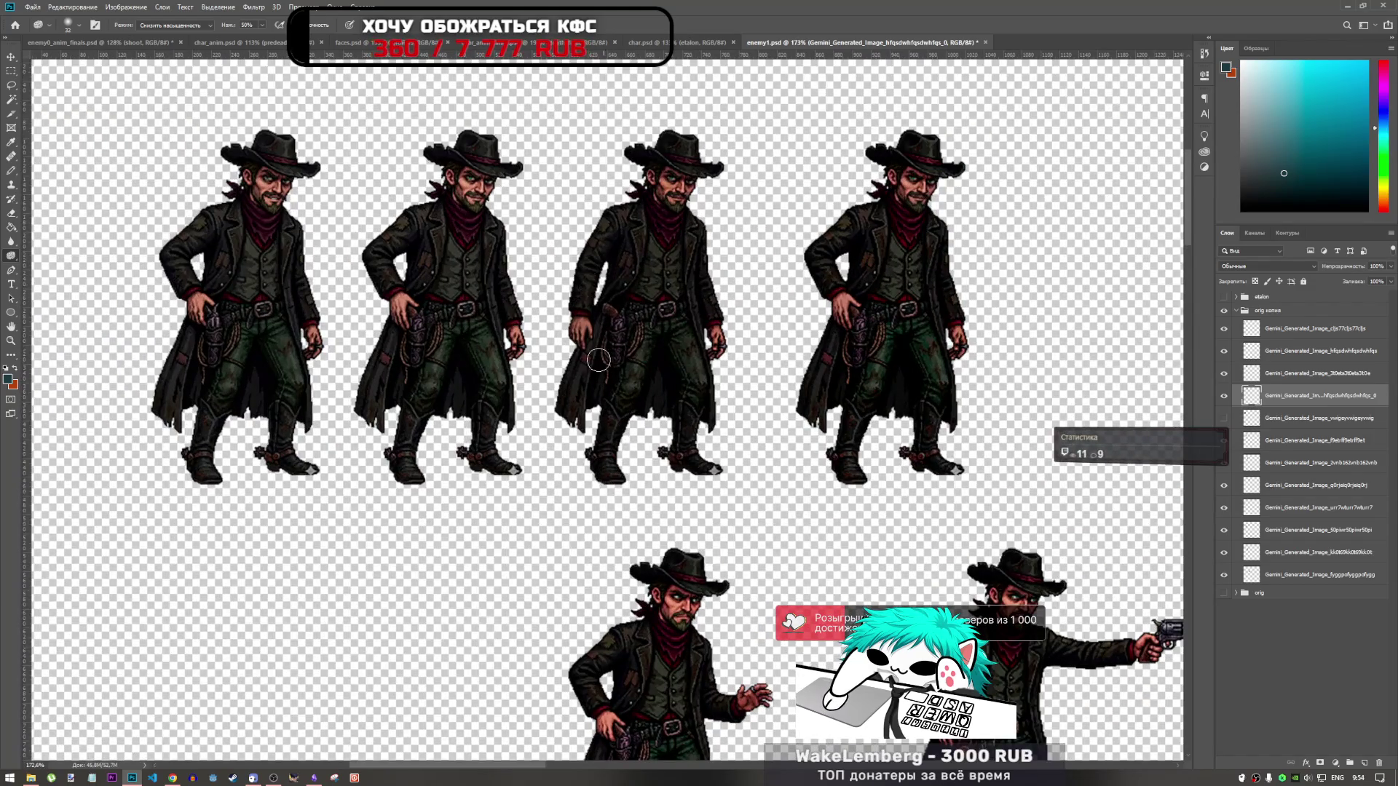
pyautogui.scroll(-1, 599, 359)
pyautogui.click(1251, 373)
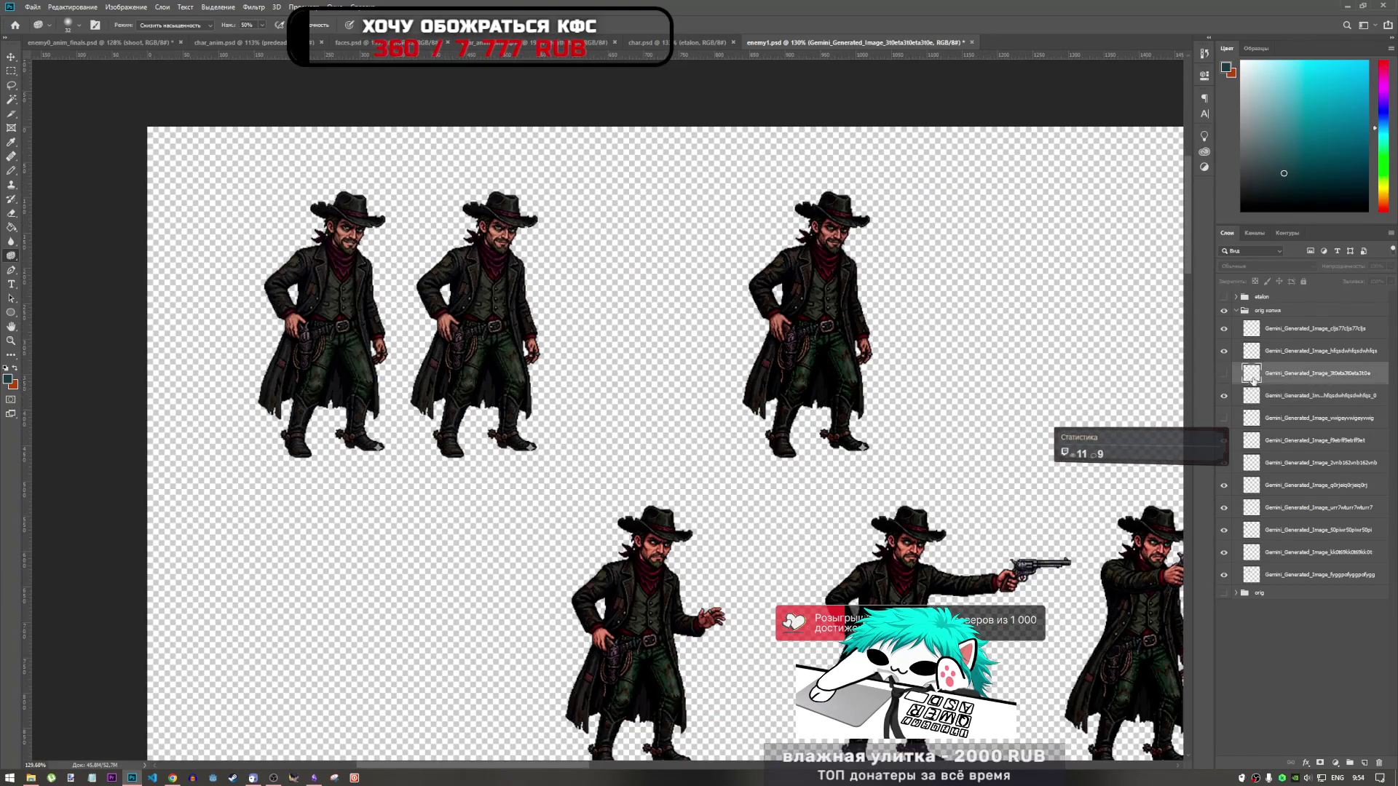
# Step: Show the third cowboy frame's layer, try burning it darker, then undo the darkening
pyautogui.click(1225, 373)
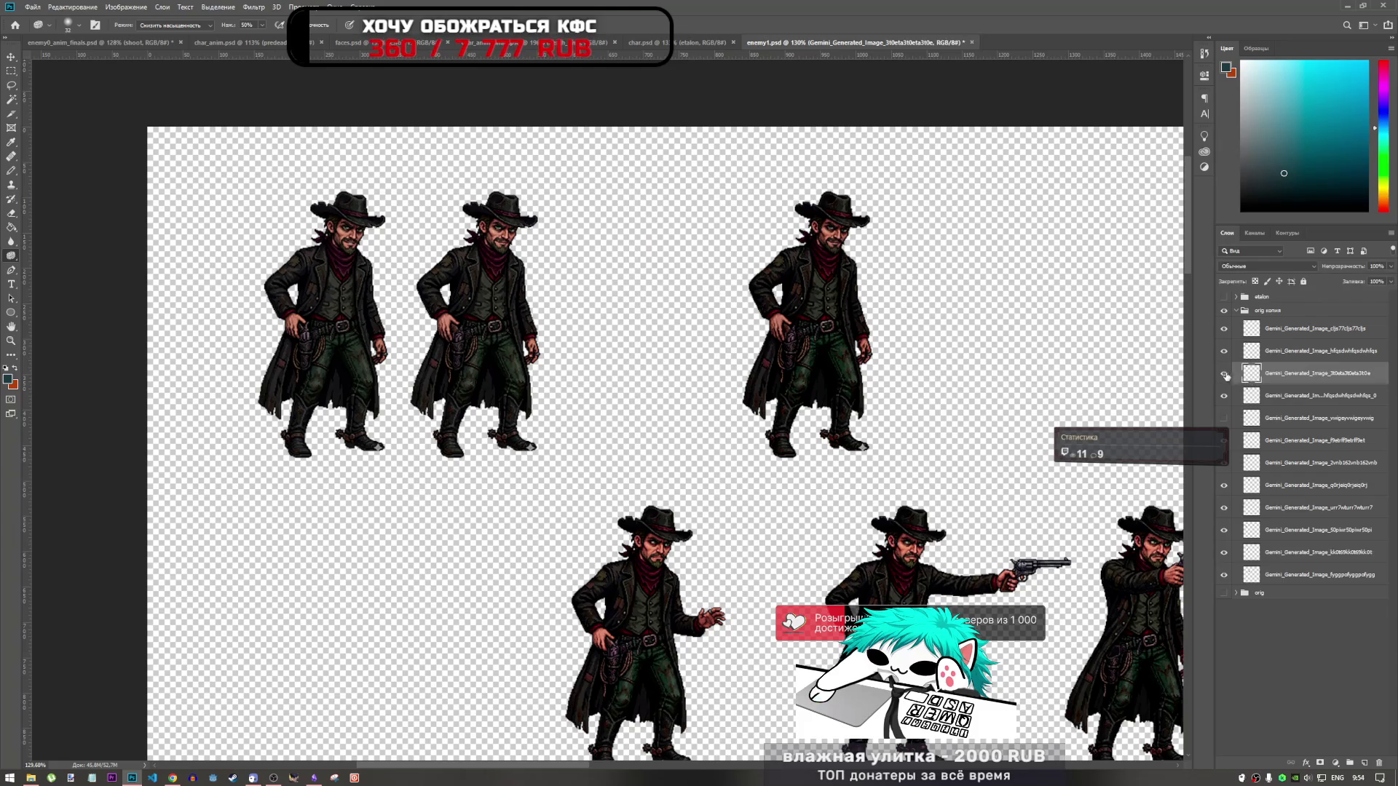
pyautogui.click(10, 250)
pyautogui.click(11, 255)
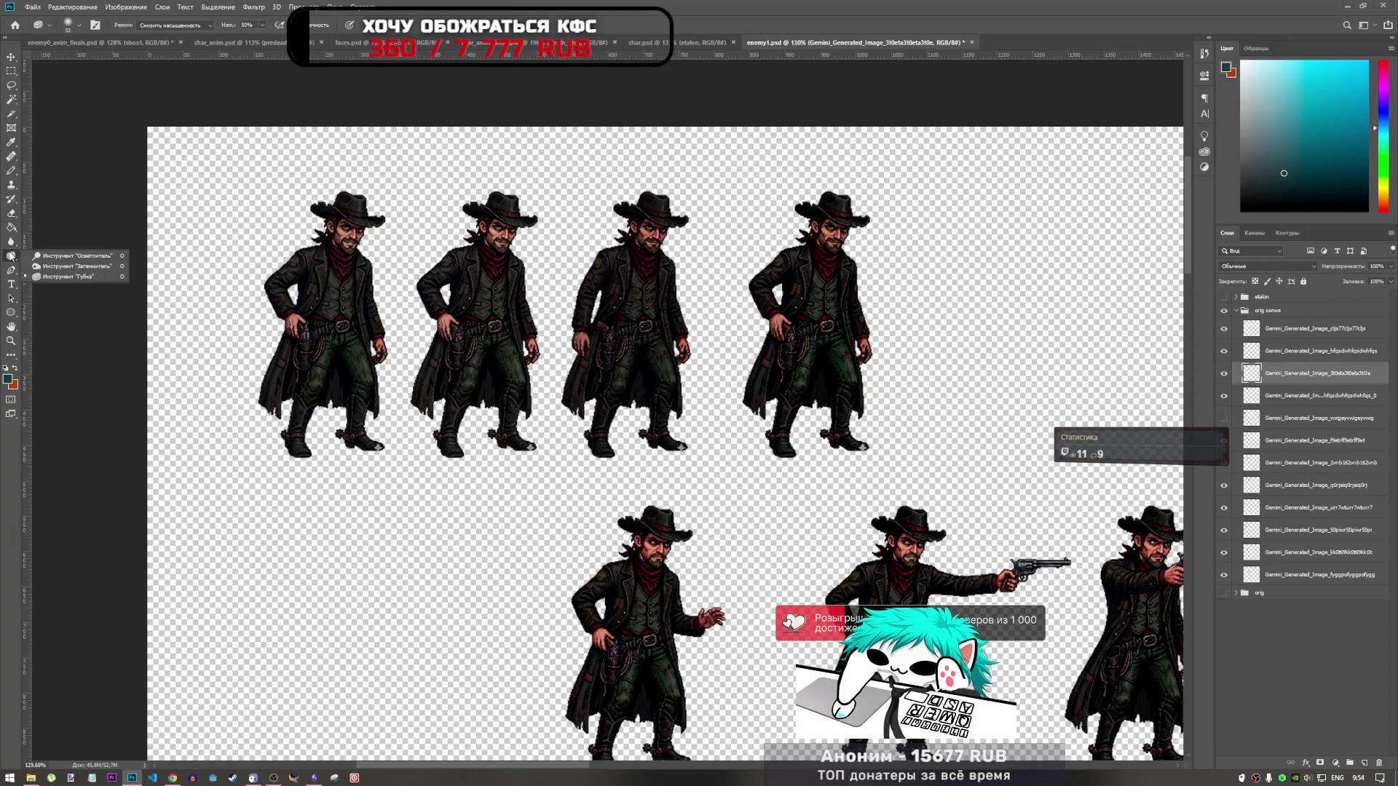
pyautogui.click(69, 267)
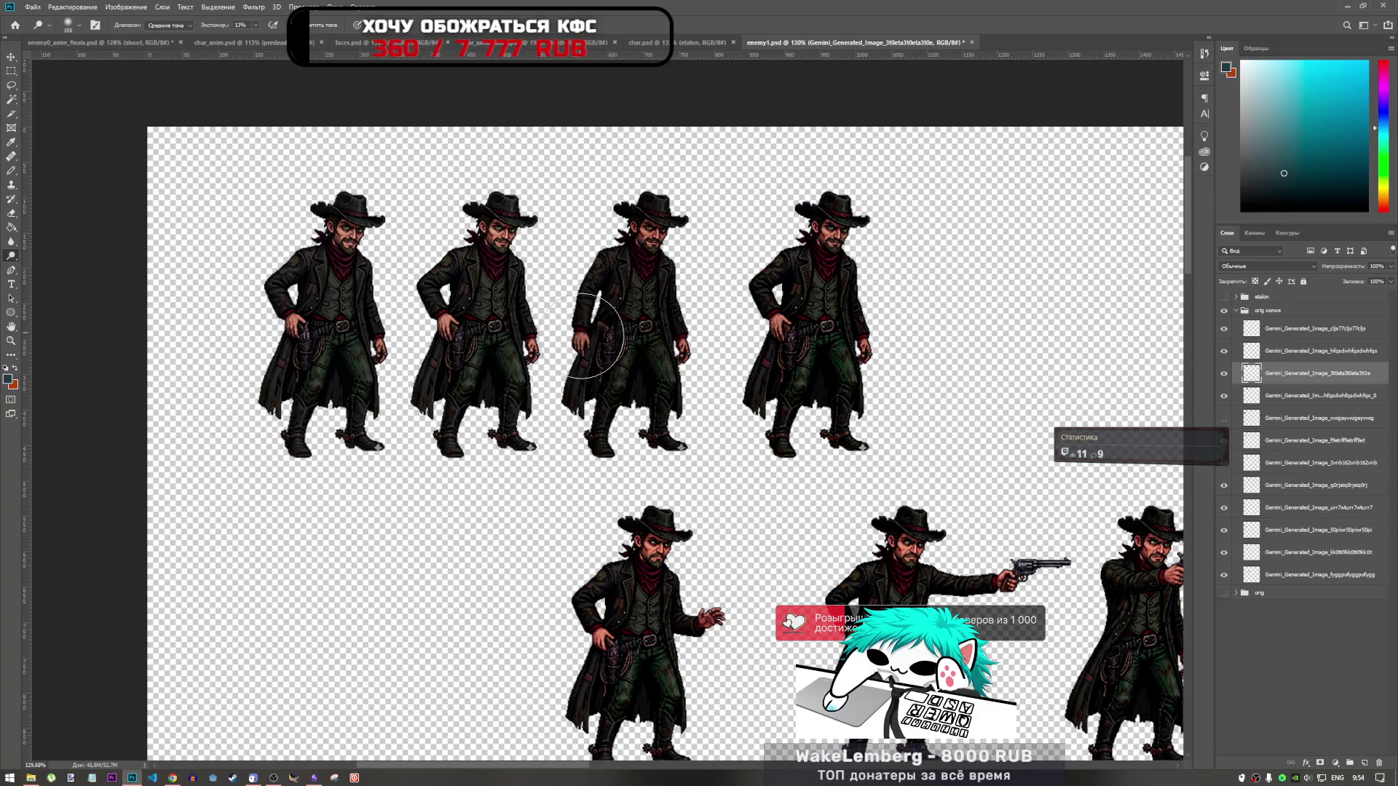
pyautogui.scroll(2, 605, 378)
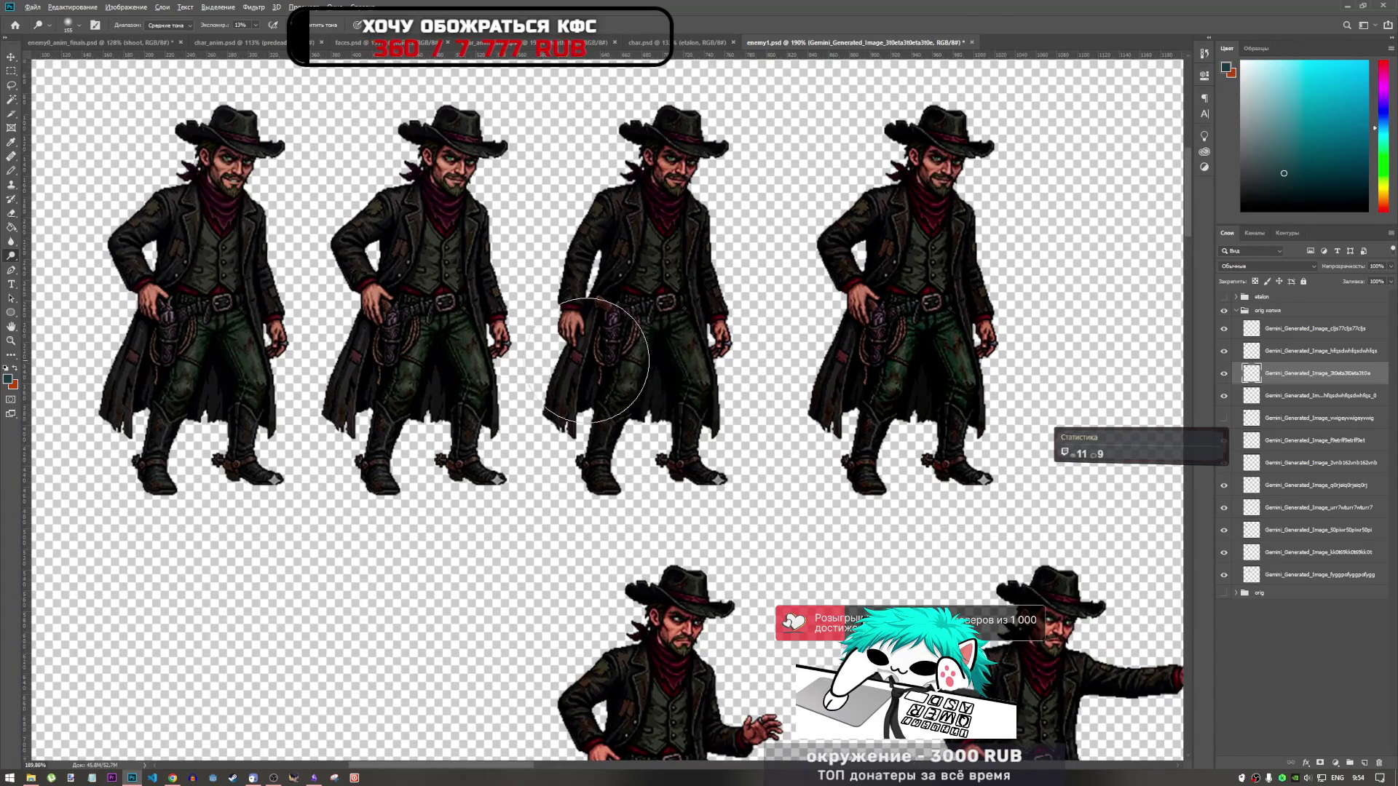
pyautogui.scroll(-2, 582, 350)
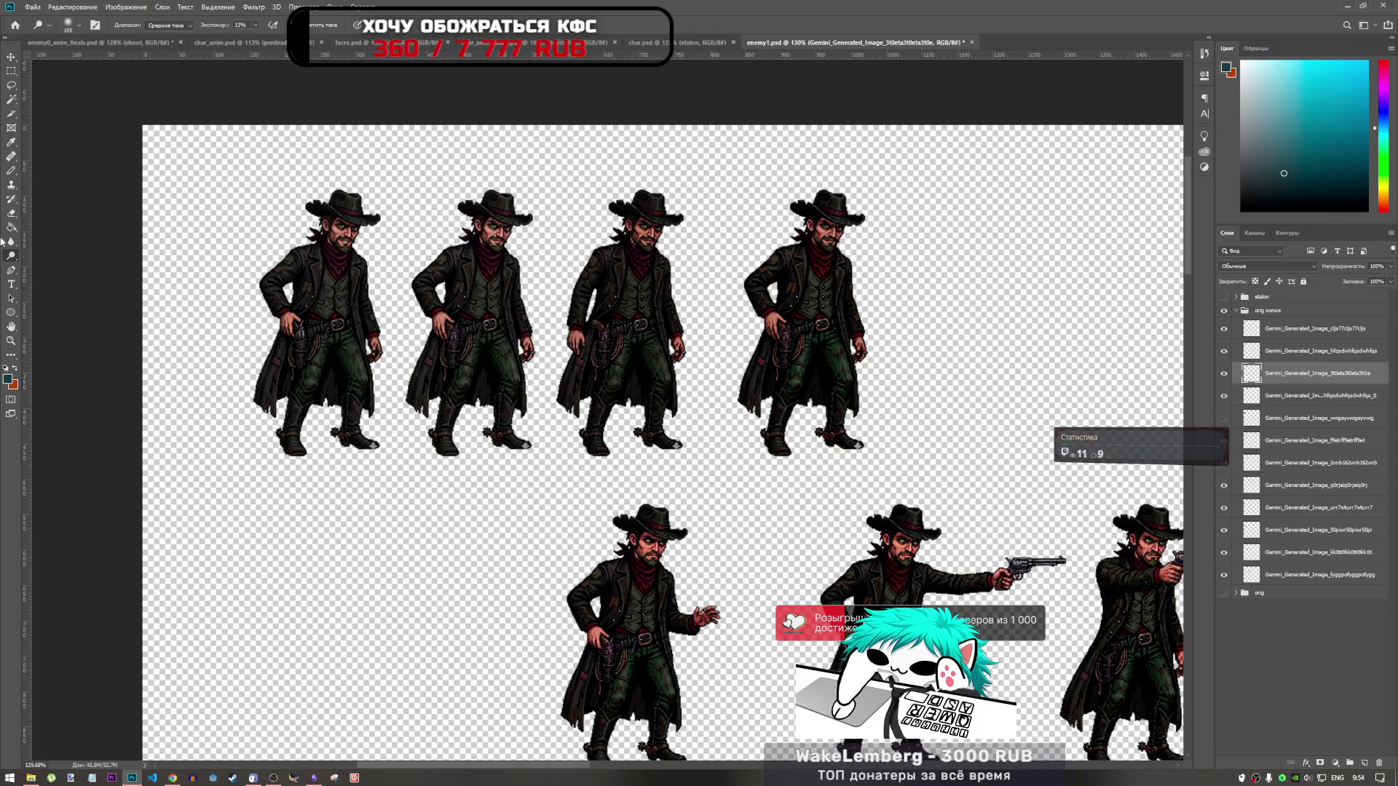
pyautogui.hotkey('ctrl', 'z')
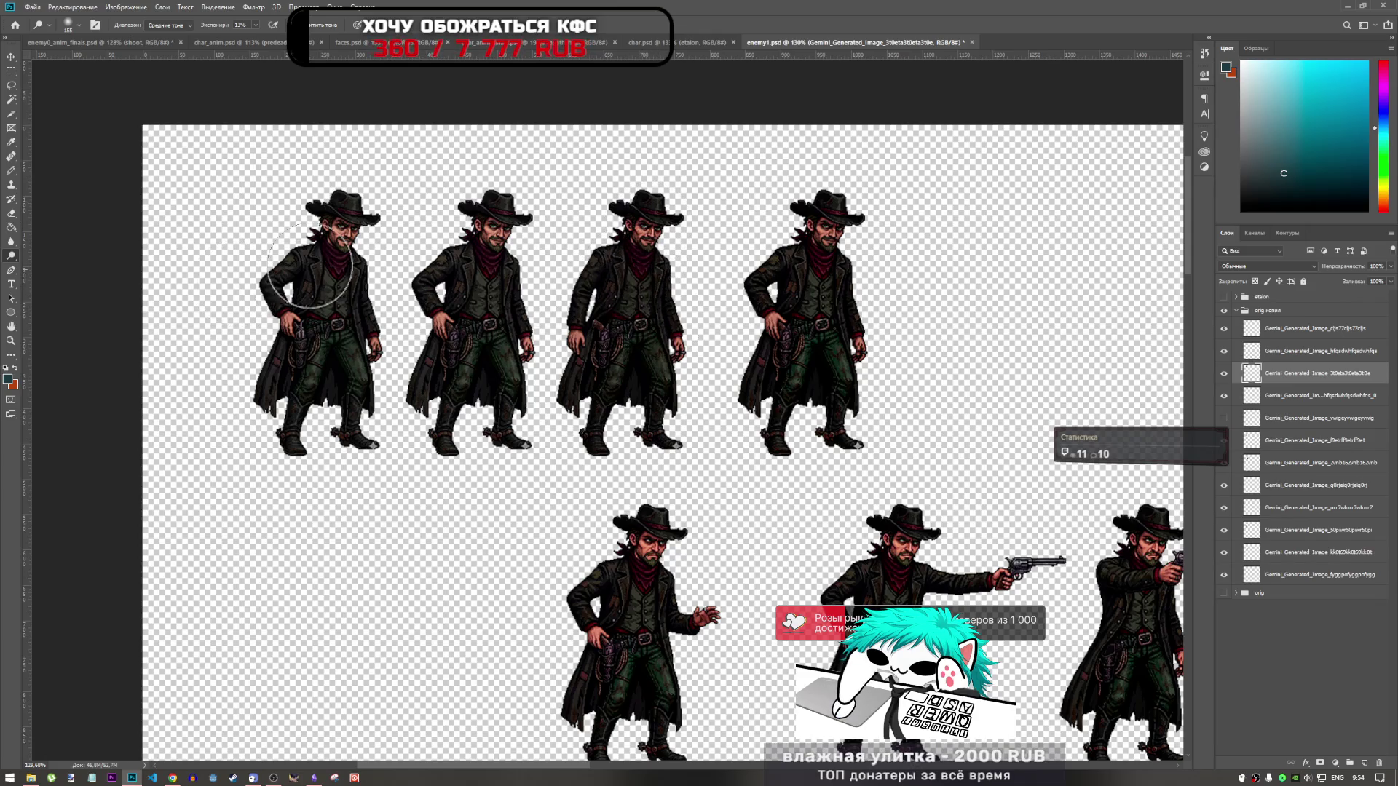
# Step: Switch to the Sponge tool to desaturate and zoom in on the idle cowboy frames
pyautogui.rightClick(12, 260)
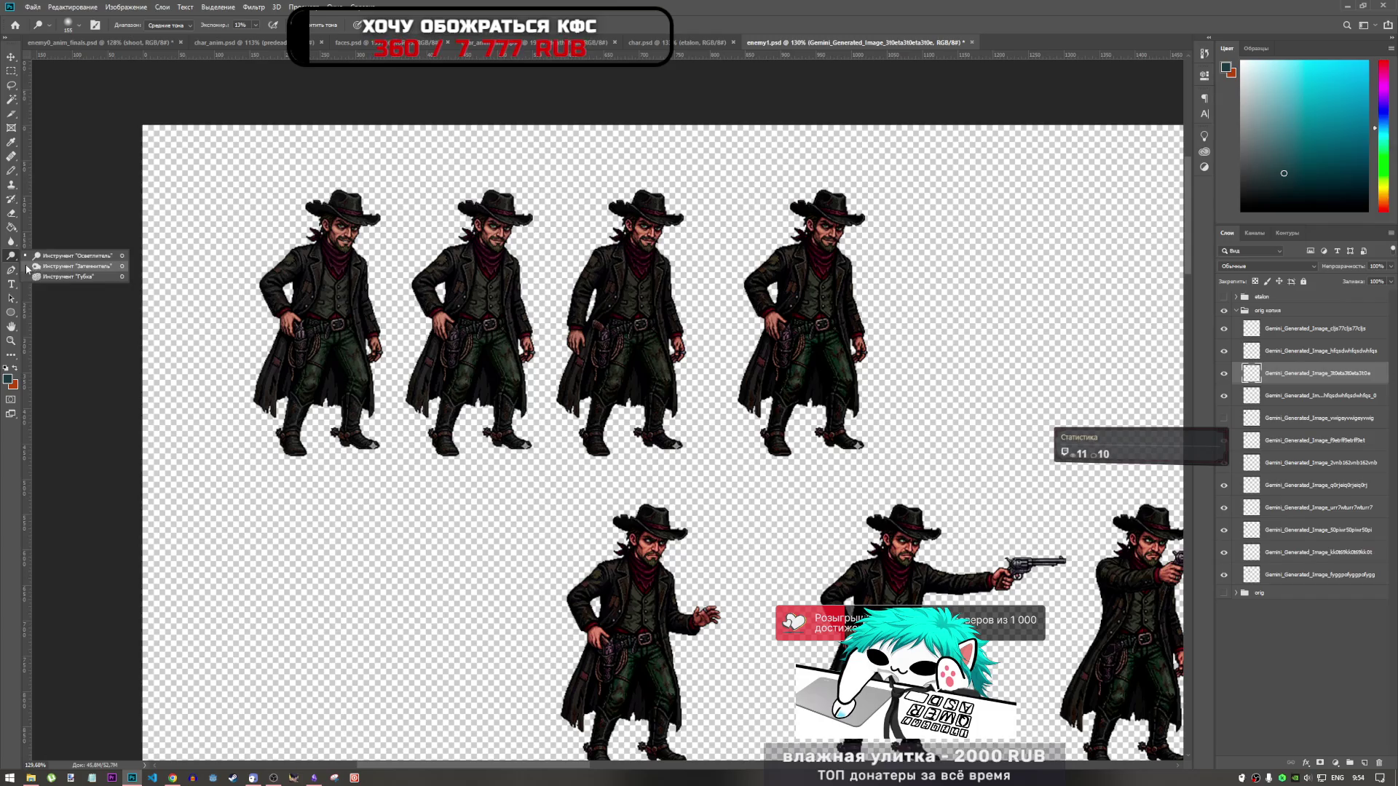
pyautogui.click(71, 275)
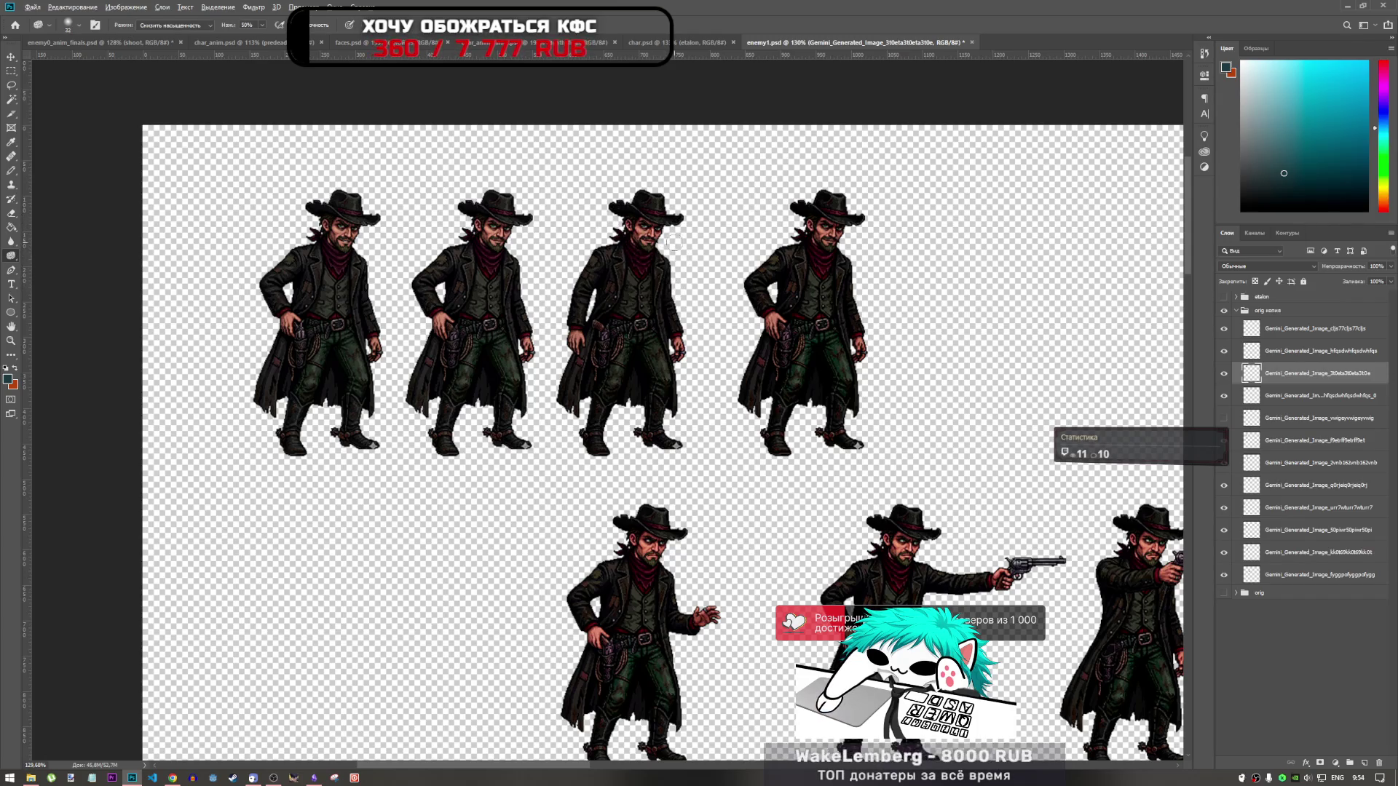
pyautogui.scroll(3, 654, 251)
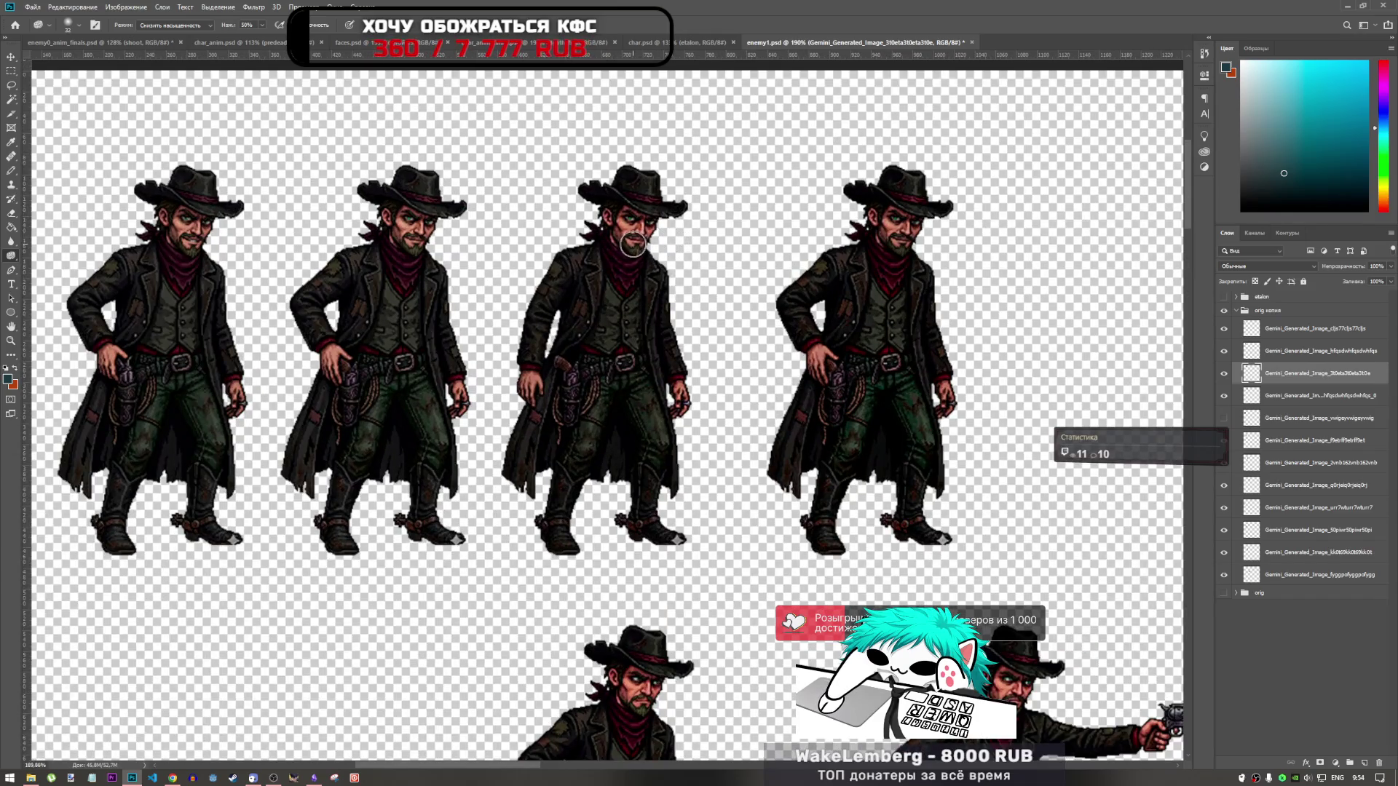
pyautogui.scroll(-1, 623, 255)
pyautogui.scroll(2, 617, 234)
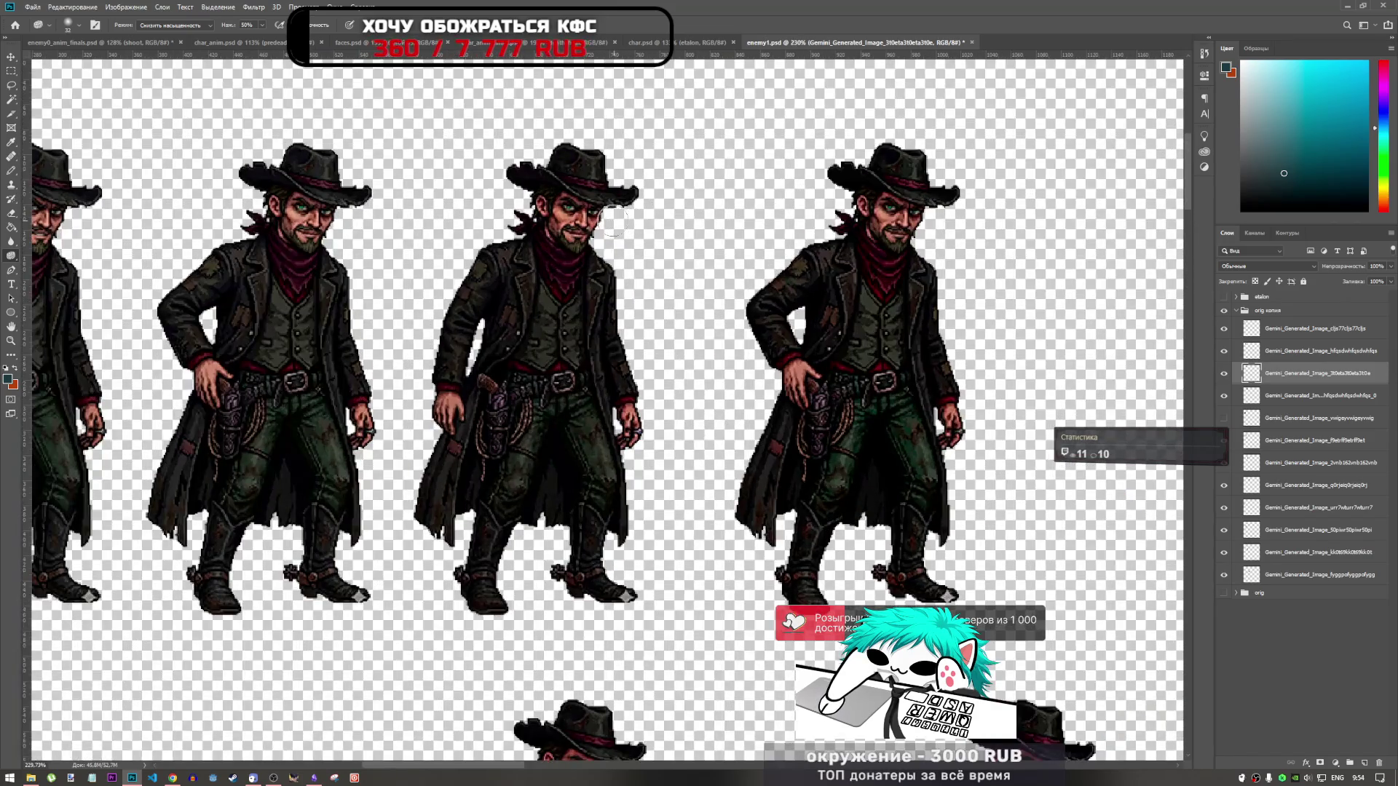
pyautogui.scroll(-2, 668, 279)
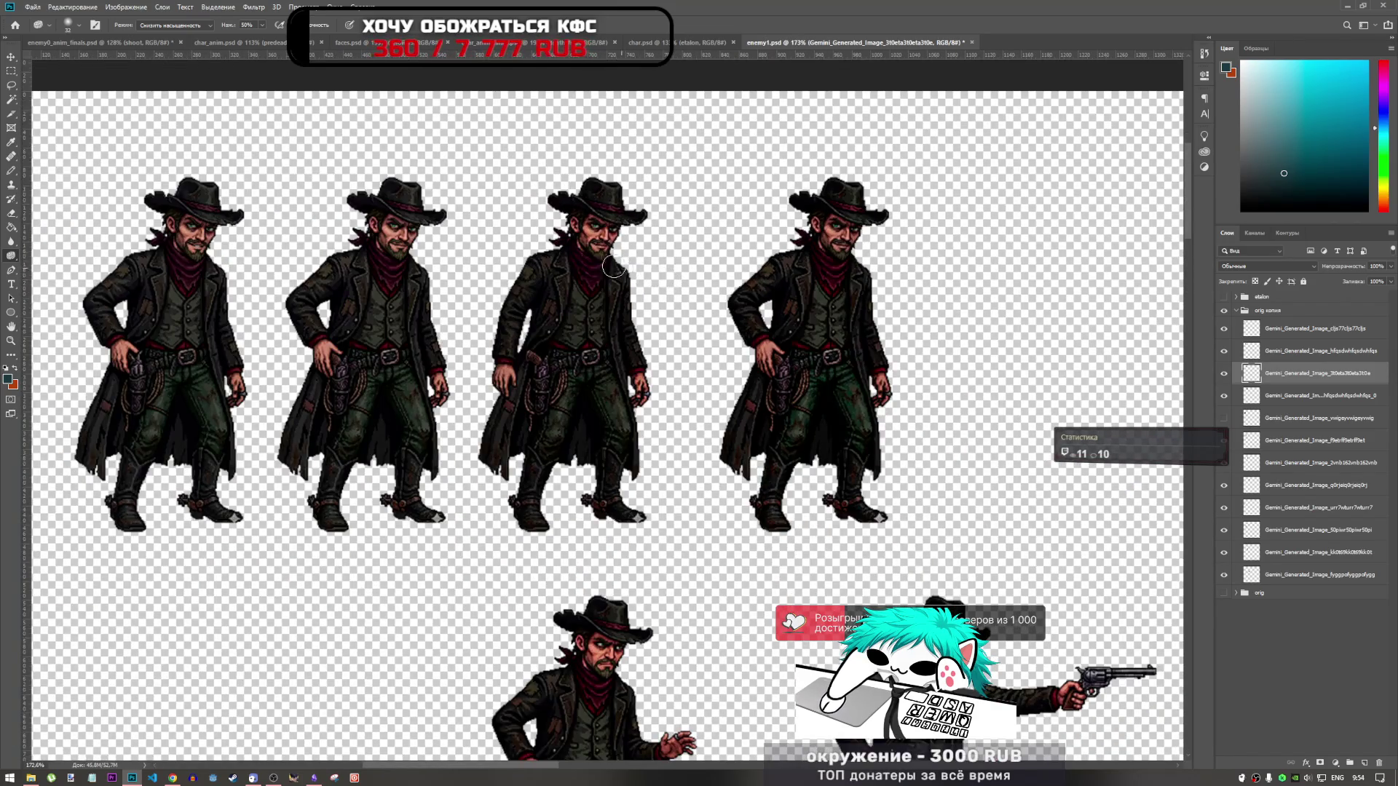
pyautogui.scroll(-2, 222, 213)
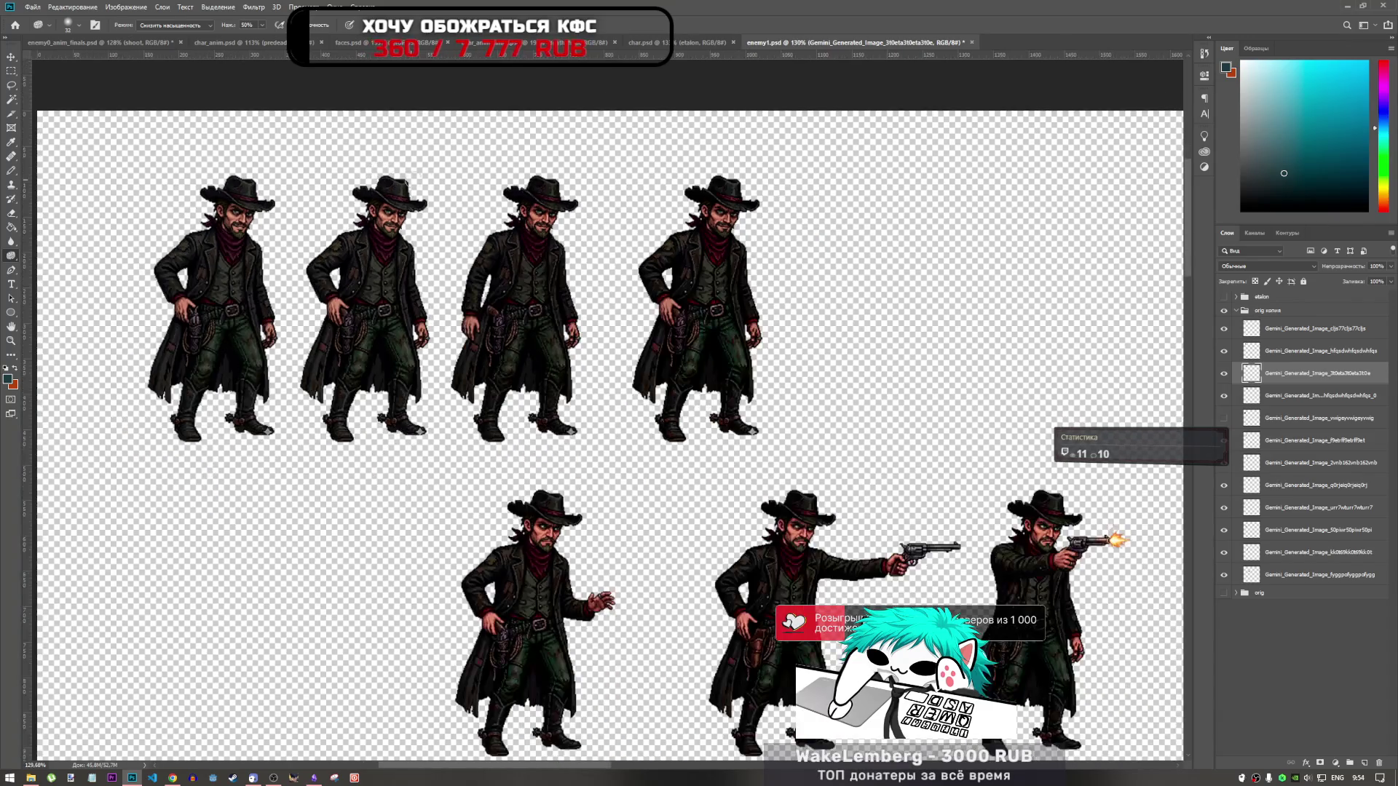
pyautogui.scroll(1, 544, 288)
# Step: Finish inspecting the idle frames and switch to the Dodge tool at midtones, 13% exposure
pyautogui.scroll(-1, 544, 289)
pyautogui.scroll(-1, 651, 250)
pyautogui.scroll(2, 651, 250)
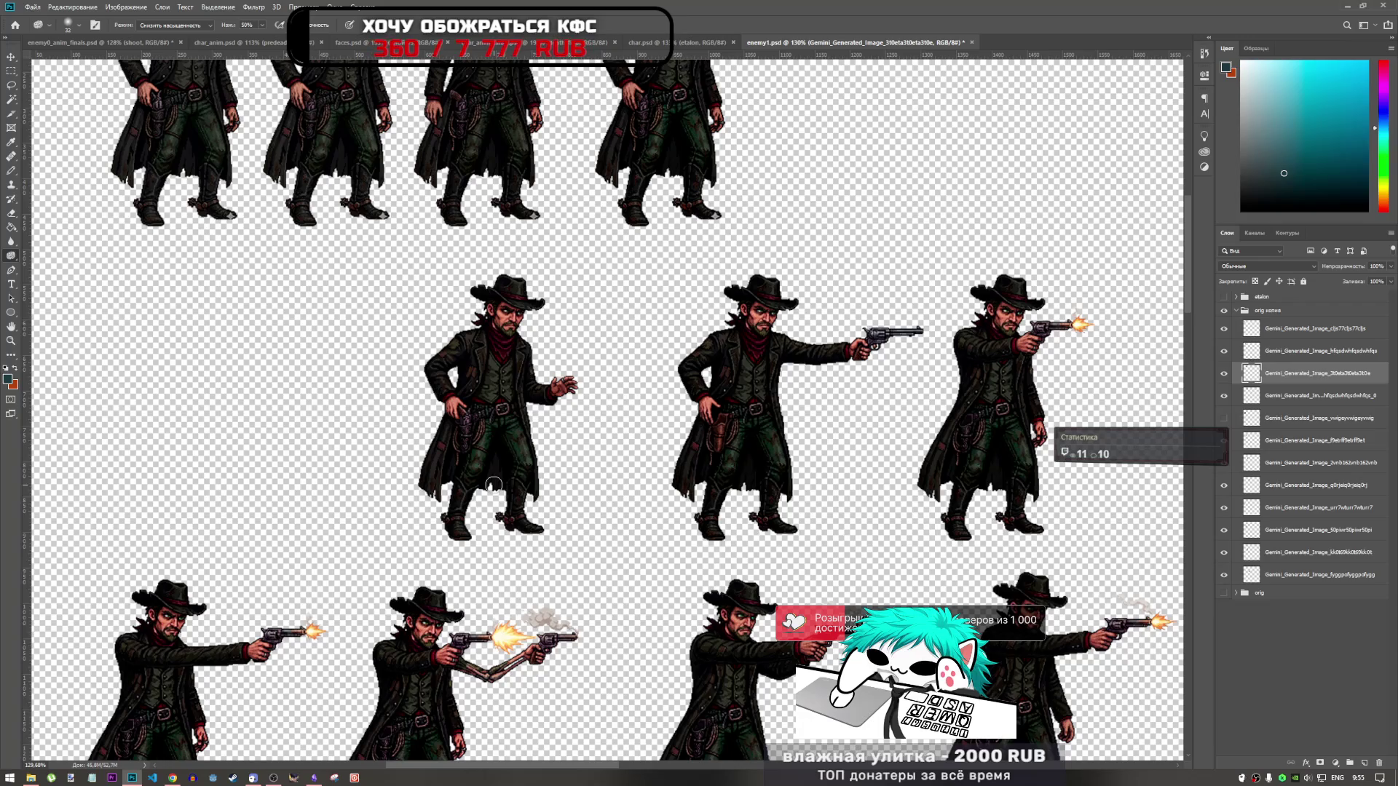
pyautogui.scroll(-2, 660, 430)
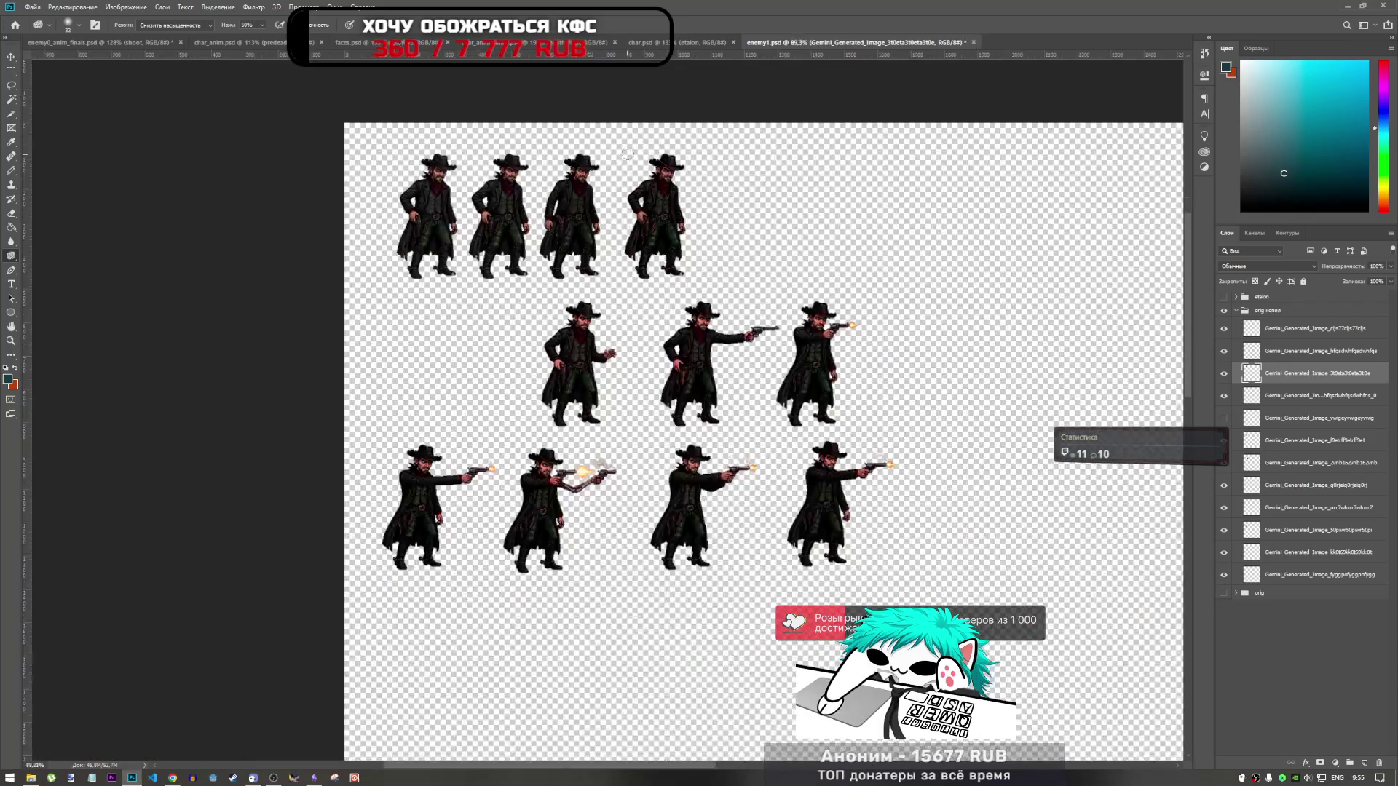
pyautogui.scroll(4, 713, 243)
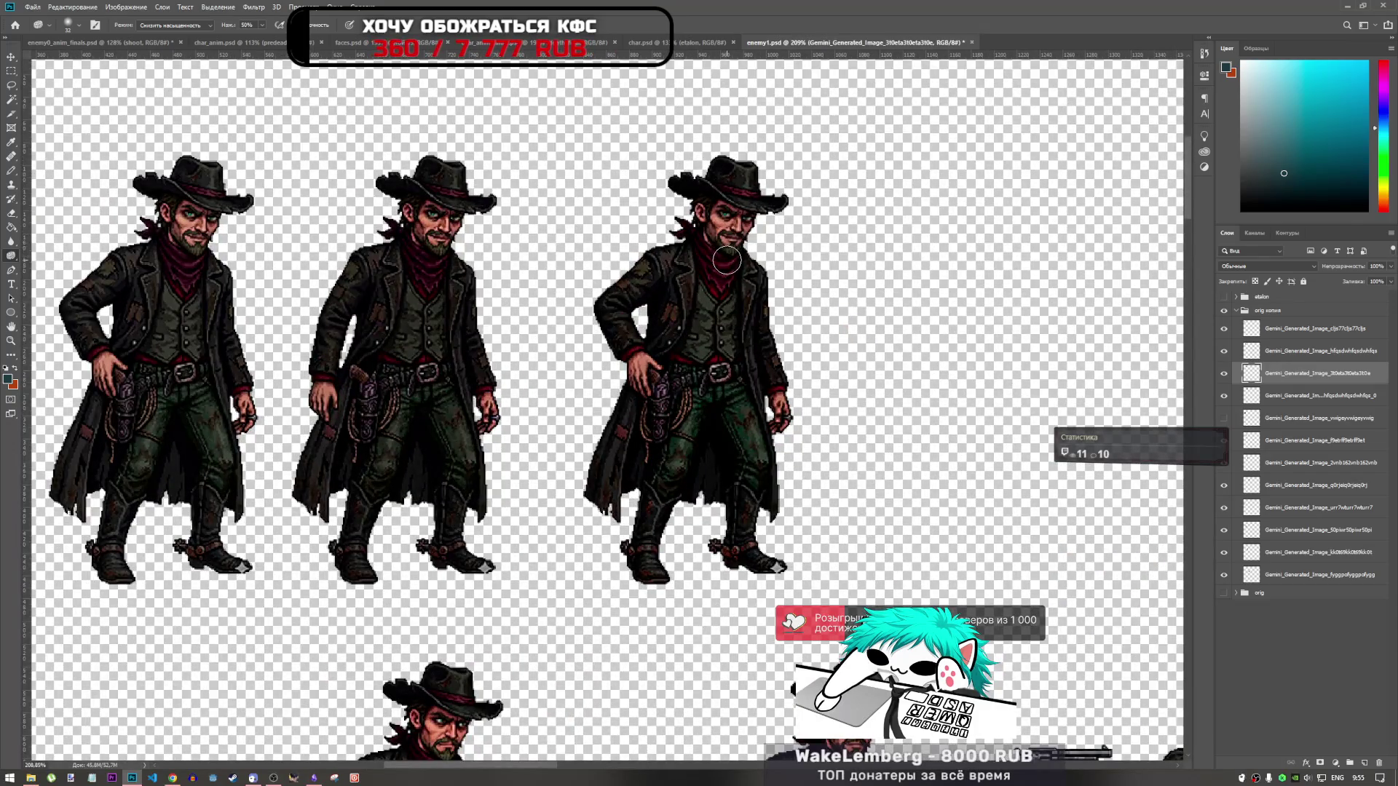
pyautogui.scroll(-5, 765, 231)
pyautogui.scroll(6, 747, 229)
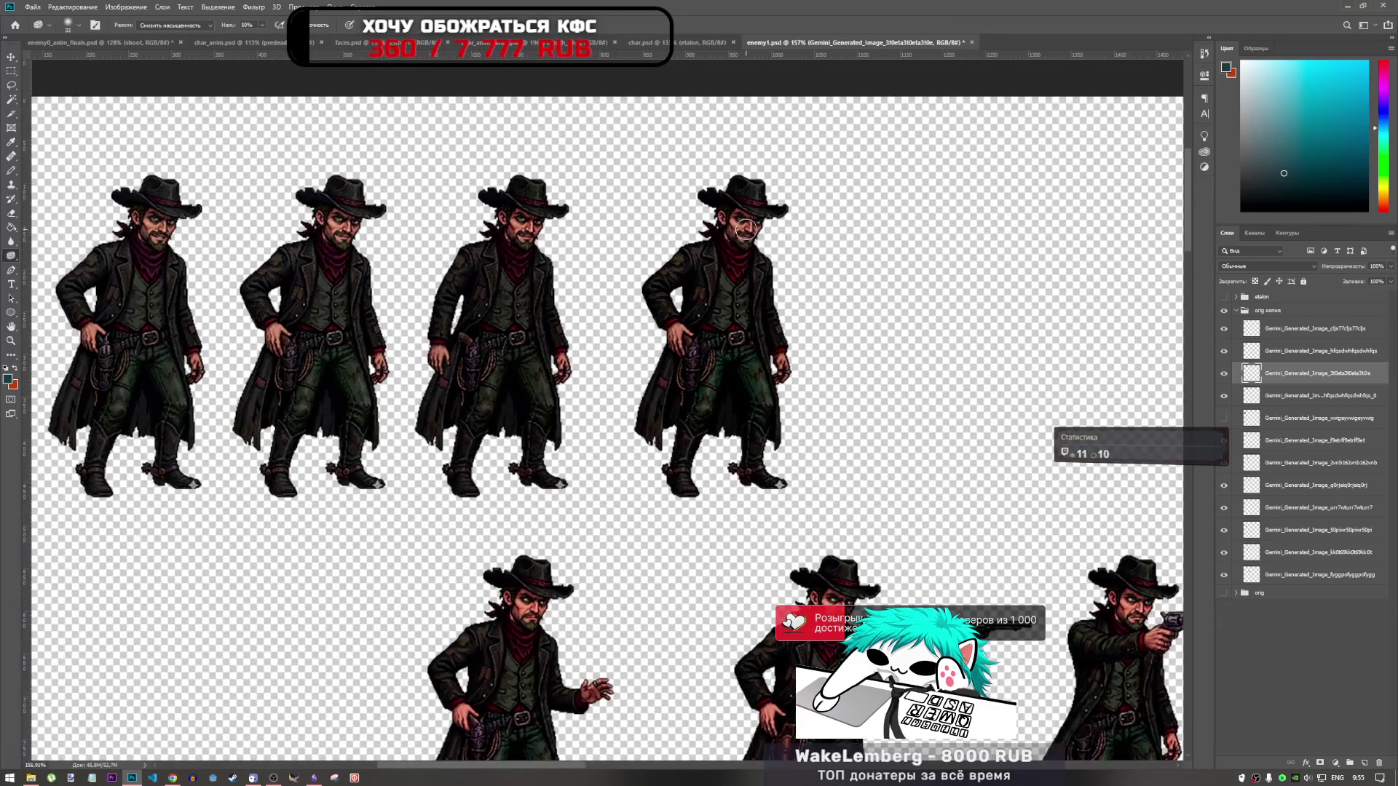
pyautogui.rightClick(11, 256)
pyautogui.click(53, 256)
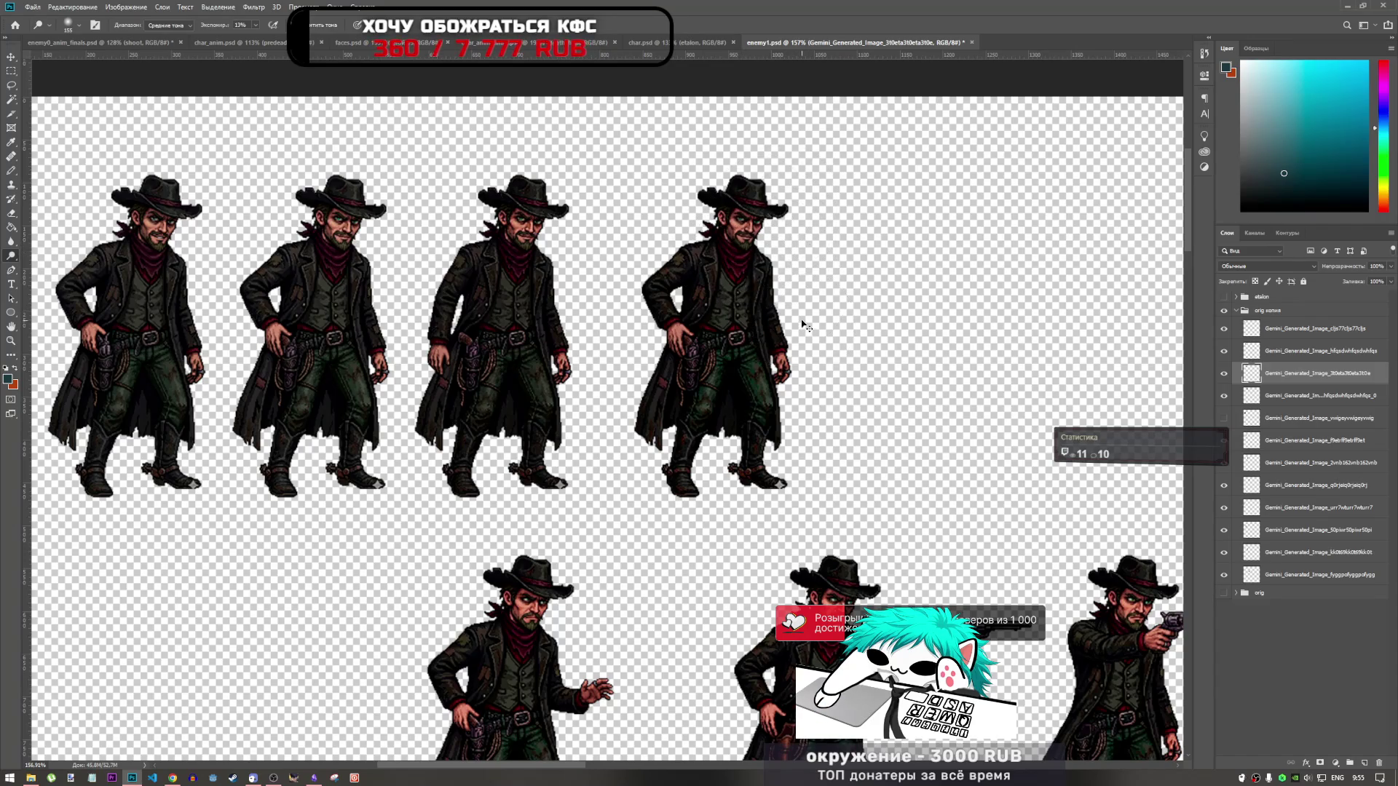
# Step: Select the fourth idle cowboy's layer and toggle its visibility off and on to check it
pyautogui.click(1276, 396)
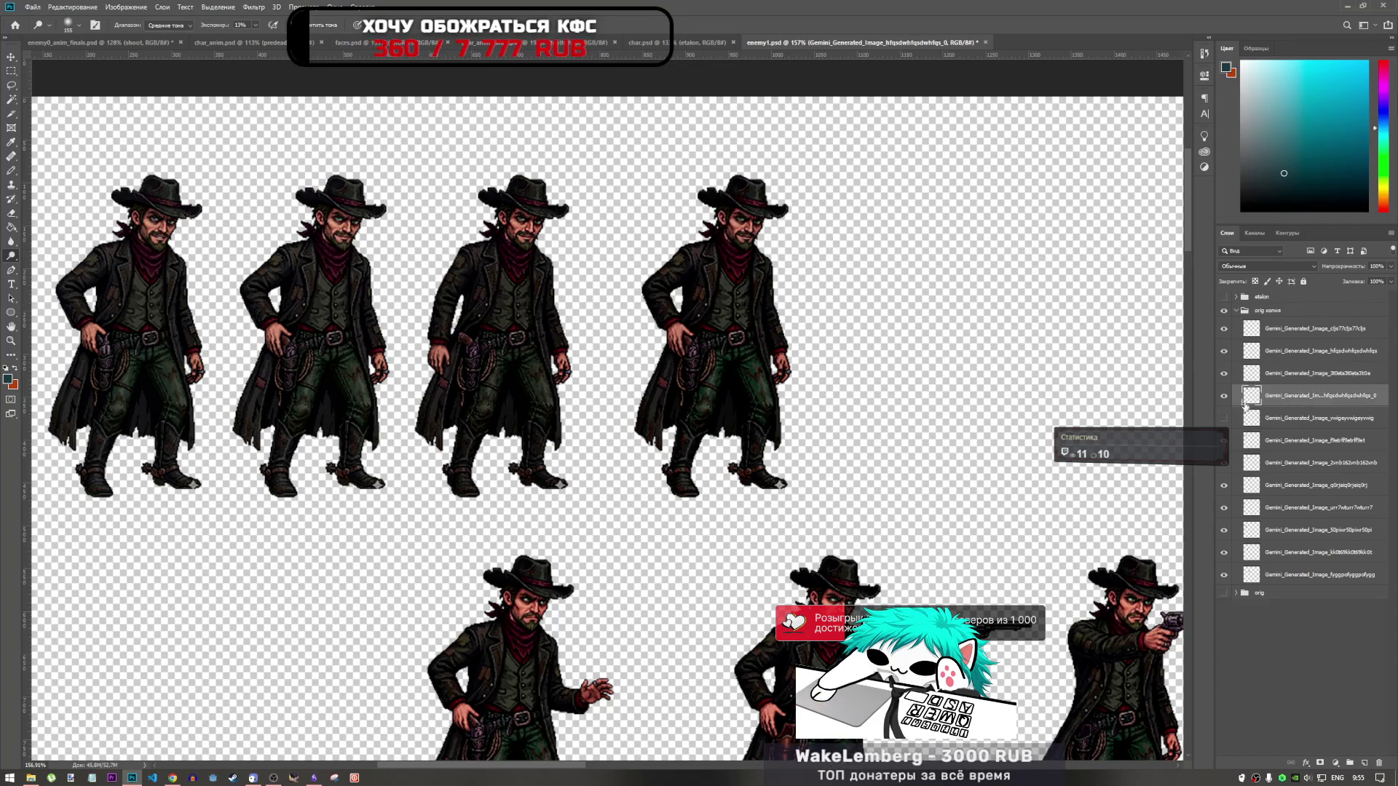
pyautogui.click(1224, 397)
pyautogui.click(1224, 397)
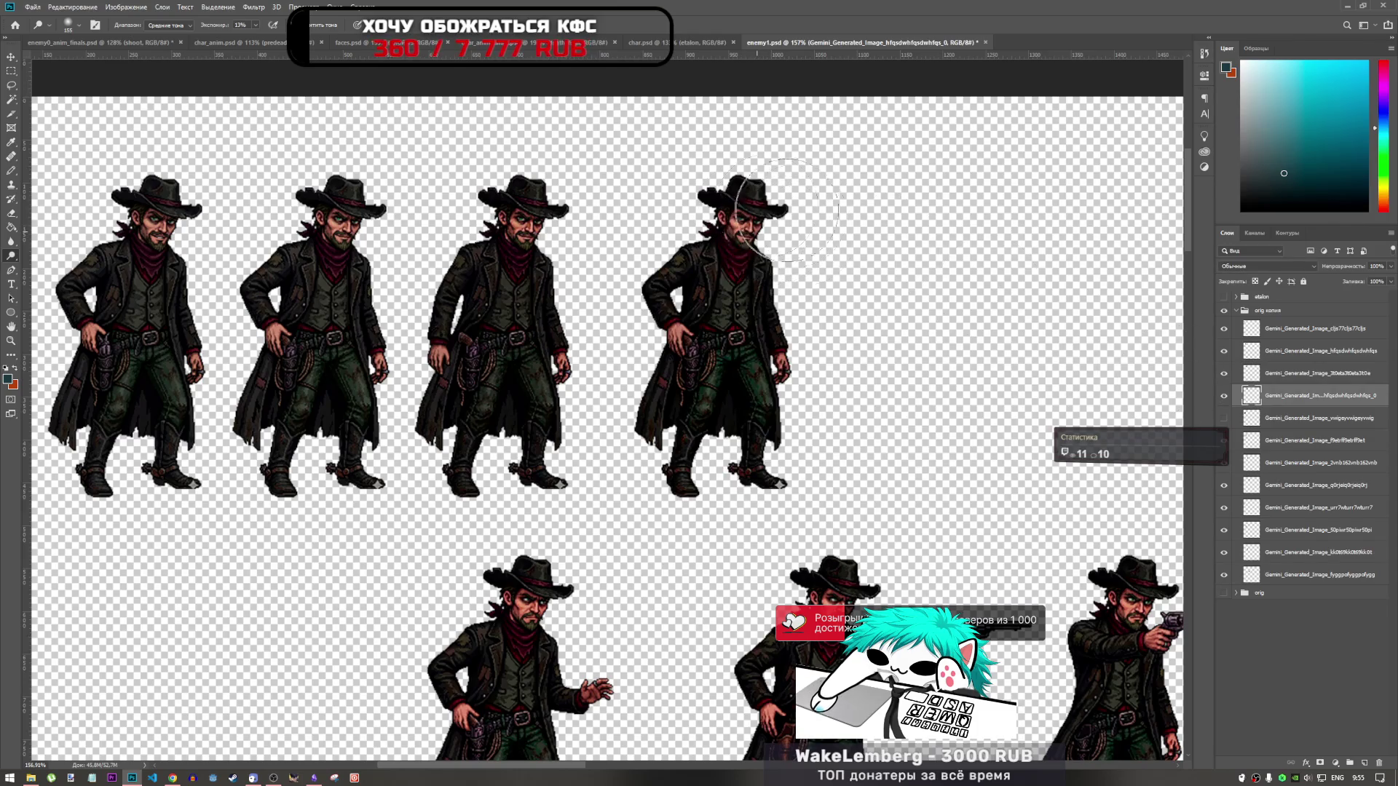
pyautogui.scroll(-2, 905, 268)
pyautogui.scroll(4, 837, 254)
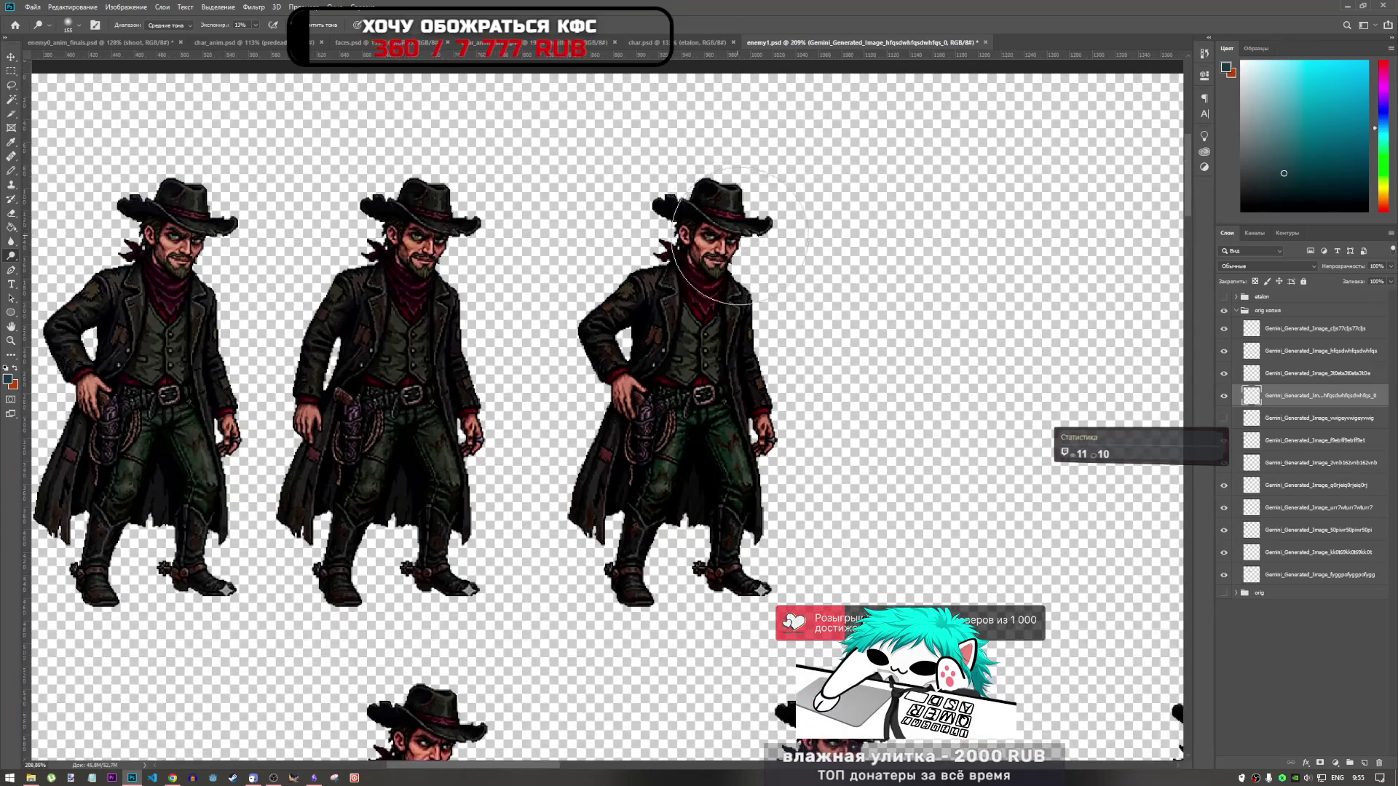
pyautogui.scroll(-1, 802, 243)
pyautogui.scroll(-3, 488, 244)
pyautogui.scroll(4, 357, 276)
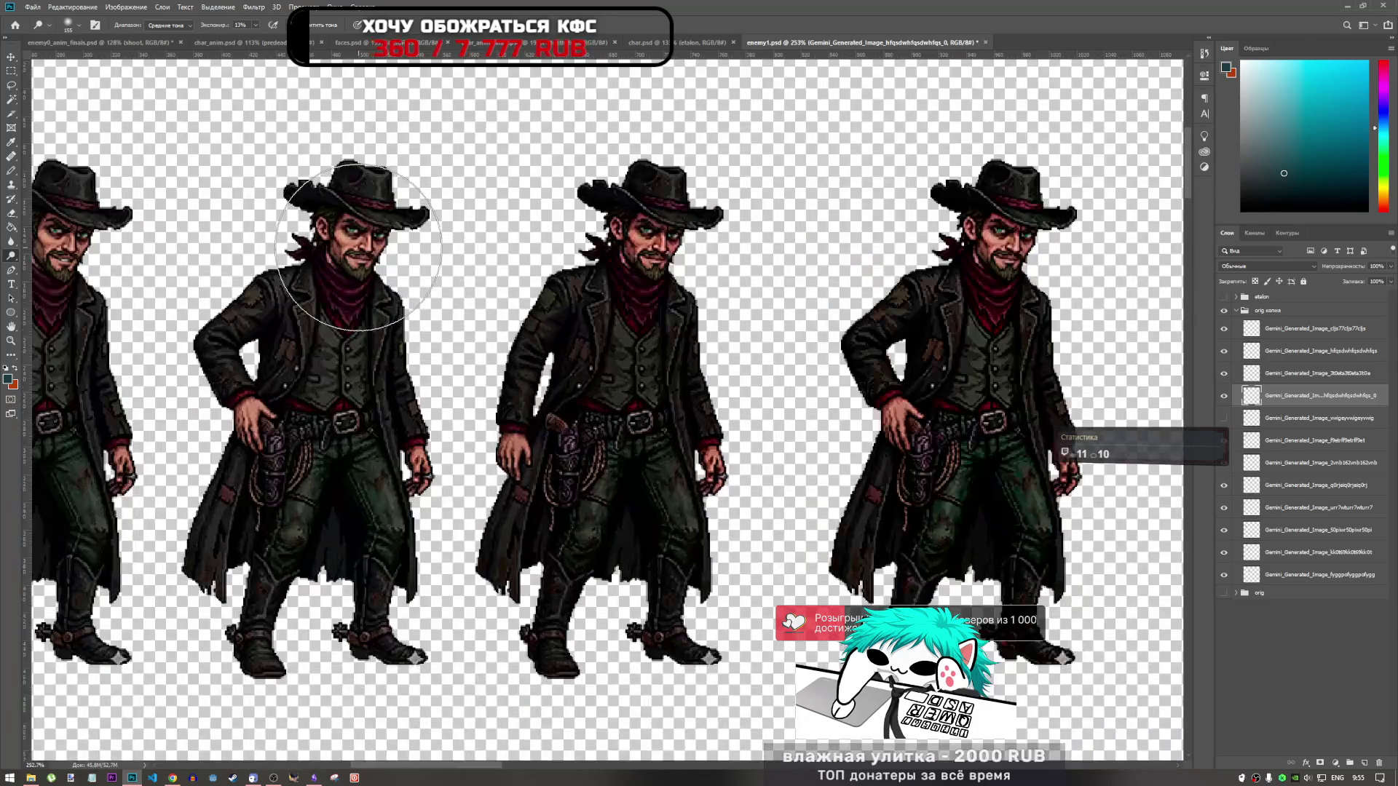
pyautogui.scroll(-1, 459, 252)
pyautogui.scroll(1, 460, 253)
pyautogui.scroll(-2, 481, 262)
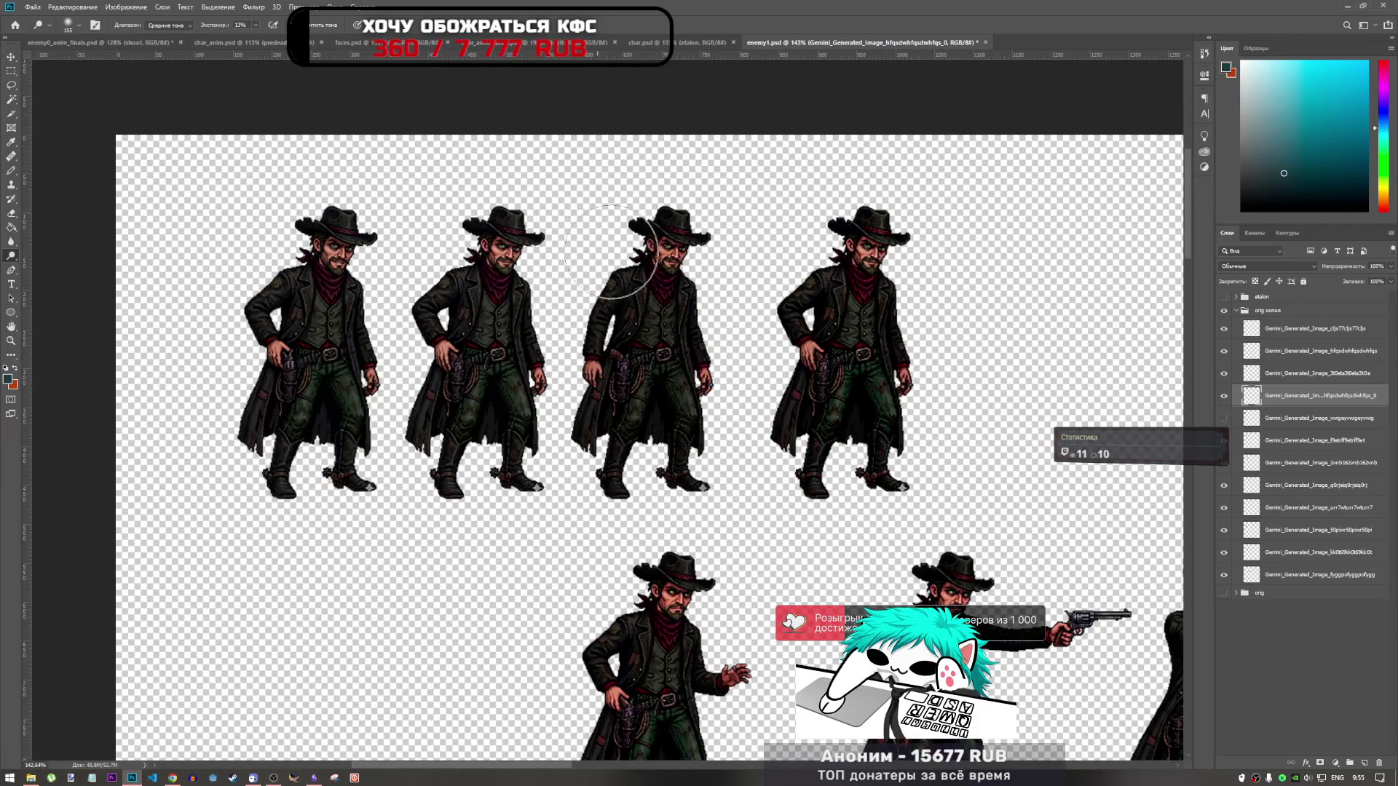
# Step: Zoom around the sprite sheet and save enemy1.psd
pyautogui.scroll(-3, 663, 215)
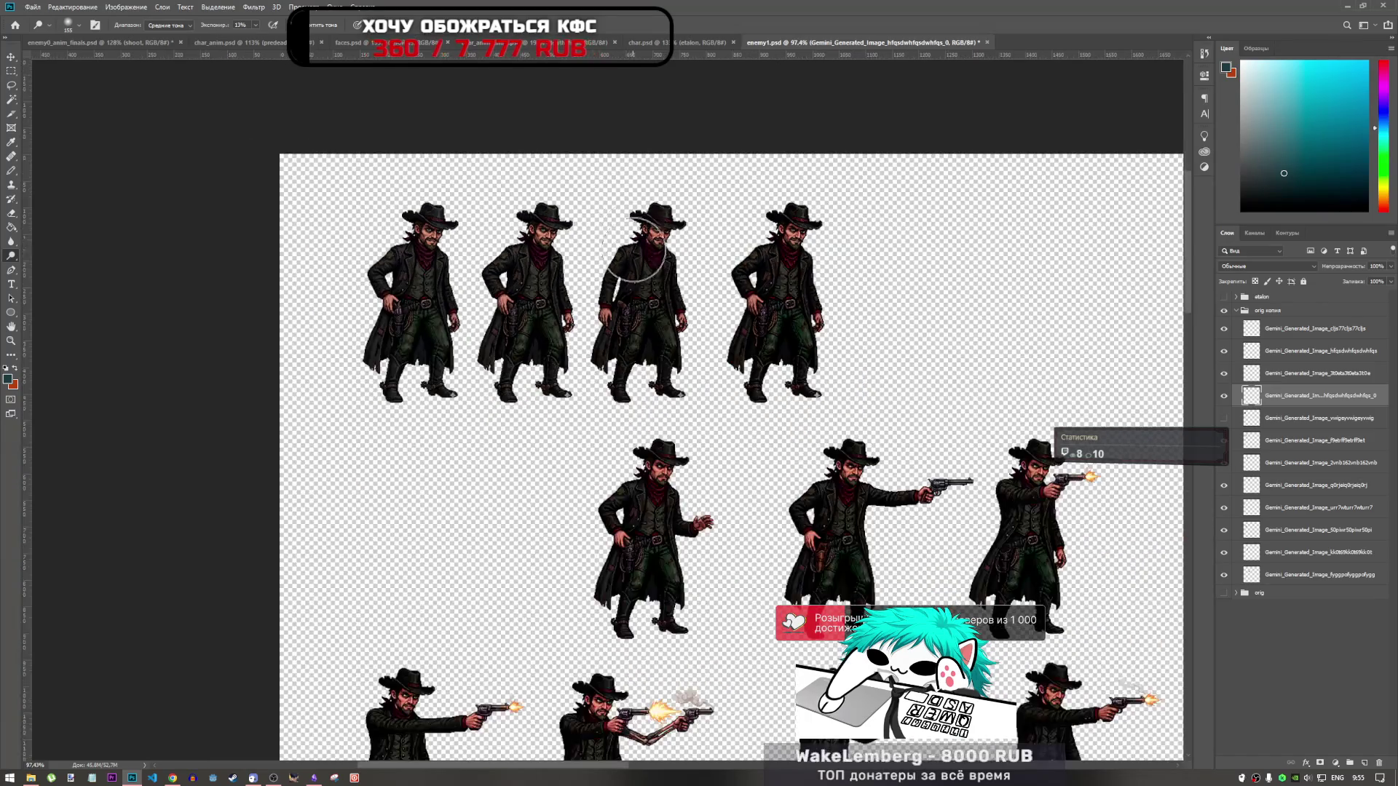
pyautogui.scroll(-2, 619, 328)
pyautogui.scroll(3, 743, 535)
pyautogui.scroll(-1, 692, 557)
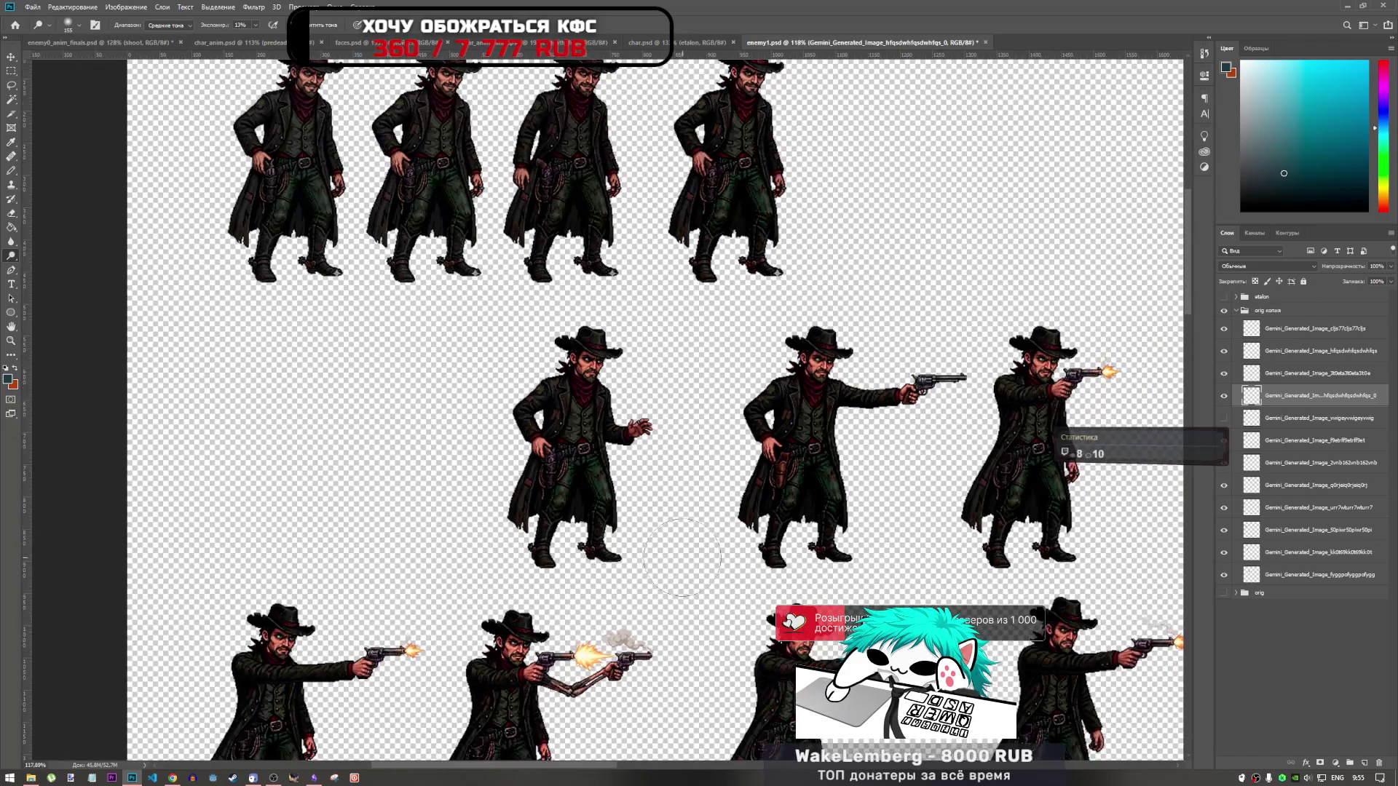
pyautogui.scroll(-1, 681, 557)
pyautogui.scroll(-1, 670, 532)
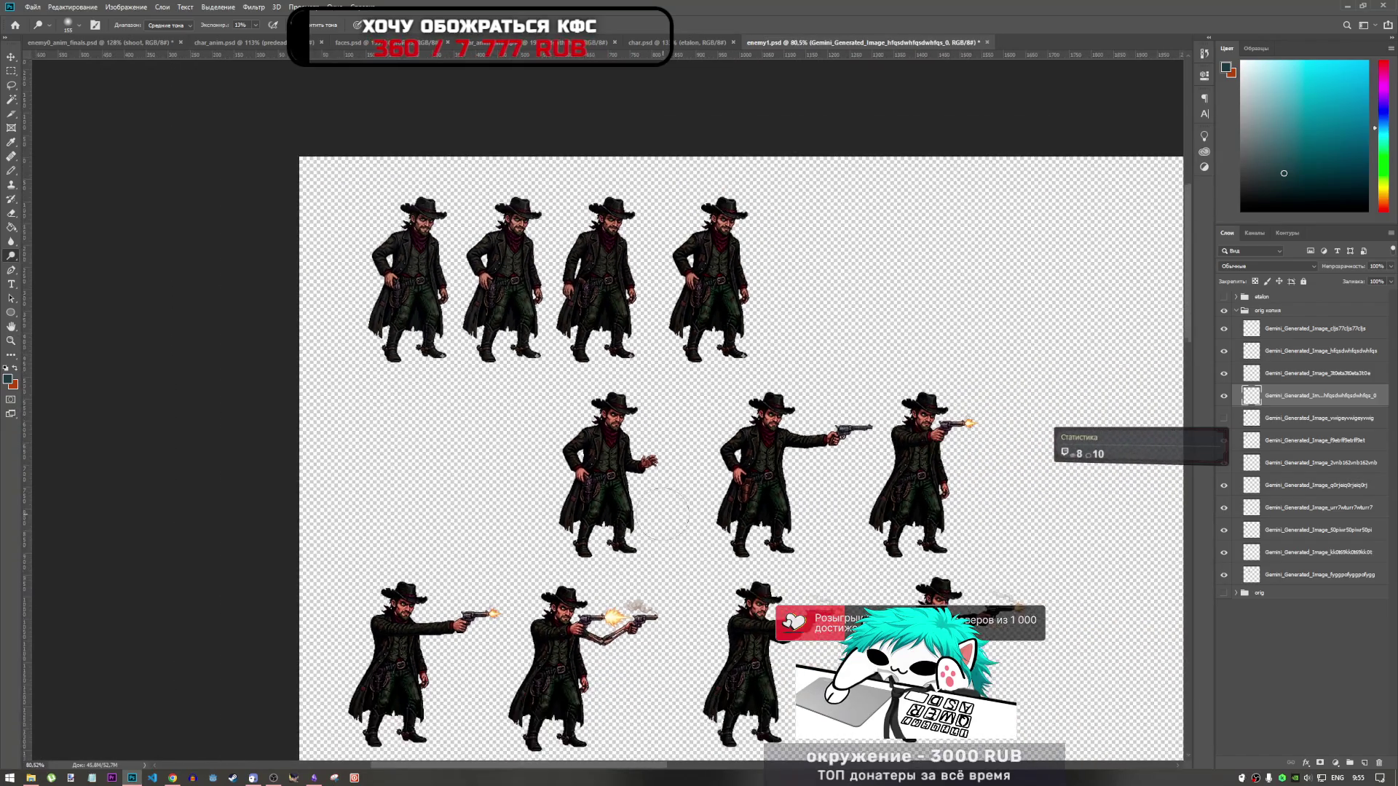
pyautogui.hotkey('ctrl', 's')
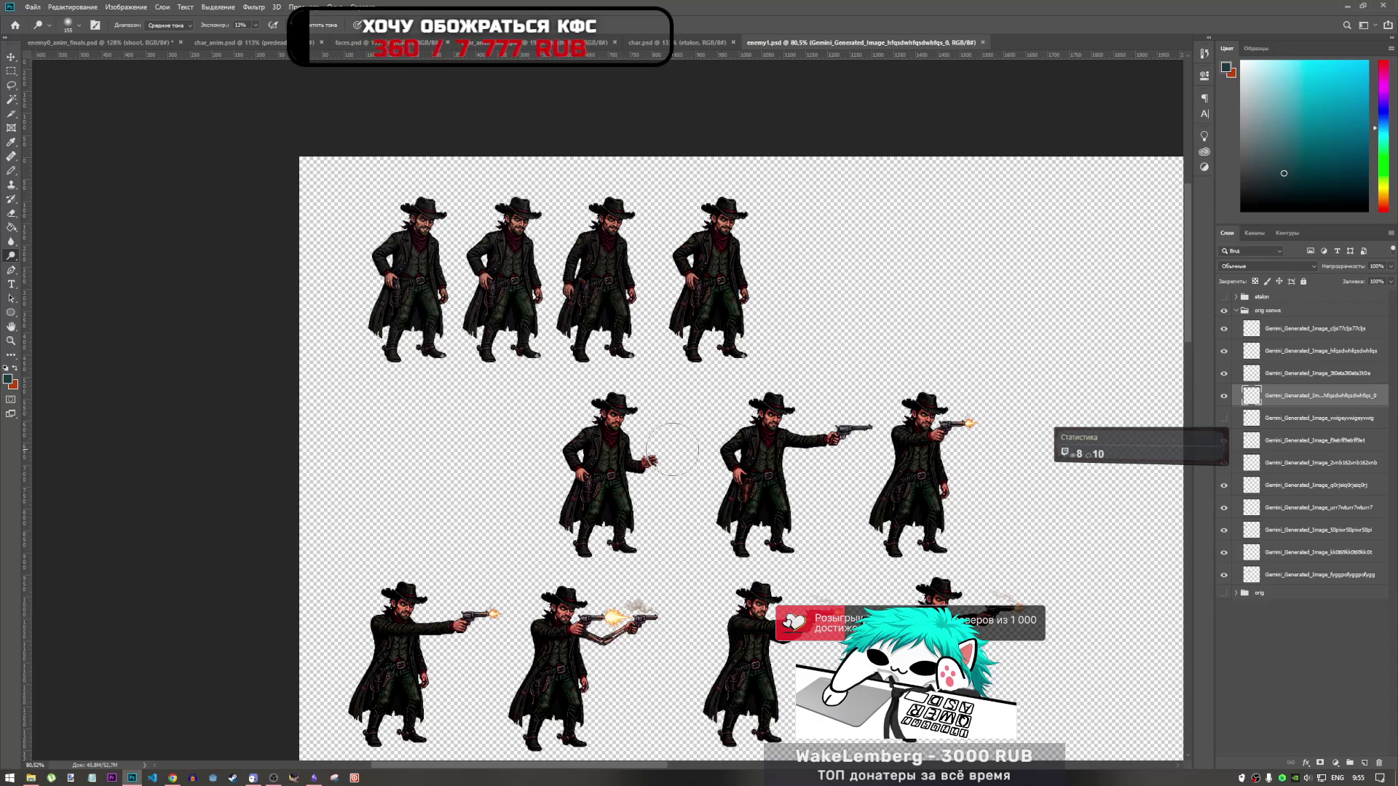
pyautogui.click(1314, 420)
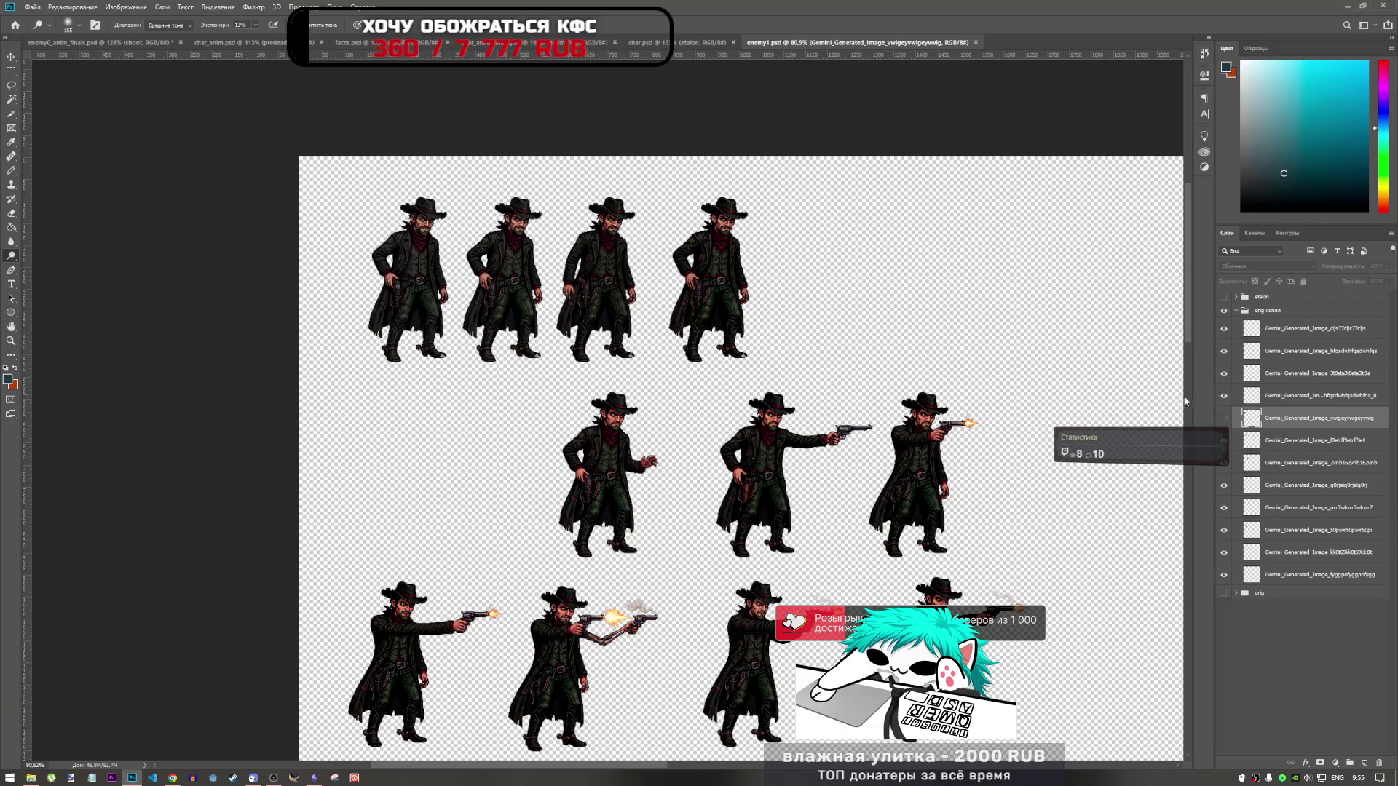
pyautogui.click(1224, 419)
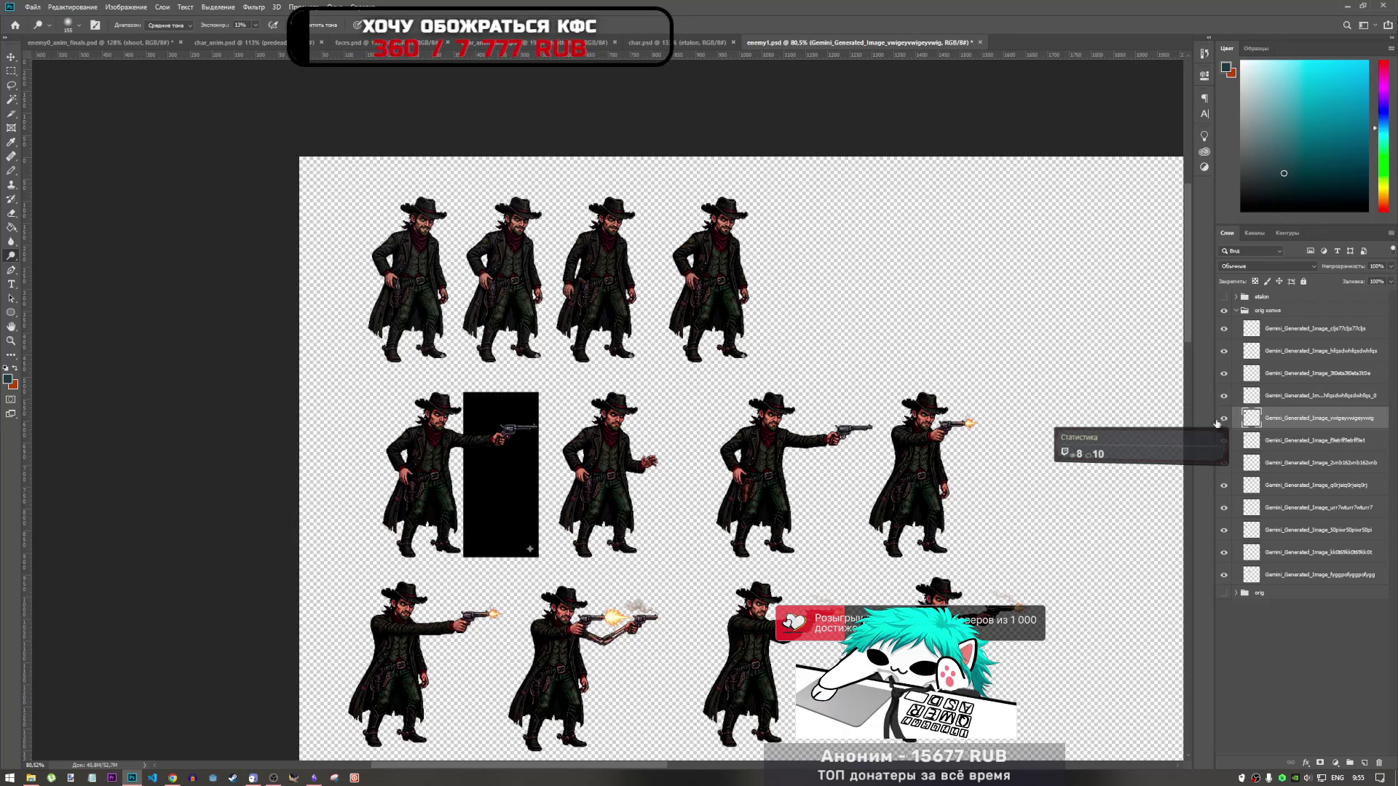
pyautogui.scroll(4, 408, 476)
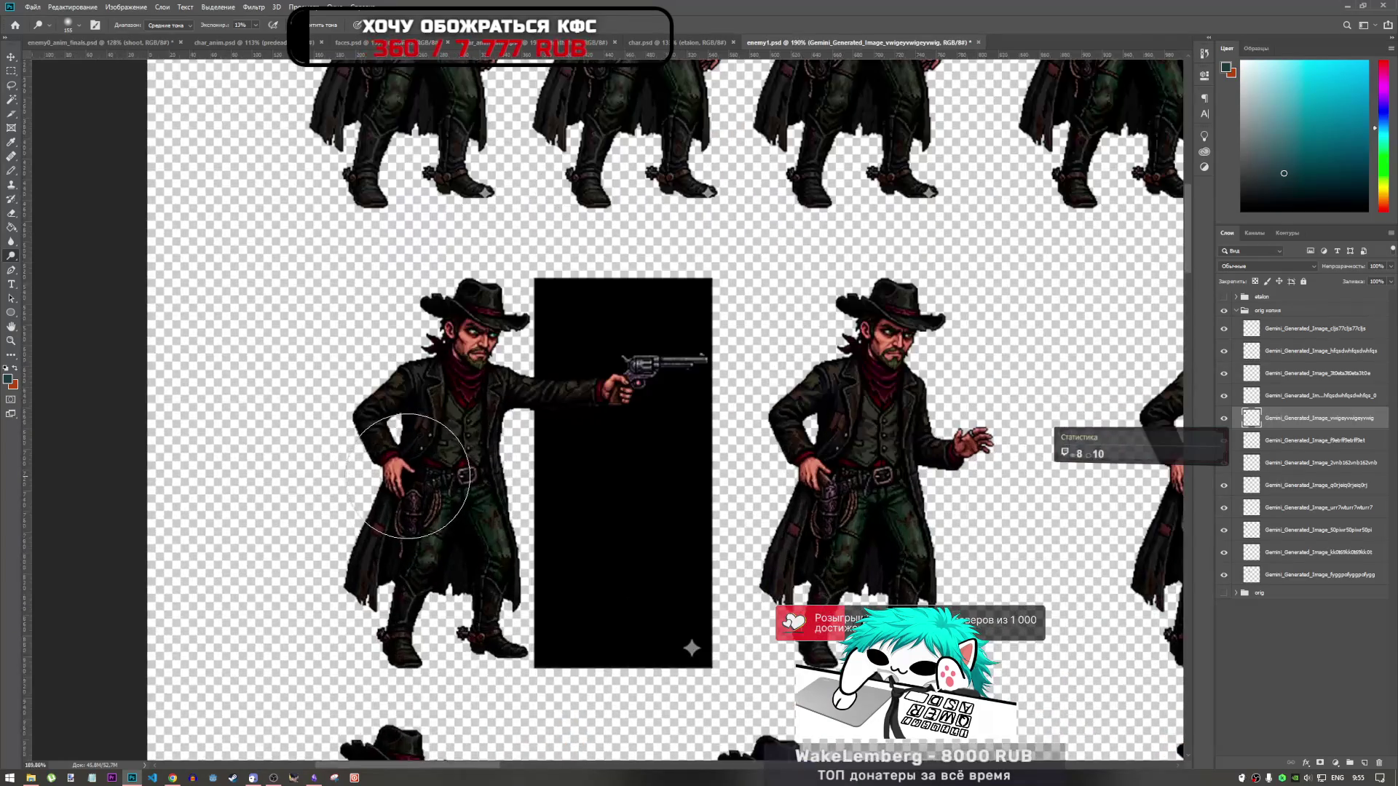
pyautogui.scroll(-4, 408, 475)
pyautogui.scroll(4, 386, 448)
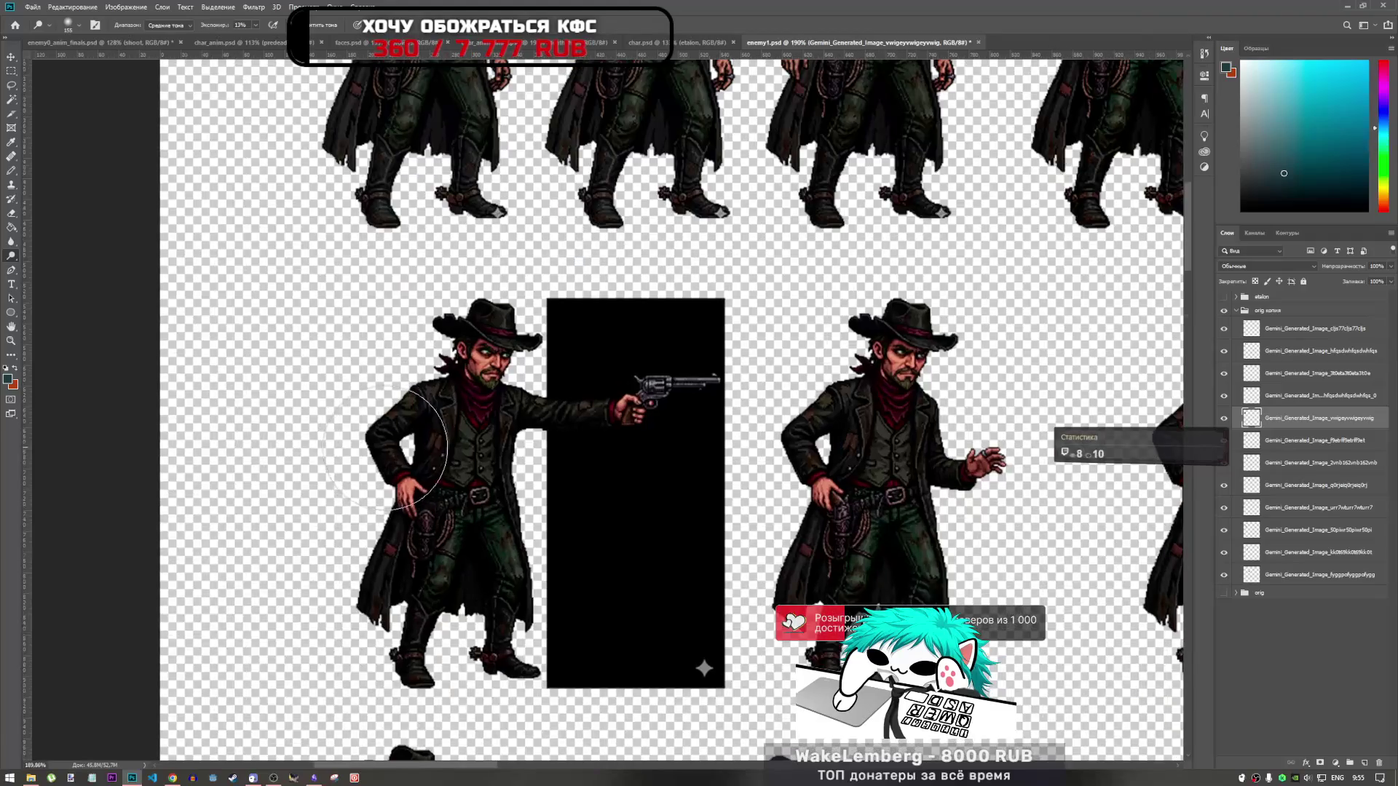
pyautogui.scroll(-3, 405, 448)
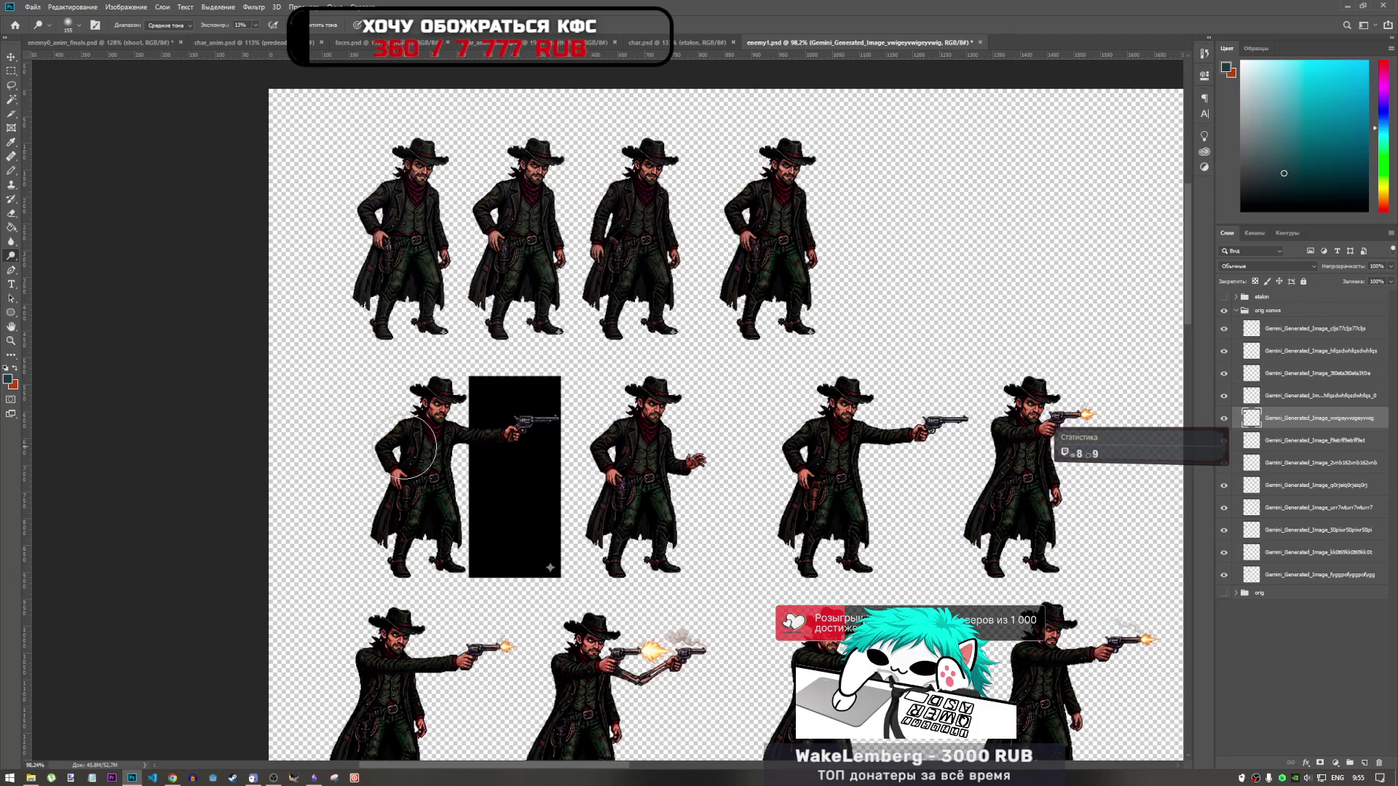
pyautogui.scroll(-2, 408, 446)
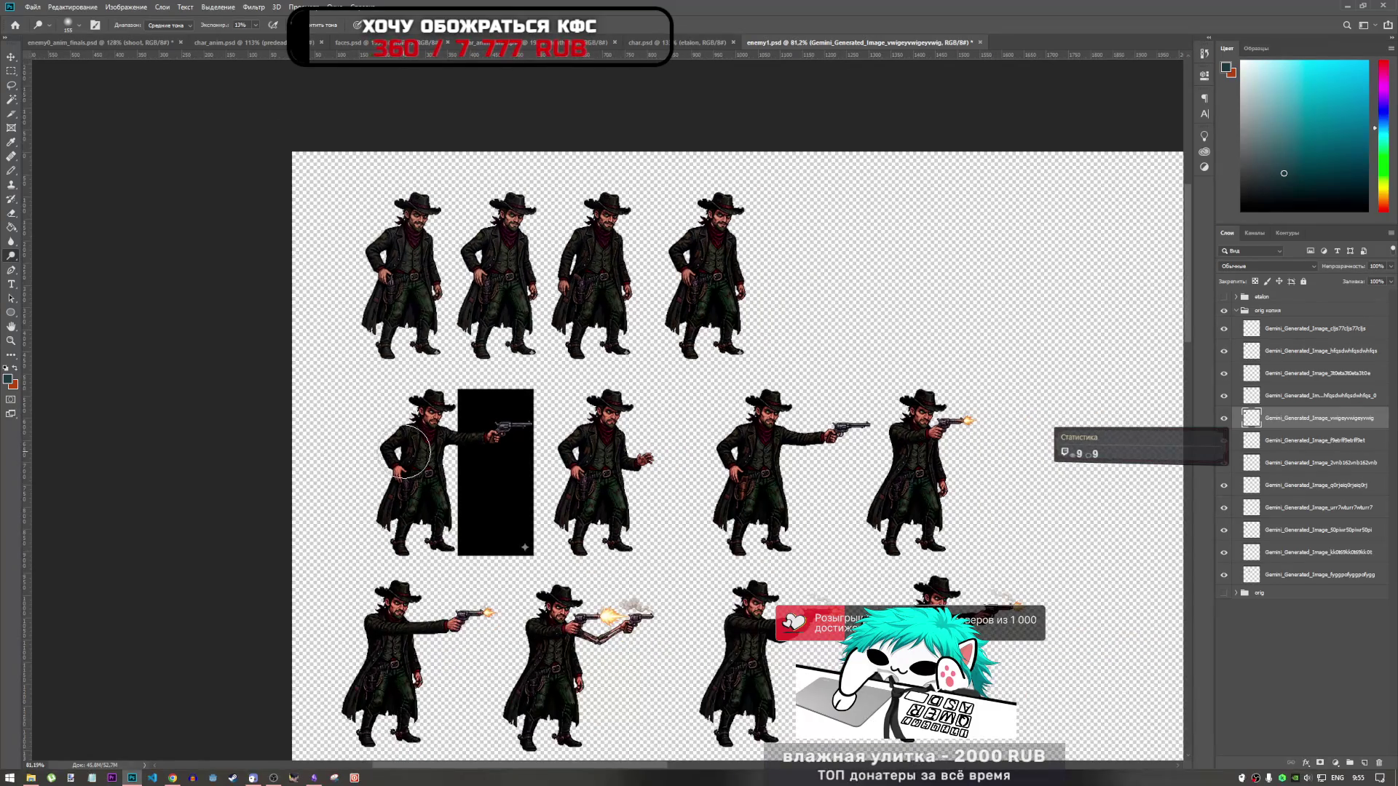
pyautogui.scroll(3, 1031, 626)
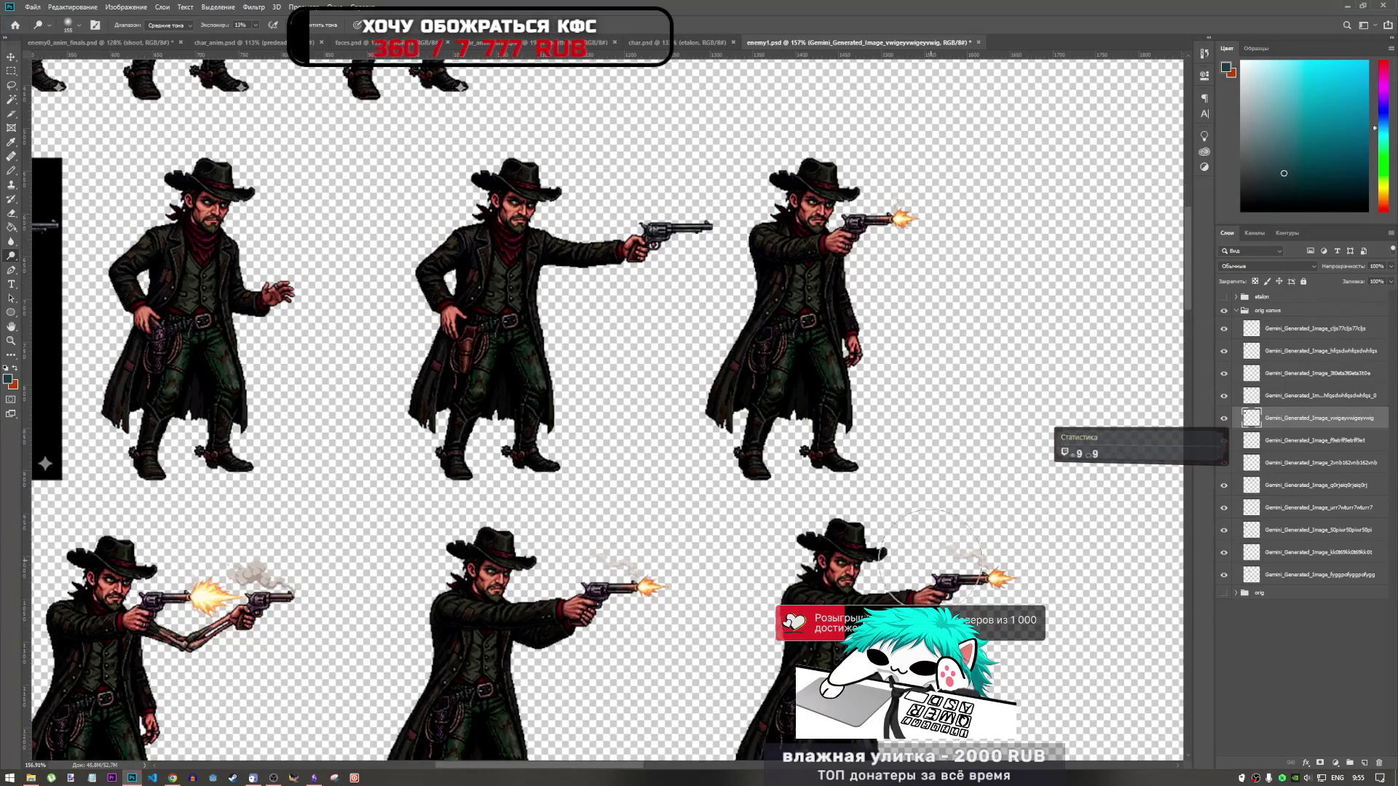
pyautogui.scroll(-4, 931, 555)
pyautogui.scroll(5, 806, 534)
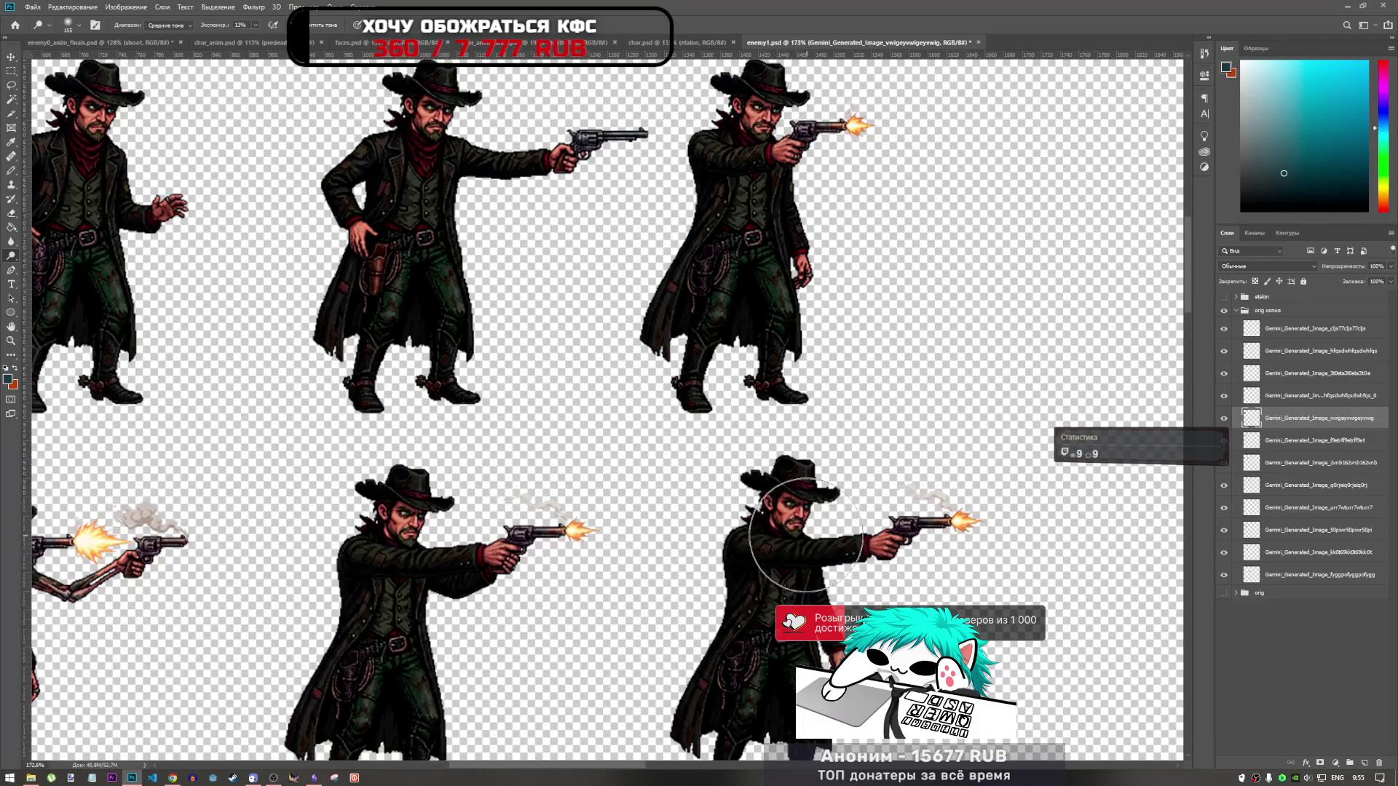
pyautogui.scroll(-1, 801, 532)
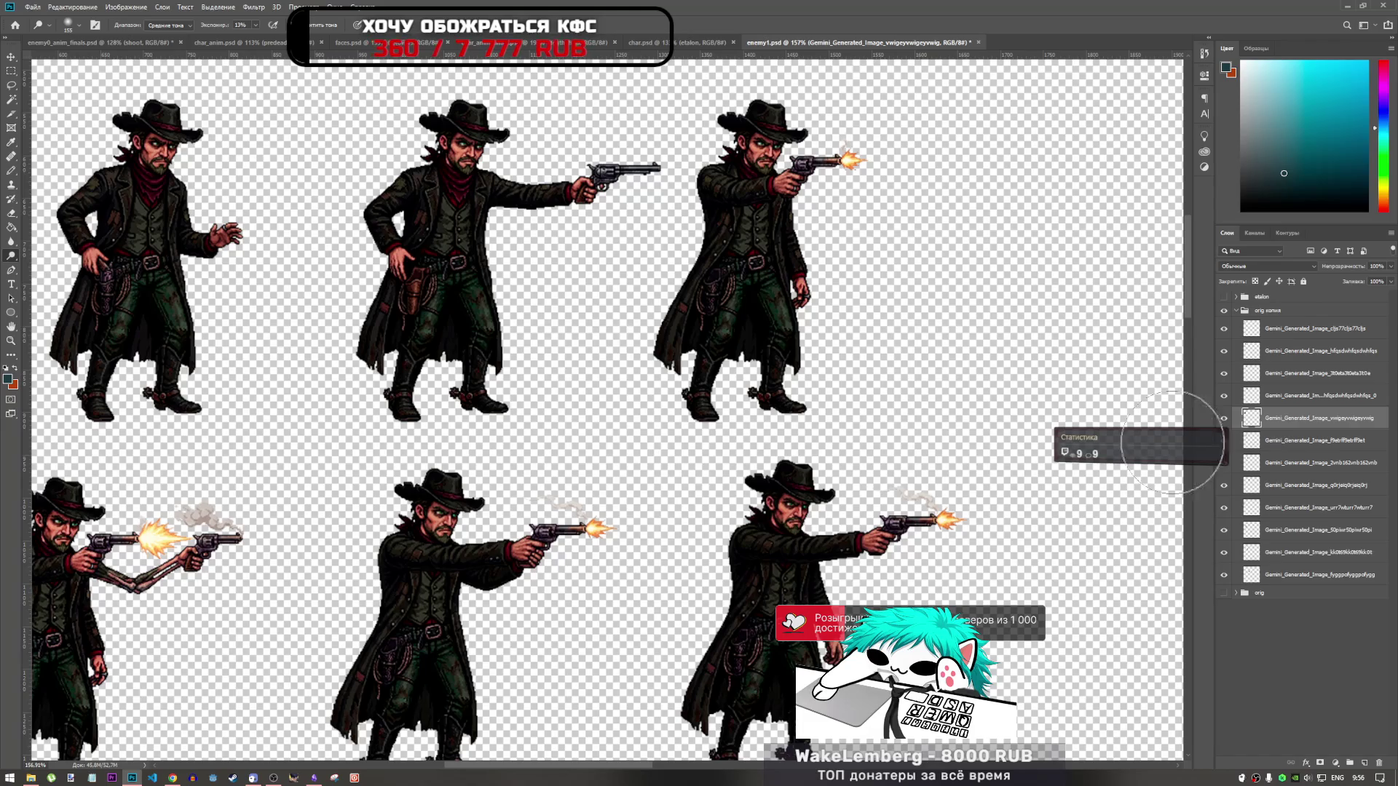
pyautogui.scroll(-4, 783, 494)
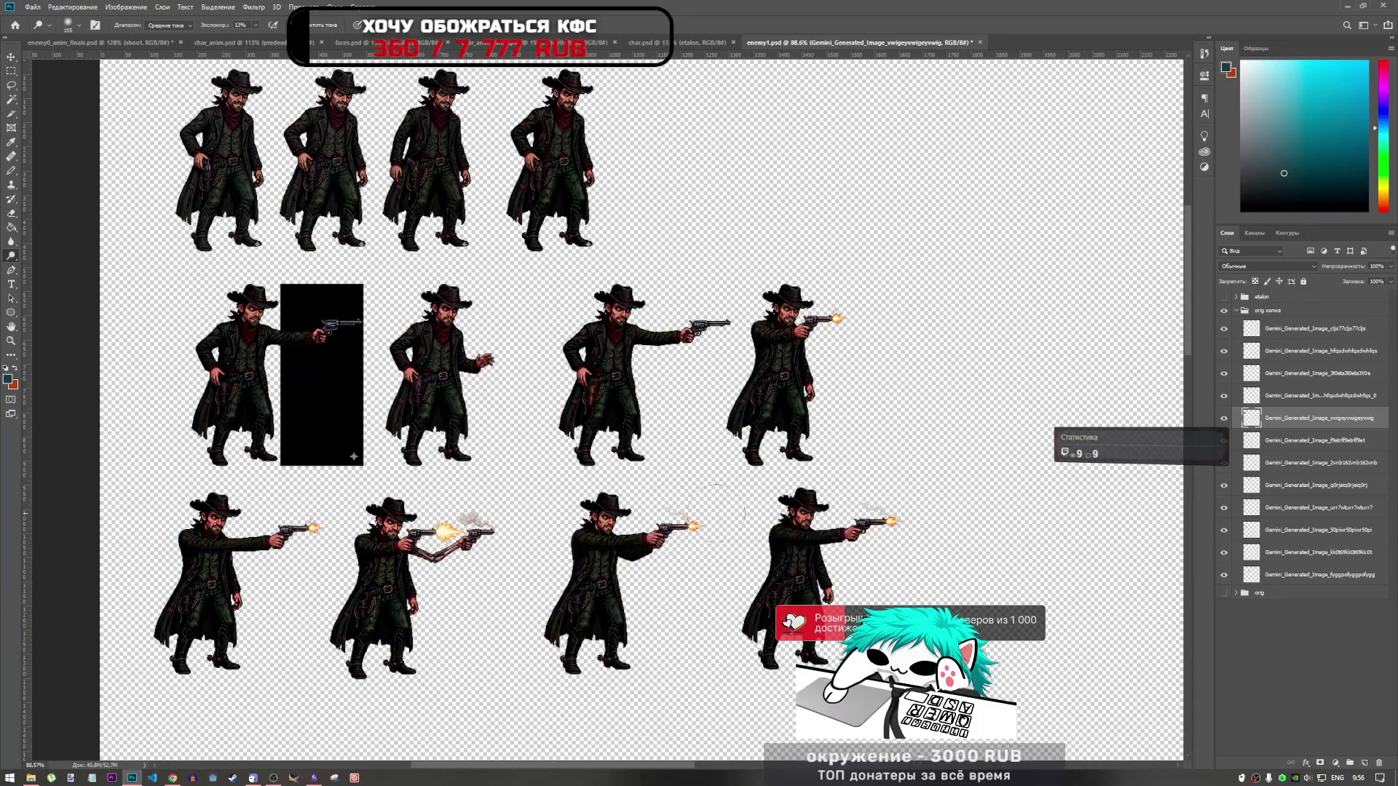
pyautogui.scroll(4, 444, 513)
pyautogui.scroll(2, 444, 514)
pyautogui.scroll(-2, 547, 517)
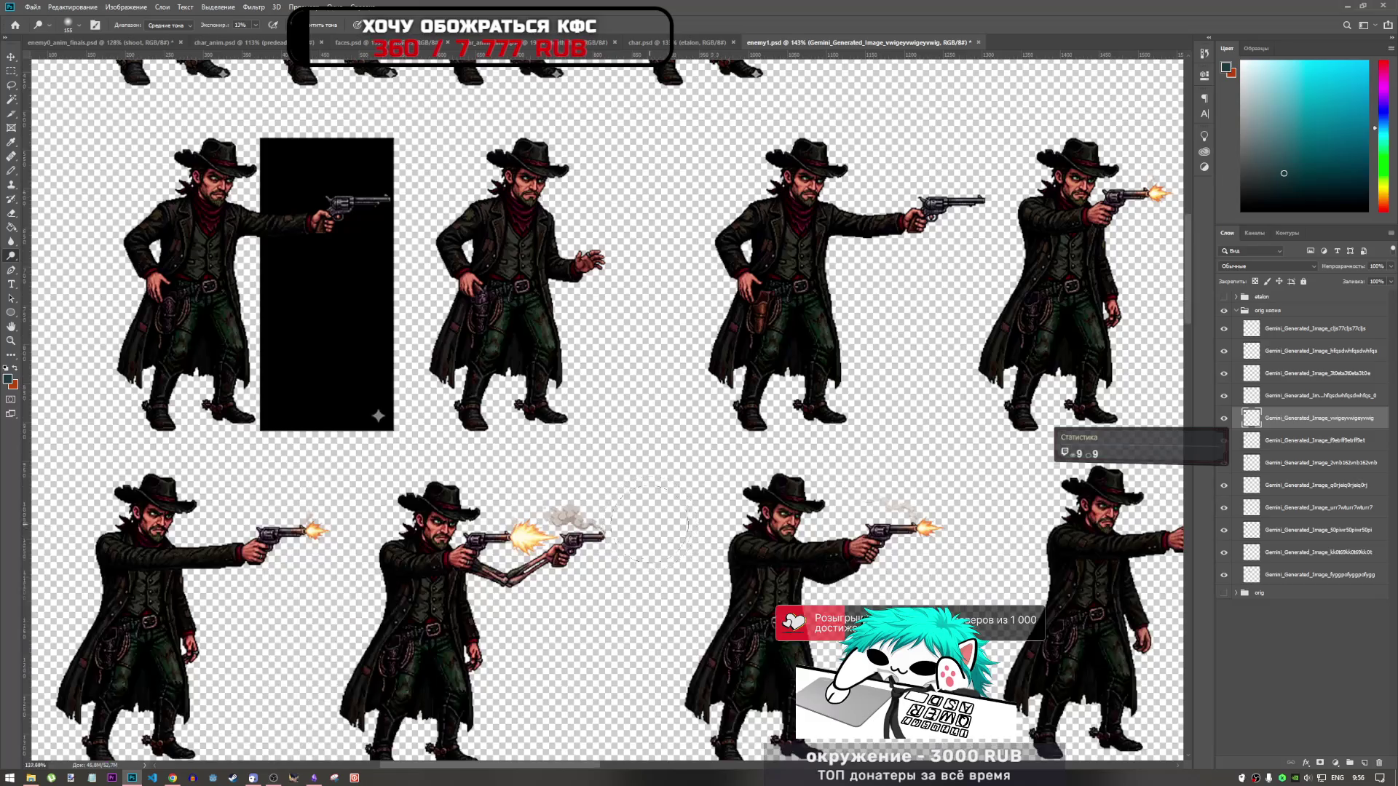
pyautogui.scroll(-2, 647, 525)
pyautogui.scroll(3, 647, 524)
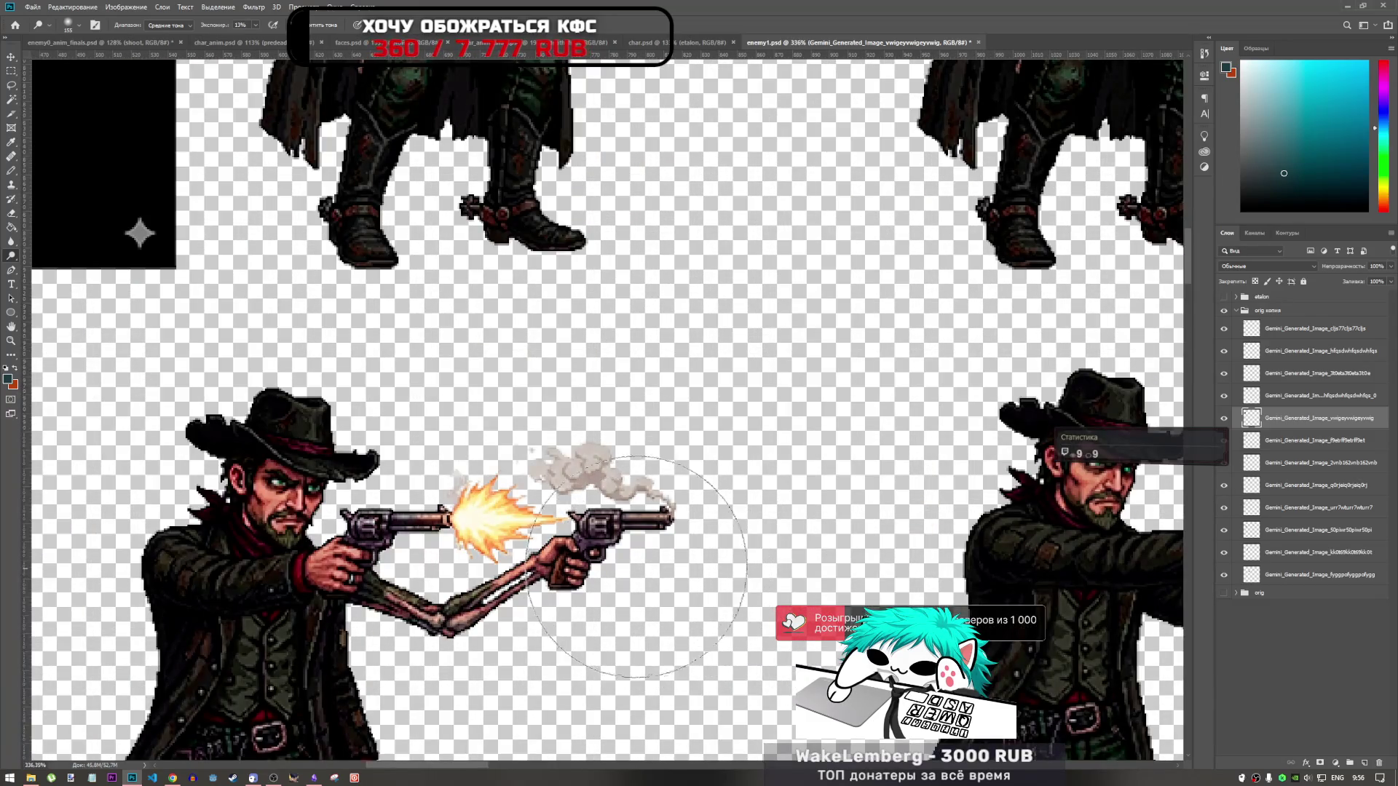
pyautogui.scroll(1, 610, 552)
pyautogui.scroll(-3, 610, 552)
pyautogui.scroll(-1, 610, 552)
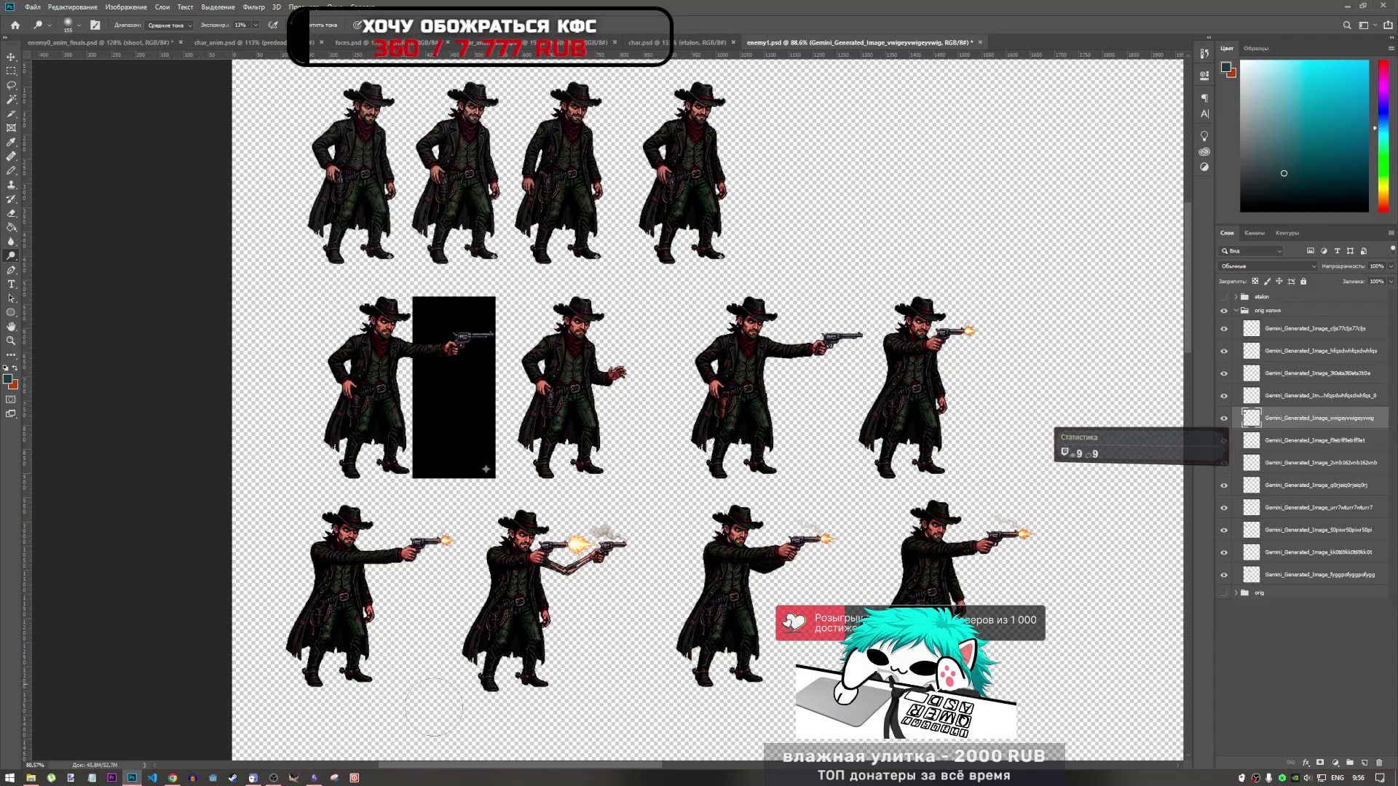
pyautogui.click(313, 778)
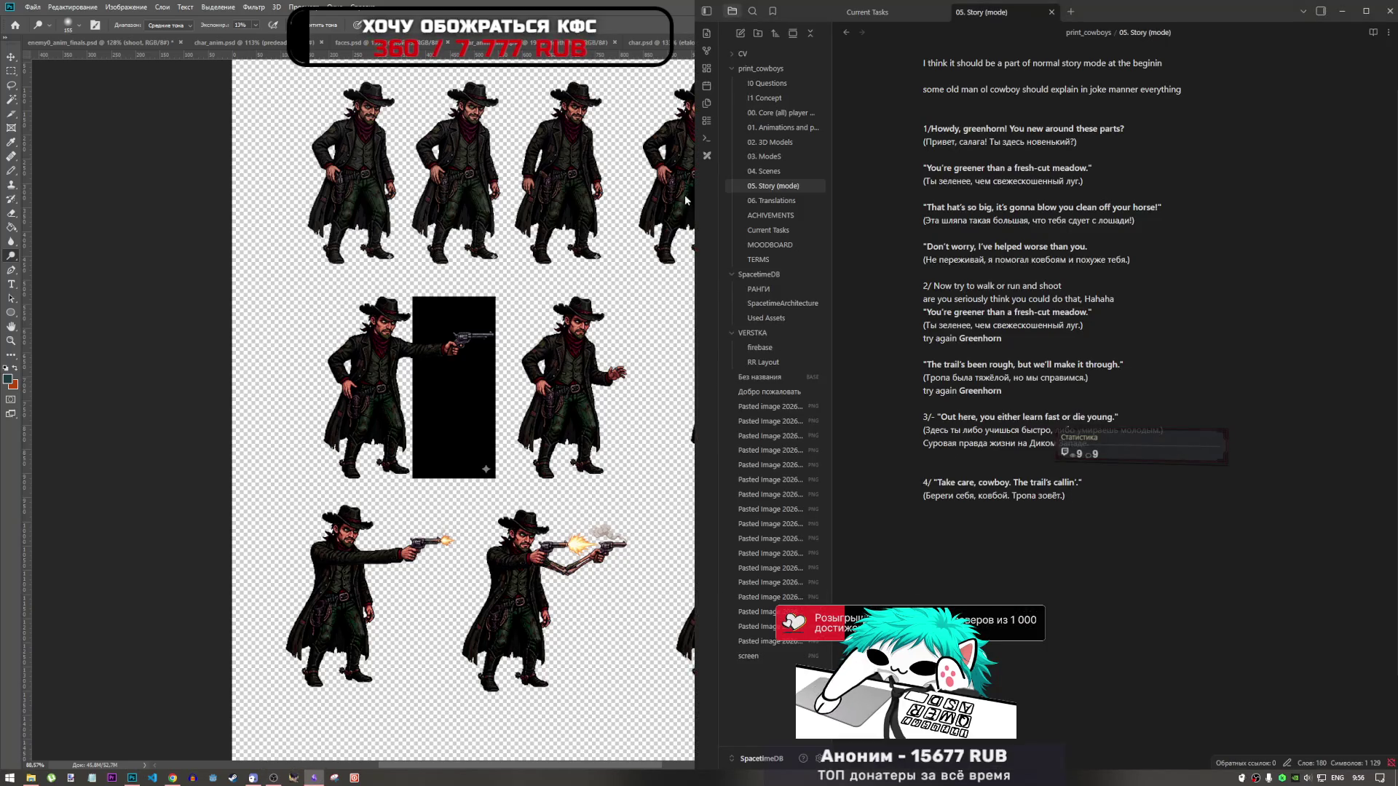
# Step: In TERMS > Current Tasks, add 'генерить отдельные части нового персонажа (важное пистолет)', then return to Photoshop
pyautogui.click(774, 261)
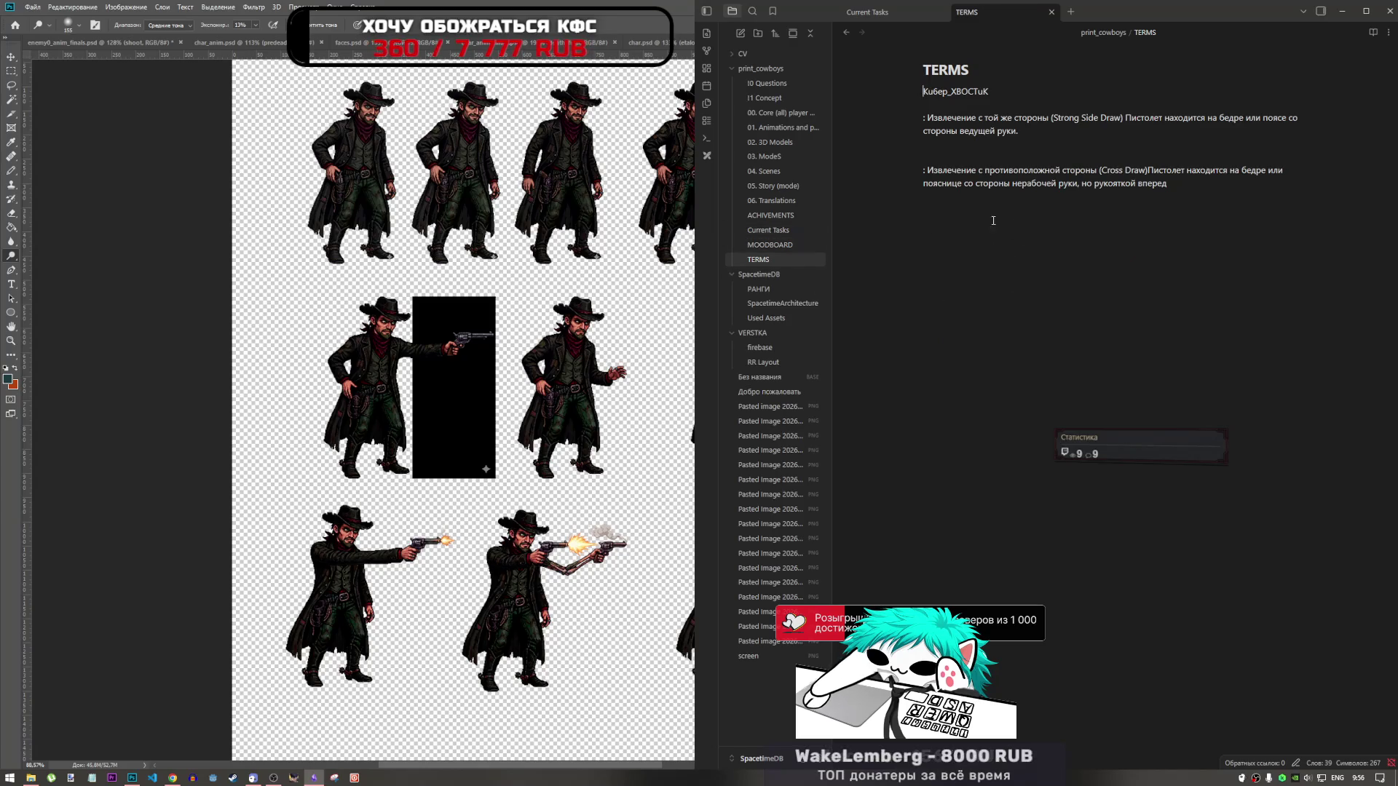
pyautogui.click(776, 229)
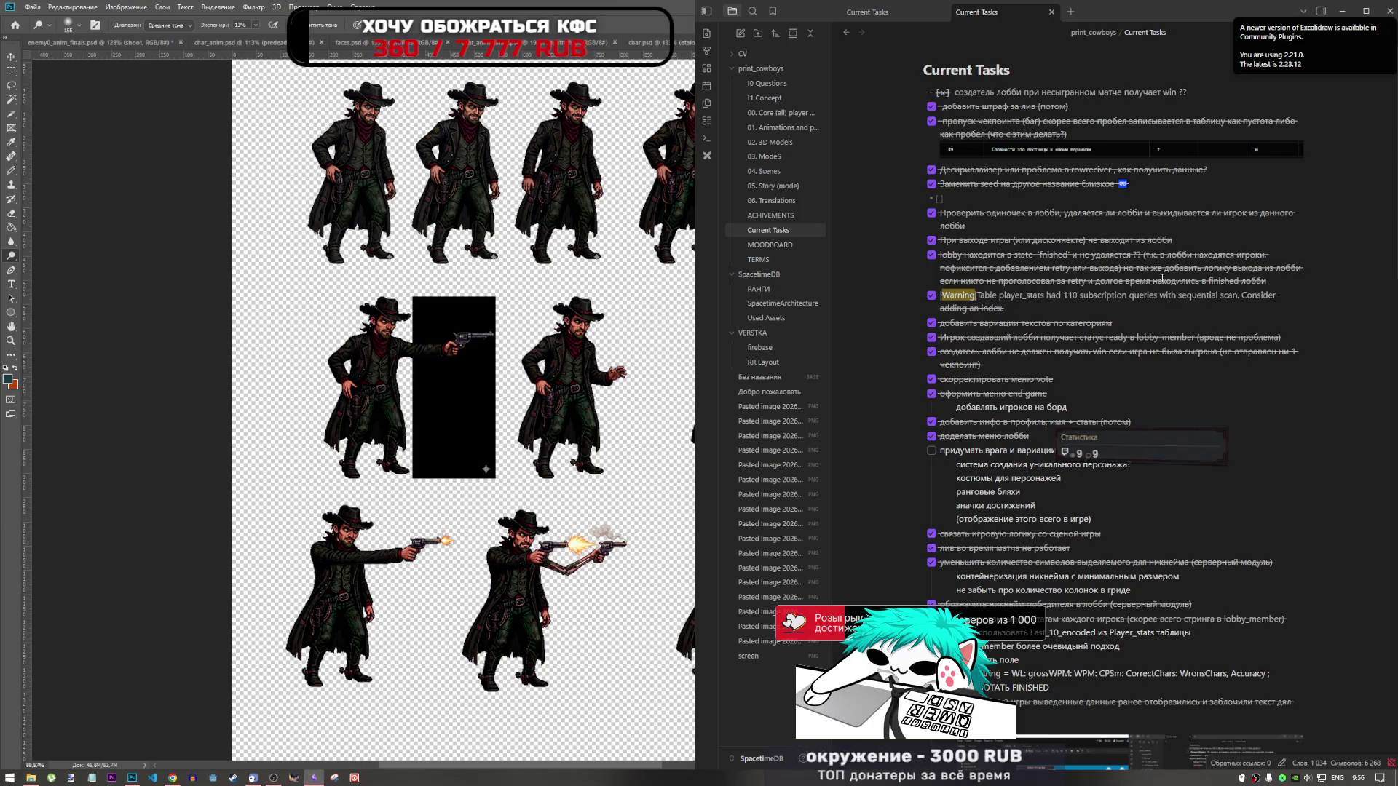
pyautogui.scroll(-15, 1162, 279)
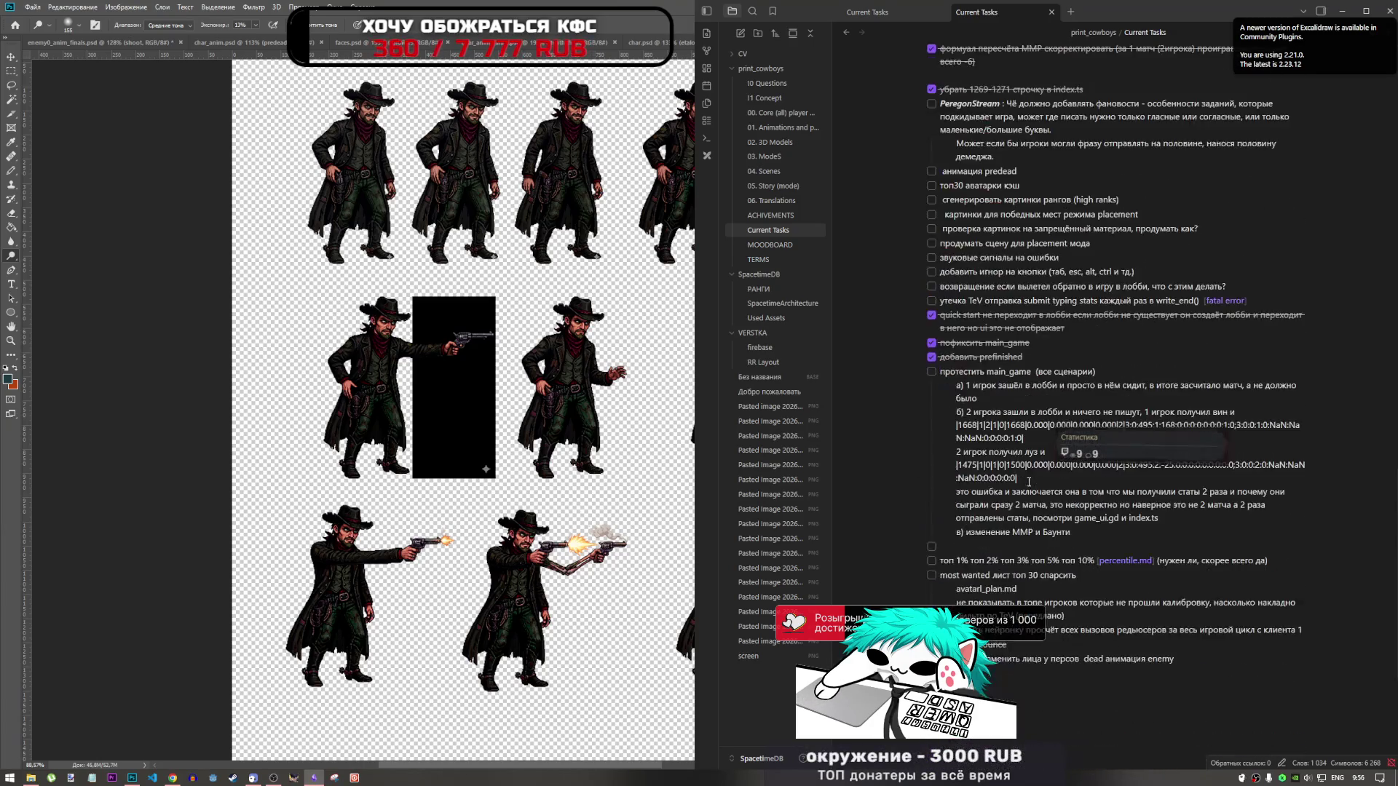
pyautogui.scroll(-4, 1029, 481)
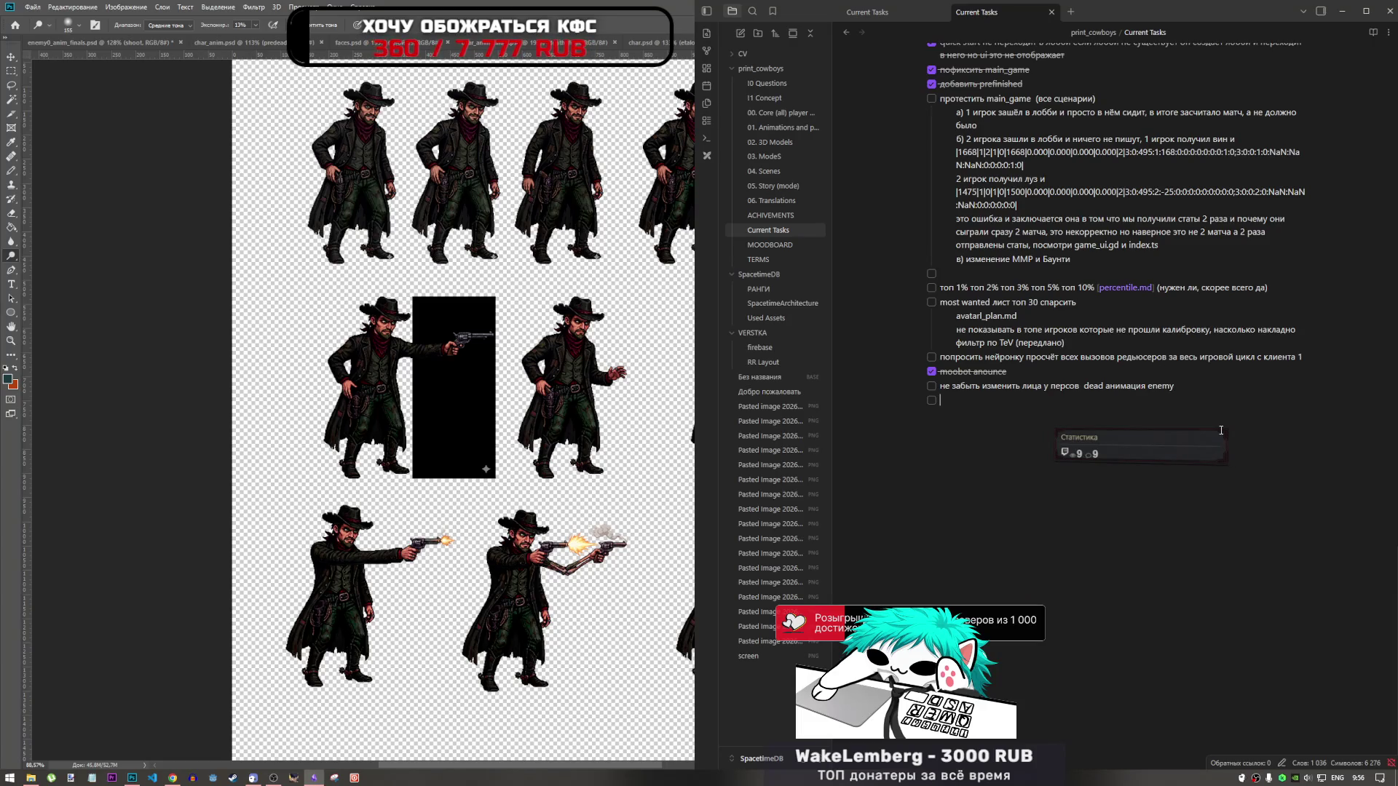
pyautogui.write('cгенерить отдель')
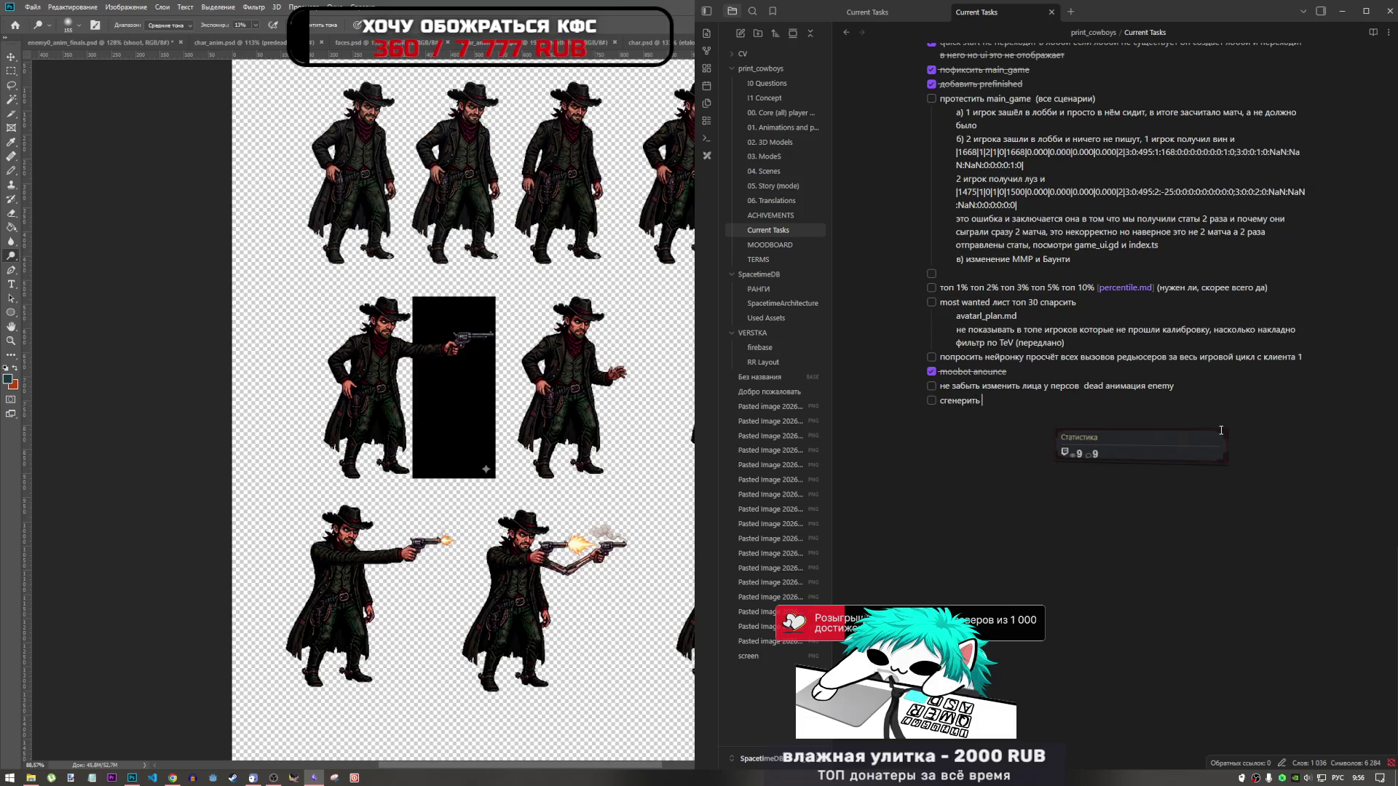
pyautogui.write('ные')
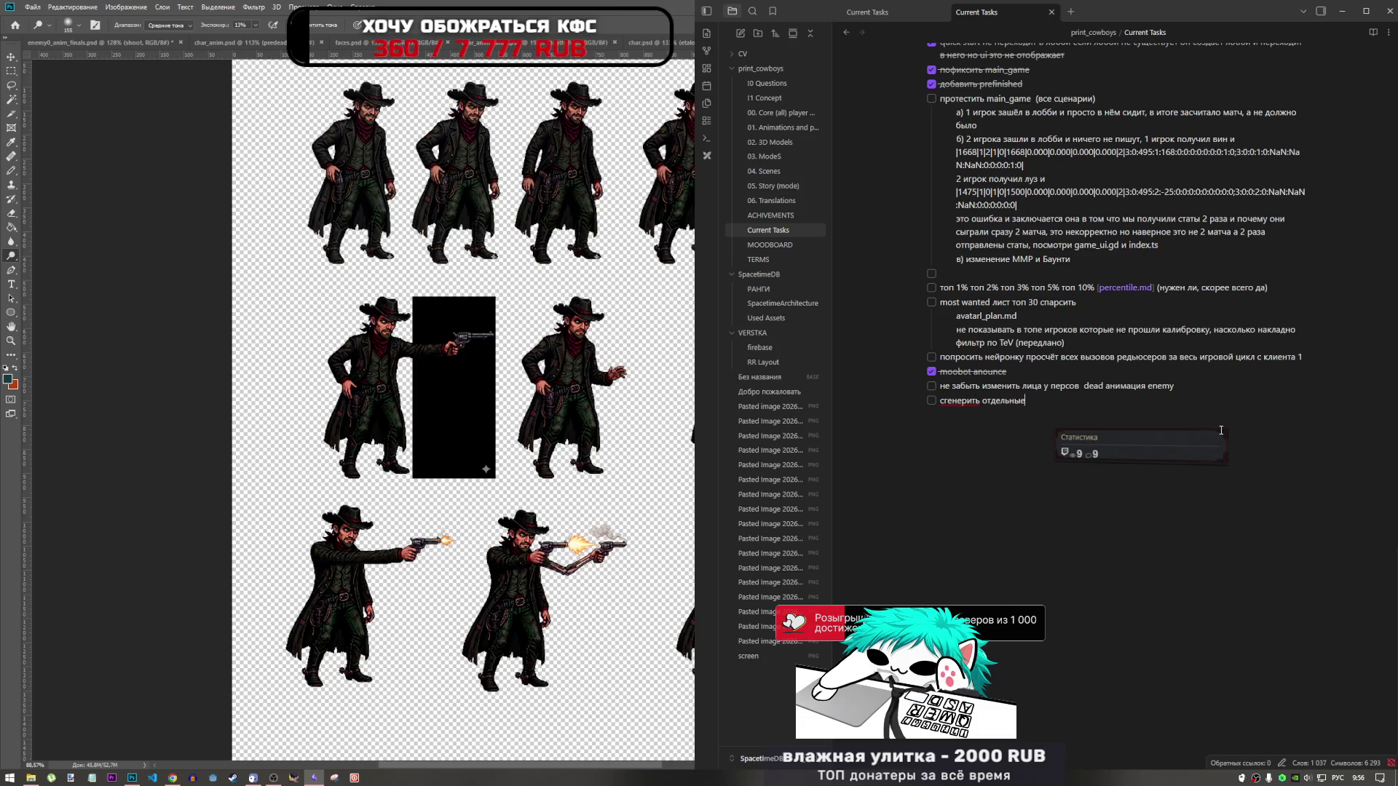
pyautogui.write(' части ново')
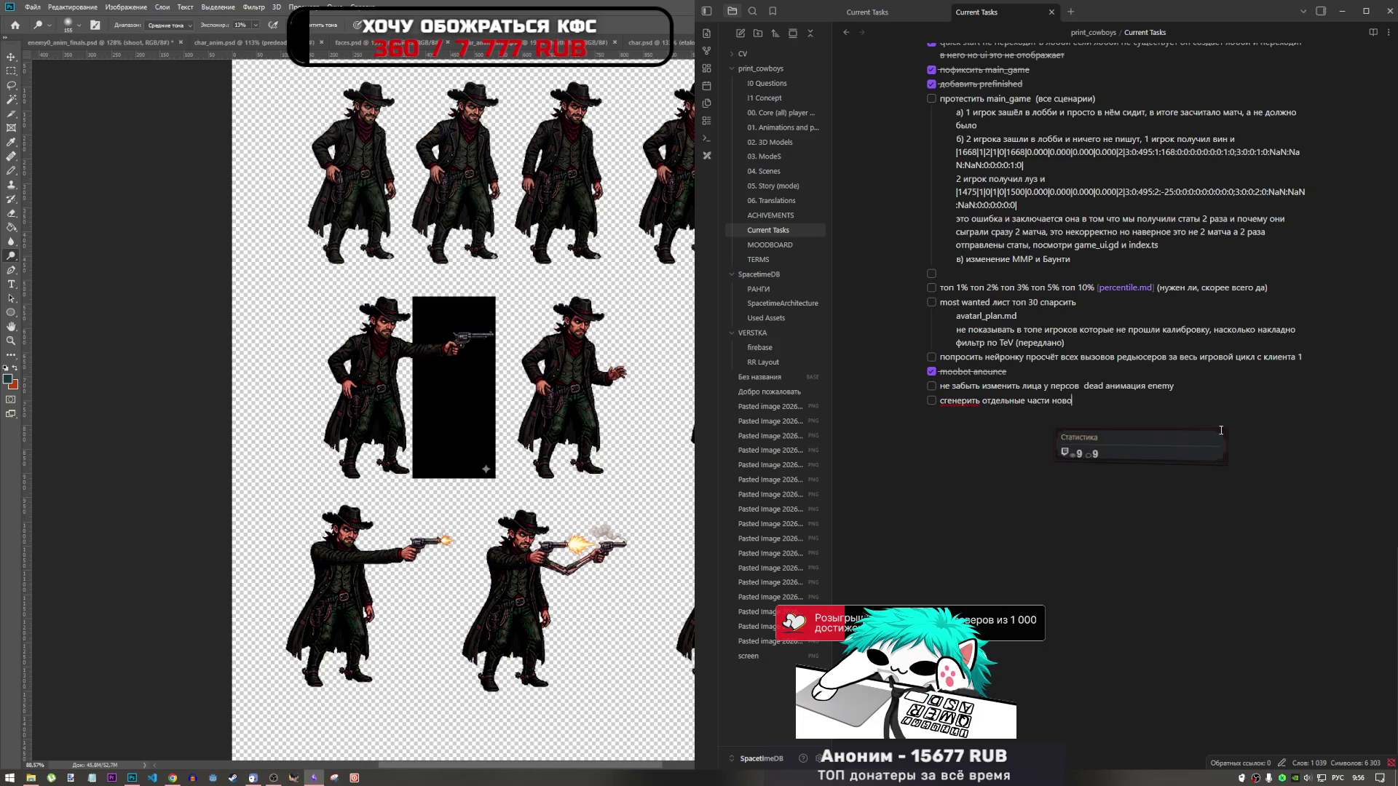
pyautogui.write('го персонажа')
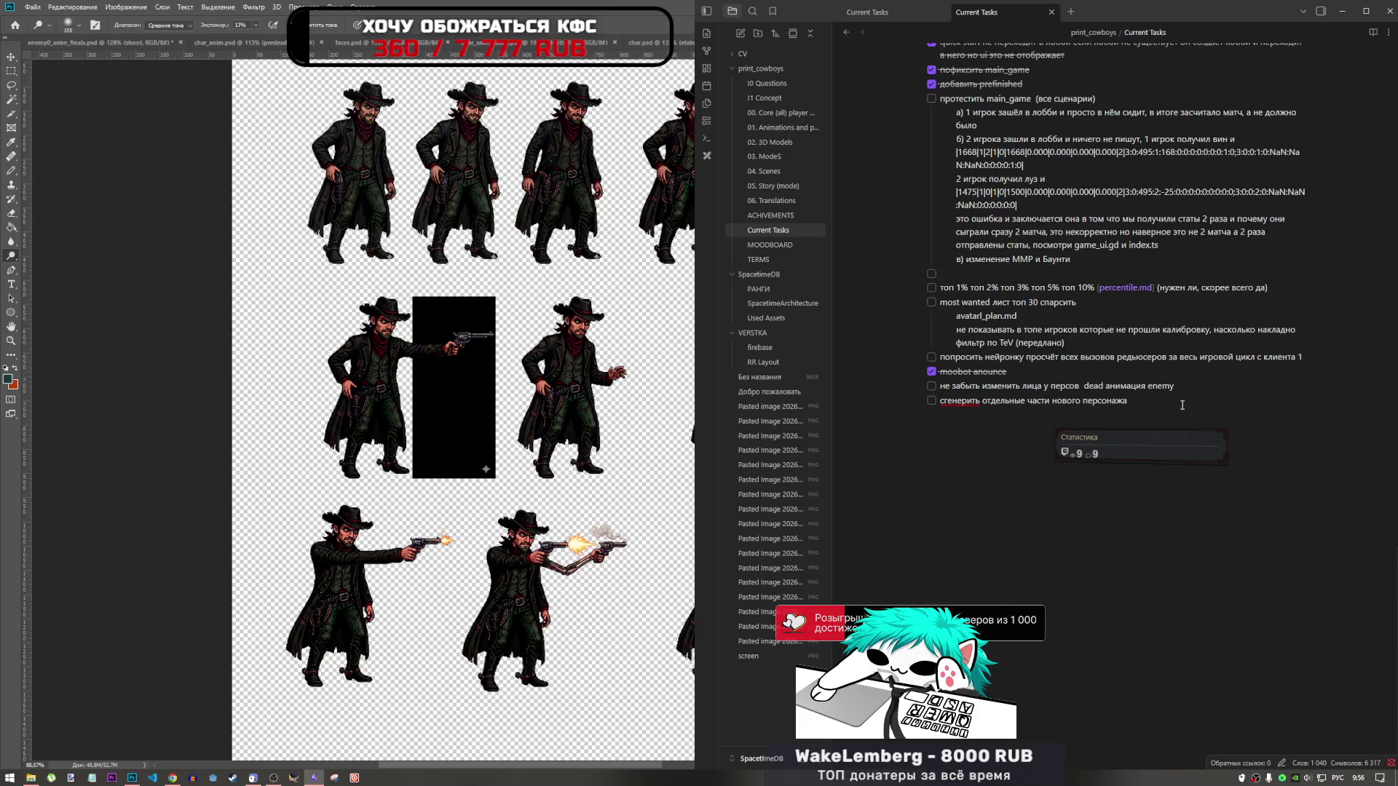
pyautogui.write(' (')
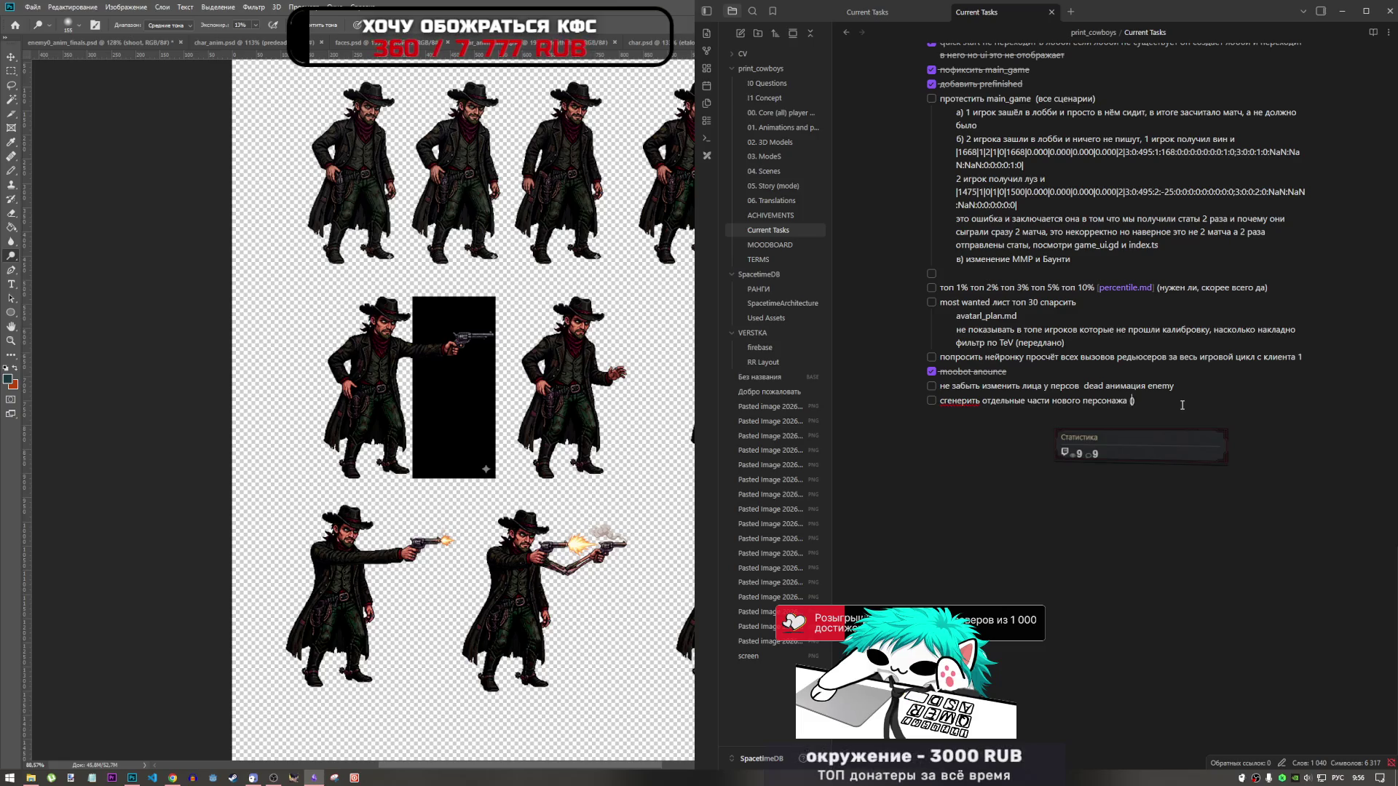
pyautogui.write('важное писто')
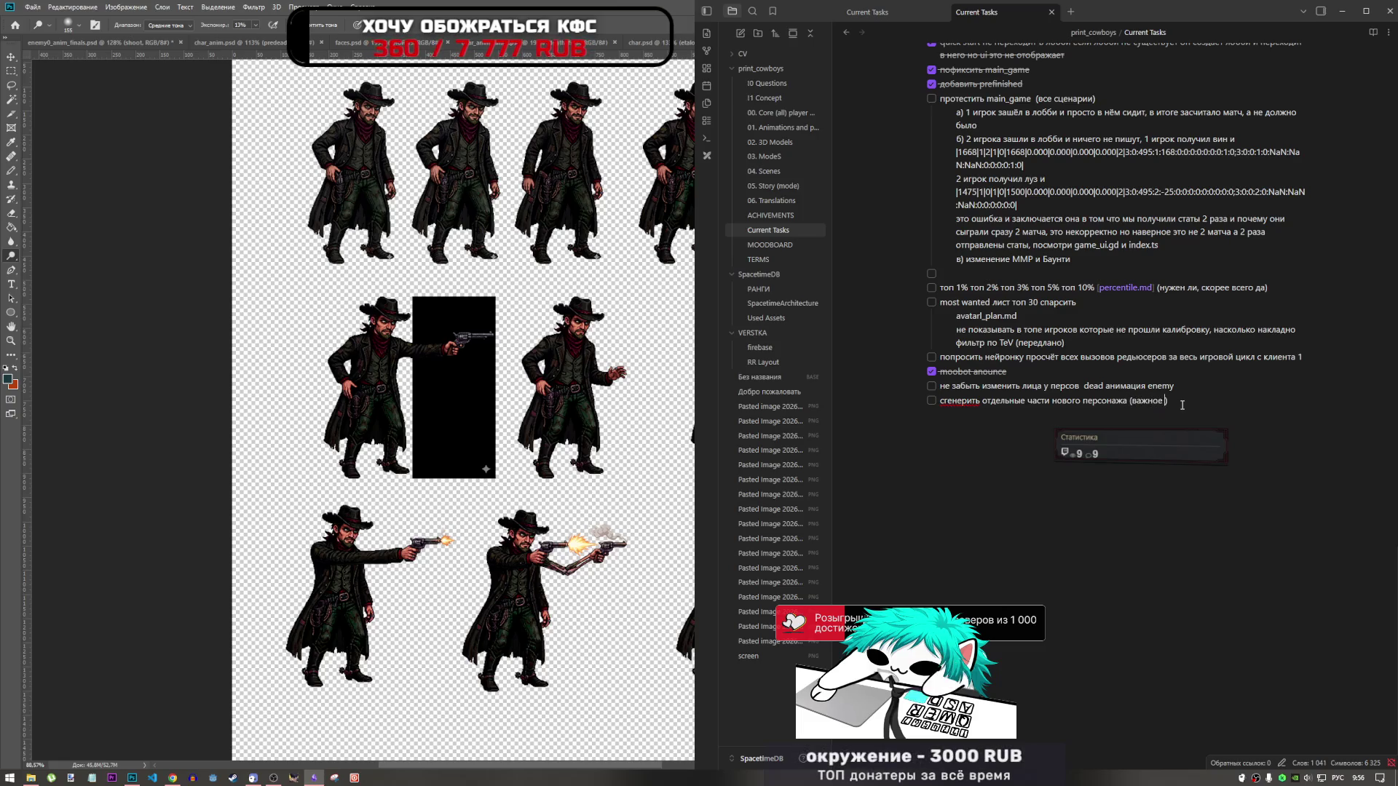
pyautogui.write('лет')
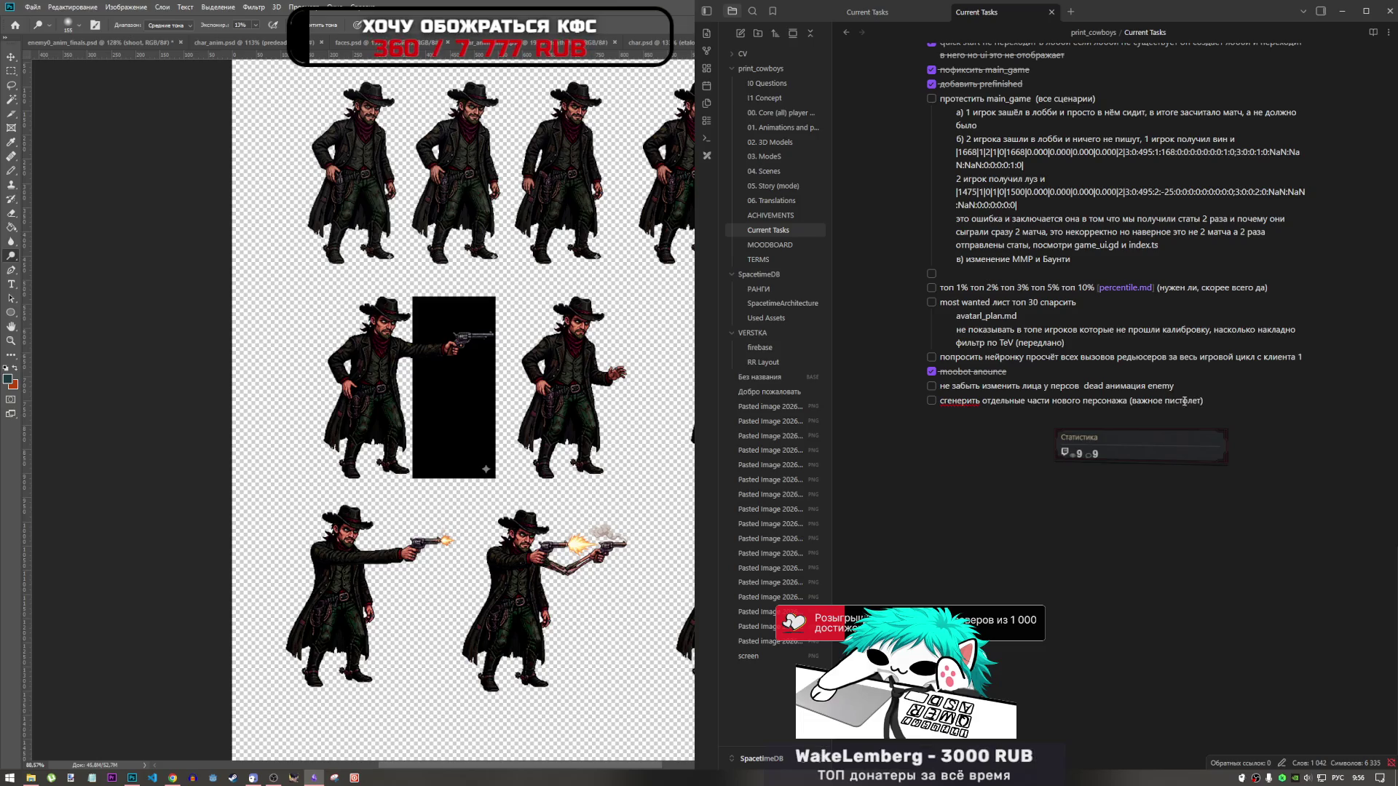
pyautogui.click(604, 472)
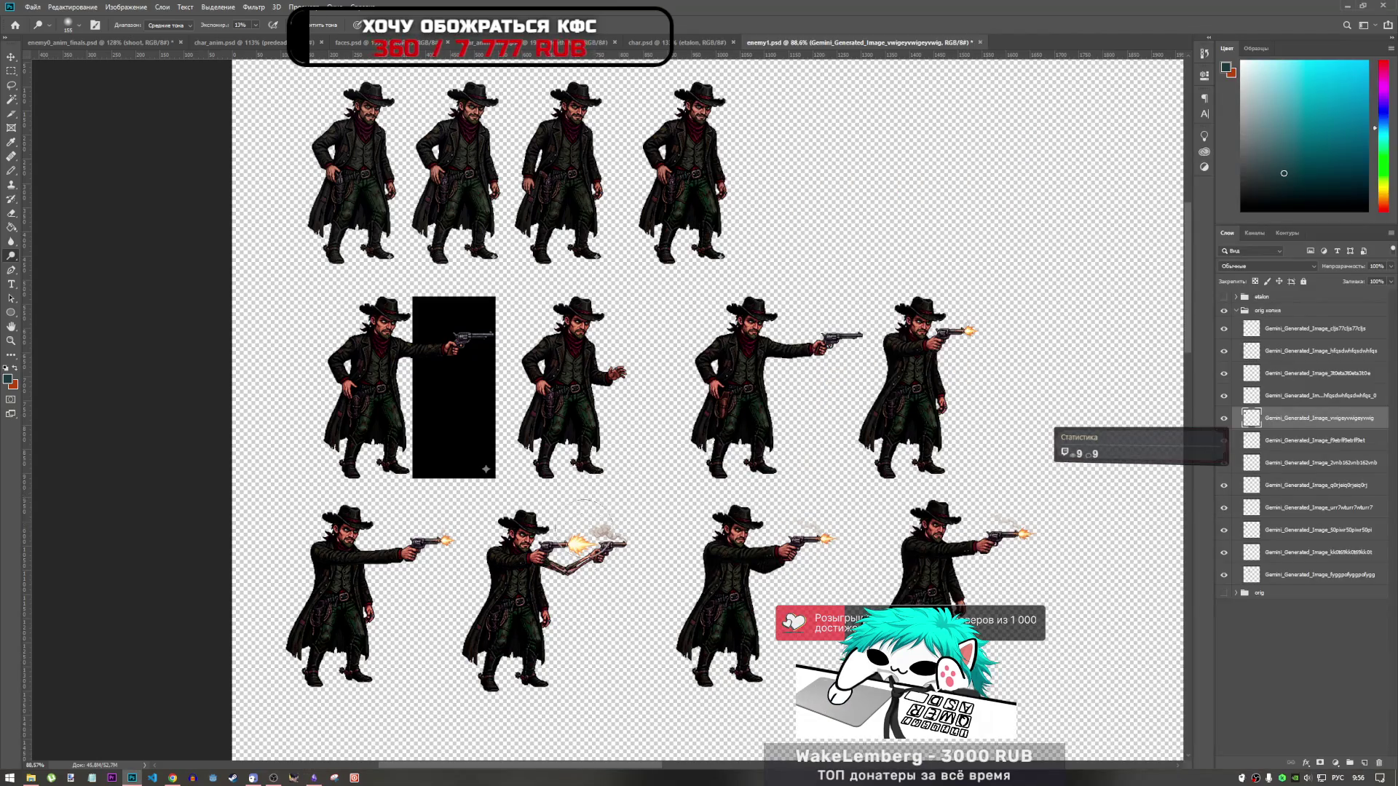
# Step: Zoom around the canvas and save enemy1.psd with Ctrl+S
pyautogui.scroll(3, 606, 546)
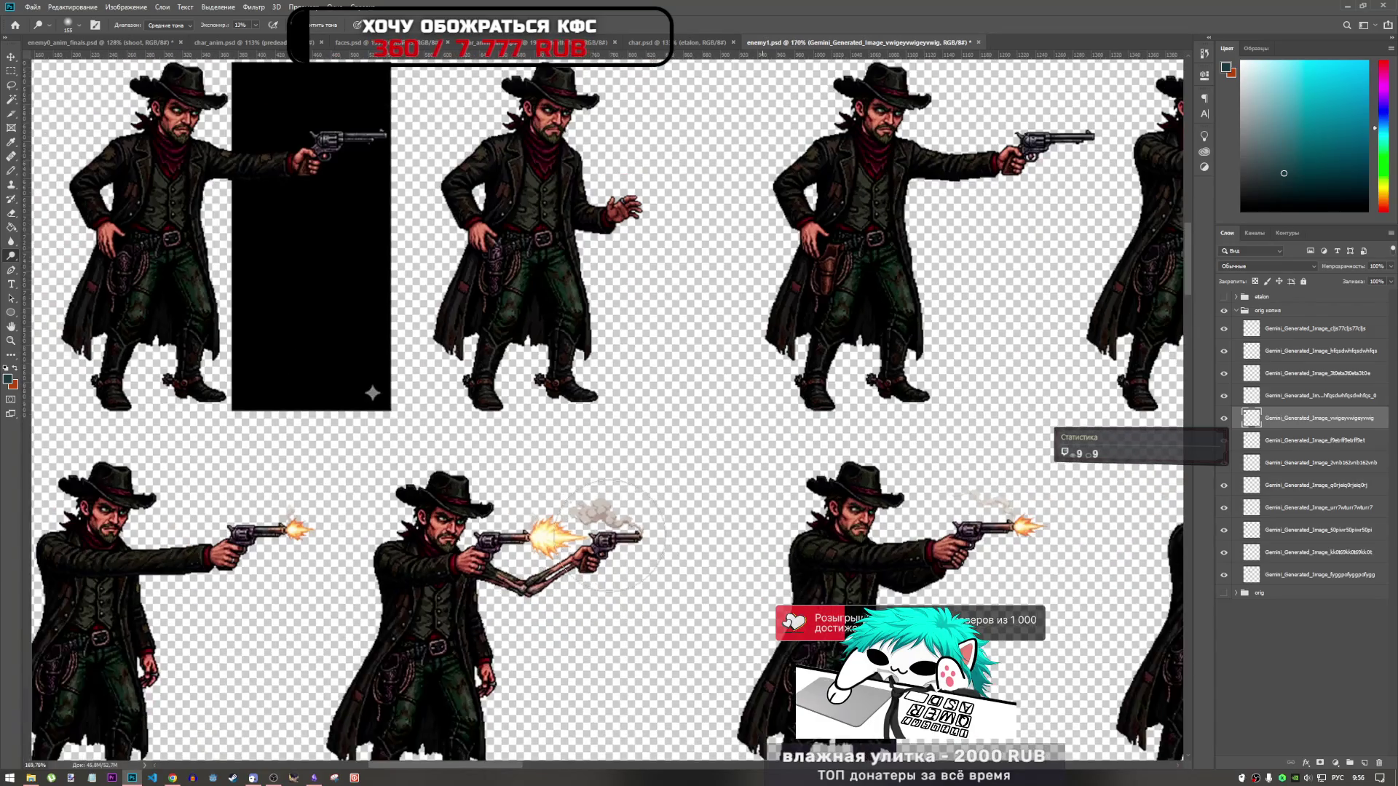
pyautogui.scroll(-1, 619, 568)
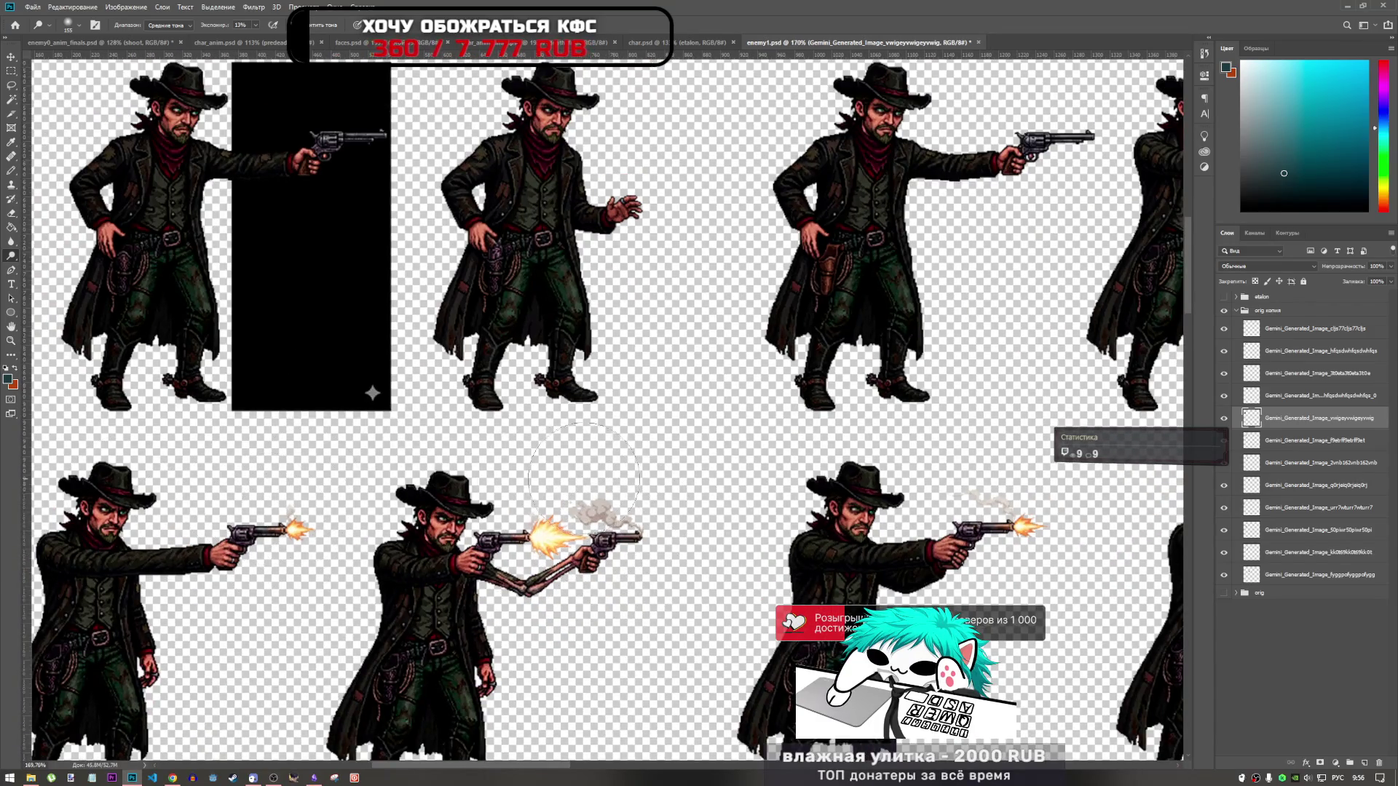
pyautogui.scroll(-2, 515, 508)
pyautogui.scroll(2, 1020, 576)
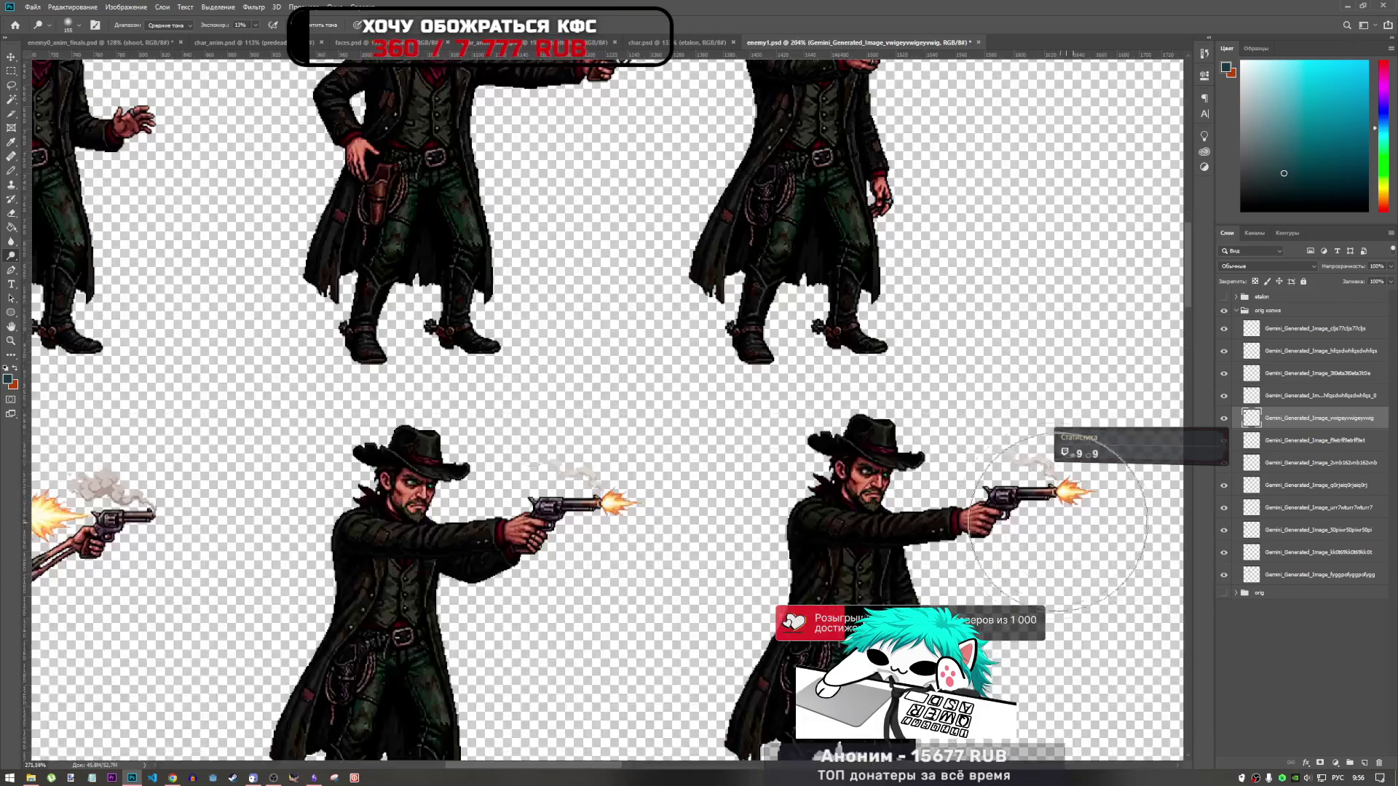
pyautogui.scroll(-4, 1001, 601)
pyautogui.scroll(3, 946, 379)
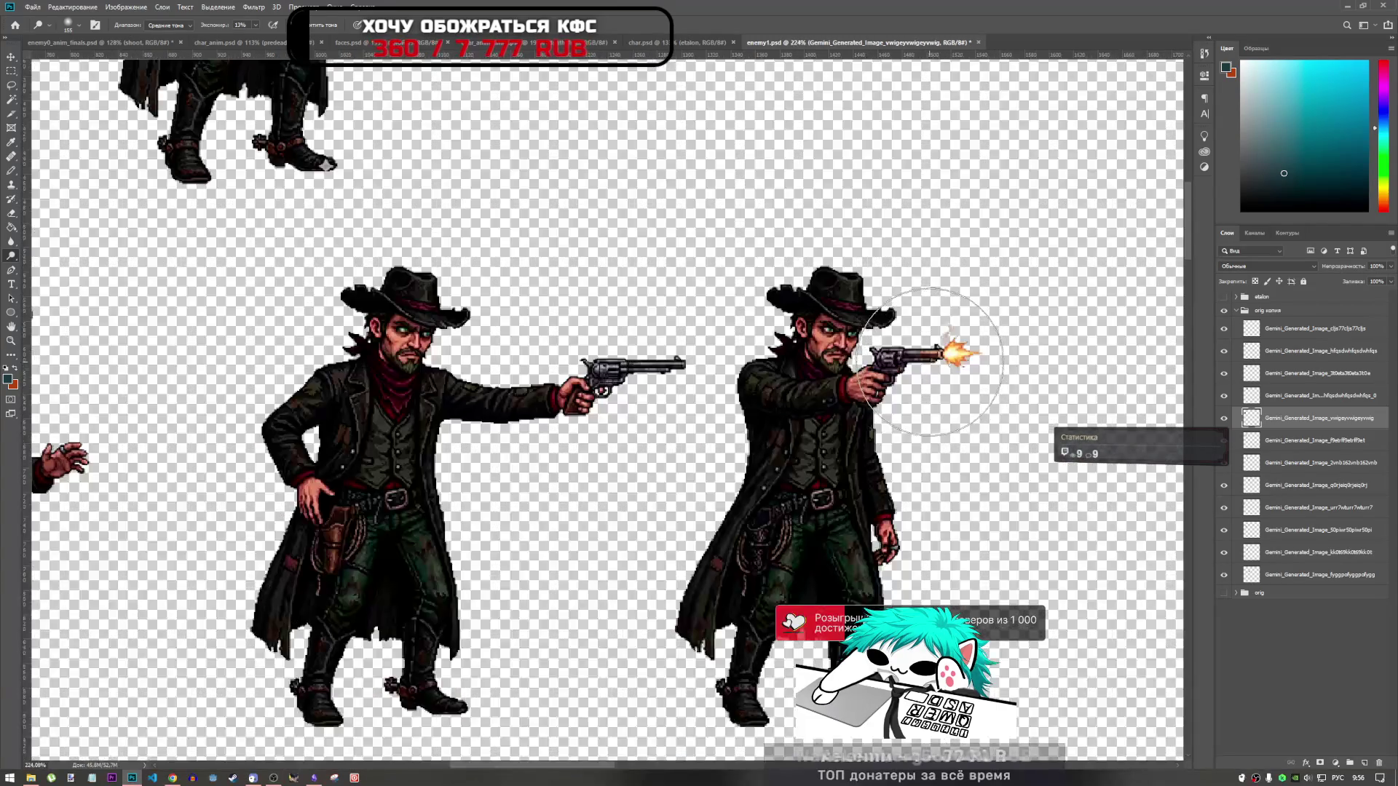
pyautogui.scroll(-3, 938, 375)
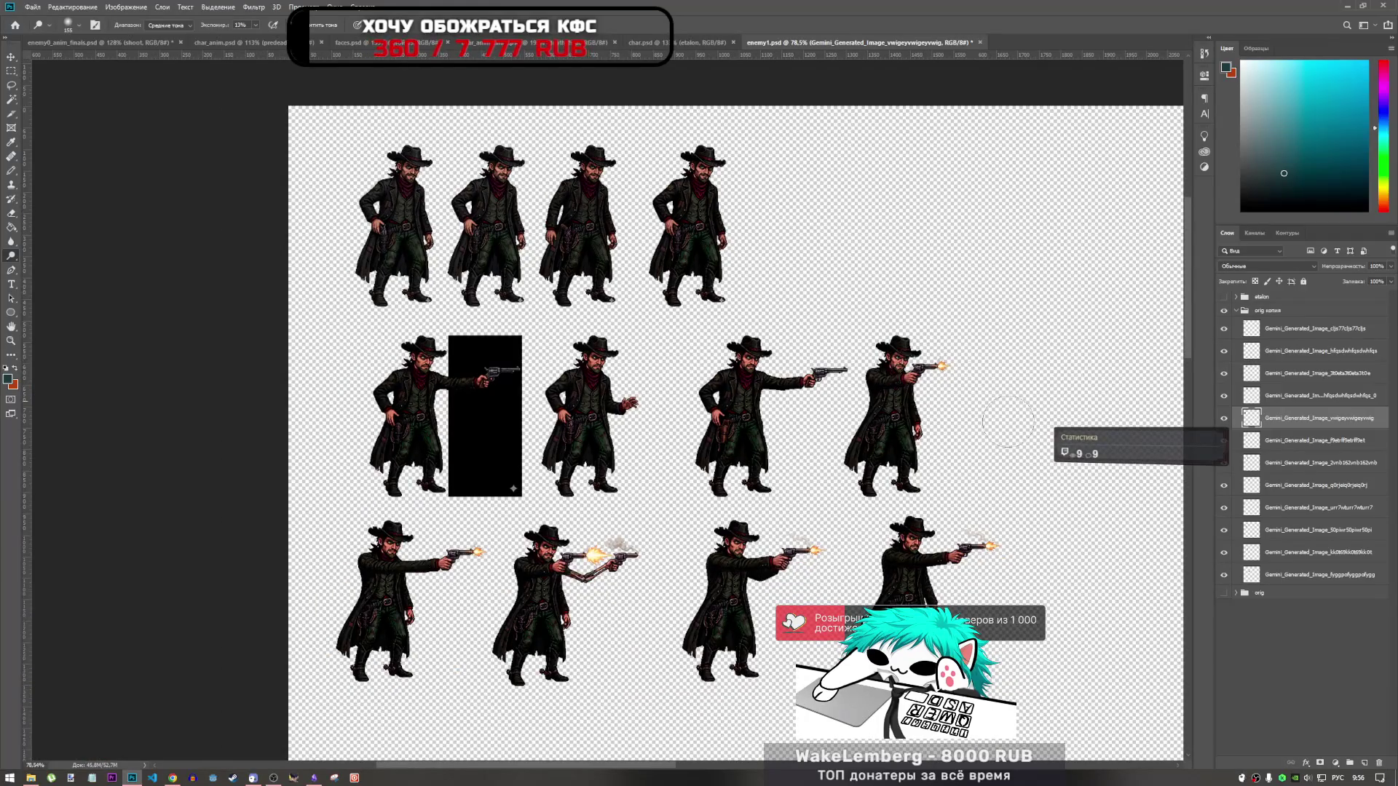
pyautogui.hotkey('ctrl', 's')
# Step: Glance at the File menu, then switch to the enemy0_anim_finals.psd document
pyautogui.click(28, 8)
pyautogui.click(28, 8)
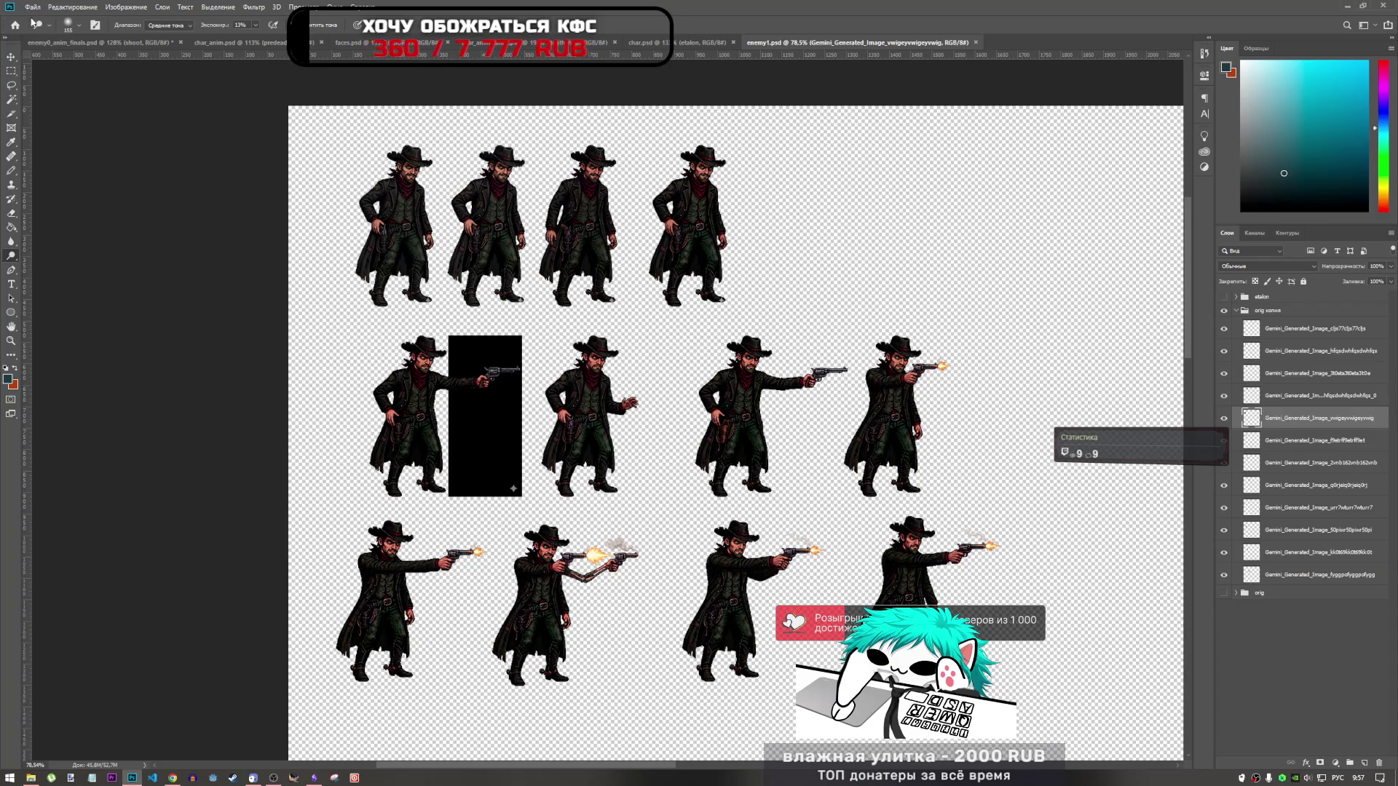
pyautogui.click(73, 43)
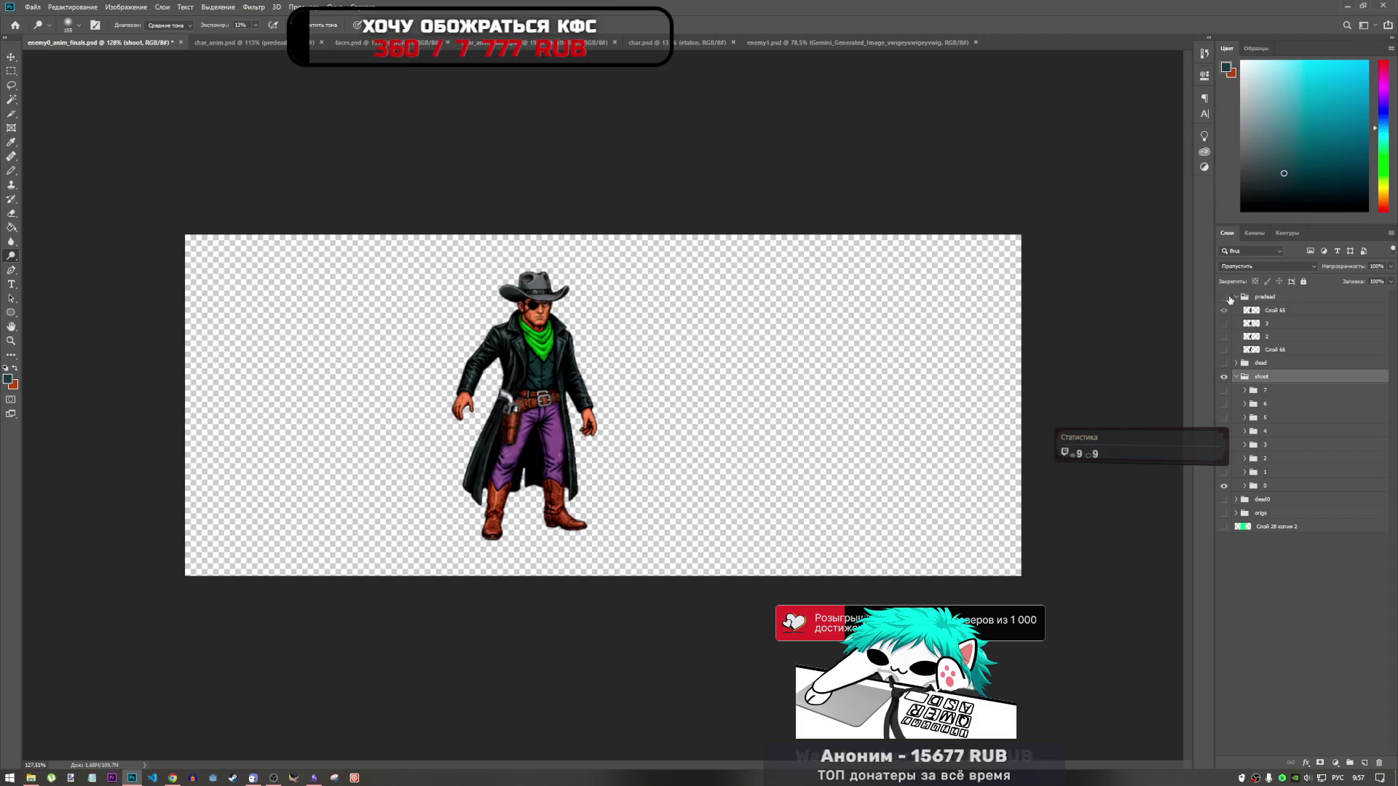
# Step: Marquee the whole canvas, select layer group 0, and dismiss the empty-selection warning
pyautogui.click(11, 70)
pyautogui.moveTo(145, 162)
pyautogui.mouseDown()
pyautogui.moveTo(603, 403)
pyautogui.moveTo(1034, 590)
pyautogui.mouseUp()
pyautogui.hotkey('alt', ']')
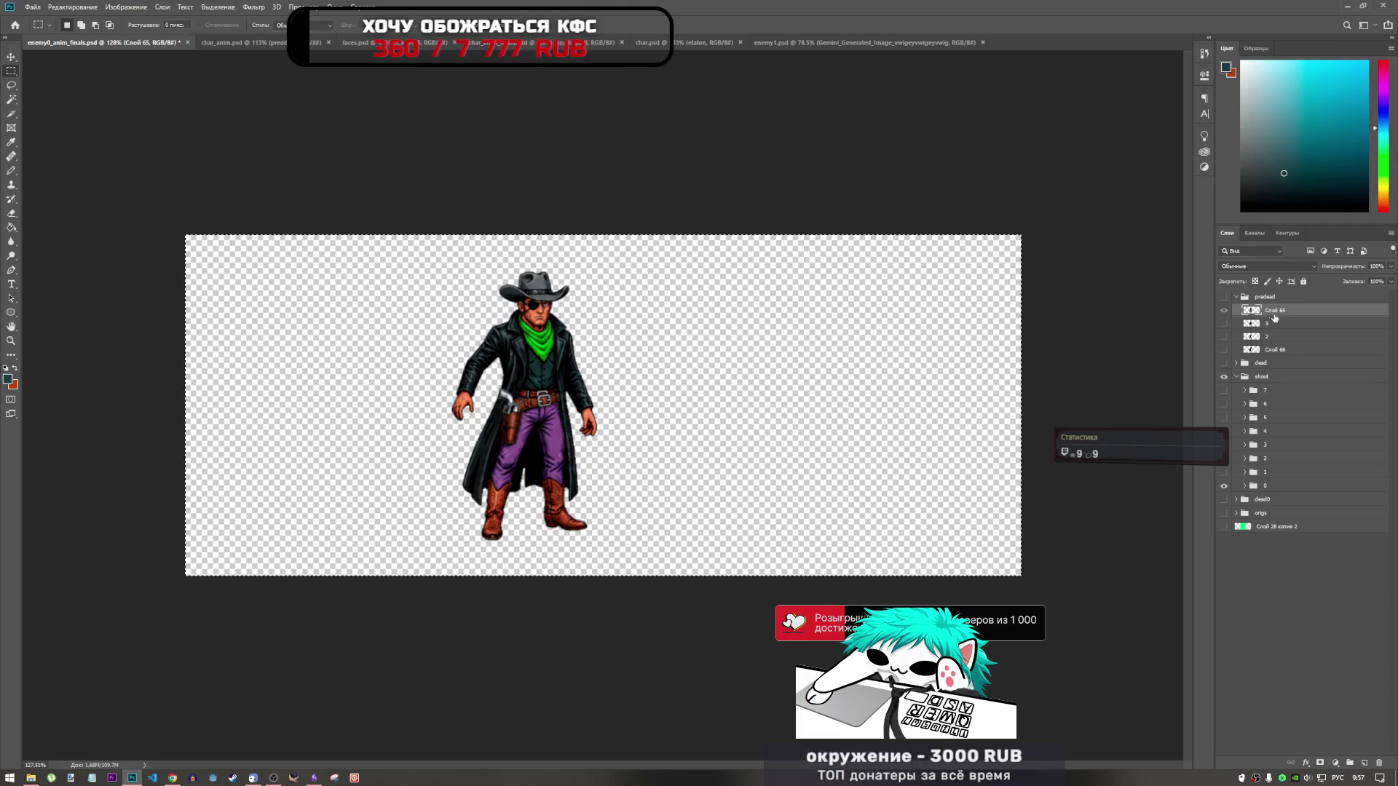
pyautogui.click(1257, 488)
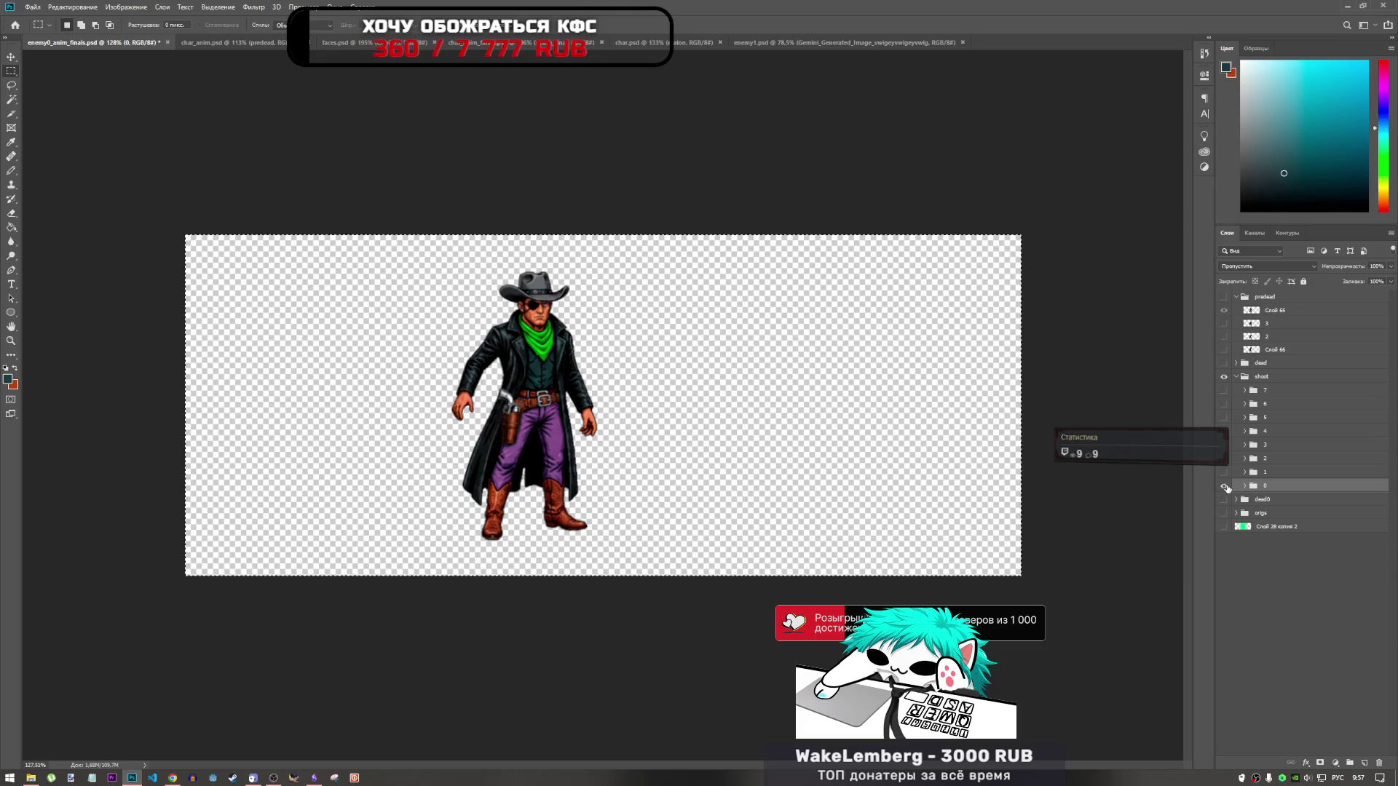
pyautogui.hotkey('ctrl', 't')
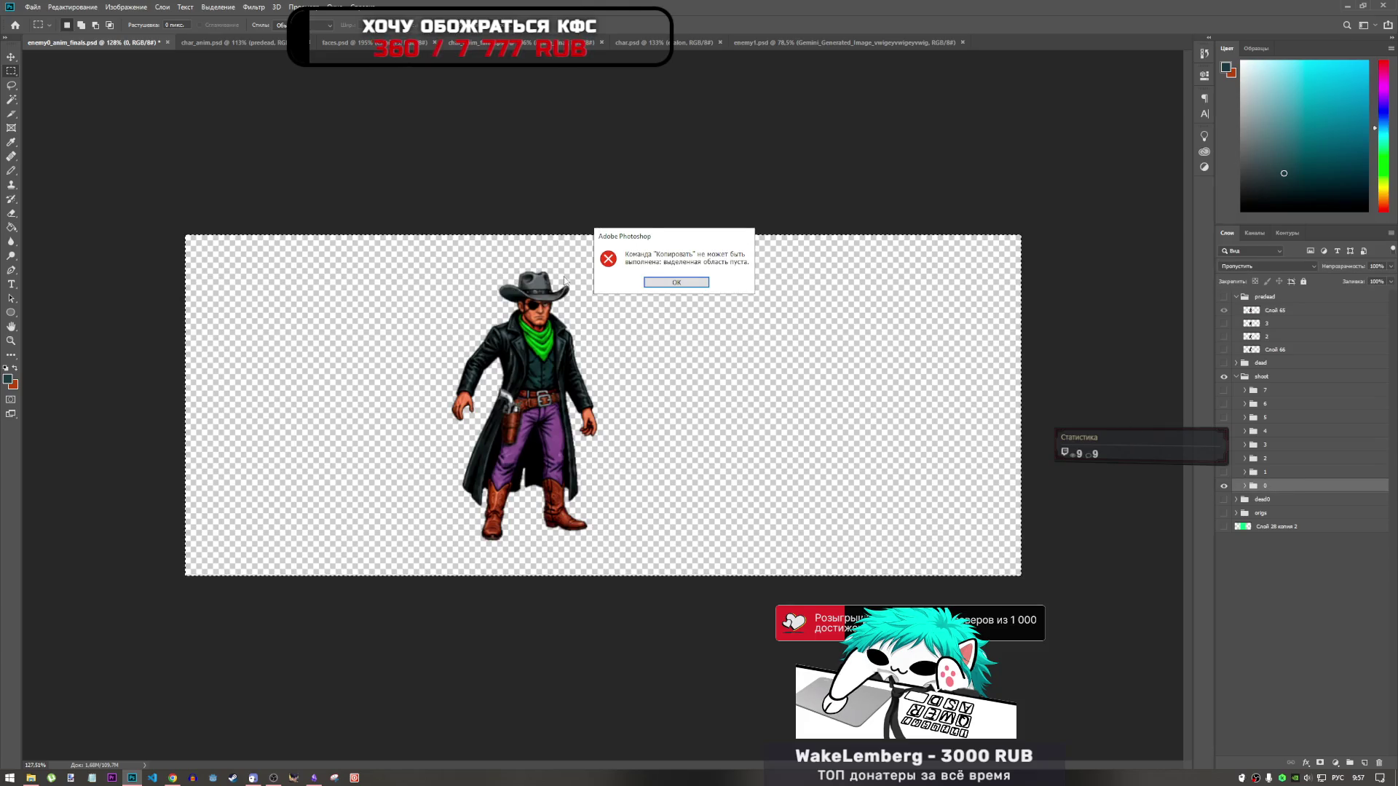
pyautogui.press('Return')
# Step: Expand group 0, select Слой 13, and start a new 290 × 384 px document via File > New
pyautogui.click(1245, 486)
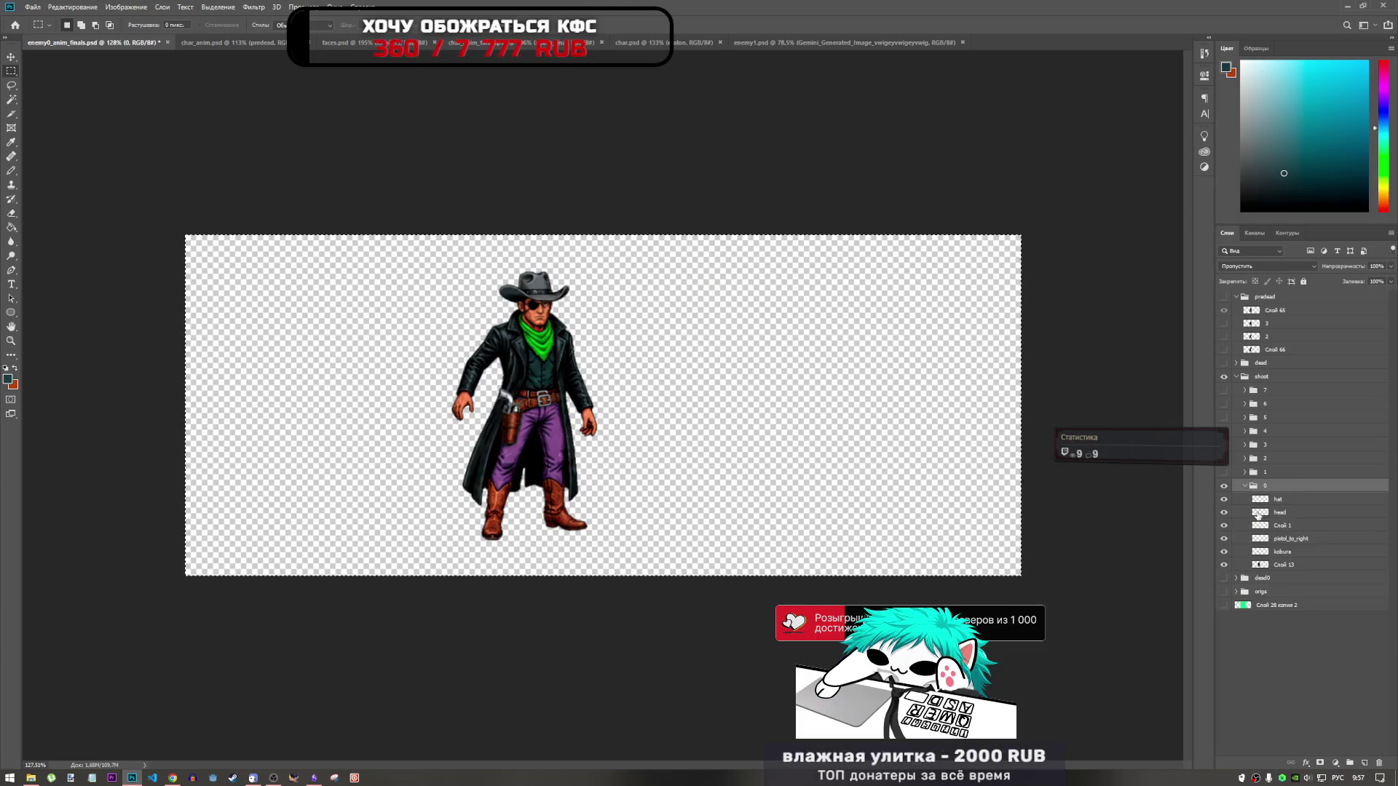
pyautogui.click(1275, 565)
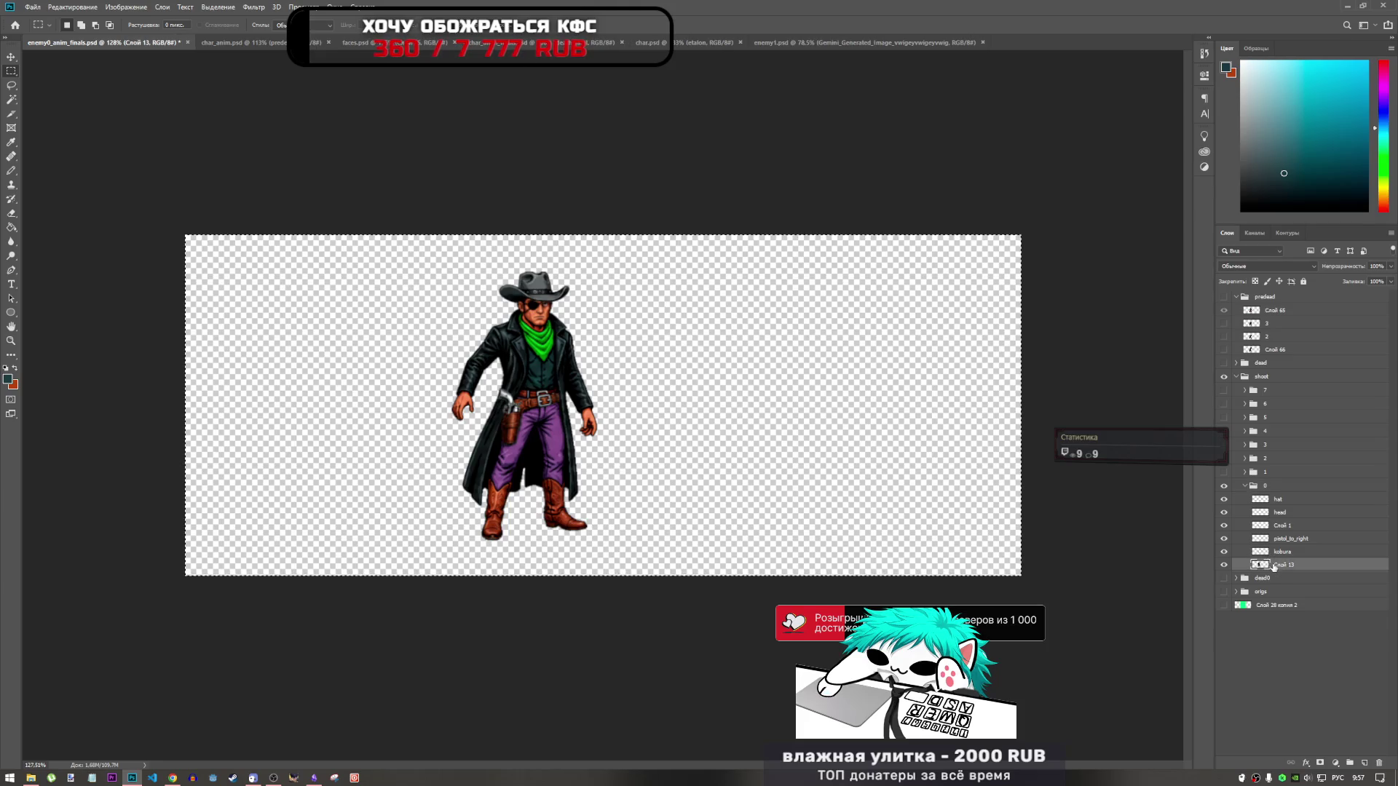
pyautogui.click(33, 6)
pyautogui.click(68, 26)
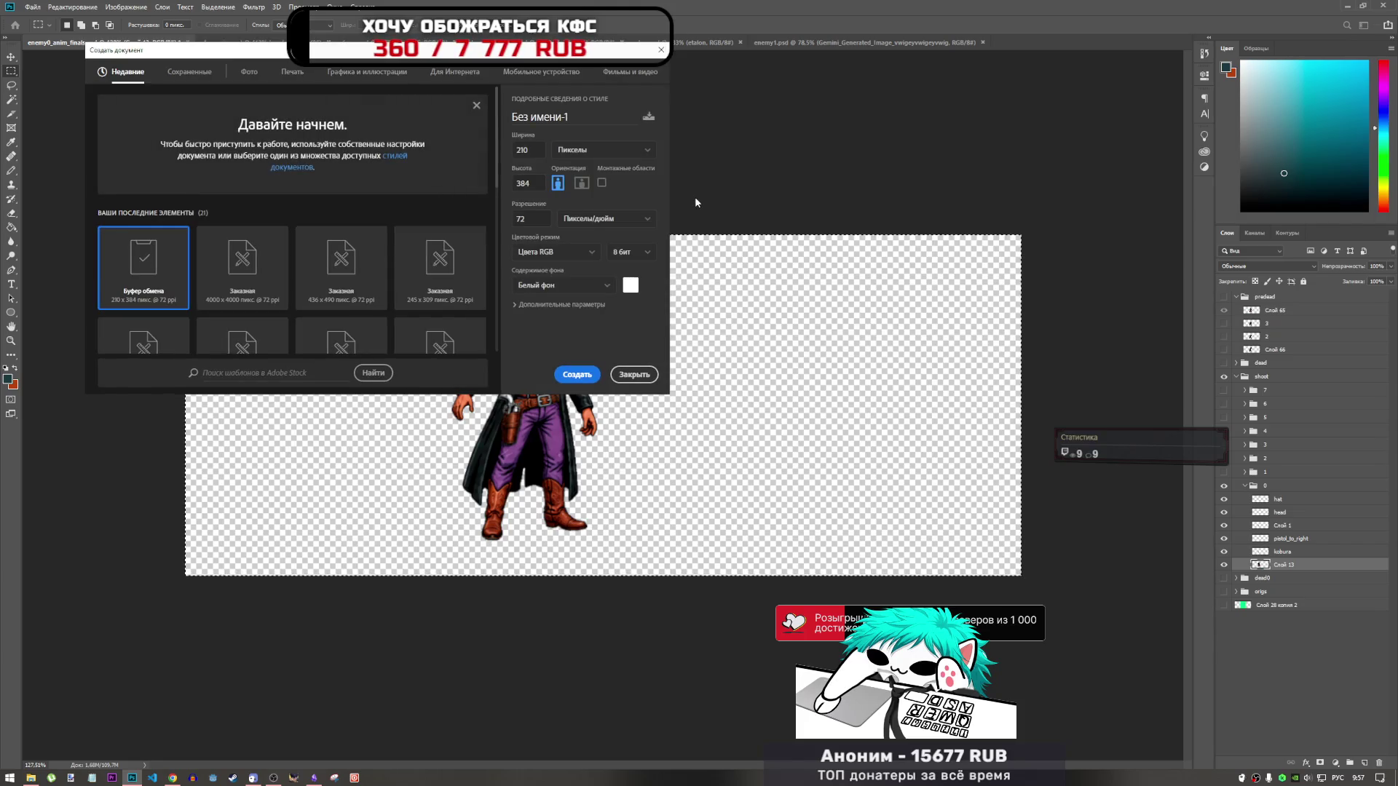
# Step: Create a blank 290 × 384 untitled document, then close it to return to char_anim
pyautogui.click(581, 374)
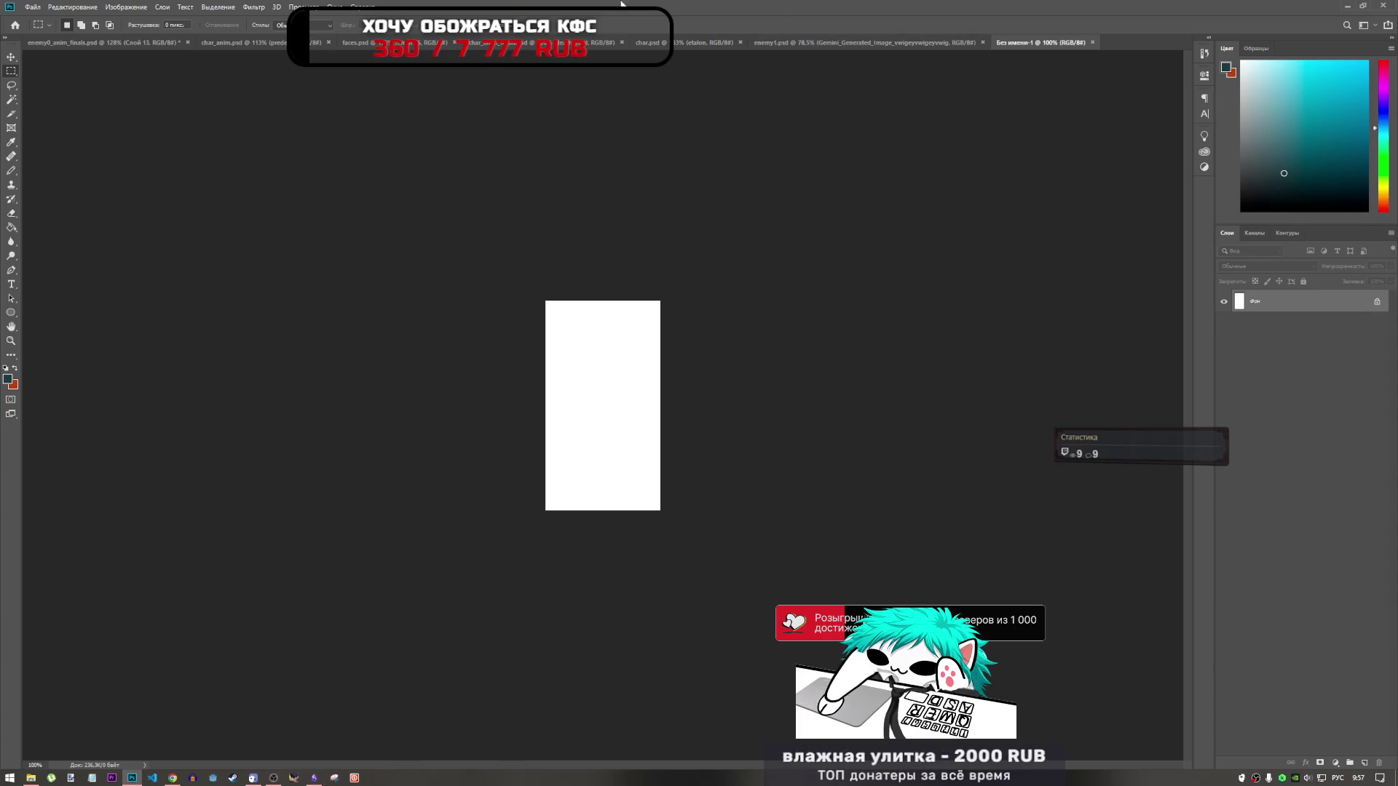
pyautogui.click(1092, 43)
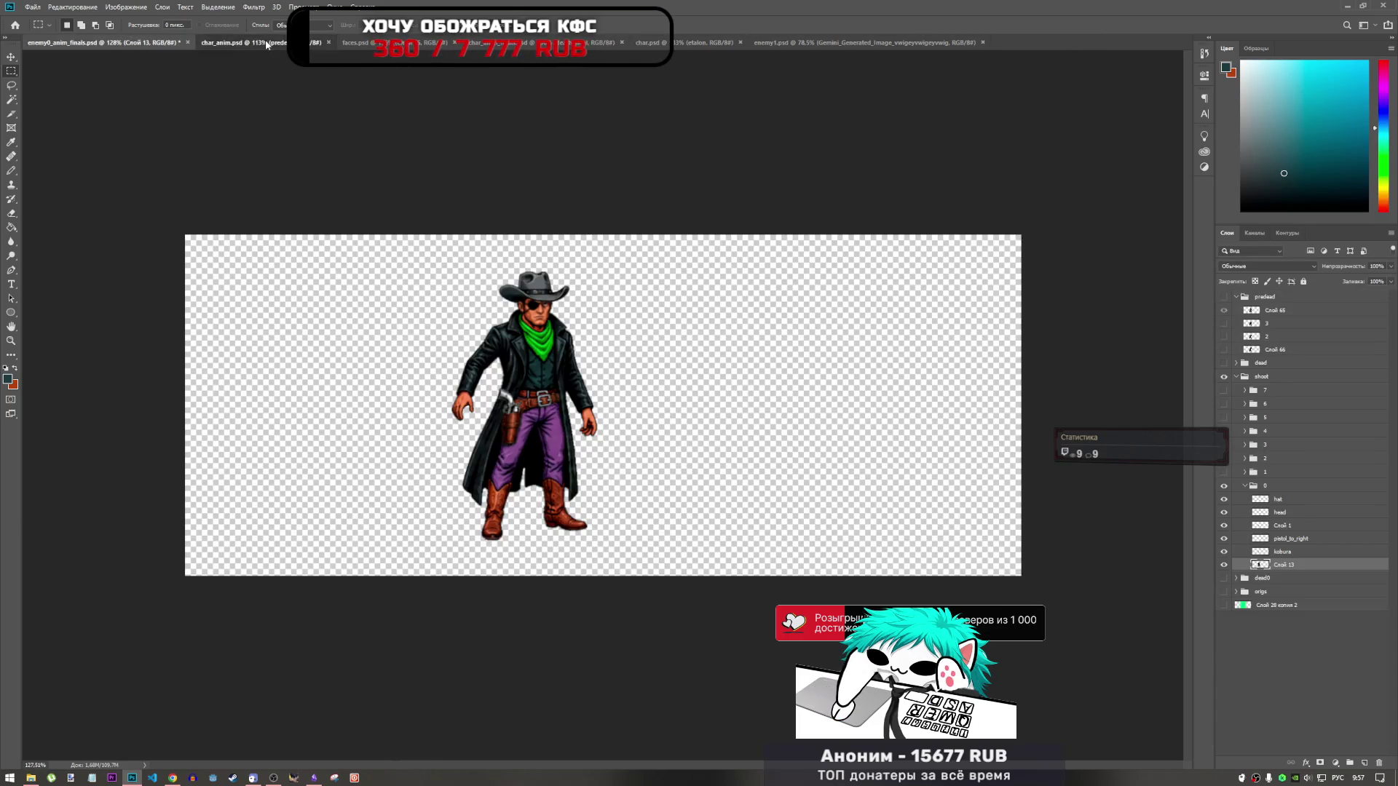
# Step: In char_anim, collapse the enemy group in the Layers panel
pyautogui.click(266, 45)
pyautogui.scroll(-5, 881, 319)
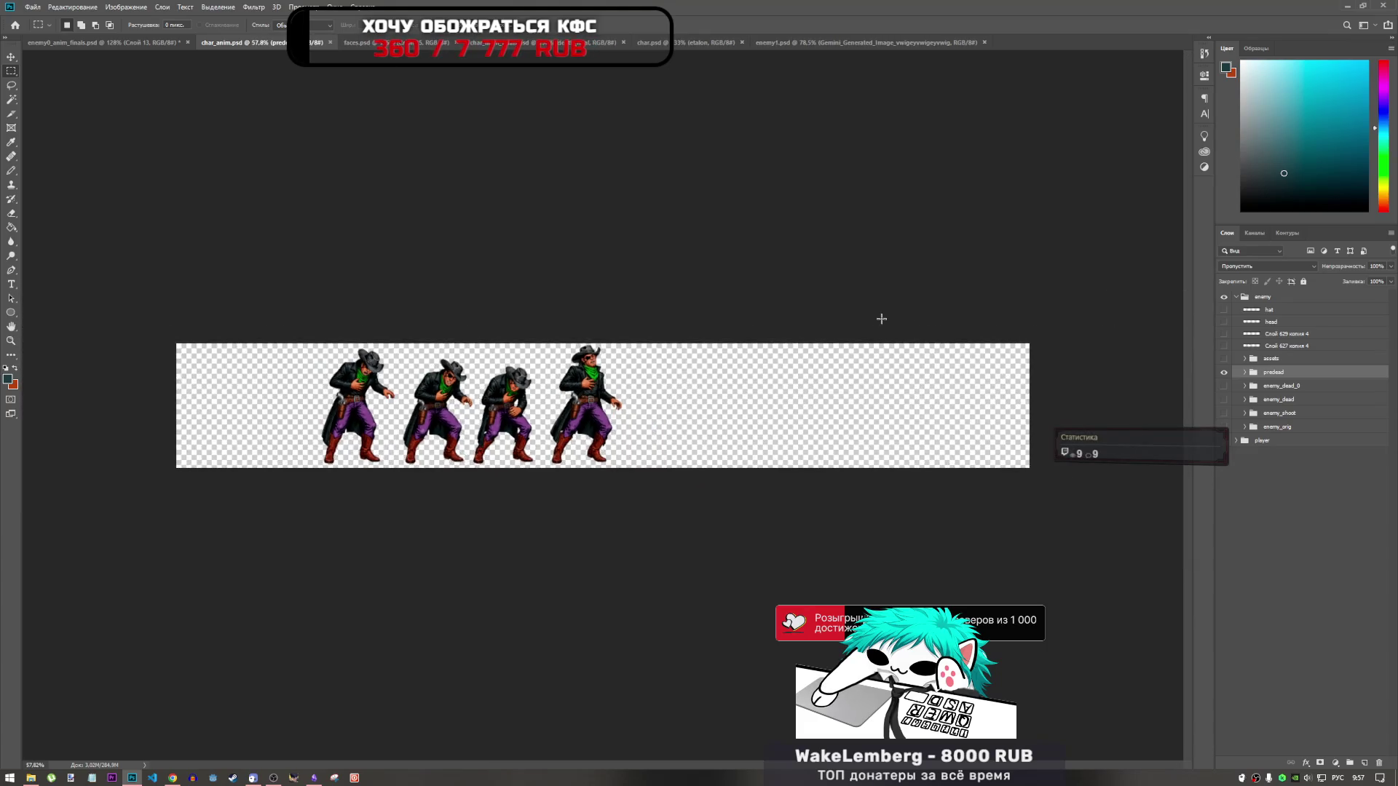
pyautogui.scroll(2, 870, 315)
pyautogui.scroll(-1, 859, 314)
pyautogui.scroll(1, 860, 314)
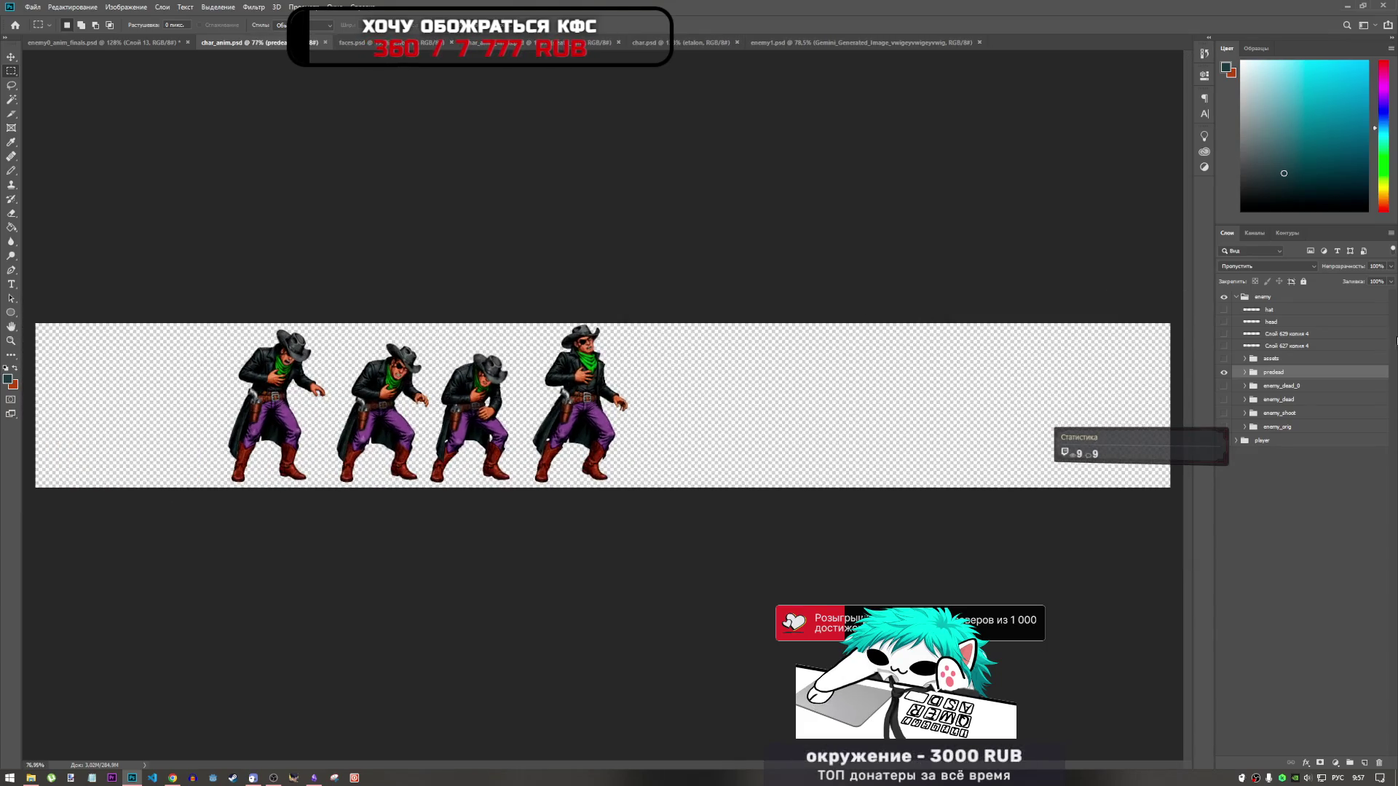
pyautogui.click(1236, 298)
pyautogui.rightClick(1246, 373)
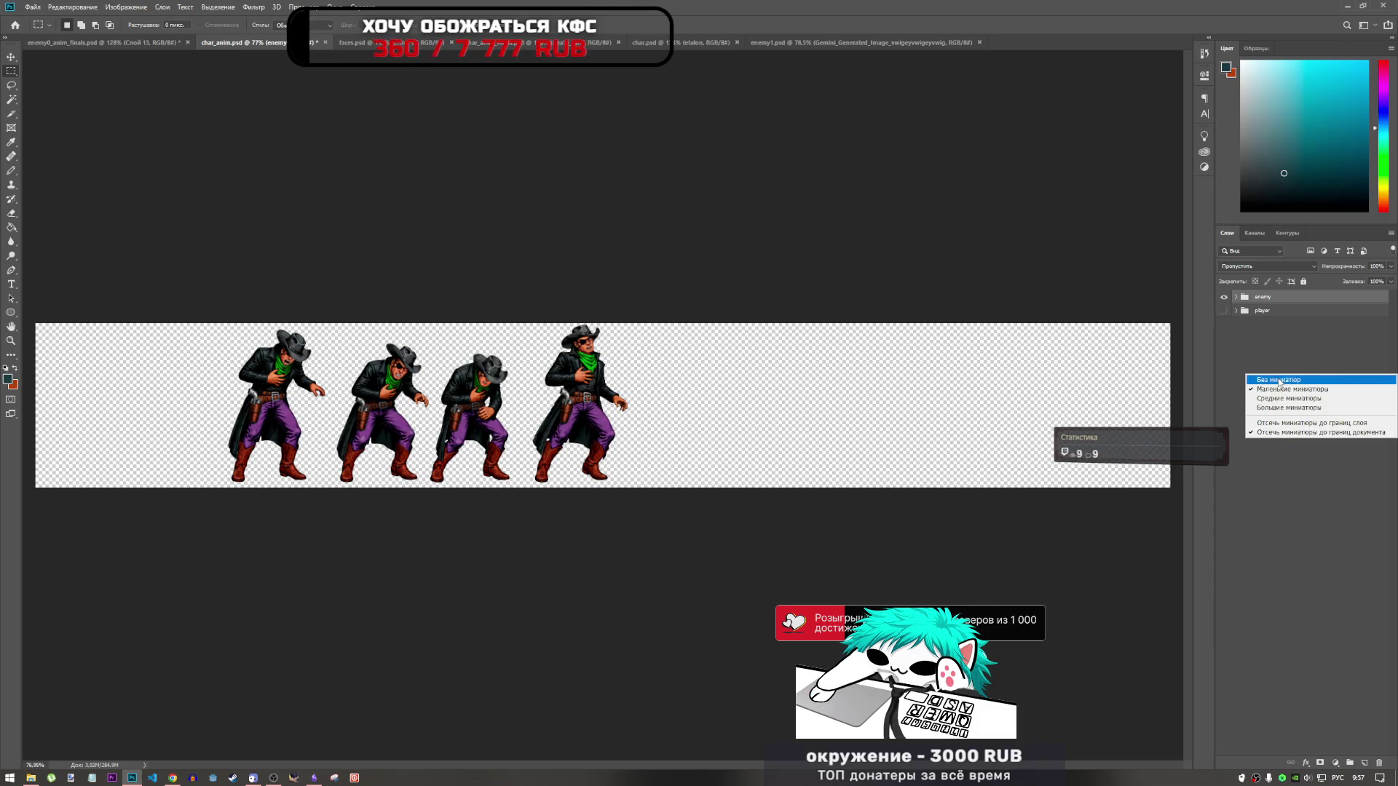
pyautogui.click(1289, 650)
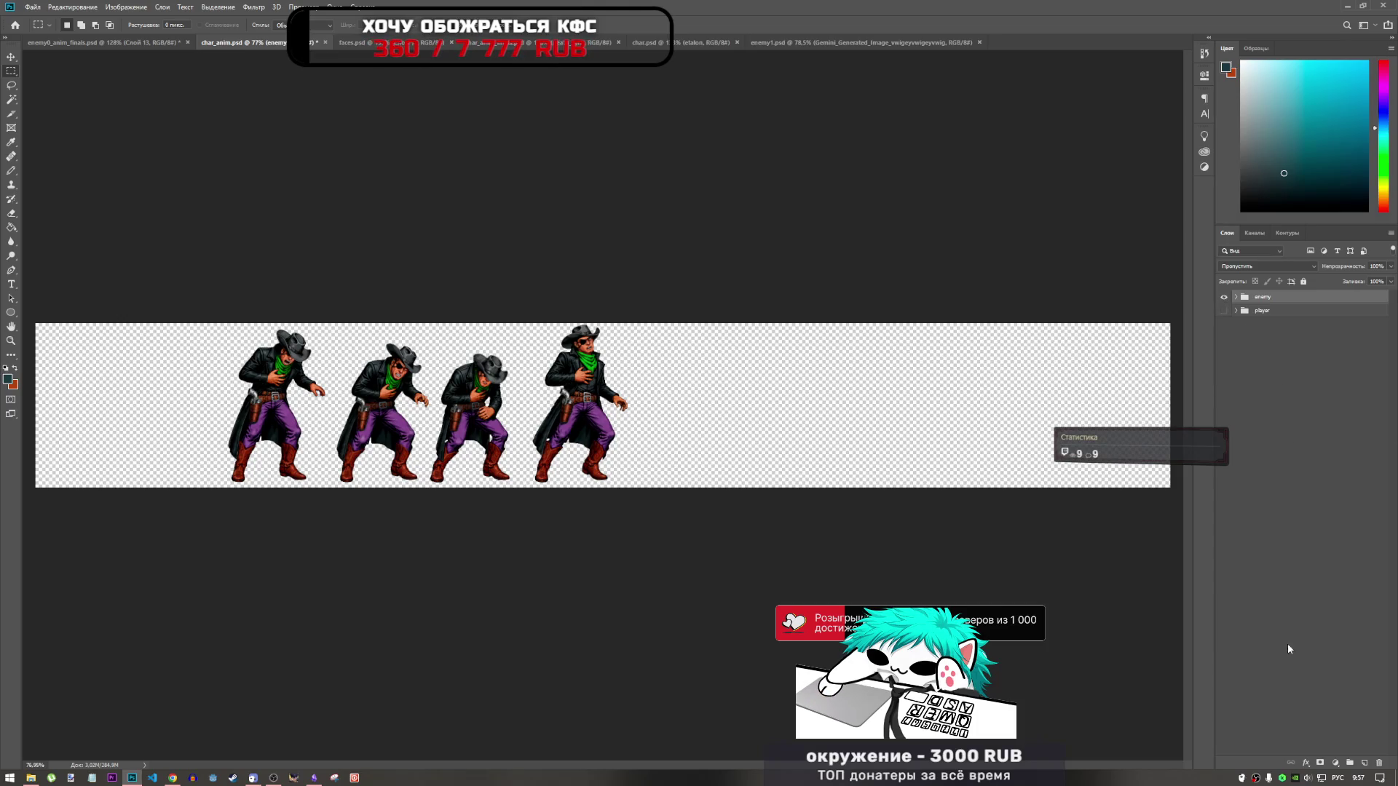
# Step: Add a new group named player0 below enemy and player, and hide the enemy group
pyautogui.click(1352, 763)
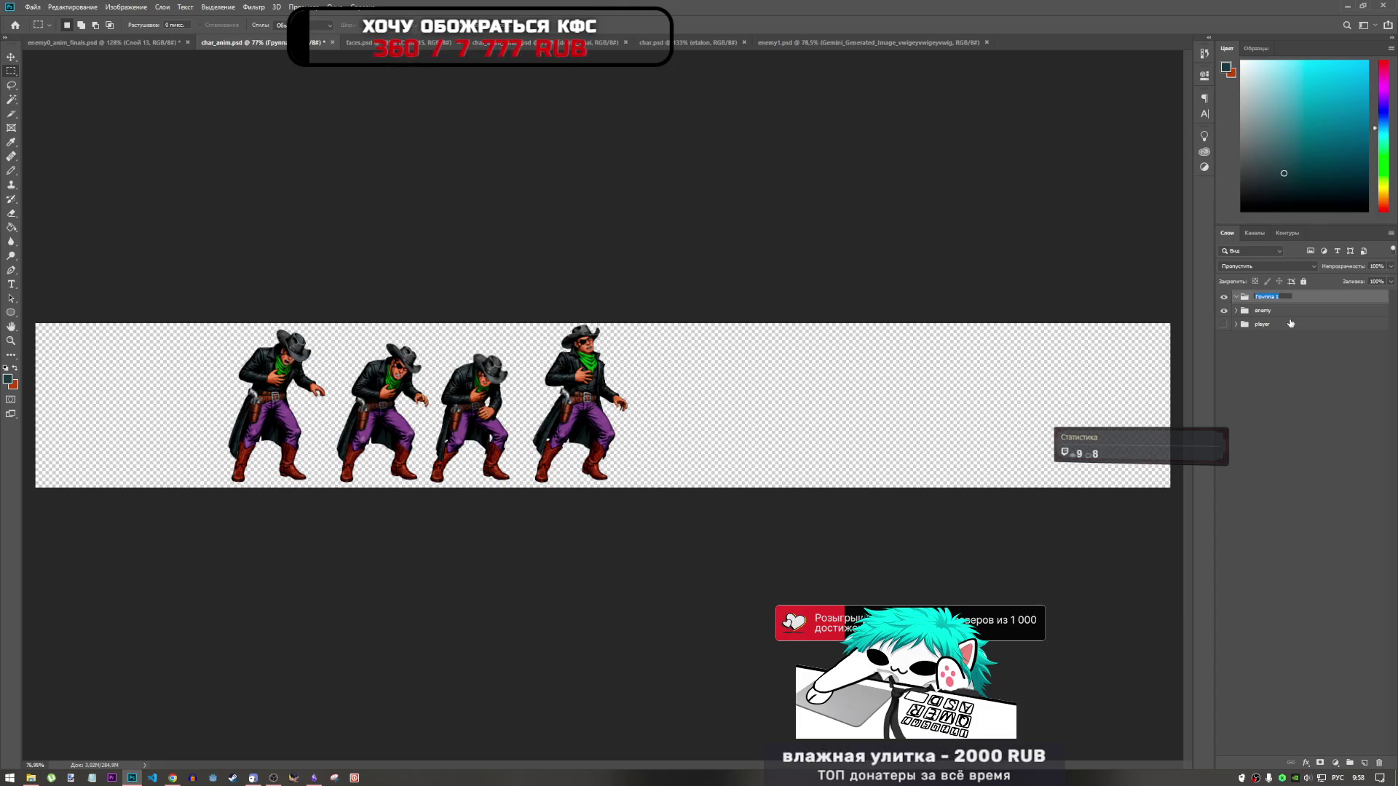
pyautogui.write('задник')
pyautogui.hotkey('alt', 'shift')
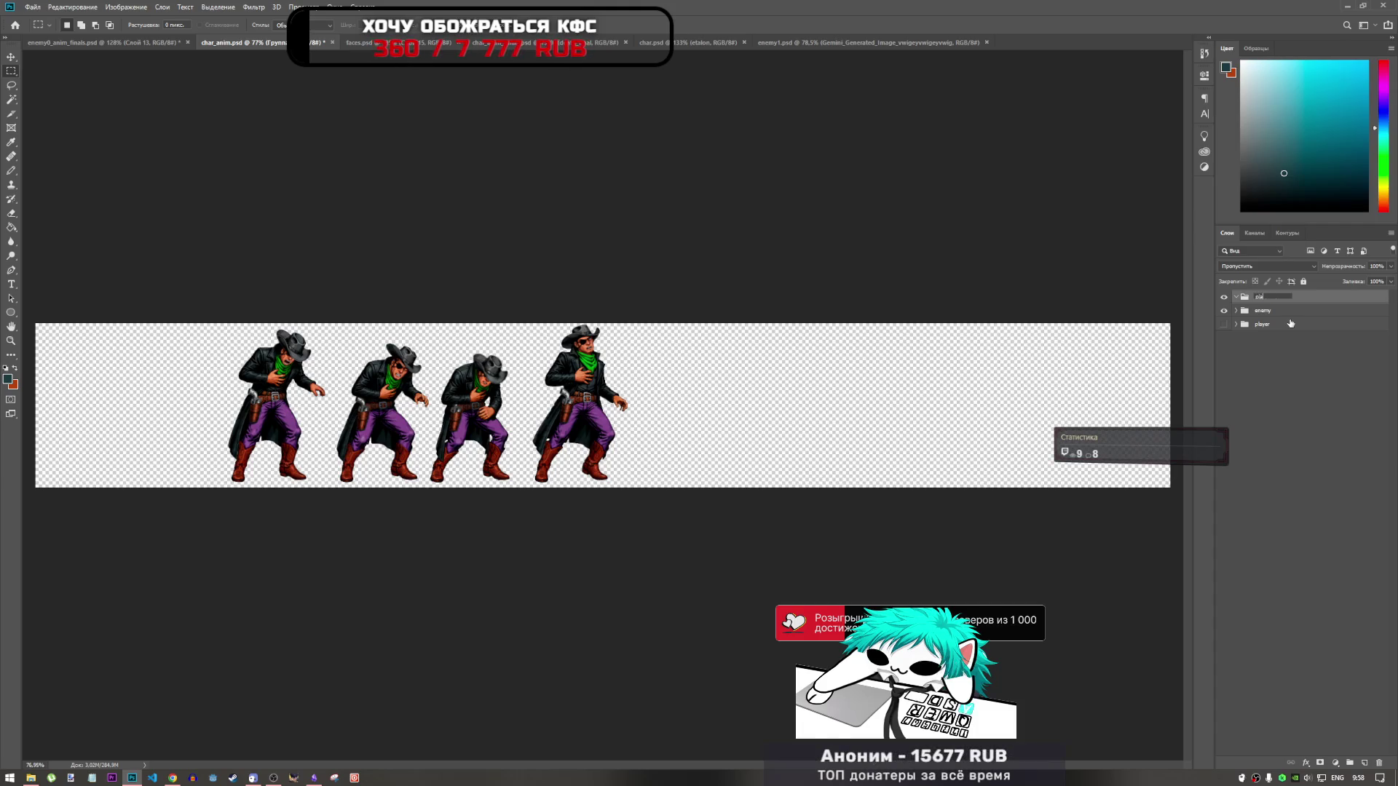
pyautogui.write('player0')
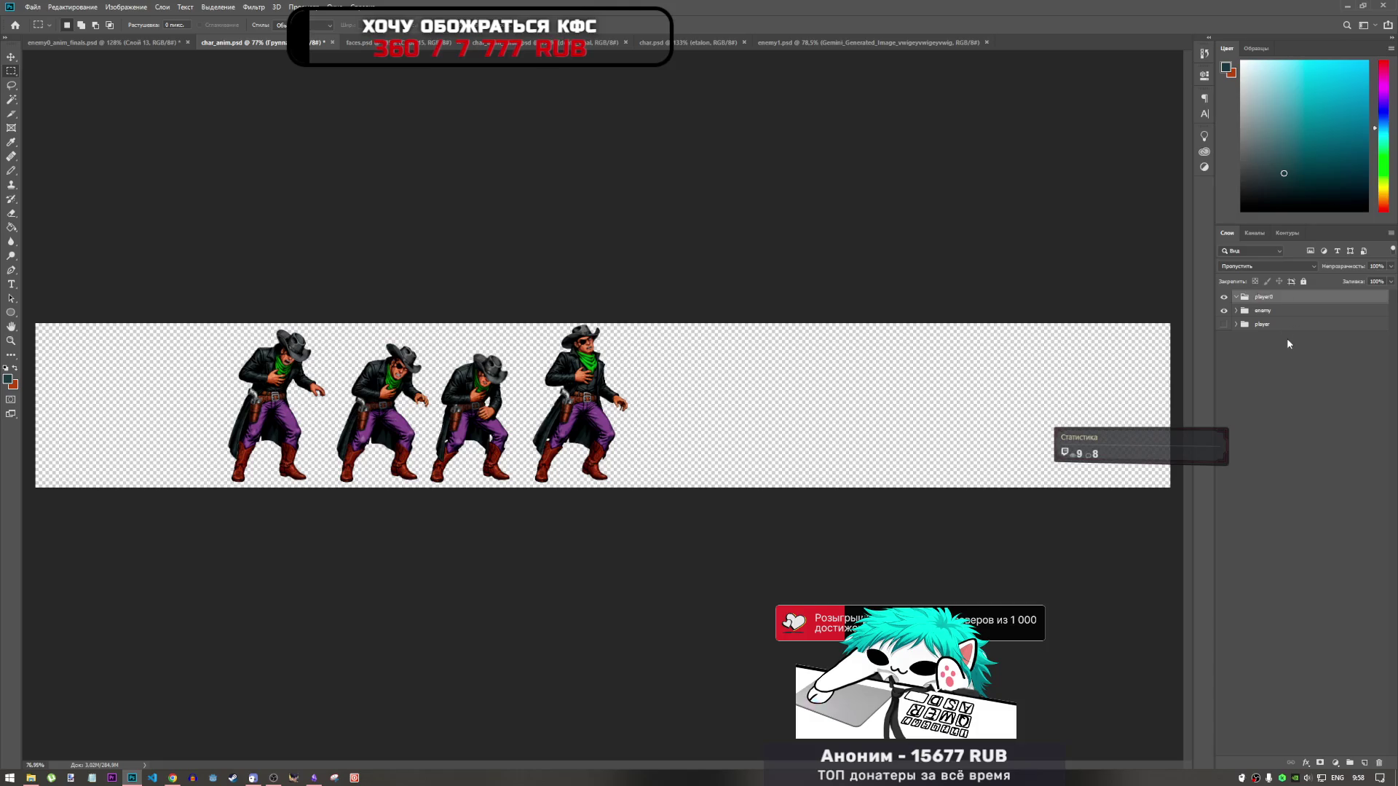
pyautogui.moveTo(1267, 297); pyautogui.dragTo(1259, 334)
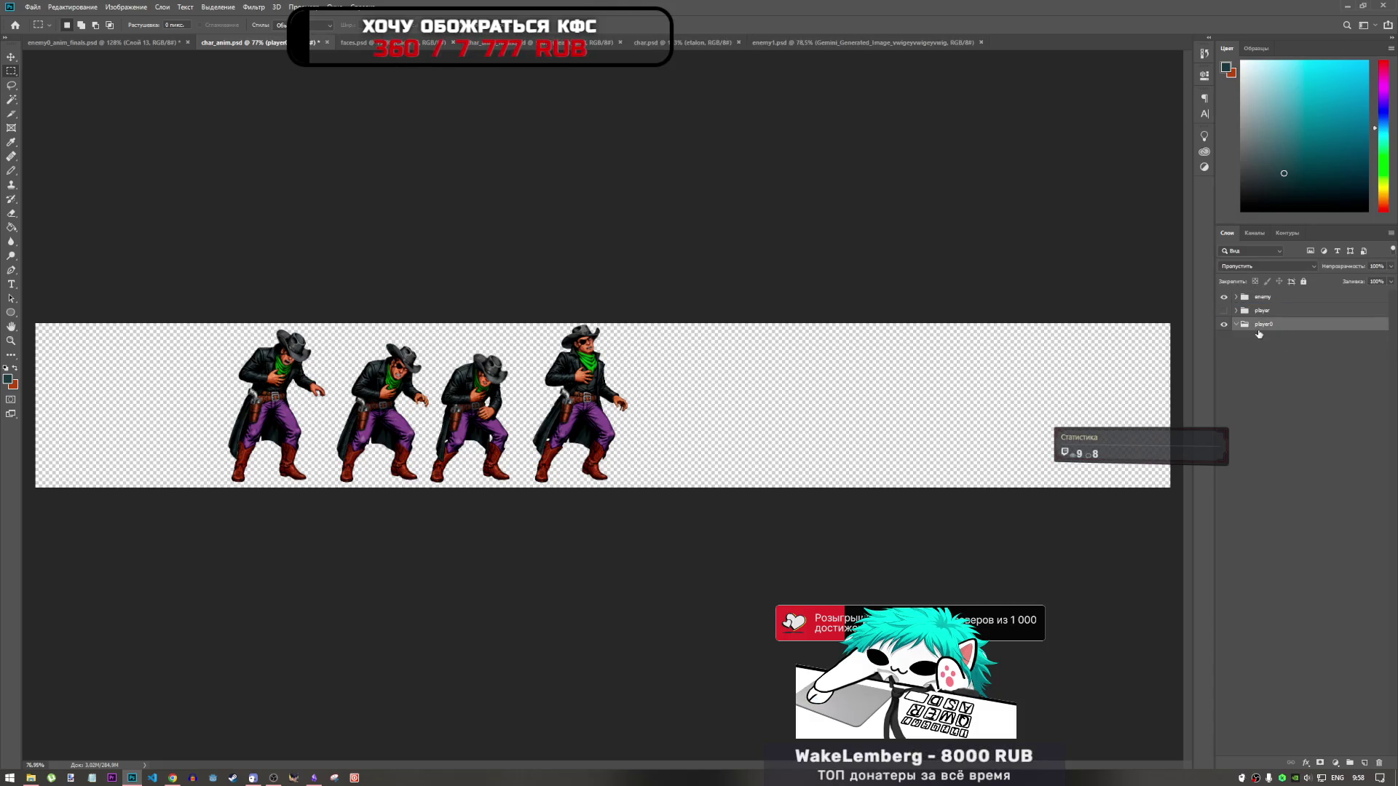
pyautogui.click(1224, 297)
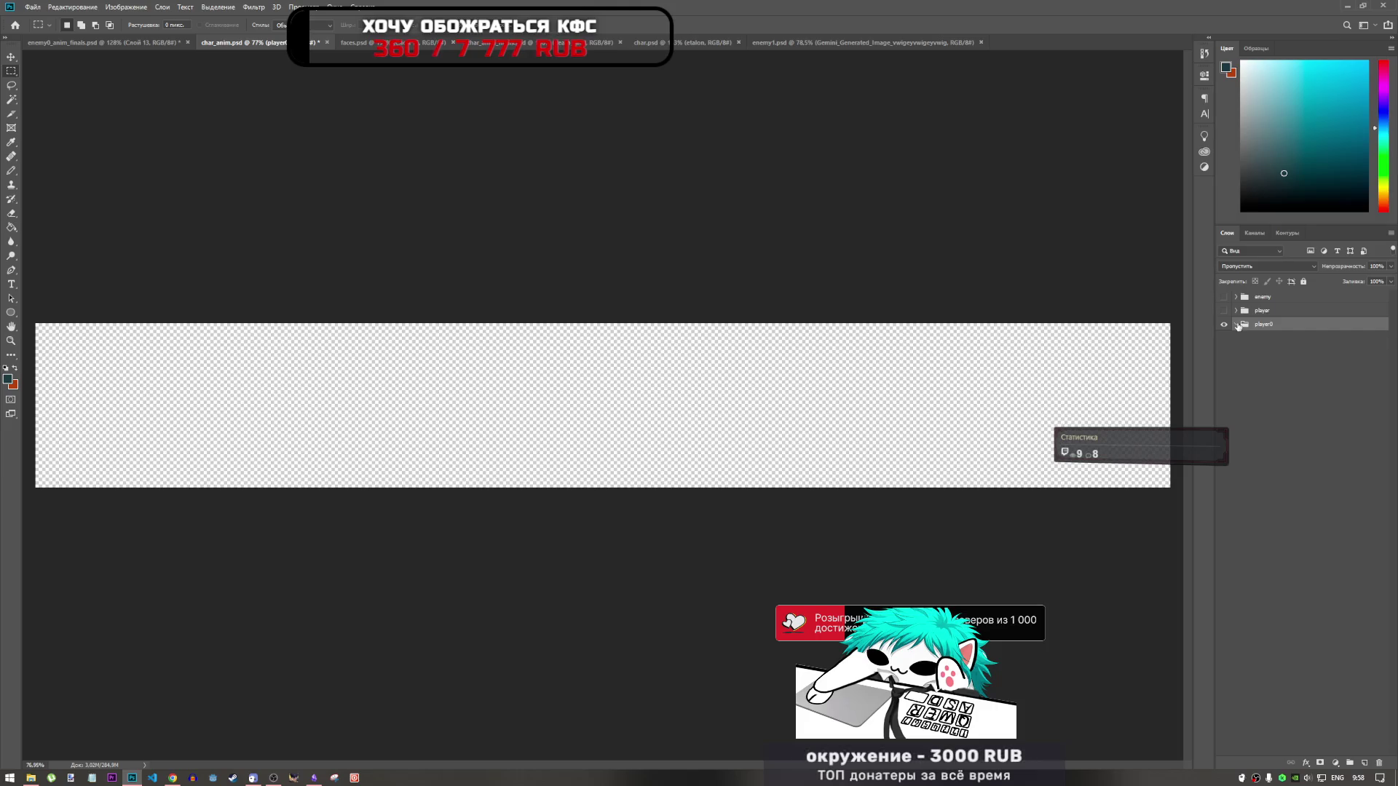
pyautogui.click(819, 41)
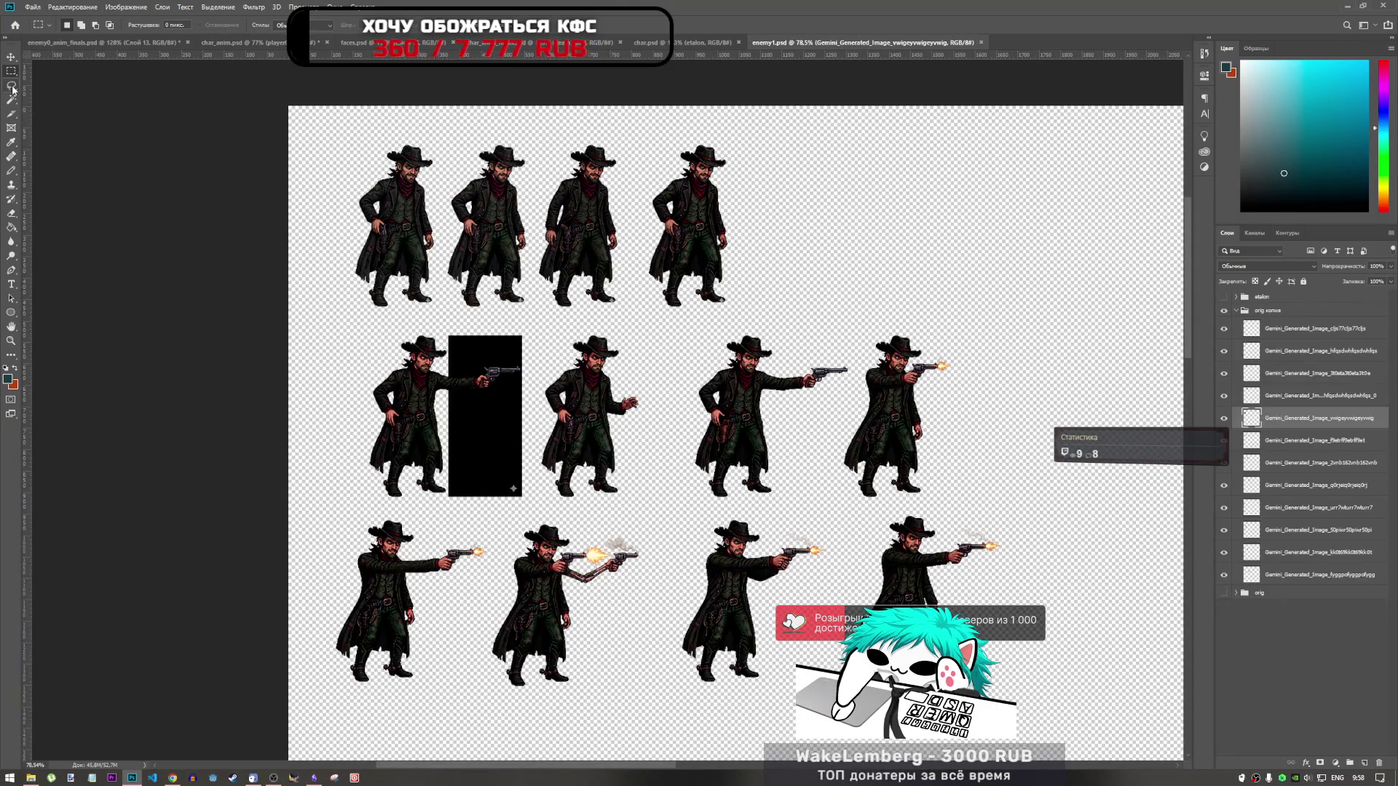
# Step: Find the enemy1 layer holding the third top-row cowboy and drag that sprite out
pyautogui.click(1252, 395)
pyautogui.click(1224, 396)
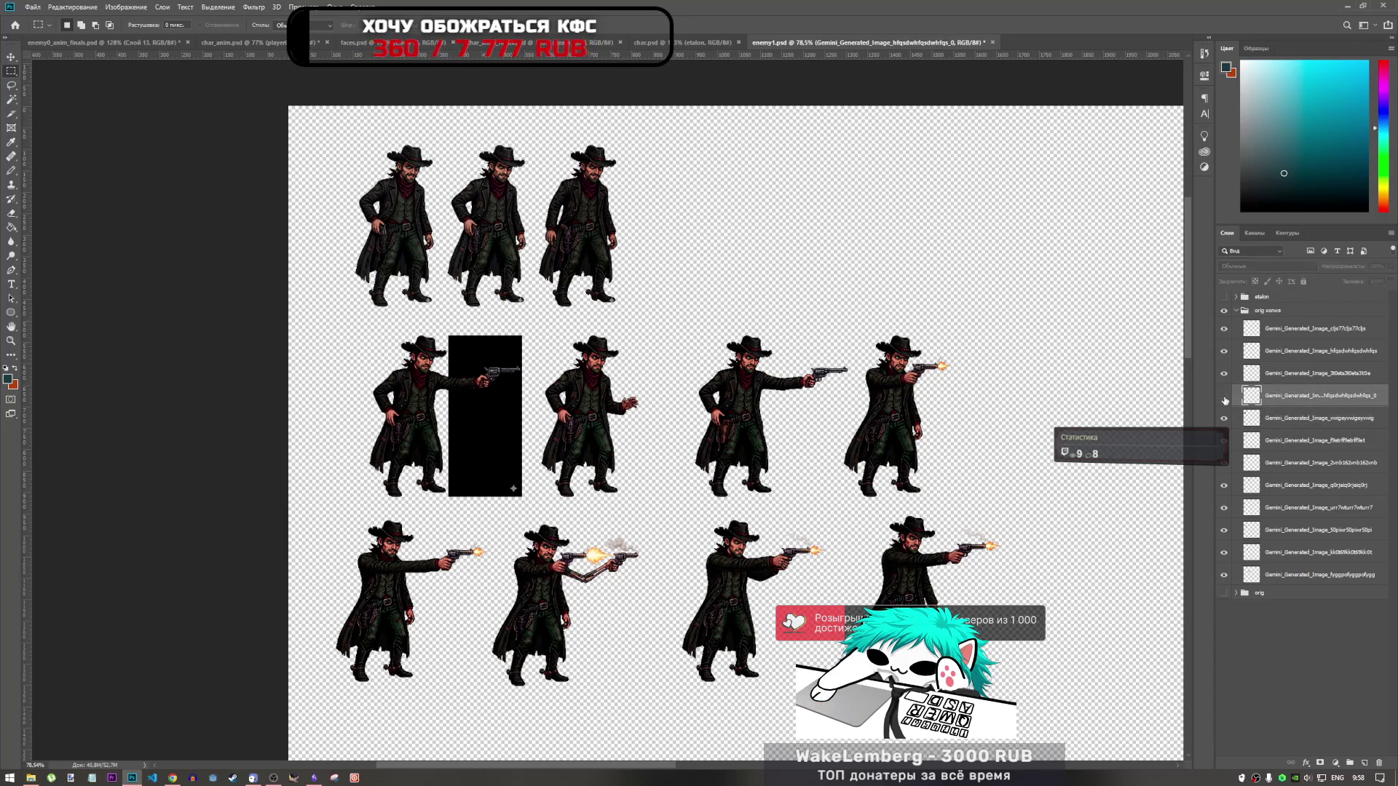
pyautogui.click(1224, 395)
pyautogui.click(1224, 373)
pyautogui.click(1224, 373)
pyautogui.click(1275, 373)
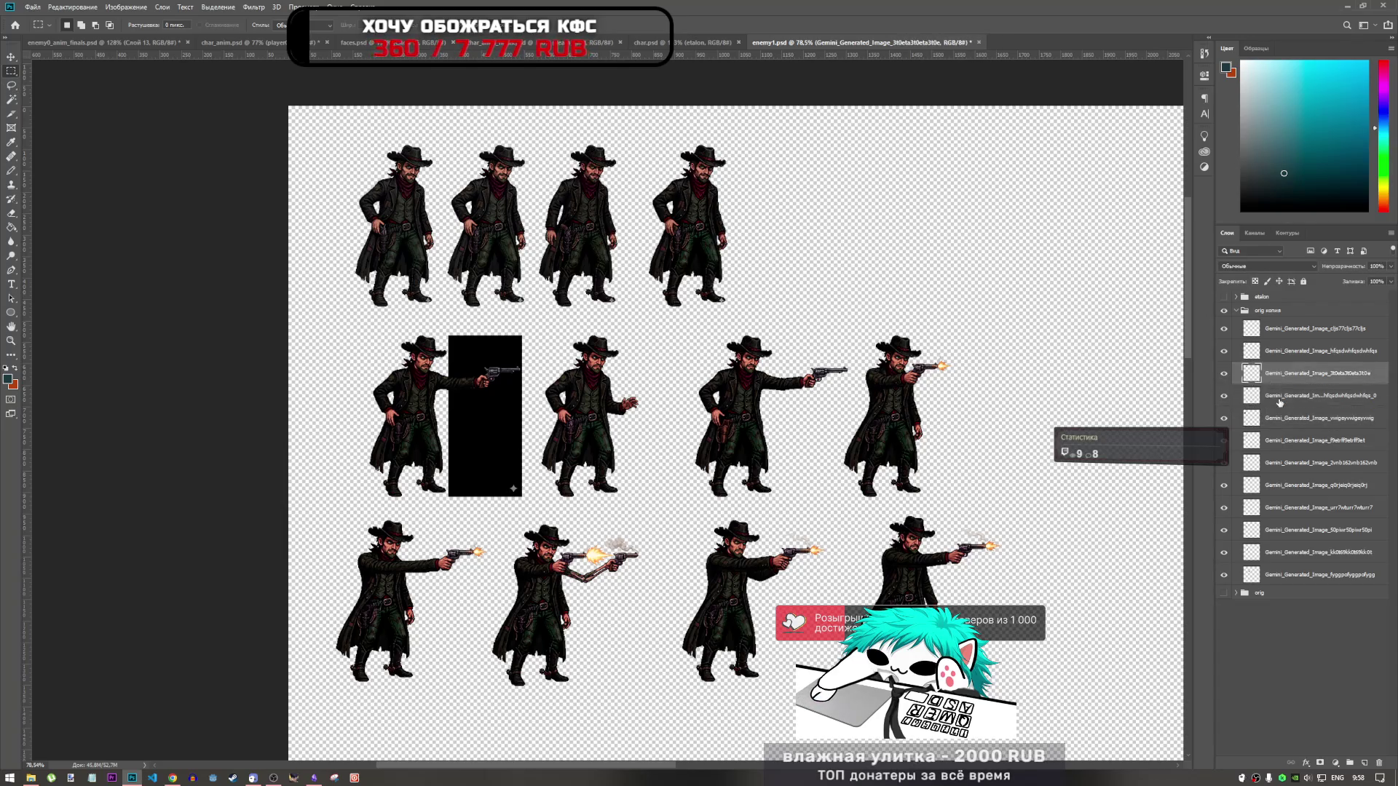
pyautogui.moveTo(648, 109)
pyautogui.mouseDown()
pyautogui.moveTo(102, 42)
pyautogui.moveTo(1165, 446)
pyautogui.mouseUp()
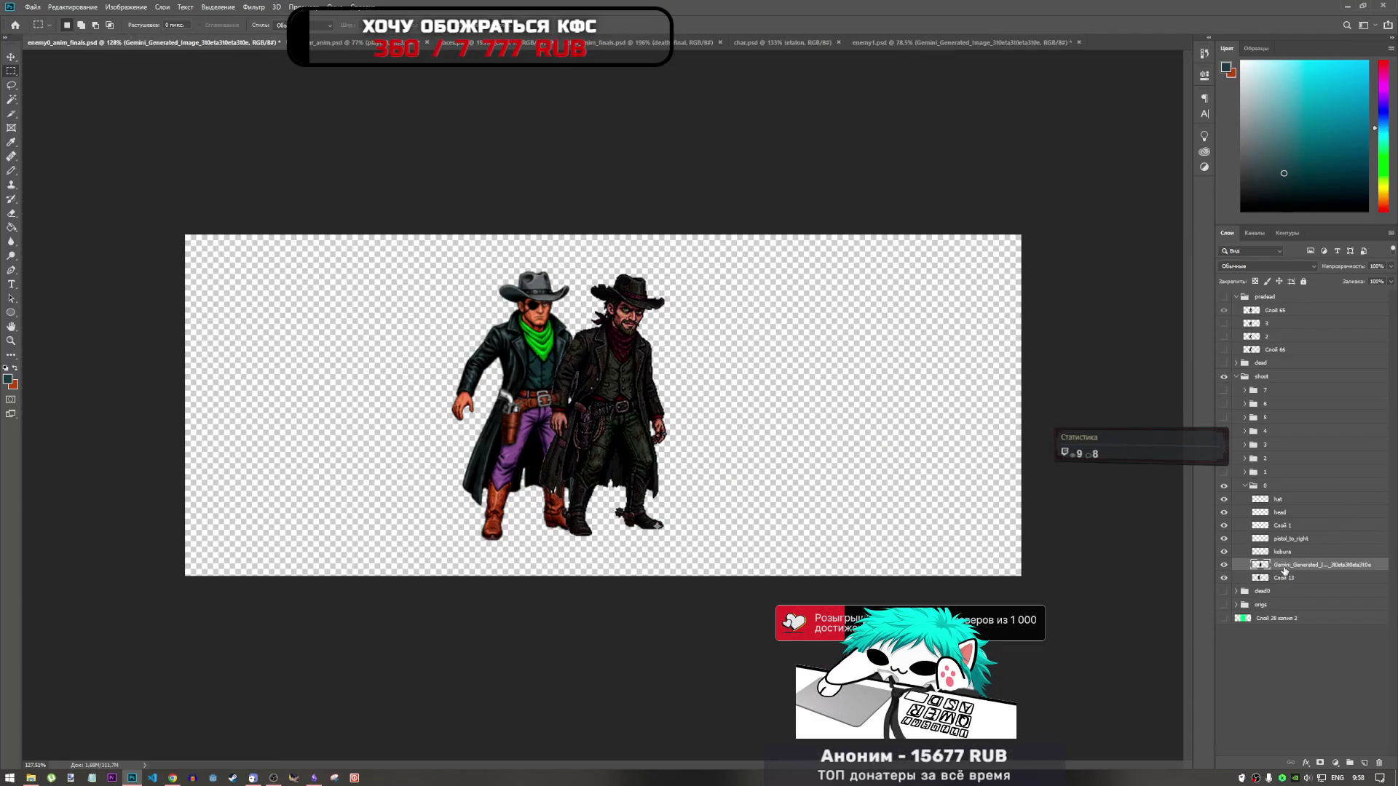
pyautogui.hotkey('ctrl', 'z')
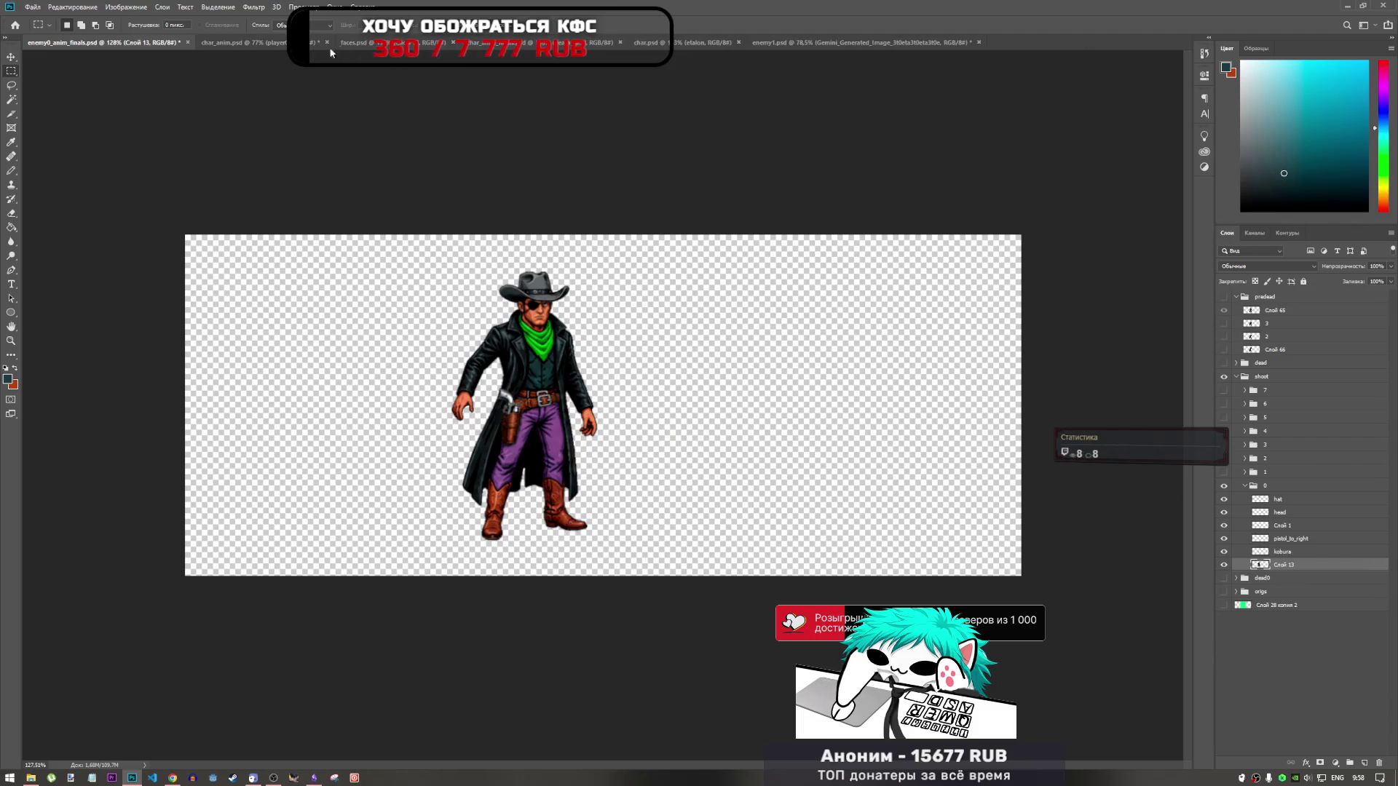
# Step: Place the cowboy in char_anim's player0 group and move it to the canvas's left edge
pyautogui.click(240, 42)
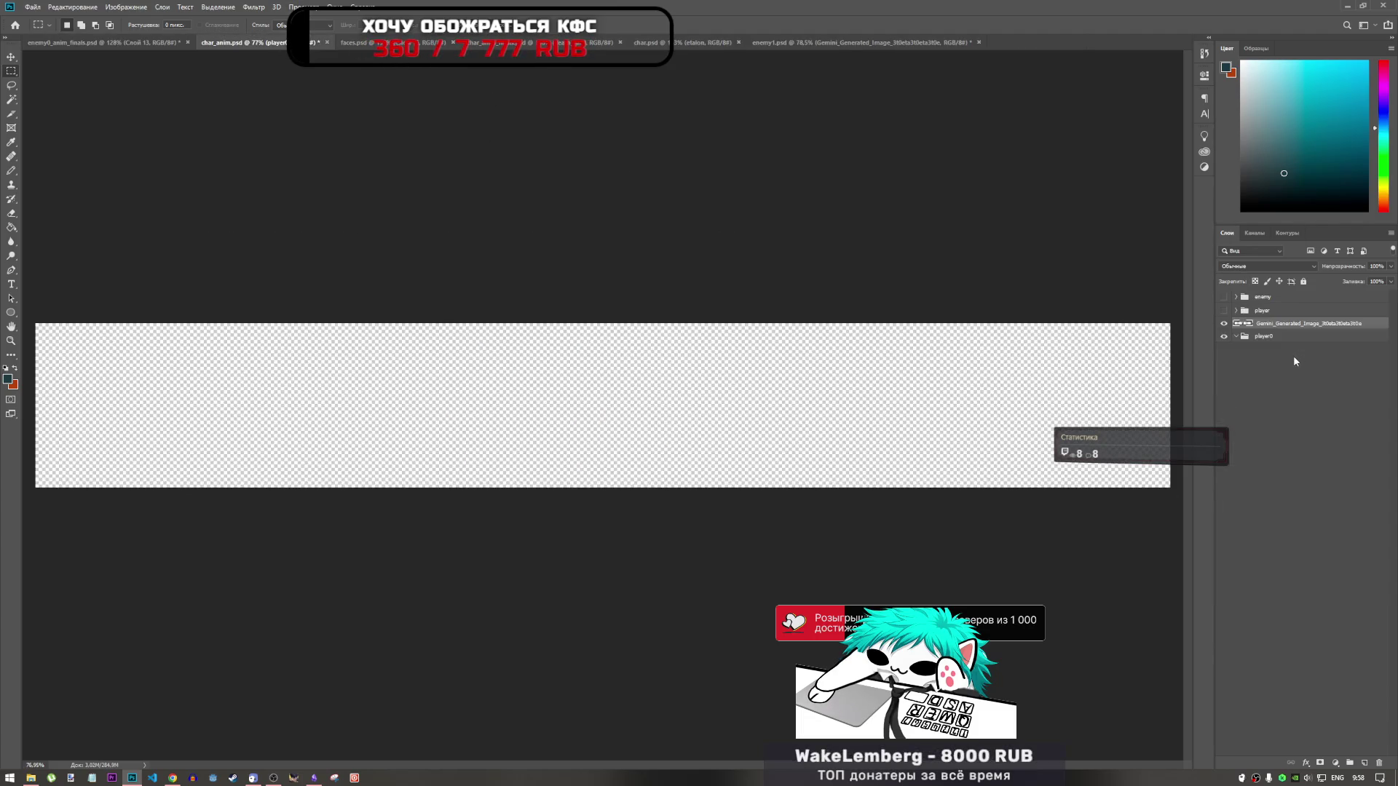
pyautogui.moveTo(1303, 323); pyautogui.dragTo(1282, 336)
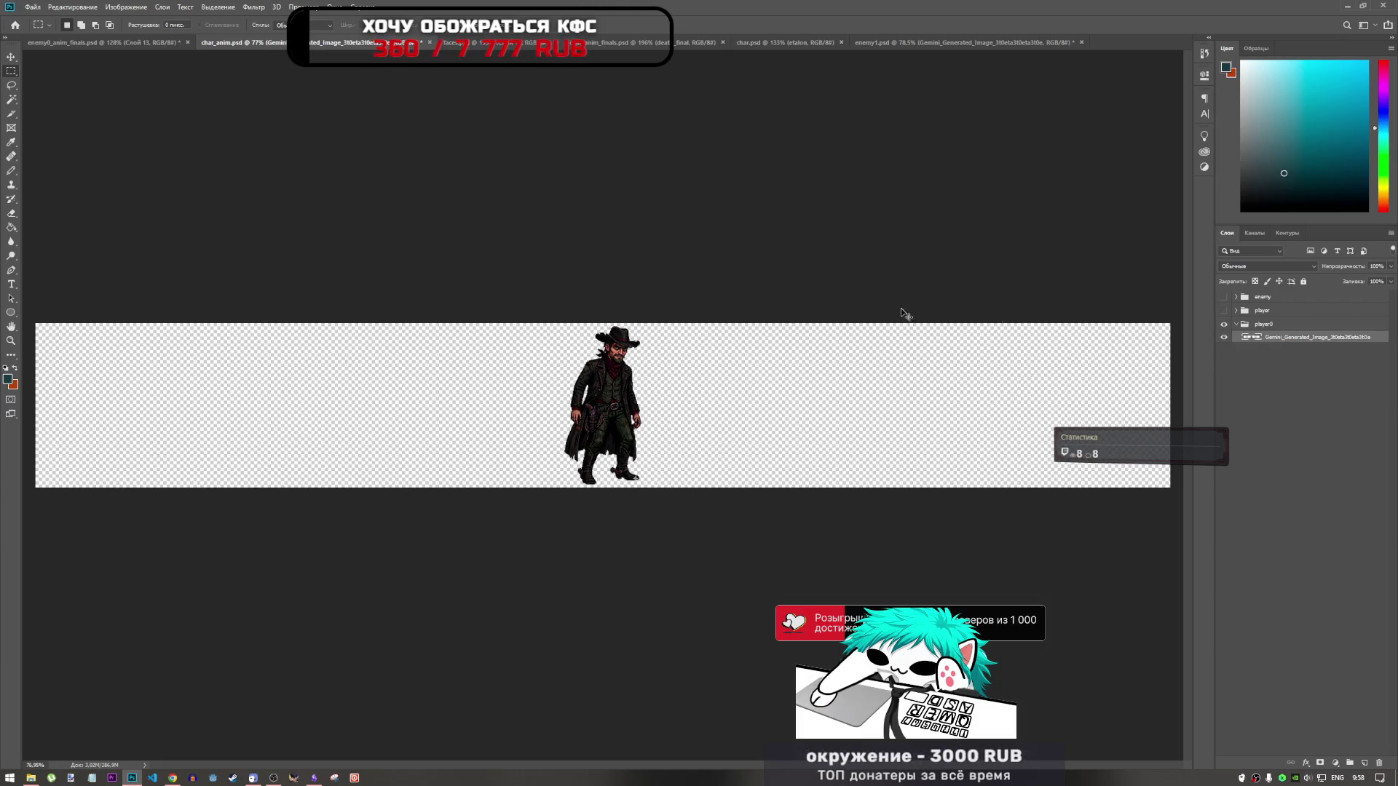
pyautogui.hotkey('ctrl', 't')
pyautogui.scroll(3, 646, 391)
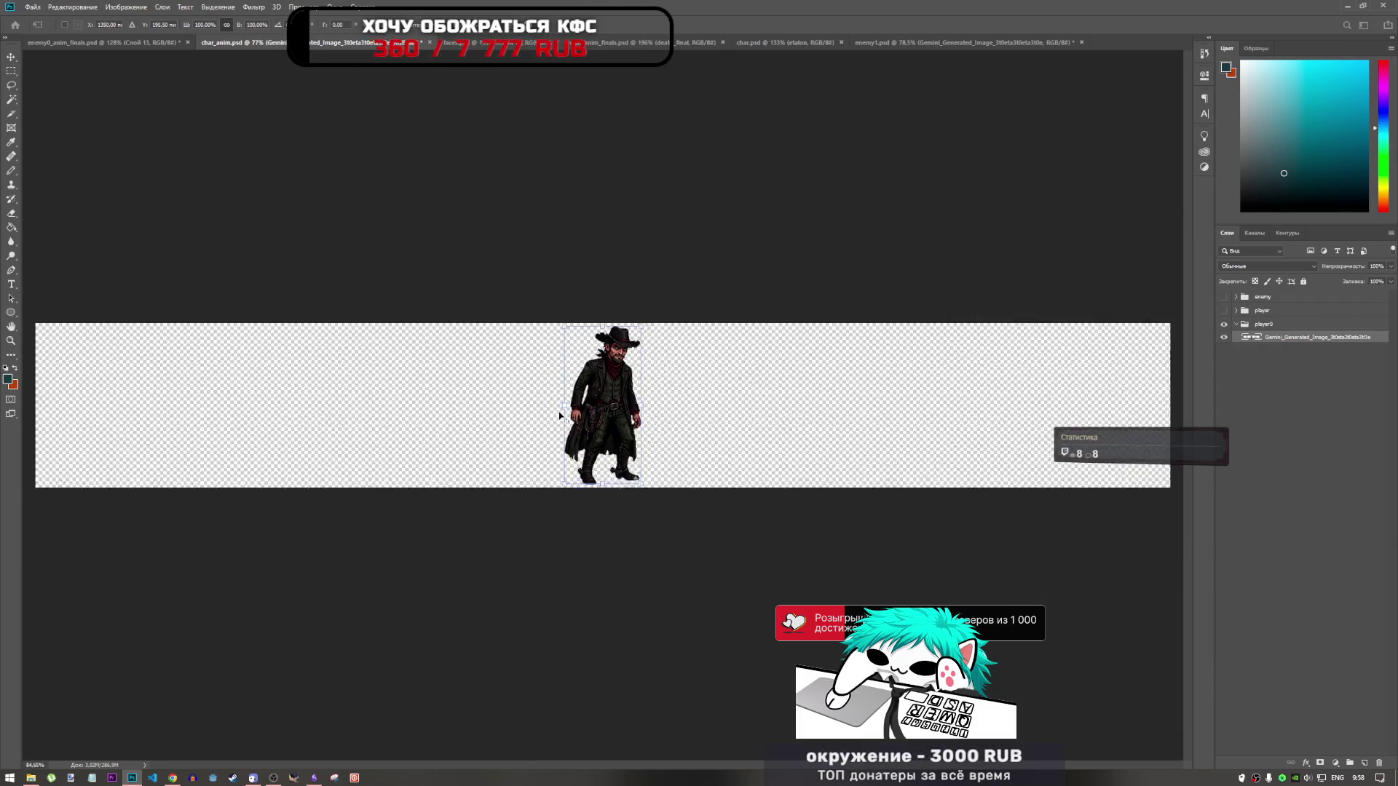
pyautogui.scroll(2, 578, 421)
pyautogui.moveTo(575, 400); pyautogui.dragTo(109, 386)
pyautogui.scroll(-5, 263, 391)
pyautogui.scroll(3, 263, 392)
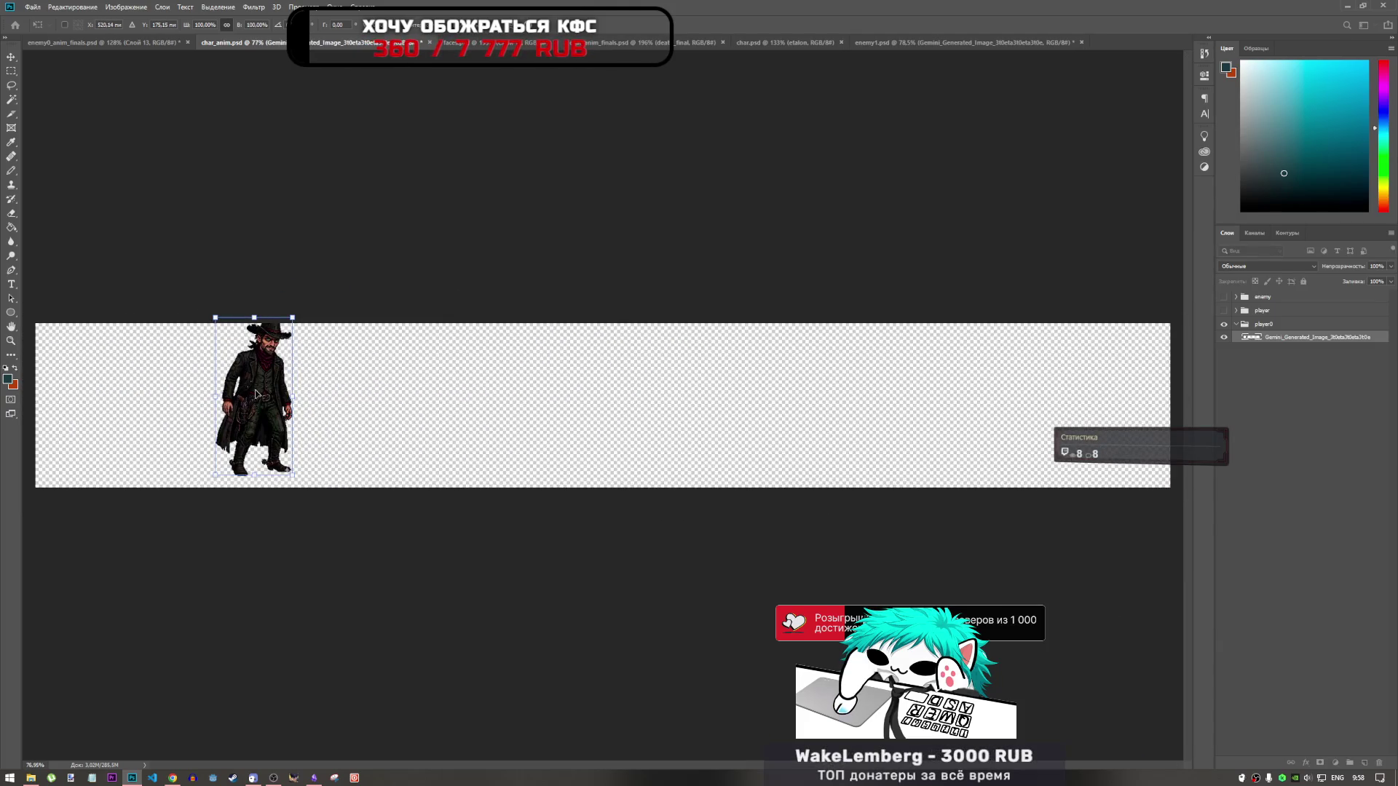
pyautogui.moveTo(263, 391)
pyautogui.mouseDown()
pyautogui.moveTo(113, 402)
pyautogui.moveTo(129, 409)
pyautogui.mouseUp()
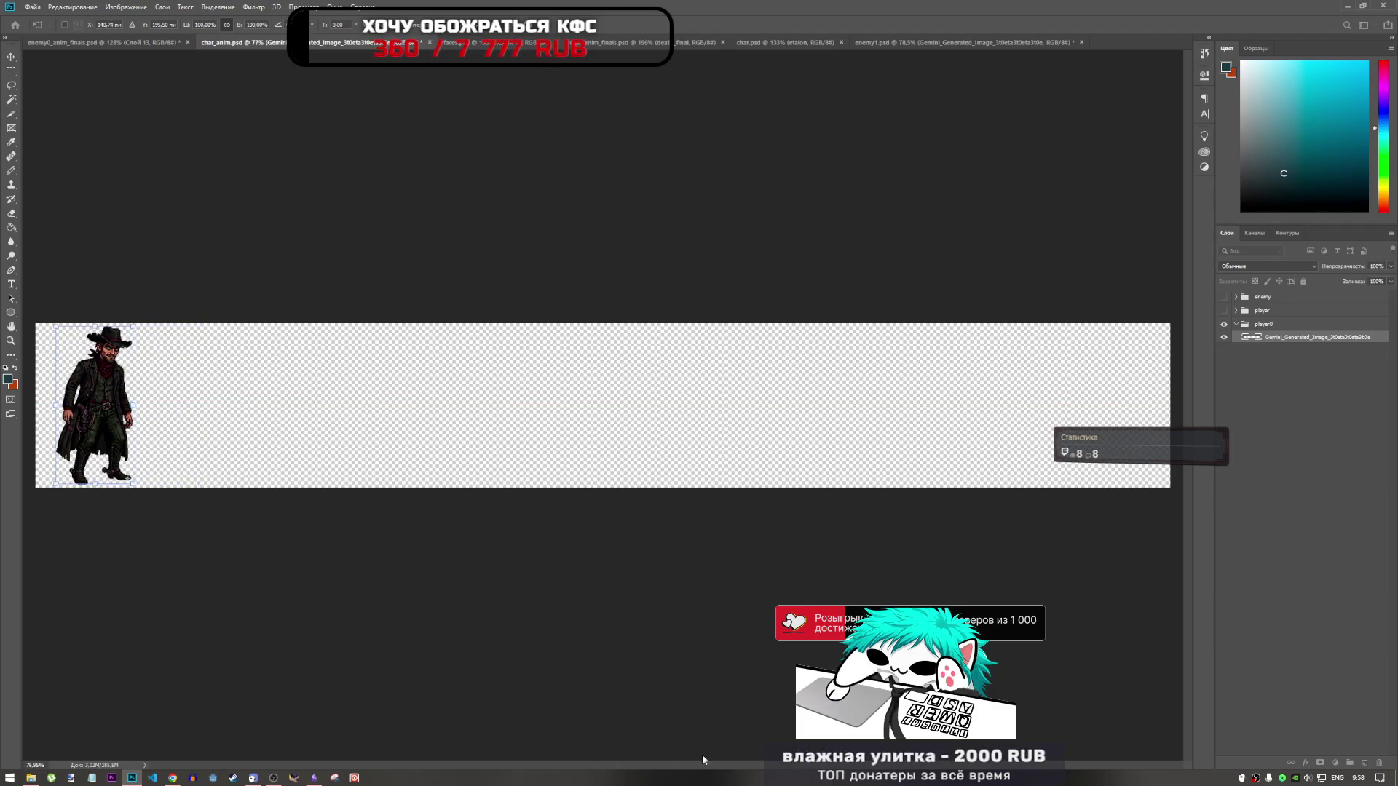
pyautogui.scroll(5, 128, 410)
pyautogui.moveTo(641, 769)
pyautogui.mouseDown()
pyautogui.moveTo(530, 769)
pyautogui.moveTo(560, 770)
pyautogui.mouseUp()
pyautogui.press('Return')
# Step: Rename the cowboy frame layer to 0
pyautogui.press('m')
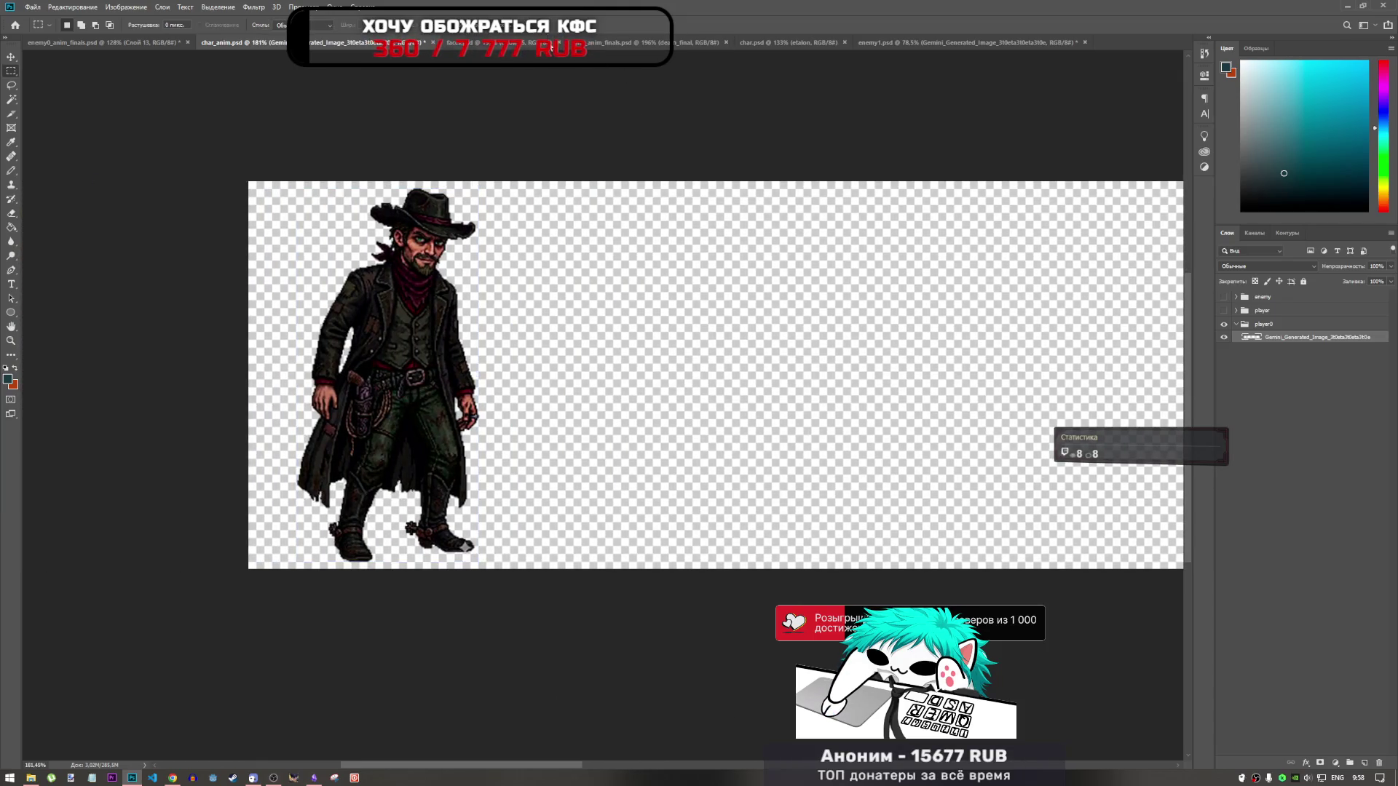
pyautogui.doubleClick(1297, 338)
pyautogui.press('BackSpace')
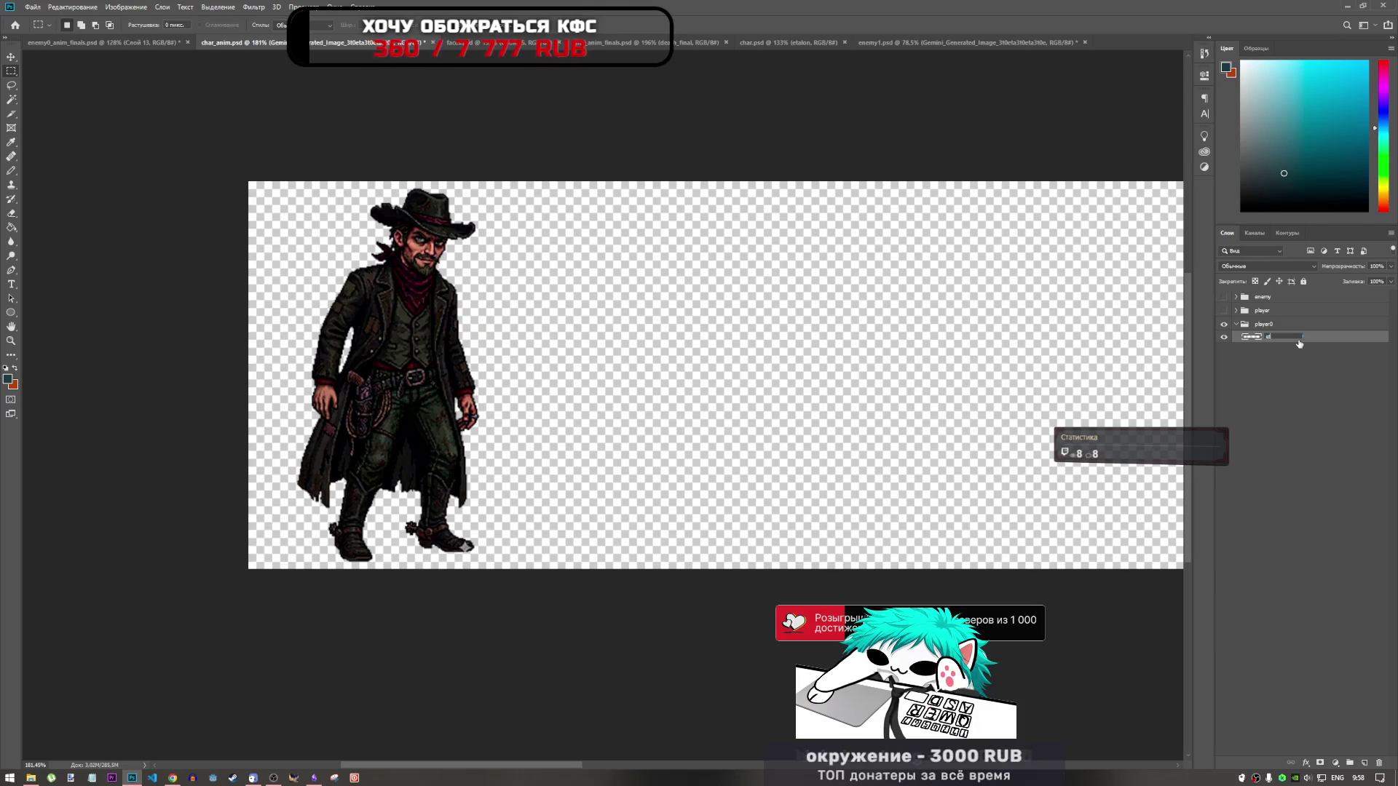
pyautogui.press('Return')
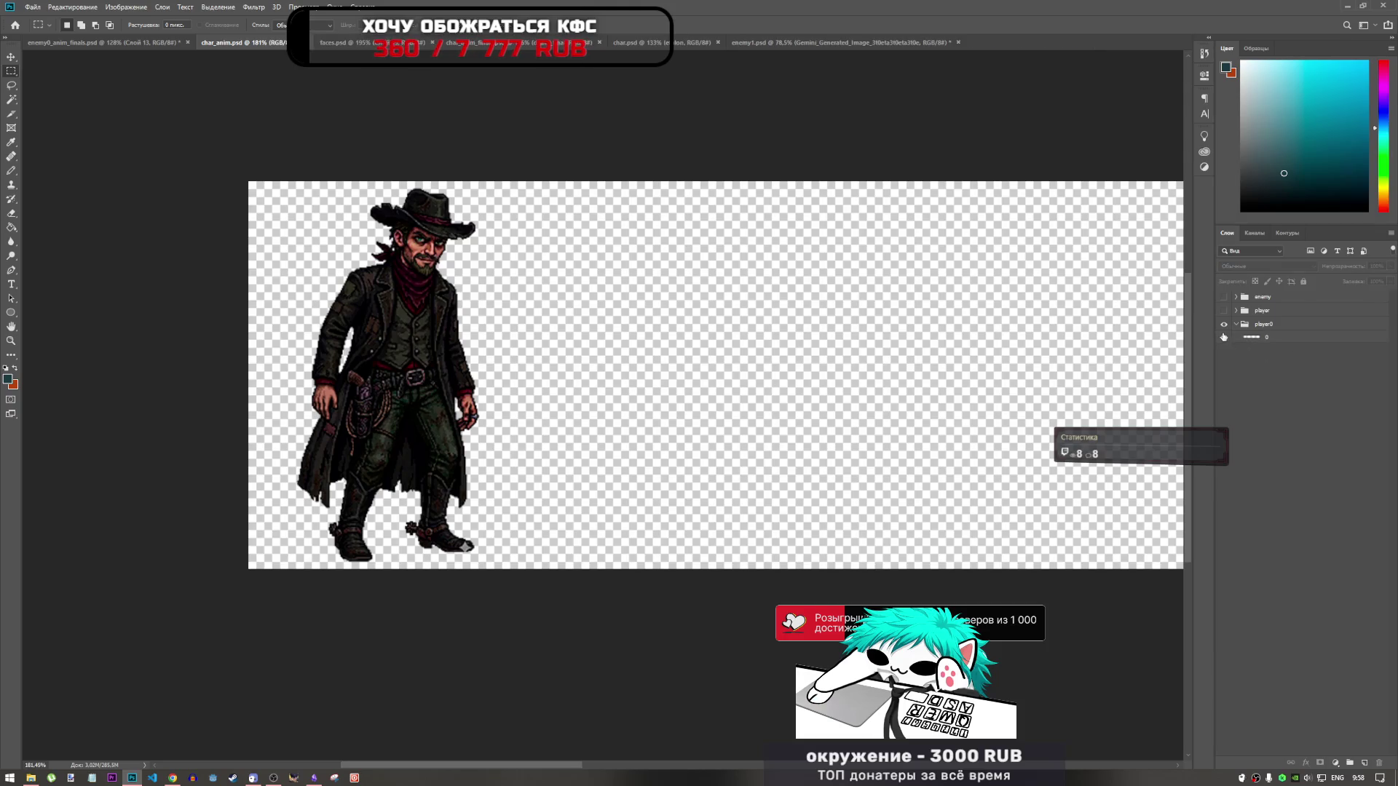
pyautogui.click(803, 42)
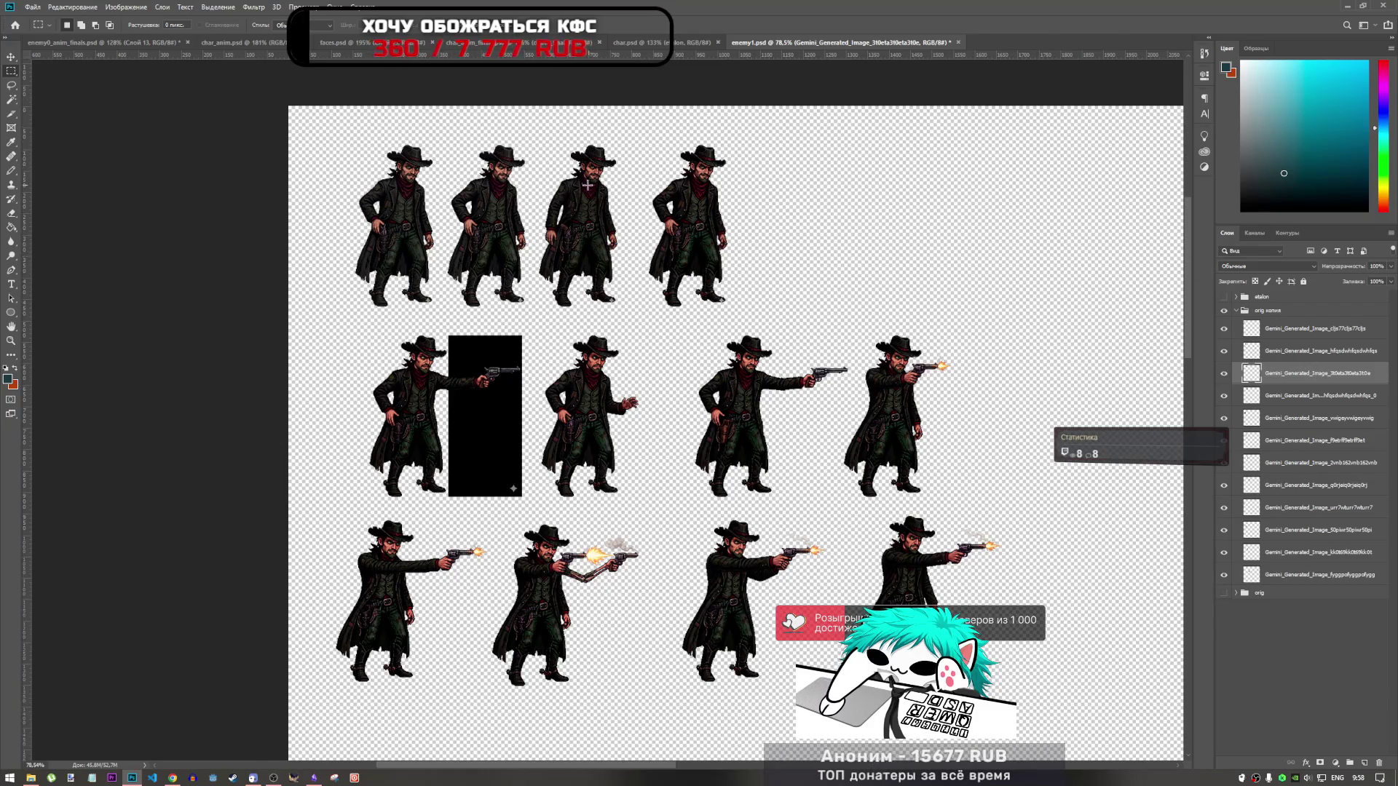
# Step: Toggle enemy1 layer visibility to identify the next cowboy pose and the top frame layer
pyautogui.scroll(5, 587, 185)
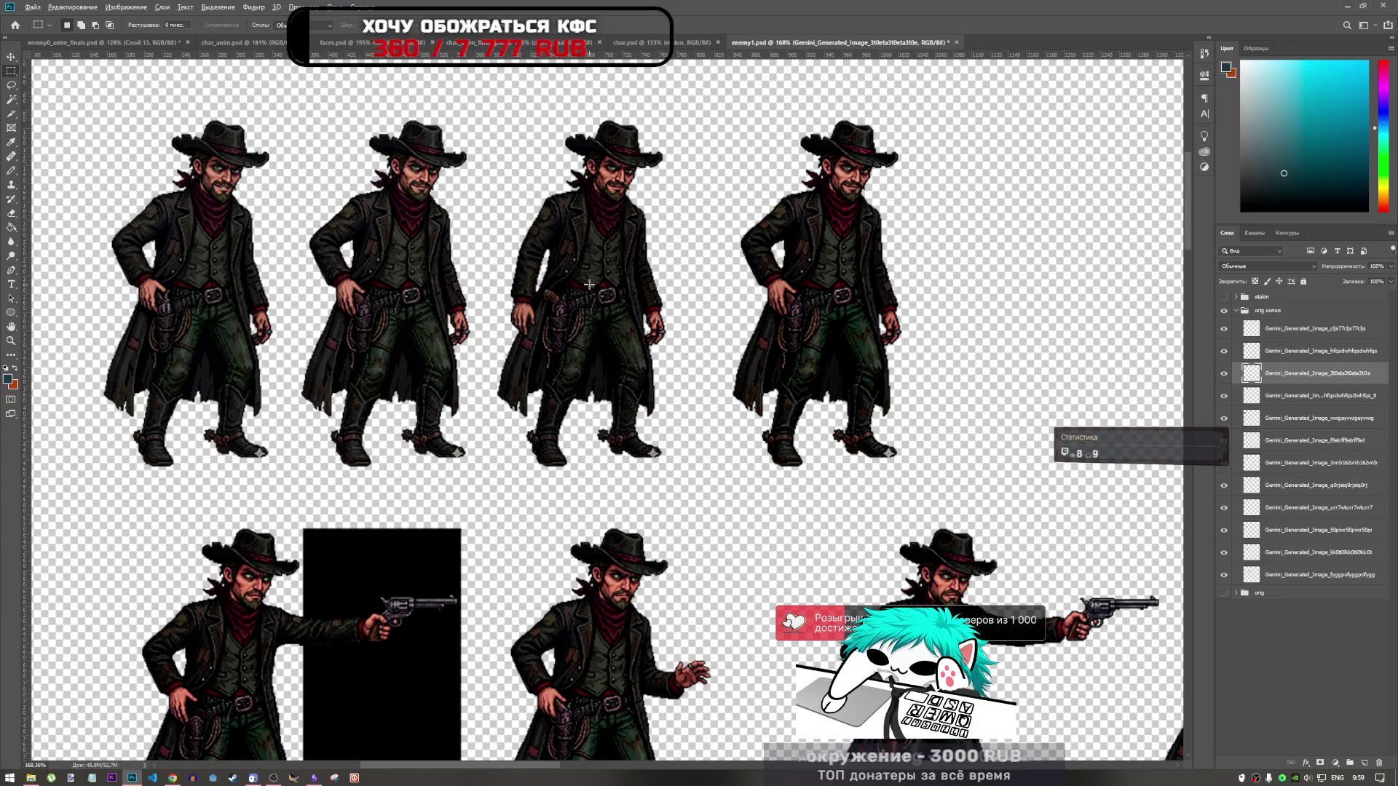
pyautogui.scroll(-1, 586, 284)
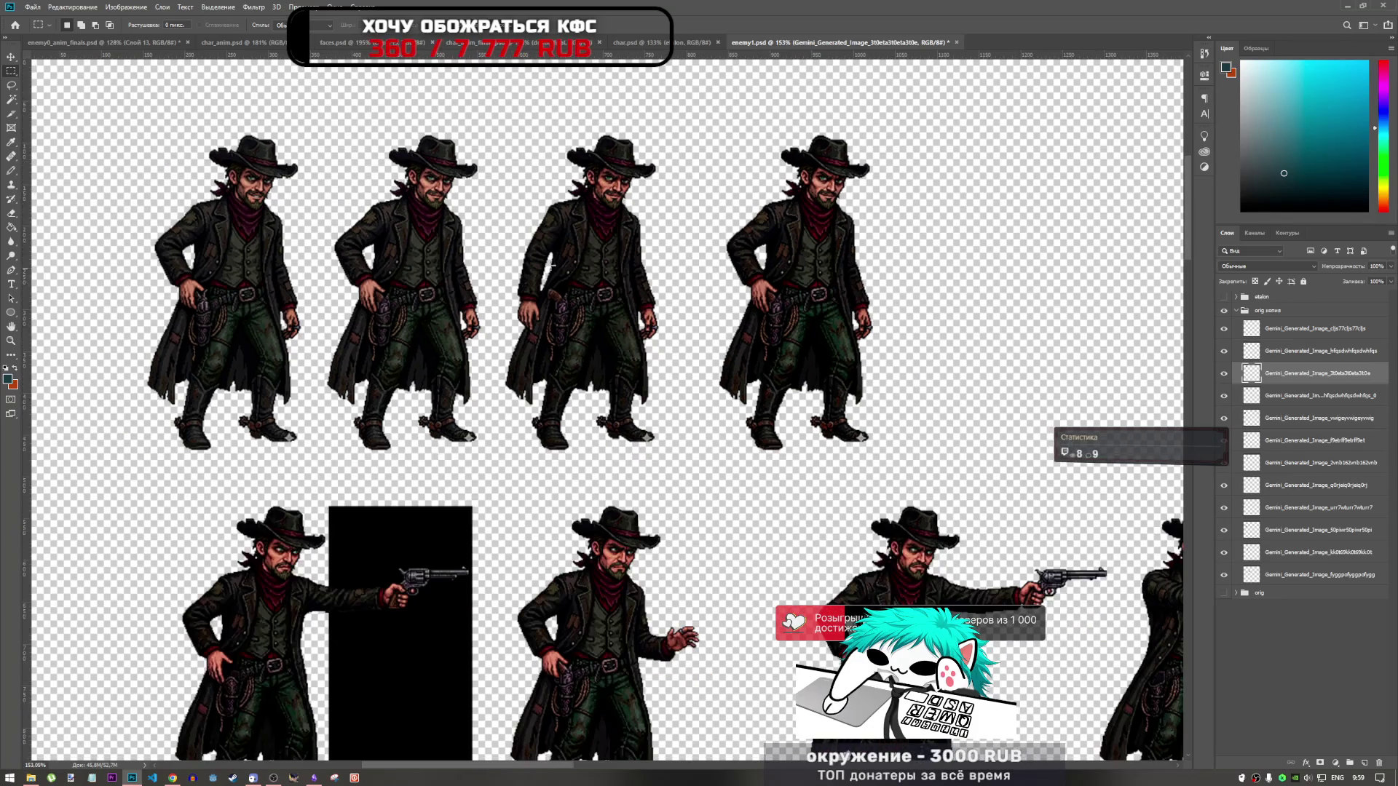
pyautogui.click(1224, 351)
pyautogui.click(1224, 351)
pyautogui.click(1252, 354)
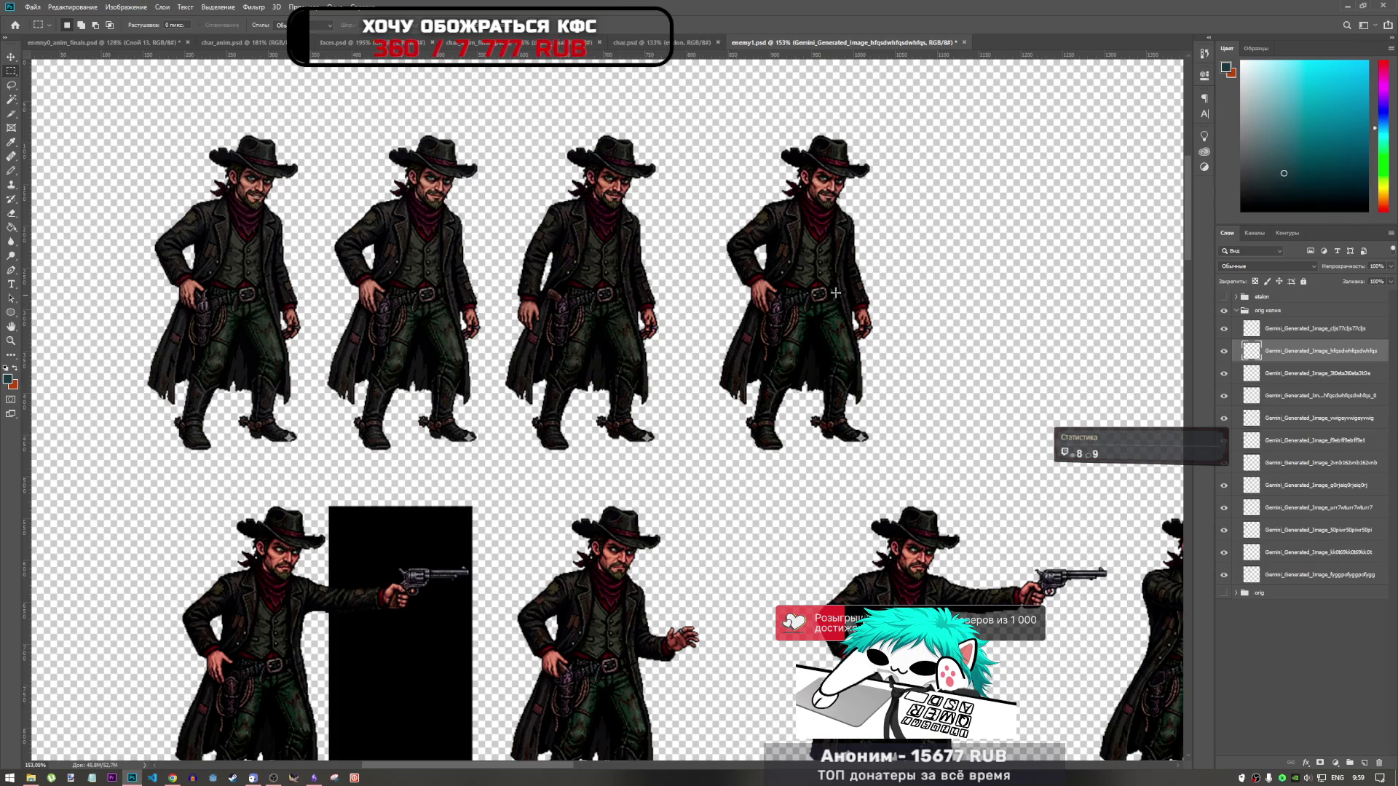
pyautogui.click(1212, 329)
pyautogui.click(1223, 329)
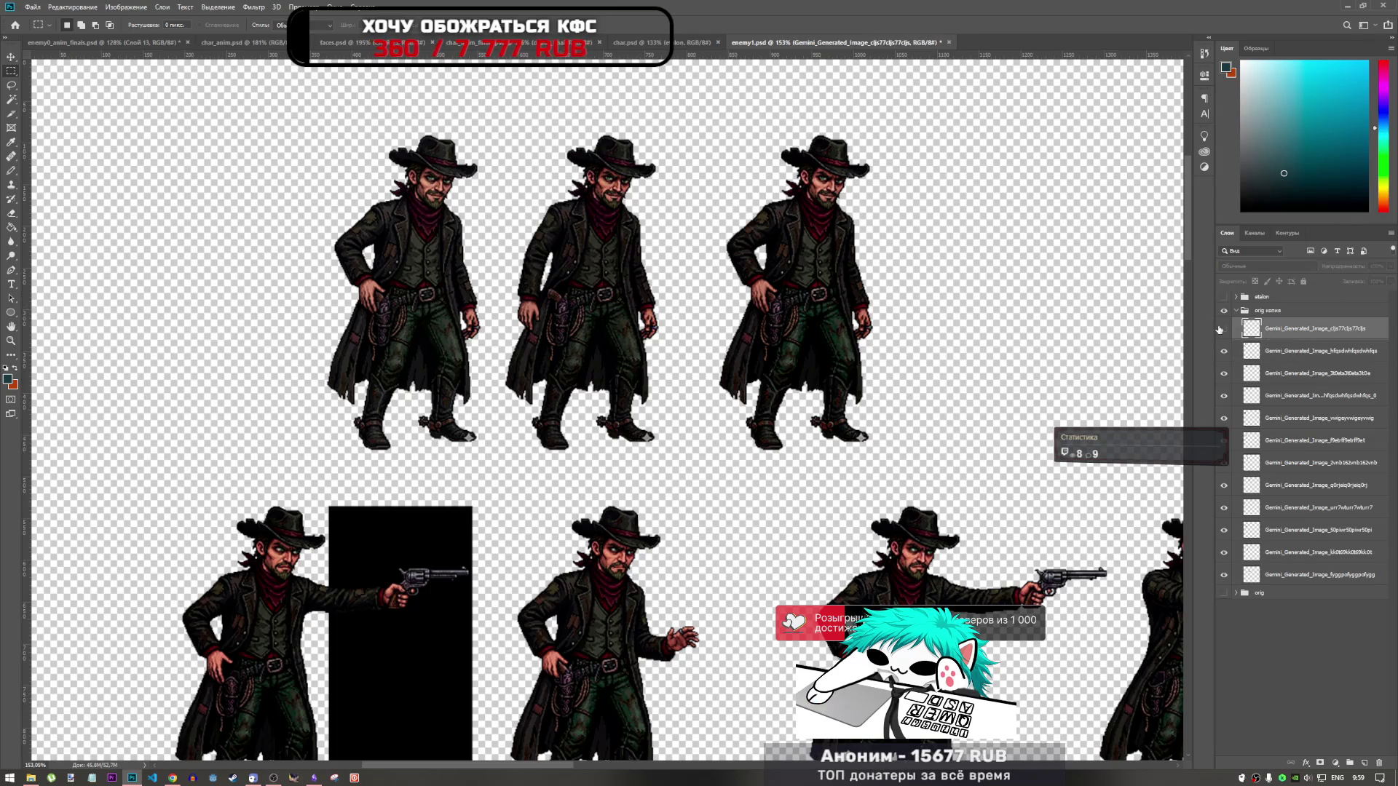
pyautogui.click(1222, 329)
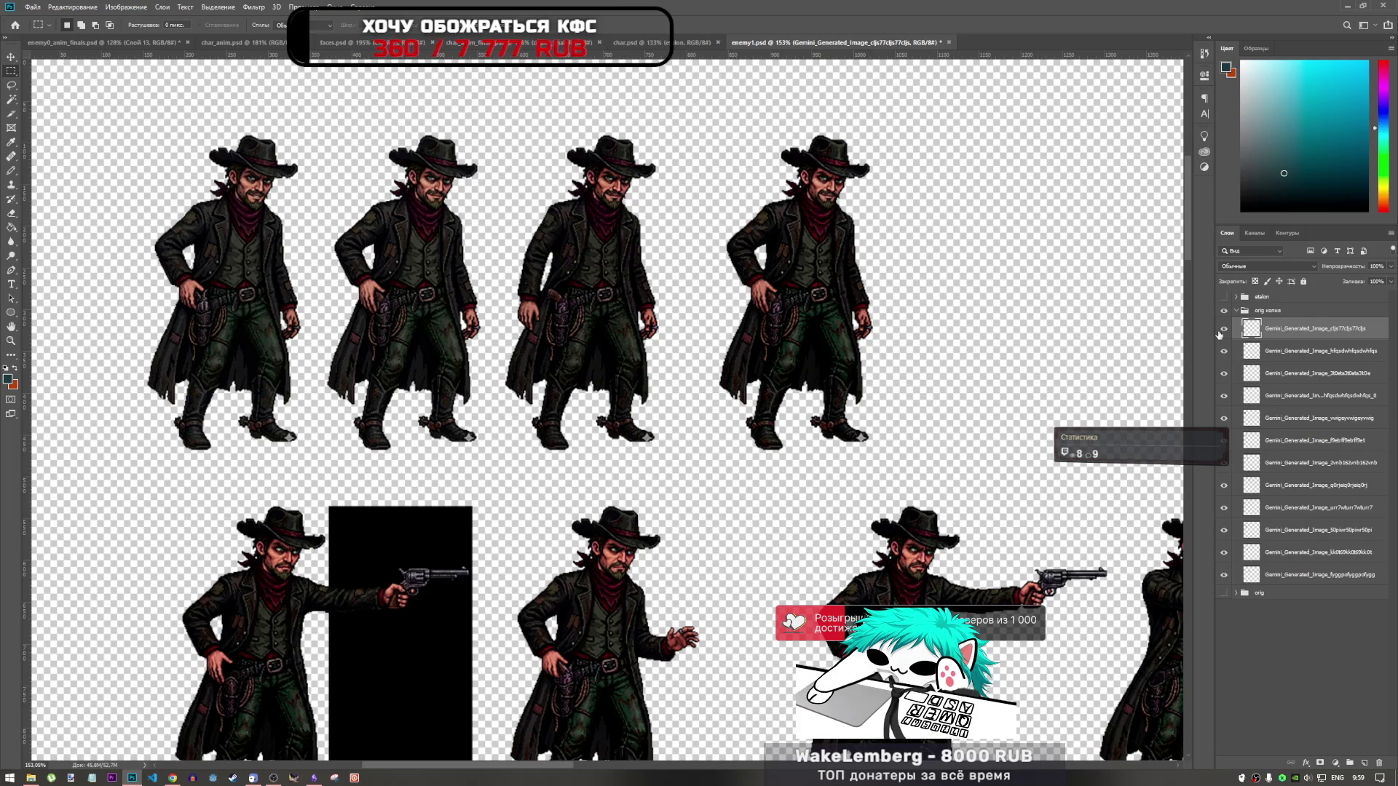
# Step: Save and close enemy0_anim_finals, then bring up the dead-cowboy document
pyautogui.click(62, 42)
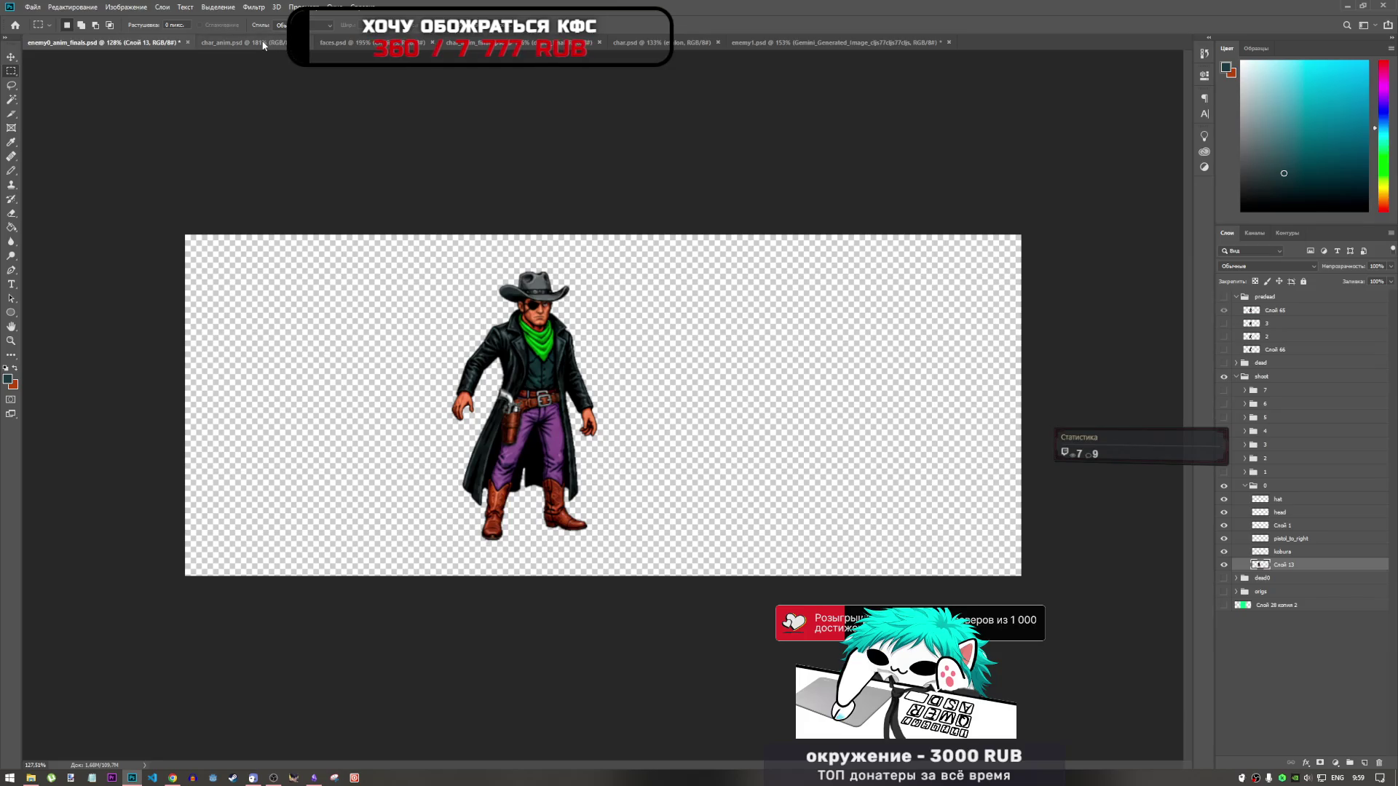
pyautogui.click(218, 42)
pyautogui.click(182, 41)
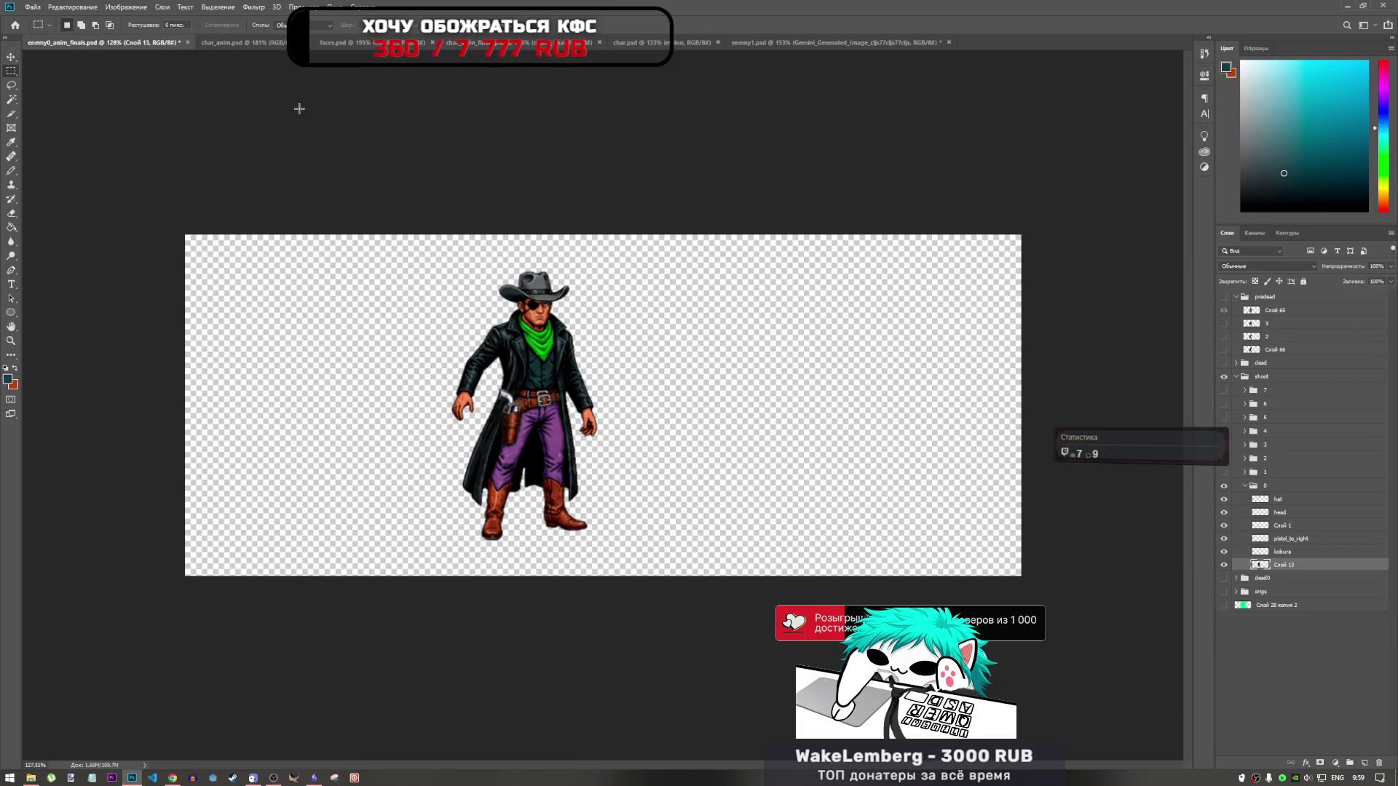
pyautogui.hotkey('ctrl', 's')
pyautogui.click(184, 43)
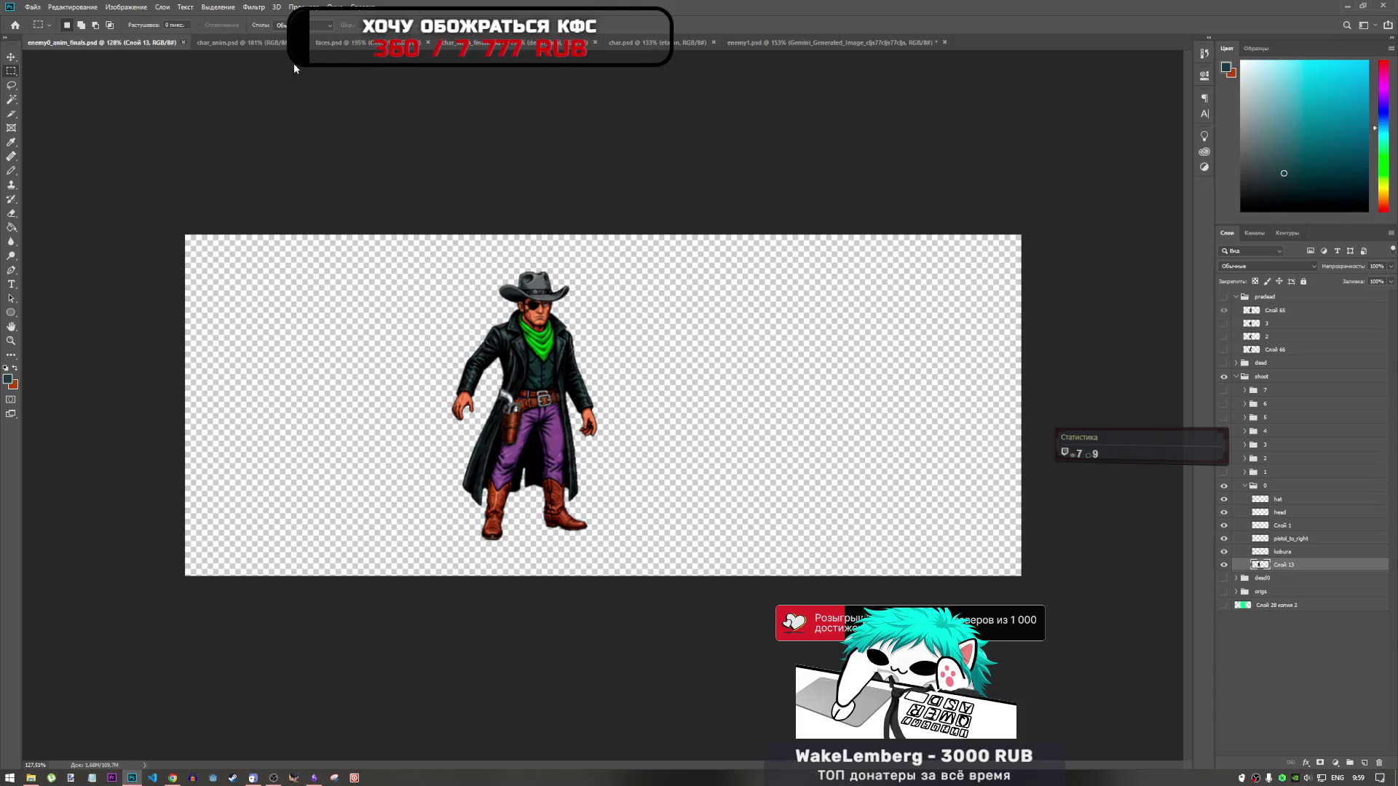
pyautogui.click(281, 42)
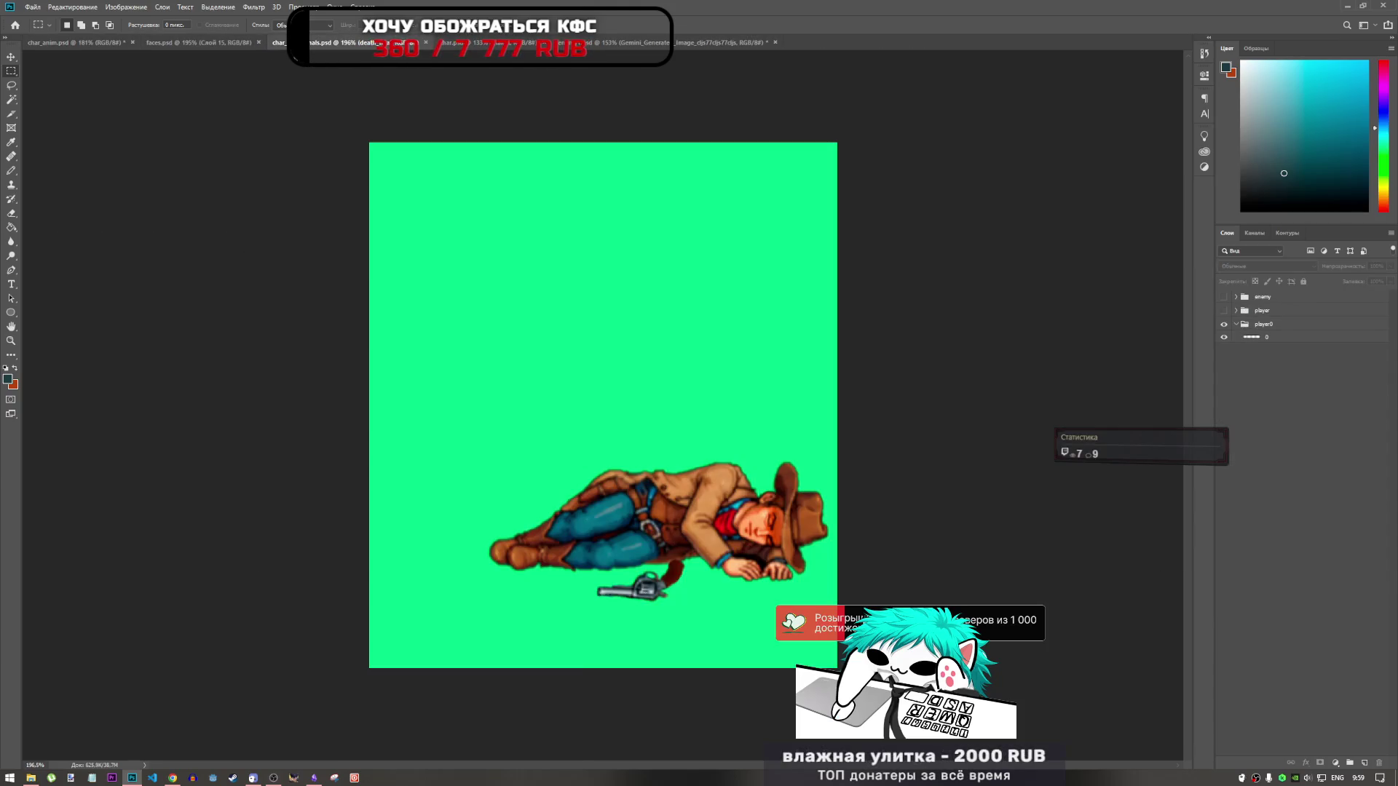
# Step: Move the cowboy frame layer into player0 and rename it 1
pyautogui.click(81, 42)
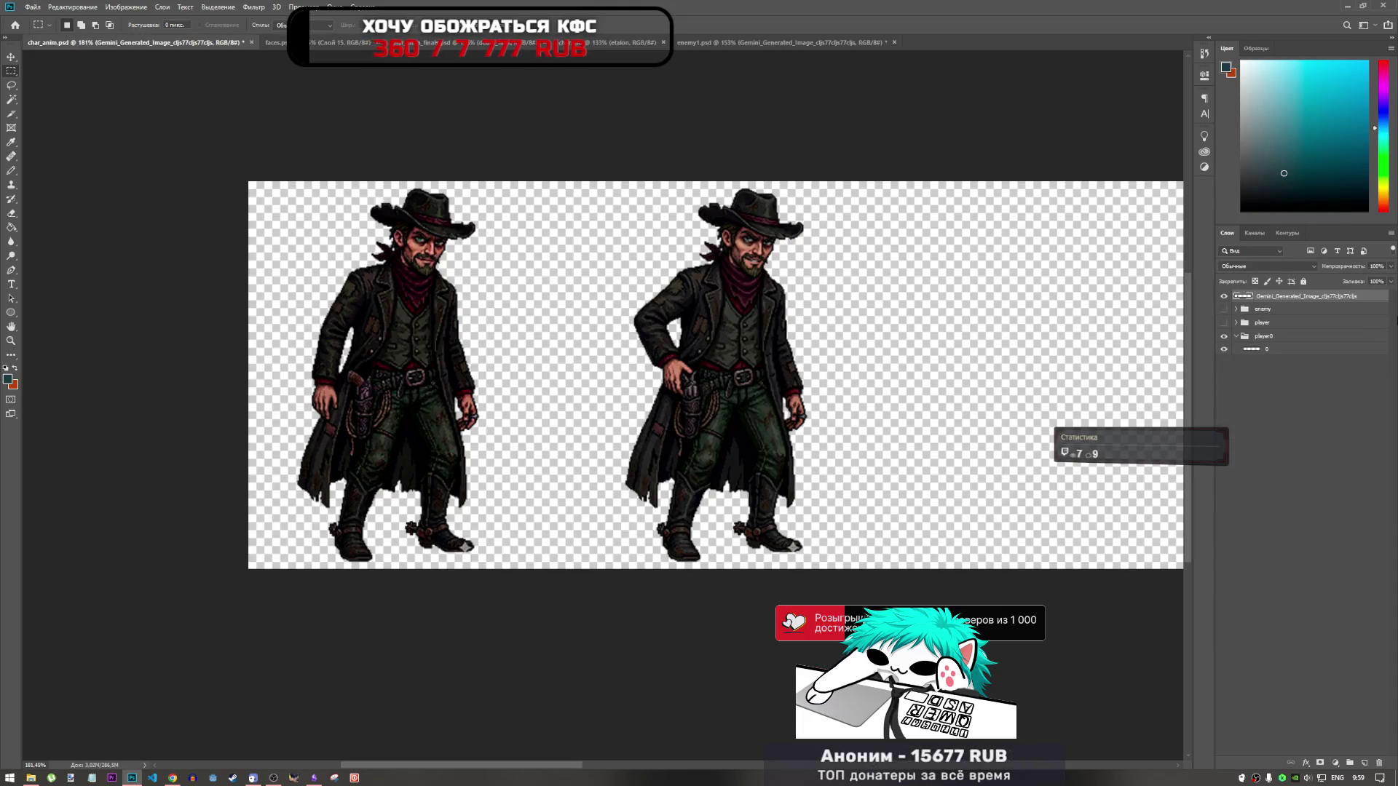
pyautogui.moveTo(1310, 297); pyautogui.dragTo(1303, 343)
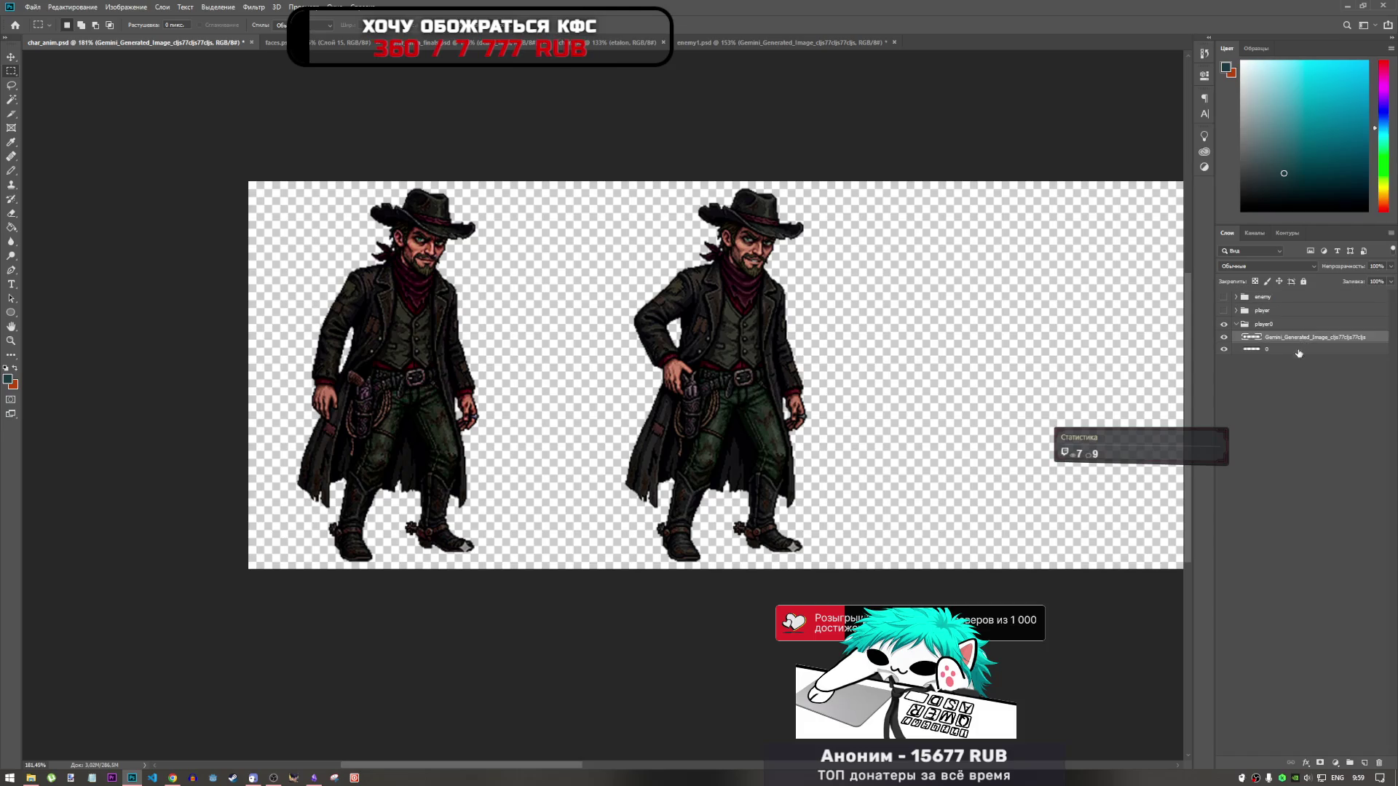
pyautogui.doubleClick(1281, 337)
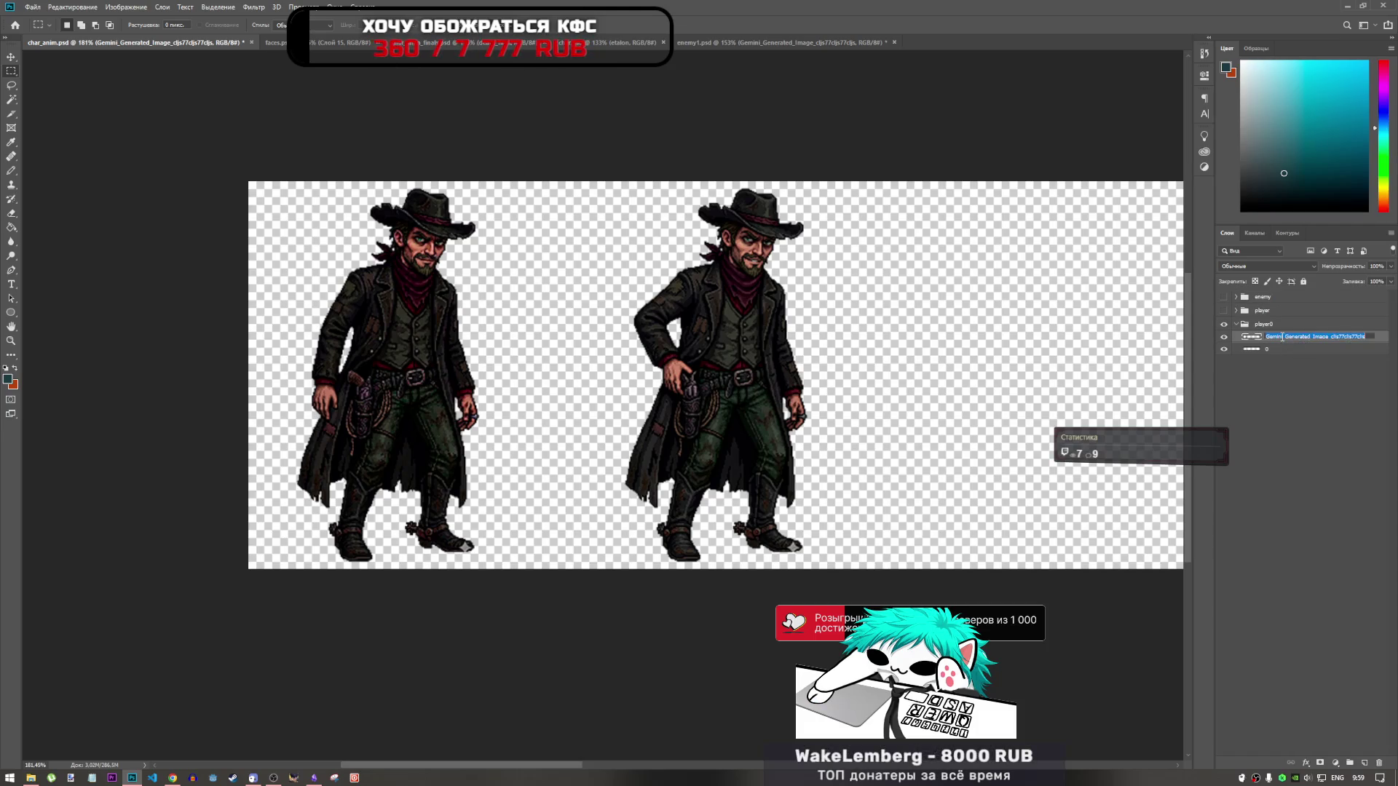
pyautogui.write('1')
pyautogui.press('Return')
# Step: Try shifting frame 1 about 143 px left, then cancel the transform
pyautogui.click(1303, 363)
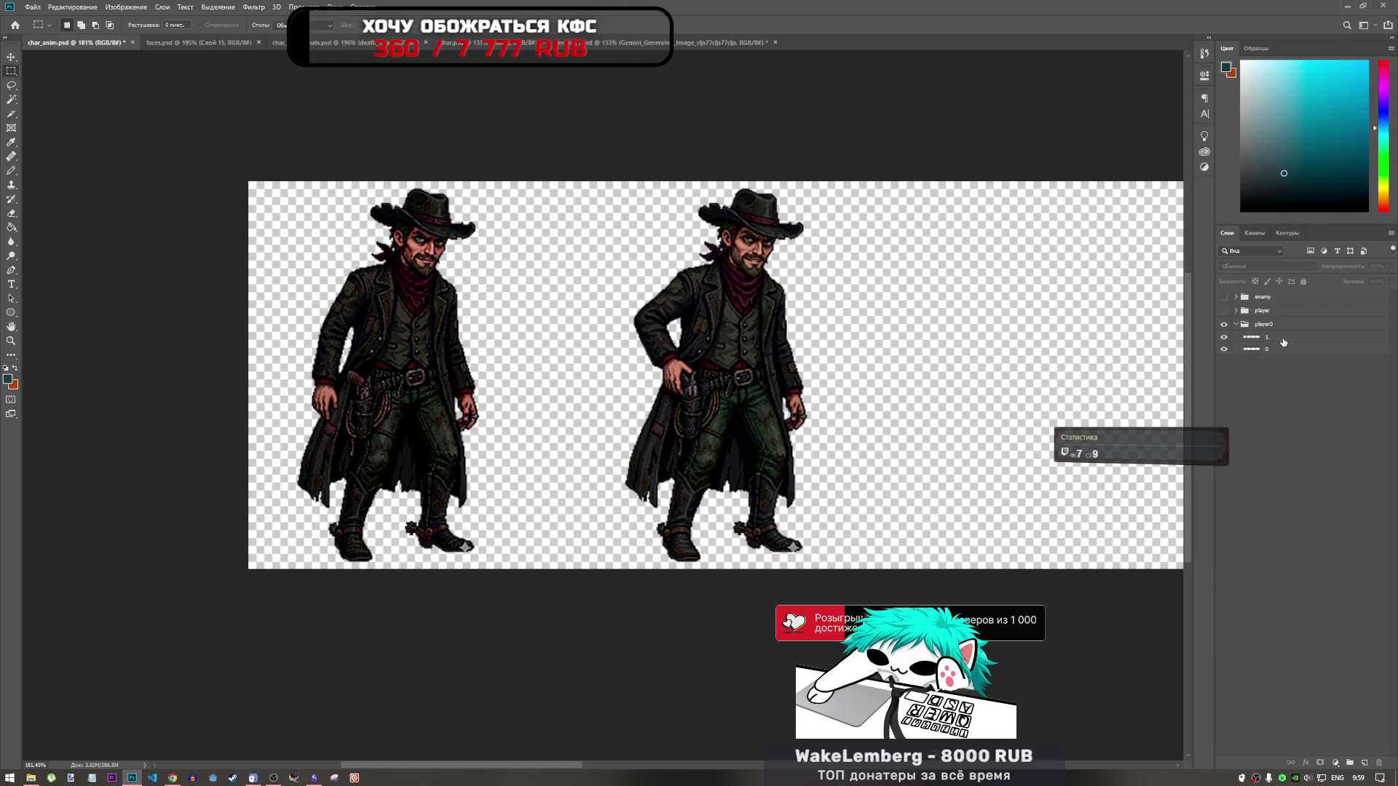
pyautogui.click(1286, 343)
pyautogui.hotkey('ctrl', 't')
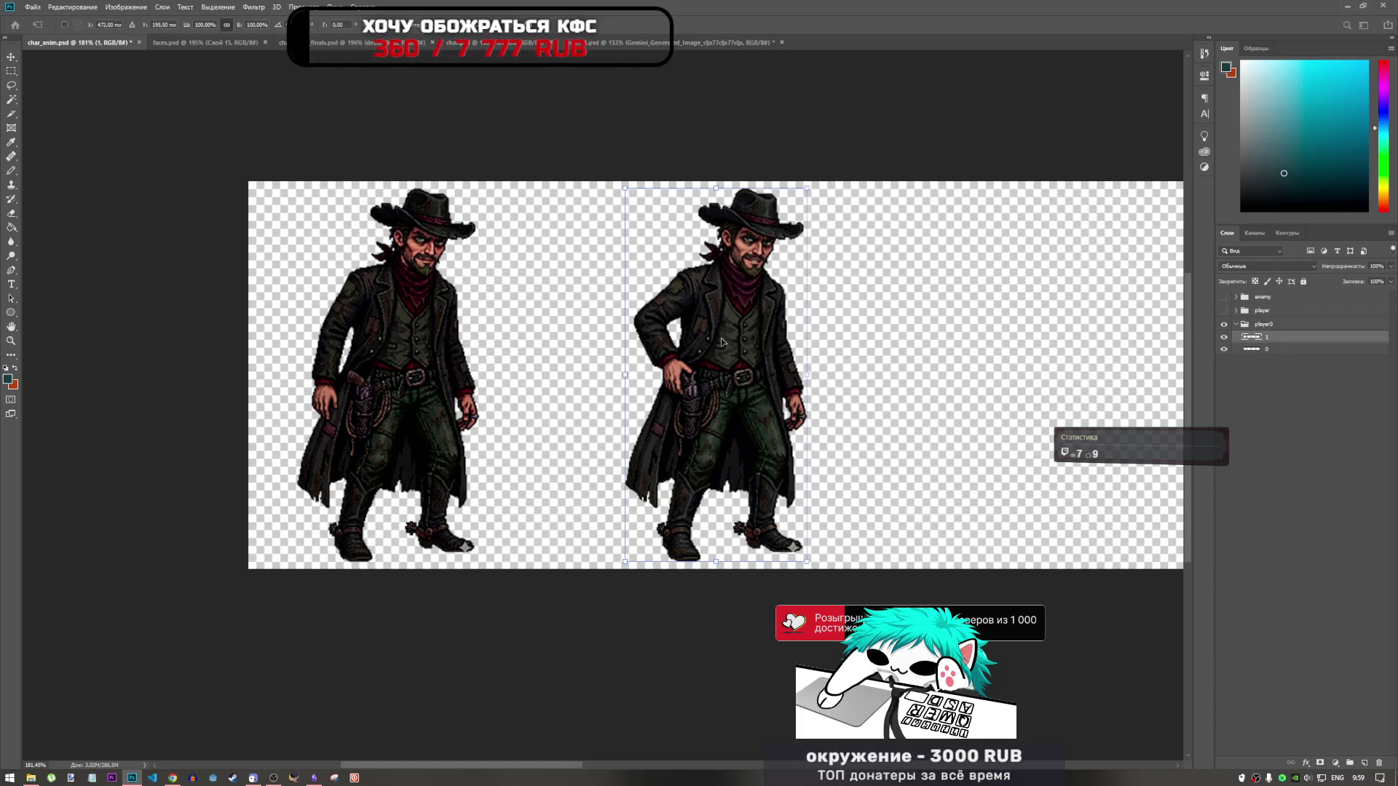
pyautogui.moveTo(730, 397); pyautogui.dragTo(628, 396)
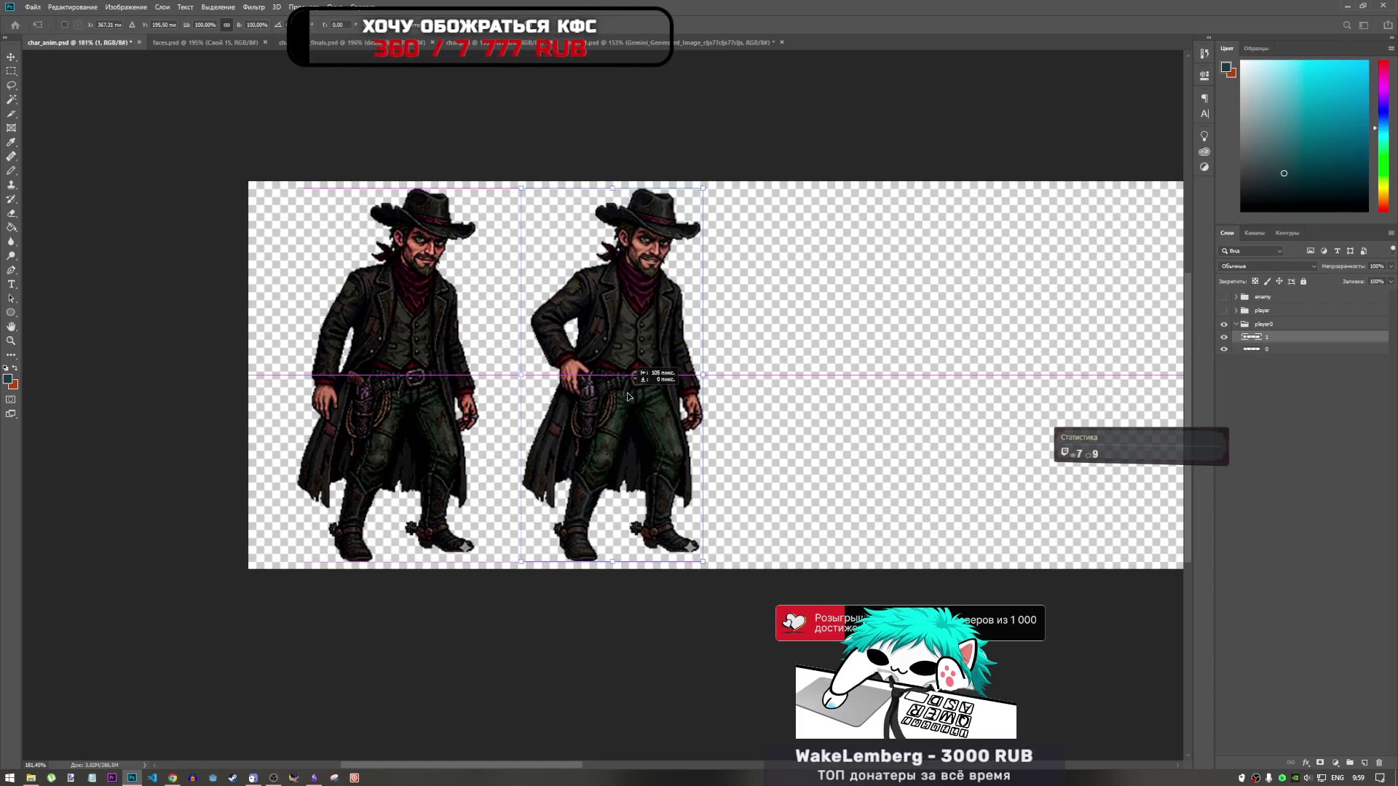
pyautogui.press('Escape')
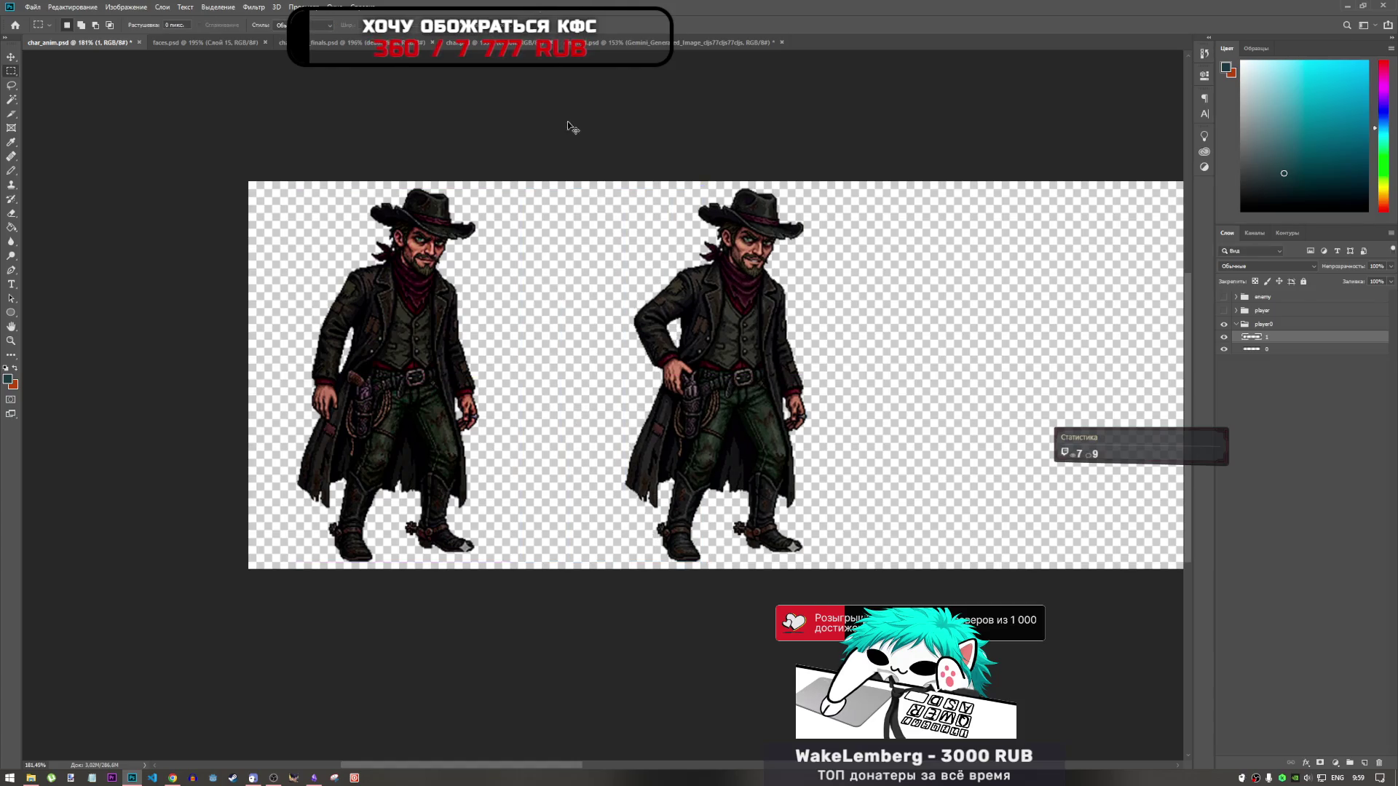
# Step: Select layers 1 and 0 and delete them from player0
pyautogui.click(1282, 350)
pyautogui.keyDown('shift'); pyautogui.click(1285, 338); pyautogui.keyUp('shift')
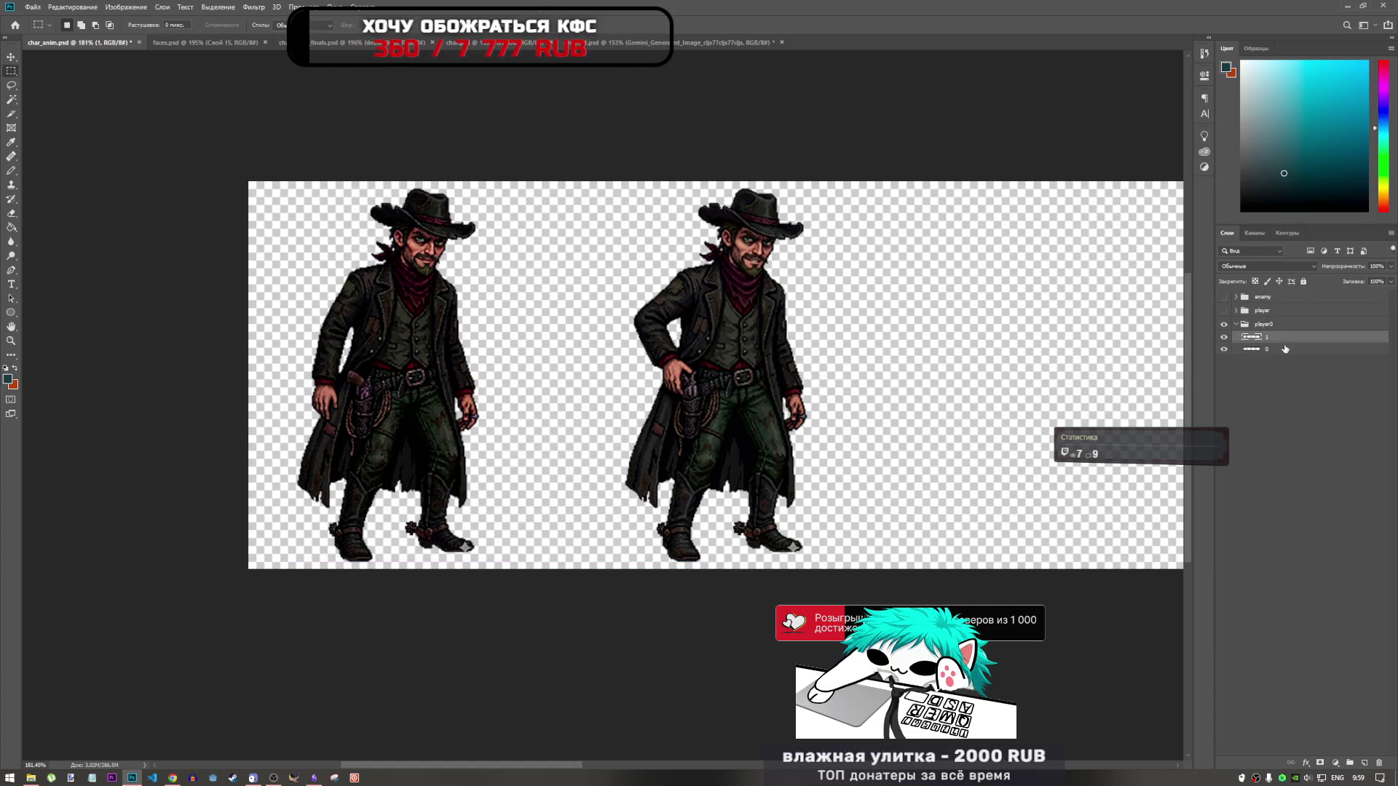
pyautogui.press('Delete')
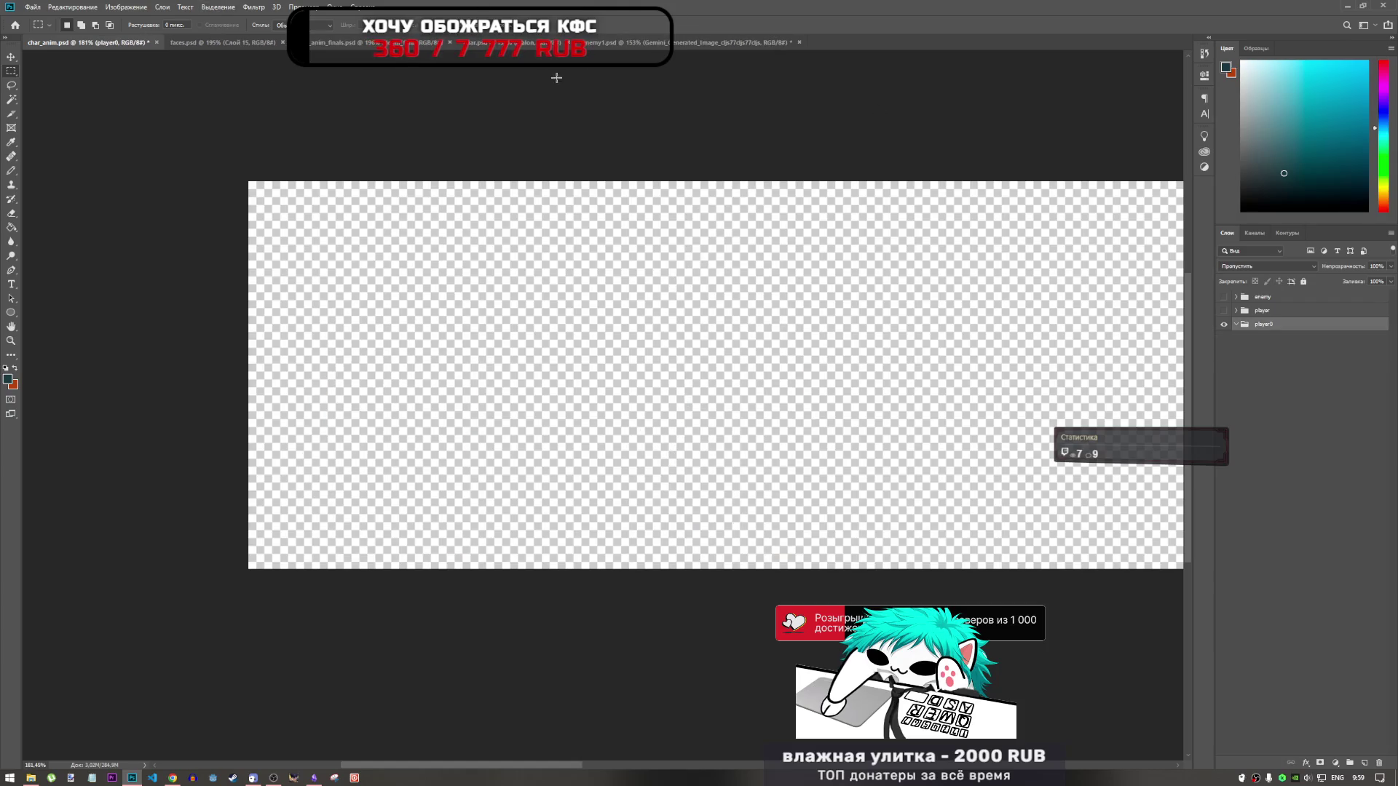
pyautogui.click(692, 42)
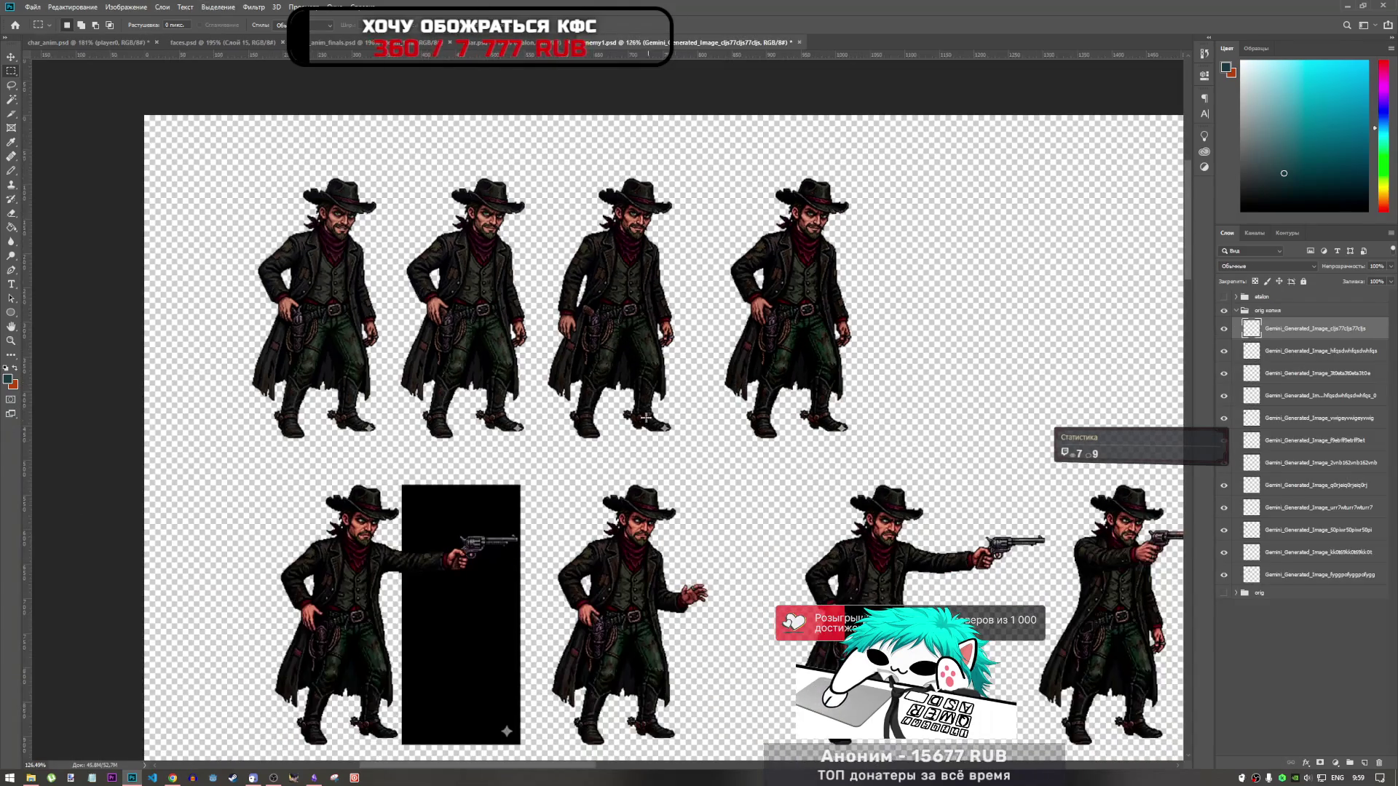
# Step: Pick the Clone Stamp tool and toggle enemy1's top frame layer to compare
pyautogui.scroll(2, 736, 386)
pyautogui.scroll(-2, 656, 415)
pyautogui.scroll(5, 514, 420)
pyautogui.scroll(1, 515, 420)
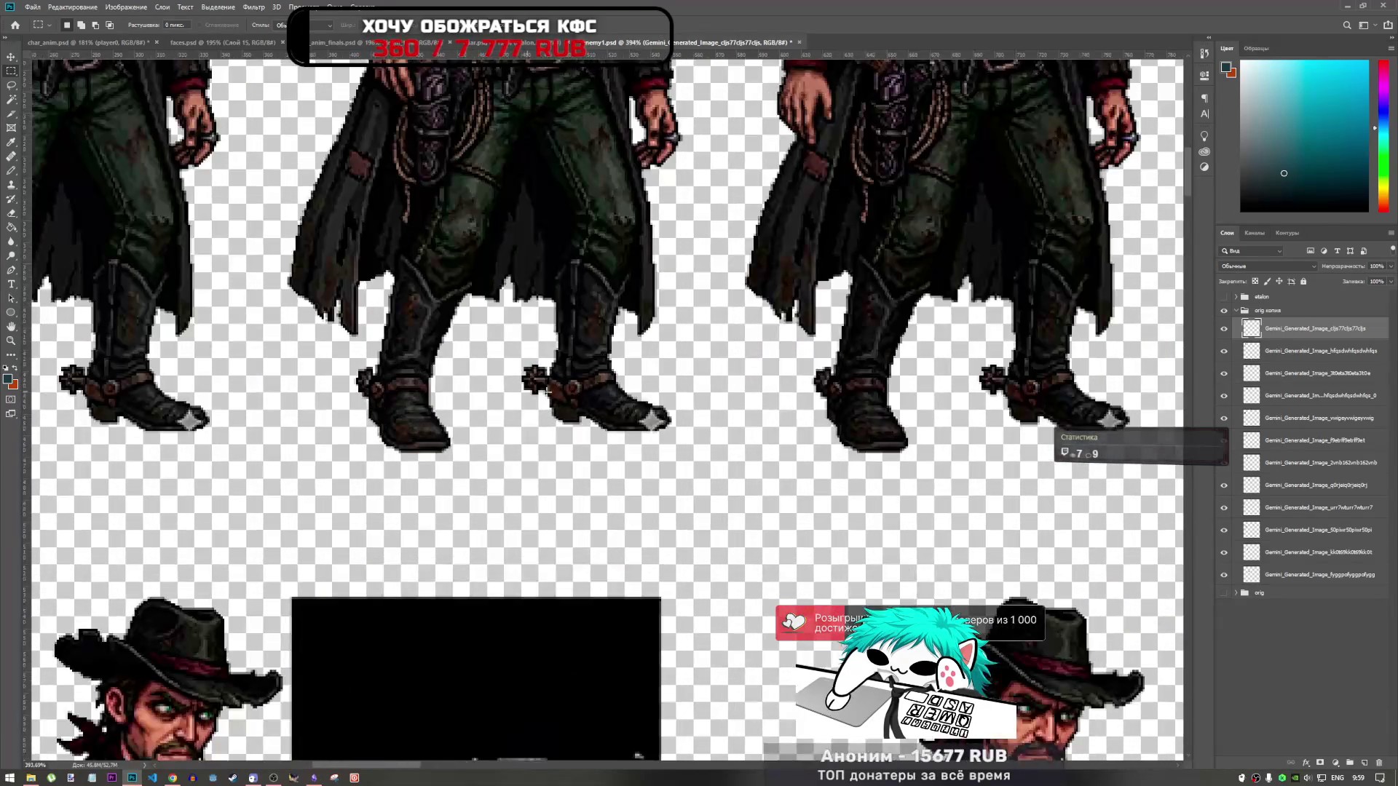
pyautogui.scroll(-2, 515, 420)
pyautogui.scroll(2, 516, 420)
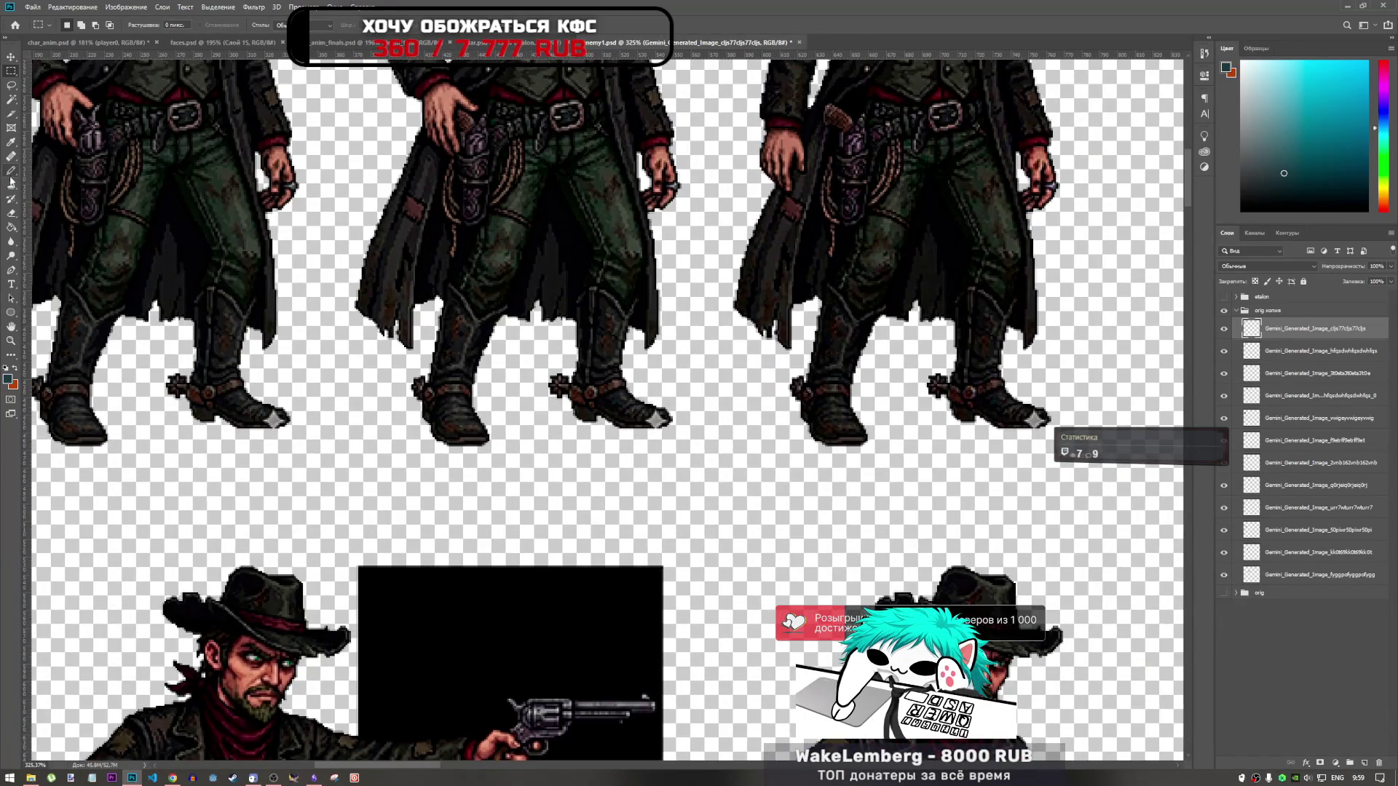
pyautogui.click(11, 185)
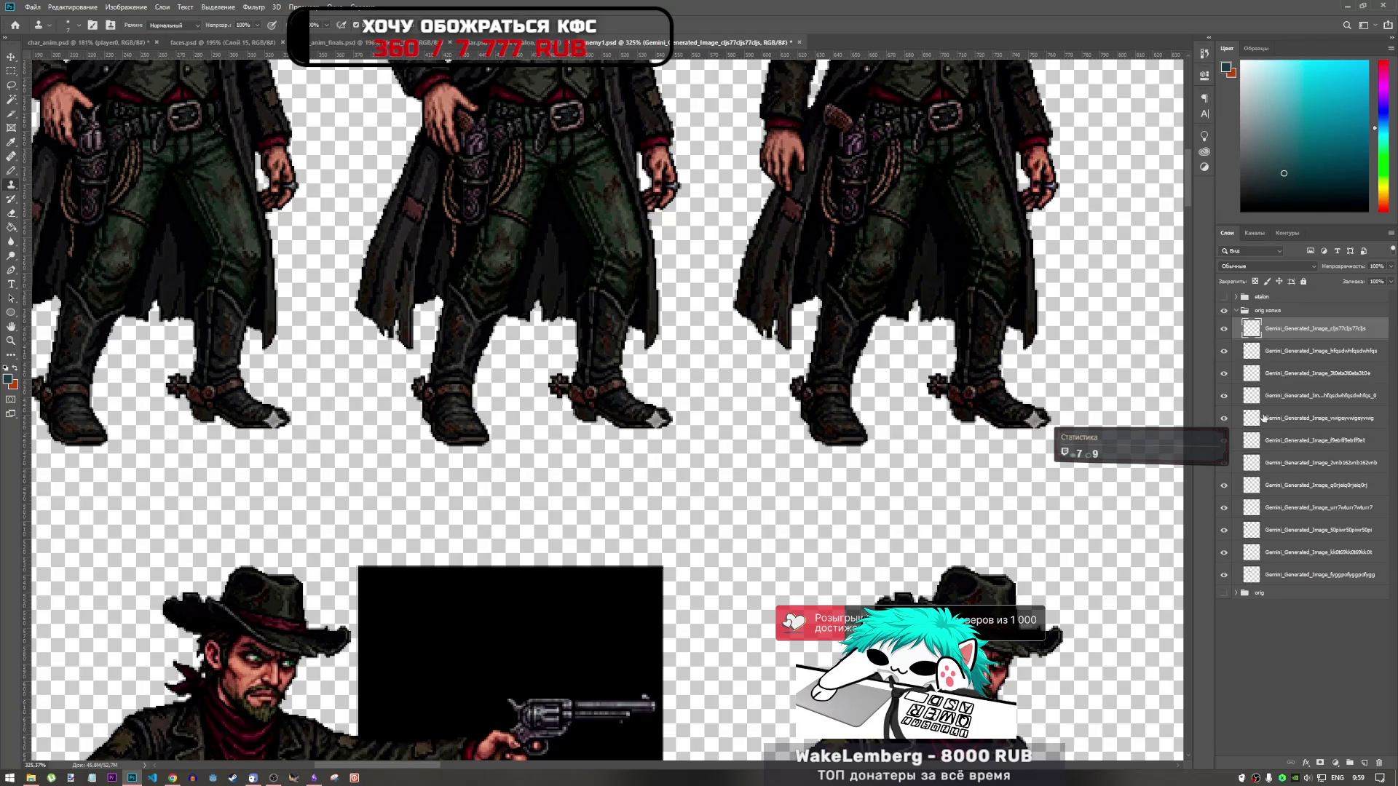
pyautogui.click(1224, 329)
pyautogui.click(1224, 328)
pyautogui.scroll(-3, 397, 414)
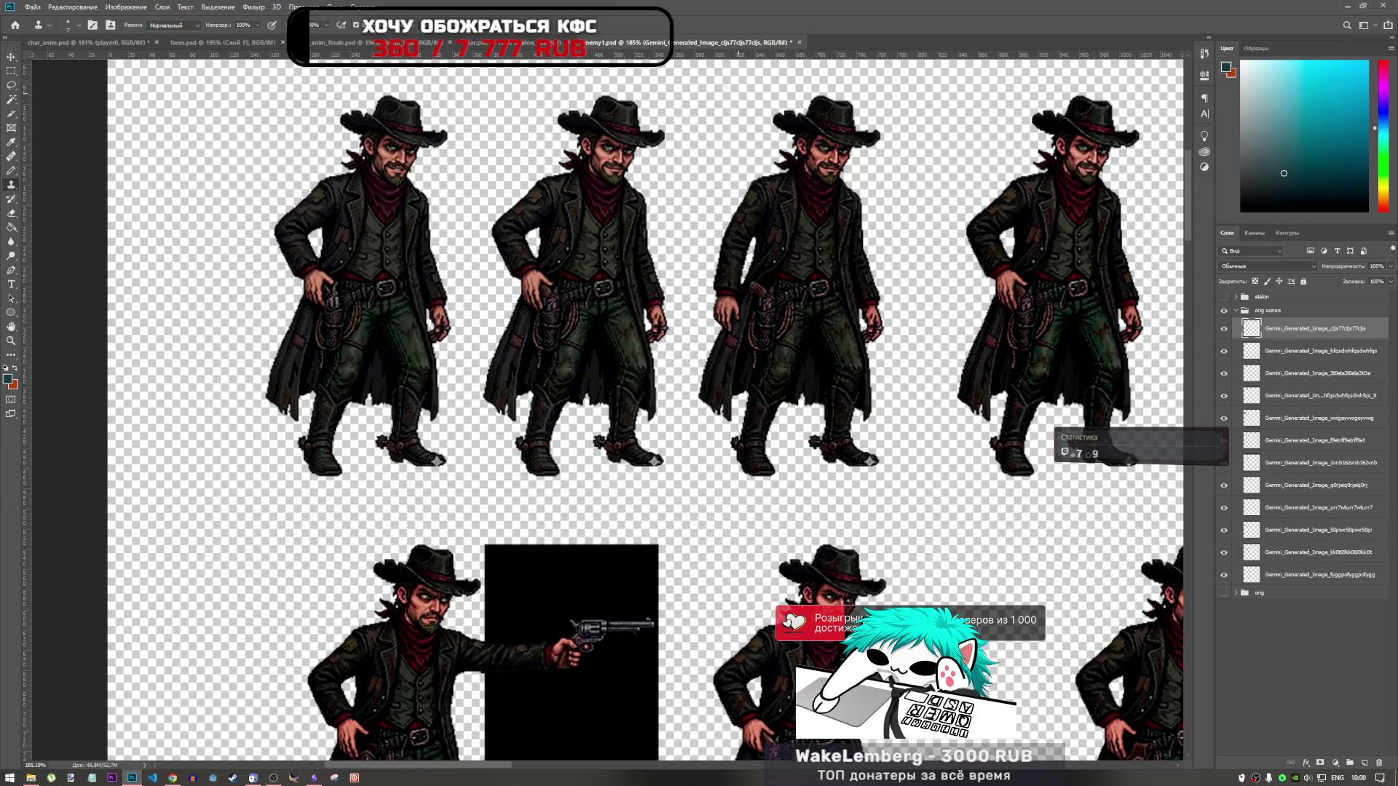
# Step: Restore frames 0 and 1 in char_anim from History and save the file
pyautogui.click(73, 42)
pyautogui.moveTo(244, 96); pyautogui.dragTo(539, 246)
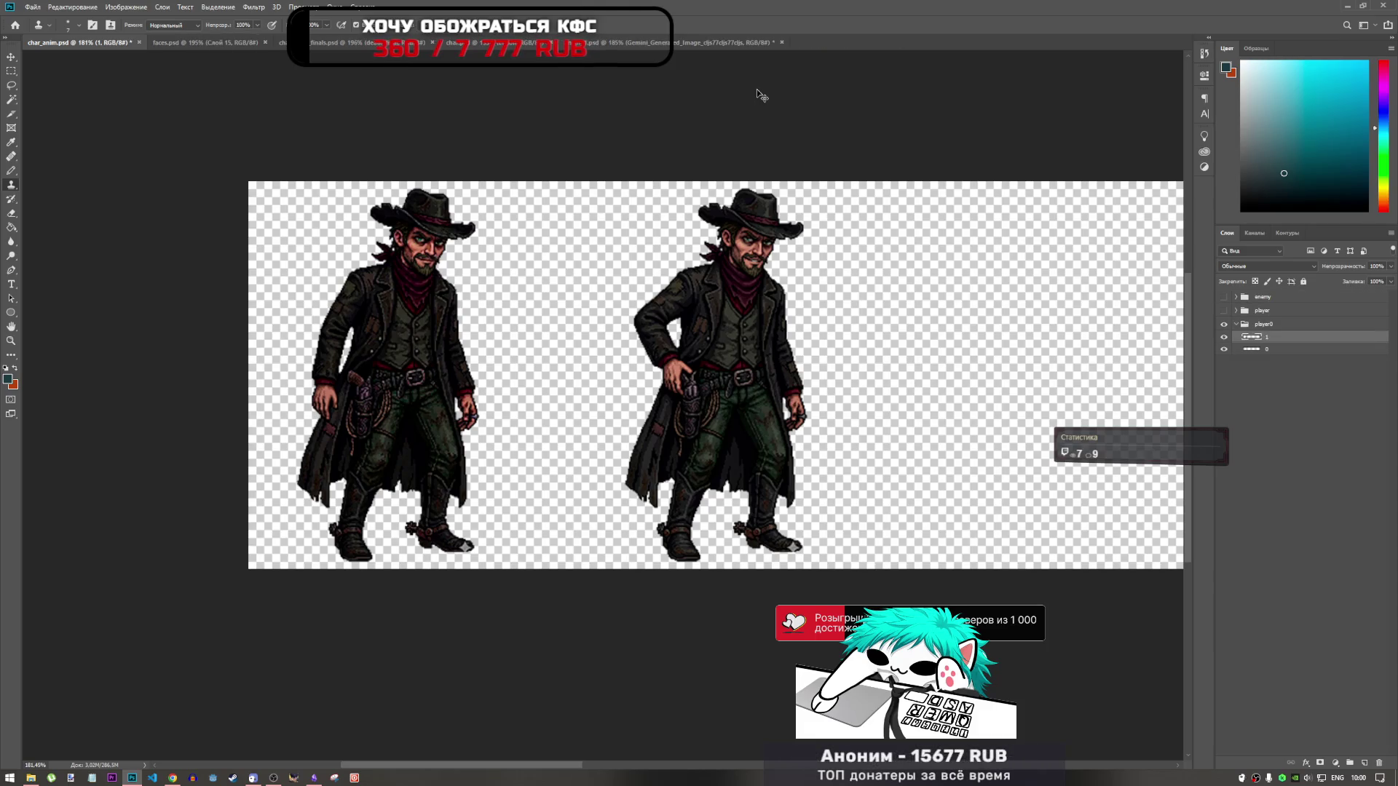
pyautogui.hotkey('ctrl', 's')
# Step: Scroll through enemy1's sprite sheet to inspect the firing poses with muzzle flashes
pyautogui.click(697, 44)
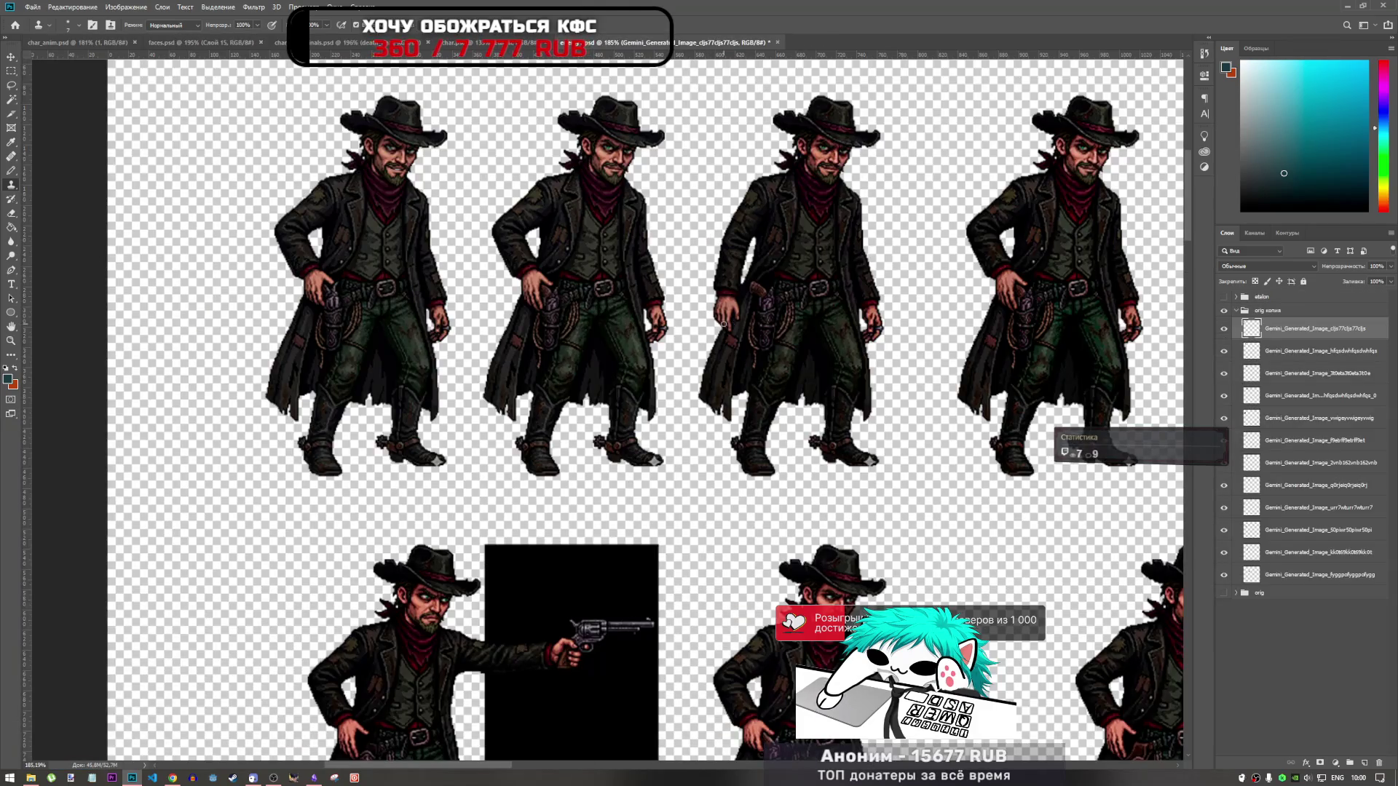
pyautogui.scroll(-3, 724, 324)
pyautogui.scroll(1, 655, 343)
pyautogui.scroll(-1, 617, 356)
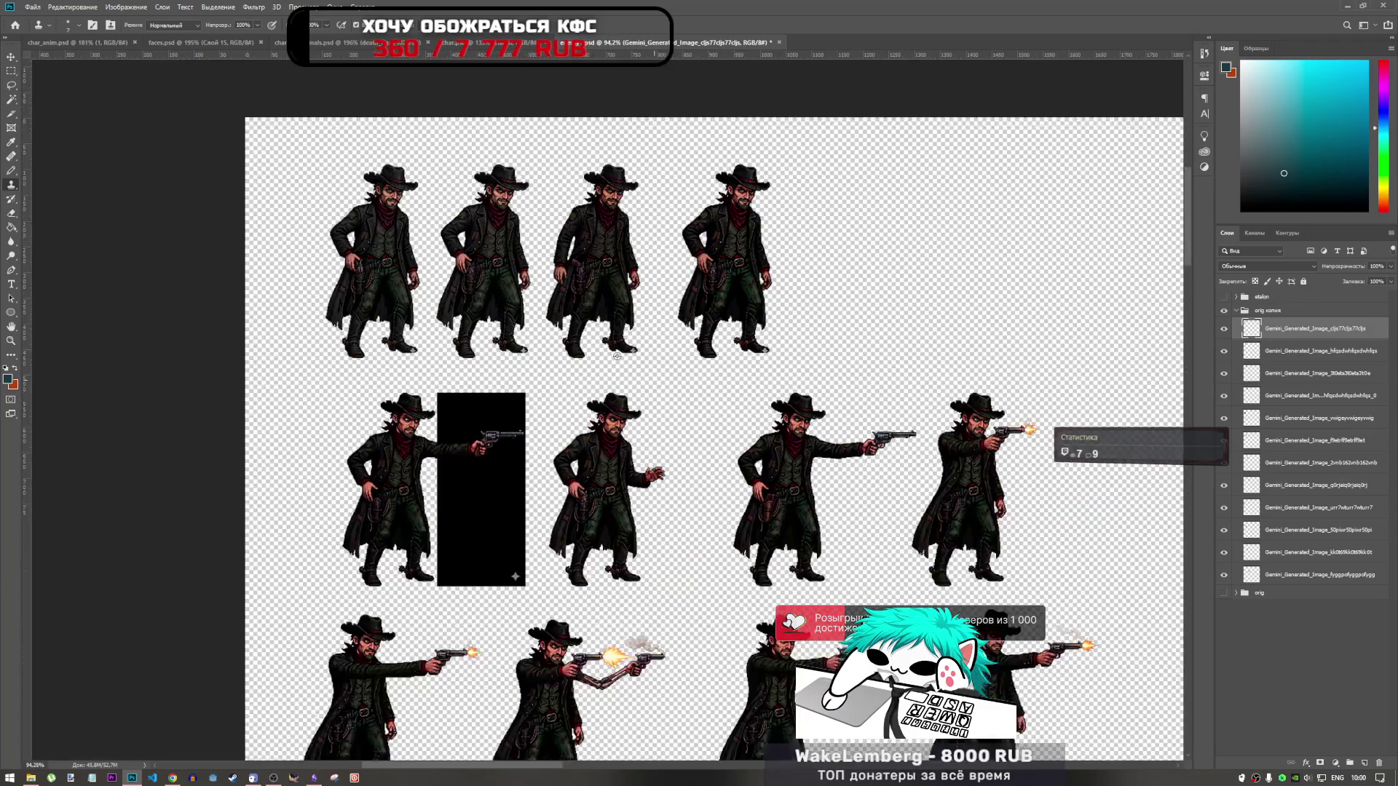
pyautogui.scroll(-1, 572, 337)
pyautogui.scroll(1, 582, 310)
pyautogui.scroll(-1, 584, 301)
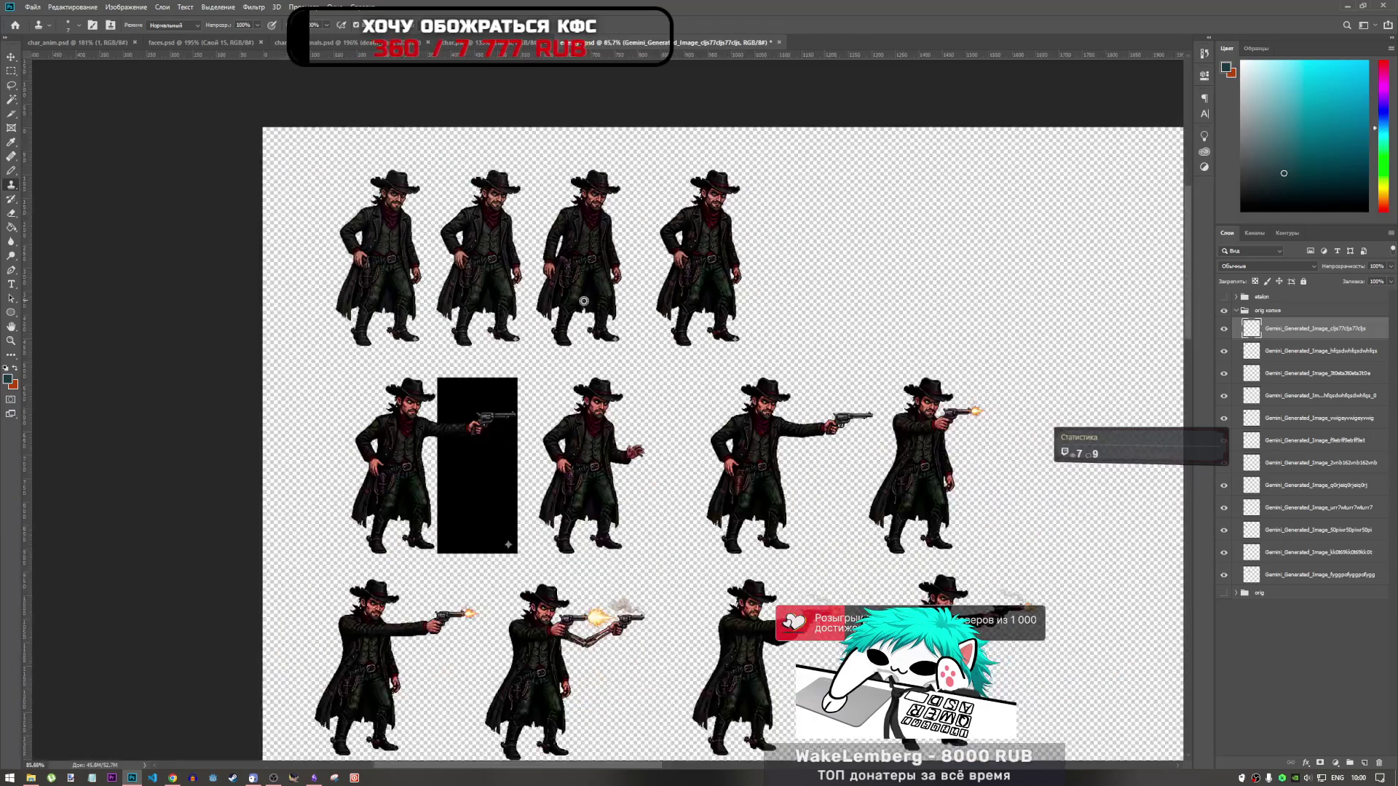
pyautogui.scroll(-1, 801, 401)
pyautogui.scroll(1, 894, 491)
pyautogui.scroll(-1, 895, 524)
pyautogui.scroll(1, 899, 565)
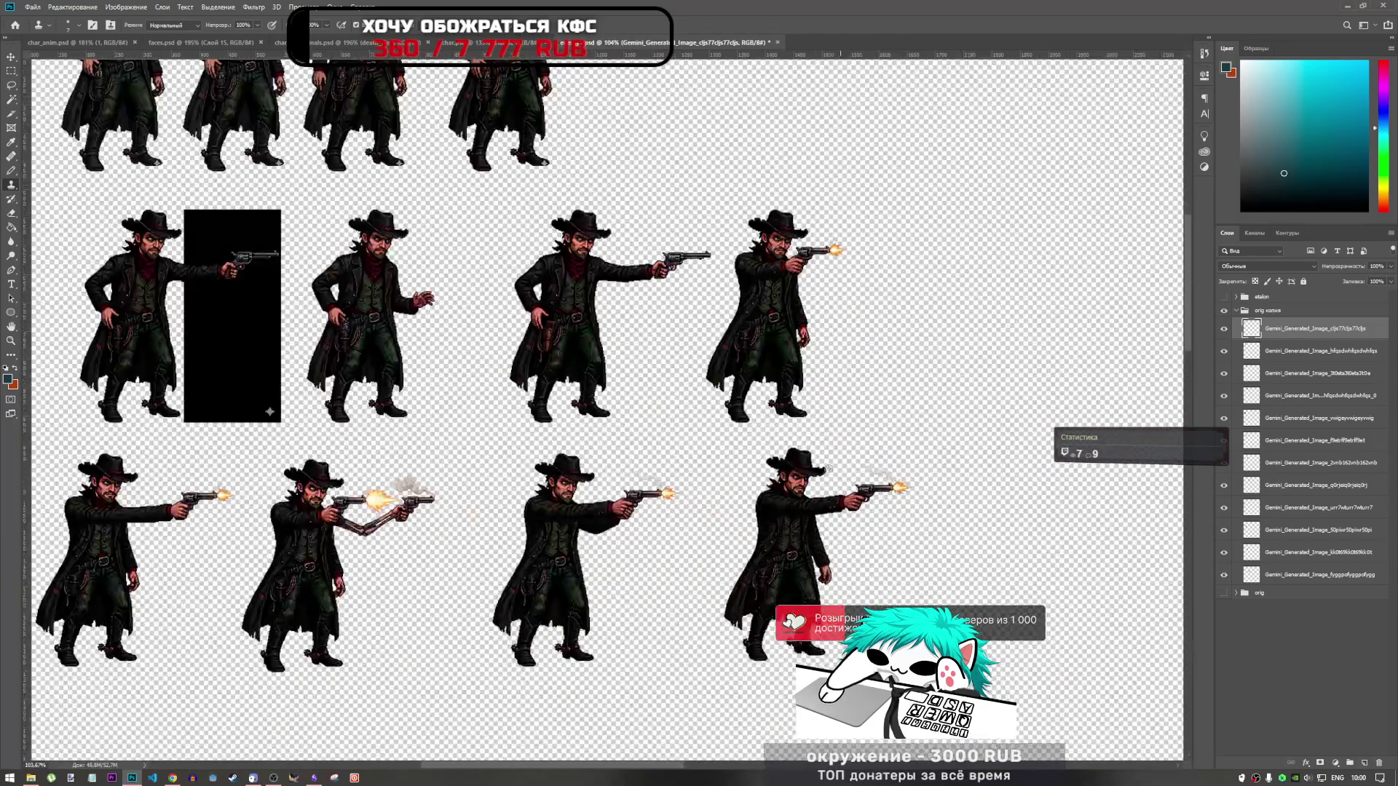
pyautogui.scroll(1, 823, 474)
pyautogui.scroll(-1, 656, 495)
pyautogui.scroll(1, 568, 502)
pyautogui.scroll(1, 534, 510)
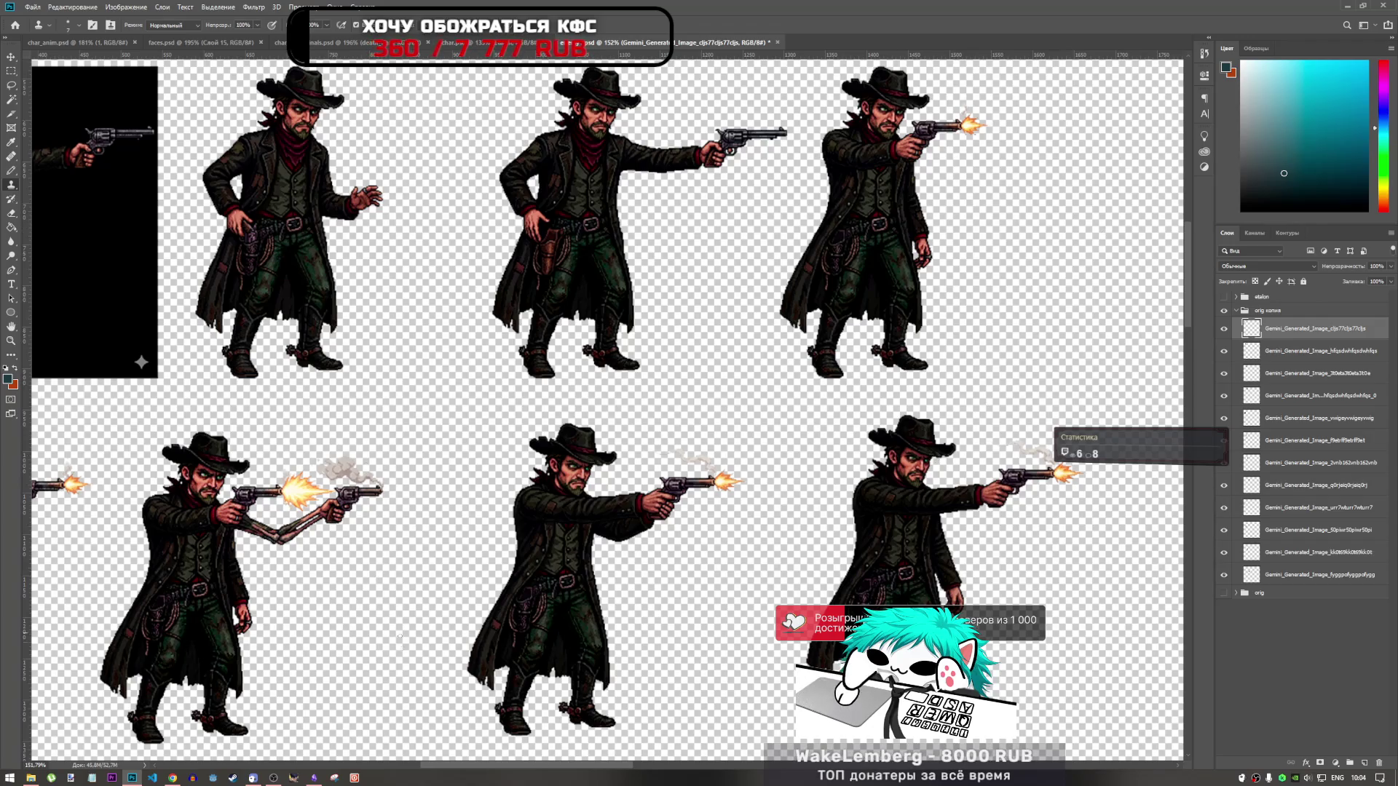
pyautogui.click(172, 778)
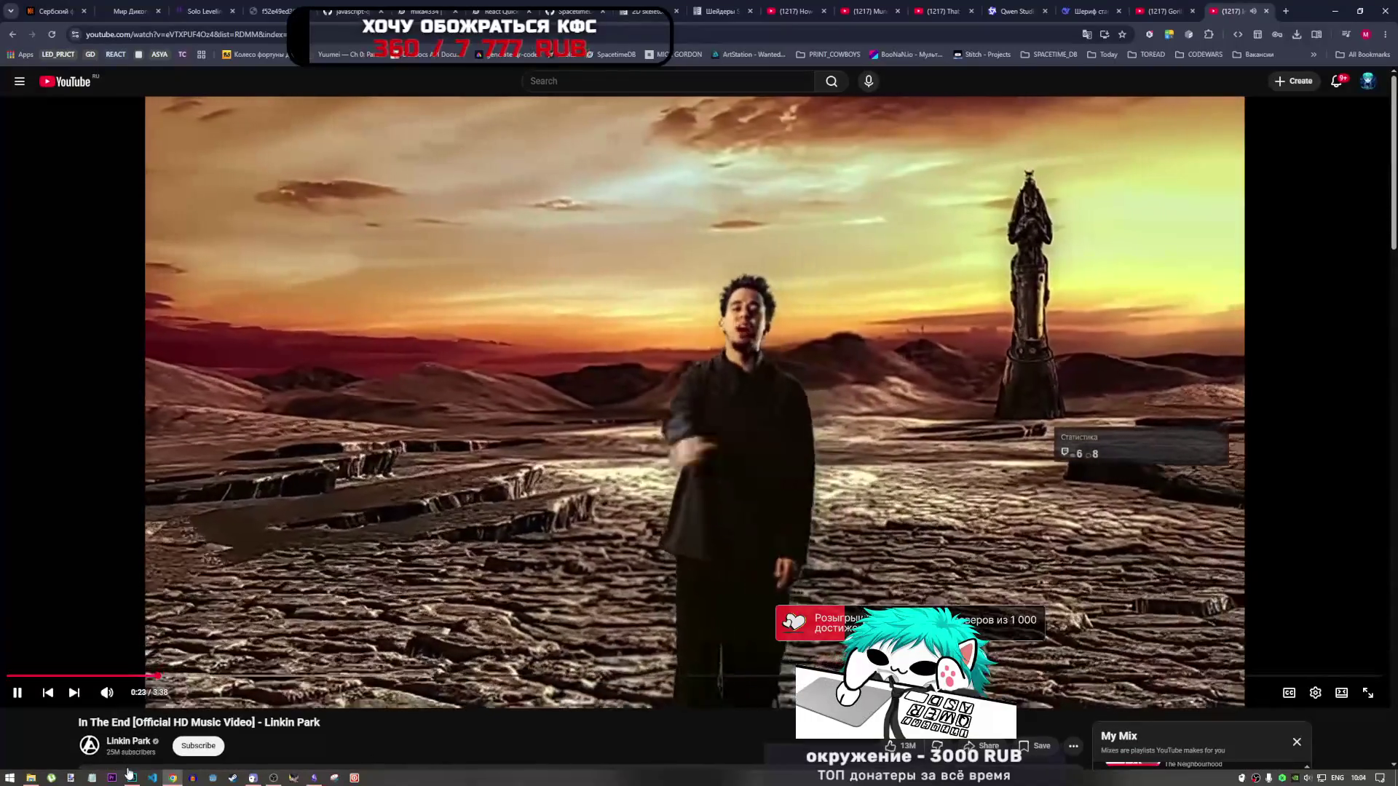
pyautogui.hotkey('alt', 'Tab')
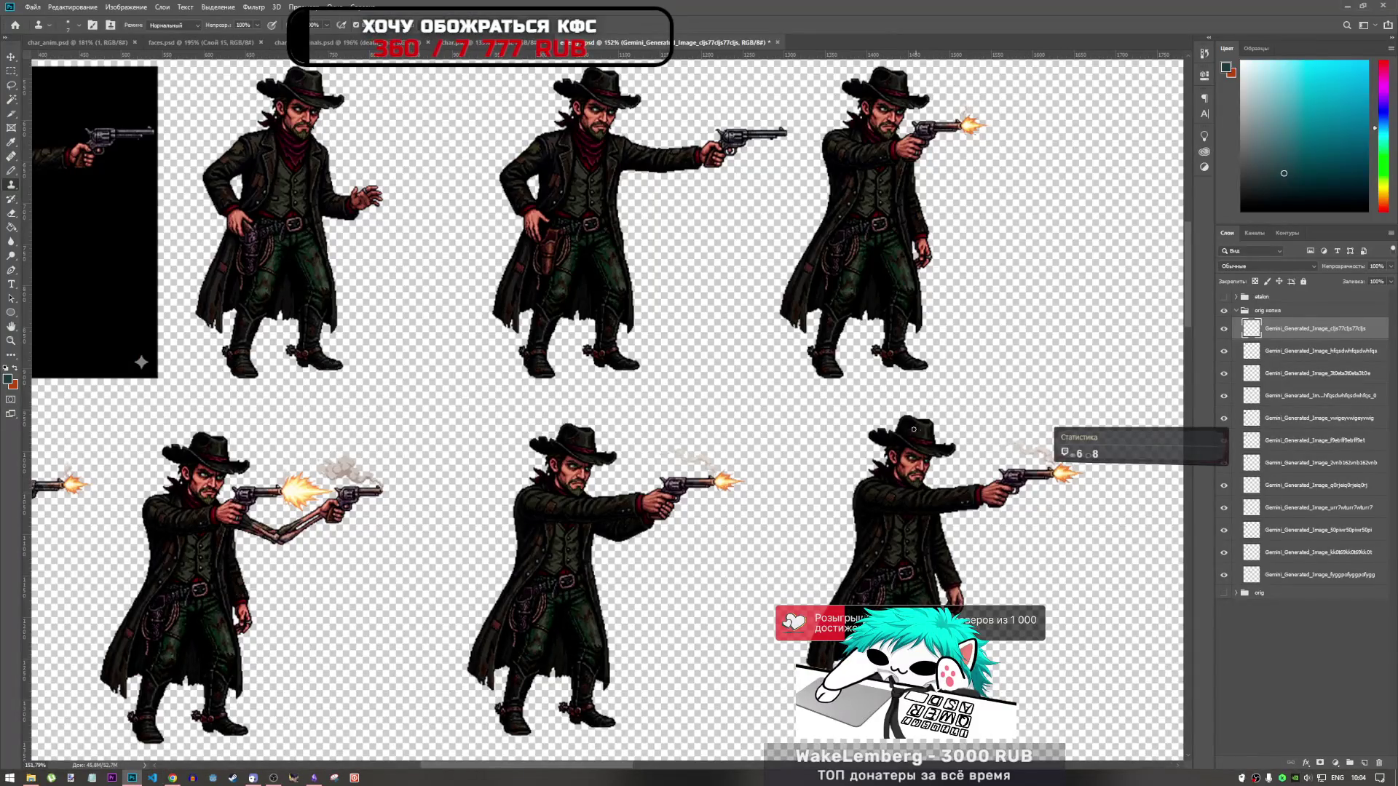
pyautogui.scroll(-5, 676, 408)
pyautogui.scroll(2, 613, 349)
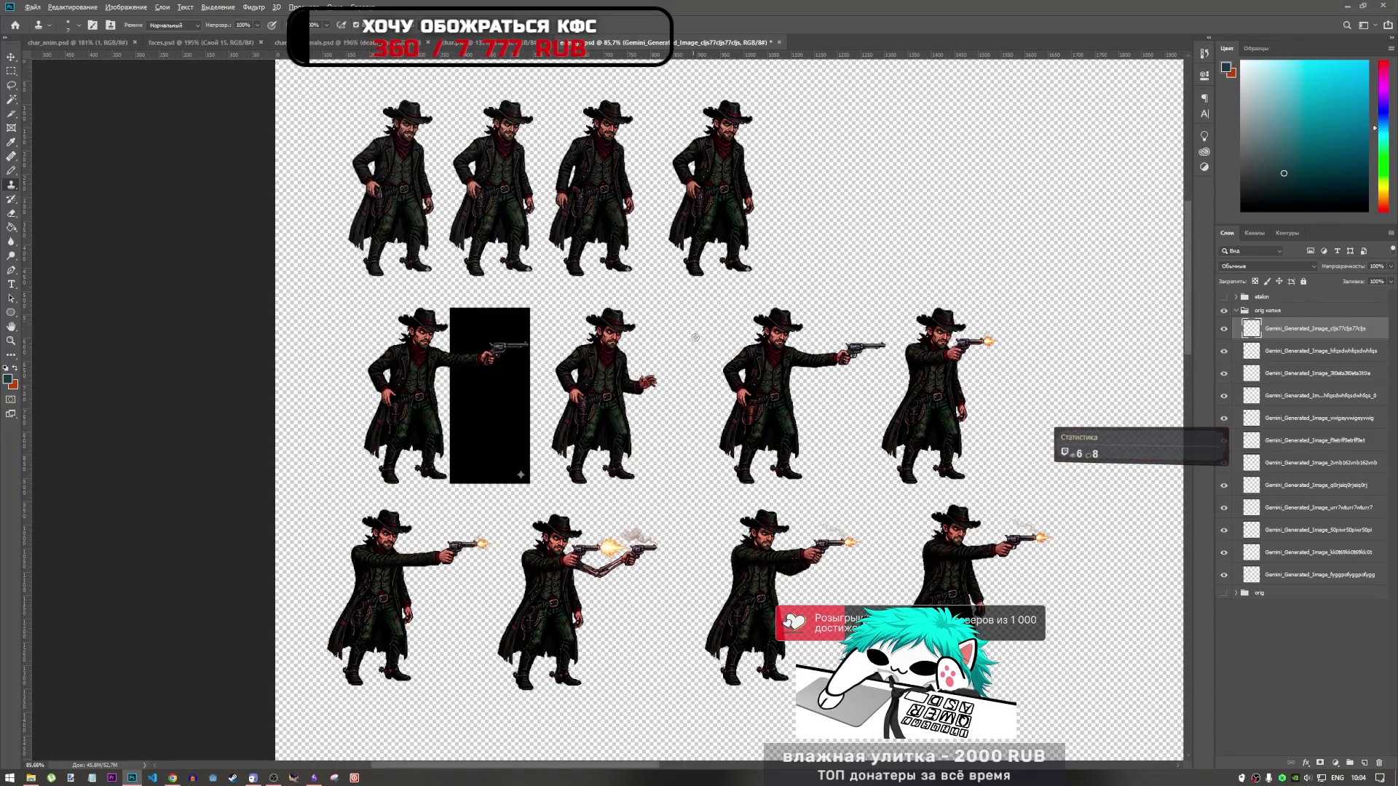
pyautogui.scroll(-1, 725, 452)
pyautogui.scroll(3, 724, 452)
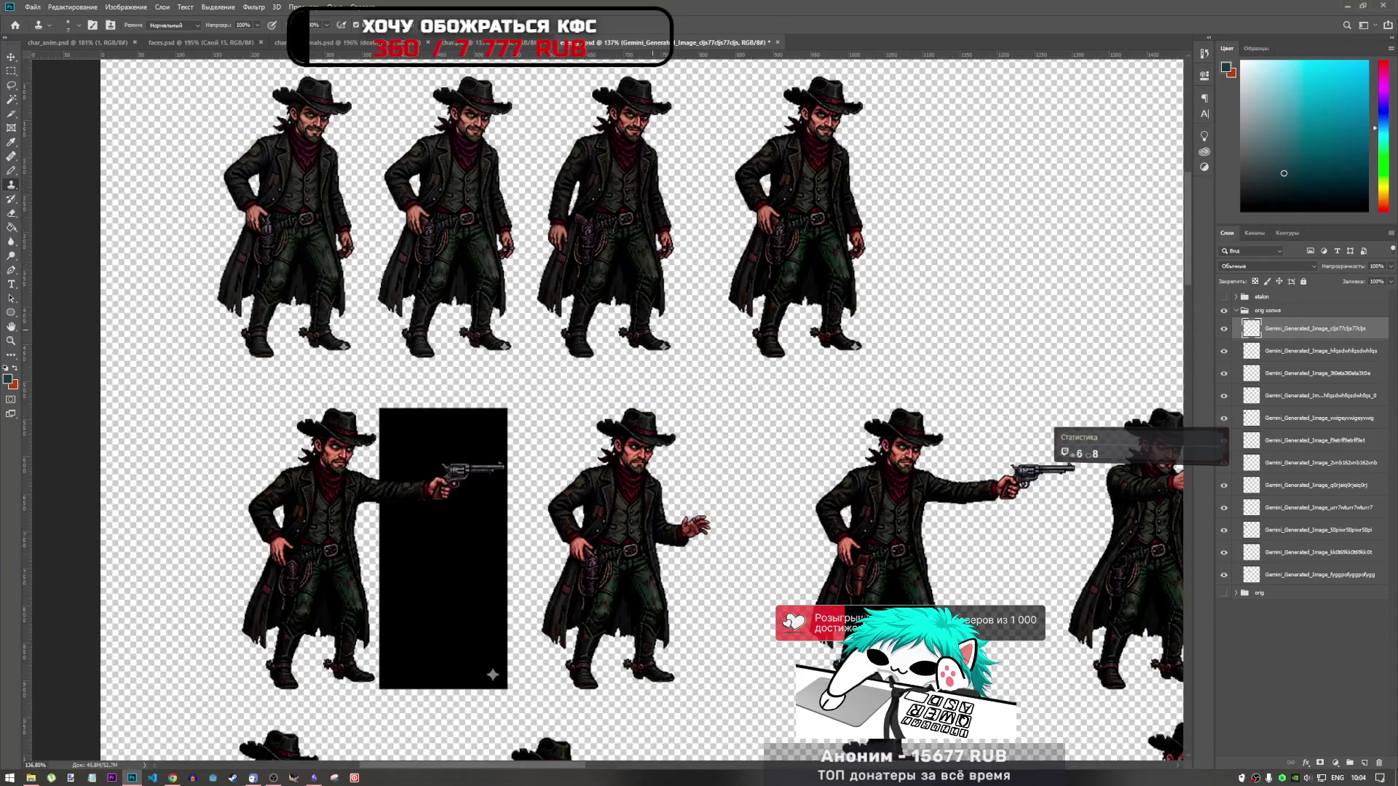
pyautogui.scroll(4, 565, 345)
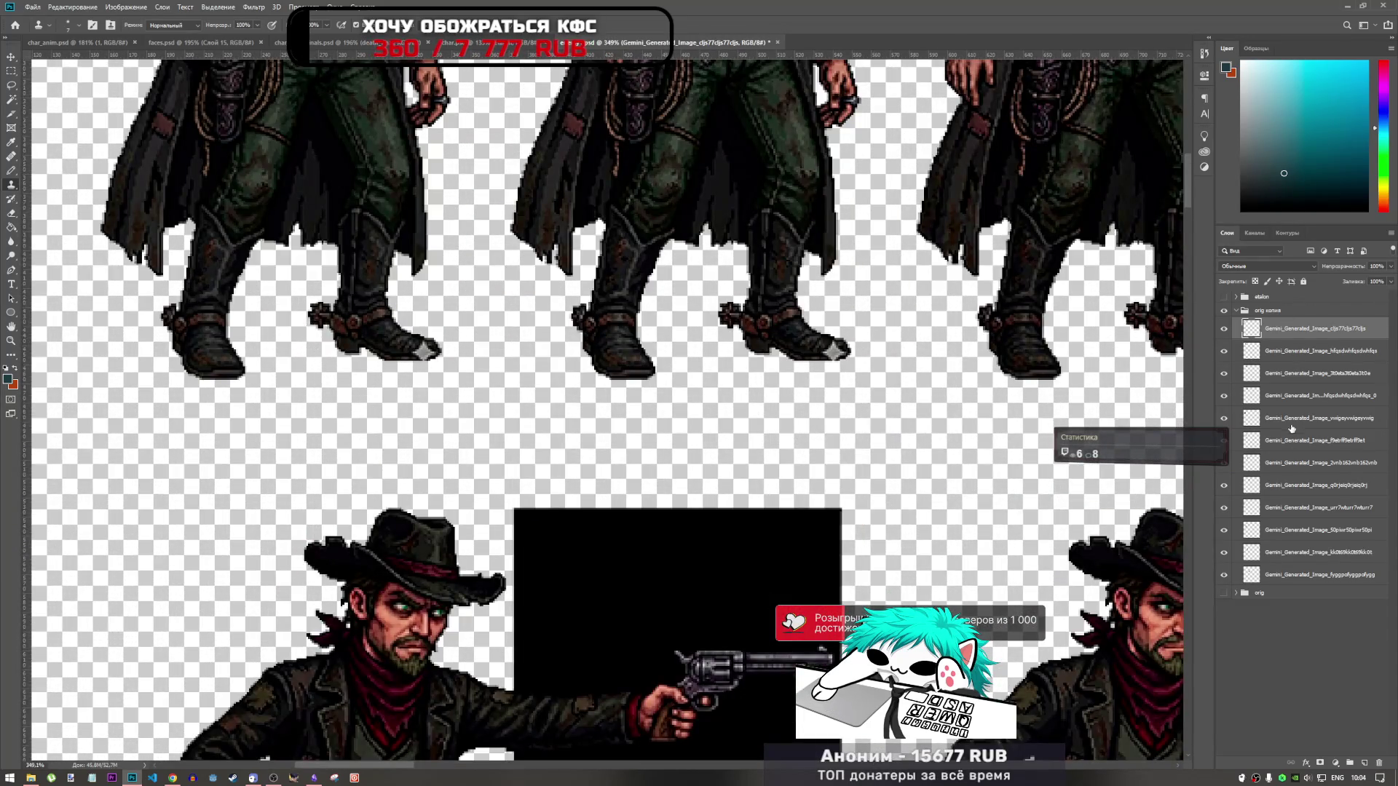
pyautogui.click(1291, 418)
pyautogui.click(1224, 418)
pyautogui.click(1225, 420)
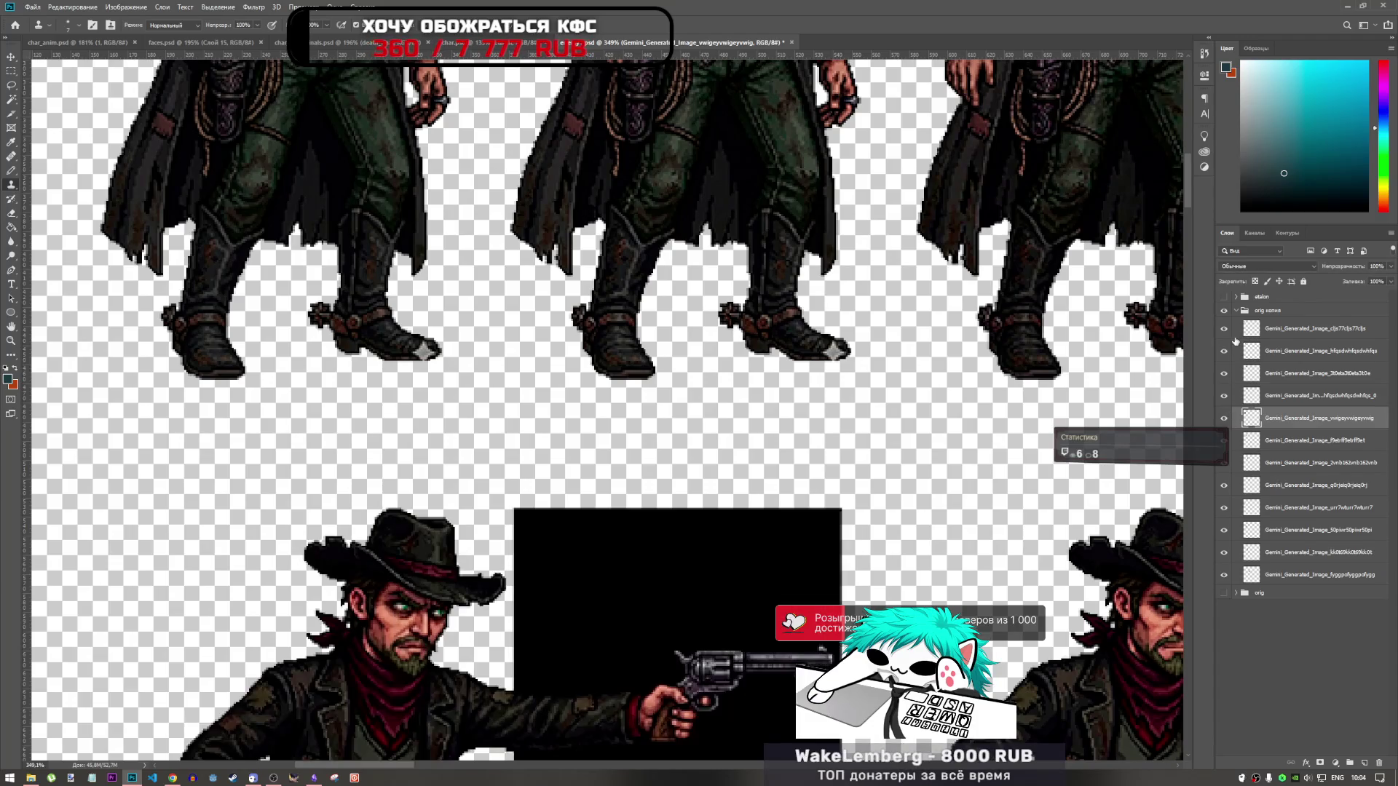
pyautogui.click(1226, 331)
pyautogui.click(1226, 331)
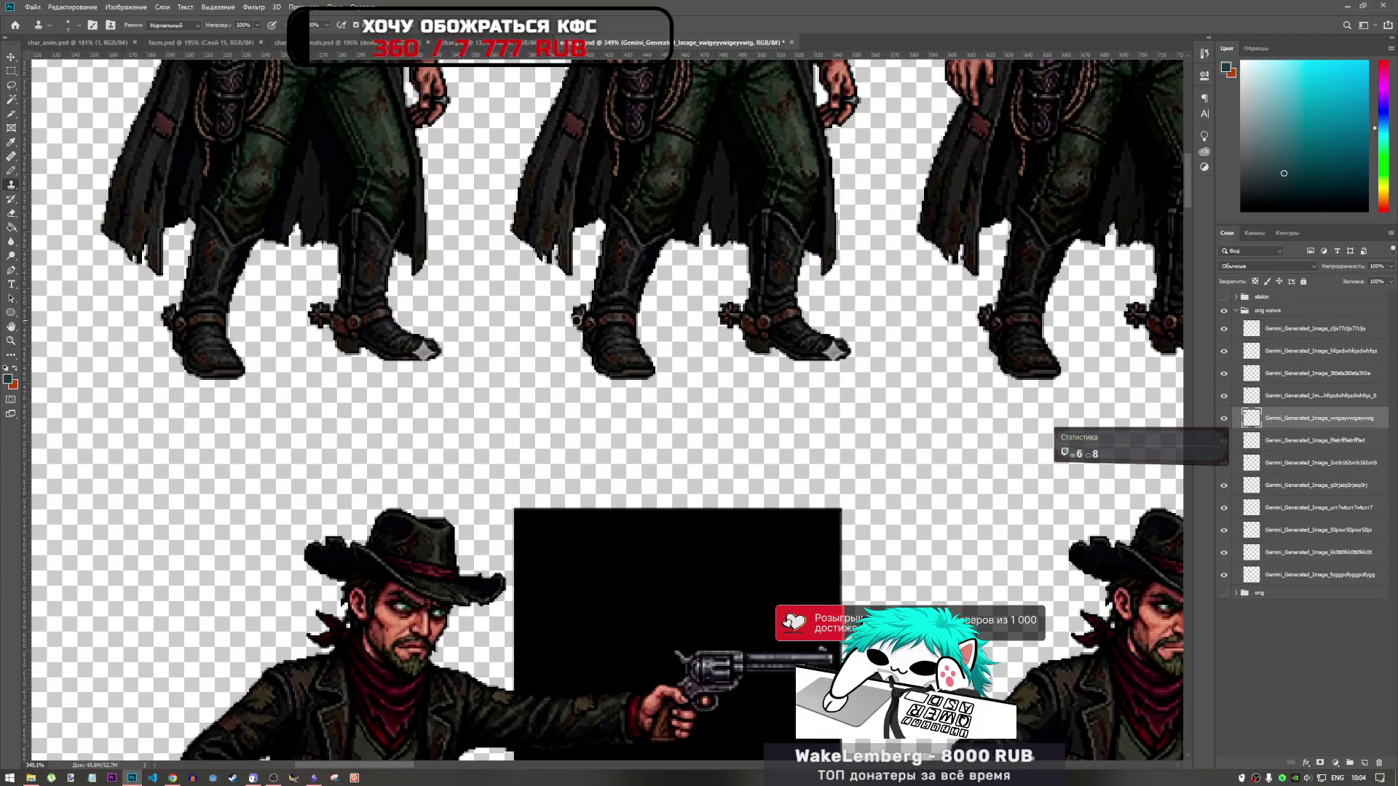
pyautogui.scroll(2, 416, 324)
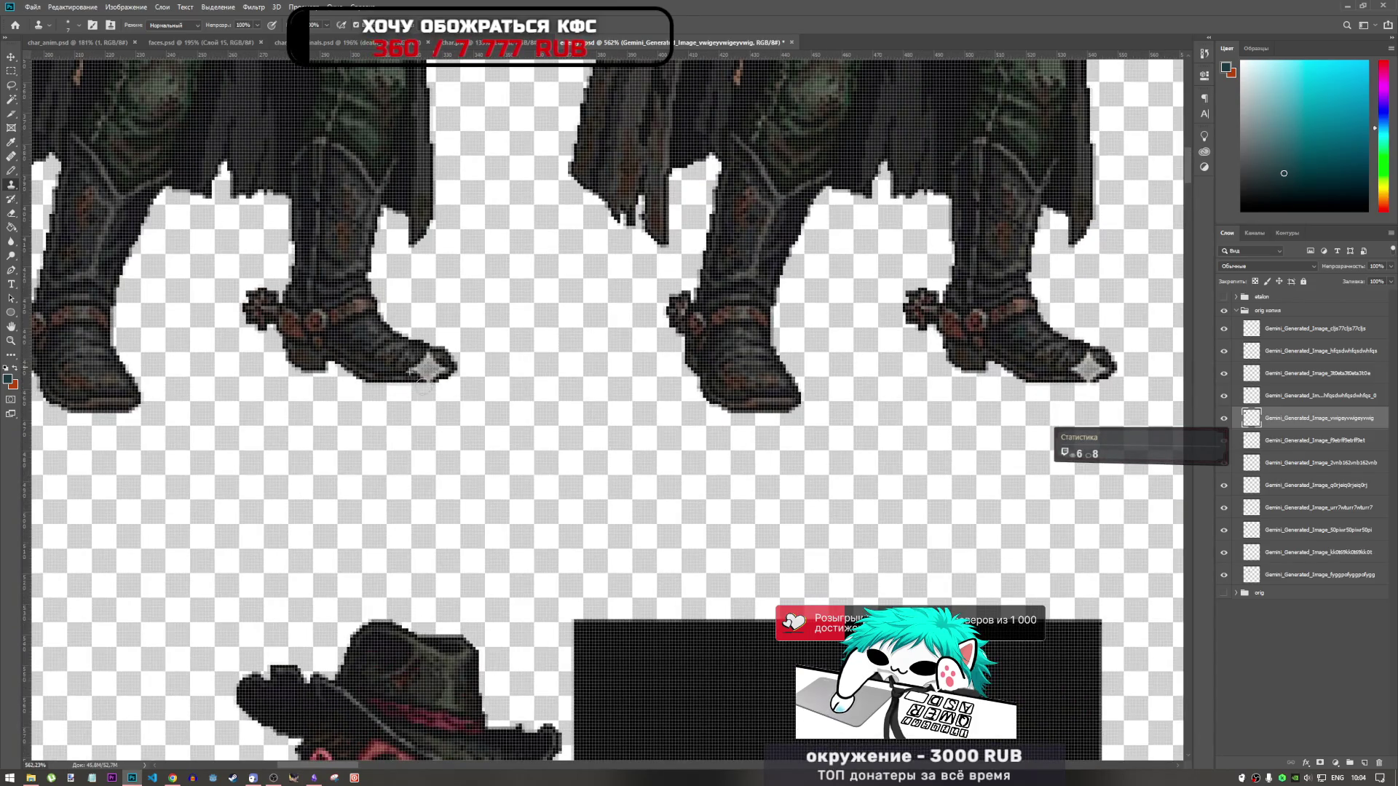
pyautogui.click(1275, 332)
pyautogui.click(68, 42)
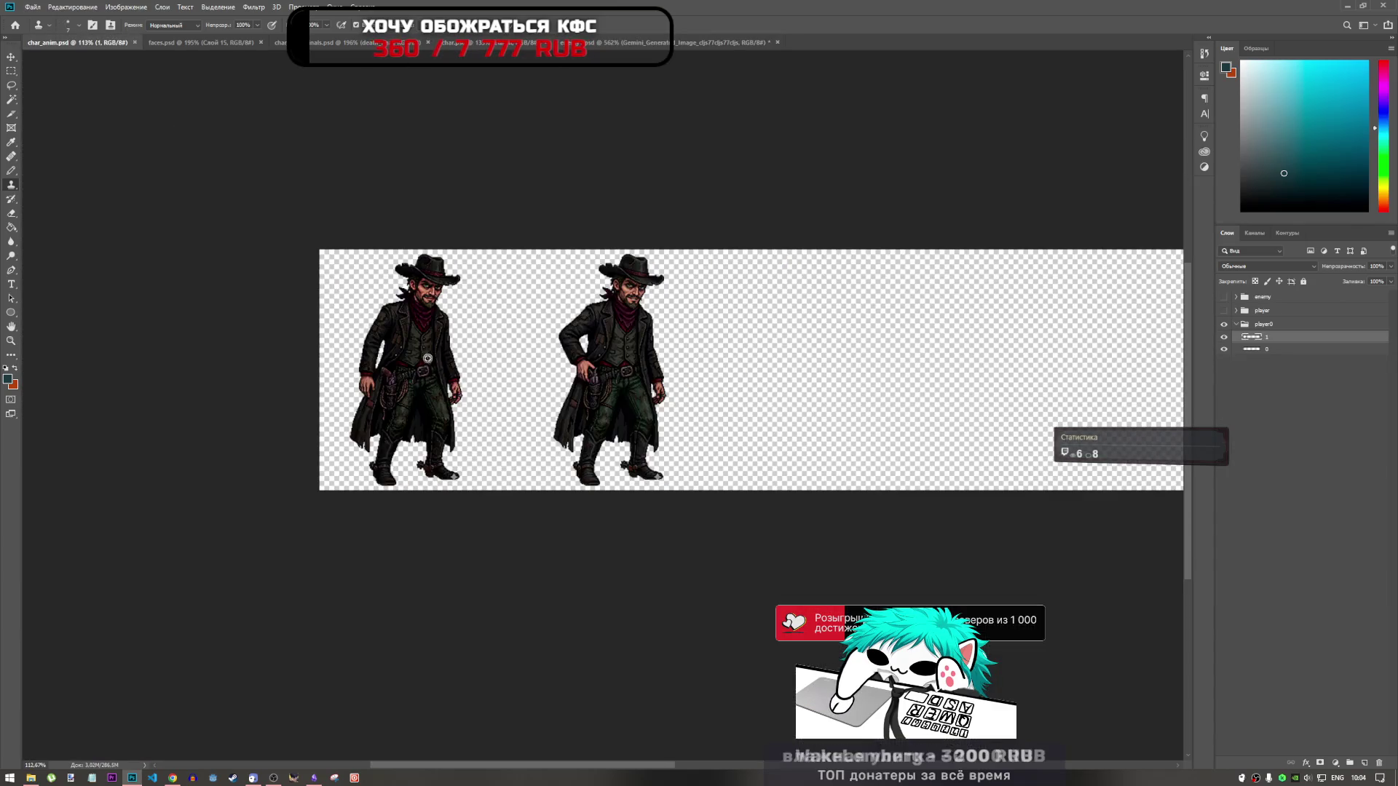
pyautogui.hotkey('ctrl', 'Tab')
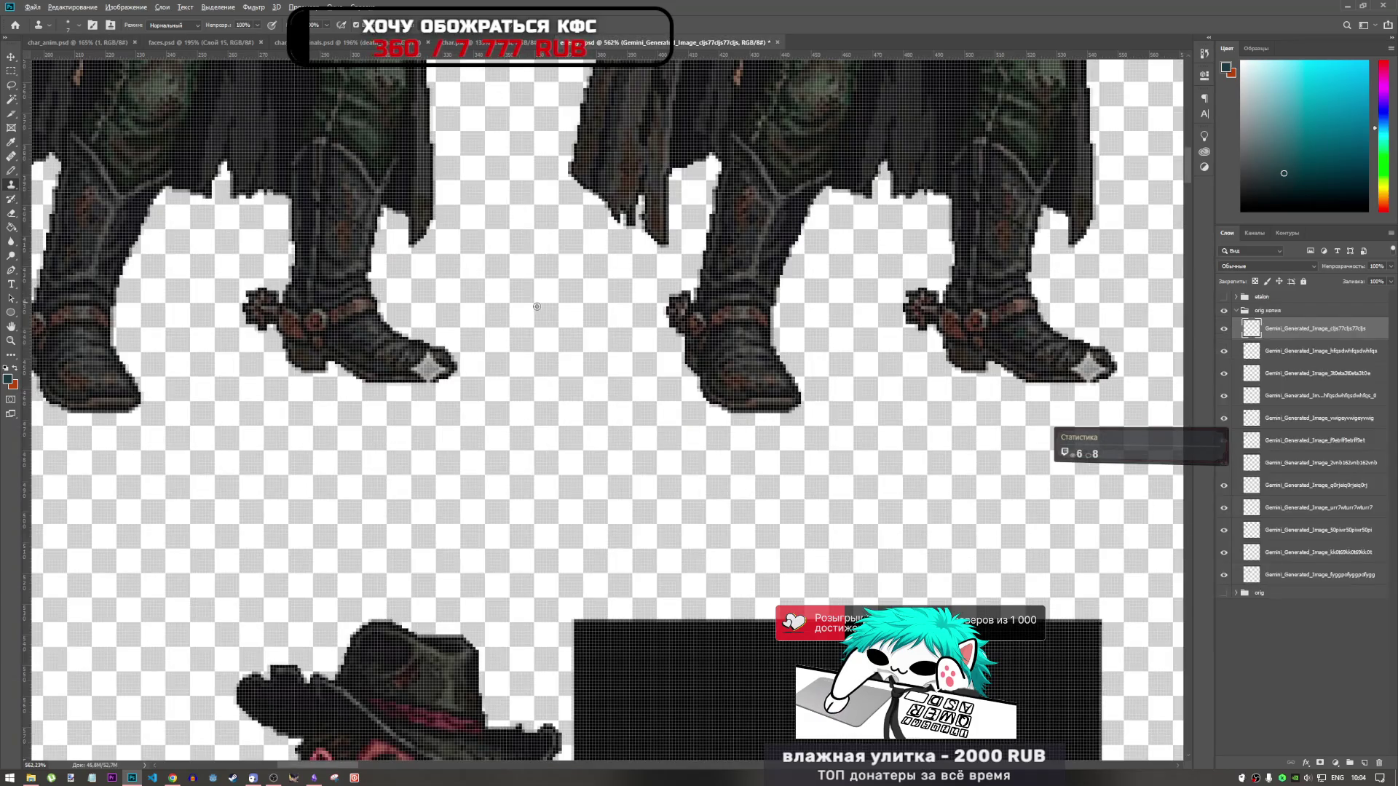
pyautogui.hotkey('ctrl', 'Tab')
pyautogui.scroll(5, 750, 189)
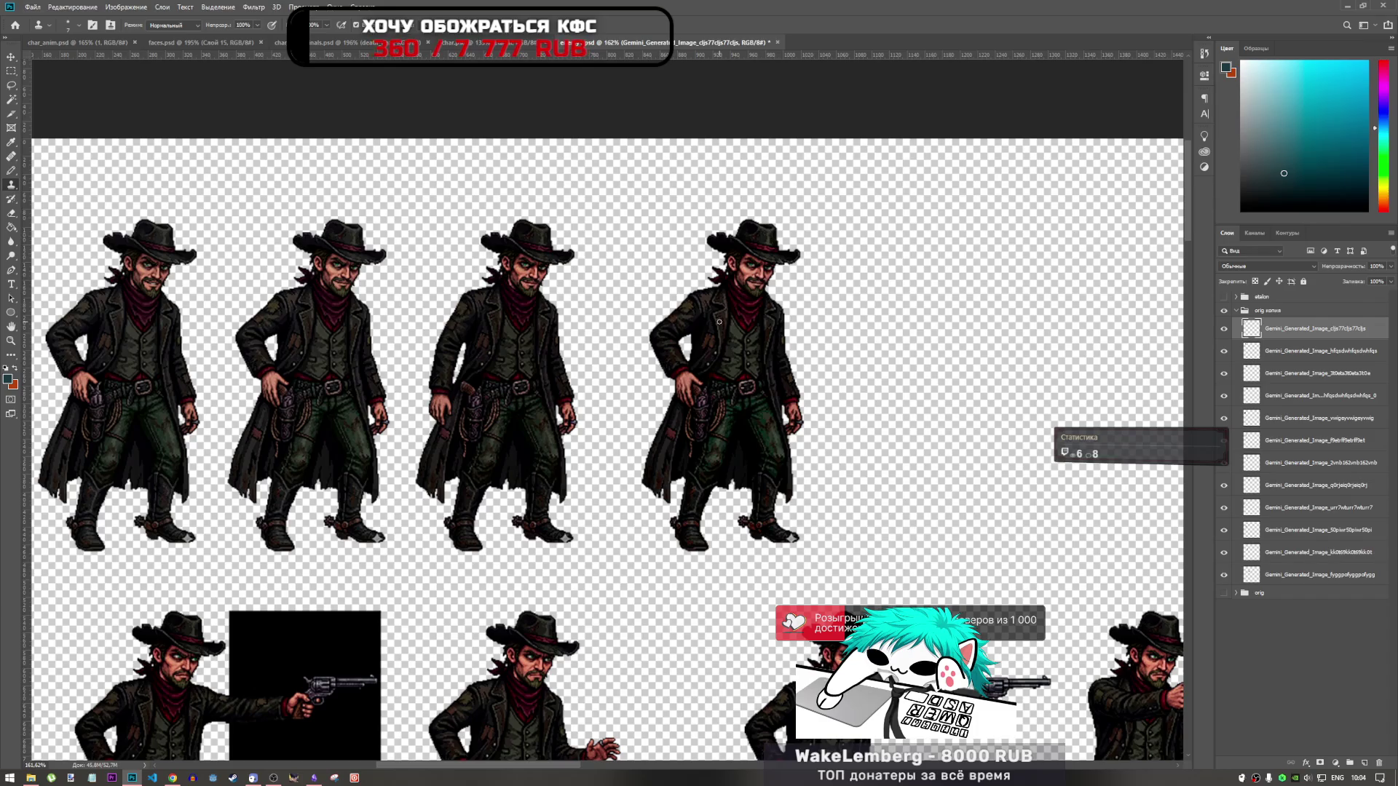
pyautogui.scroll(-3, 719, 321)
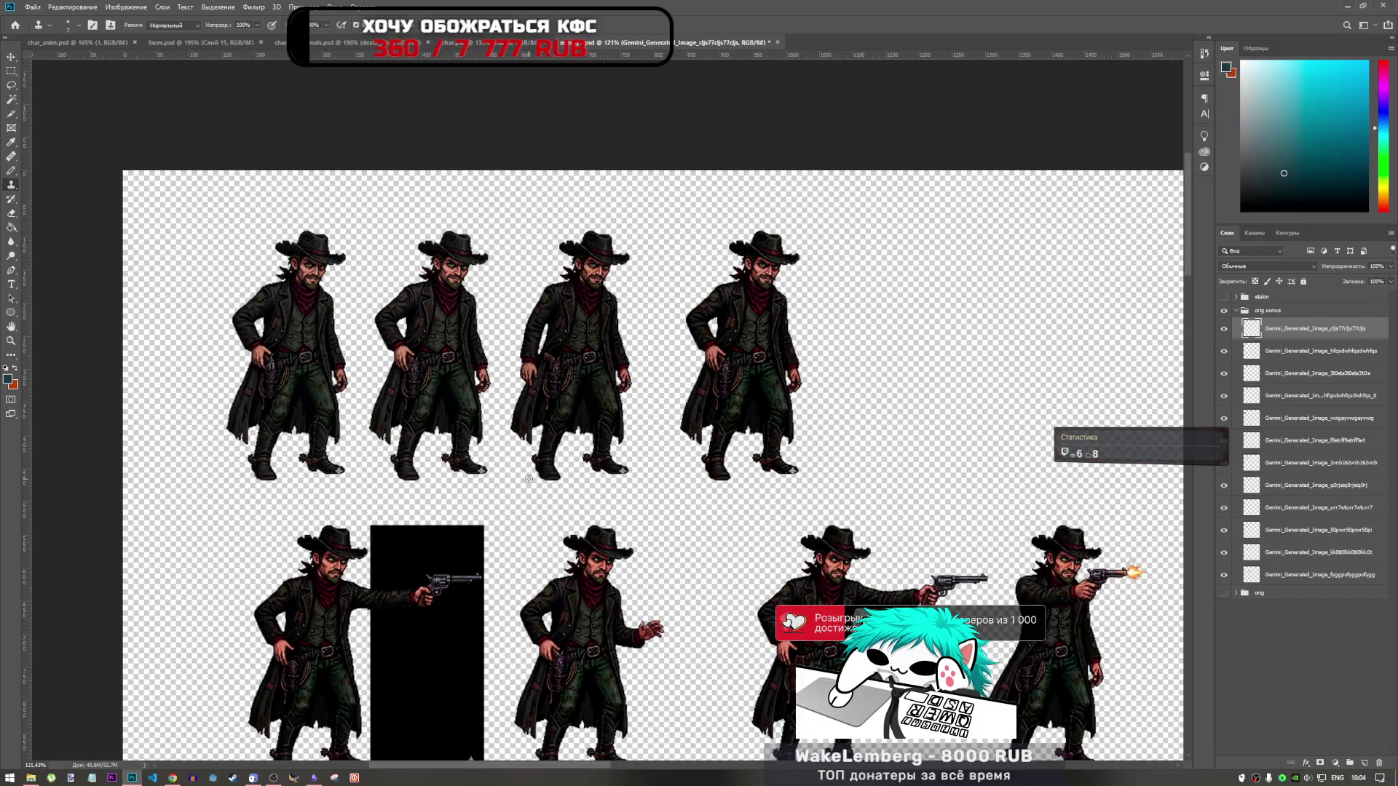
pyautogui.scroll(-2, 529, 478)
pyautogui.scroll(2, 407, 343)
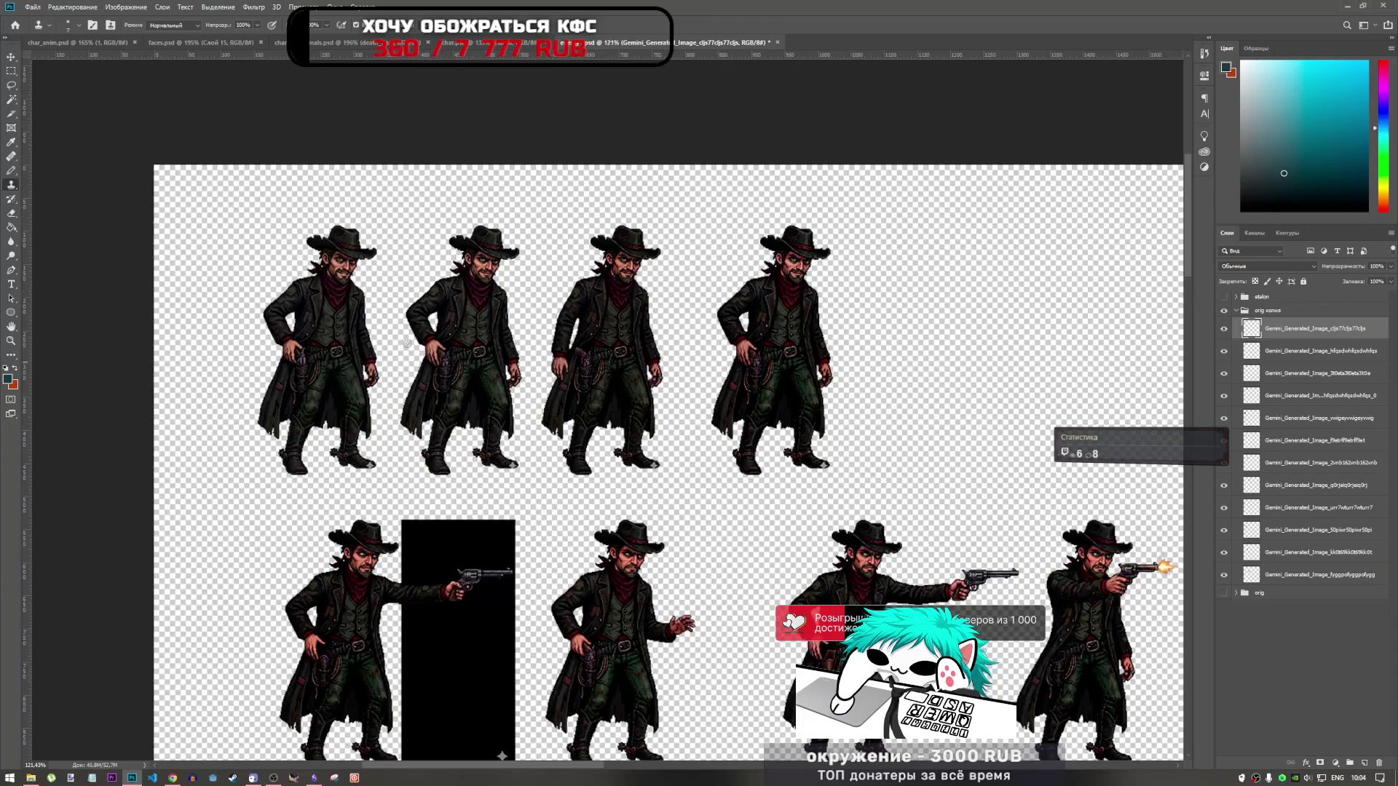
pyautogui.scroll(-2, 407, 343)
pyautogui.scroll(2, 422, 340)
pyautogui.scroll(-2, 437, 337)
pyautogui.scroll(-1, 442, 336)
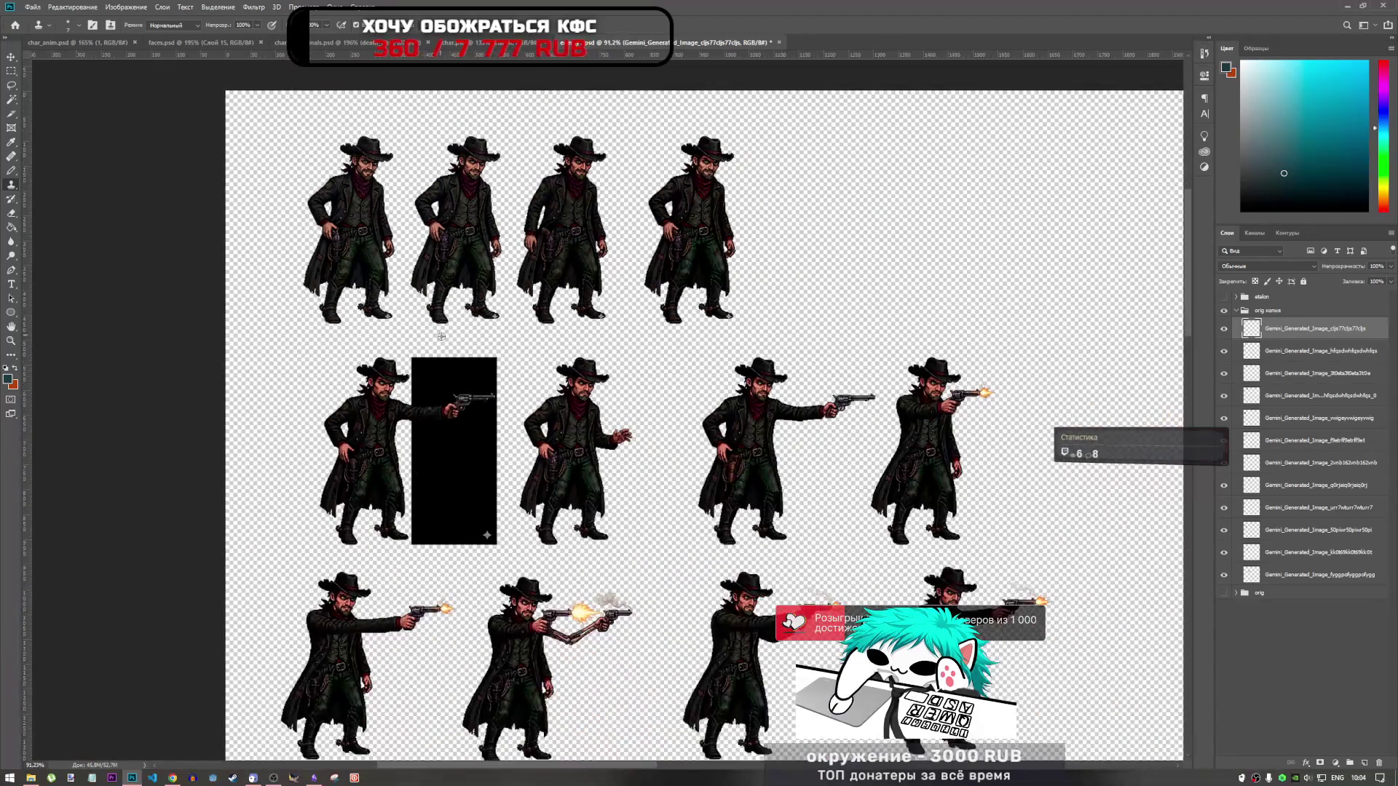
pyautogui.scroll(1, 510, 394)
pyautogui.scroll(1, 575, 430)
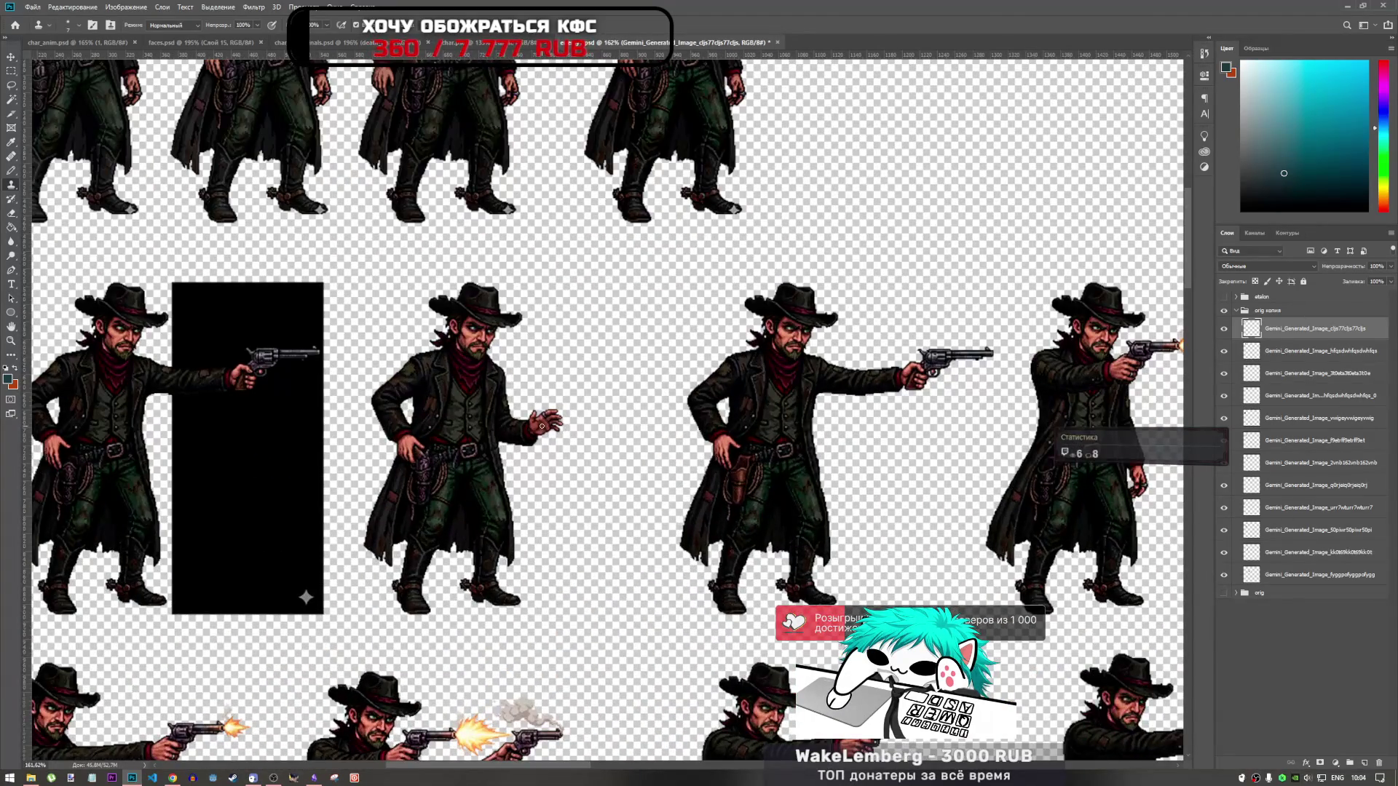
pyautogui.click(10, 86)
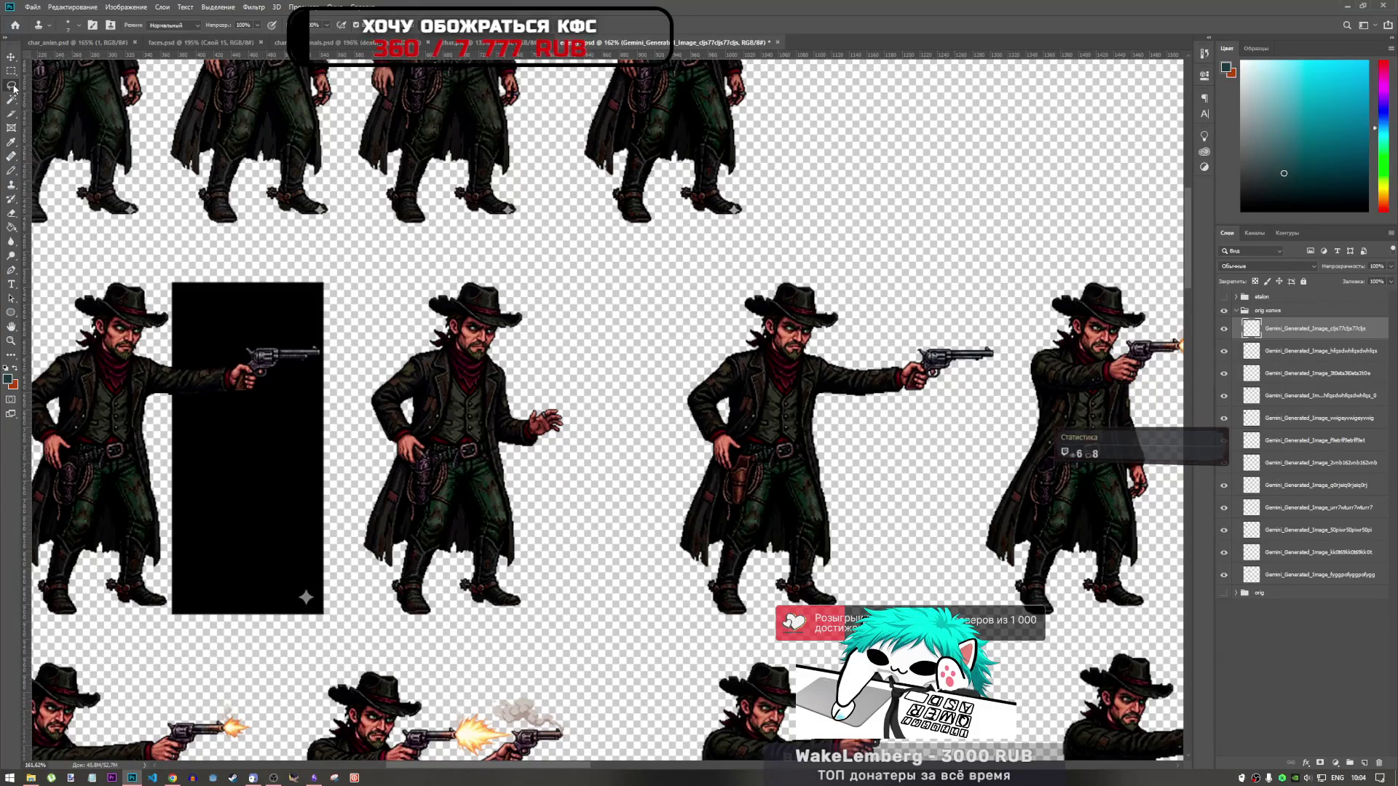
# Step: Identify the gun-panel frame layer and delete it from char_anim's player0 group
pyautogui.click(11, 71)
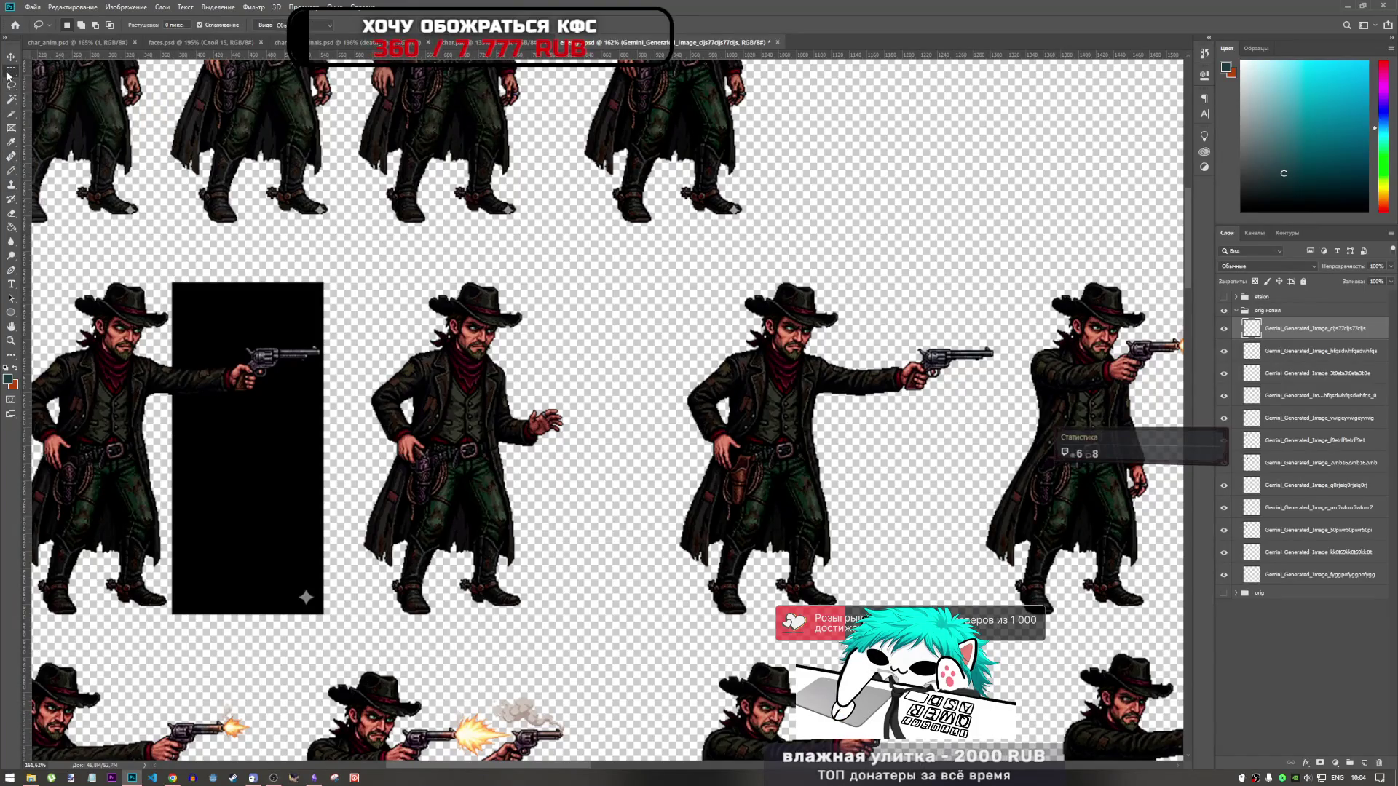
pyautogui.click(1283, 418)
pyautogui.click(1224, 418)
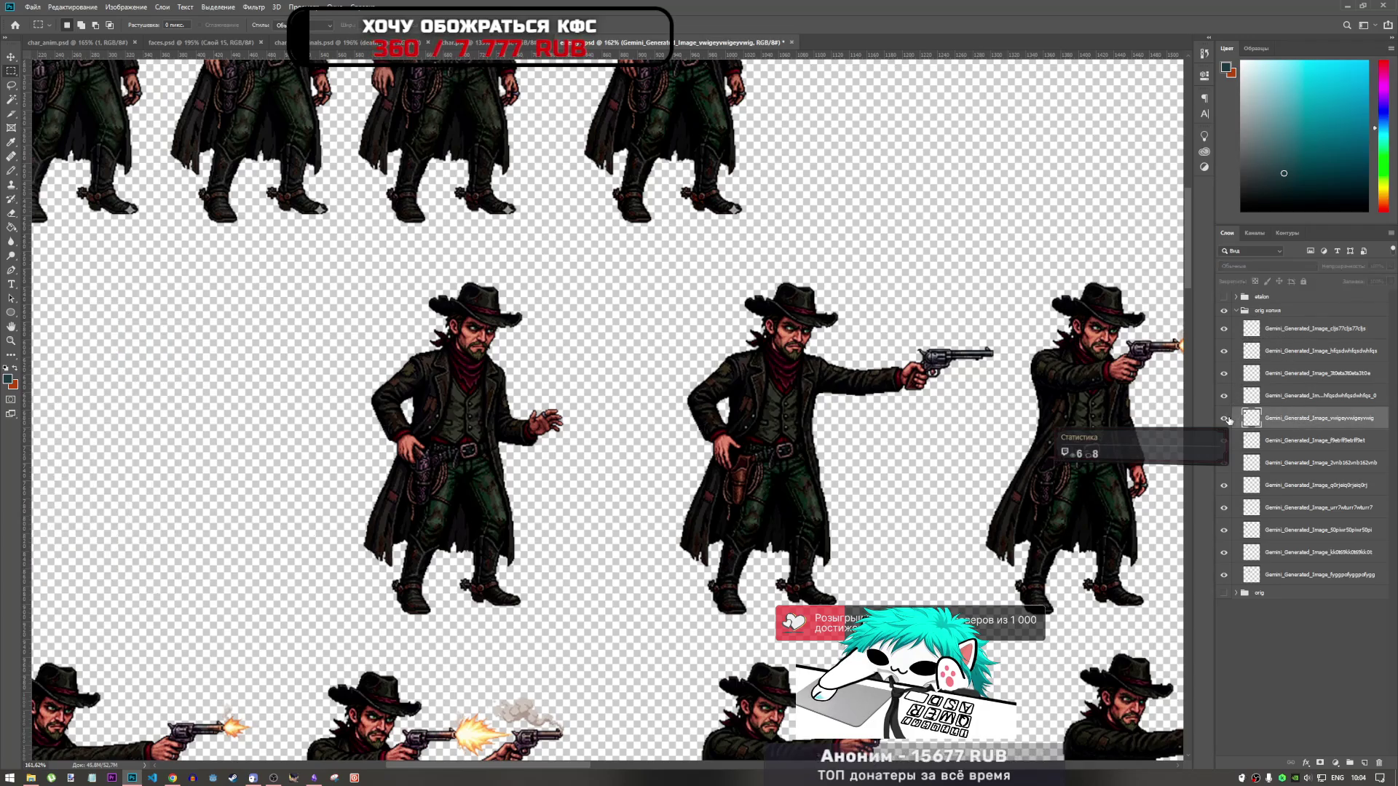
pyautogui.click(1224, 418)
pyautogui.click(1225, 441)
pyautogui.click(1225, 442)
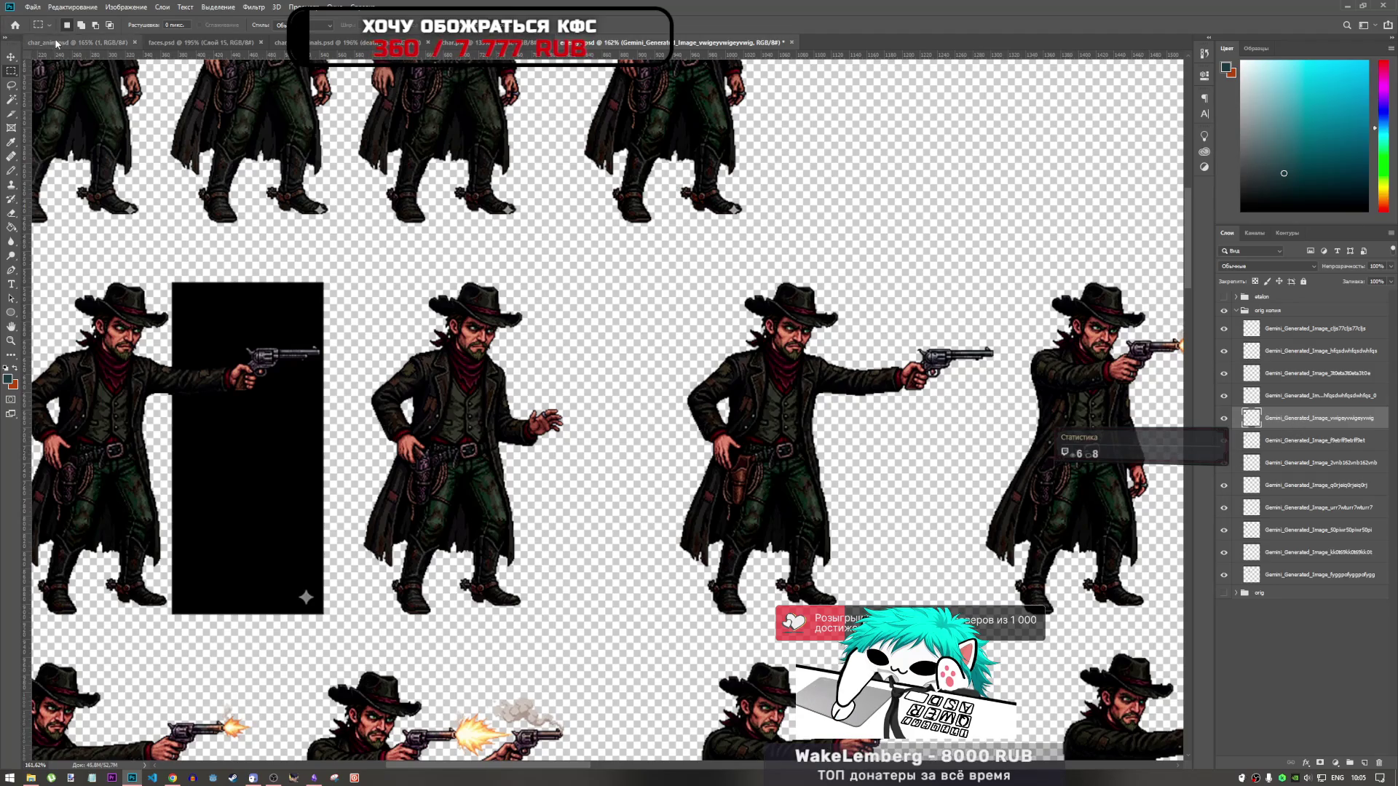
pyautogui.hotkey('ctrl', 'Tab')
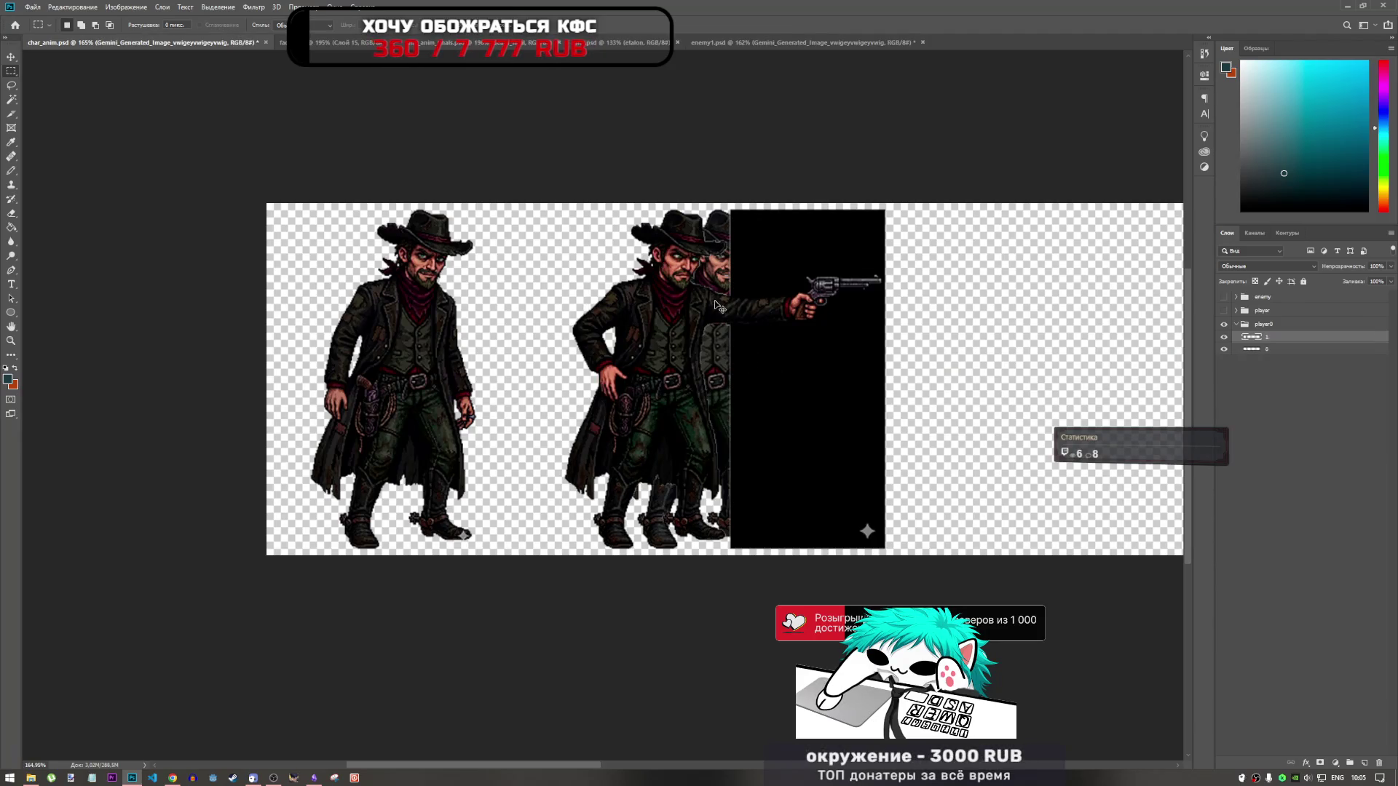
pyautogui.press('Delete')
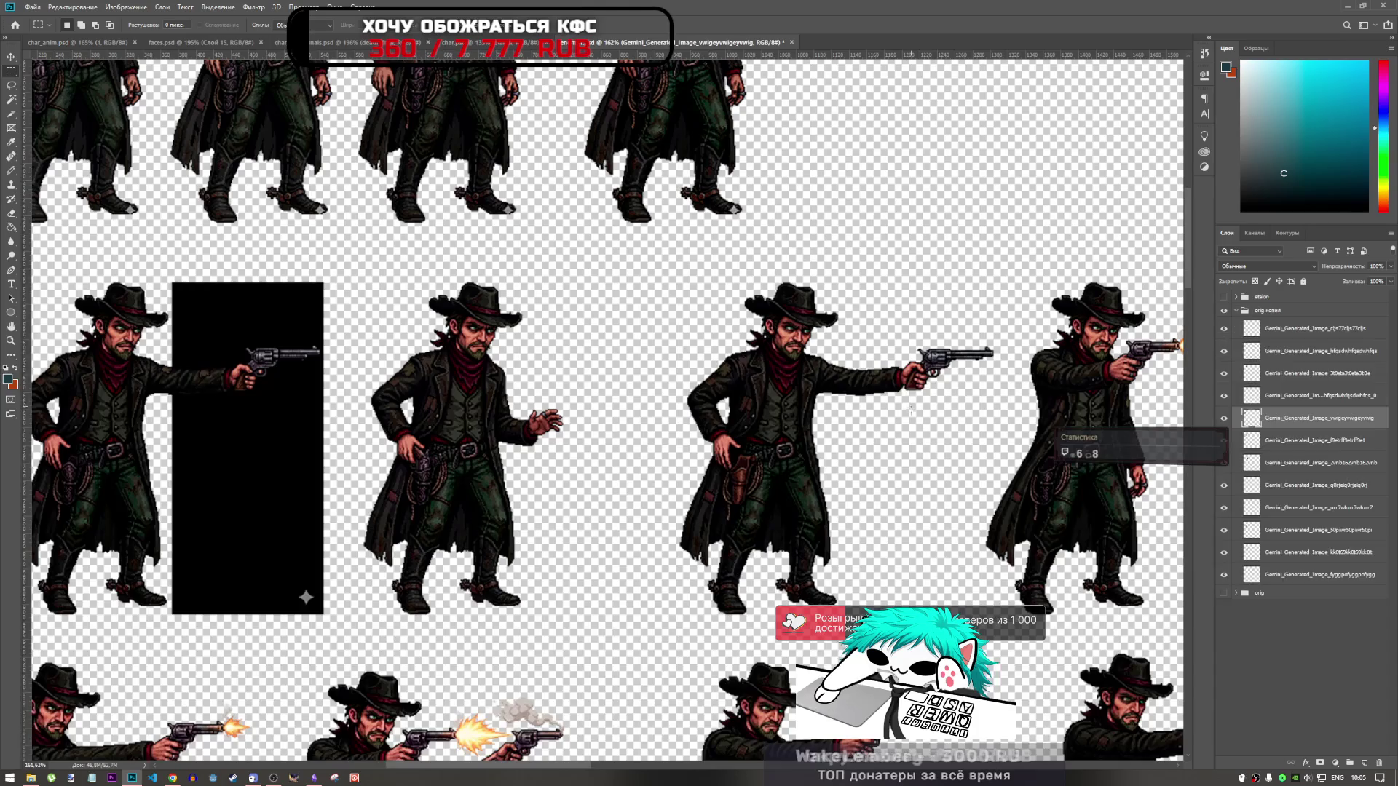
# Step: In enemy1, locate and select the open-hand cowboy layer
pyautogui.click(728, 42)
pyautogui.click(1225, 419)
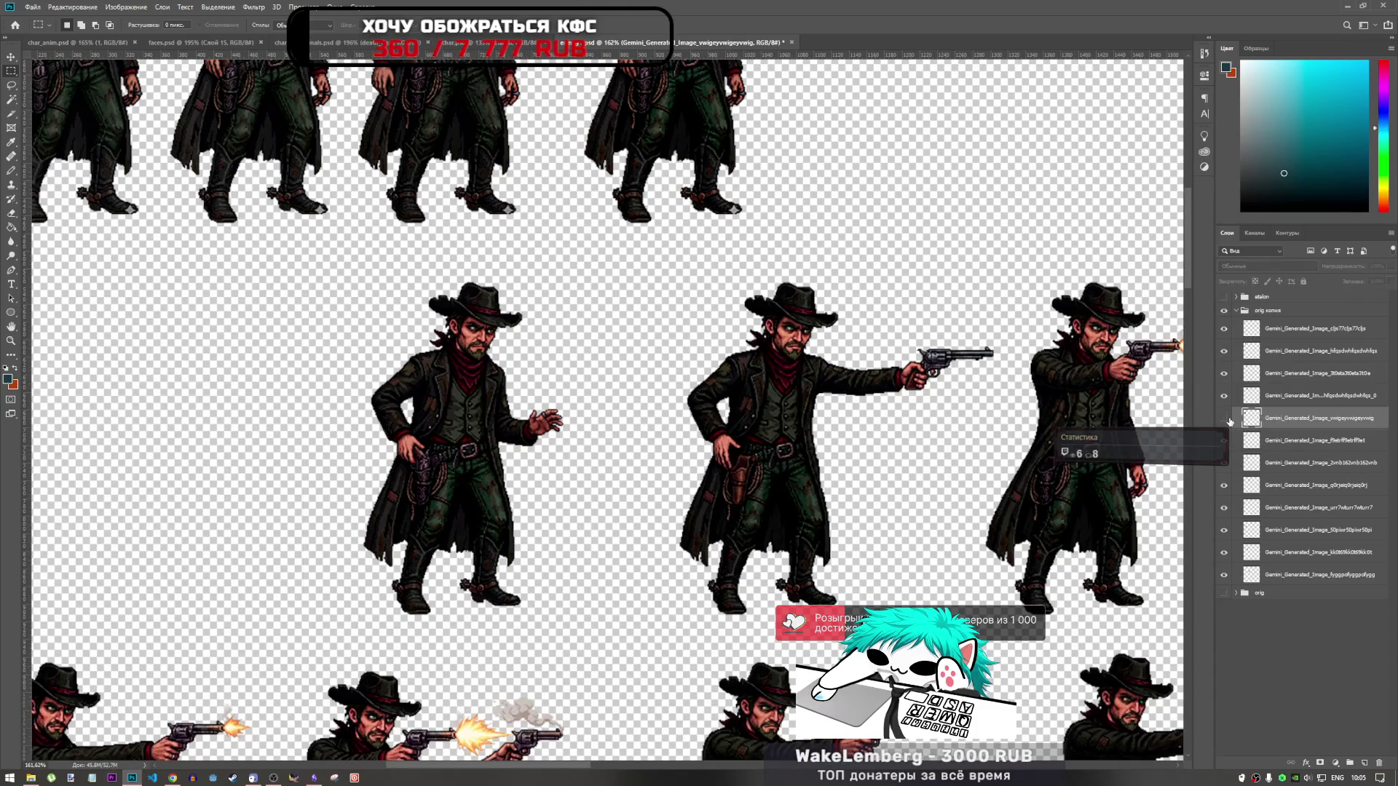
pyautogui.click(1225, 419)
pyautogui.click(1238, 441)
pyautogui.click(1224, 442)
pyautogui.click(1225, 442)
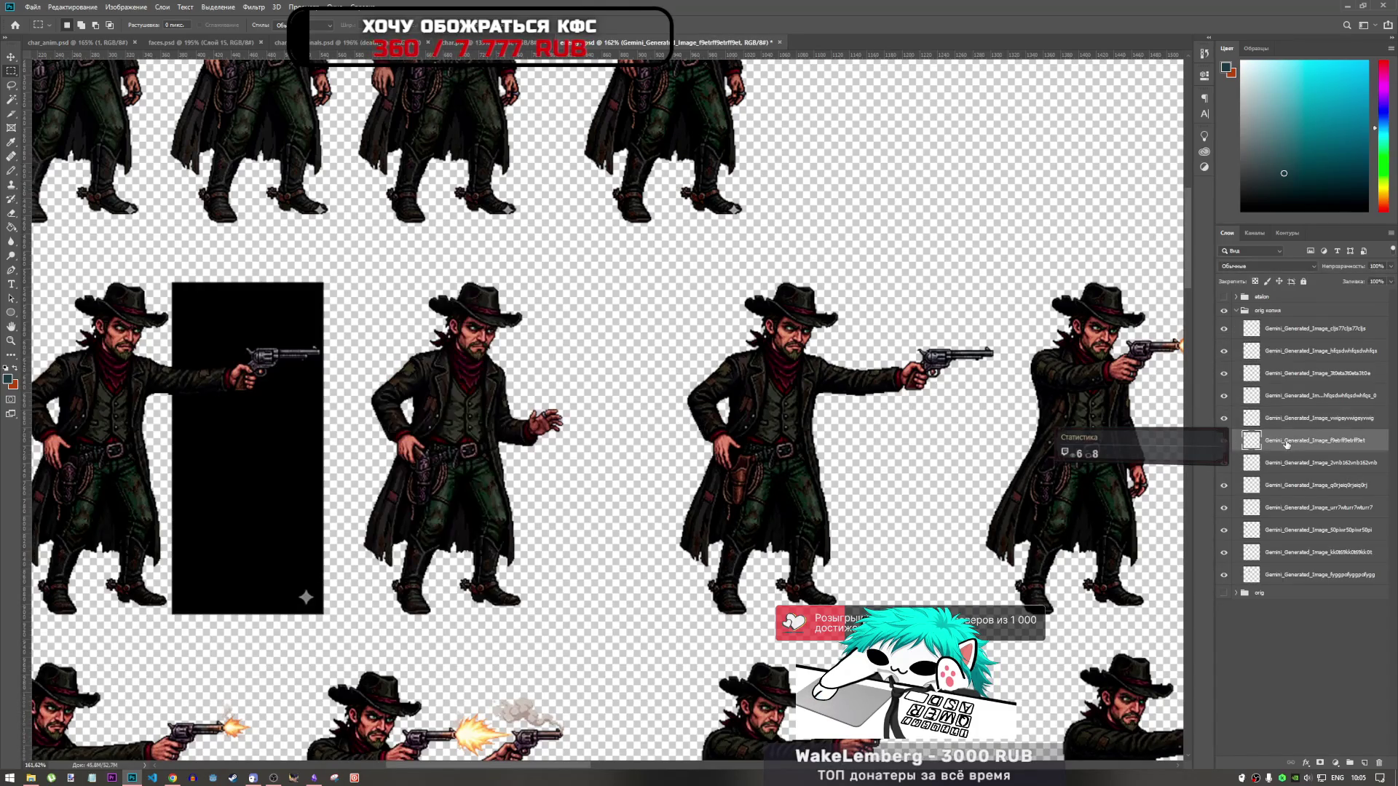
# Step: Paste the open-hand cowboy into player0 and move it into the third frame slot
pyautogui.click(80, 42)
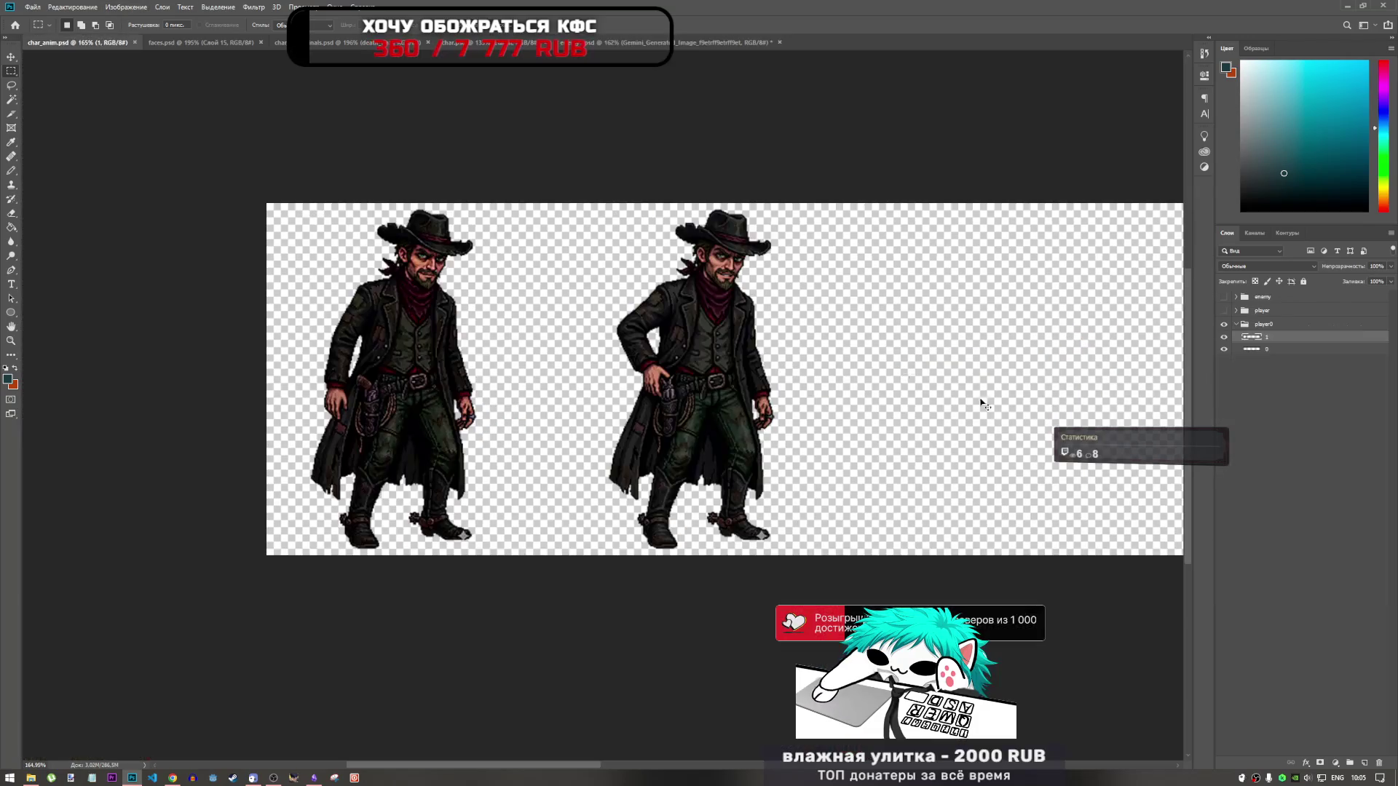
pyautogui.hotkey('ctrl', 'v')
pyautogui.hotkey('ctrl', 't')
pyautogui.moveTo(707, 362)
pyautogui.mouseDown()
pyautogui.moveTo(888, 356)
pyautogui.moveTo(818, 328)
pyautogui.moveTo(388, 320)
pyautogui.moveTo(910, 332)
pyautogui.mouseUp()
pyautogui.scroll(-5, 516, 306)
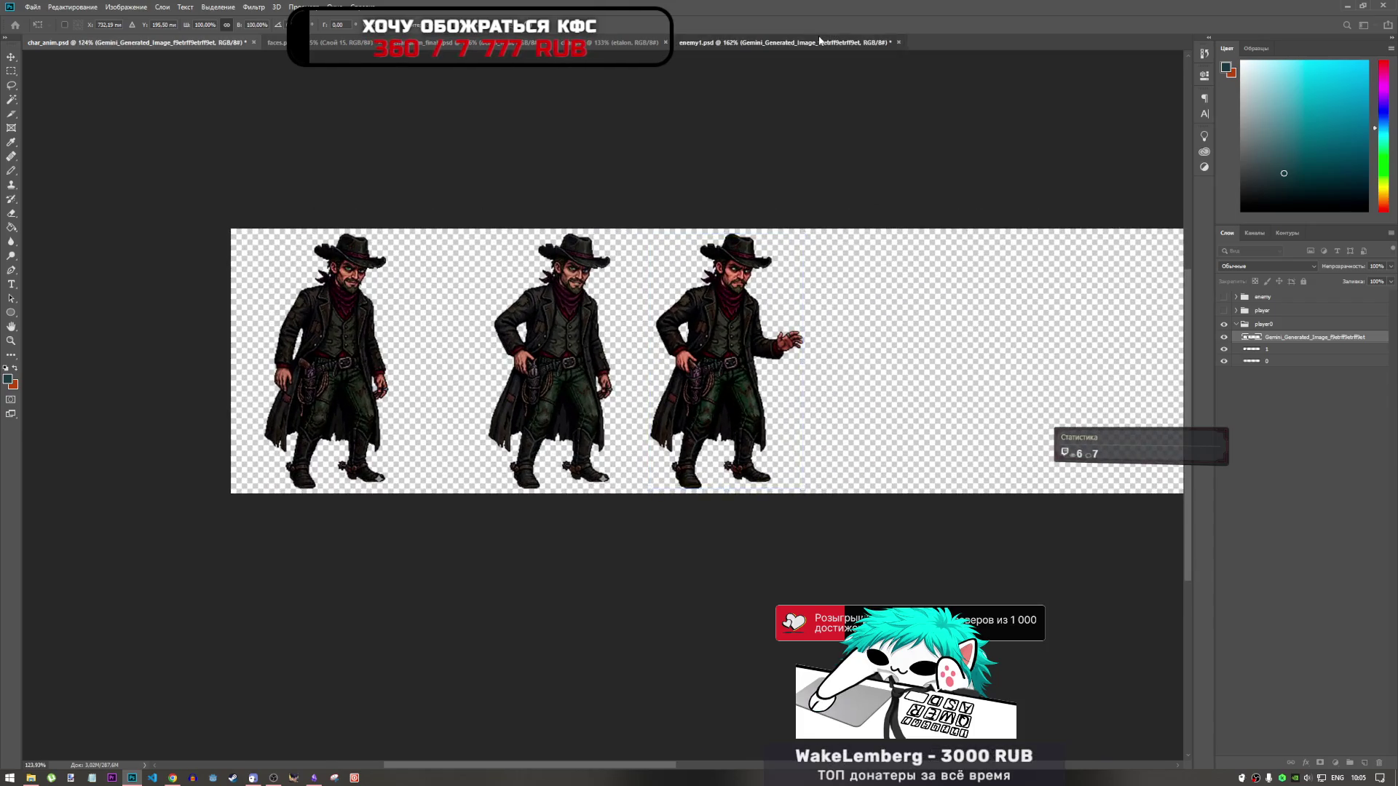
# Step: In enemy1, zoom around and check which layer holds the aiming cowboy
pyautogui.click(779, 43)
pyautogui.scroll(-4, 401, 302)
pyautogui.scroll(3, 400, 302)
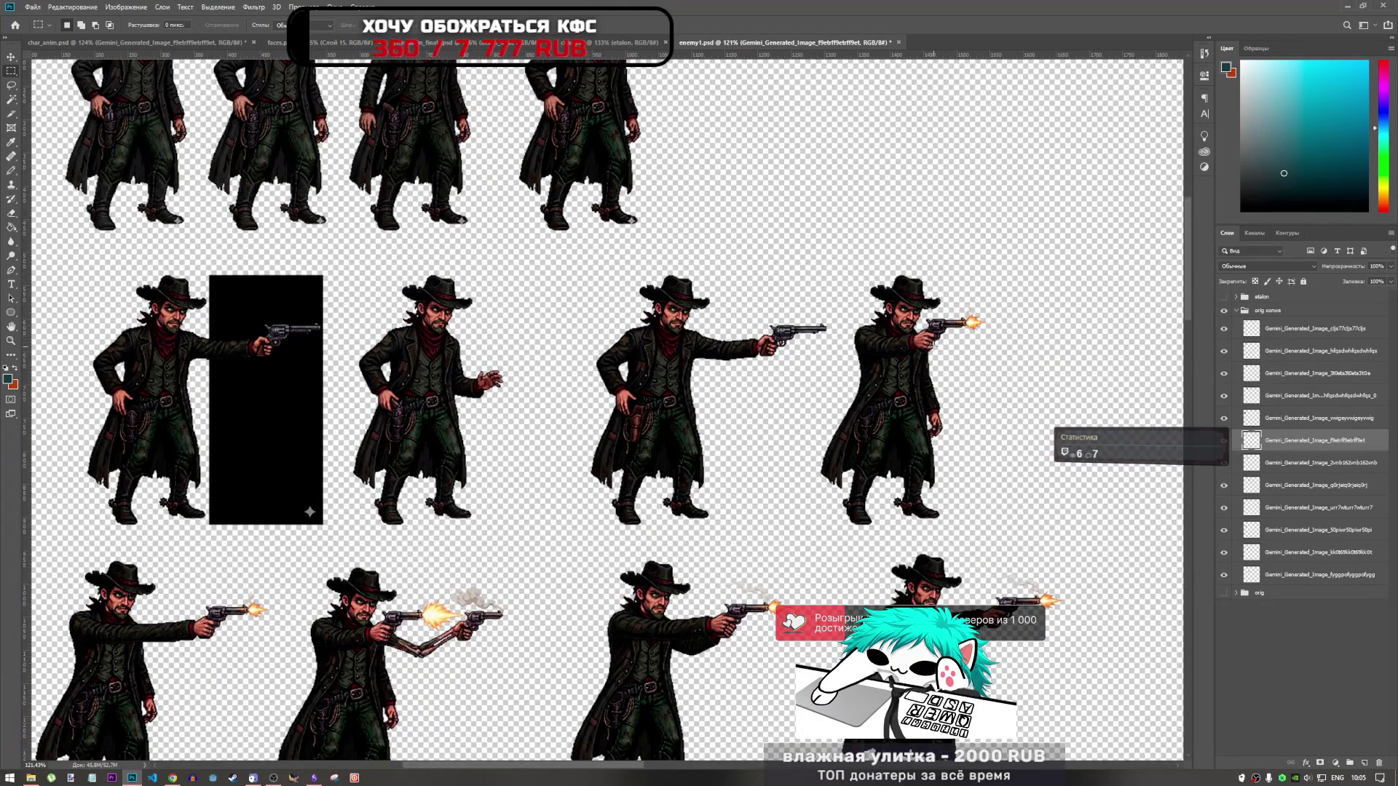
pyautogui.scroll(-3, 872, 399)
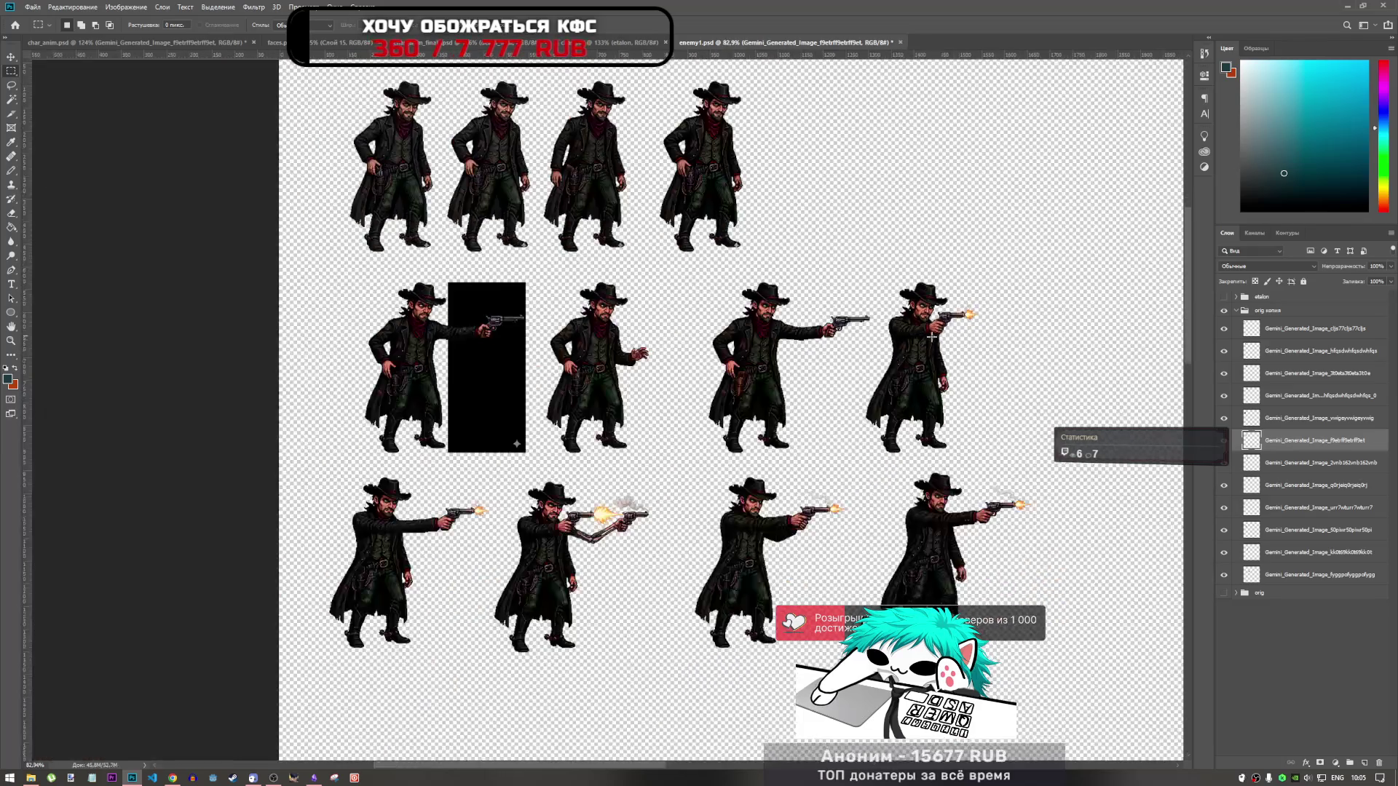
pyautogui.scroll(2, 873, 399)
pyautogui.scroll(-2, 928, 318)
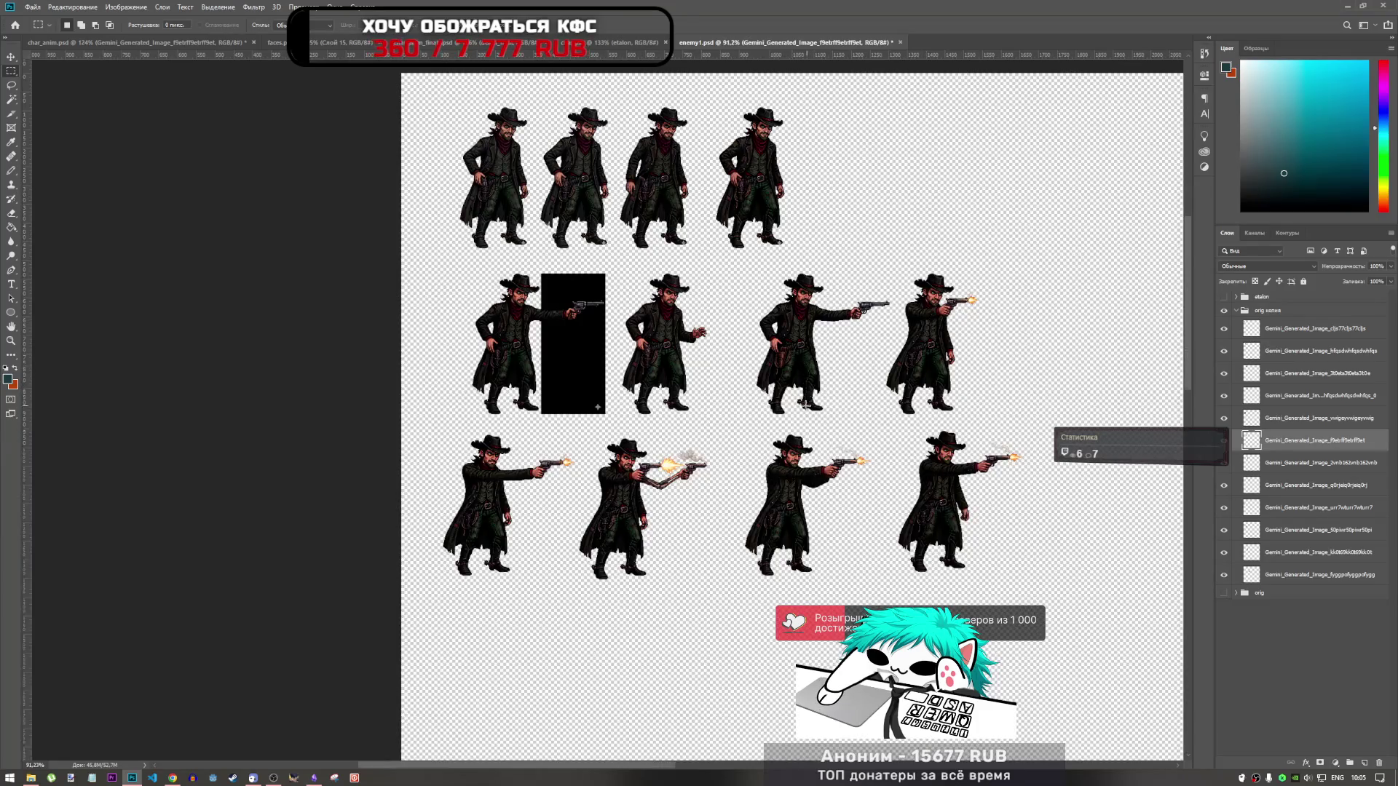
pyautogui.scroll(3, 806, 405)
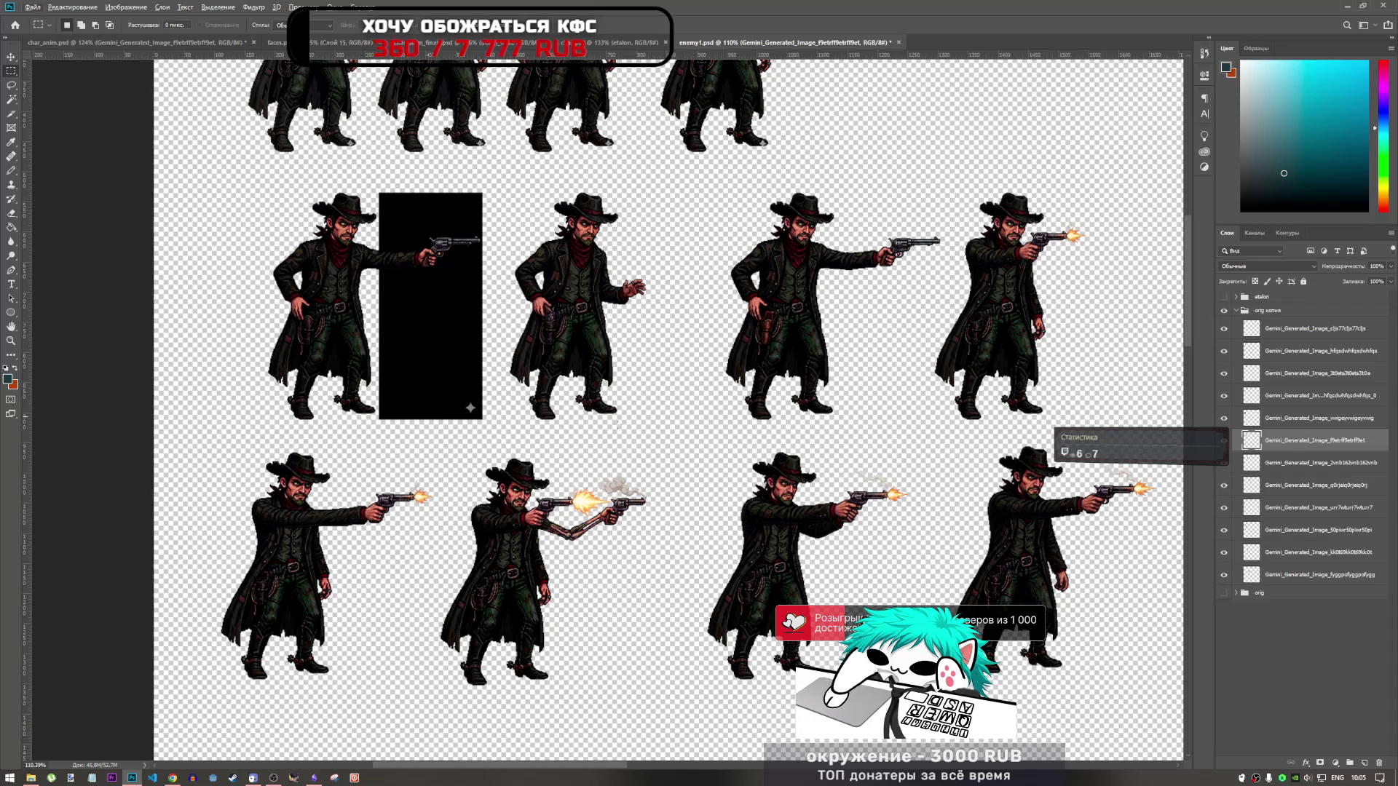
pyautogui.click(1245, 463)
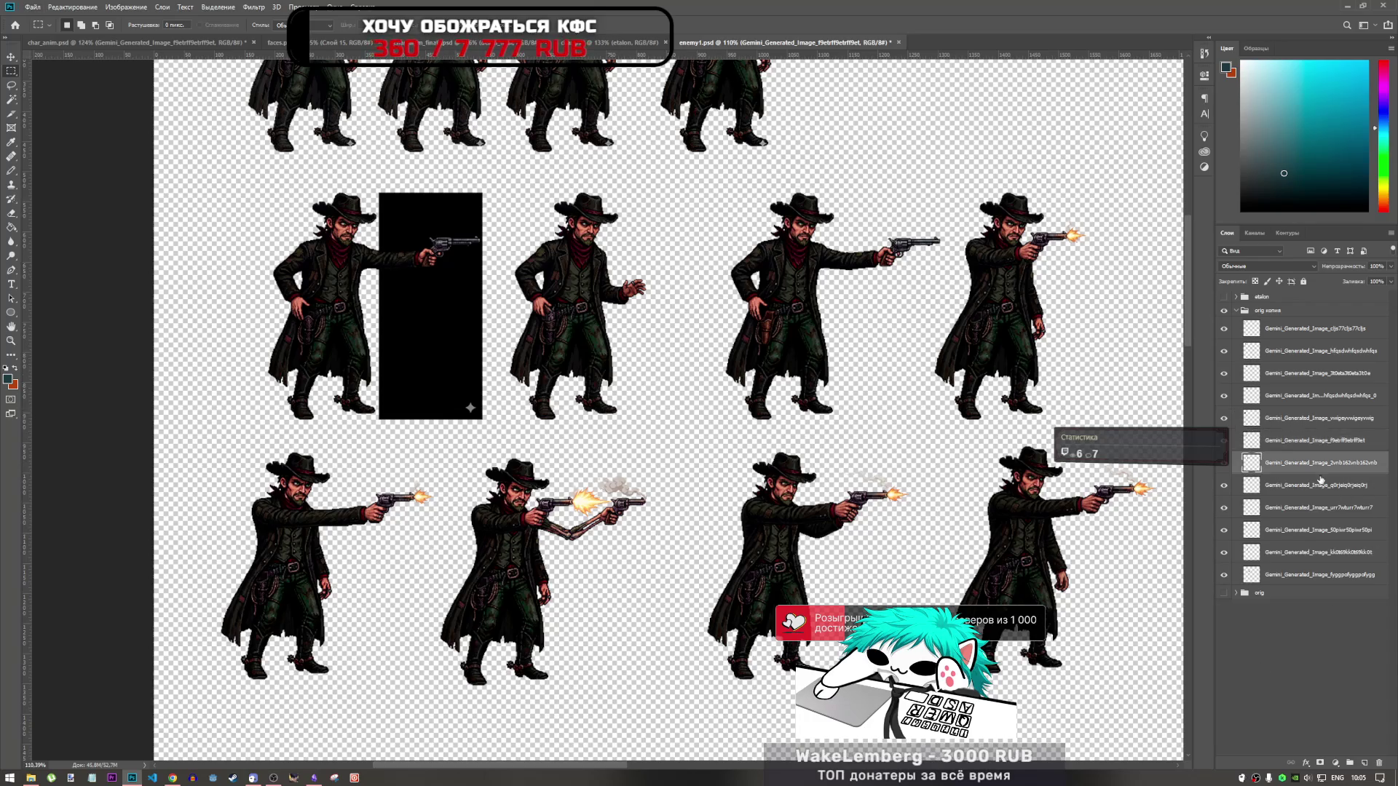
pyautogui.click(1225, 464)
pyautogui.click(1225, 464)
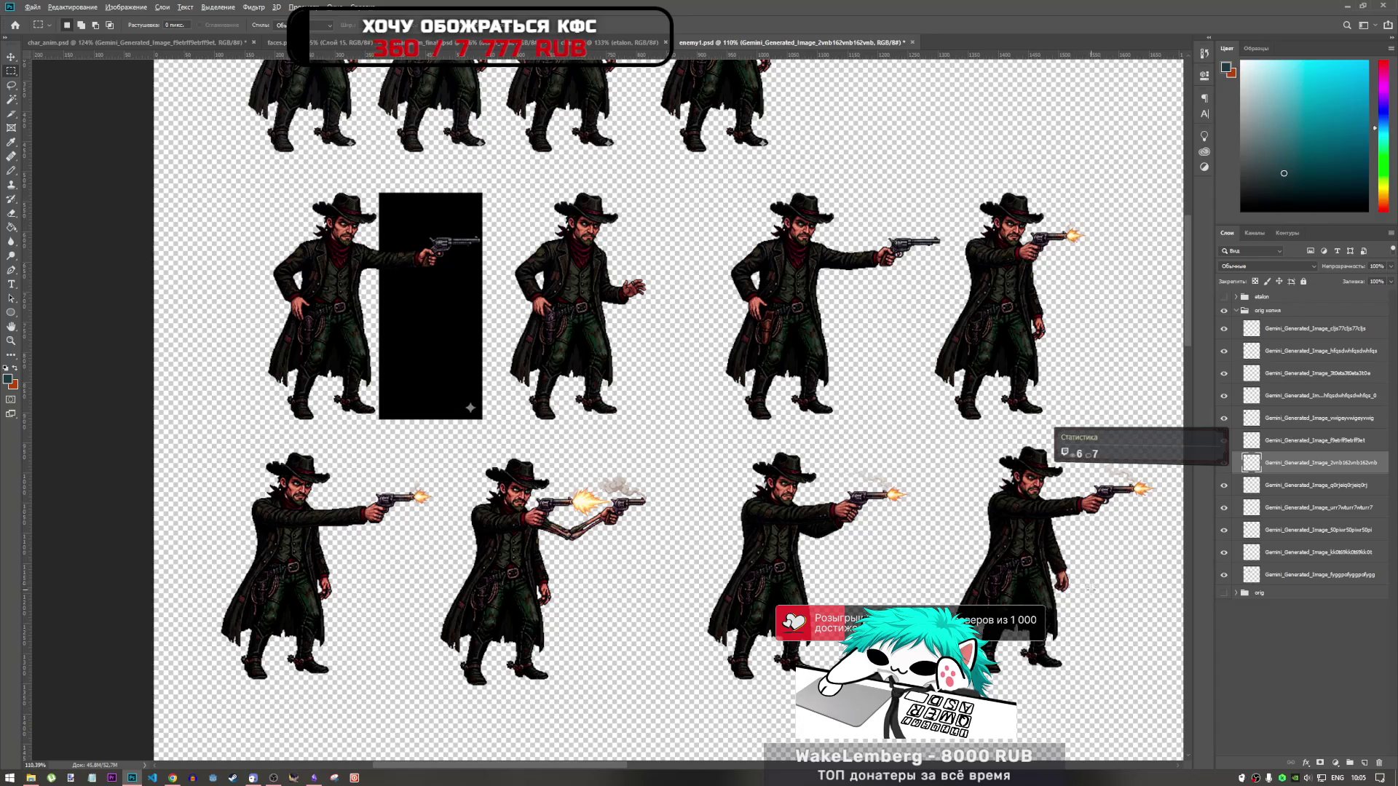
pyautogui.scroll(3, 1114, 586)
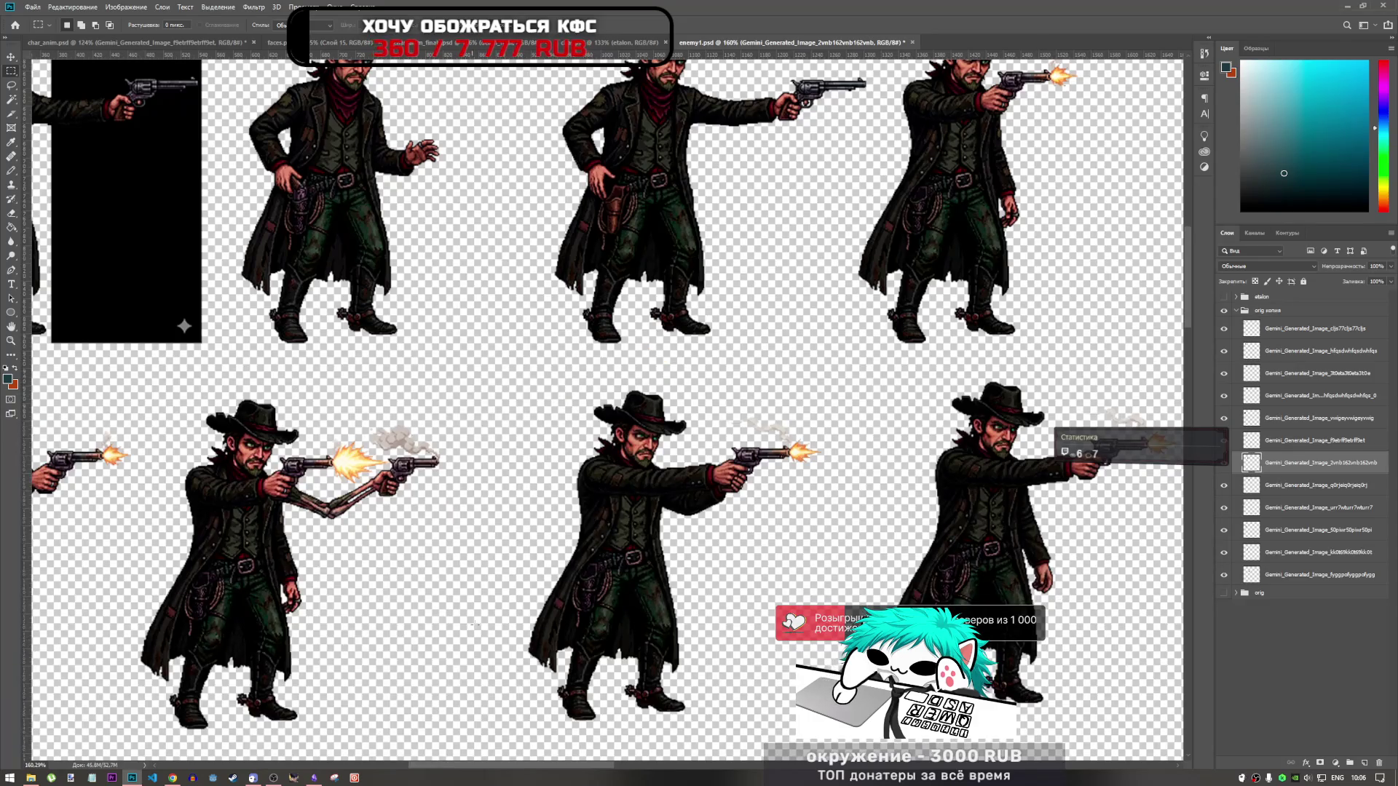
pyautogui.moveTo(600, 766)
pyautogui.mouseDown()
pyautogui.moveTo(538, 764)
pyautogui.moveTo(597, 758)
pyautogui.mouseUp()
pyautogui.scroll(-3, 728, 659)
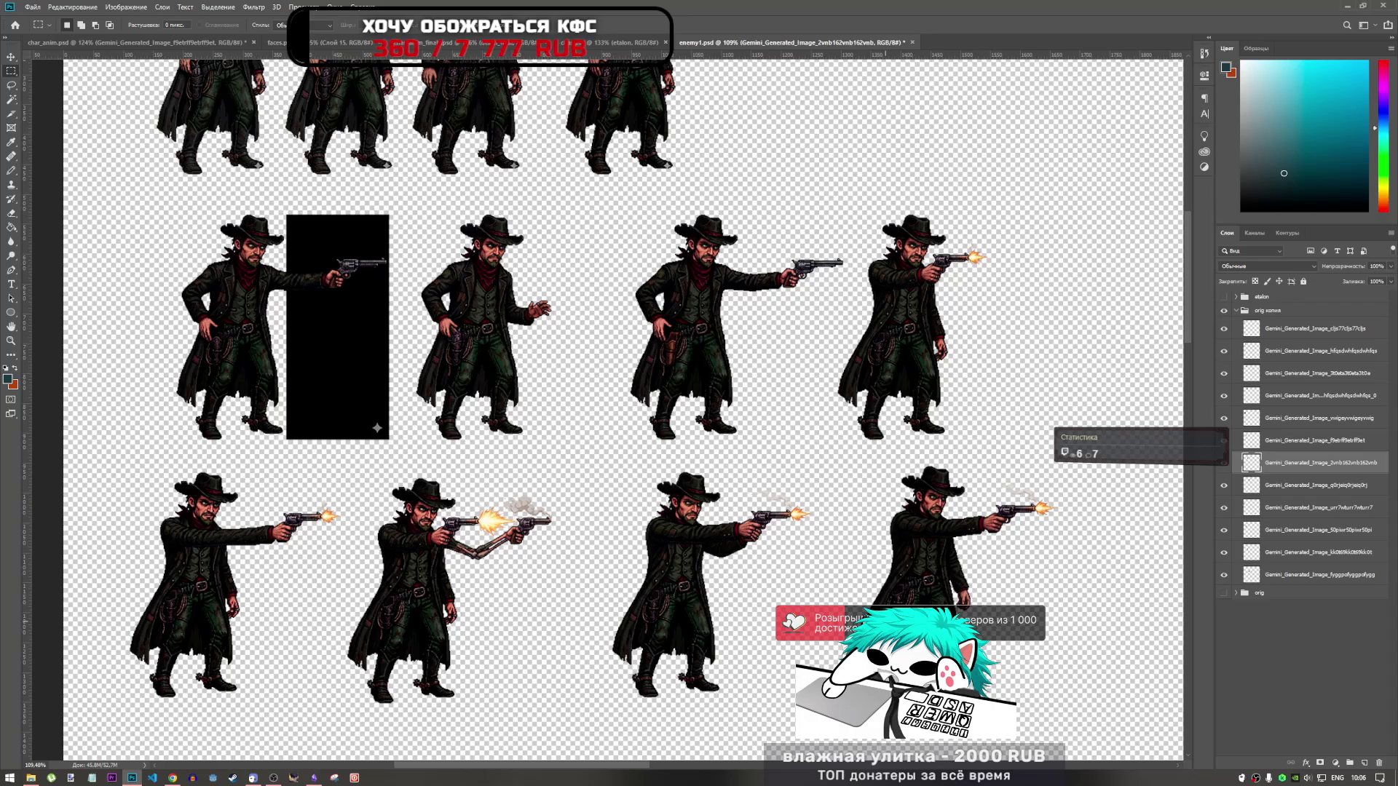
# Step: Bring the pistol-firing cowboy (fyggpofygg) into char_anim and shift it about 380 px right
pyautogui.click(1291, 574)
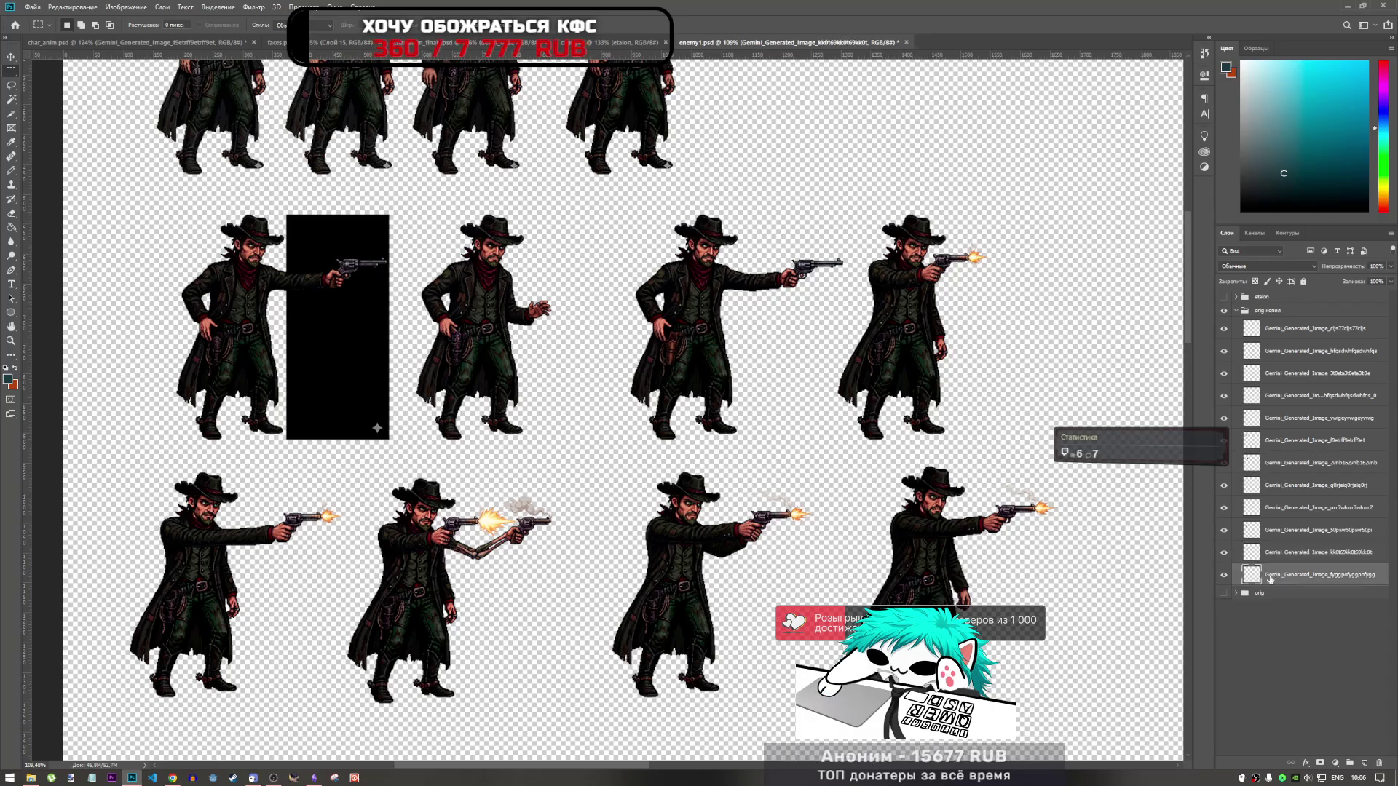
pyautogui.click(218, 44)
pyautogui.hotkey('ctrl', 't')
pyautogui.moveTo(605, 392); pyautogui.dragTo(881, 388)
# Step: Shift the reaching cowboy frame about 220 px right and nudge the shooting cowboy slightly left
pyautogui.click(1290, 349)
pyautogui.hotkey('ctrl', 't')
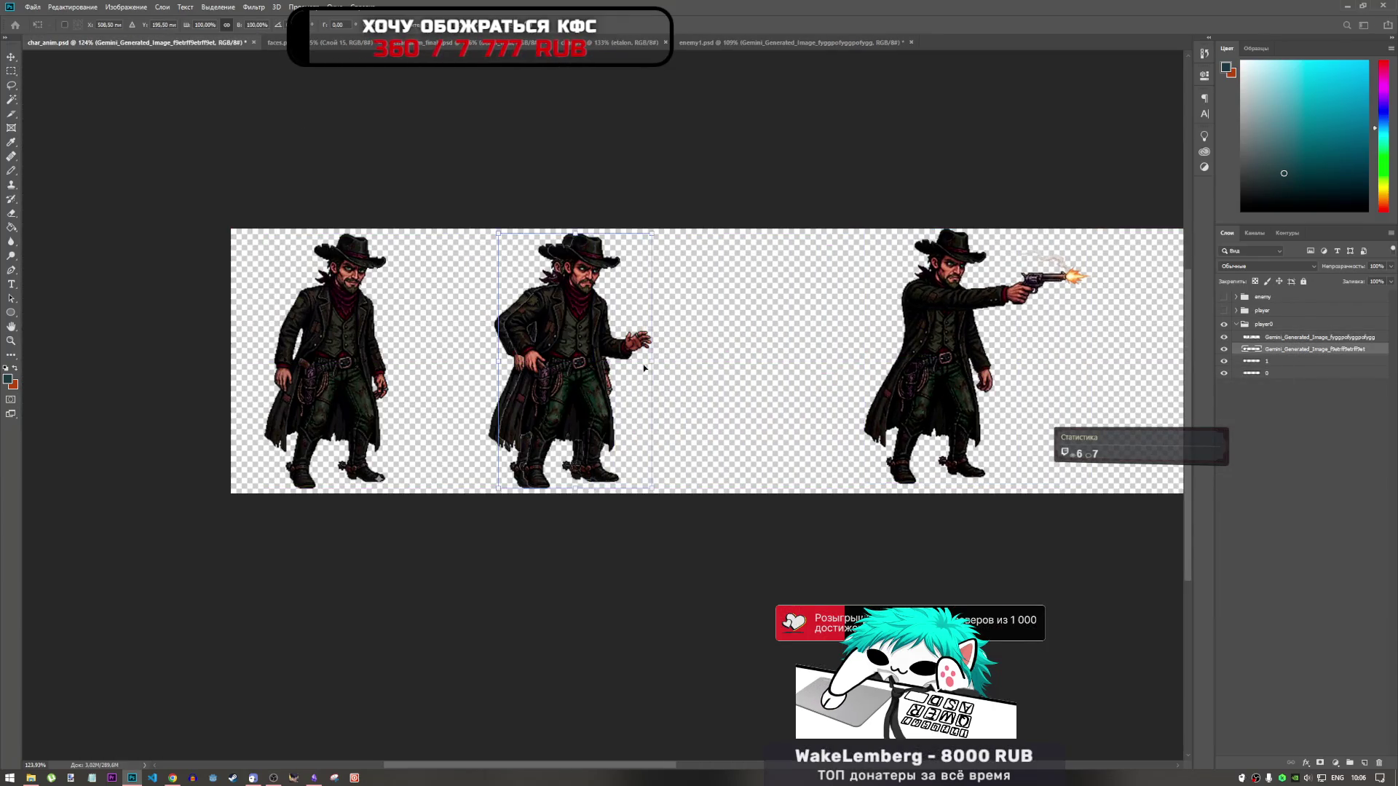
pyautogui.moveTo(617, 359); pyautogui.dragTo(779, 363)
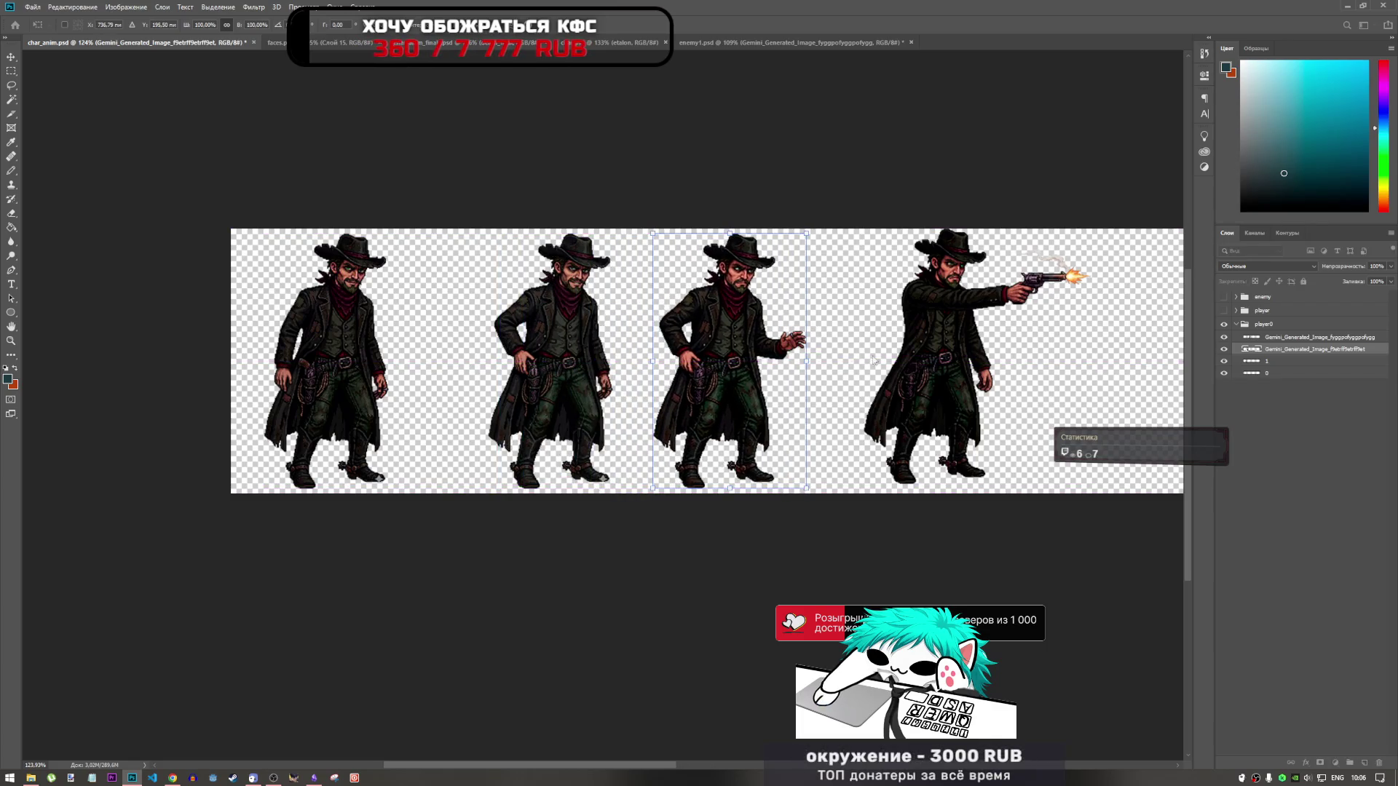
pyautogui.click(1299, 337)
pyautogui.hotkey('ctrl', 't')
pyautogui.moveTo(868, 371); pyautogui.dragTo(836, 371)
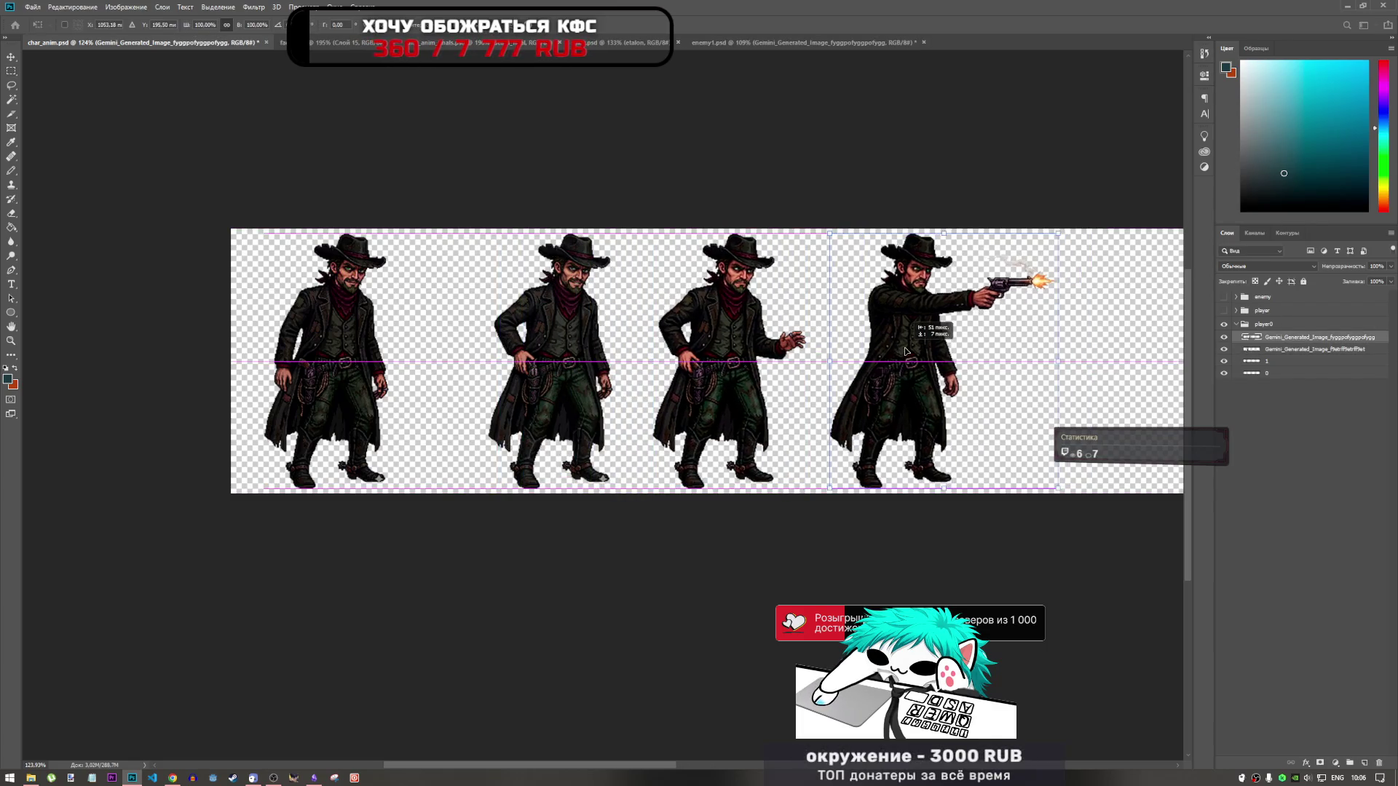
pyautogui.click(897, 341)
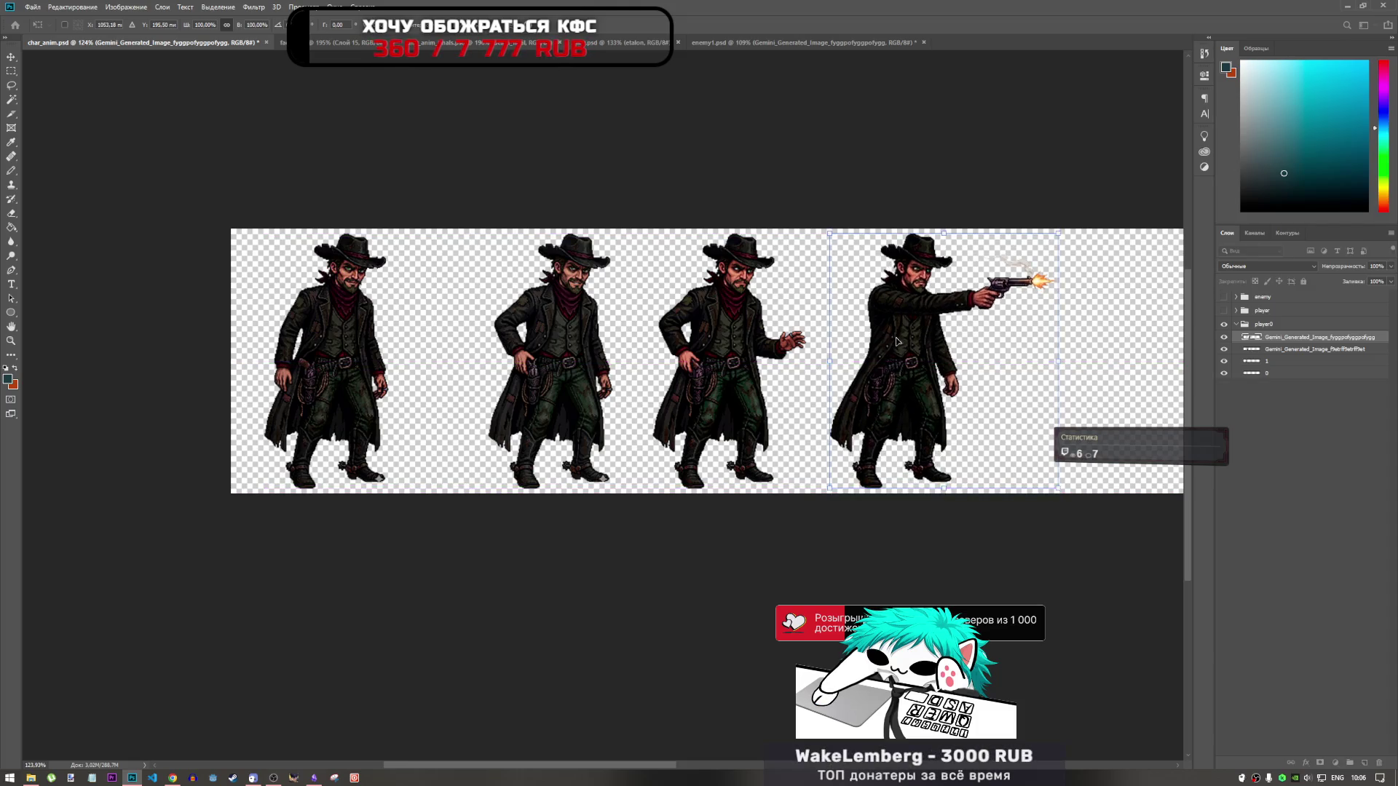
# Step: Bring a second firing cowboy frame from enemy1 into char_anim, placing it at the row's end
pyautogui.click(815, 42)
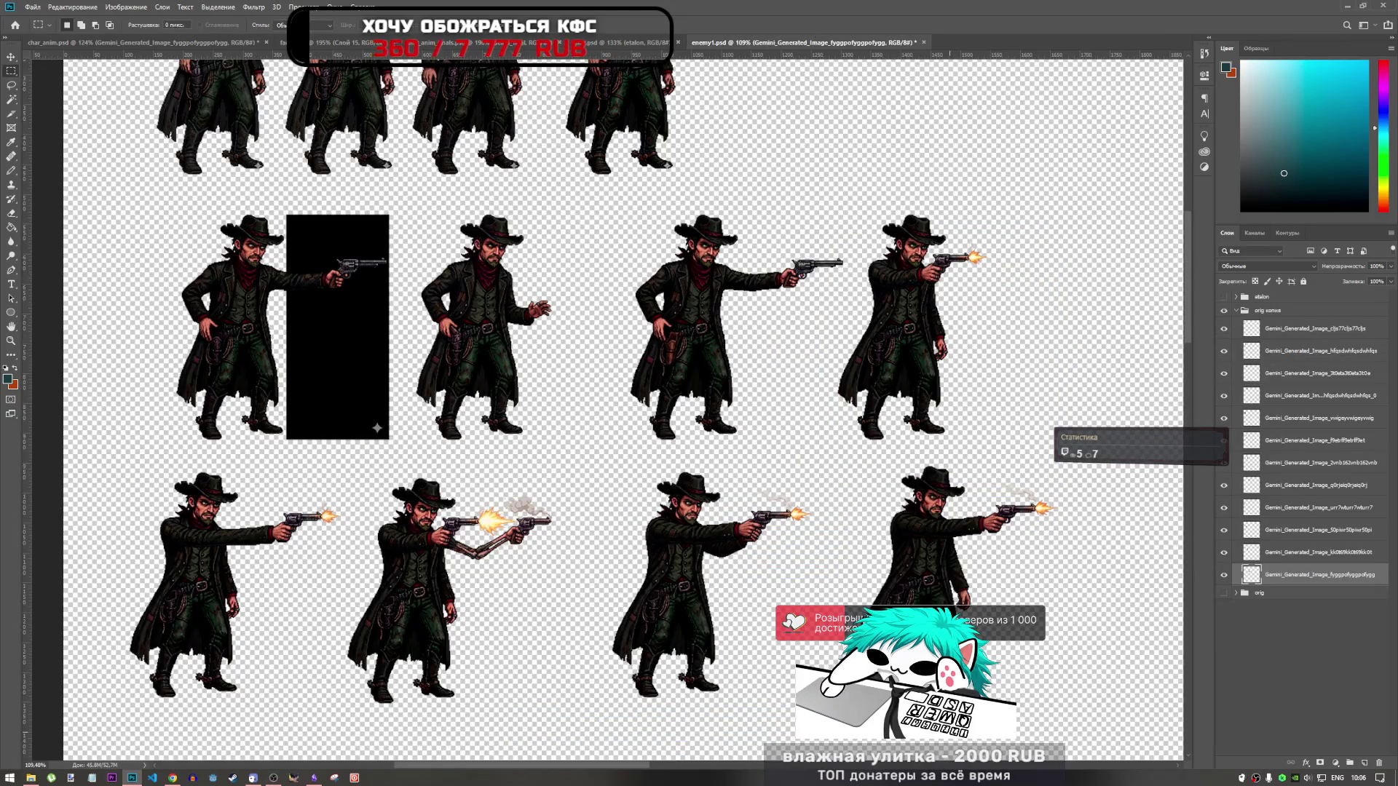
pyautogui.click(1294, 548)
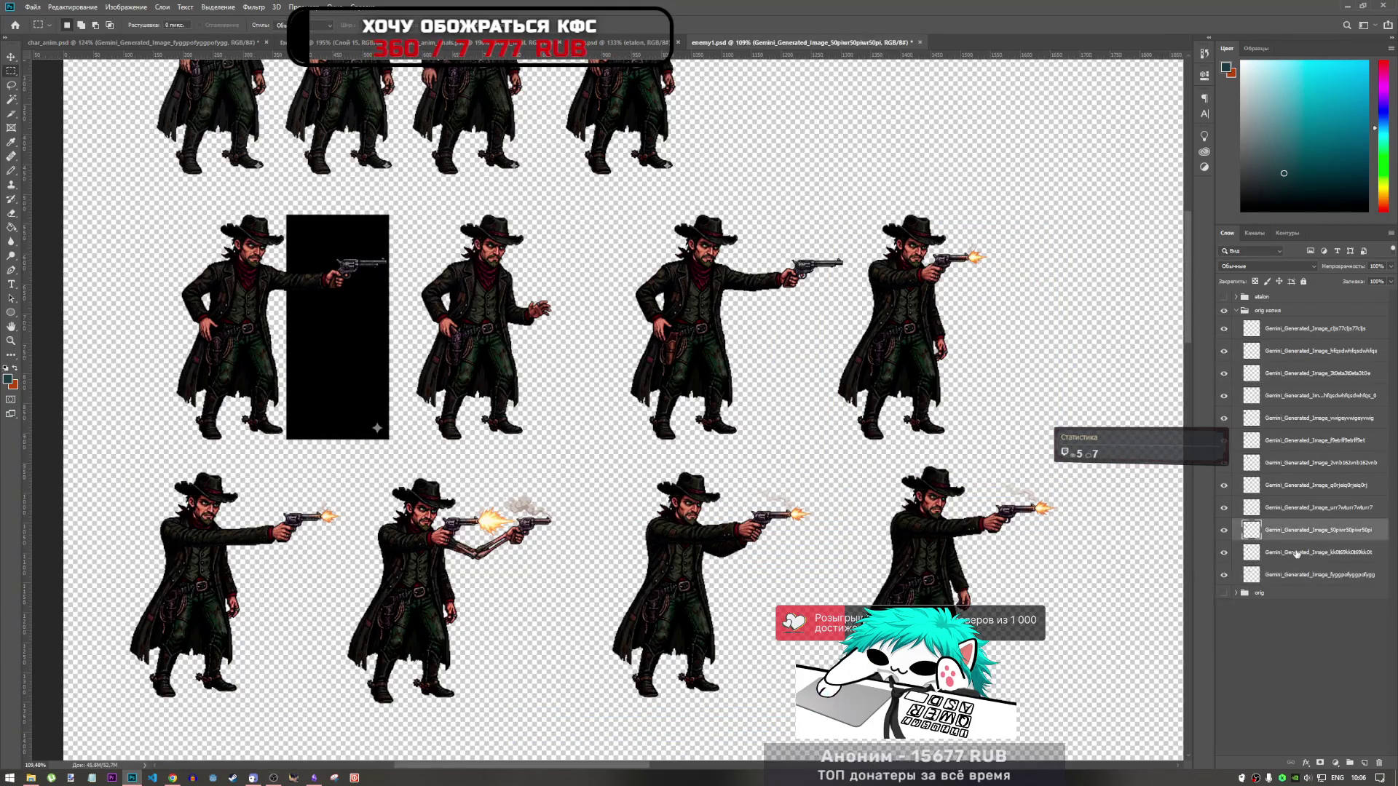
pyautogui.click(138, 41)
pyautogui.hotkey('ctrl', 'z')
pyautogui.hotkey('ctrl', 'z')
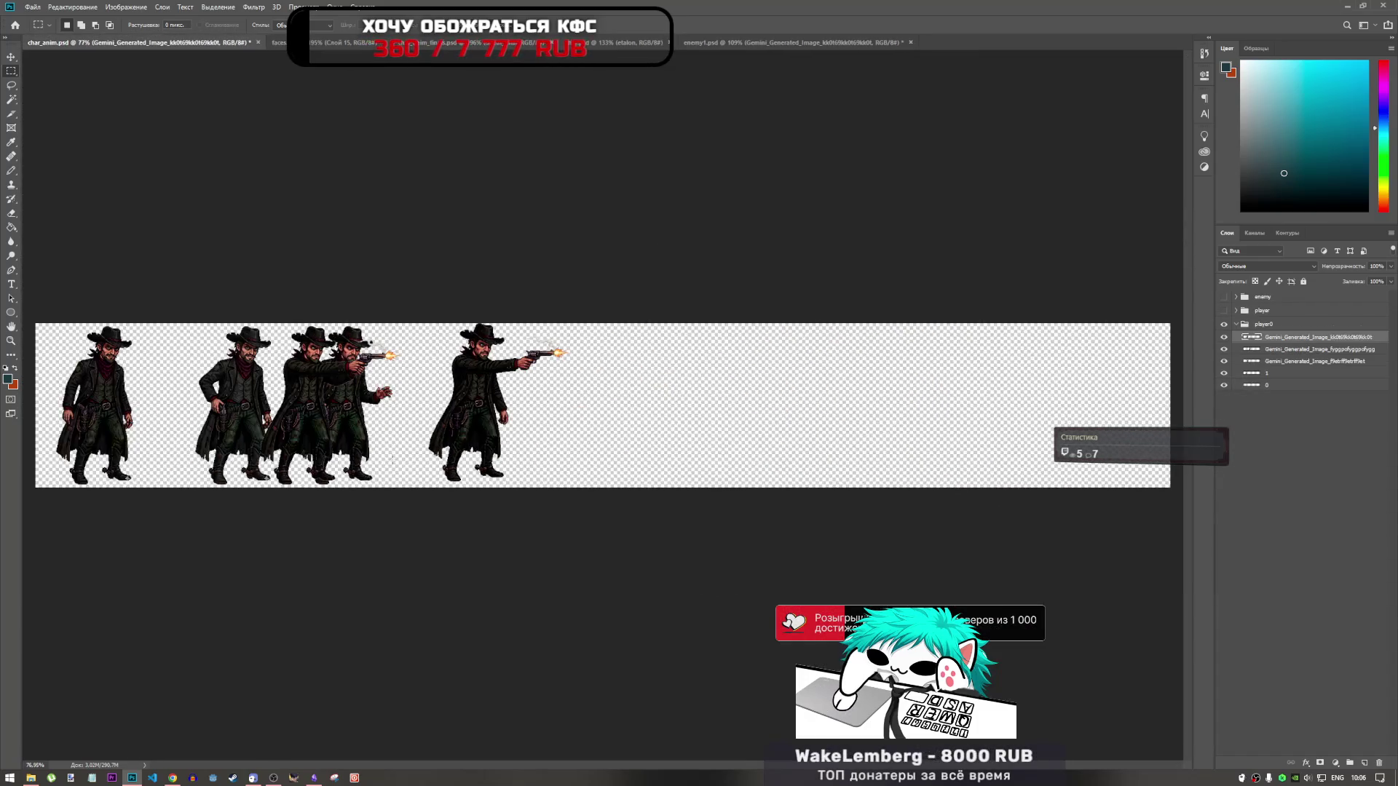
pyautogui.hotkey('ctrl', 't')
pyautogui.moveTo(364, 393); pyautogui.dragTo(611, 391)
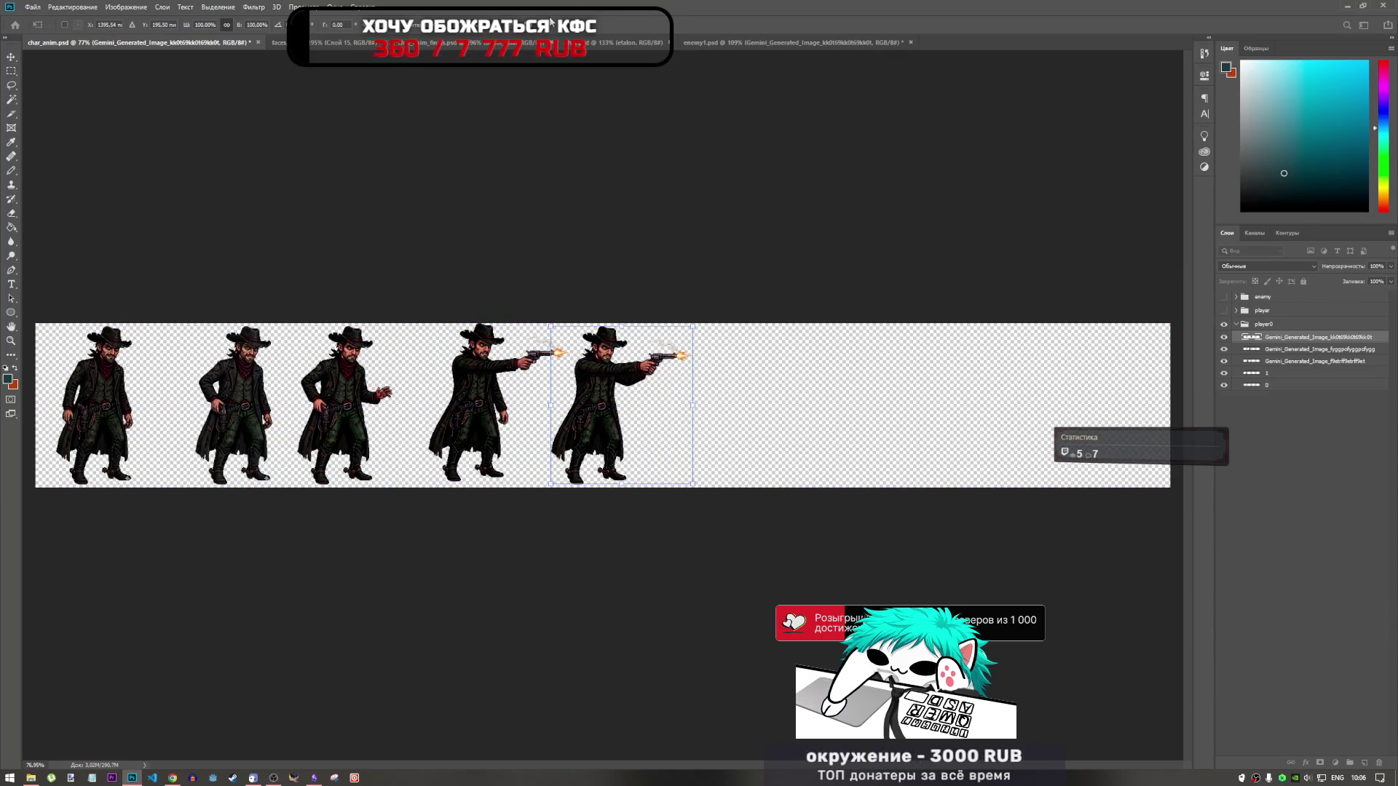
pyautogui.press('Return')
pyautogui.click(794, 42)
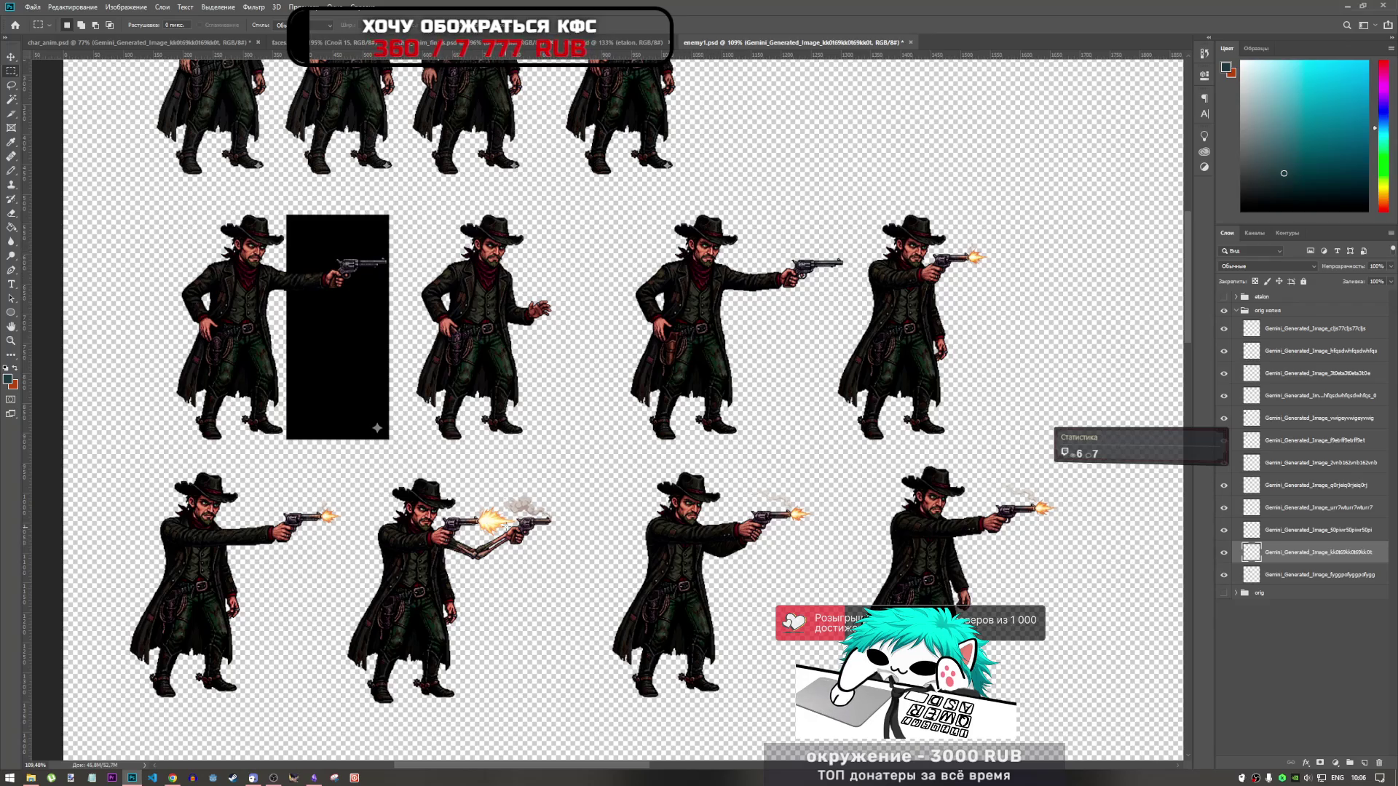
# Step: In enemy1, lasso the muzzle flash between the guns and select its layer
pyautogui.scroll(5, 479, 510)
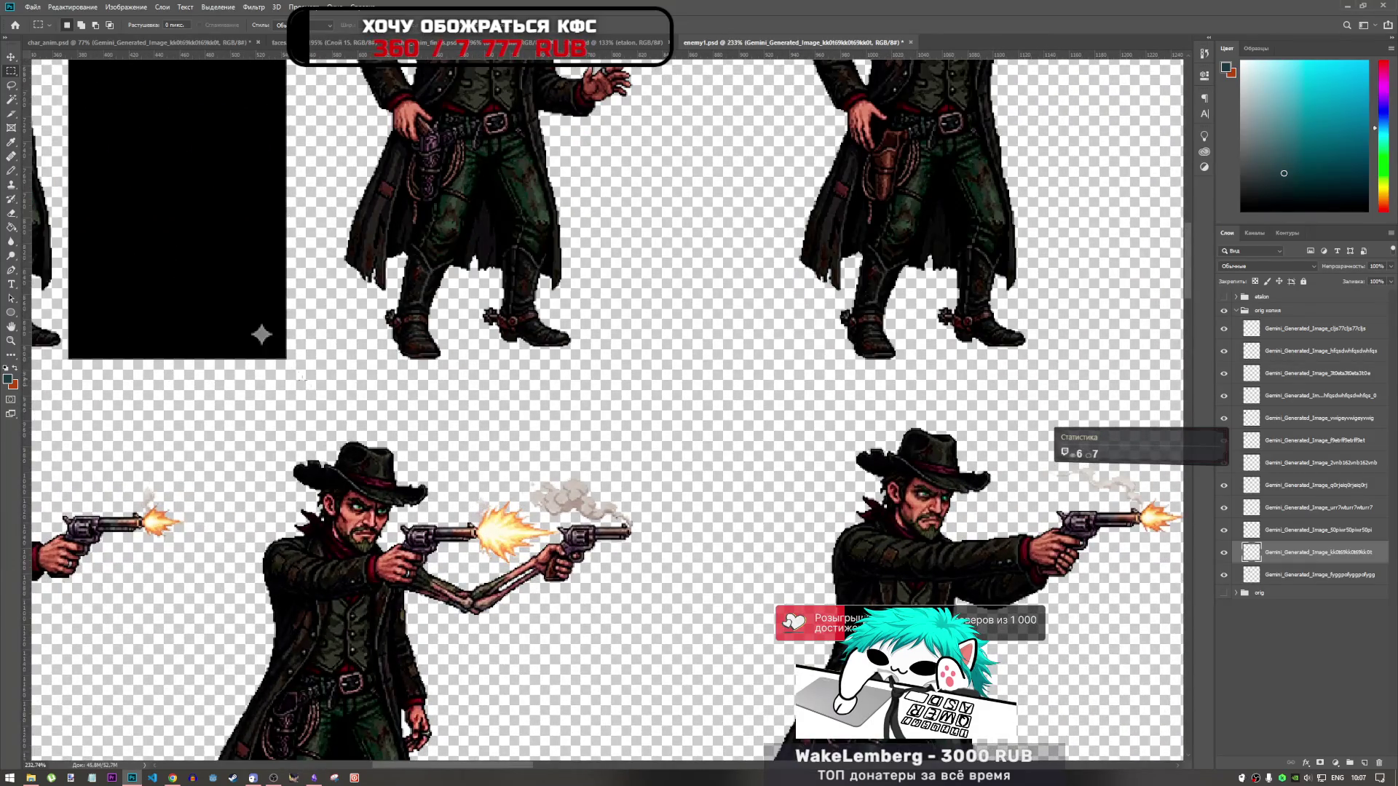
pyautogui.scroll(5, 483, 510)
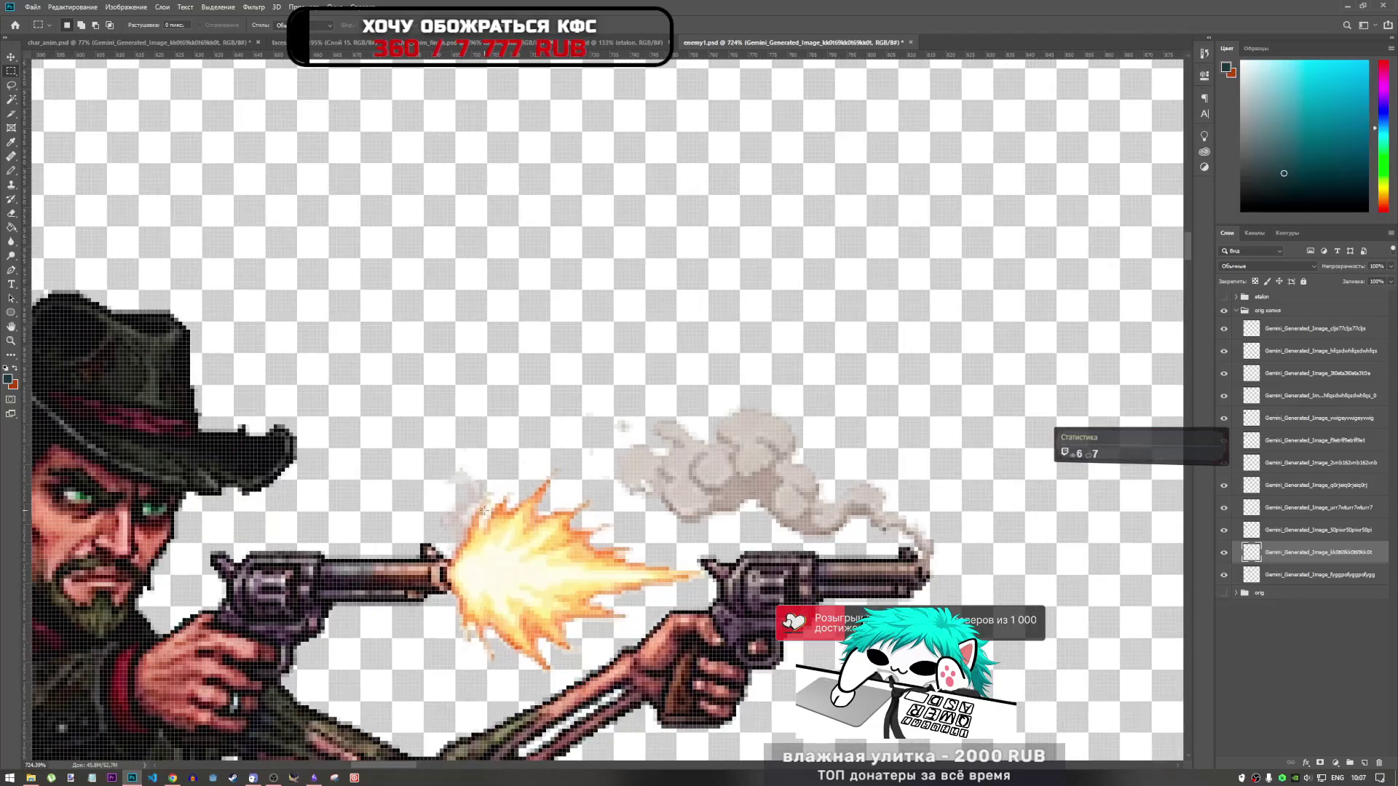
pyautogui.scroll(-4, 483, 511)
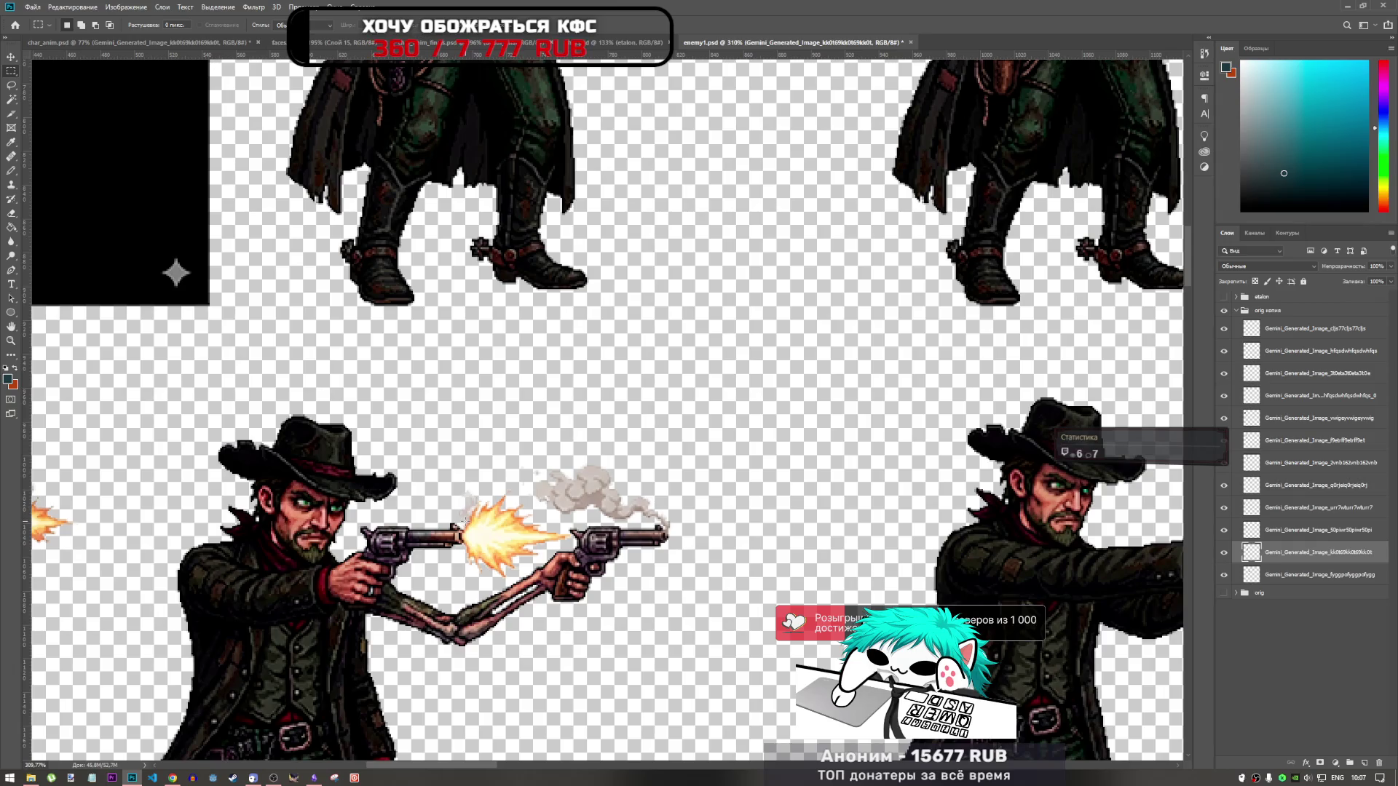
pyautogui.press('l')
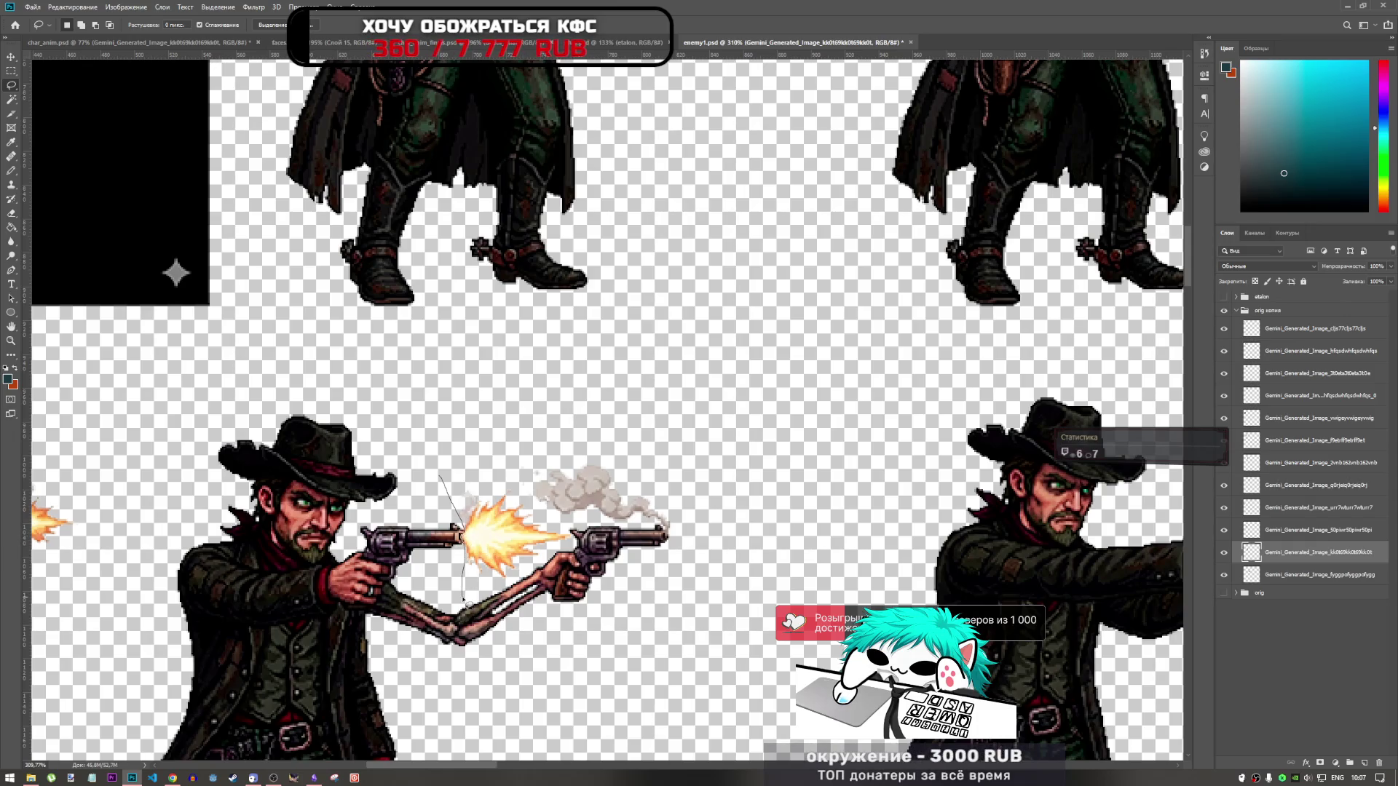
pyautogui.moveTo(479, 598); pyautogui.dragTo(513, 581)
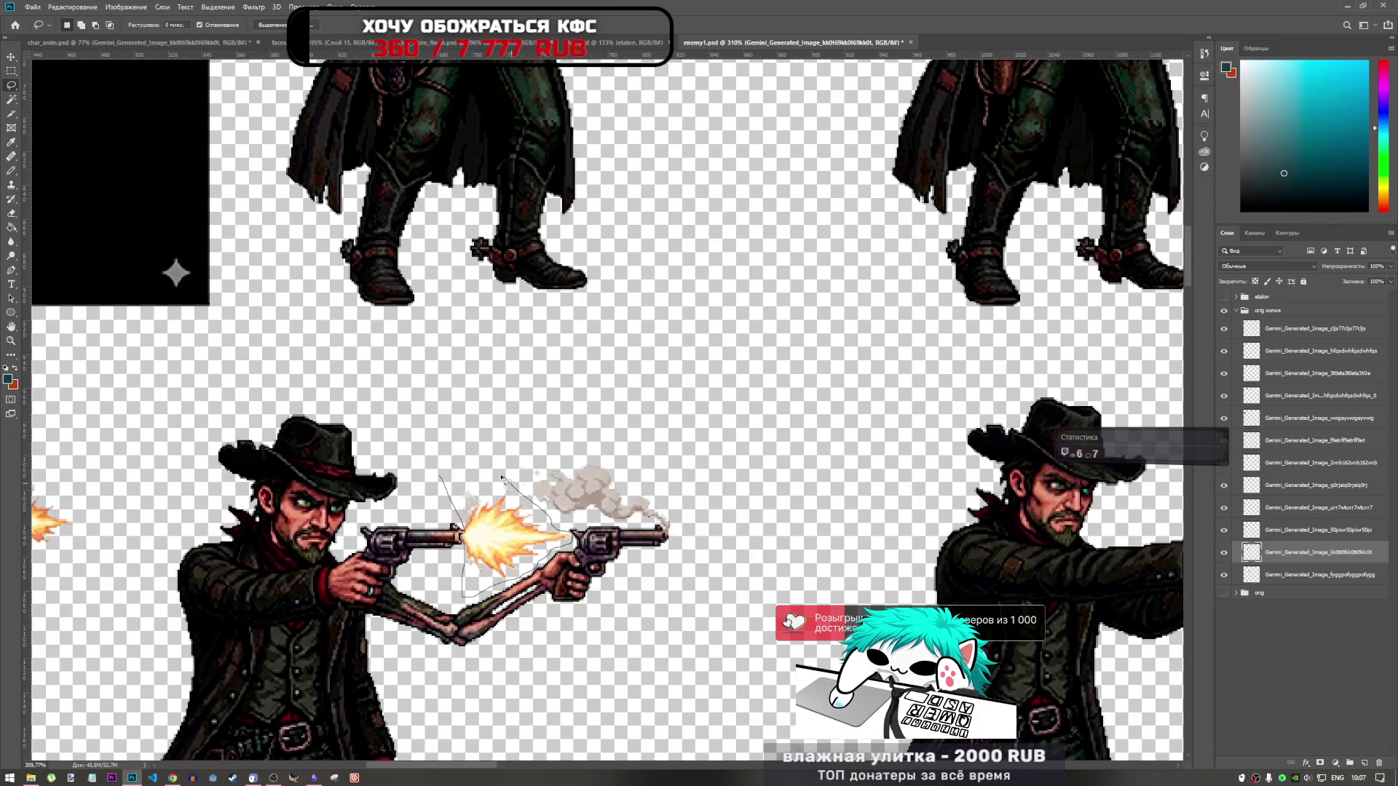
pyautogui.moveTo(461, 466); pyautogui.dragTo(463, 468)
pyautogui.hotkey('ctrl', 'j')
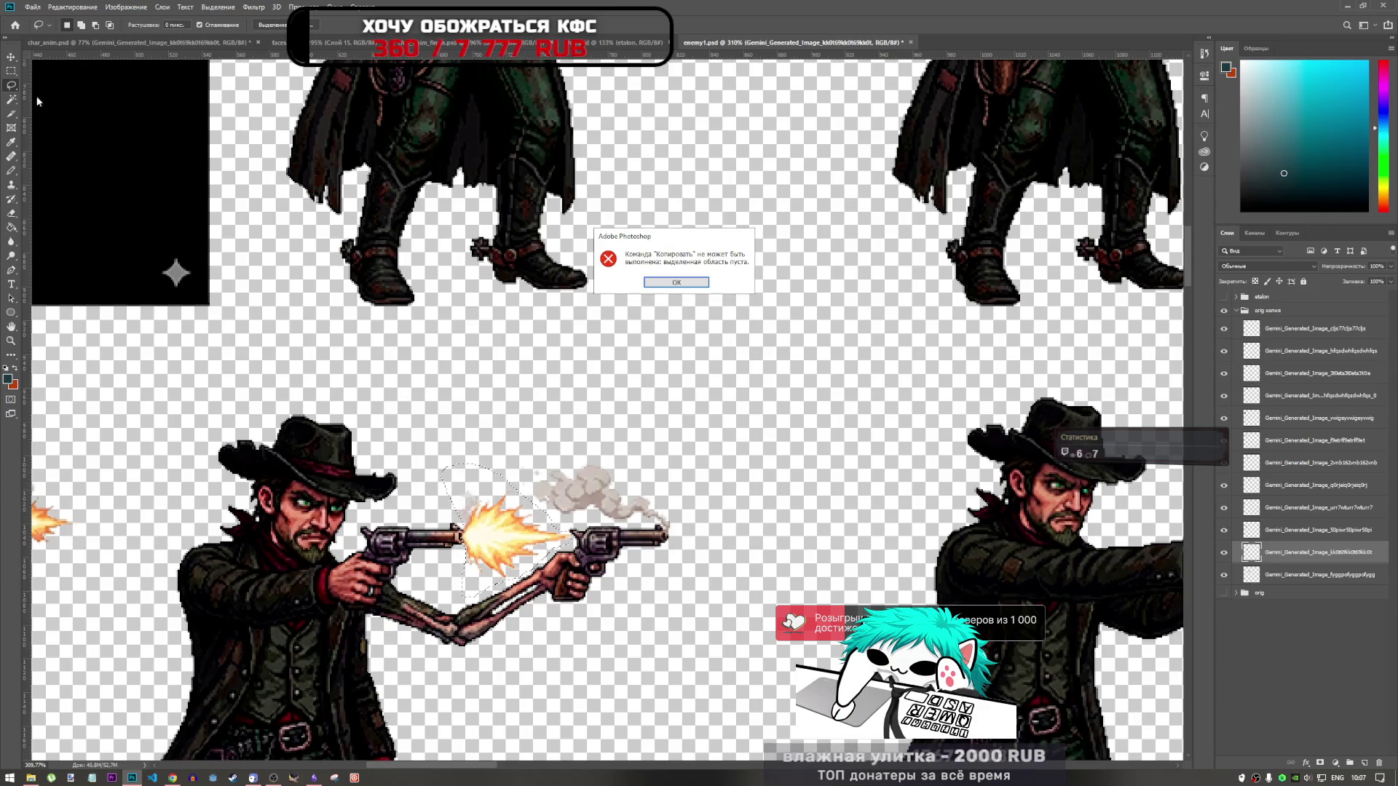
pyautogui.press('Return')
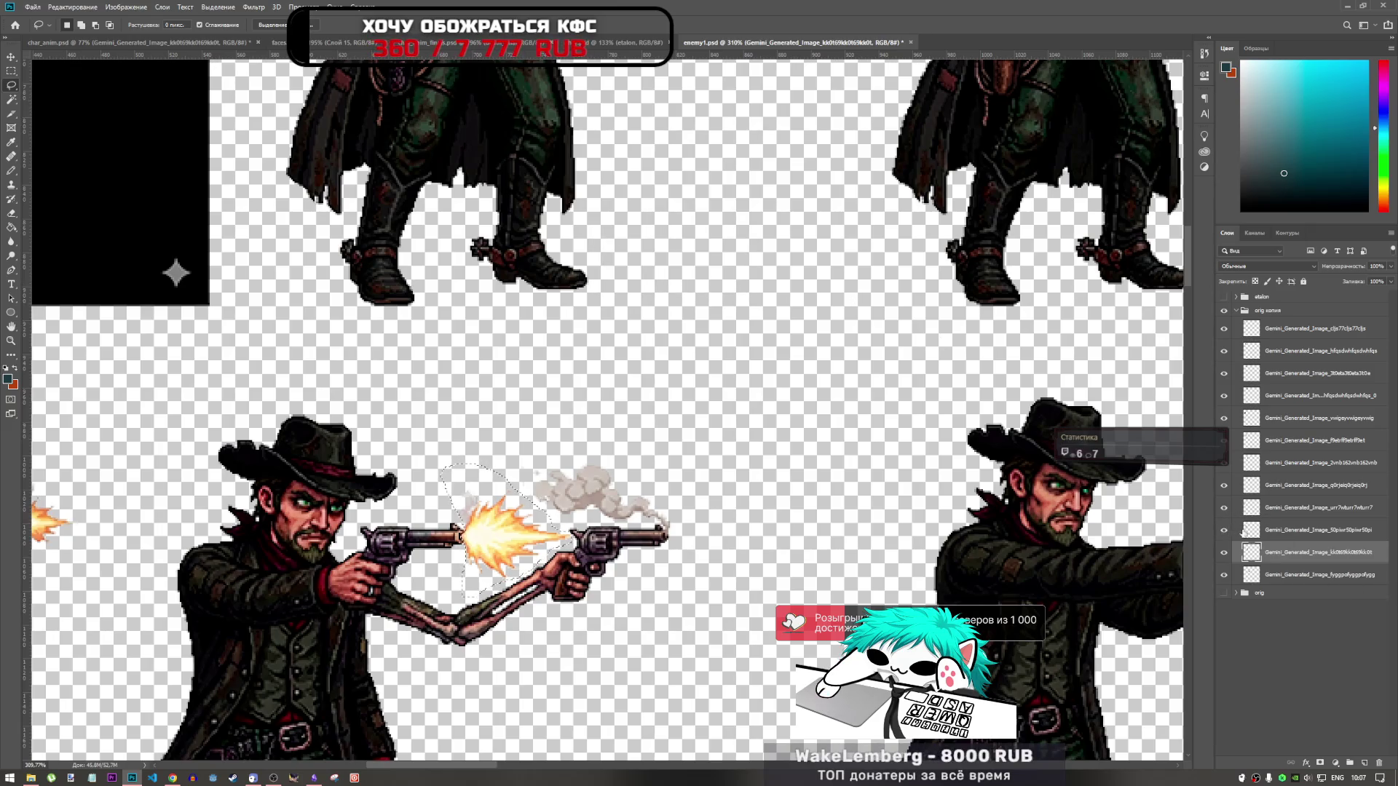
pyautogui.click(1267, 532)
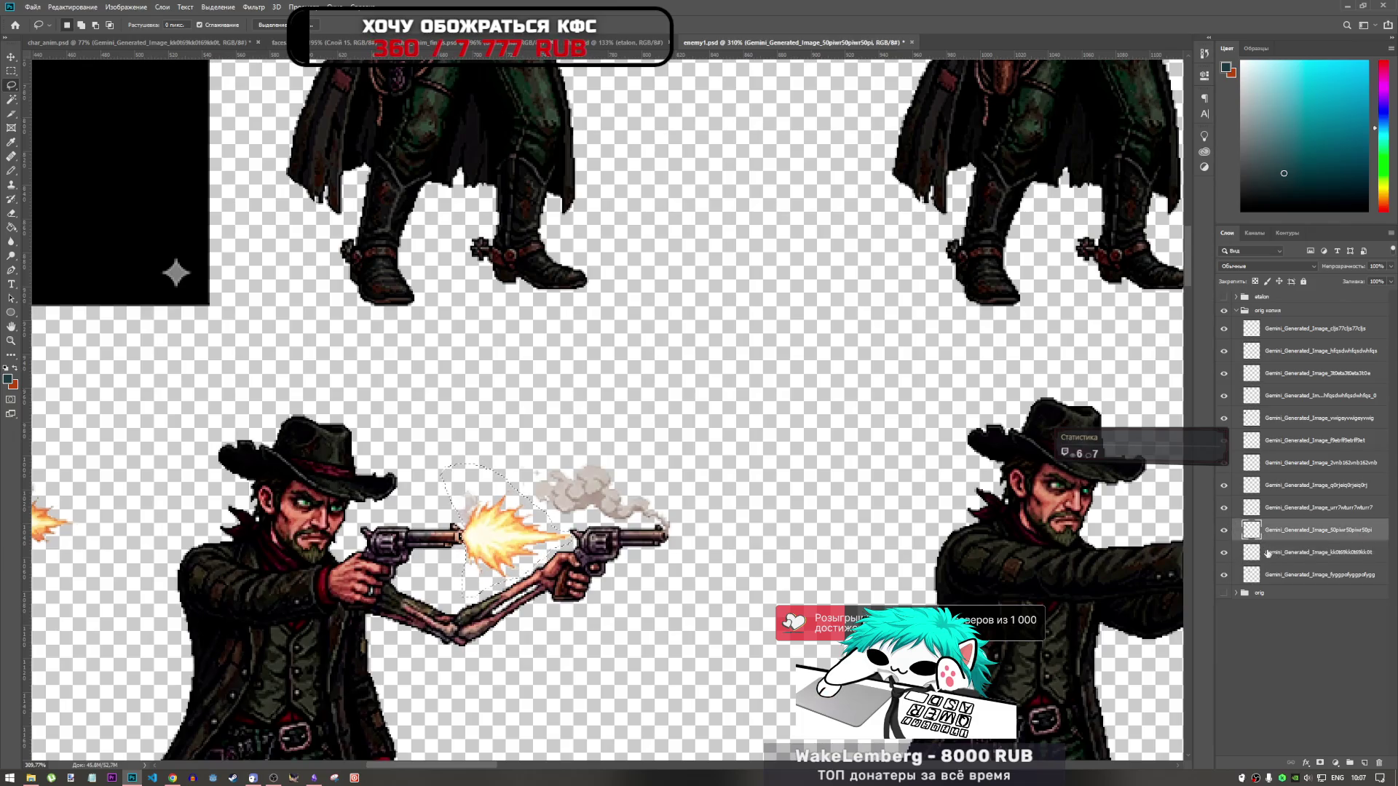
# Step: Paste the muzzle flash into char_anim beside the firing cowboys, then bring up the YouTube video
pyautogui.click(138, 42)
pyautogui.hotkey('ctrl', 'v')
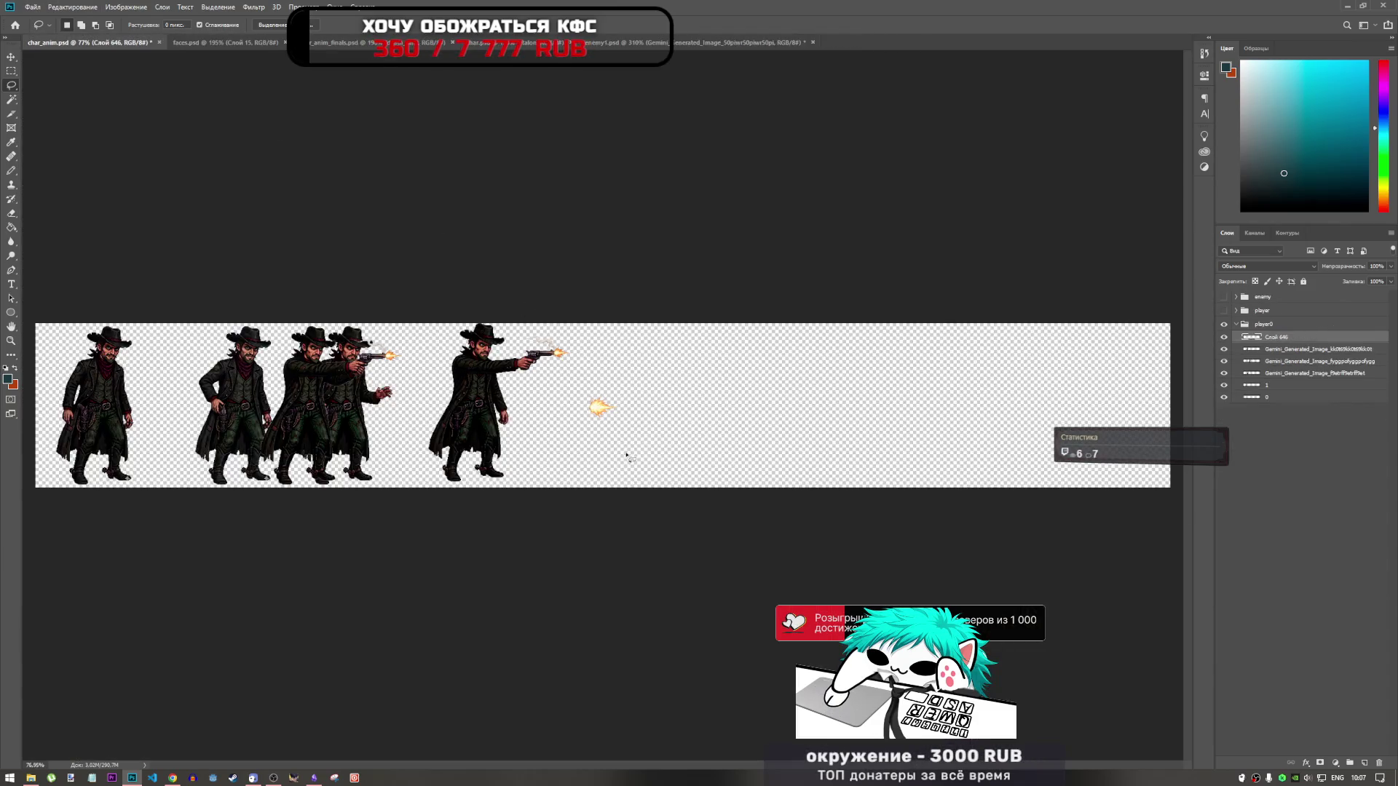
pyautogui.hotkey('ctrl', 't')
pyautogui.moveTo(595, 407)
pyautogui.mouseDown()
pyautogui.moveTo(487, 329)
pyautogui.moveTo(393, 321)
pyautogui.moveTo(527, 355)
pyautogui.moveTo(128, 324)
pyautogui.moveTo(634, 358)
pyautogui.mouseUp()
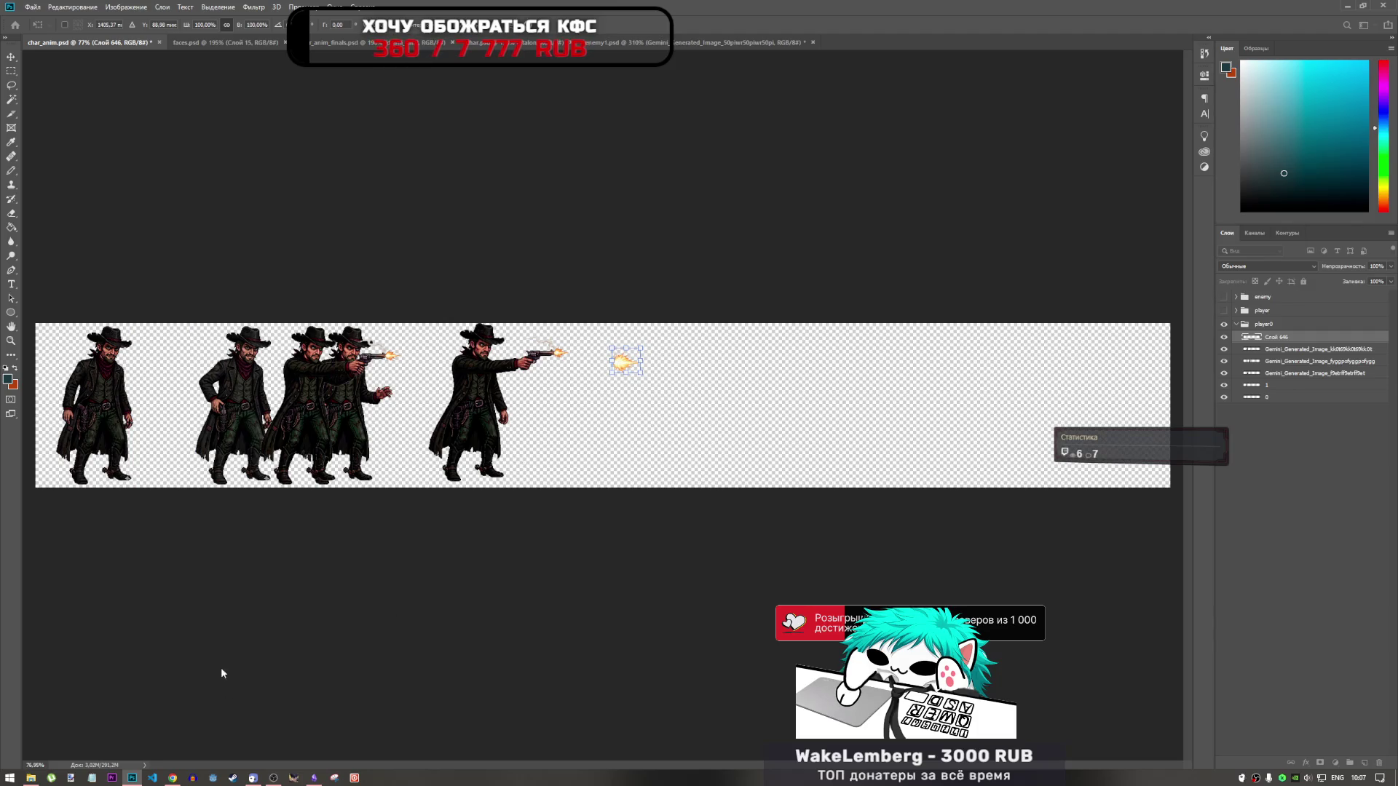
pyautogui.click(172, 778)
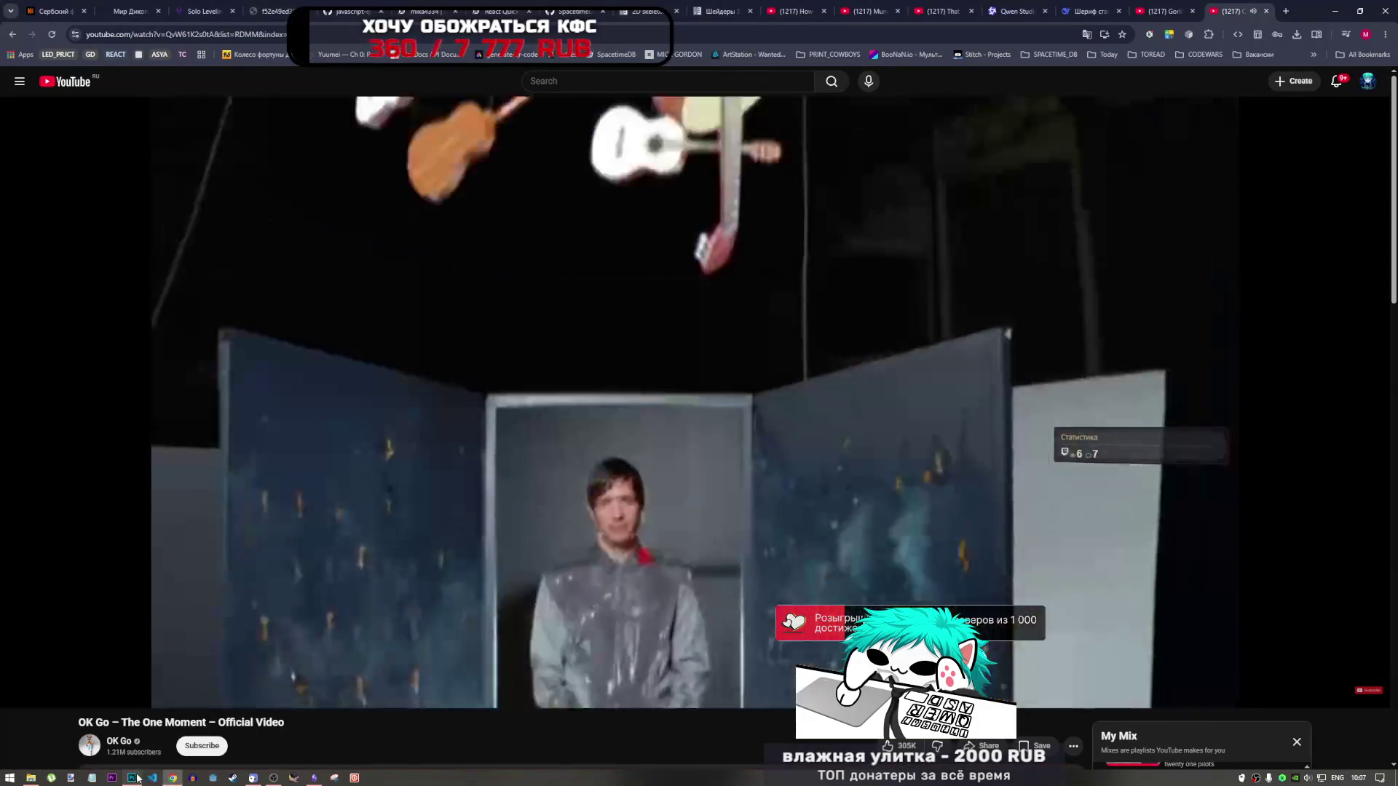
pyautogui.moveTo(133, 777)
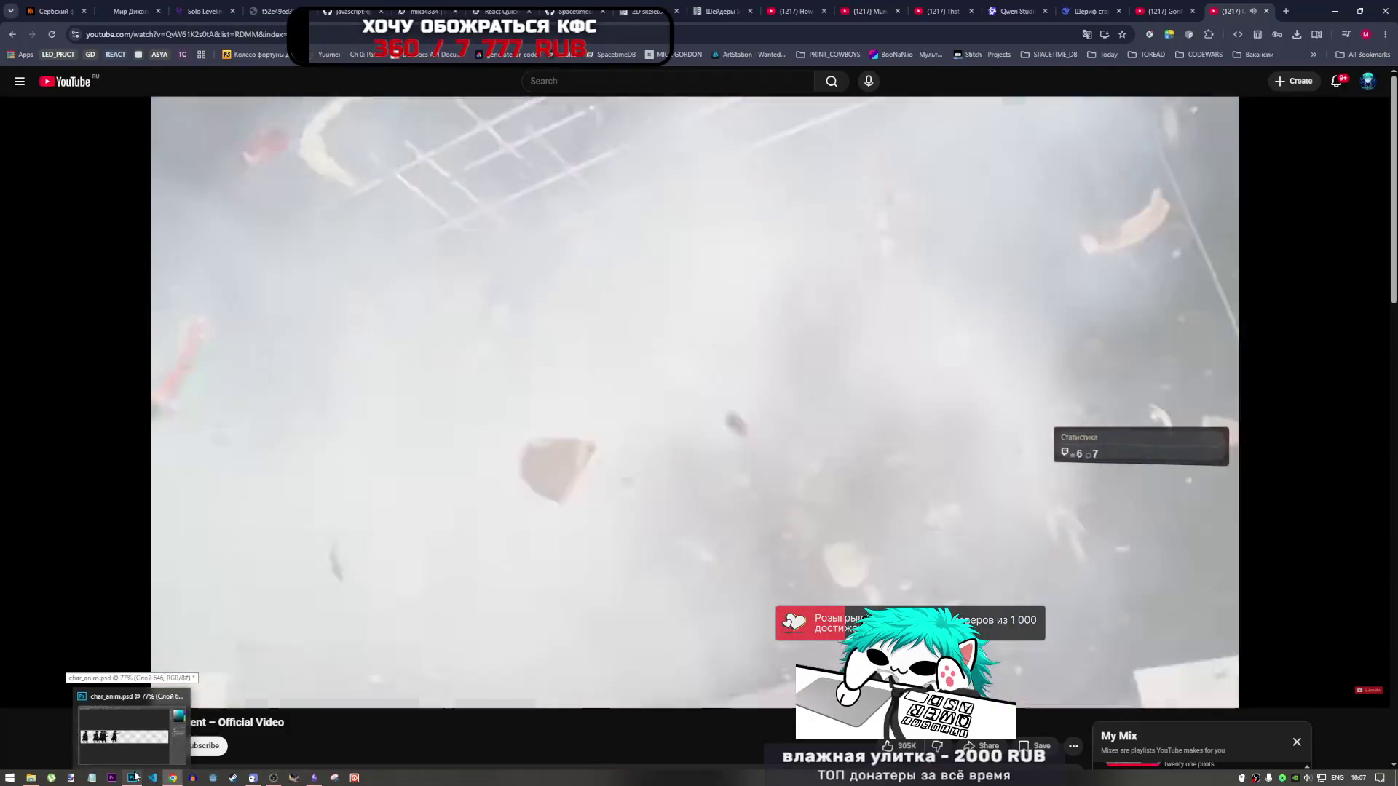
pyautogui.click(31, 778)
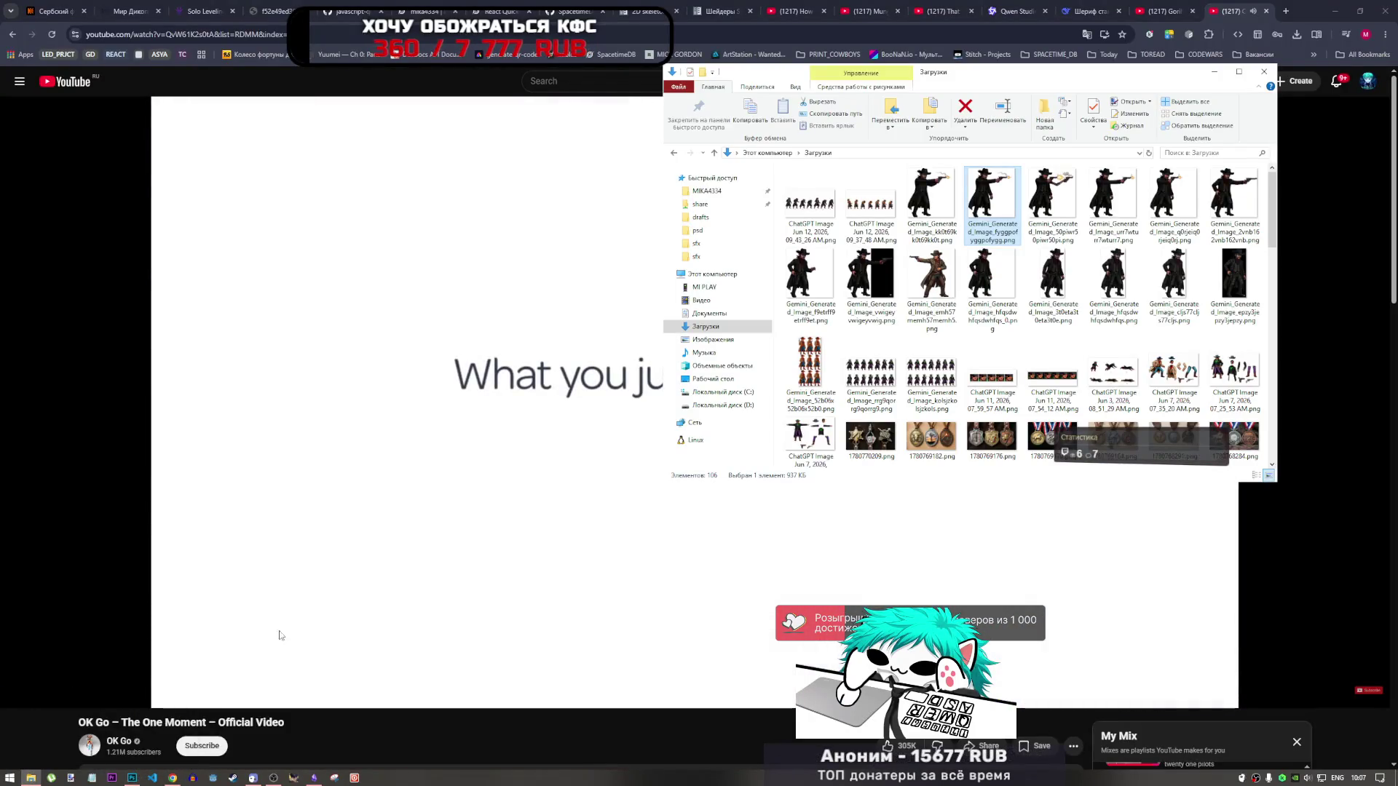
pyautogui.click(289, 766)
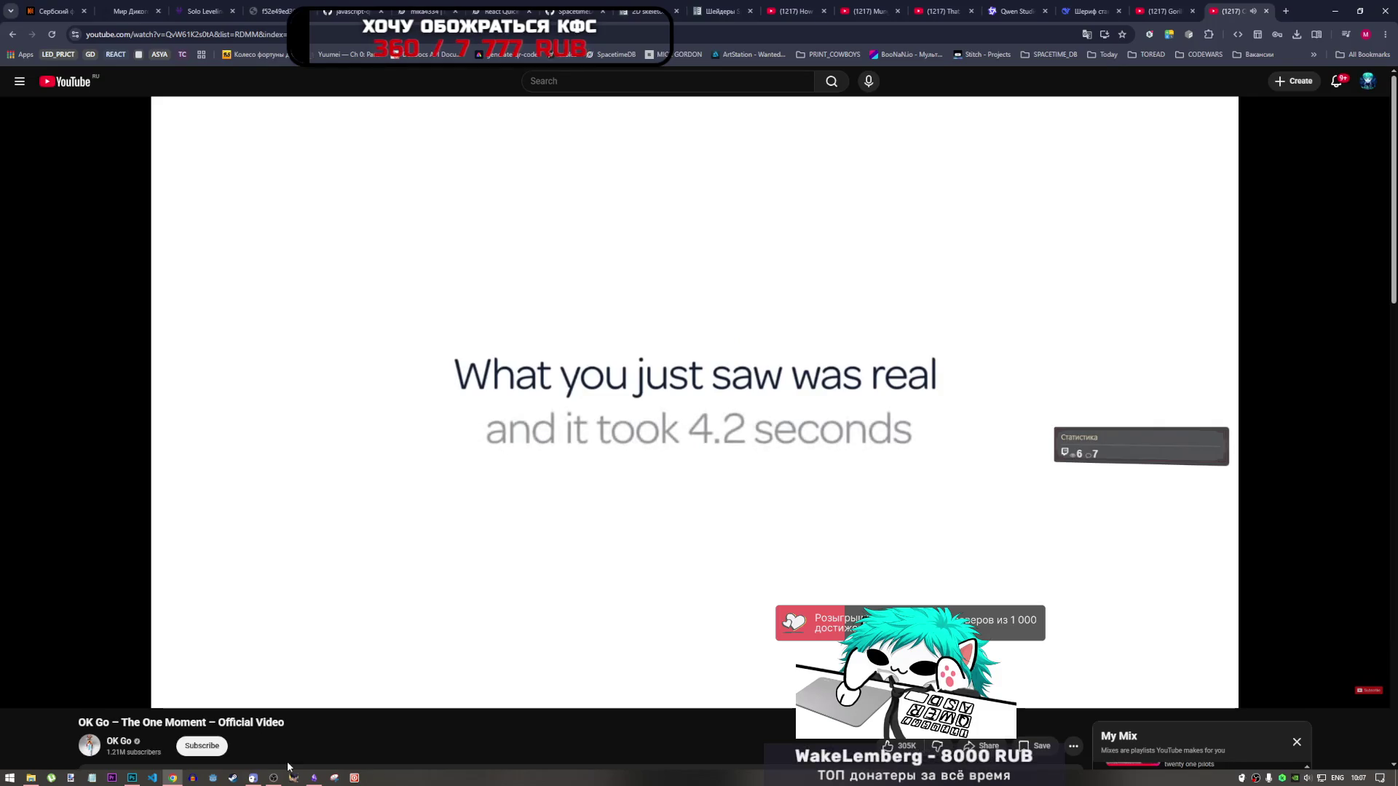
pyautogui.moveTo(131, 781)
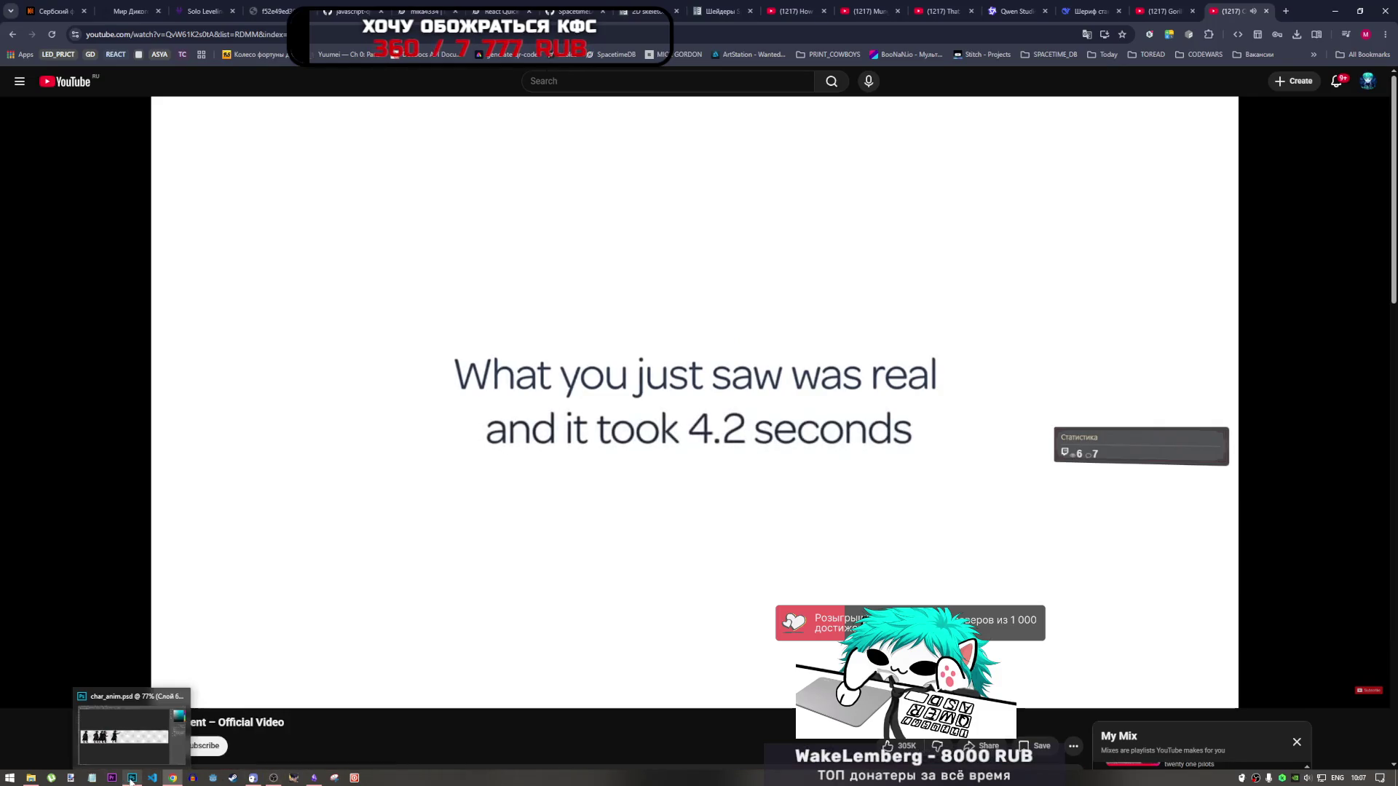
pyautogui.click(131, 755)
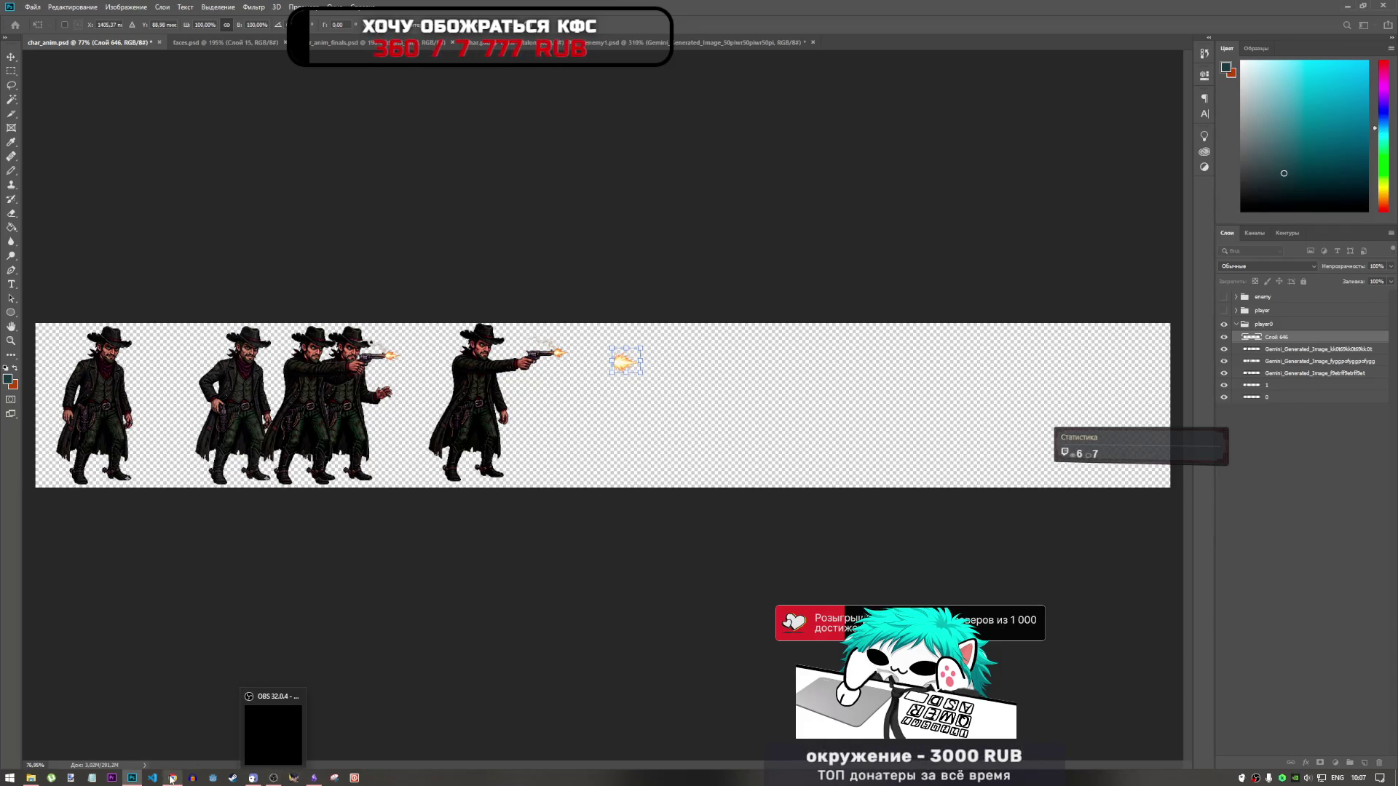
pyautogui.moveTo(172, 780)
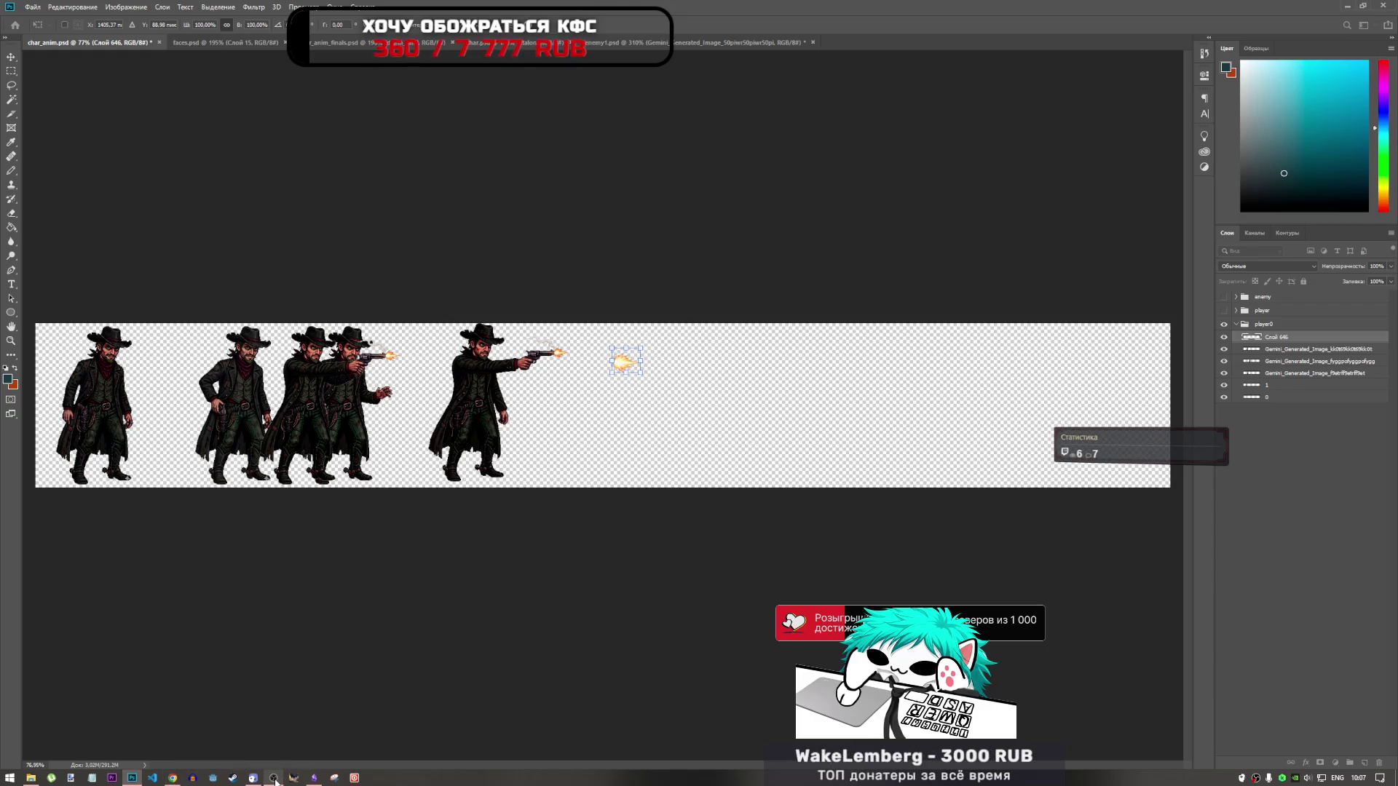
pyautogui.moveTo(274, 777)
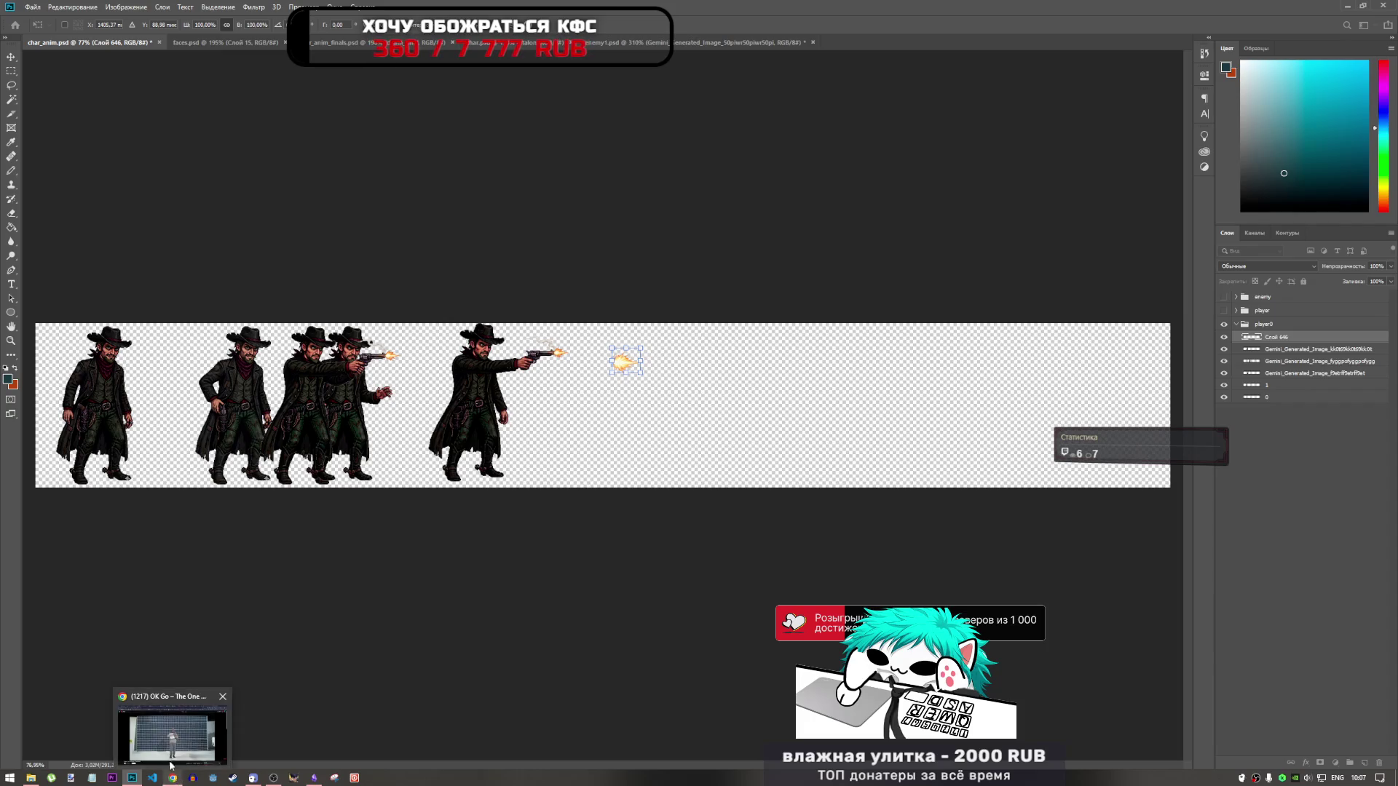
pyautogui.click(172, 757)
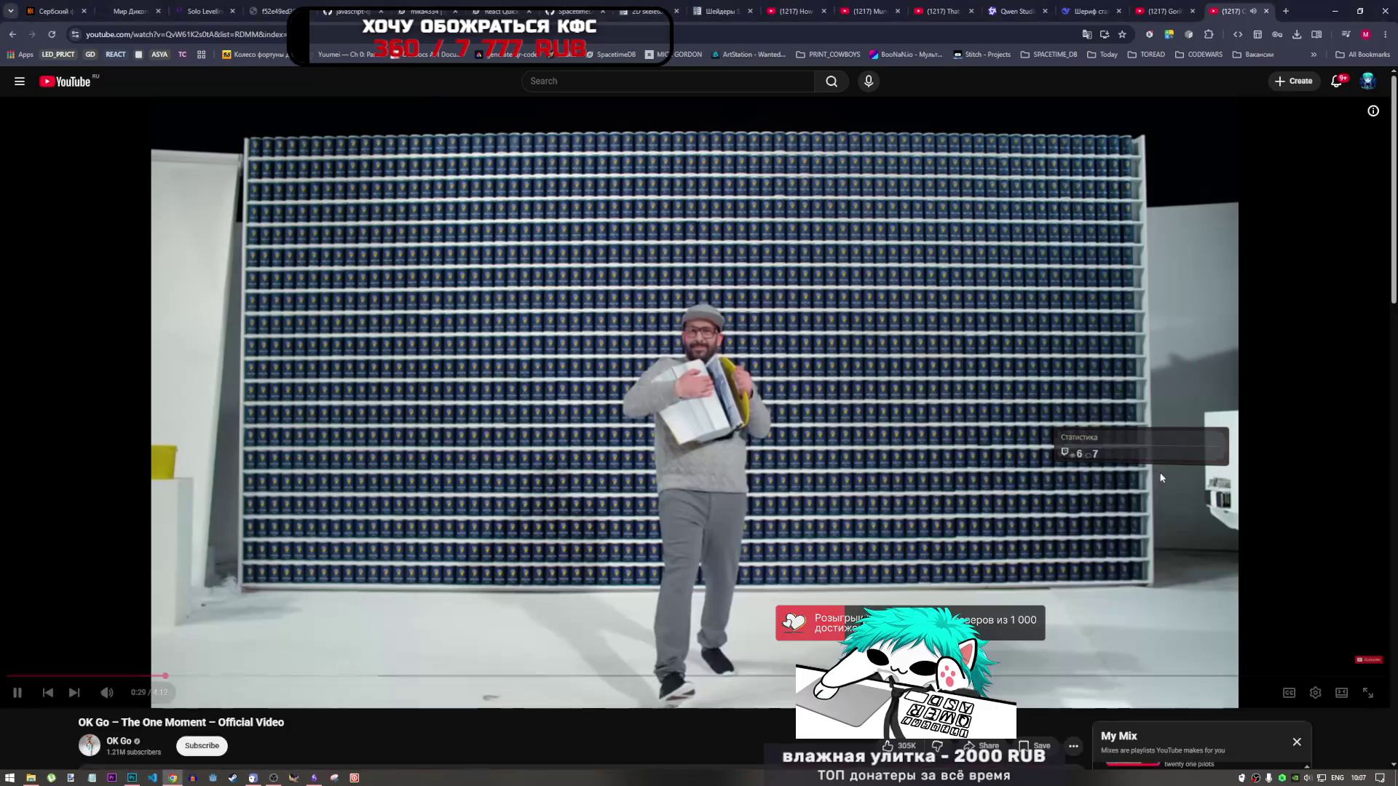
pyautogui.hotkey('alt', 'Tab')
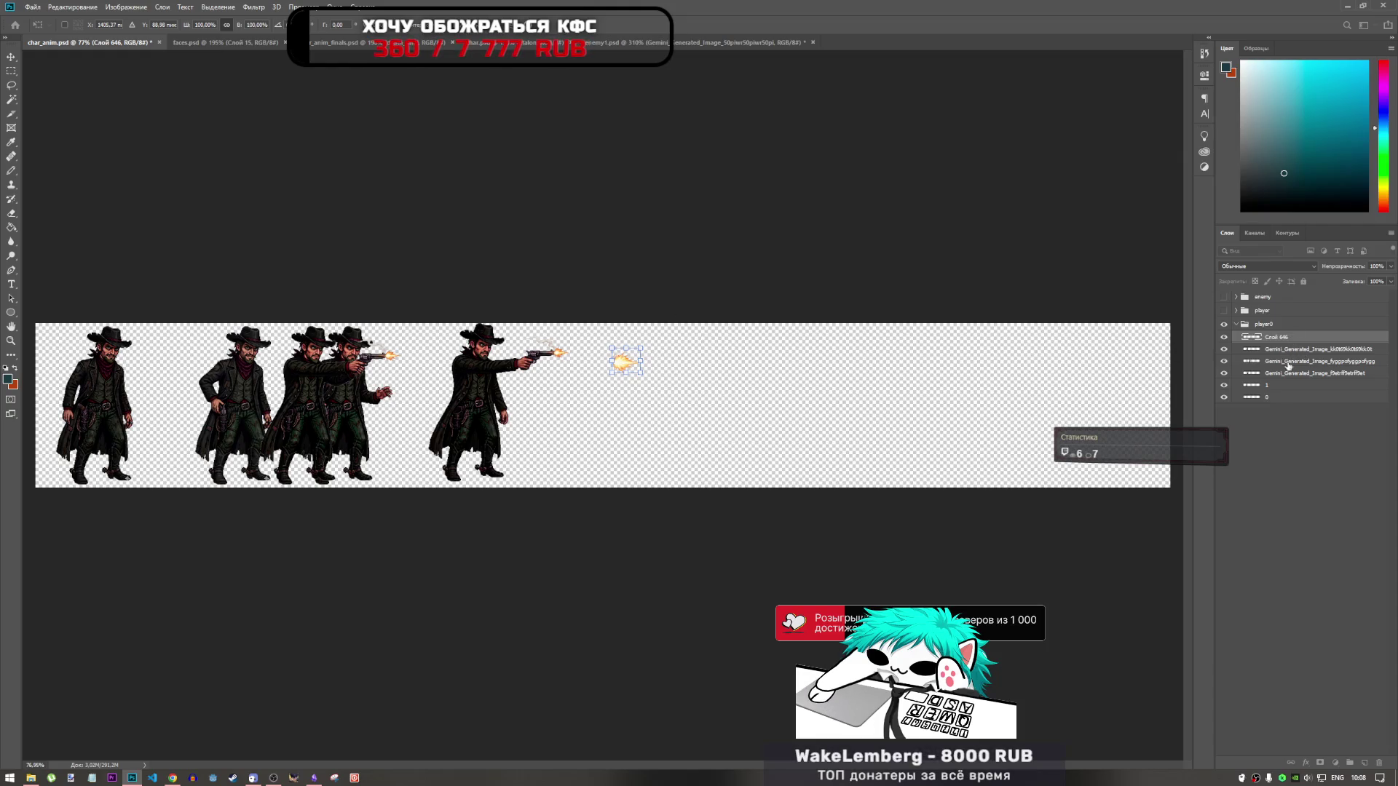
# Step: Commit the muzzle-flash placement and rename its layer to fire
pyautogui.press('Return')
pyautogui.press('l')
pyautogui.doubleClick(1290, 339)
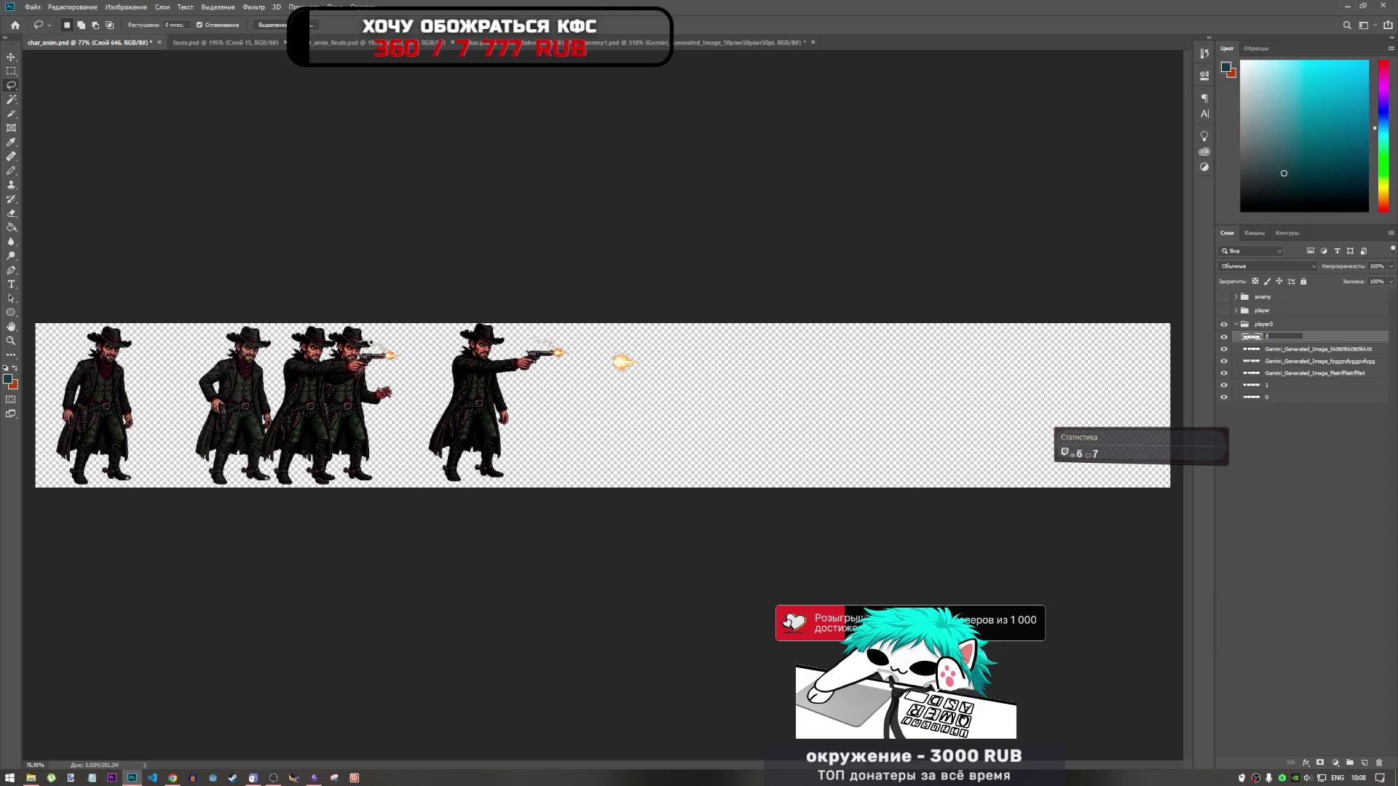
pyautogui.write('ire')
# Step: Rename the three unnamed shooting frame layers to 2, 3 and 4
pyautogui.click(1297, 362)
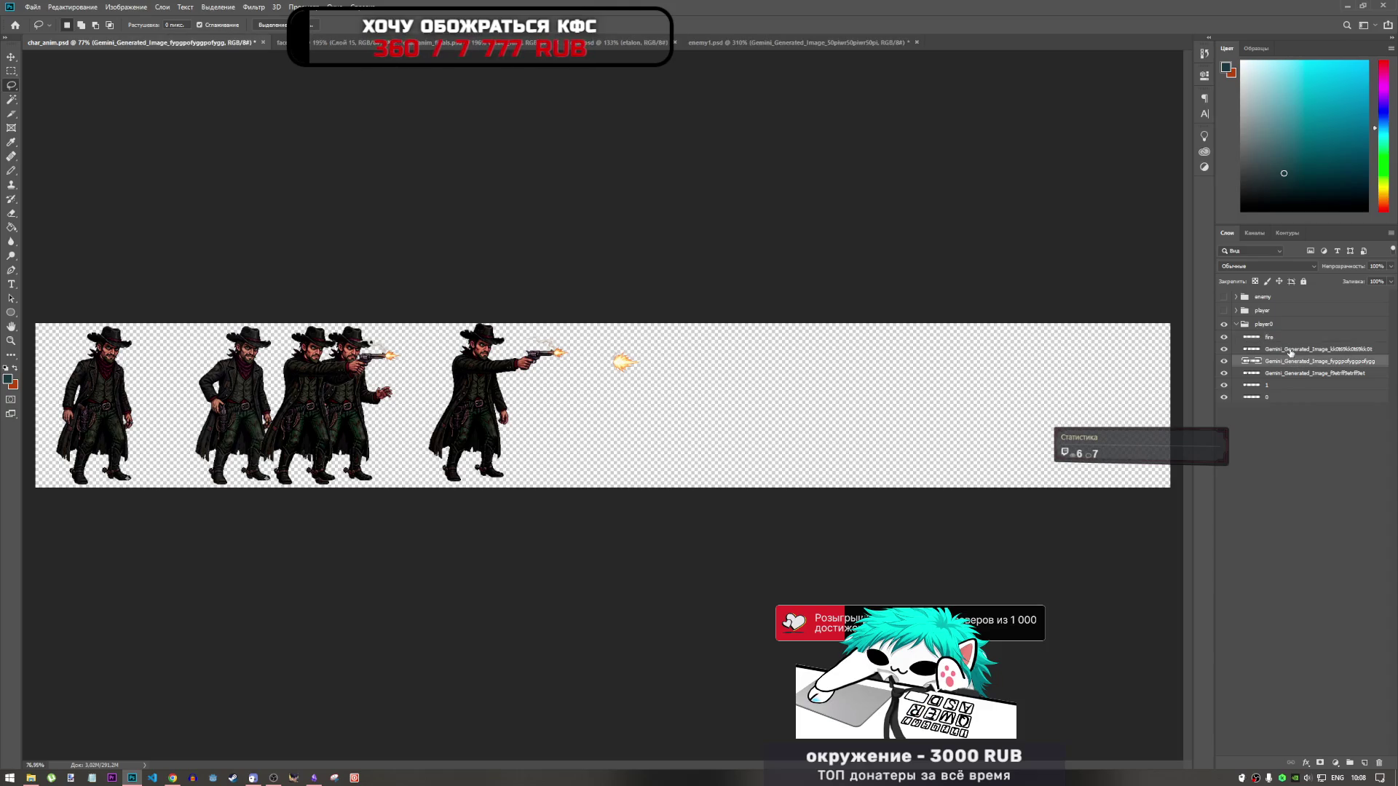
pyautogui.click(1293, 350)
pyautogui.doubleClick(1290, 375)
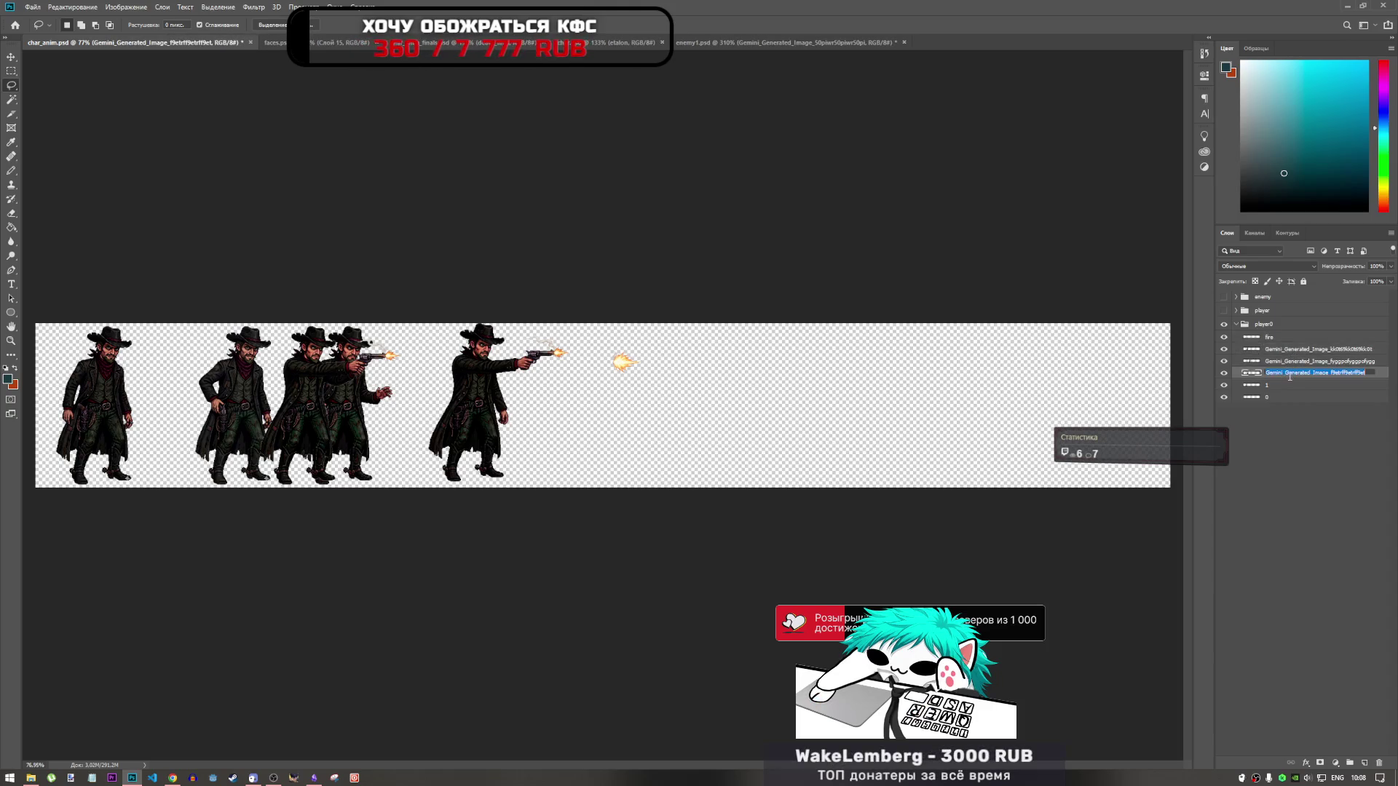
pyautogui.write('2')
pyautogui.hotkey('shift', 'Tab')
pyautogui.write('3')
pyautogui.hotkey('shift', 'Tab')
pyautogui.write('4')
pyautogui.click(1270, 387)
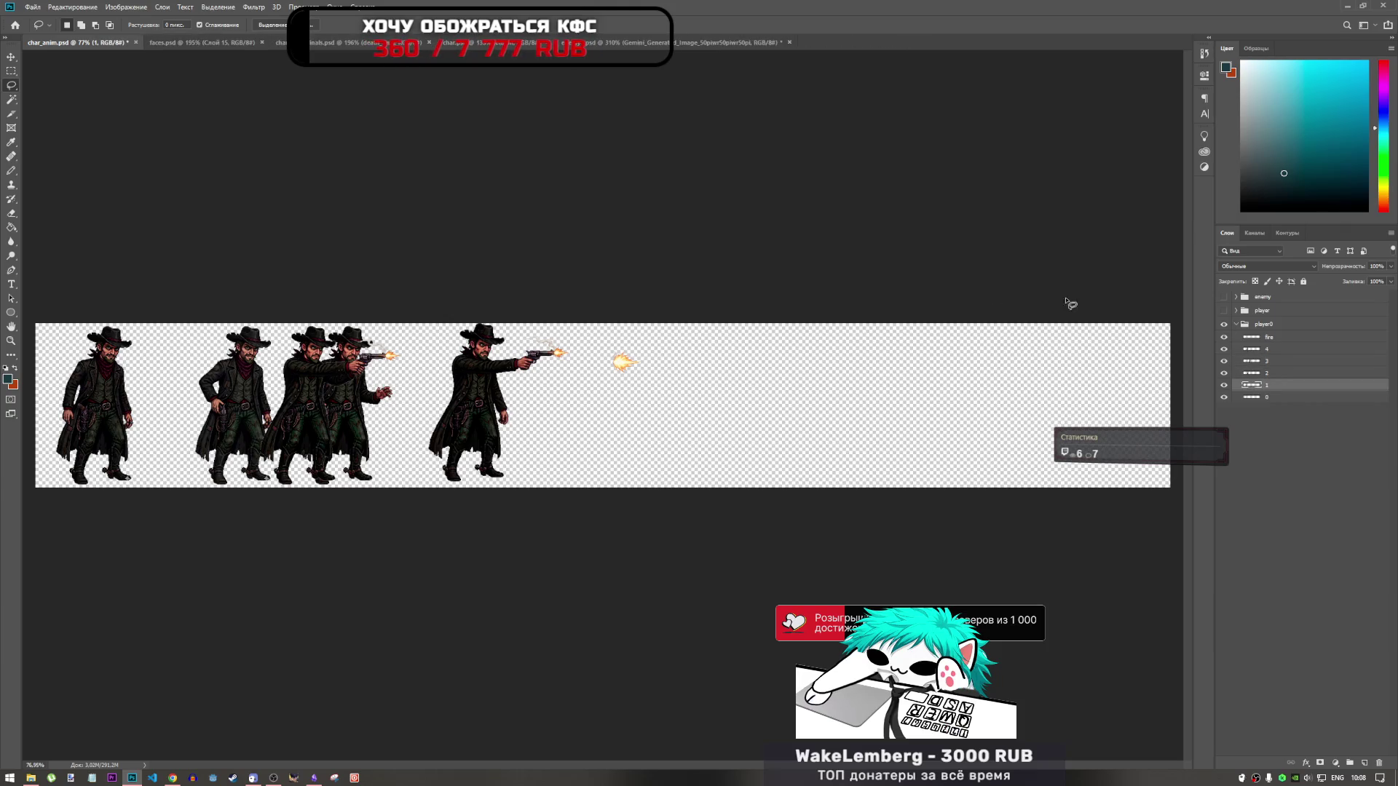
# Step: In the Gemini shooting-frames document, drop the selection and try tracing around the gun smoke
pyautogui.click(660, 46)
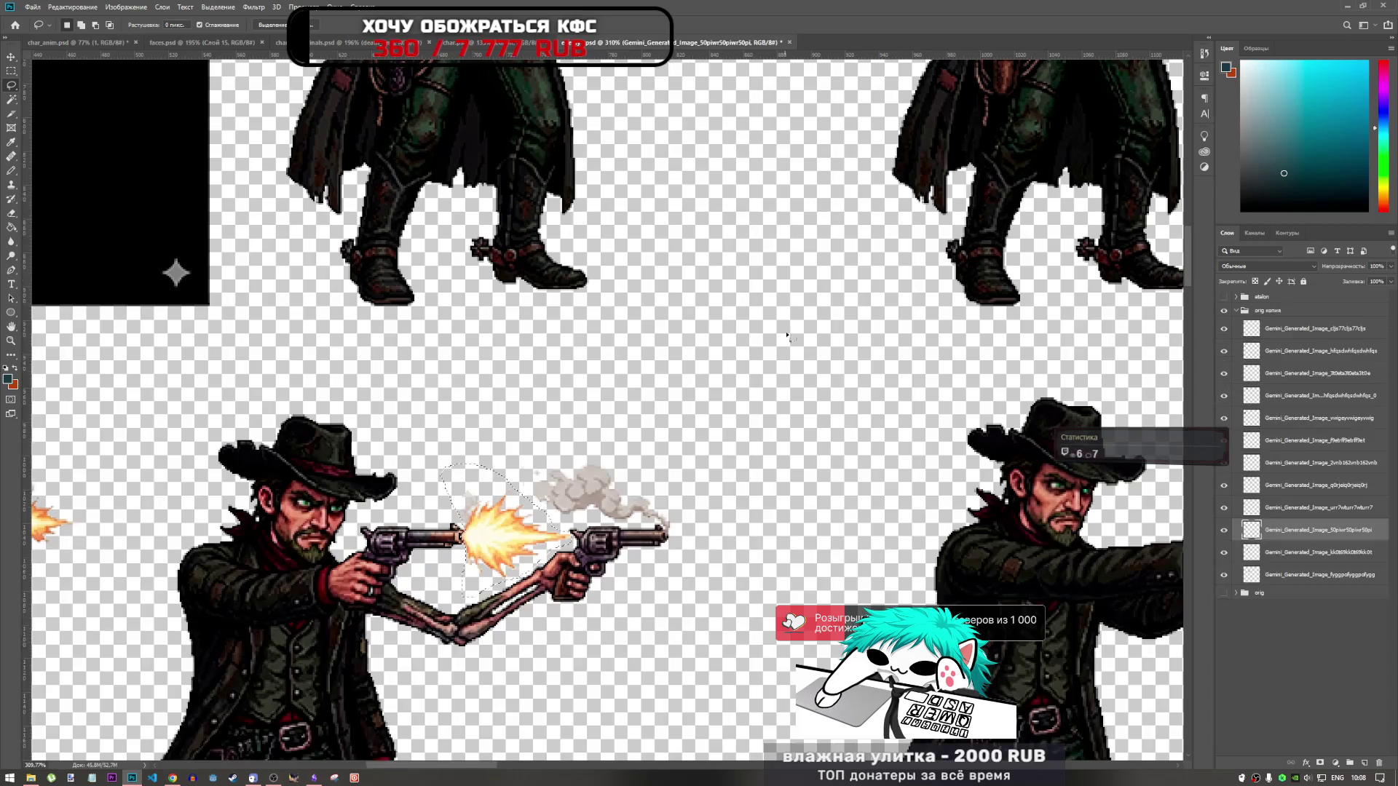
pyautogui.scroll(2, 561, 440)
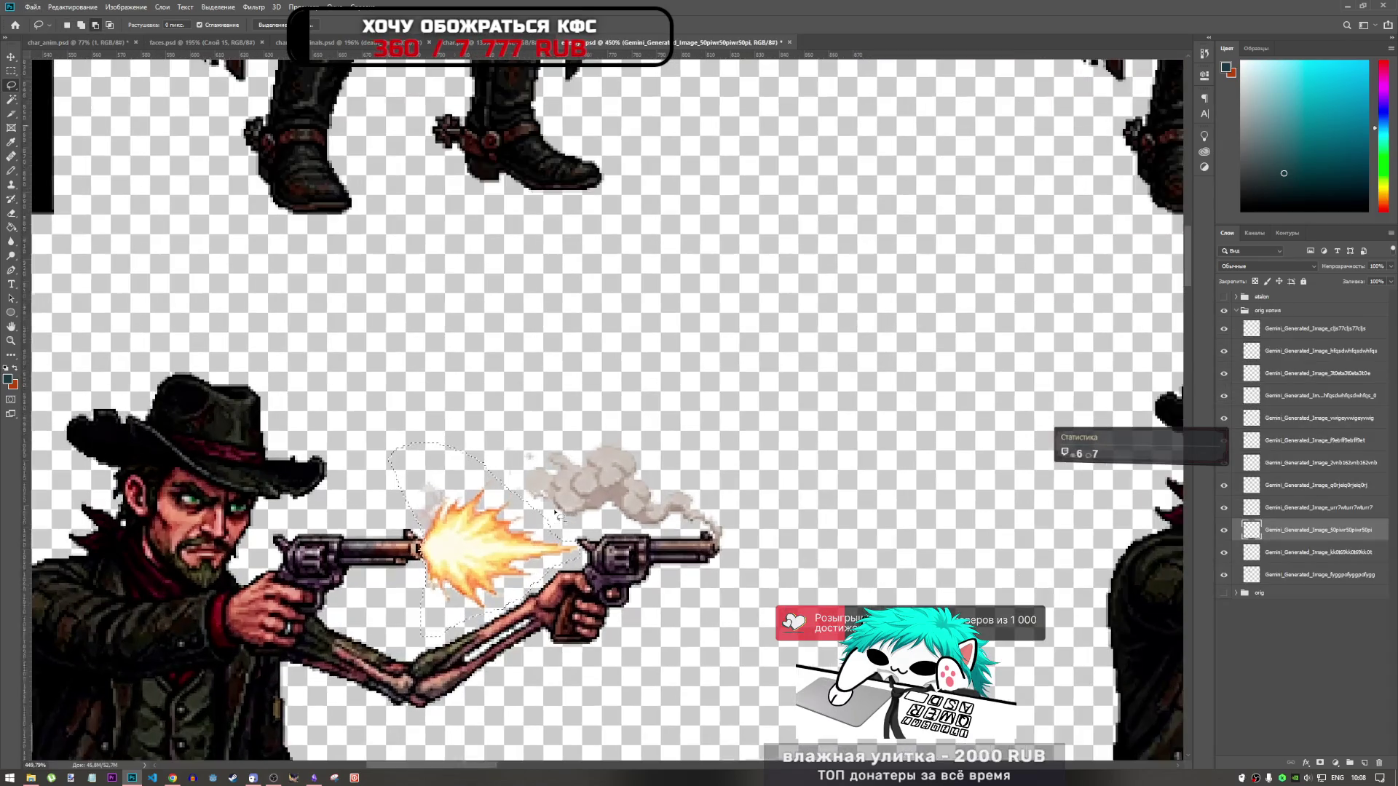
pyautogui.hotkey('ctrl', 'd')
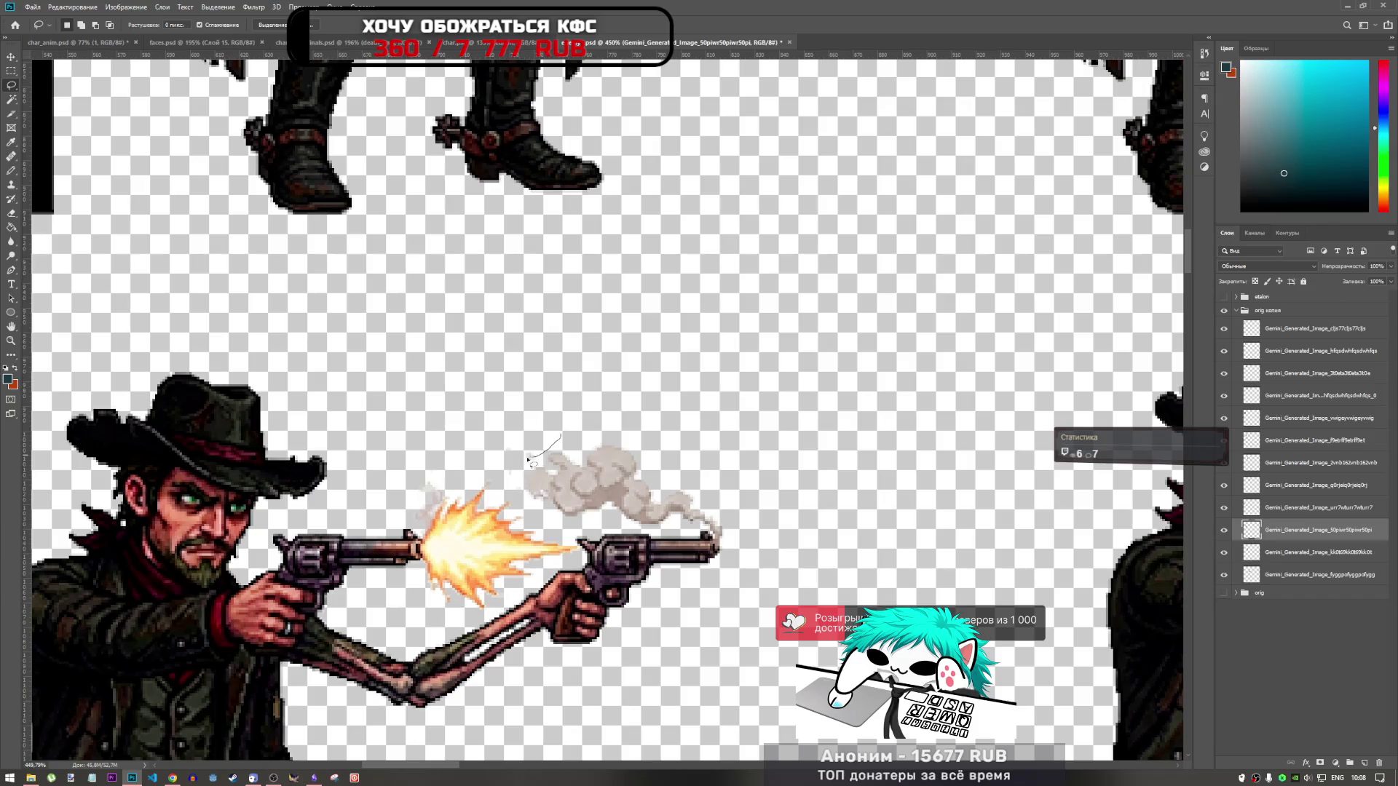
pyautogui.moveTo(530, 460)
pyautogui.mouseDown()
pyautogui.moveTo(547, 436)
pyautogui.moveTo(556, 469)
pyautogui.mouseUp()
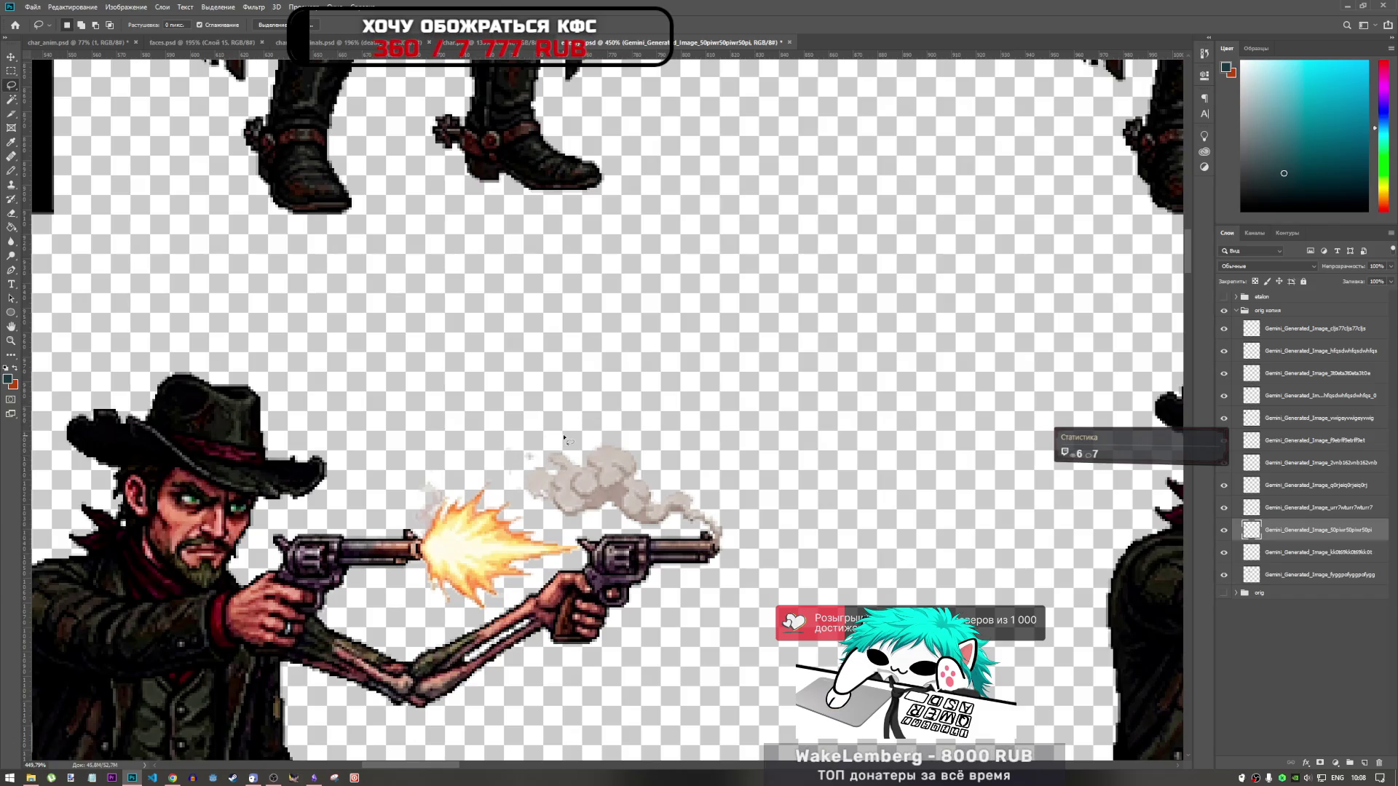
pyautogui.moveTo(573, 434); pyautogui.dragTo(549, 450)
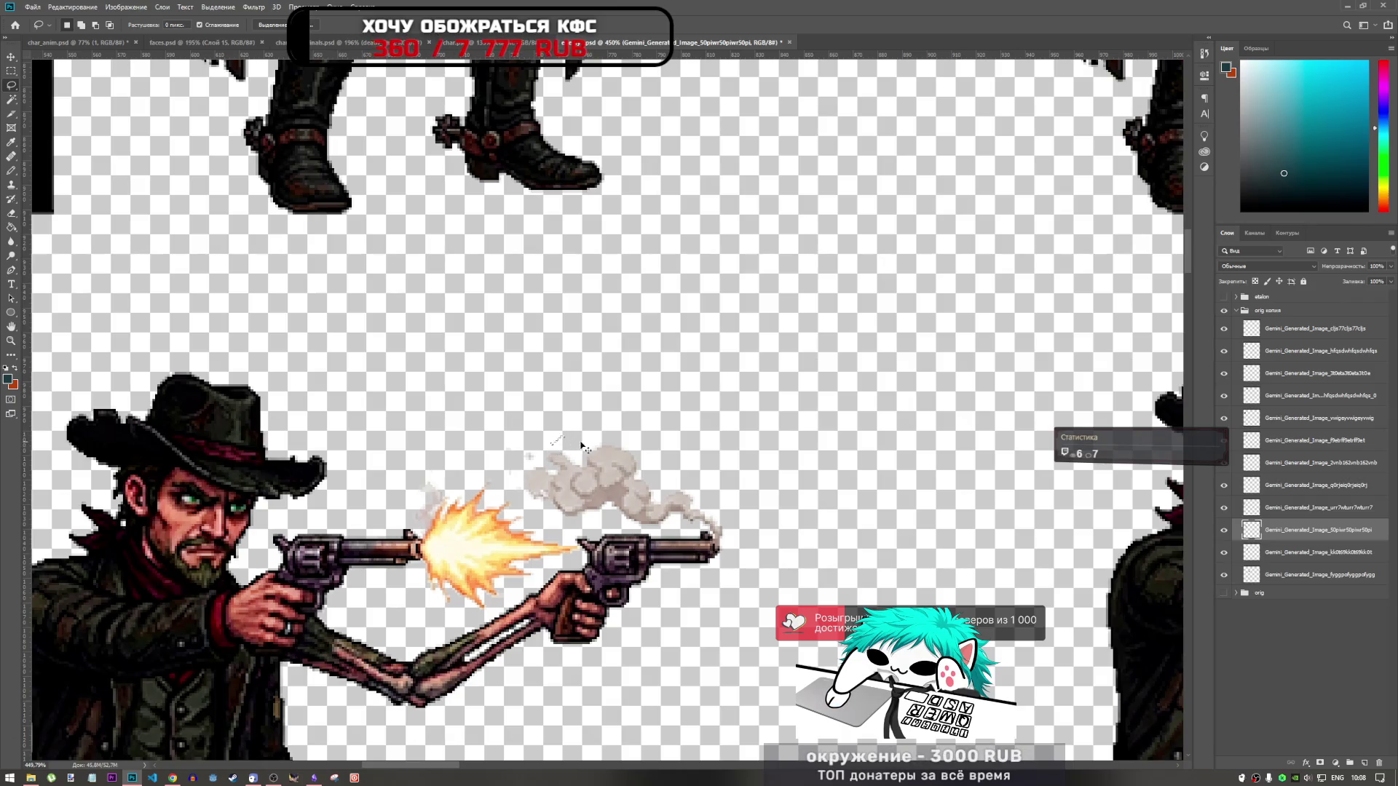
pyautogui.click(95, 42)
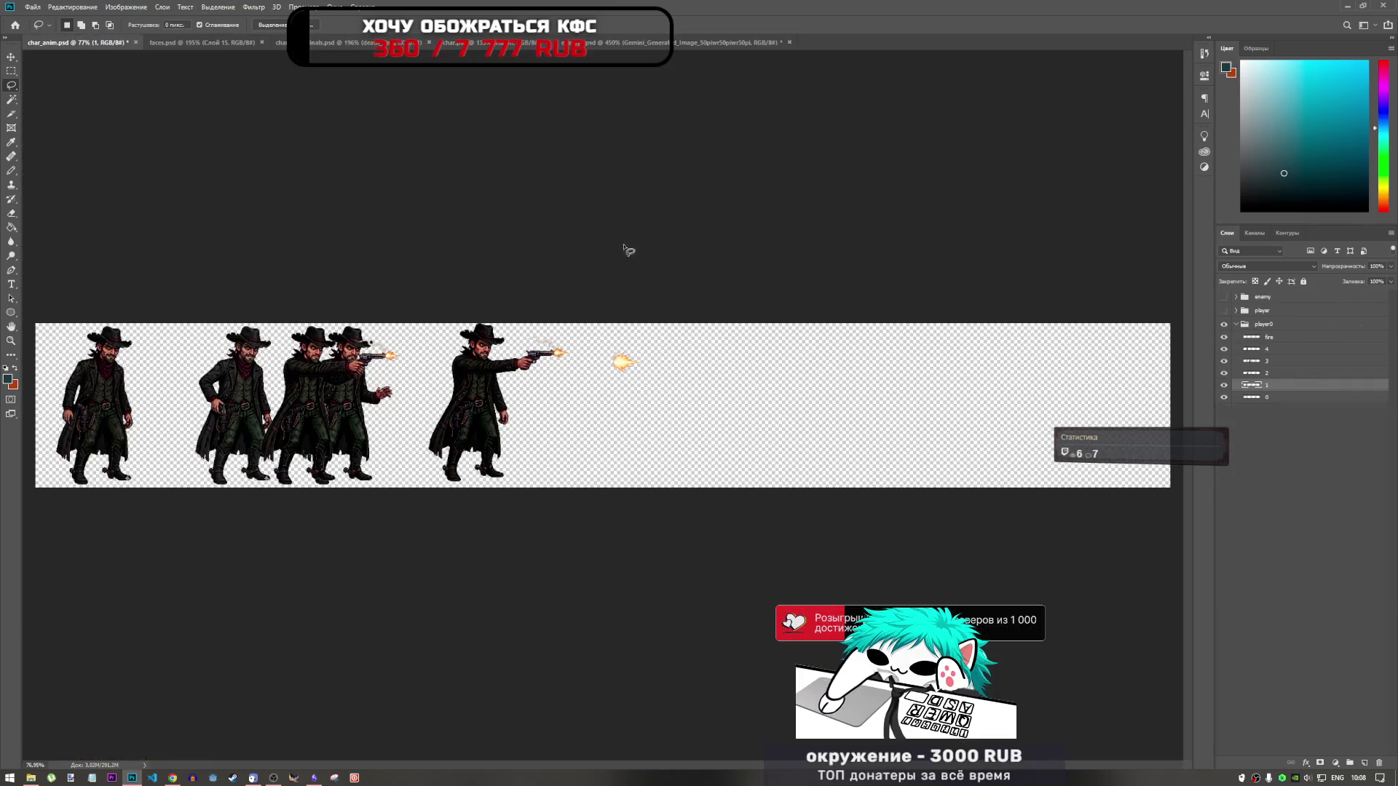
# Step: Check the player group's contents, leaving the group hidden and collapsed
pyautogui.click(1225, 311)
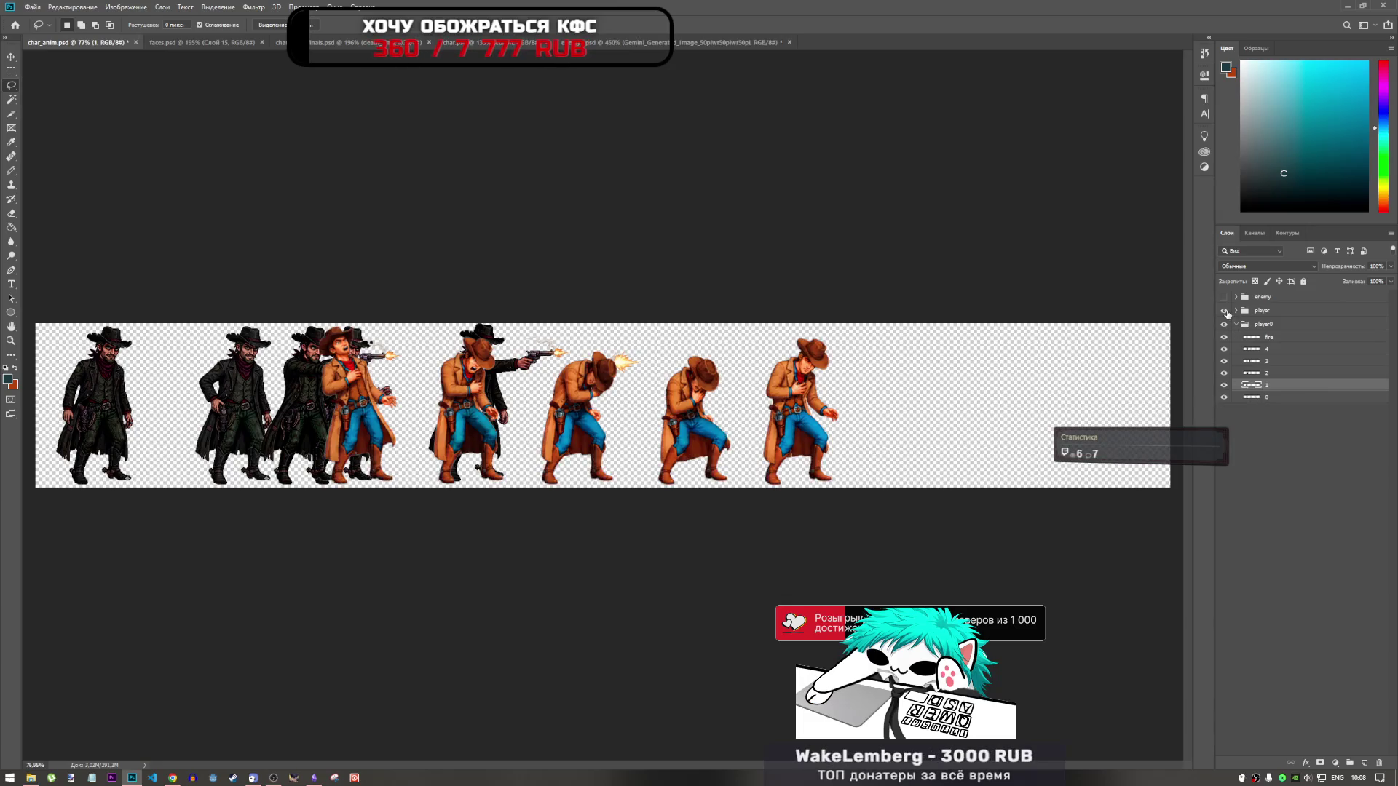
pyautogui.click(1225, 311)
pyautogui.click(1237, 311)
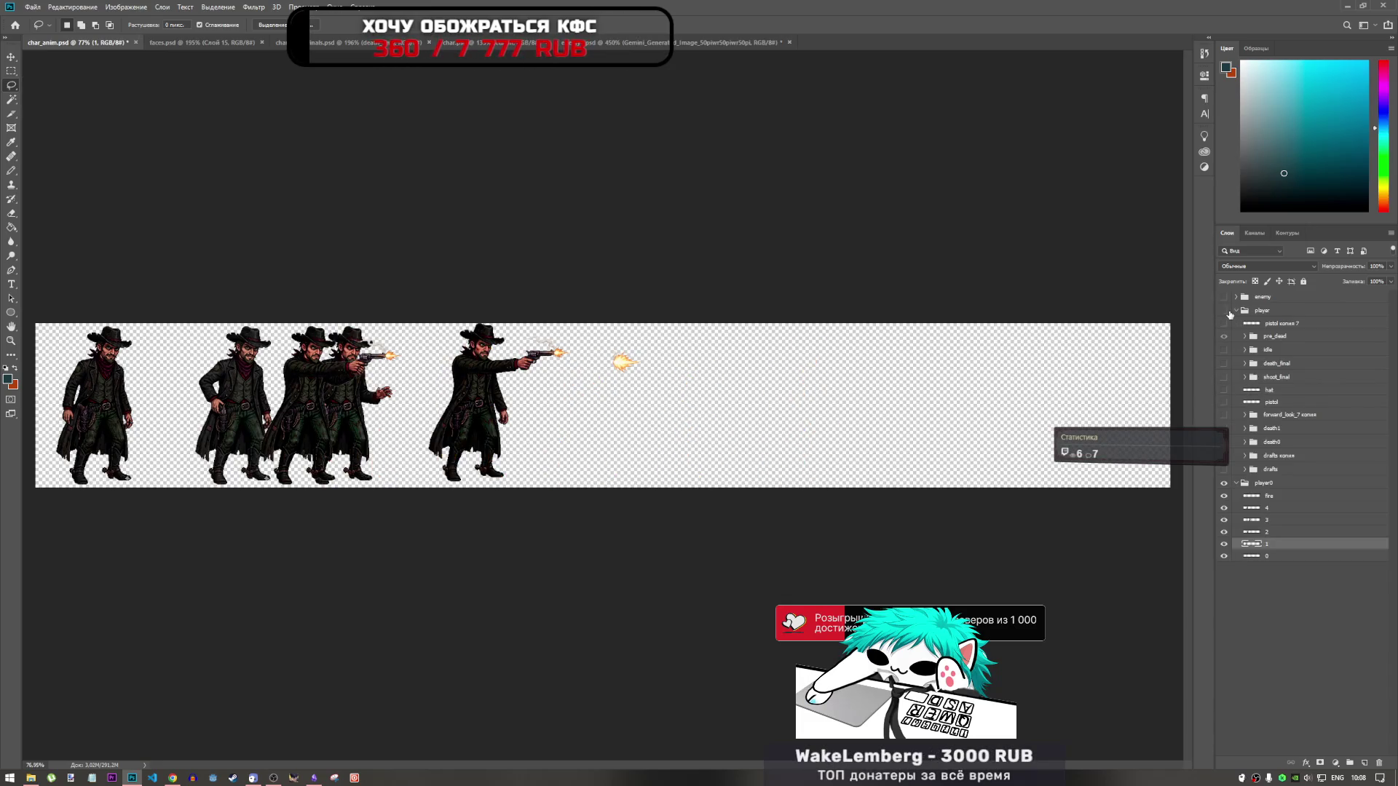
pyautogui.click(1225, 312)
pyautogui.click(1225, 312)
pyautogui.click(1241, 312)
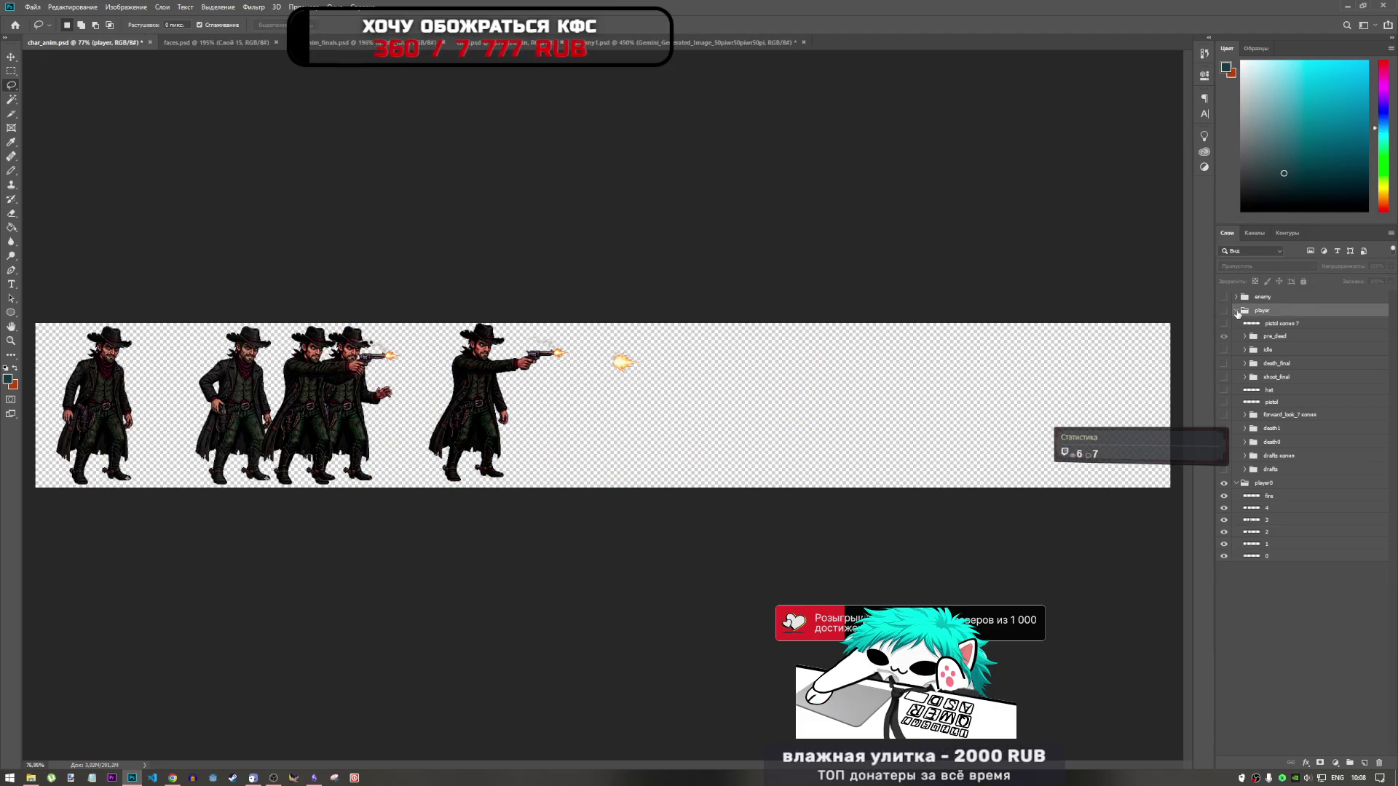
pyautogui.click(1236, 311)
# Step: Send enemy1's green fill layer to the bottom of its group and shift it left
pyautogui.click(248, 42)
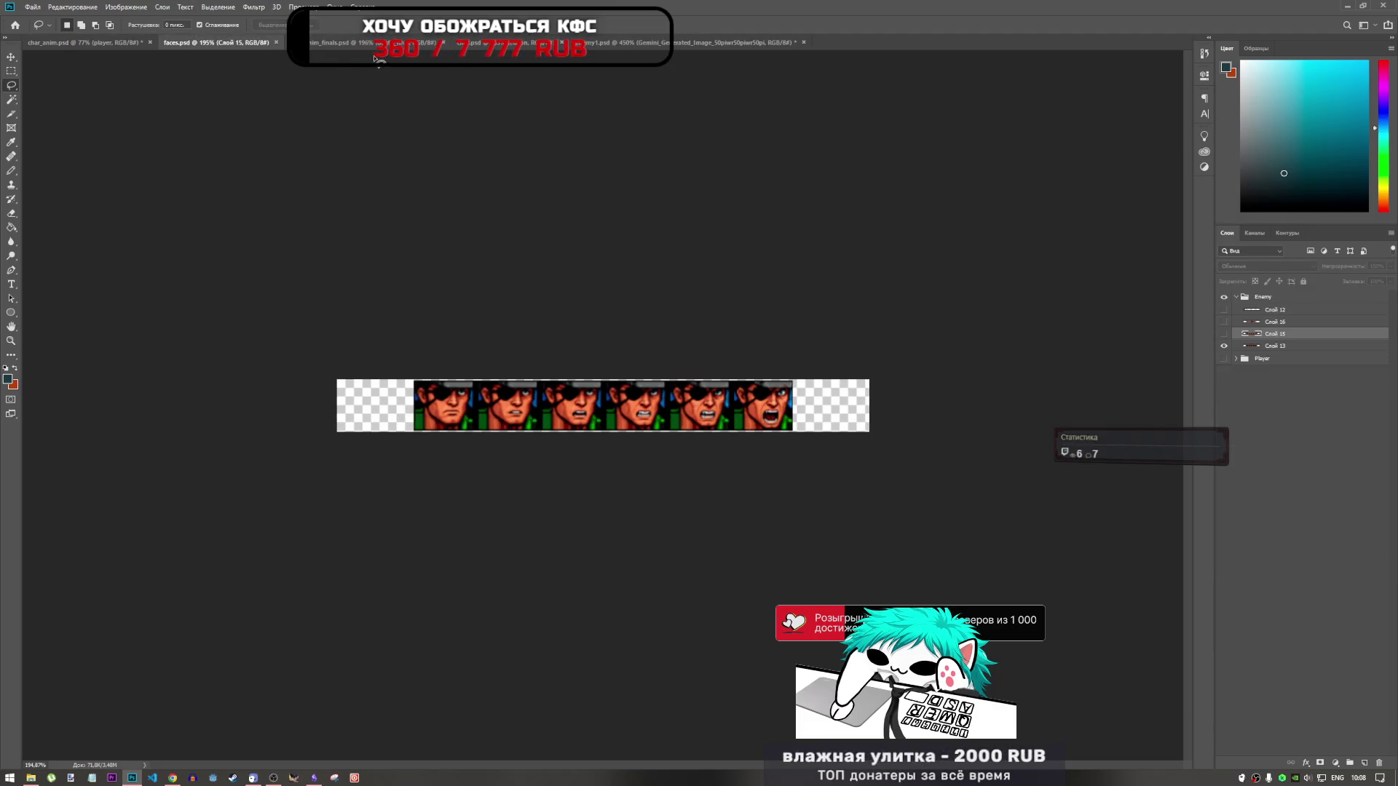
pyautogui.click(357, 42)
pyautogui.click(1279, 494)
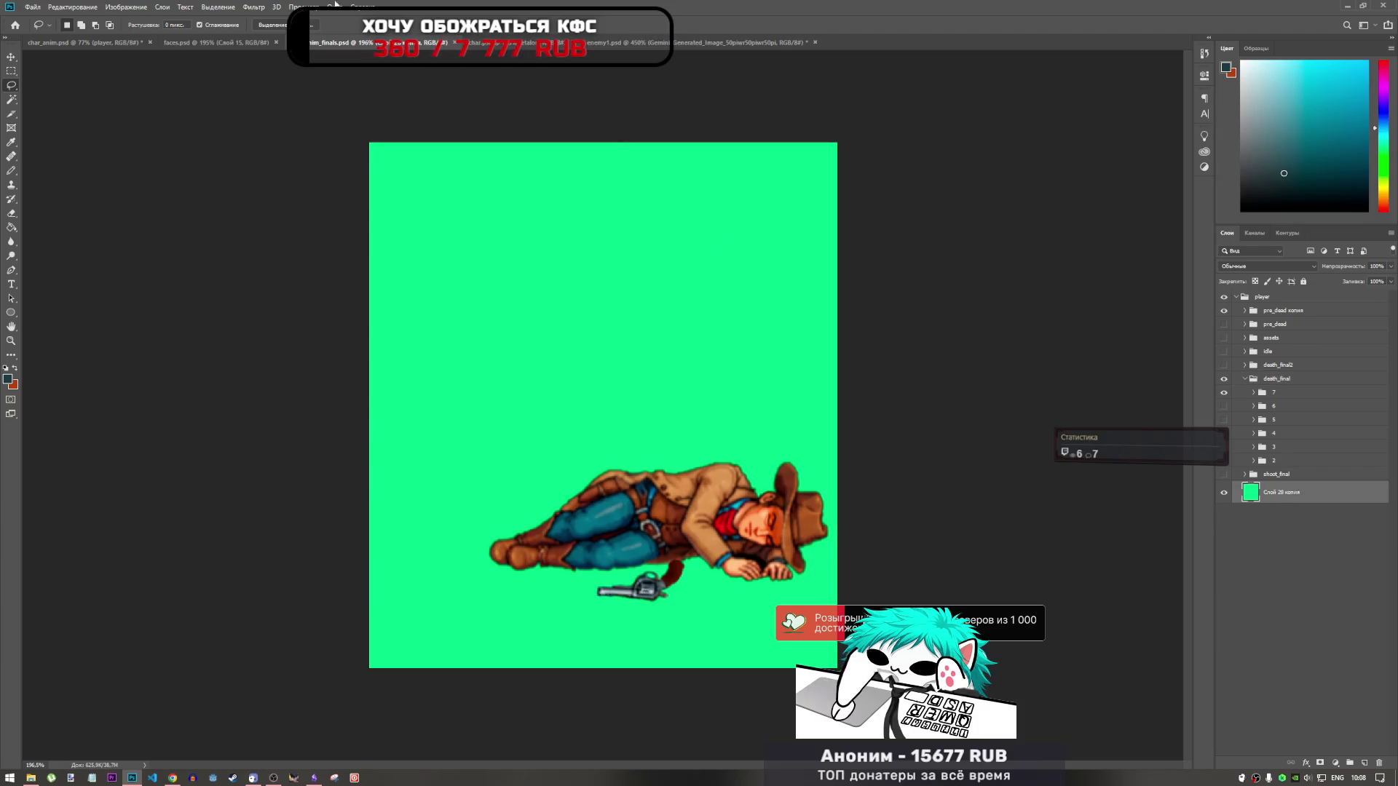
pyautogui.click(629, 43)
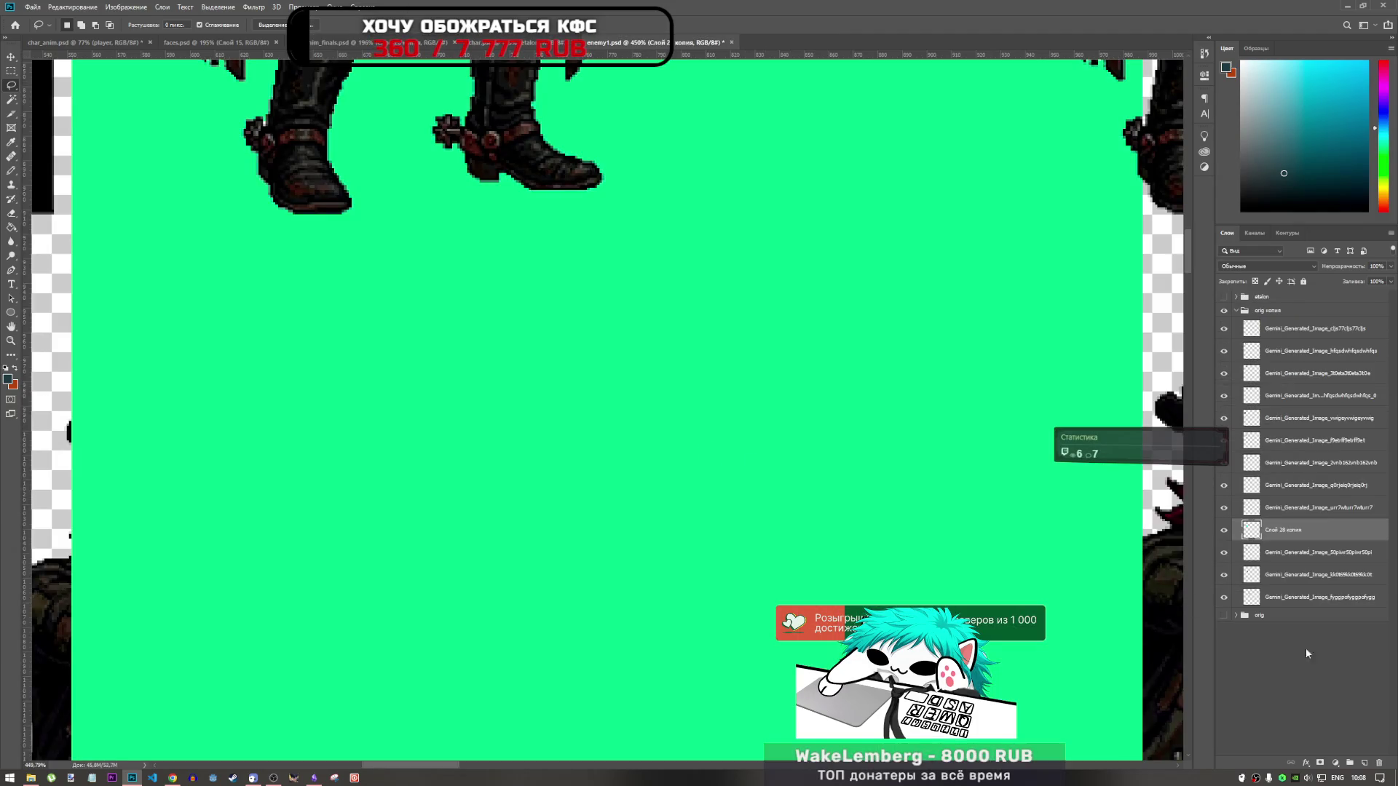
pyautogui.hotkey('ctrl', 'shift', '[')
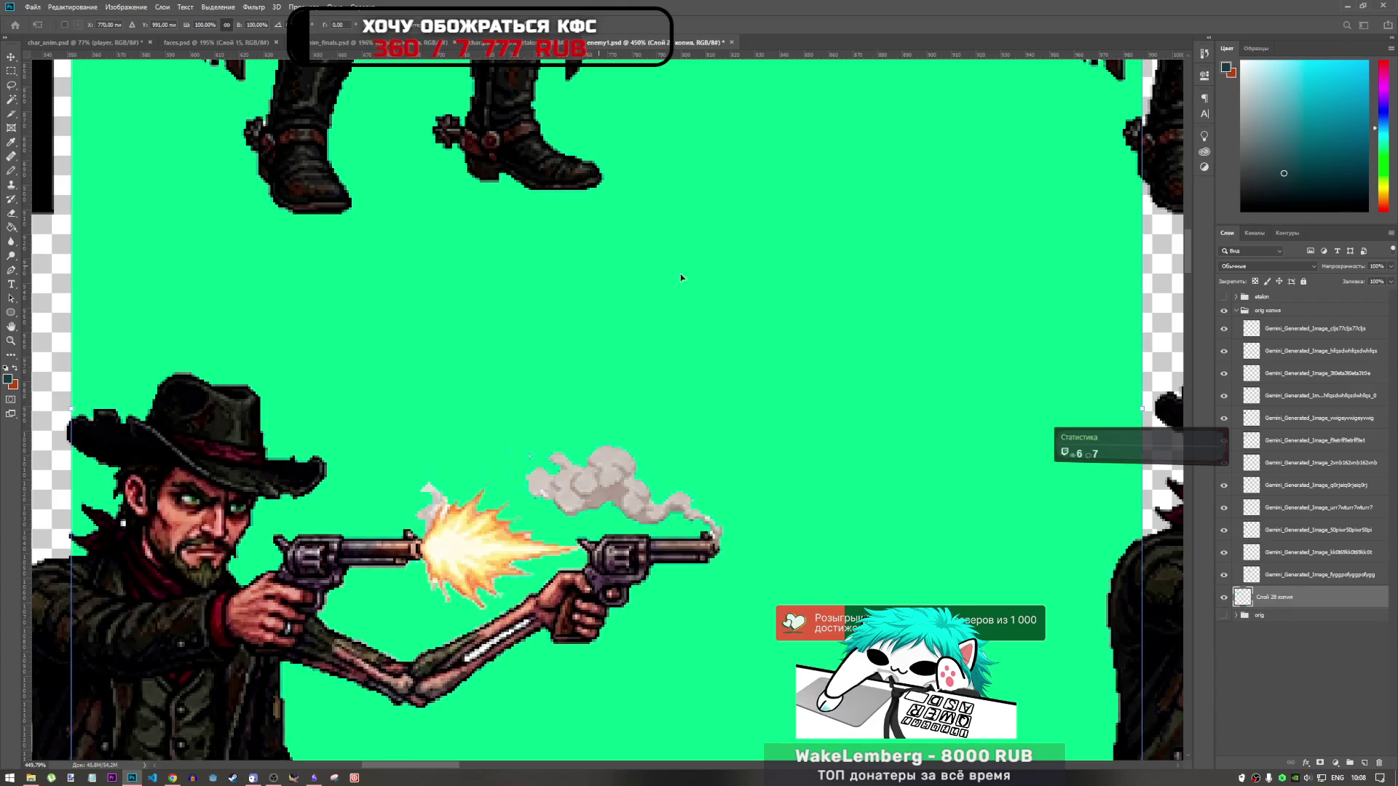
pyautogui.hotkey('ctrl', 't')
pyautogui.moveTo(681, 492); pyautogui.dragTo(601, 496)
pyautogui.scroll(-5, 601, 492)
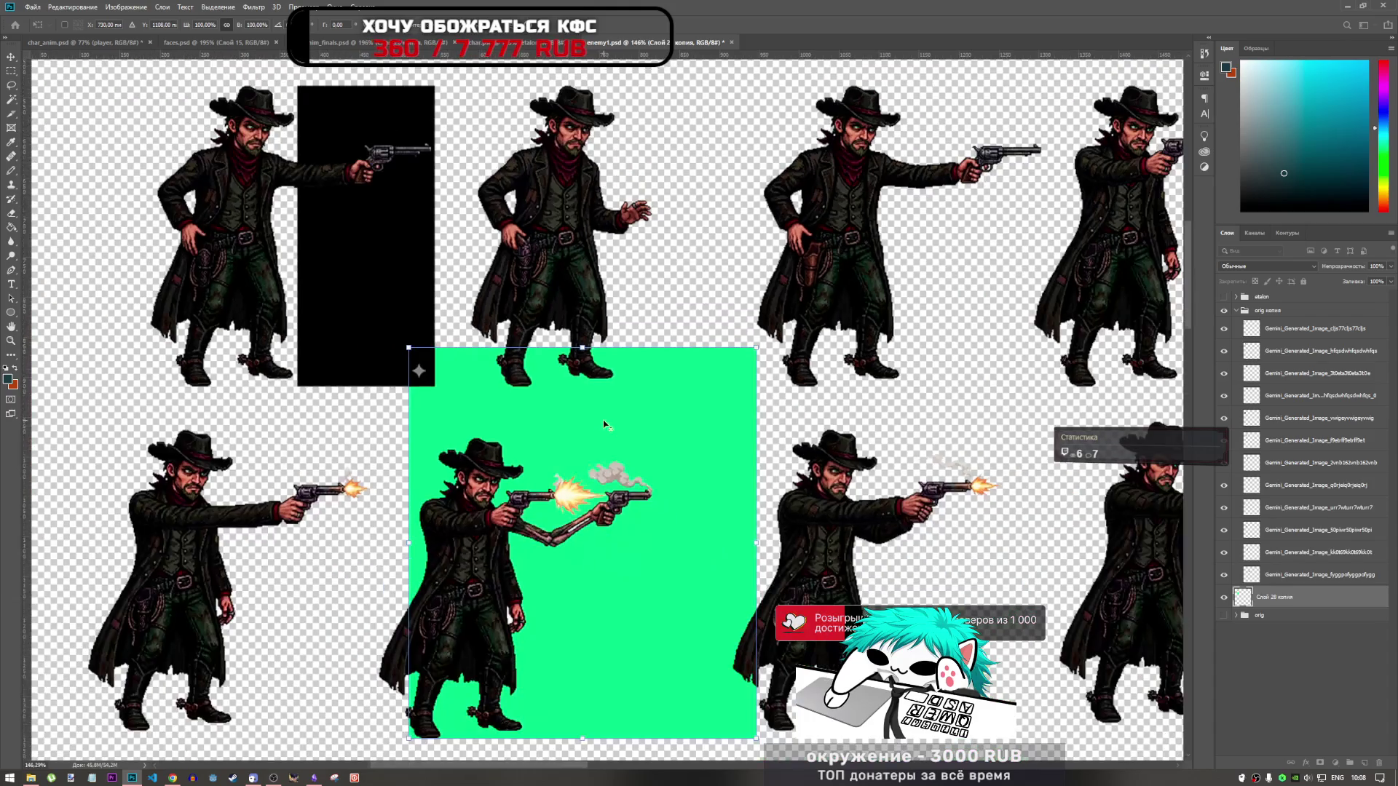
# Step: Move the green backdrop behind the two-gun shooting cowboy
pyautogui.scroll(4, 639, 491)
pyautogui.moveTo(662, 421)
pyautogui.mouseDown()
pyautogui.moveTo(647, 493)
pyautogui.moveTo(900, 555)
pyautogui.moveTo(745, 525)
pyautogui.moveTo(697, 497)
pyautogui.mouseUp()
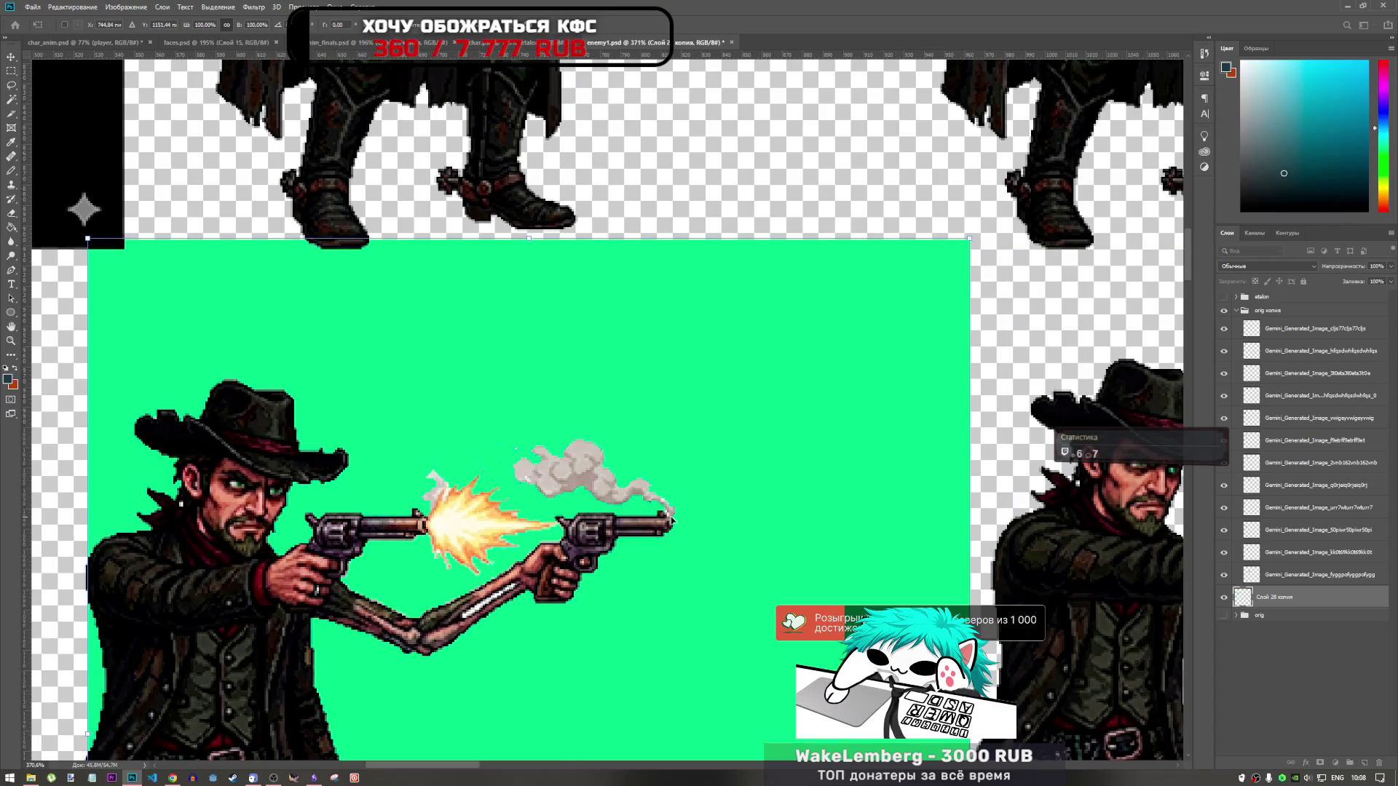
pyautogui.click(11, 85)
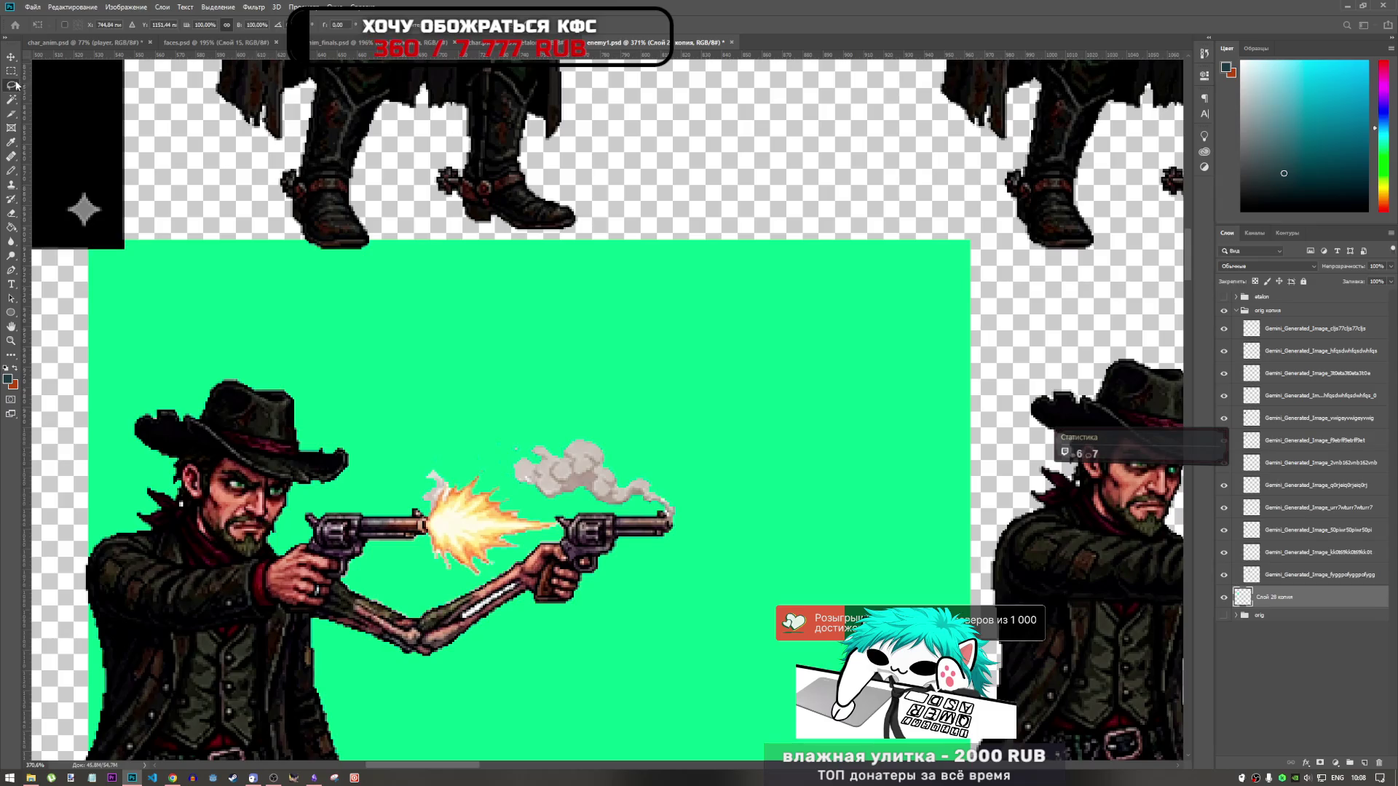
# Step: Lasso the gun smoke above the cowboy's front revolver
pyautogui.scroll(3, 720, 511)
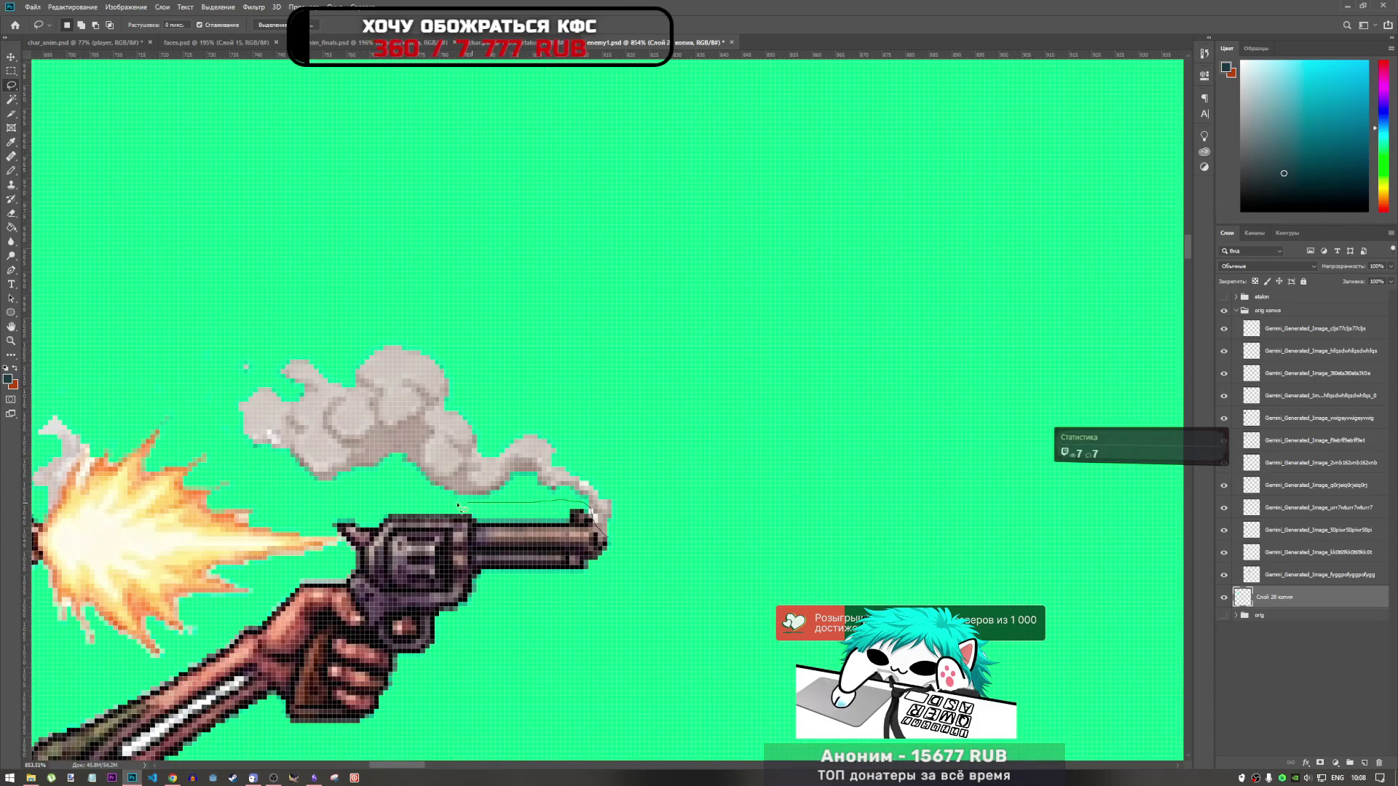
pyautogui.moveTo(220, 447)
pyautogui.mouseDown()
pyautogui.moveTo(205, 424)
pyautogui.moveTo(280, 356)
pyautogui.moveTo(605, 422)
pyautogui.moveTo(664, 523)
pyautogui.moveTo(600, 537)
pyautogui.mouseUp()
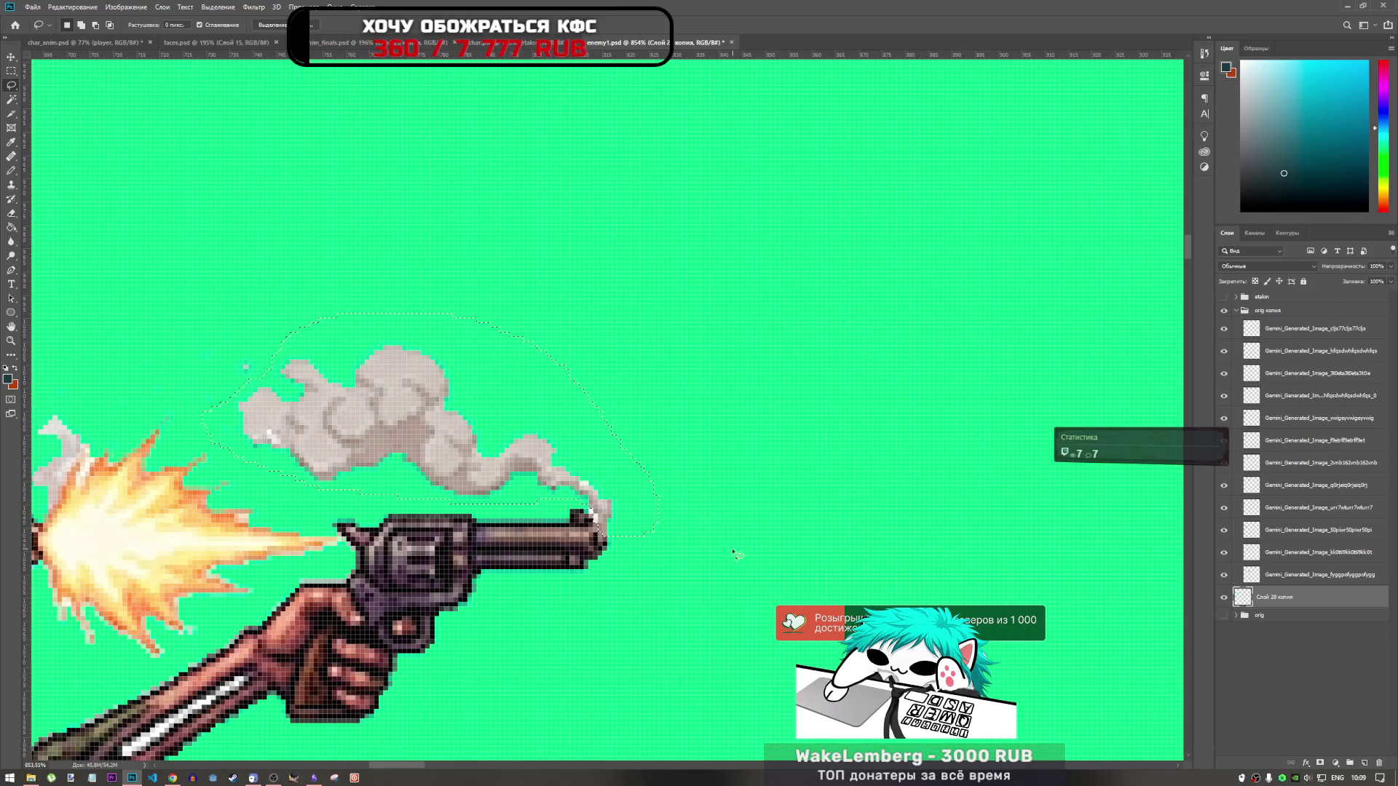
pyautogui.scroll(-2, 732, 559)
pyautogui.scroll(-2, 731, 559)
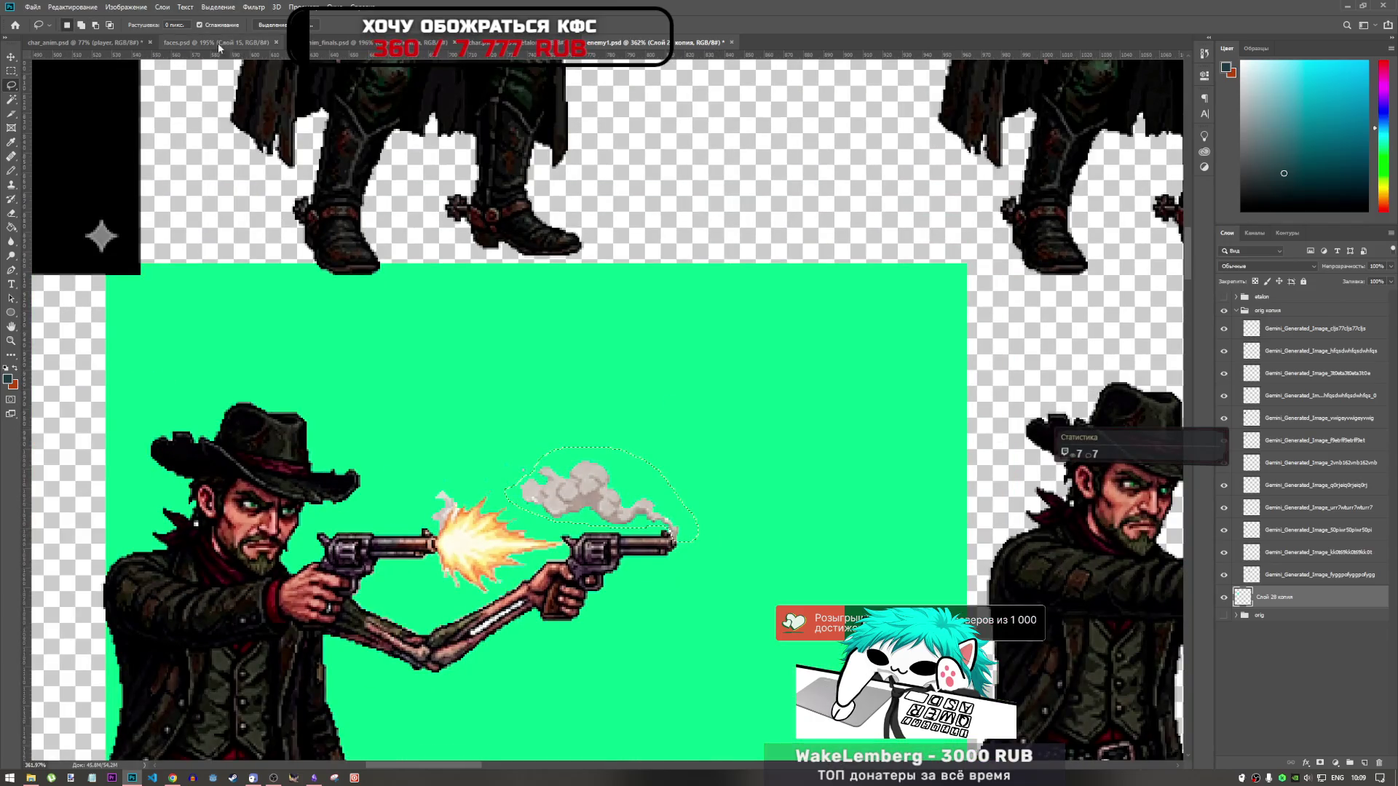
pyautogui.click(101, 43)
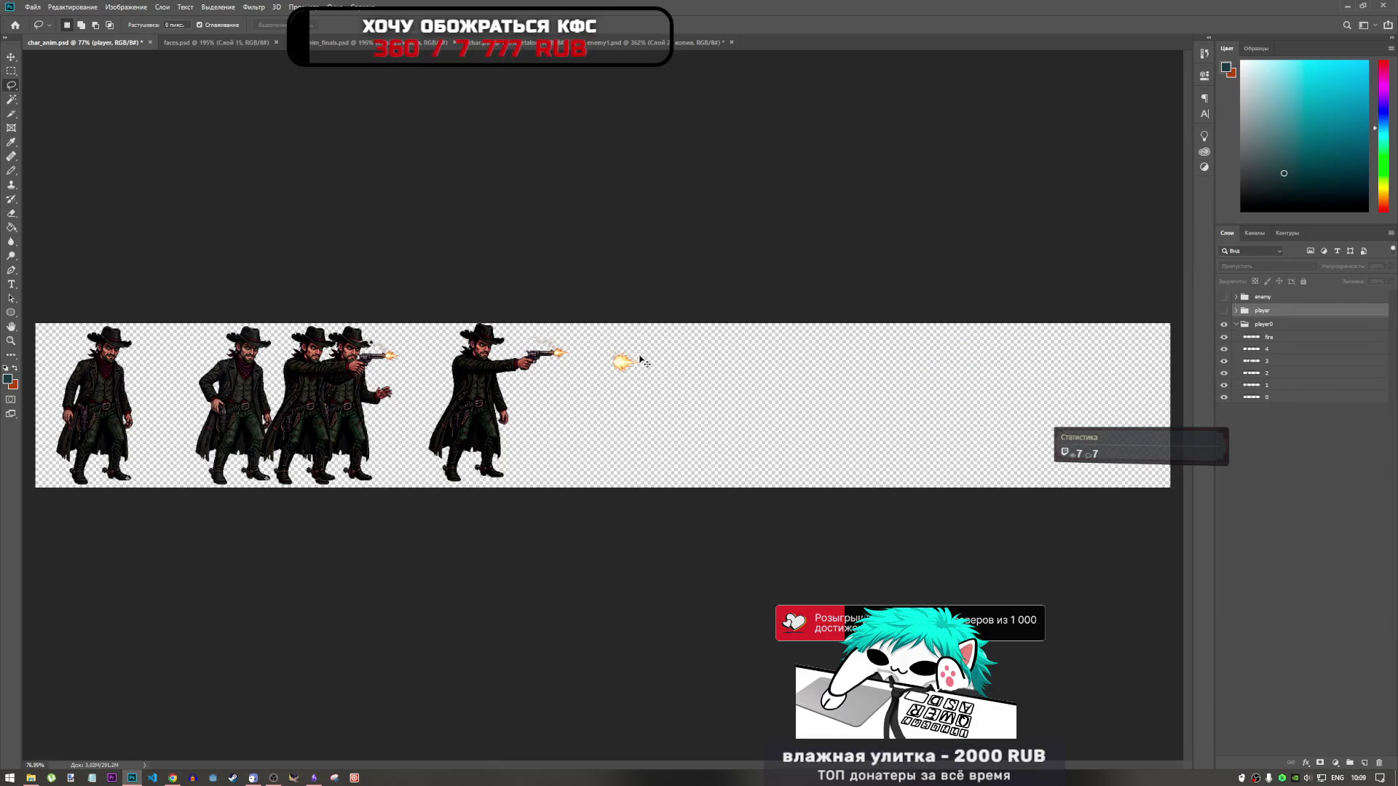
# Step: Delete the stray green layer and paste the gun smoke beside char_anim's muzzle flash
pyautogui.press('Delete')
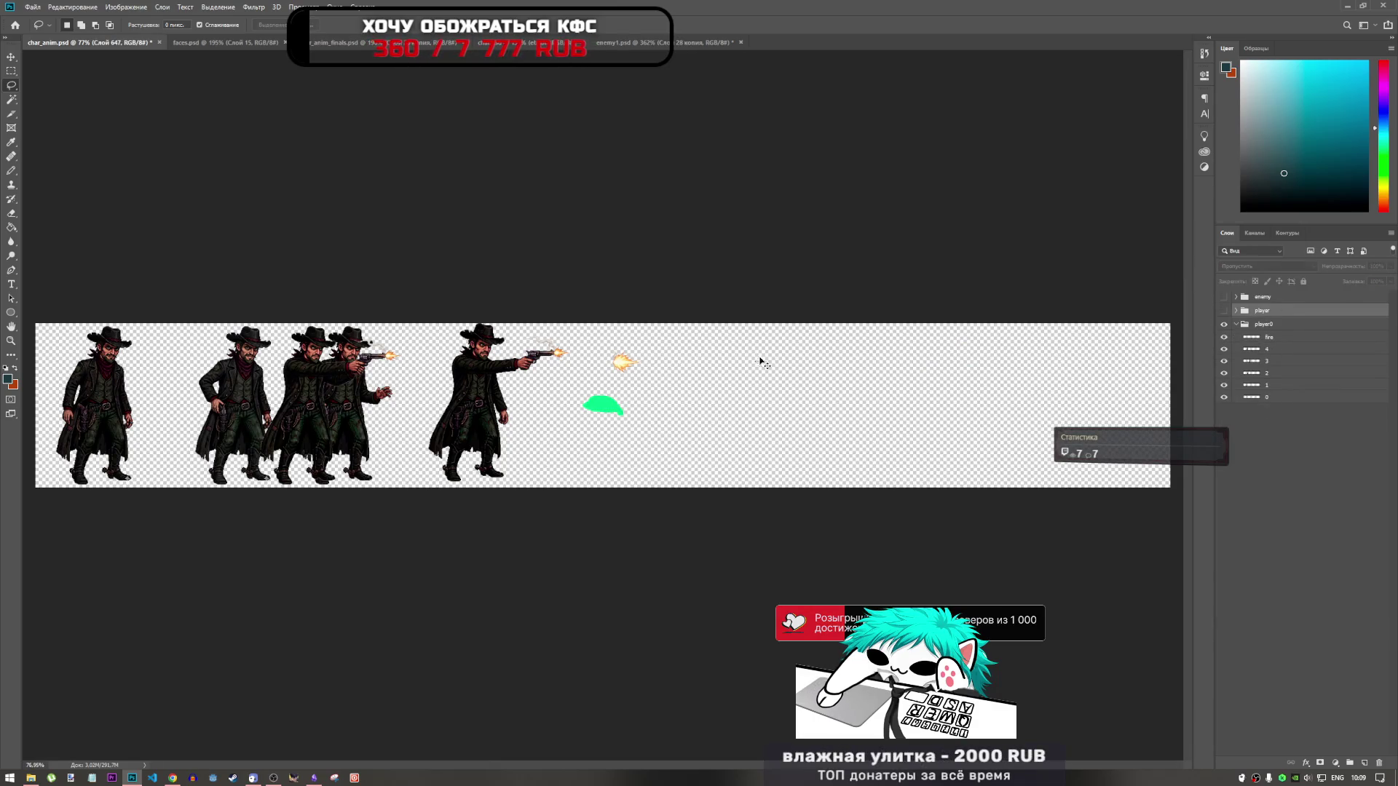
pyautogui.click(645, 41)
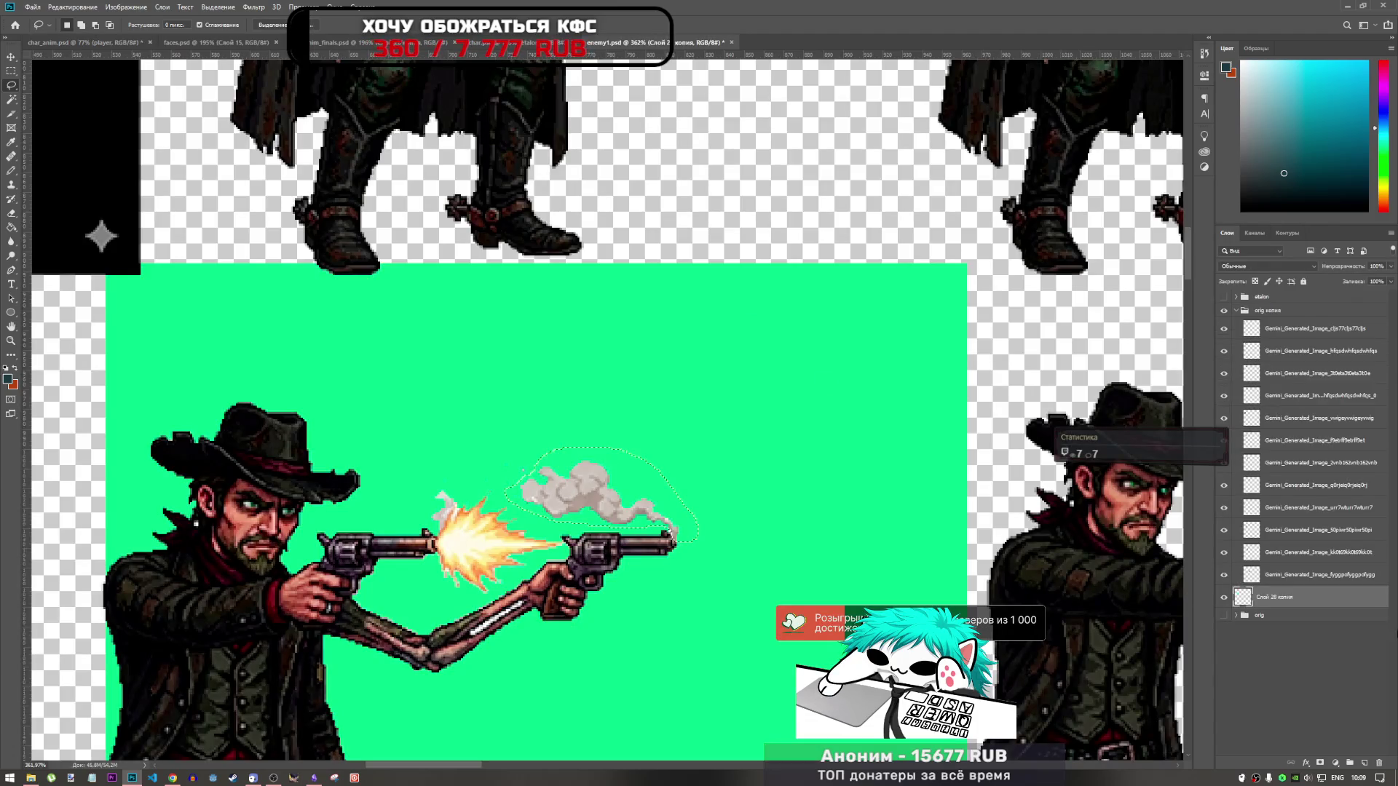
pyautogui.click(1310, 530)
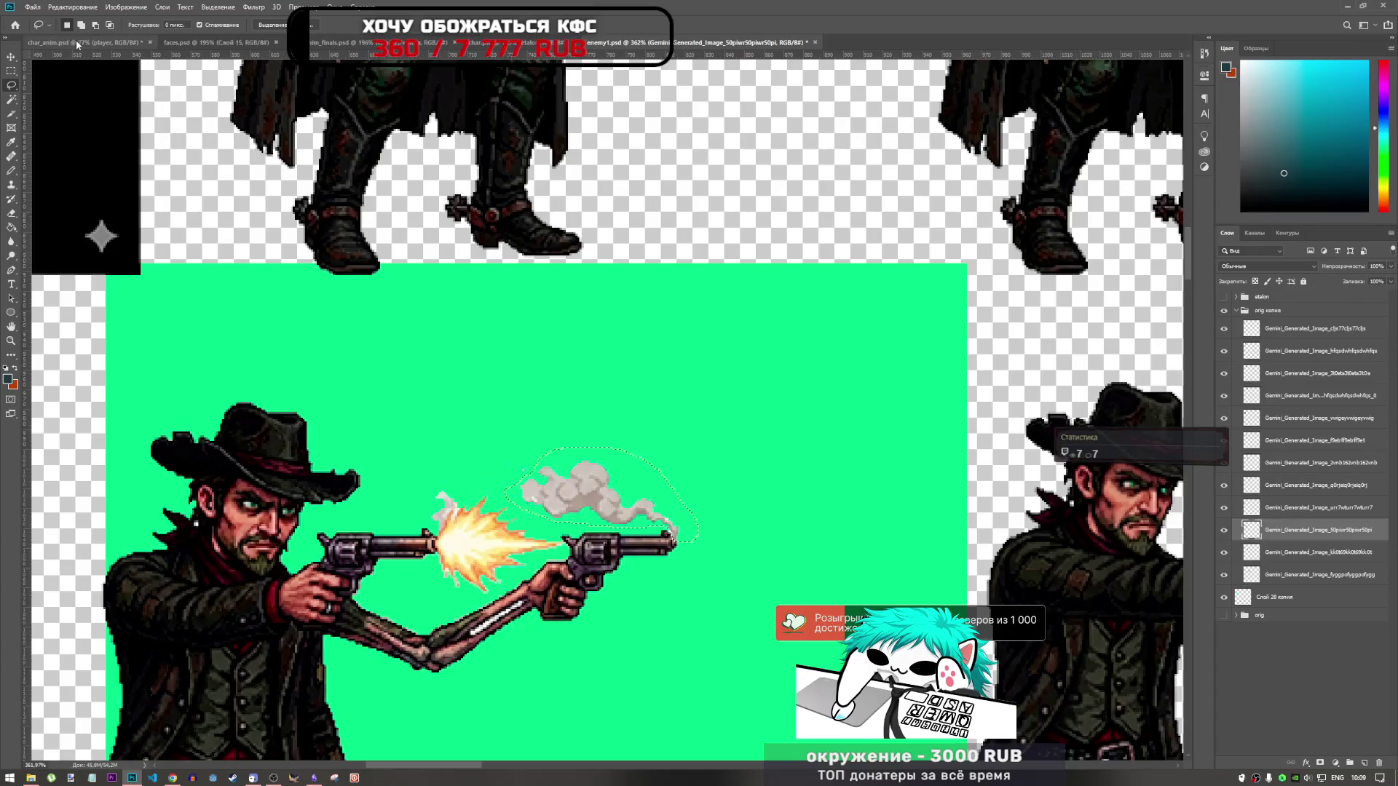
pyautogui.click(76, 41)
pyautogui.hotkey('ctrl', 'v')
pyautogui.hotkey('ctrl', 't')
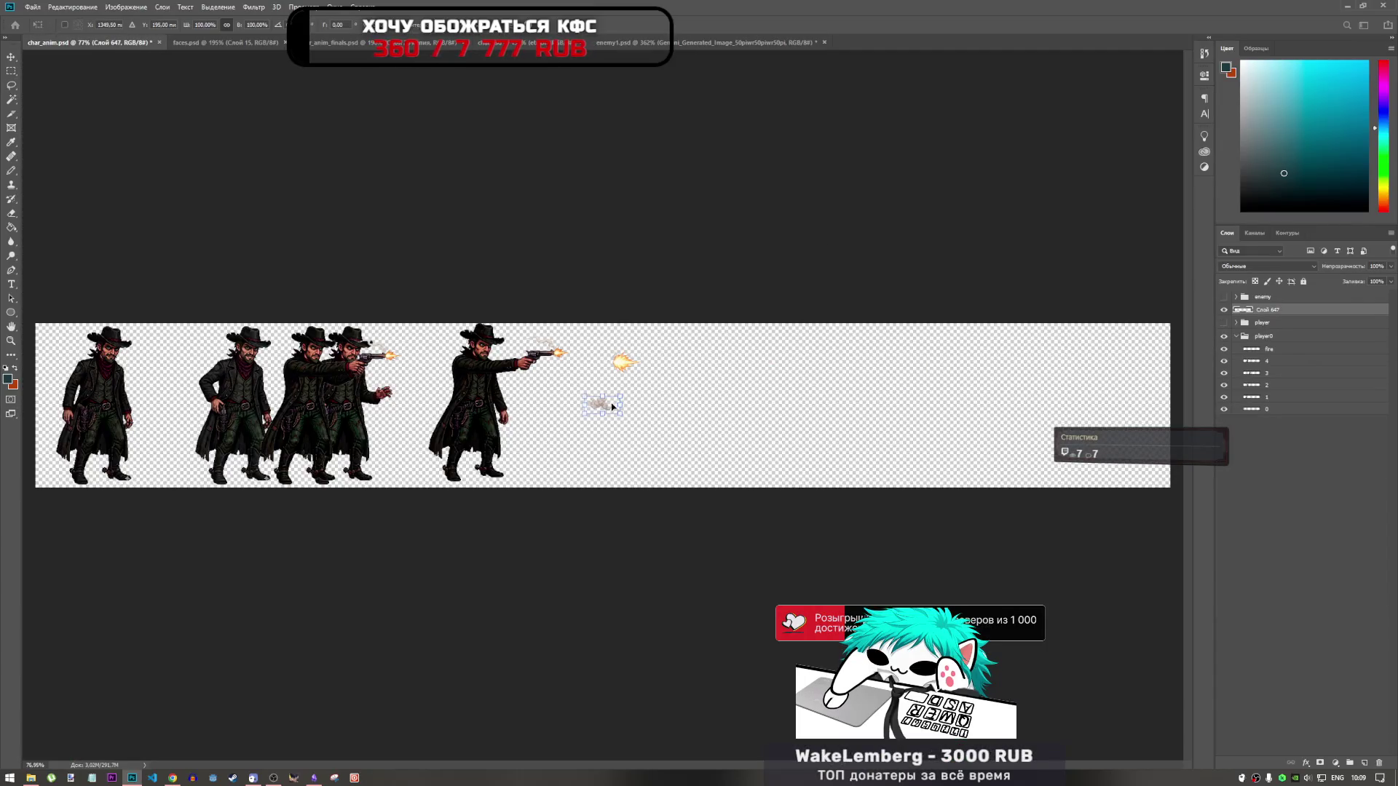
pyautogui.moveTo(612, 406)
pyautogui.mouseDown()
pyautogui.moveTo(608, 355)
pyautogui.moveTo(588, 338)
pyautogui.mouseUp()
# Step: Move the smoke layer into the player0 group and name it smoke
pyautogui.scroll(4, 588, 338)
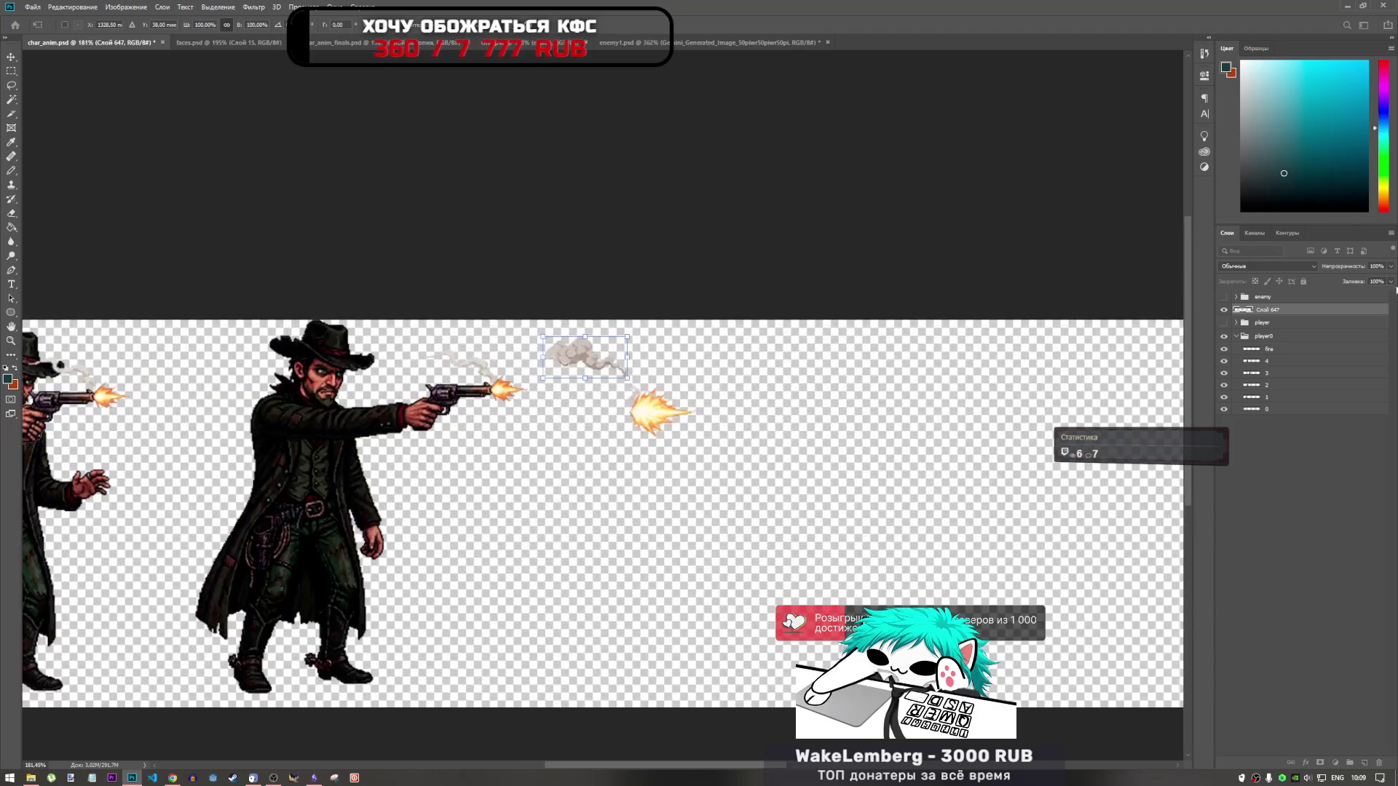
pyautogui.moveTo(1267, 310)
pyautogui.mouseDown()
pyautogui.moveTo(1299, 340)
pyautogui.moveTo(1279, 342)
pyautogui.mouseUp()
pyautogui.write('smoke')
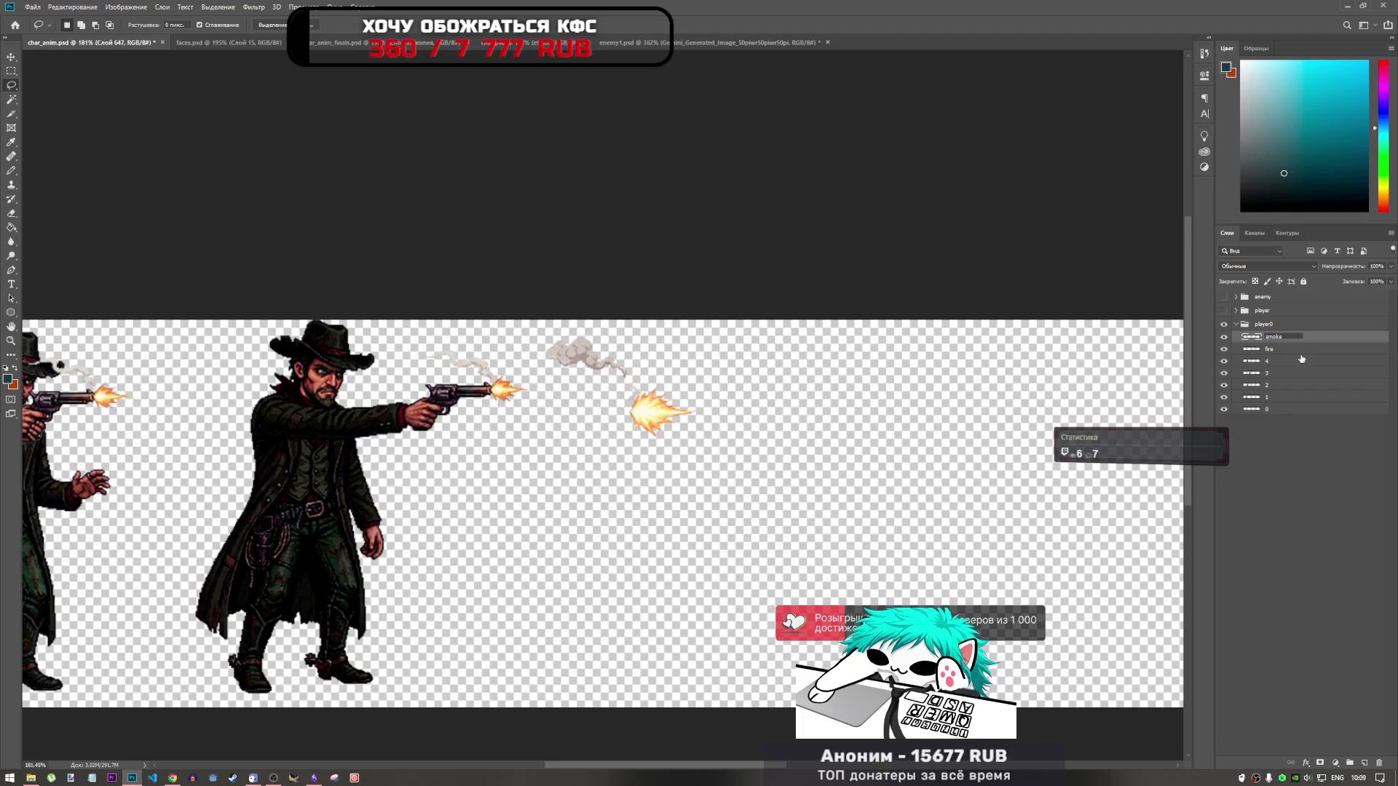
pyautogui.click(1296, 351)
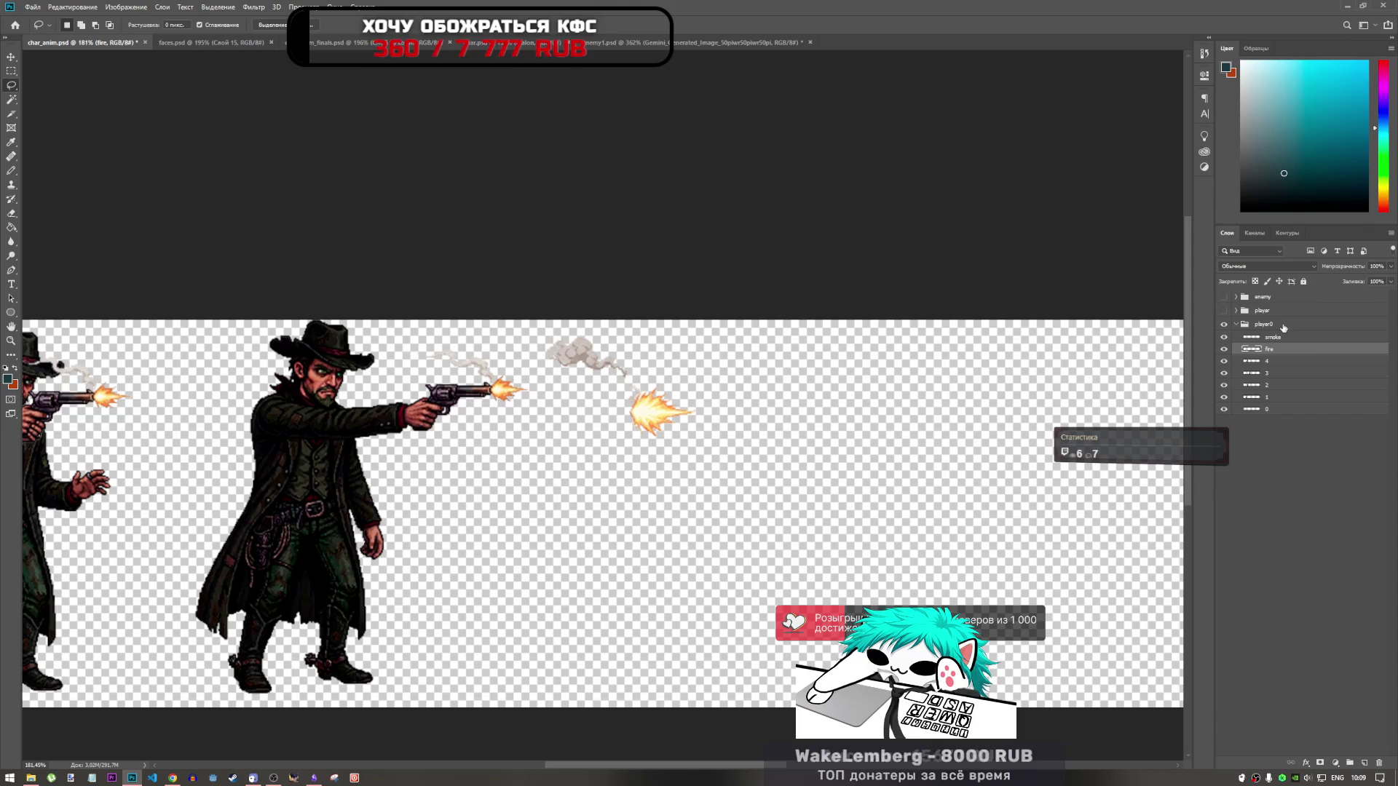
pyautogui.click(1282, 339)
pyautogui.click(666, 40)
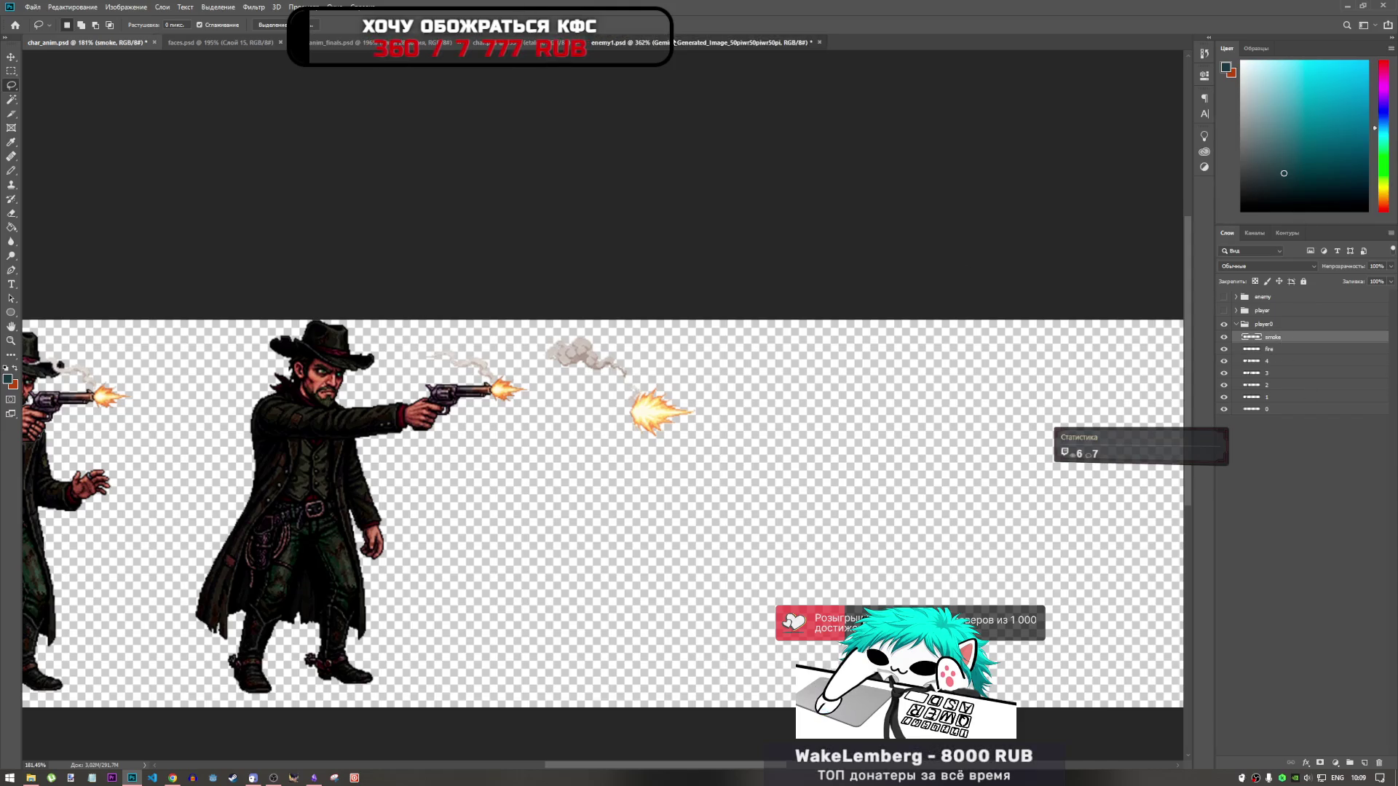
pyautogui.scroll(-2, 459, 381)
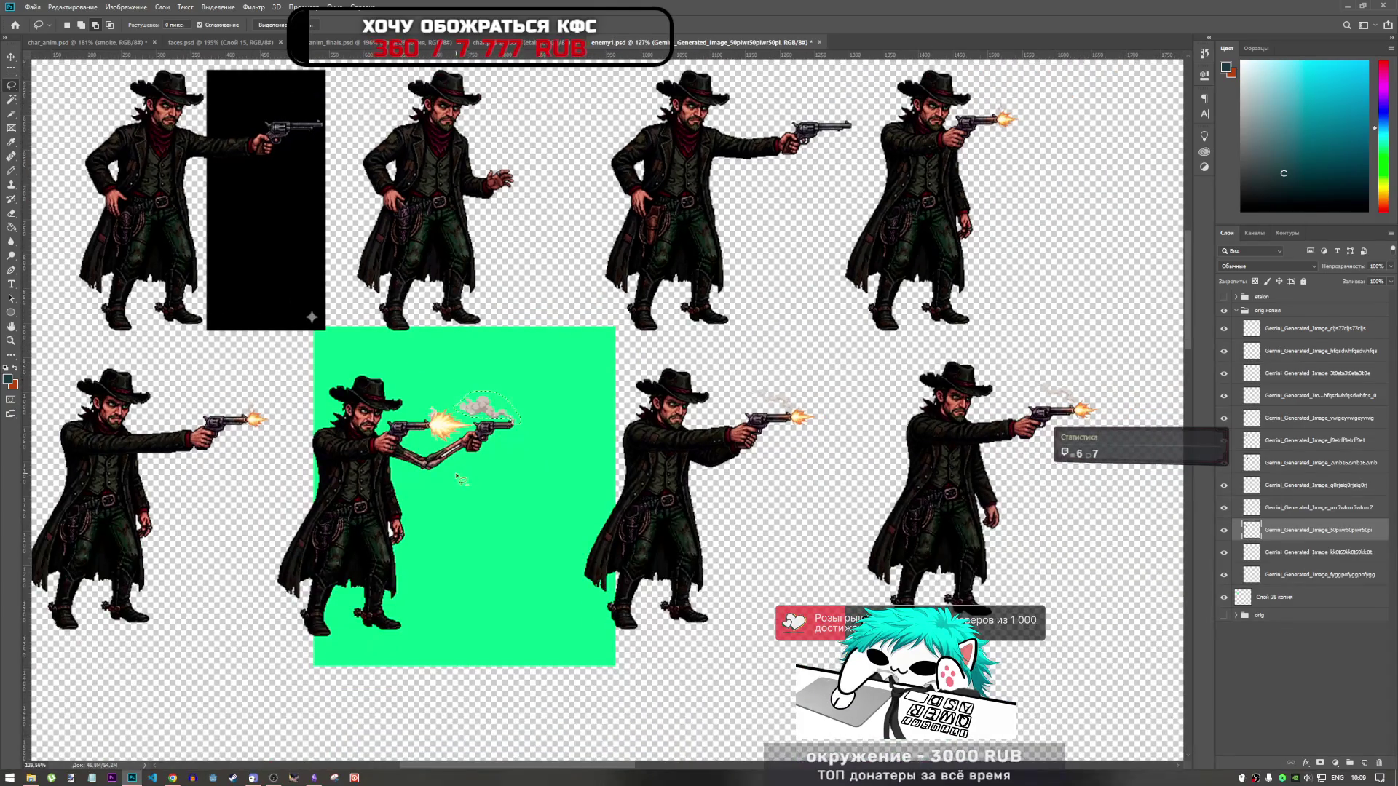
pyautogui.scroll(1, 466, 466)
pyautogui.scroll(-1, 389, 462)
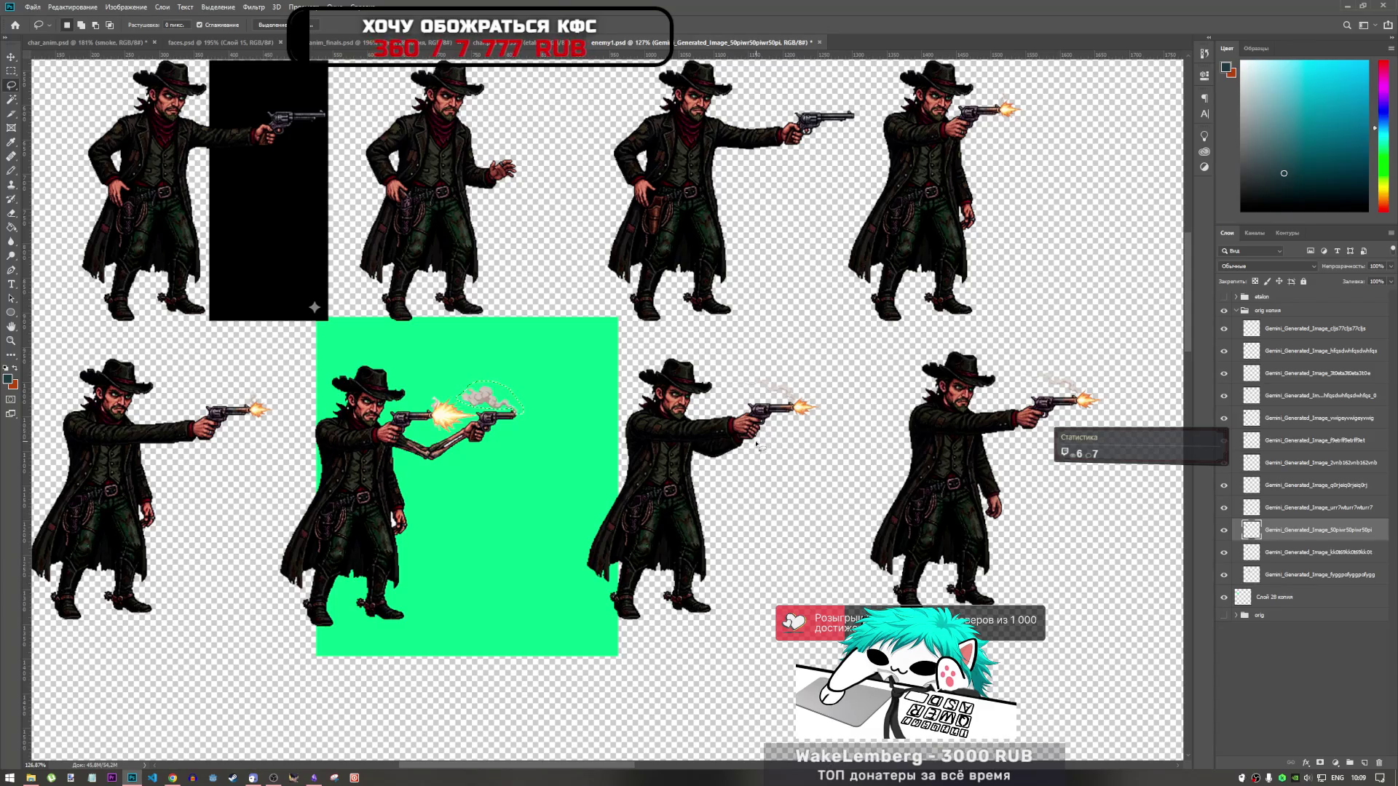
pyautogui.scroll(2, 758, 474)
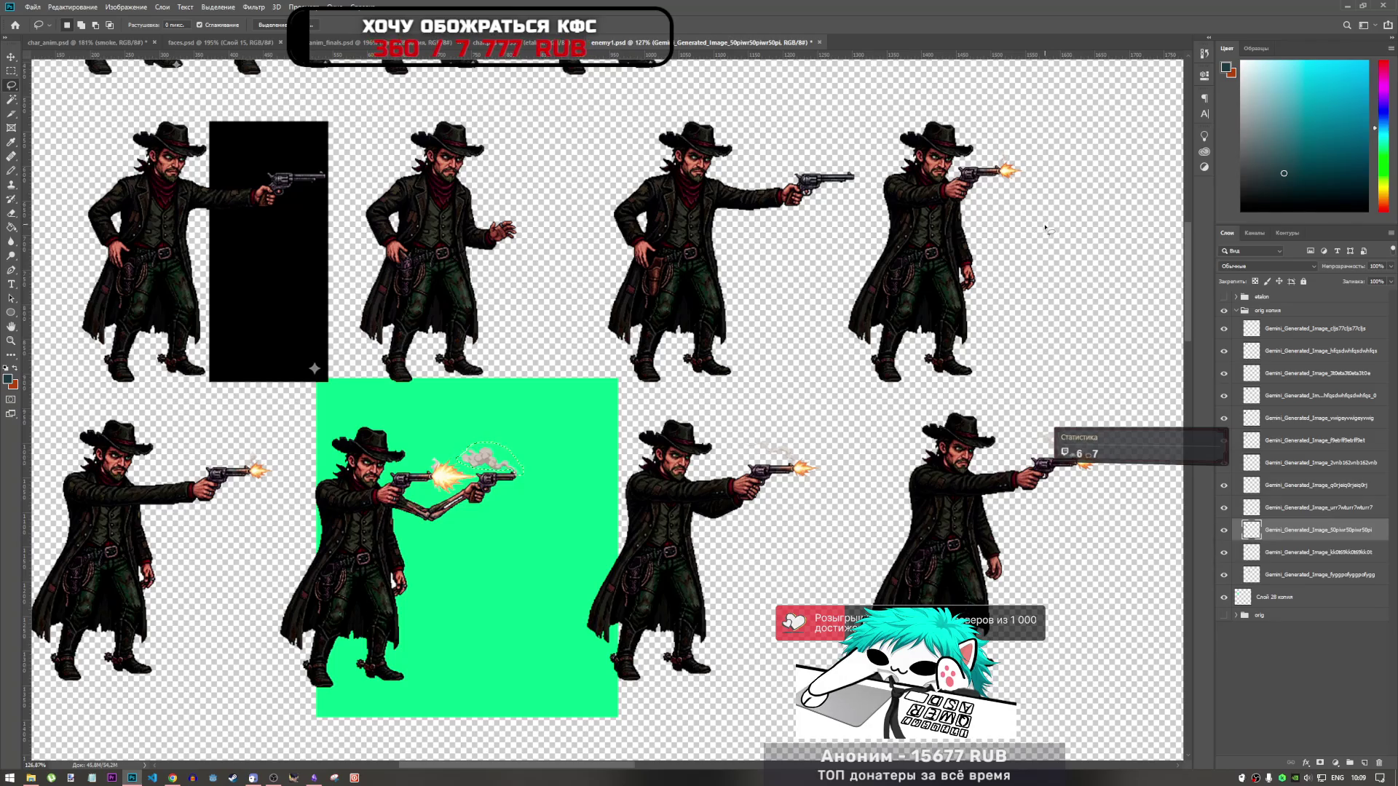
pyautogui.scroll(6, 762, 495)
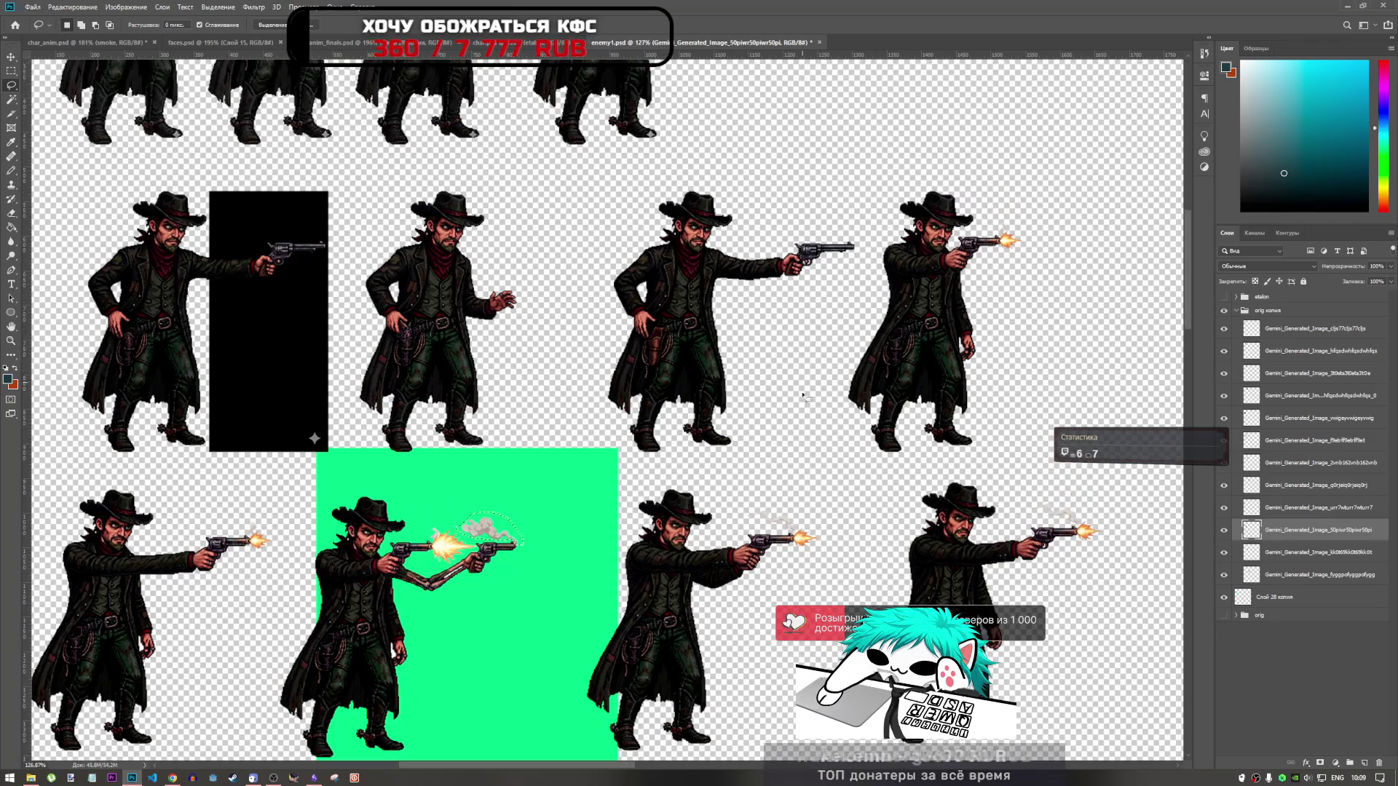
pyautogui.scroll(2, 763, 495)
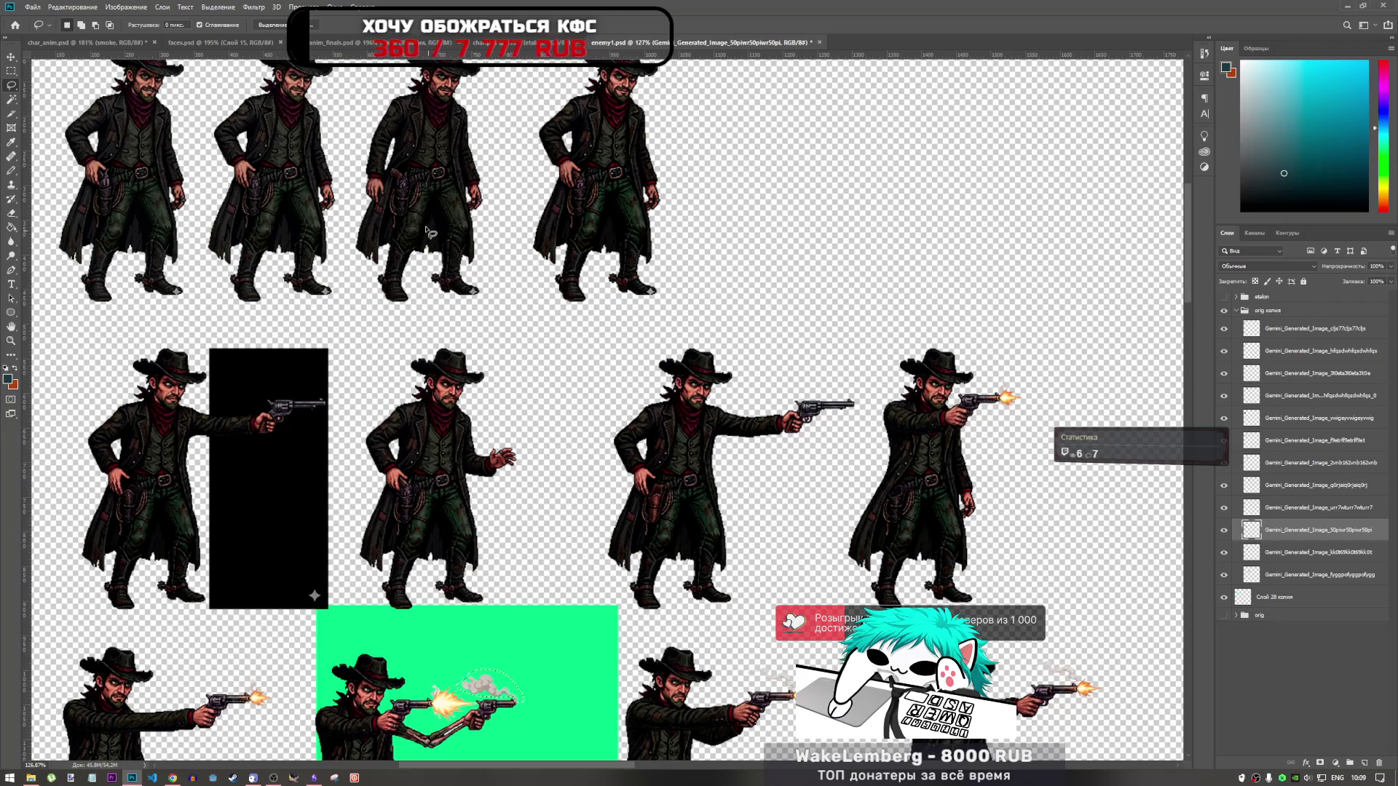
pyautogui.scroll(2, 437, 228)
pyautogui.scroll(3, 437, 227)
pyautogui.scroll(-2, 437, 227)
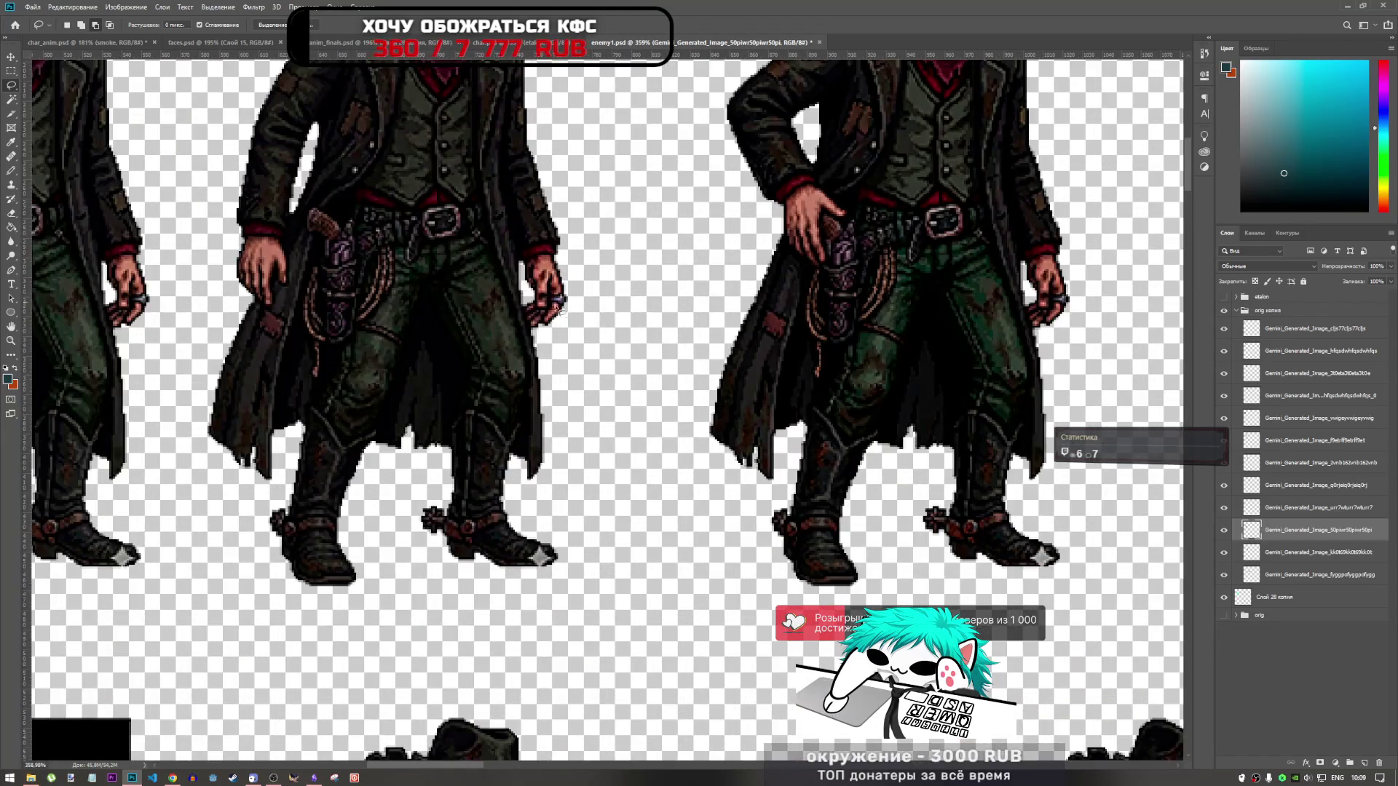
pyautogui.scroll(-3, 285, 302)
pyautogui.scroll(2, 286, 302)
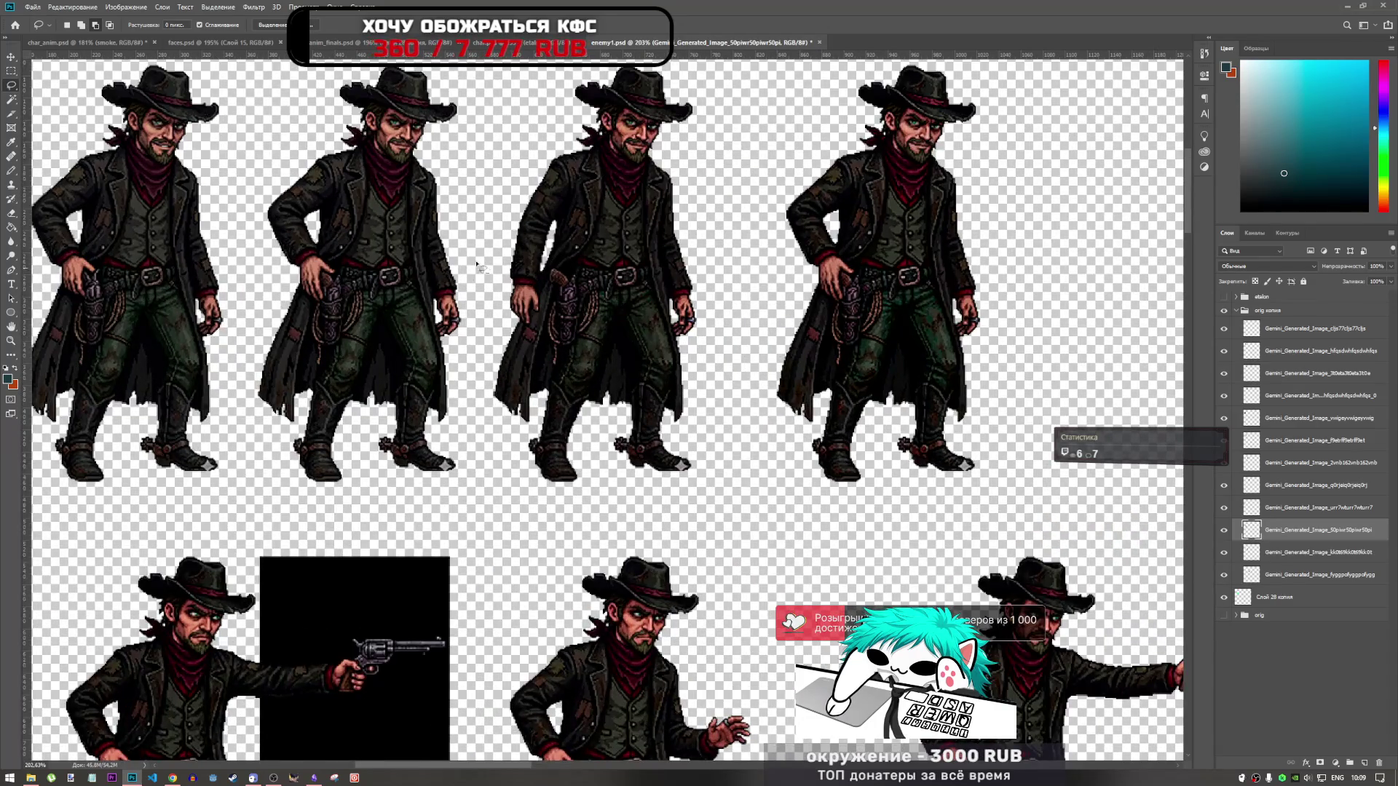
pyautogui.scroll(-3, 218, 339)
pyautogui.scroll(3, 553, 536)
pyautogui.scroll(-4, 553, 536)
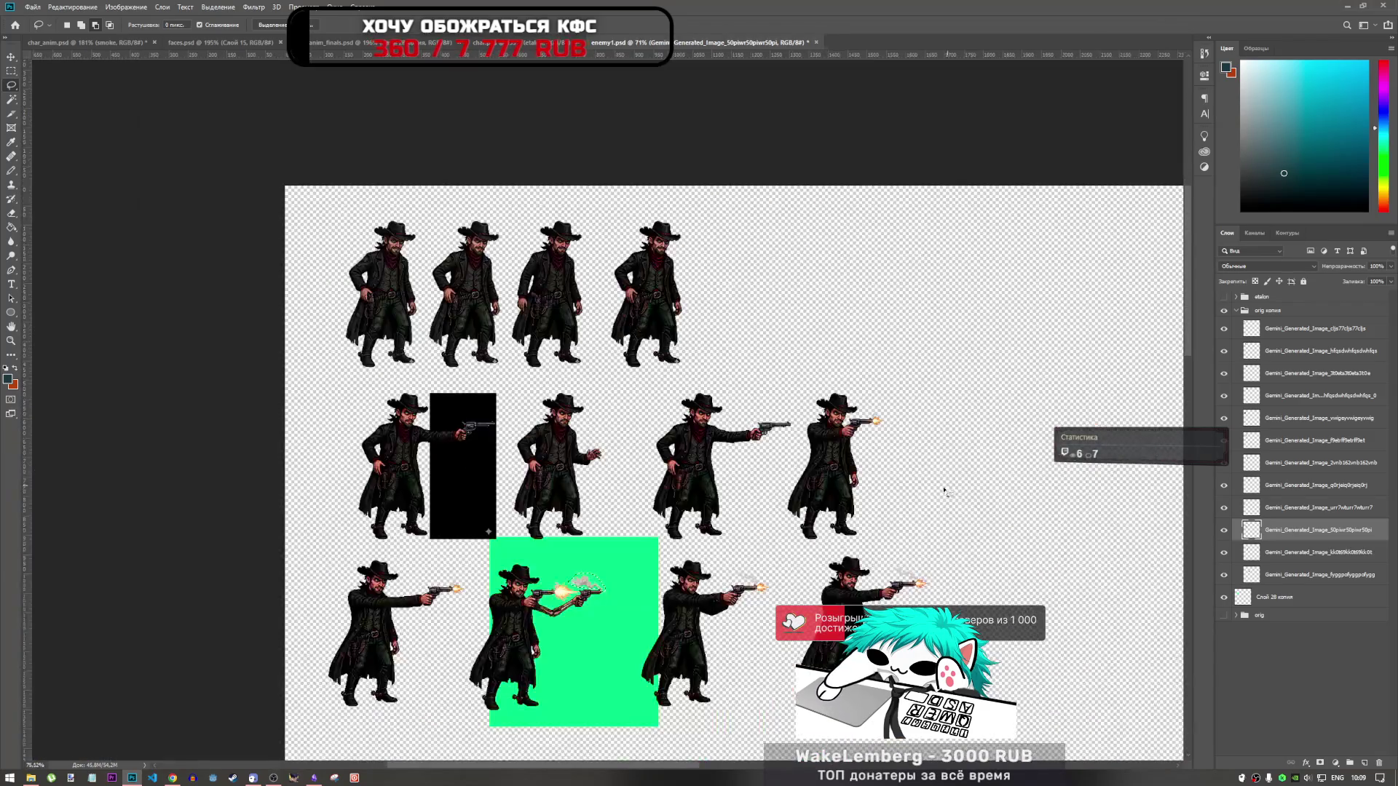
pyautogui.scroll(6, 769, 462)
pyautogui.scroll(-5, 769, 463)
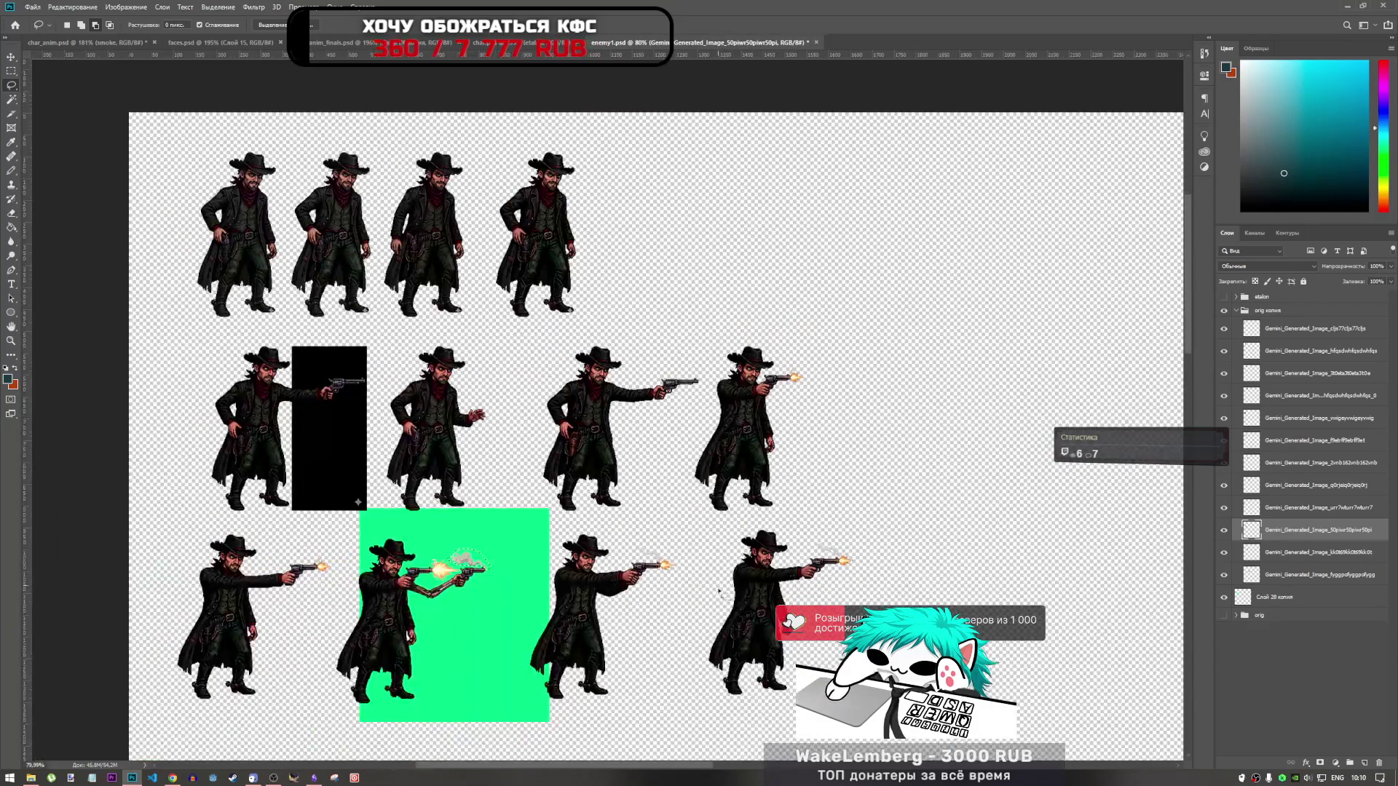
pyautogui.scroll(4, 769, 463)
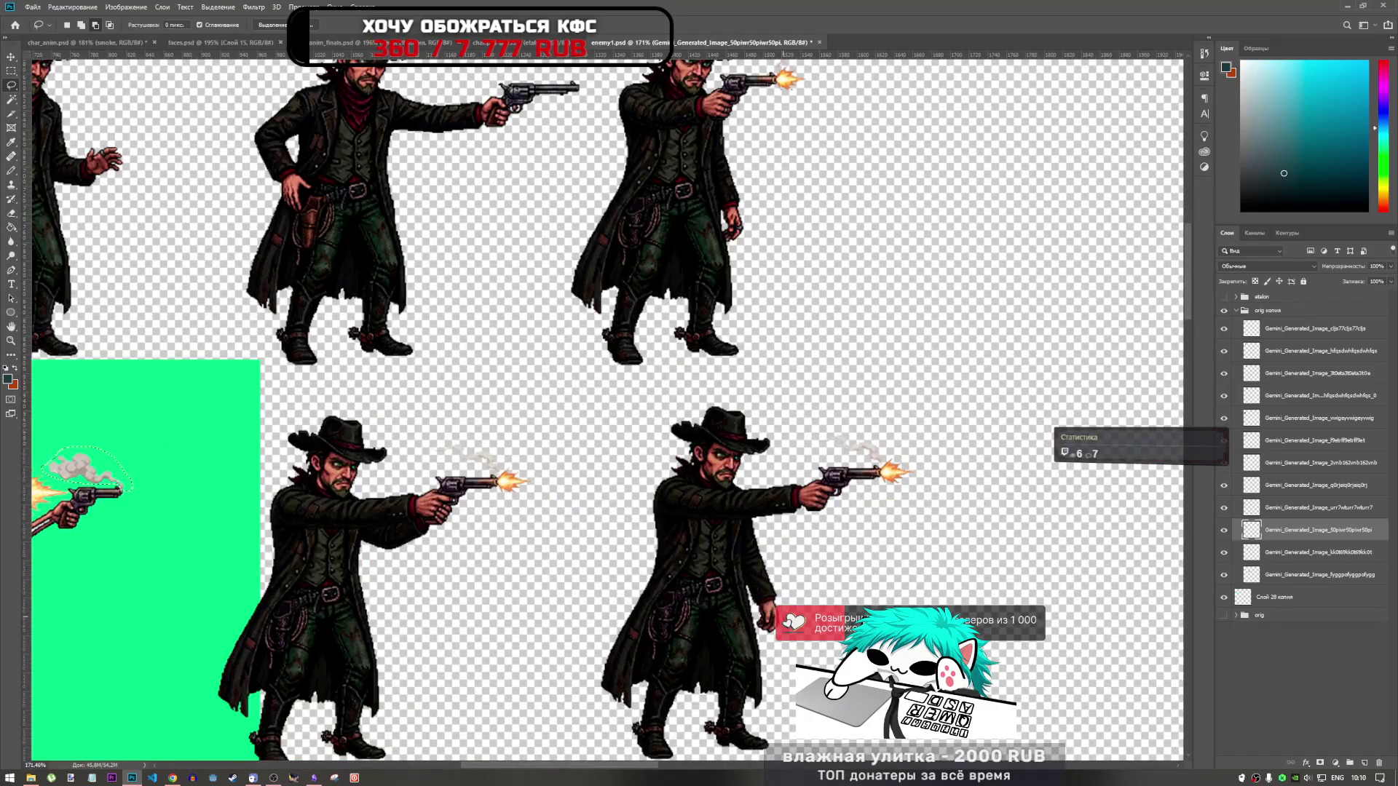
pyautogui.scroll(-3, 792, 634)
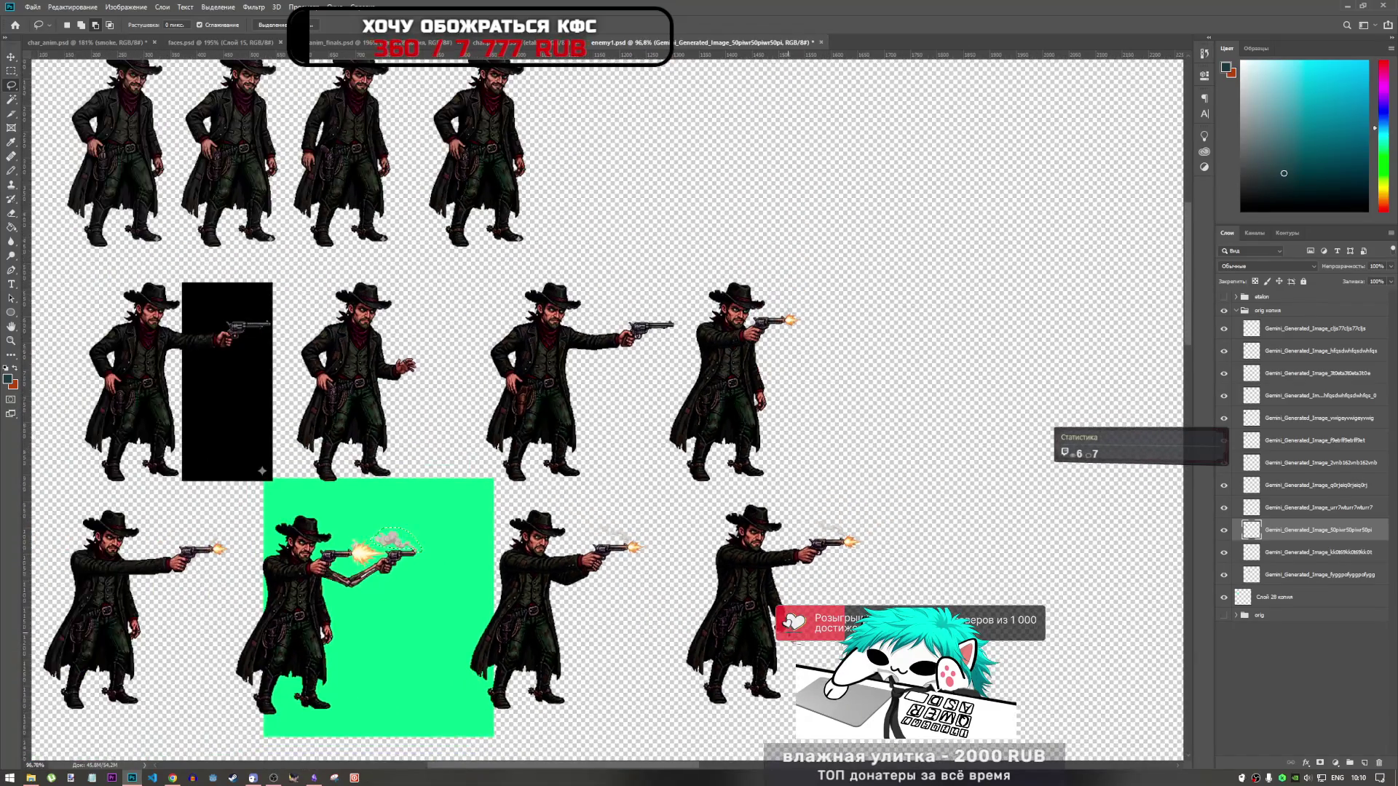
pyautogui.scroll(4, 272, 646)
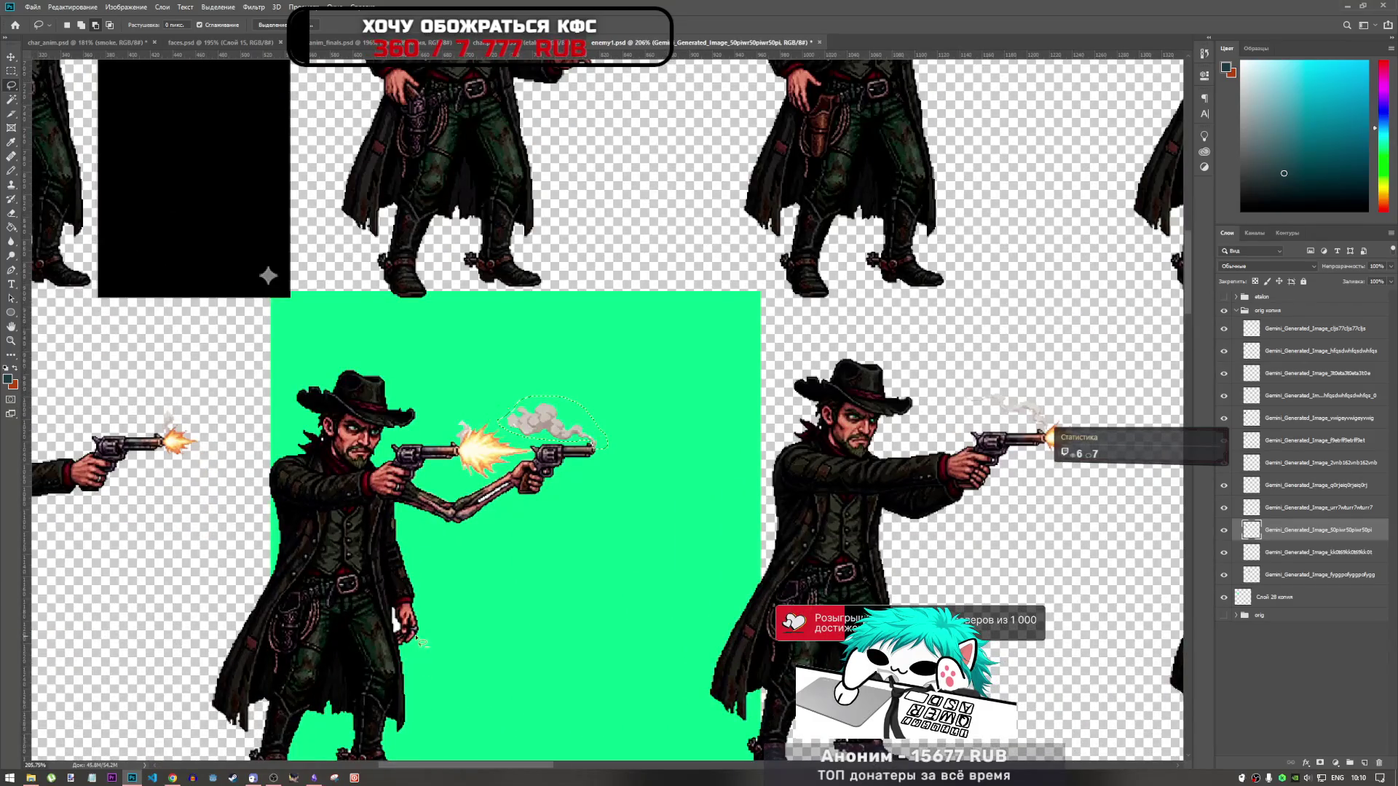
pyautogui.scroll(-2, 405, 640)
pyautogui.scroll(3, 348, 643)
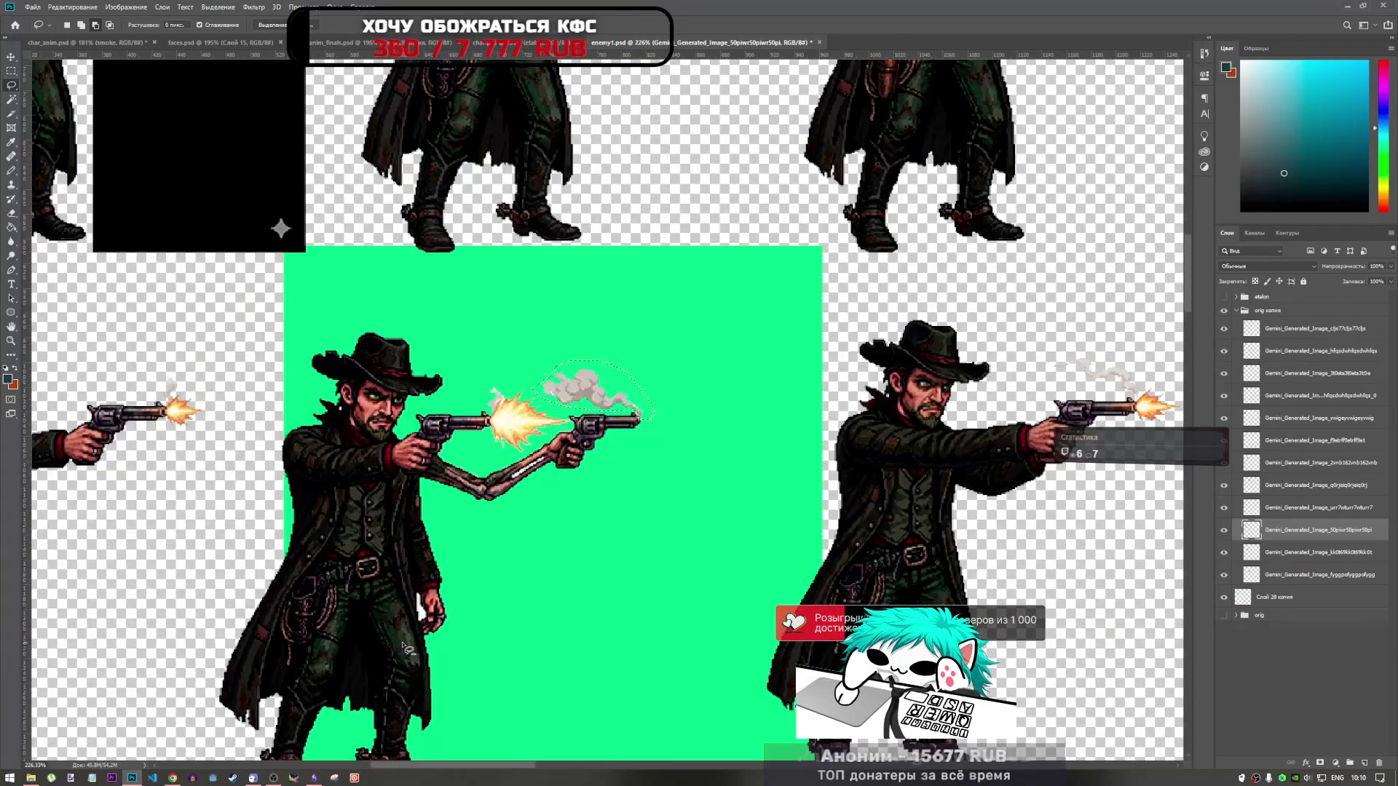
pyautogui.scroll(-4, 485, 629)
pyautogui.scroll(4, 484, 628)
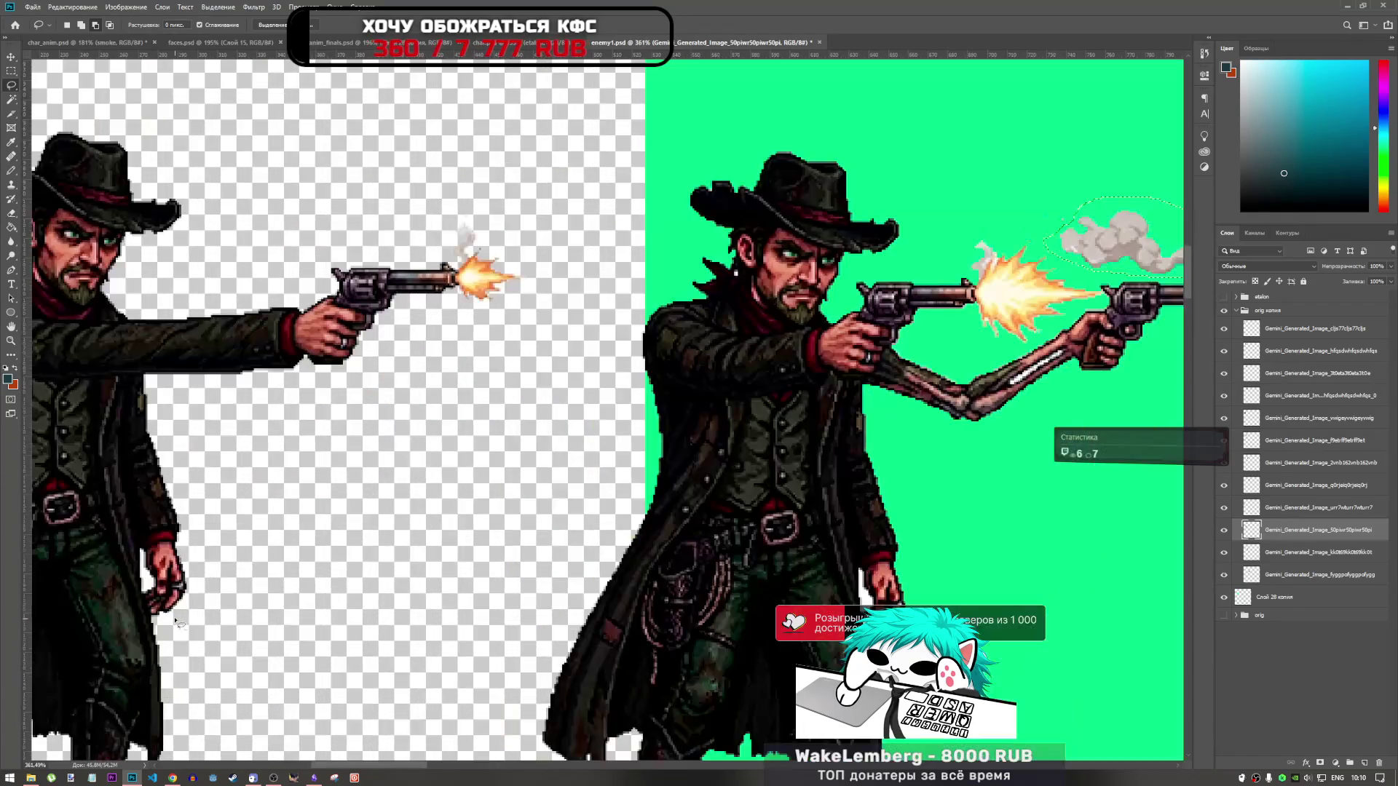
pyautogui.scroll(-2, 636, 410)
pyautogui.scroll(-1, 636, 410)
pyautogui.scroll(4, 636, 410)
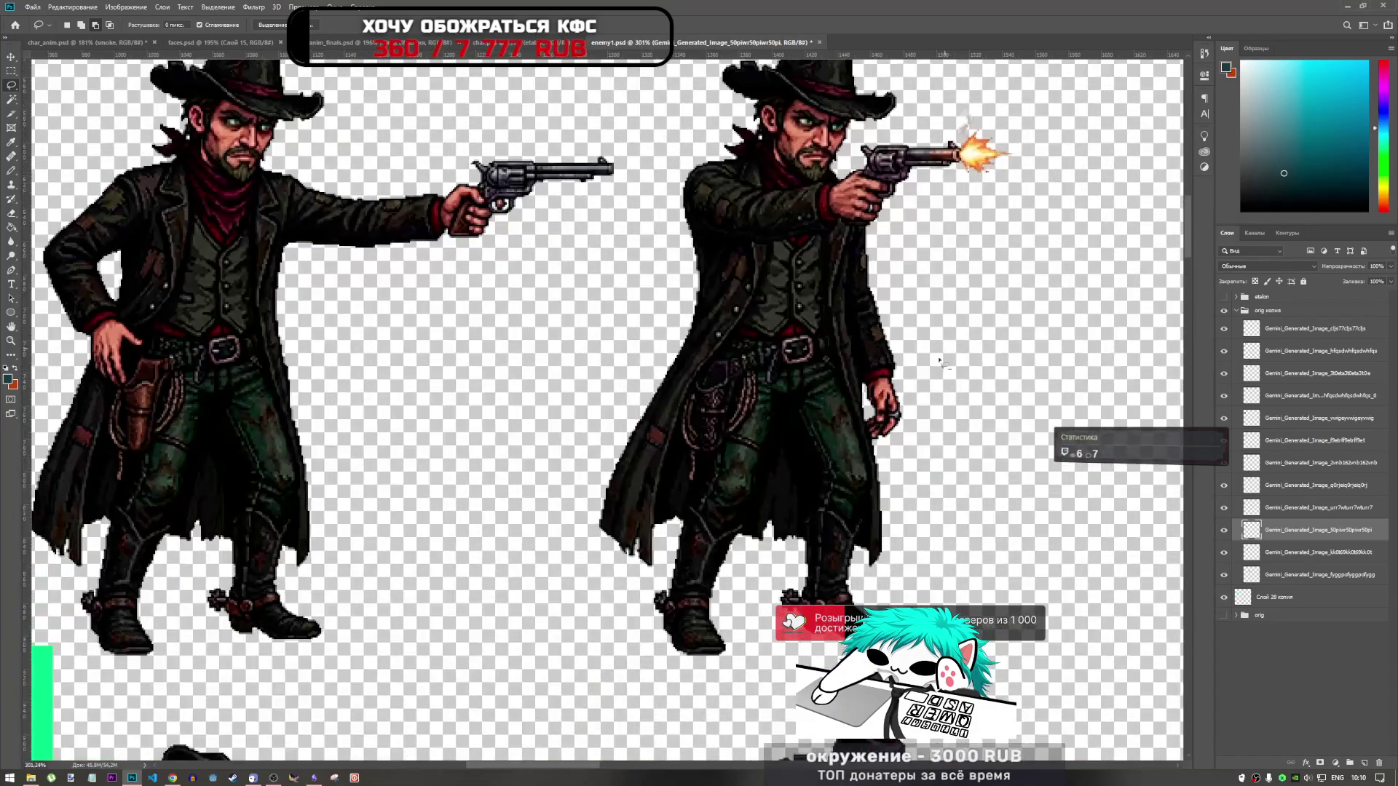
pyautogui.scroll(-2, 903, 426)
pyautogui.scroll(-3, 546, 416)
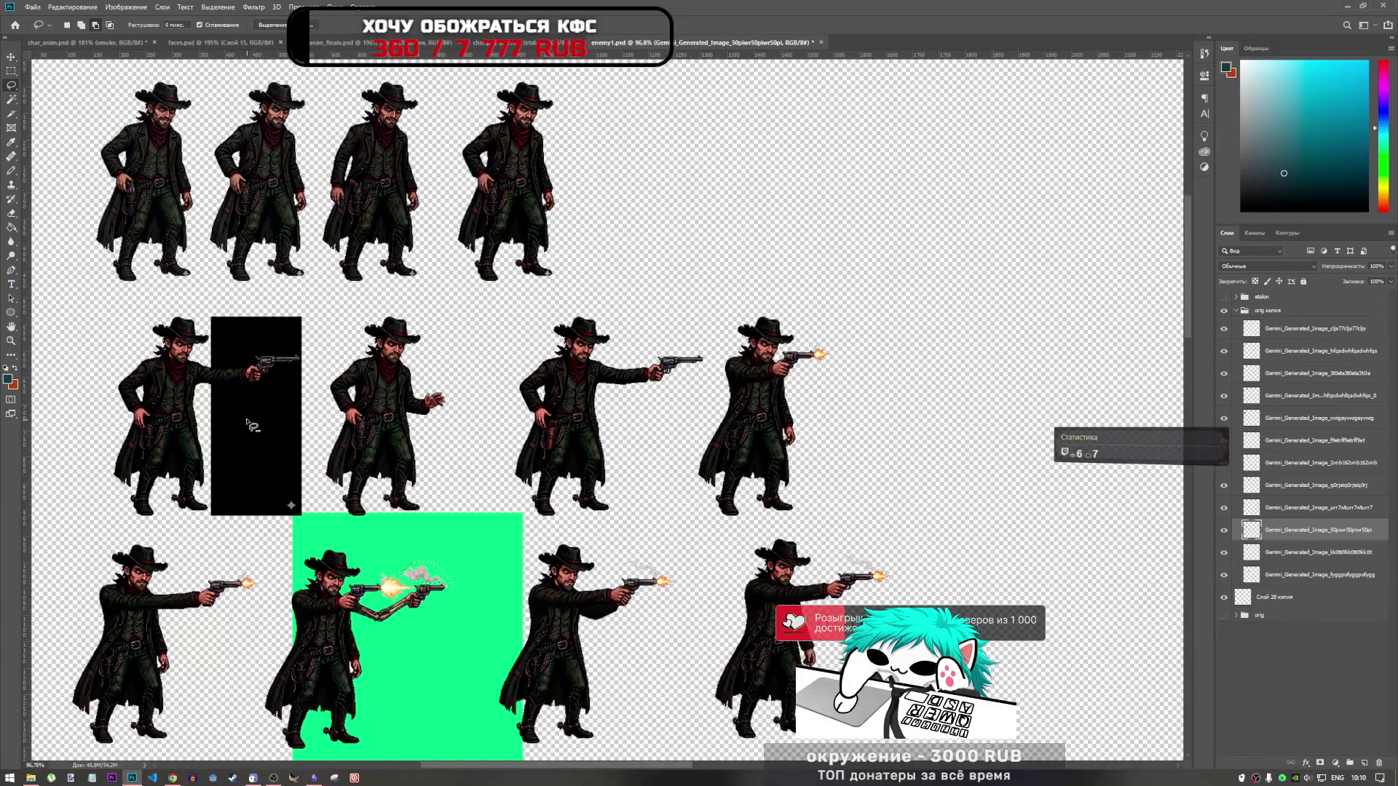
pyautogui.scroll(-1, 532, 347)
pyautogui.scroll(5, 634, 421)
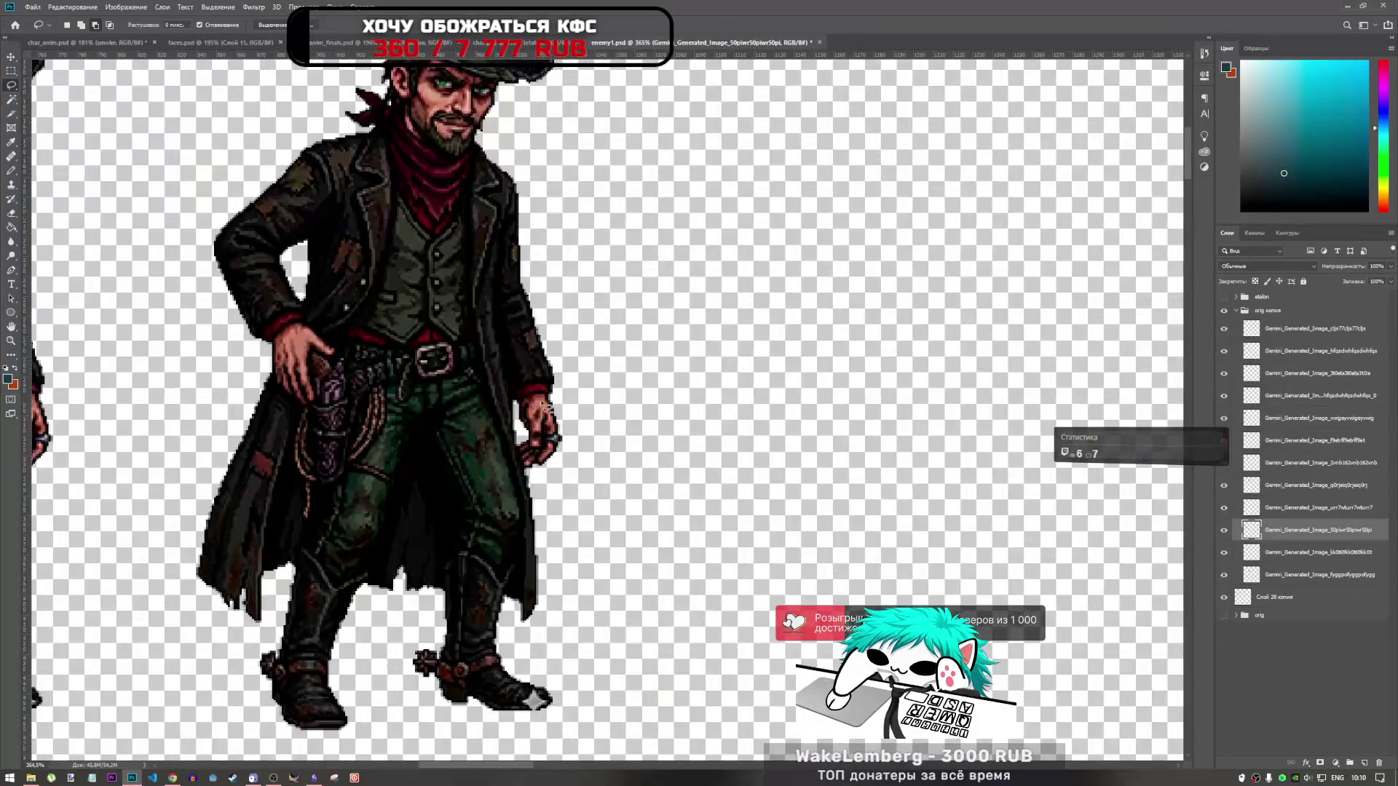
pyautogui.scroll(-1, 633, 421)
pyautogui.scroll(-2, 313, 435)
pyautogui.scroll(3, 360, 441)
pyautogui.scroll(-1, 397, 433)
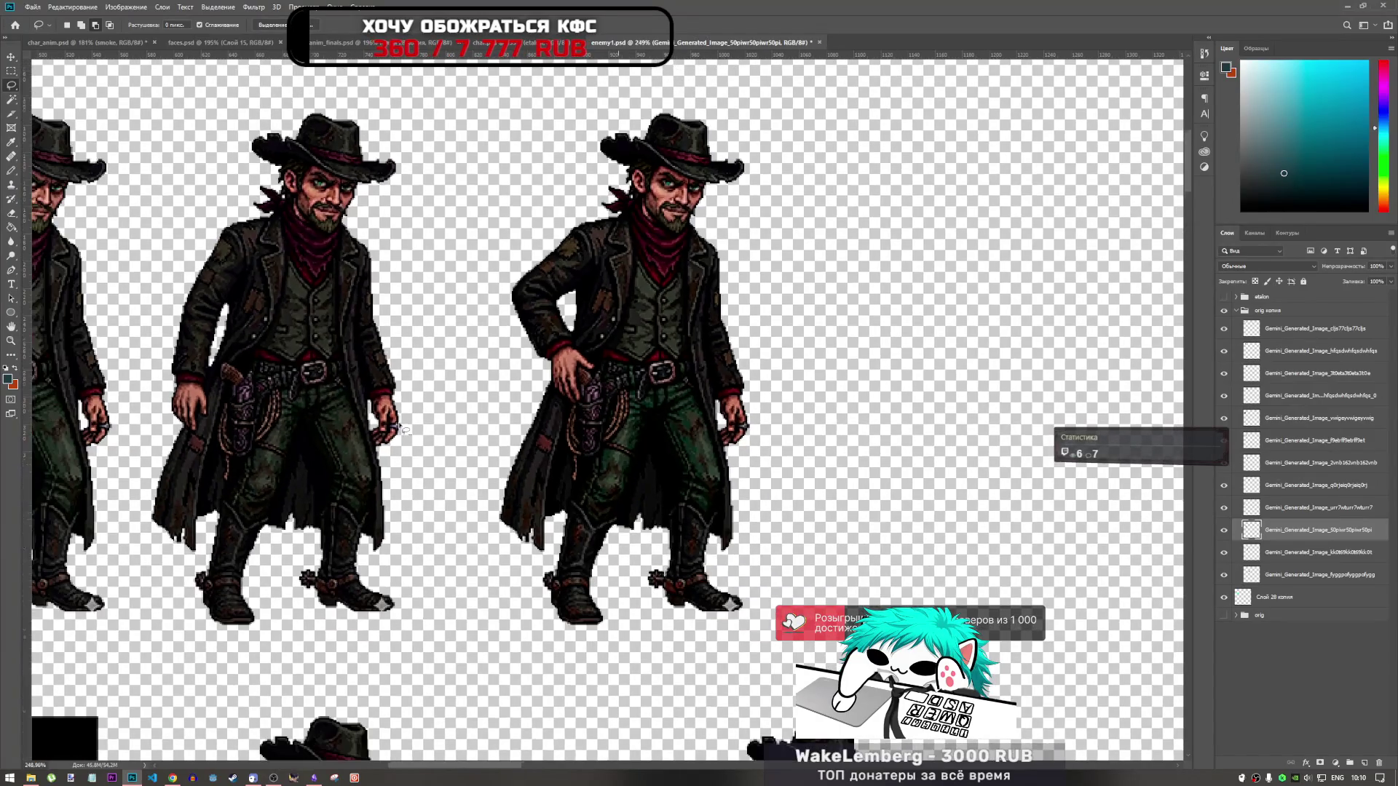
pyautogui.scroll(-2, 408, 446)
pyautogui.scroll(3, 408, 426)
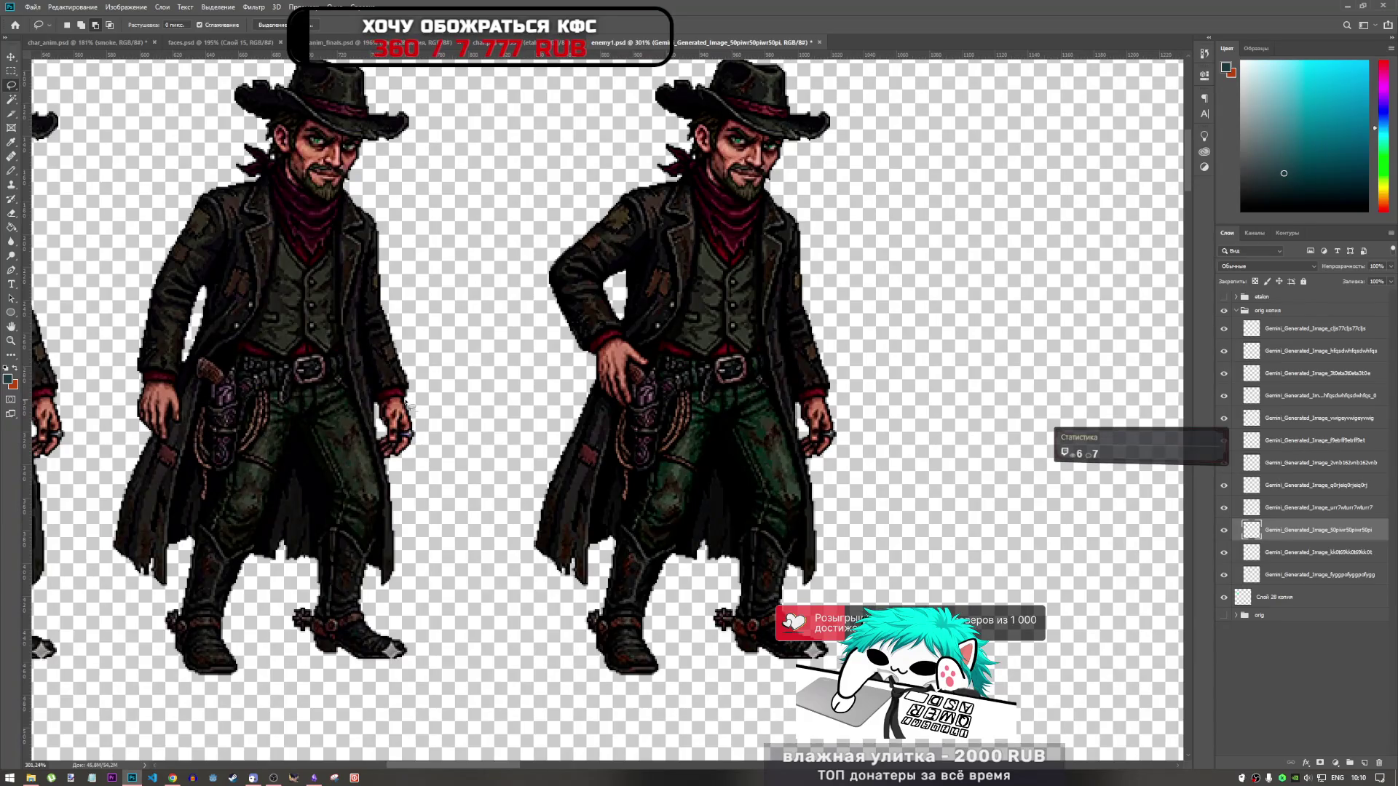
pyautogui.scroll(-2, 409, 406)
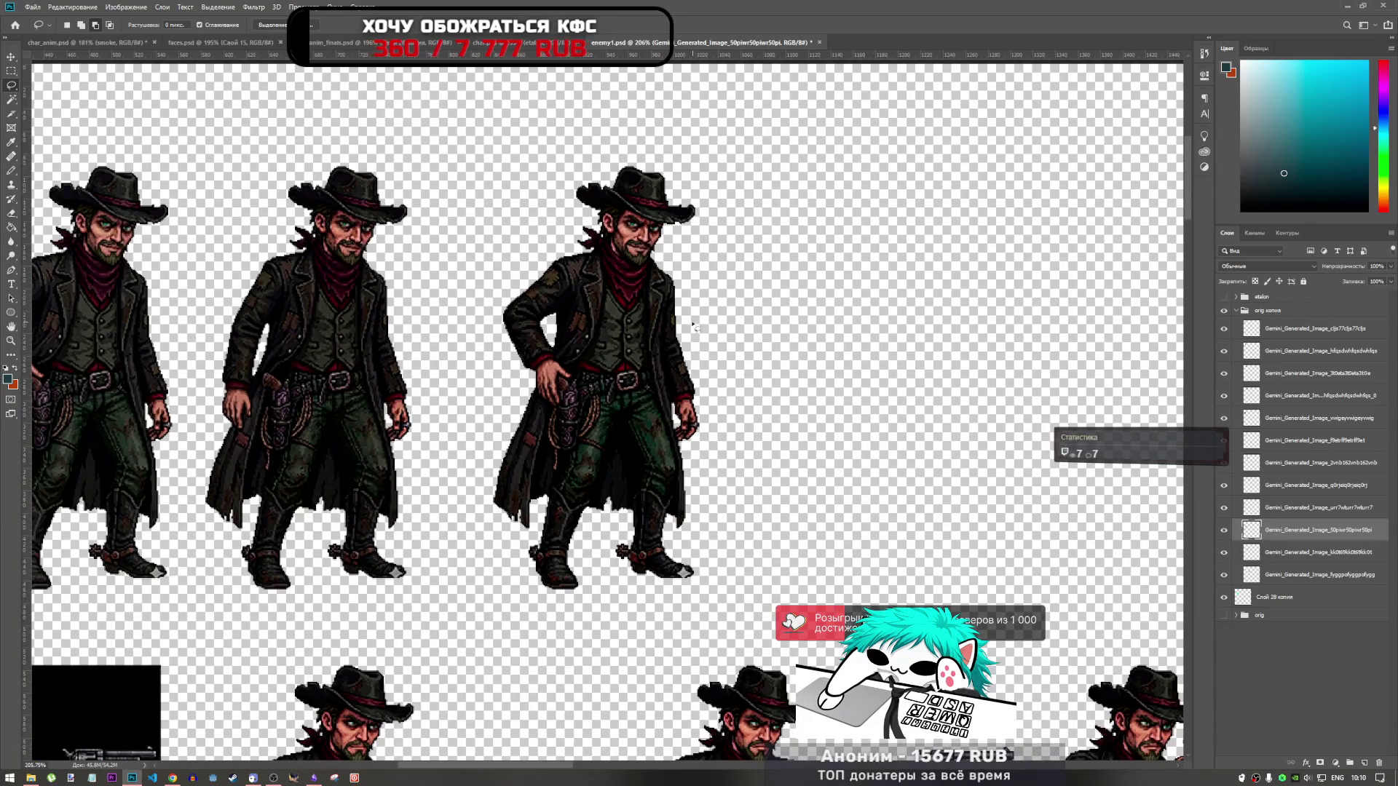
pyautogui.scroll(1, 693, 325)
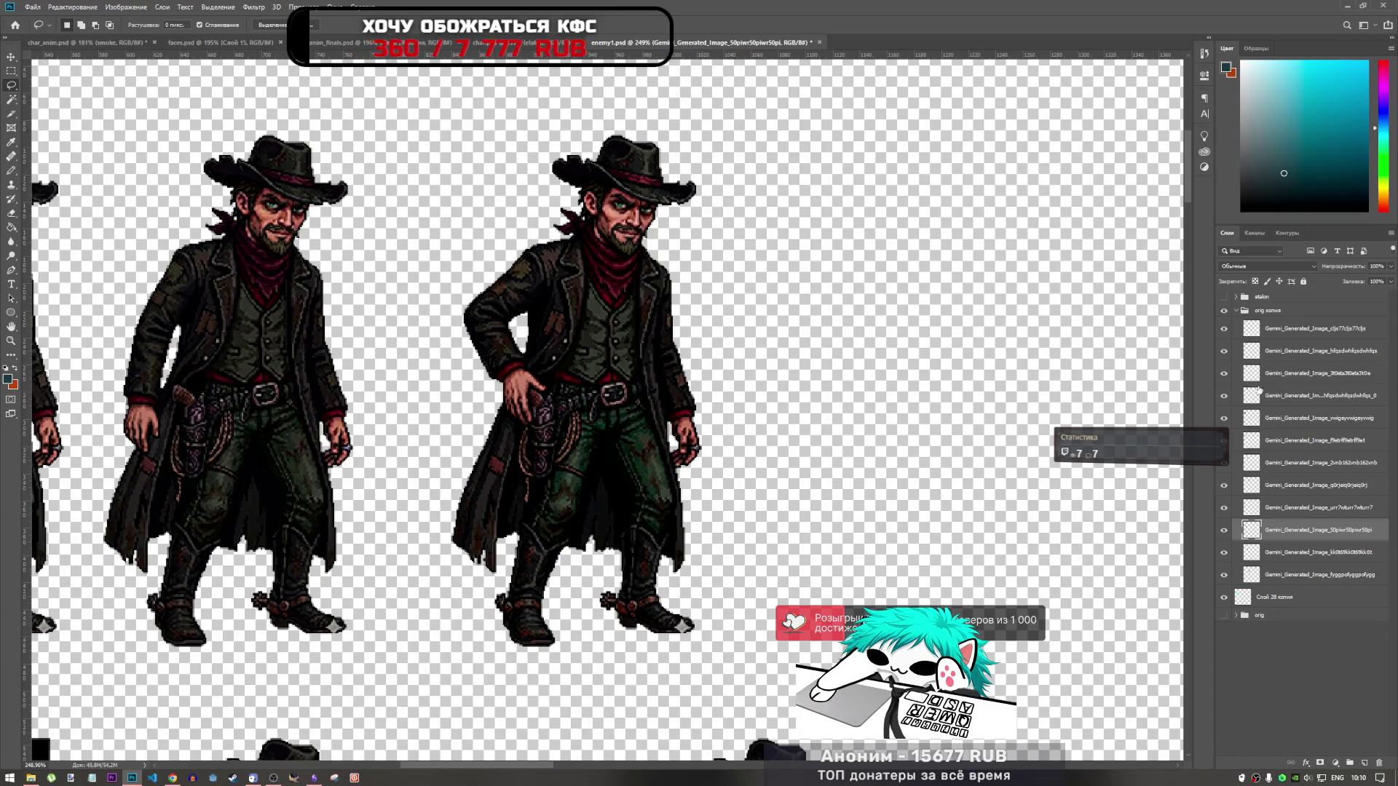
pyautogui.scroll(-3, 254, 451)
pyautogui.scroll(2, 254, 452)
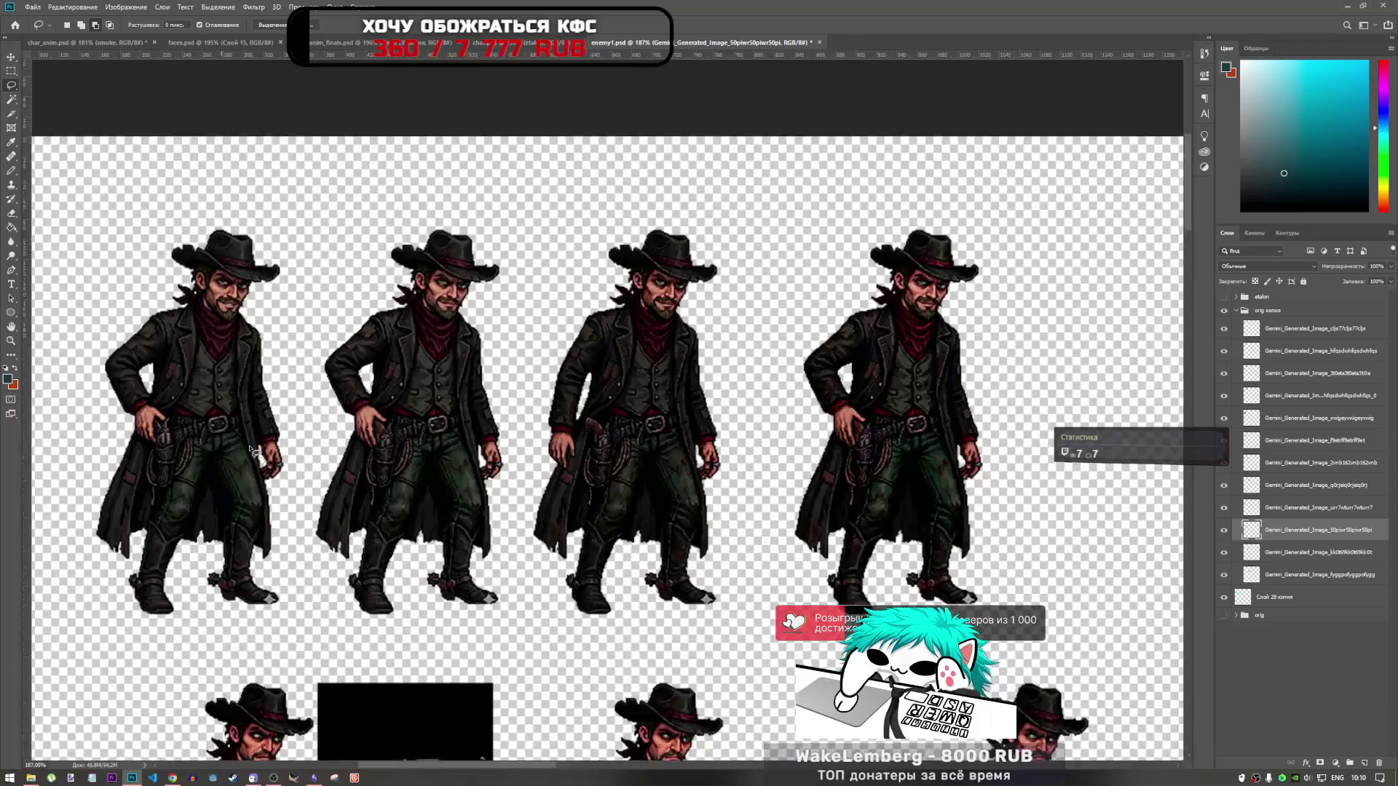
pyautogui.scroll(2, 254, 452)
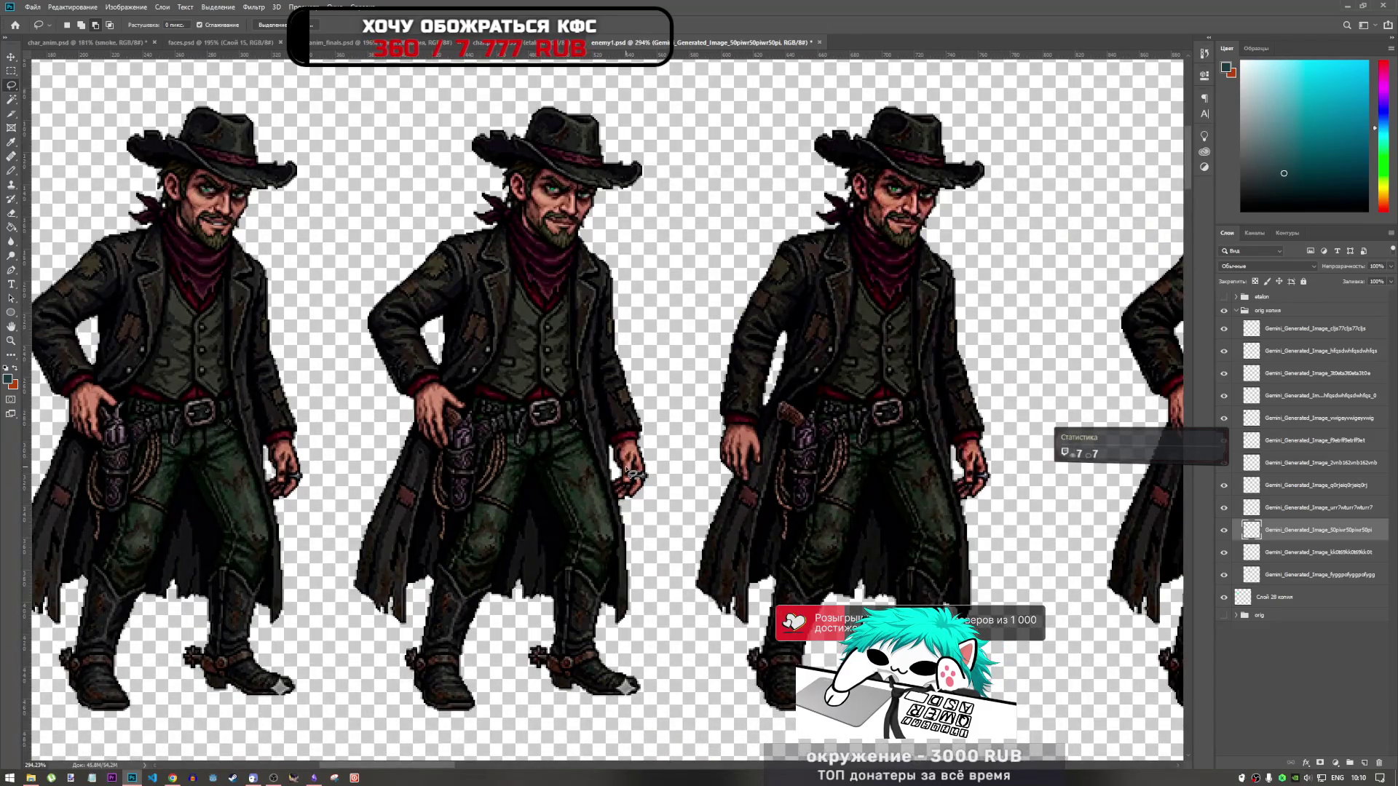
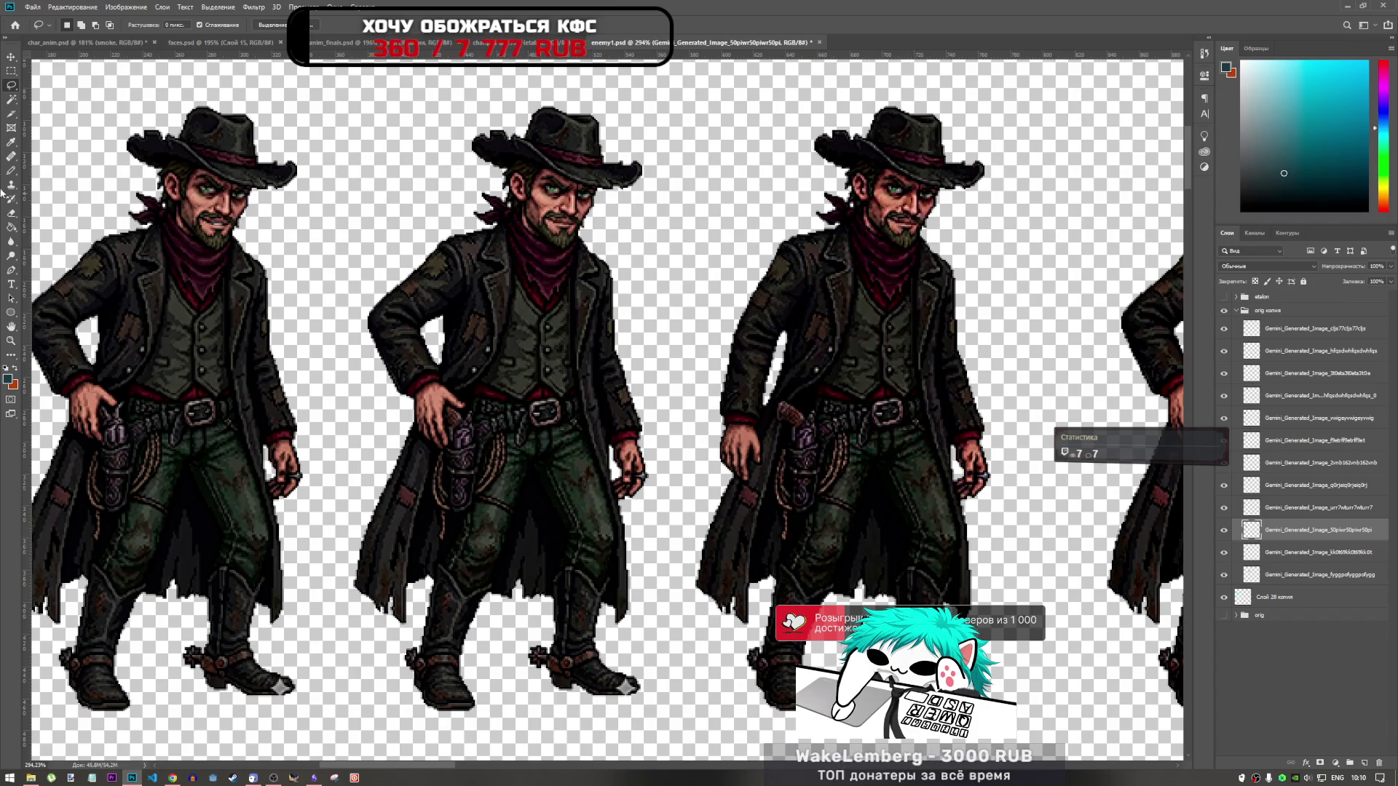
# Step: Try a colour-based selection on the middle figure's layer and dismiss the no-pixels warning
pyautogui.click(11, 99)
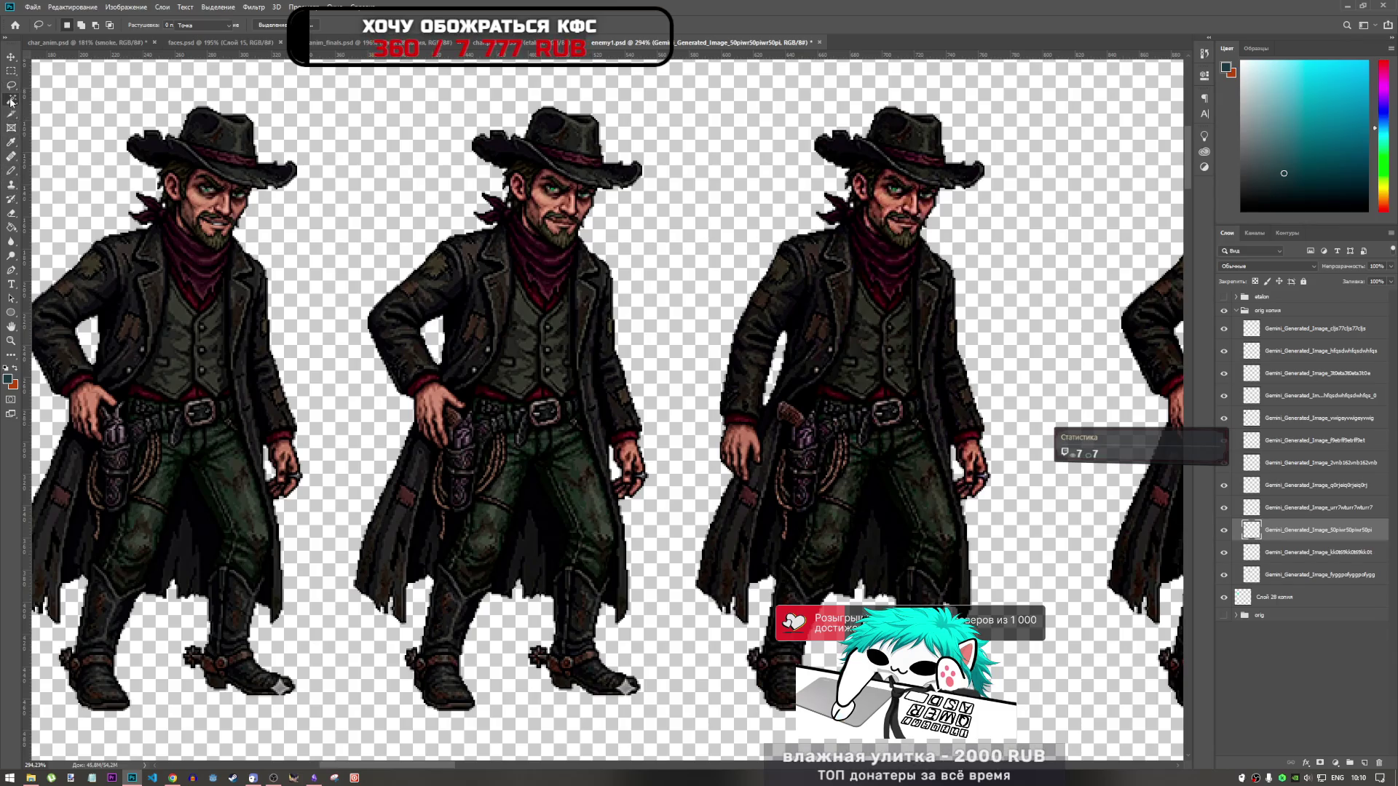
pyautogui.click(1271, 357)
pyautogui.click(622, 470)
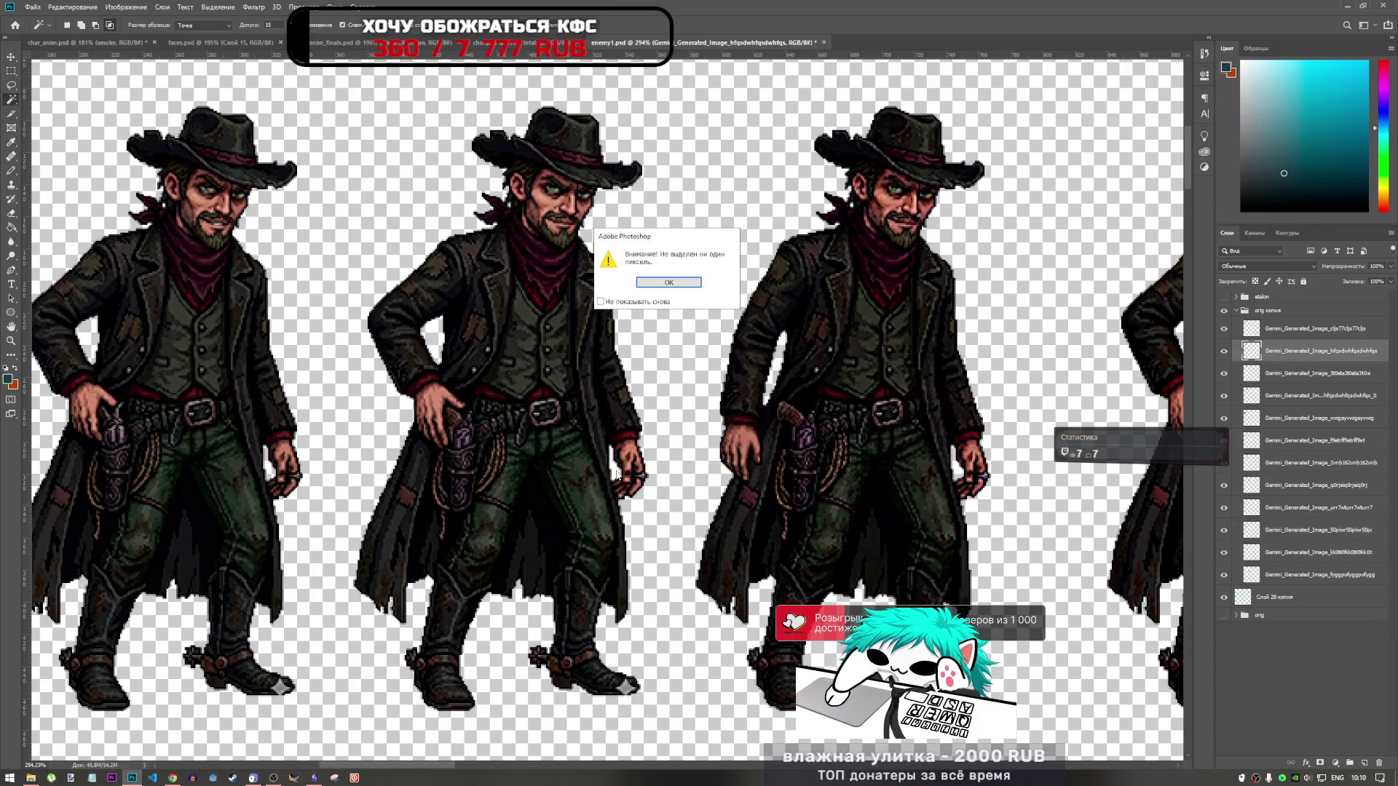
pyautogui.click(659, 286)
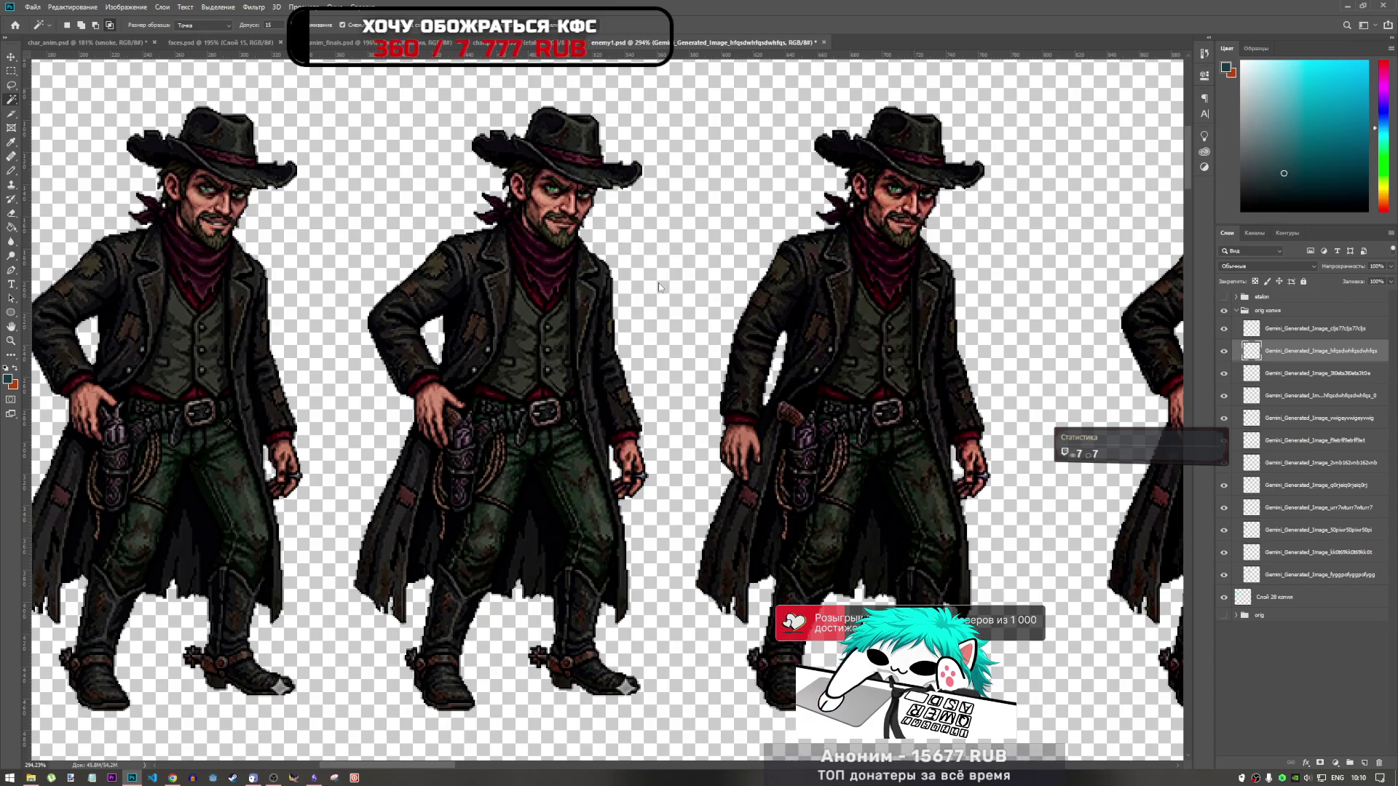
pyautogui.click(1224, 351)
pyautogui.click(1224, 351)
pyautogui.scroll(3, 623, 451)
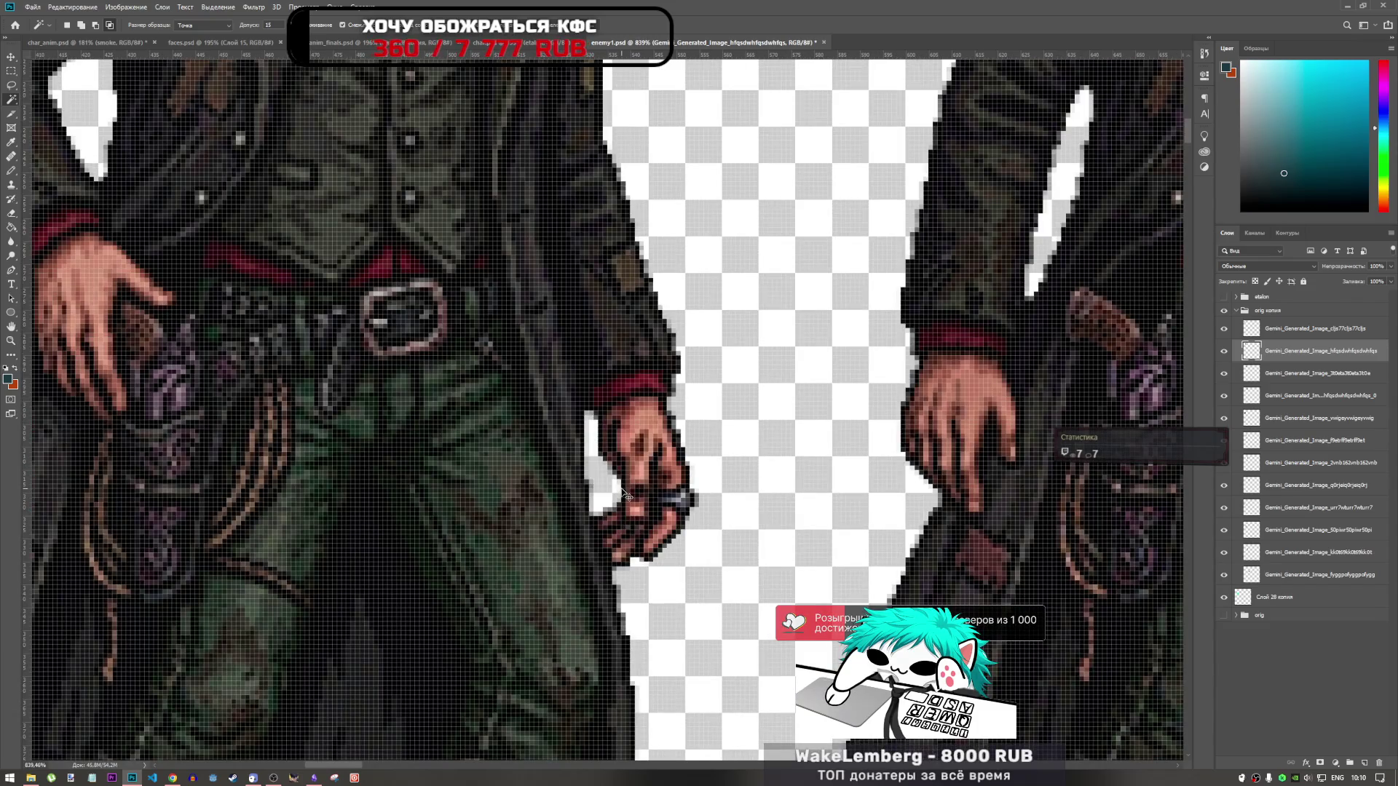
pyautogui.scroll(-2, 612, 495)
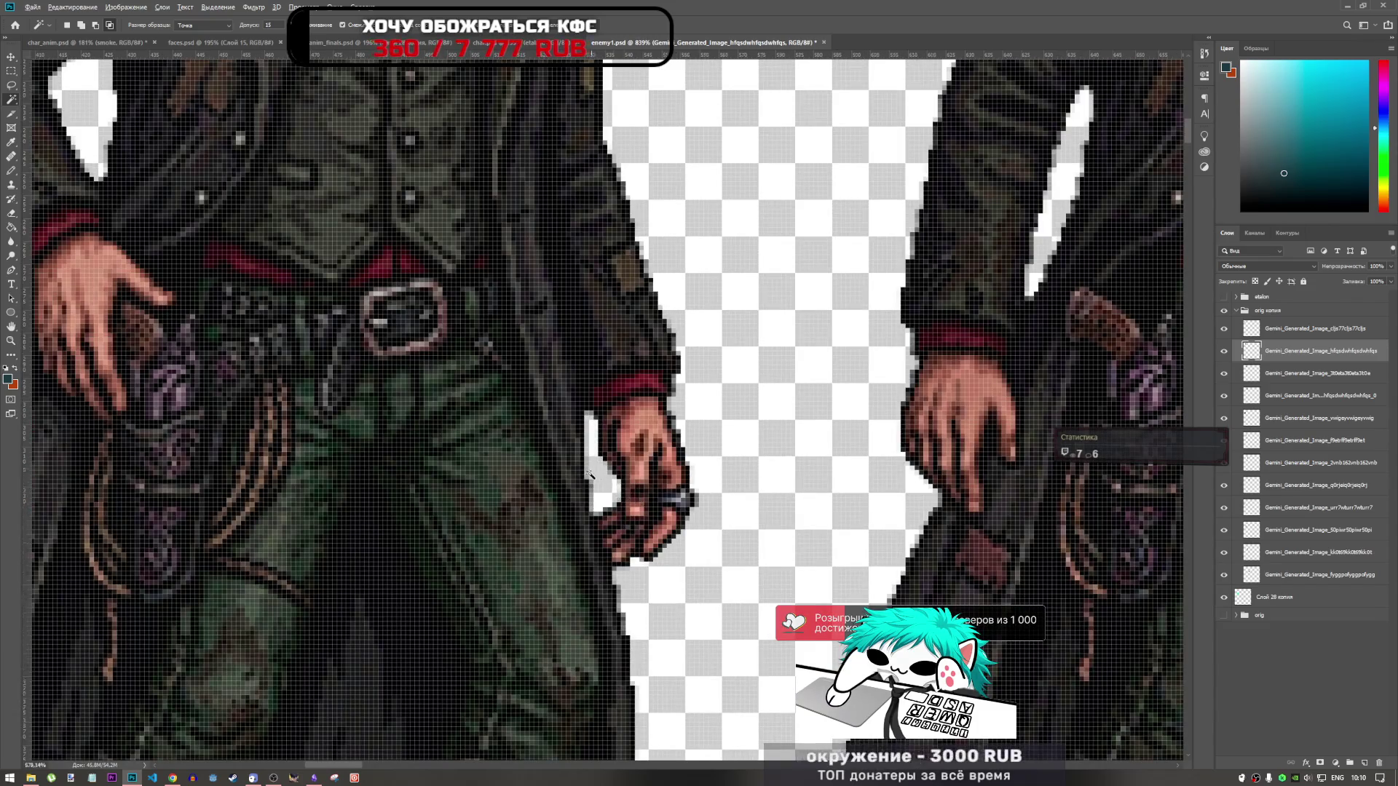
pyautogui.scroll(-1, 590, 472)
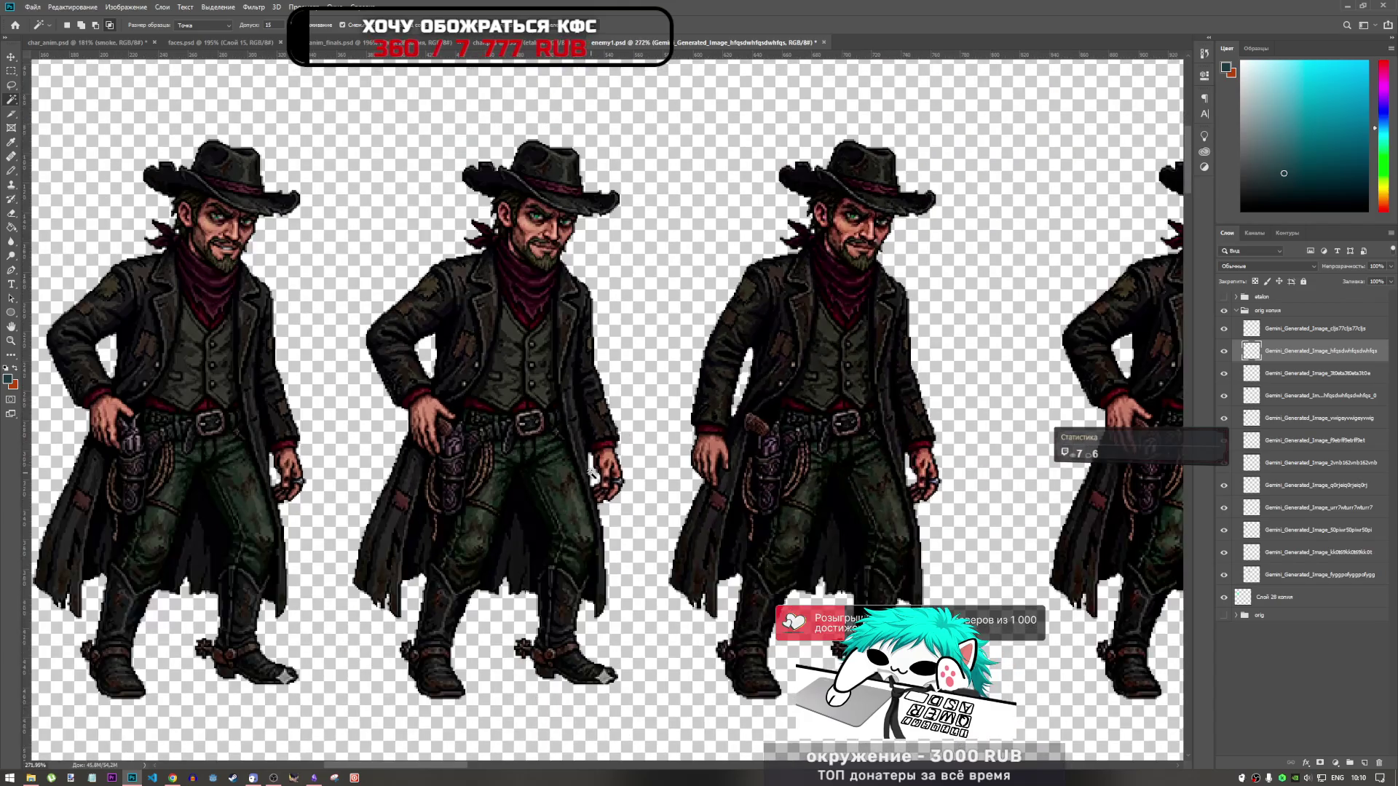
# Step: Lasso around the middle gunslinger's hanging arm, then switch to char_anim.psd
pyautogui.click(11, 84)
pyautogui.scroll(1, 581, 299)
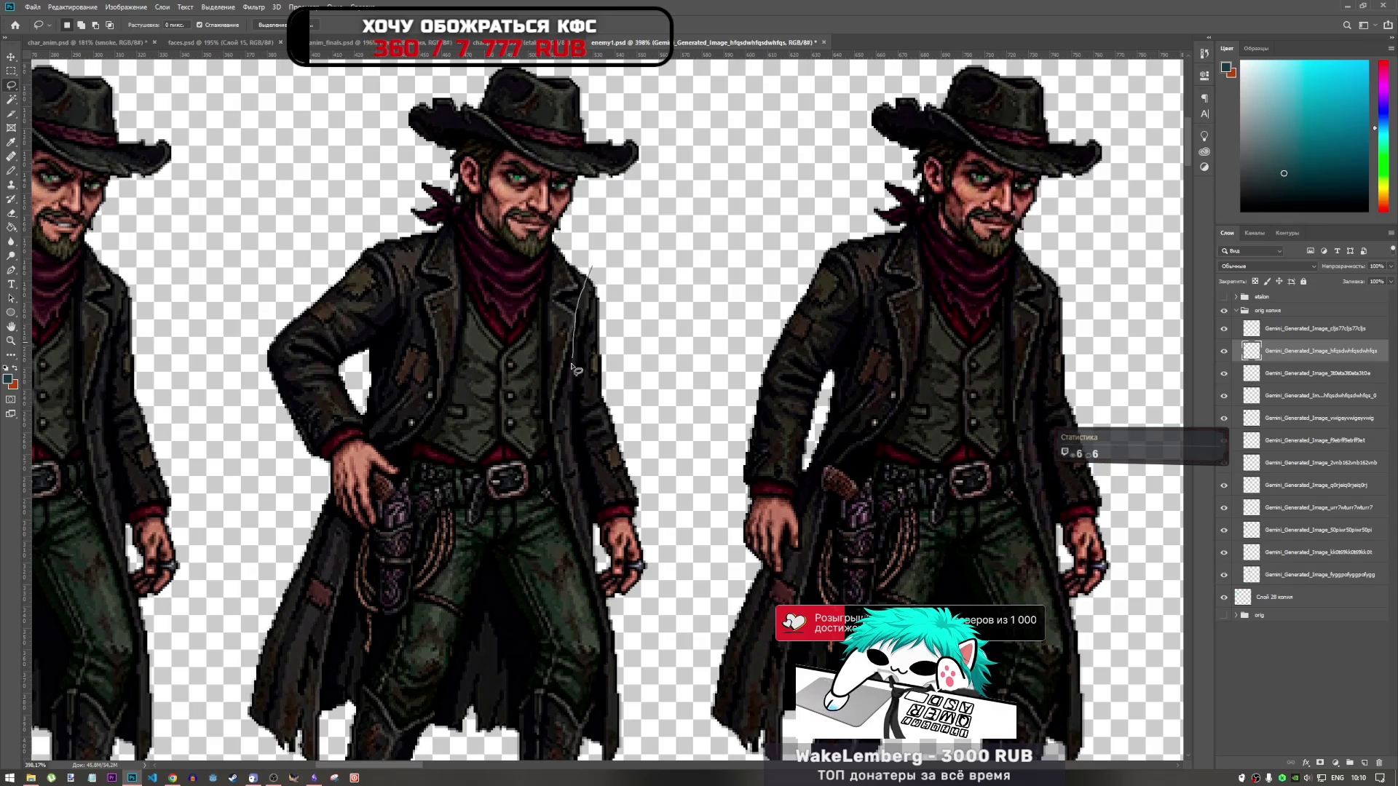
pyautogui.moveTo(572, 424); pyautogui.dragTo(587, 506)
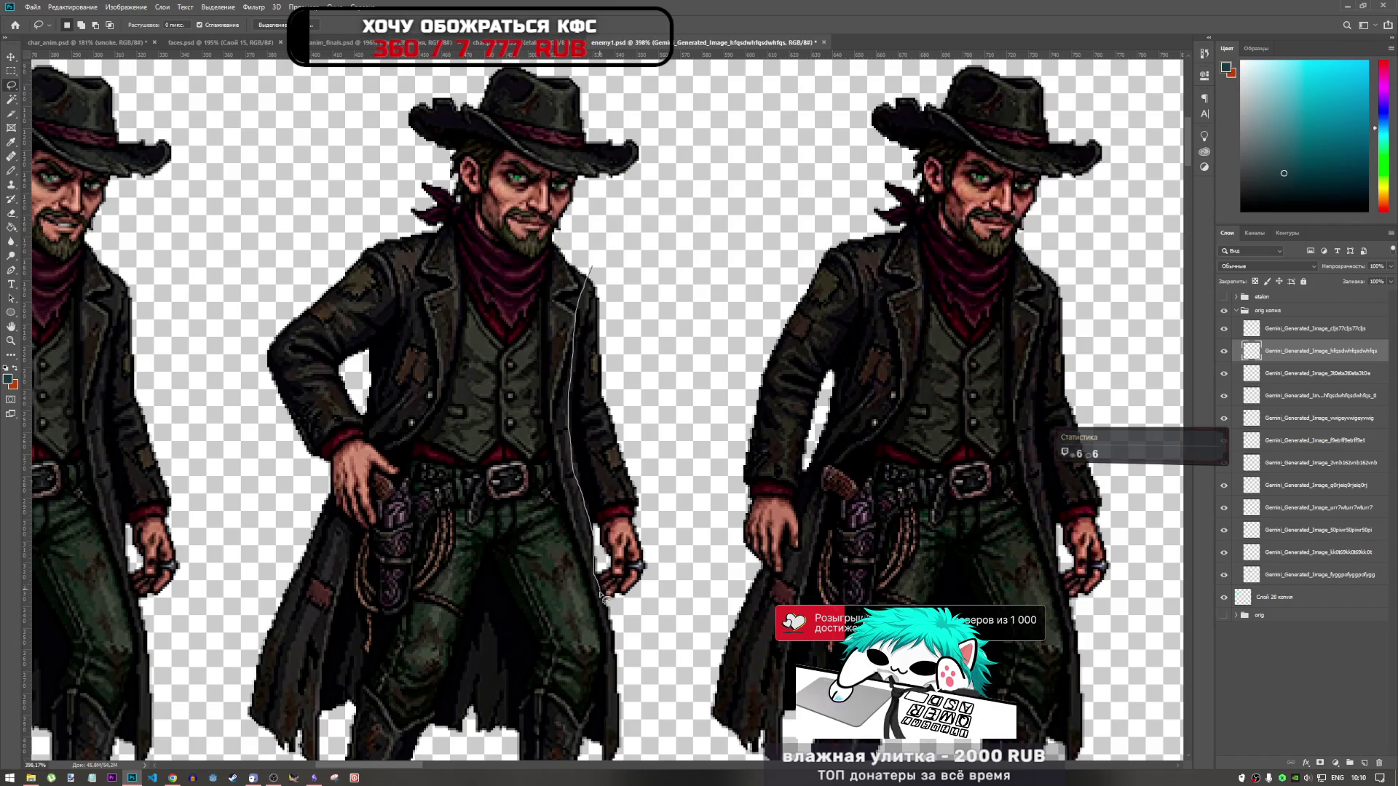
pyautogui.moveTo(610, 603)
pyautogui.mouseDown()
pyautogui.moveTo(659, 590)
pyautogui.moveTo(659, 408)
pyautogui.moveTo(593, 265)
pyautogui.mouseUp()
pyautogui.hotkey('ctrl', 'Tab')
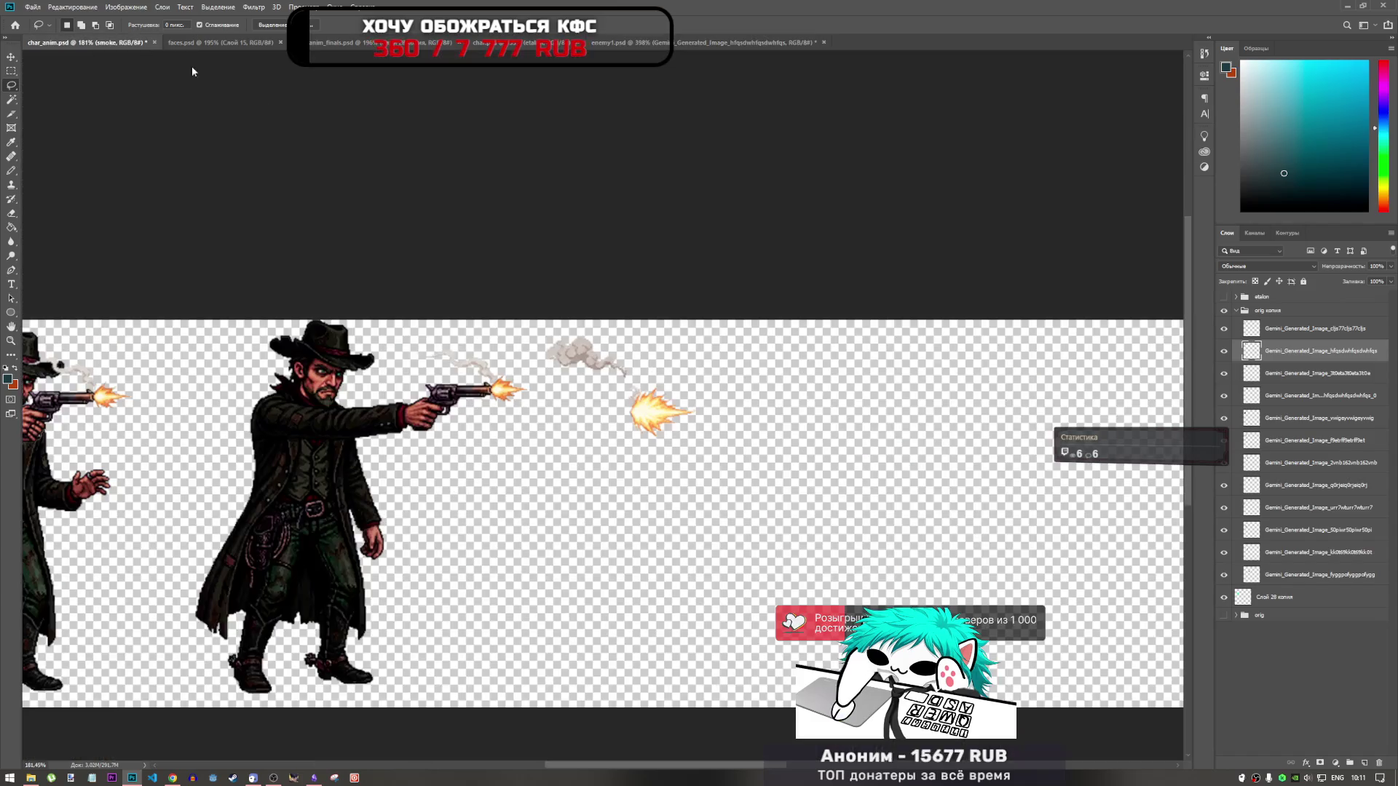
# Step: Paste the hanging arm into char_anim.psd and delete the stray grey pixels beside its hand
pyautogui.hotkey('ctrl', 'v')
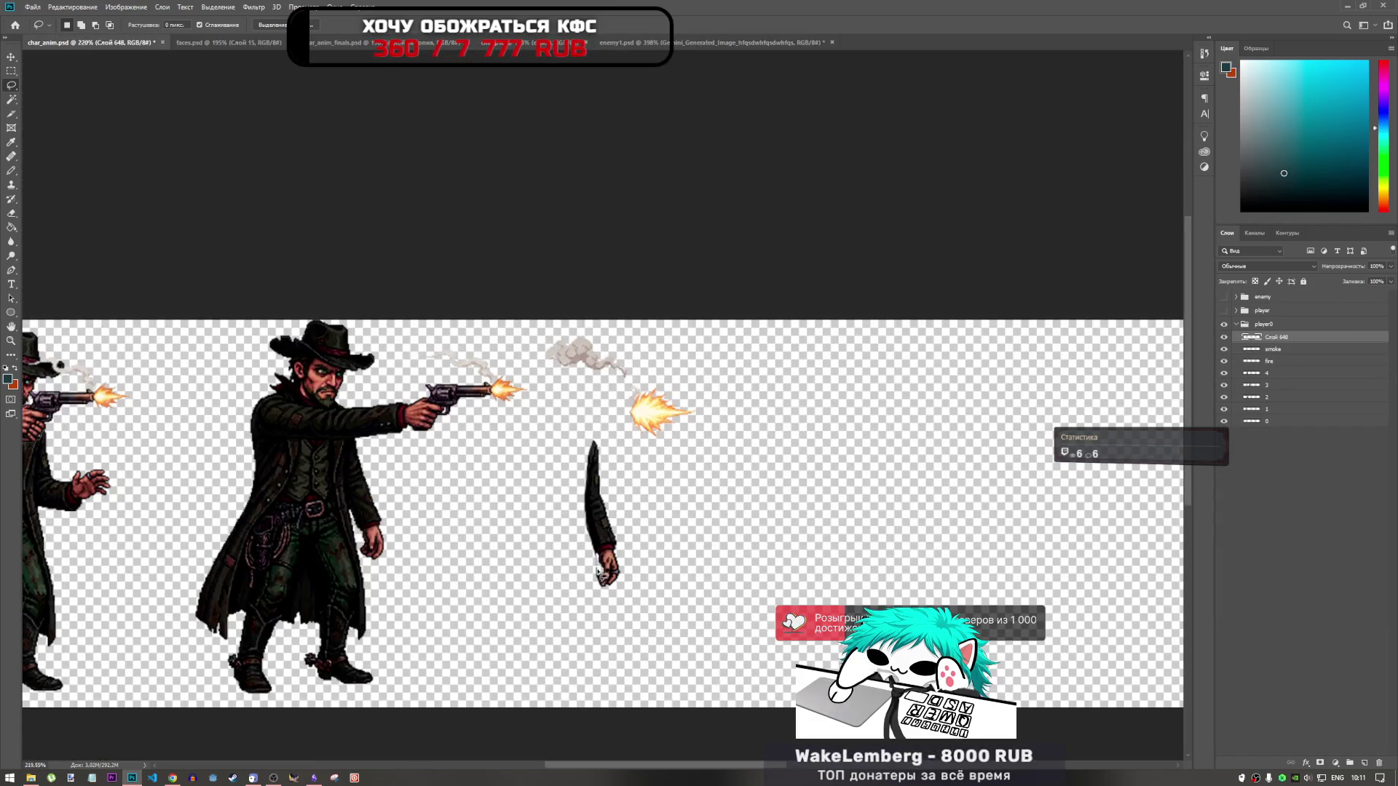
pyautogui.scroll(5, 597, 572)
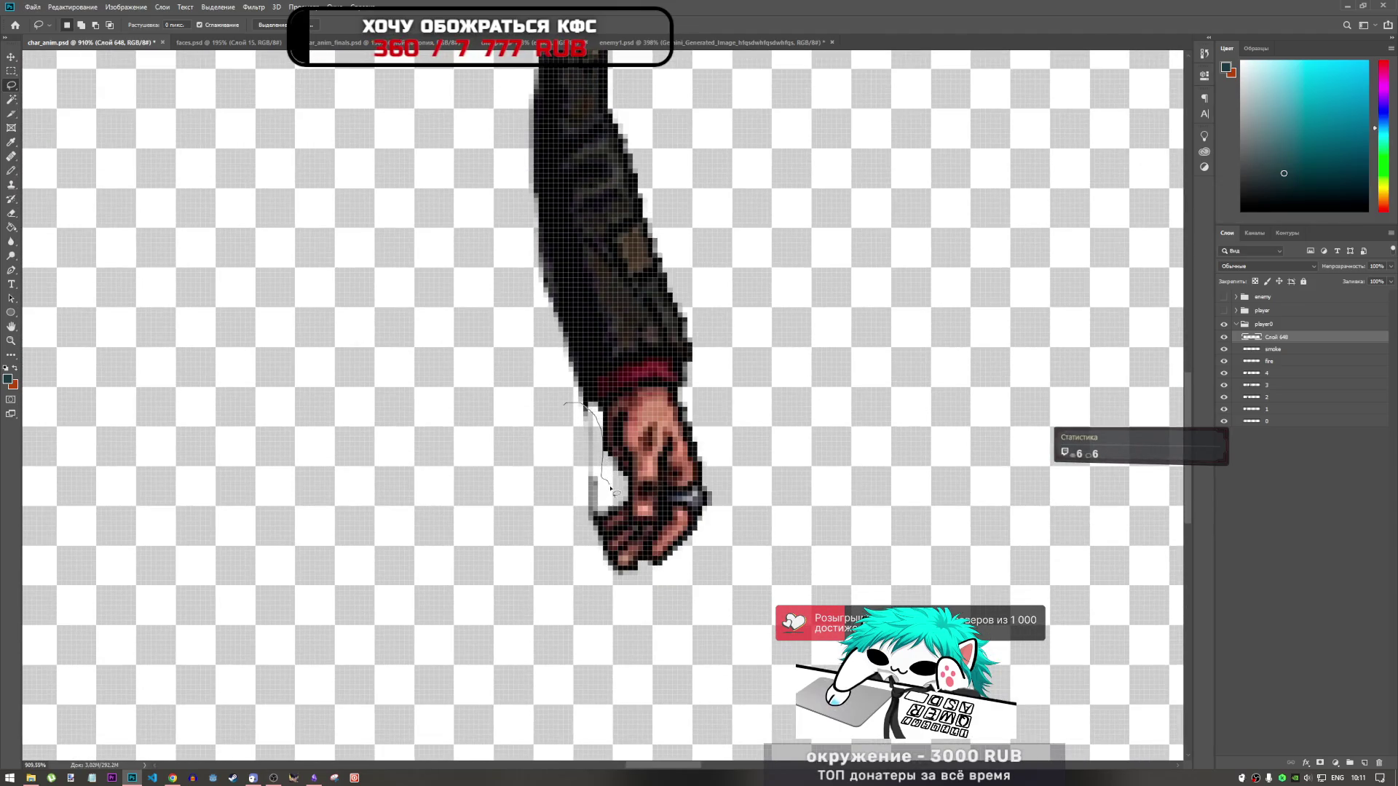
pyautogui.moveTo(603, 505); pyautogui.dragTo(591, 518)
pyautogui.press('Delete')
pyautogui.scroll(-4, 598, 531)
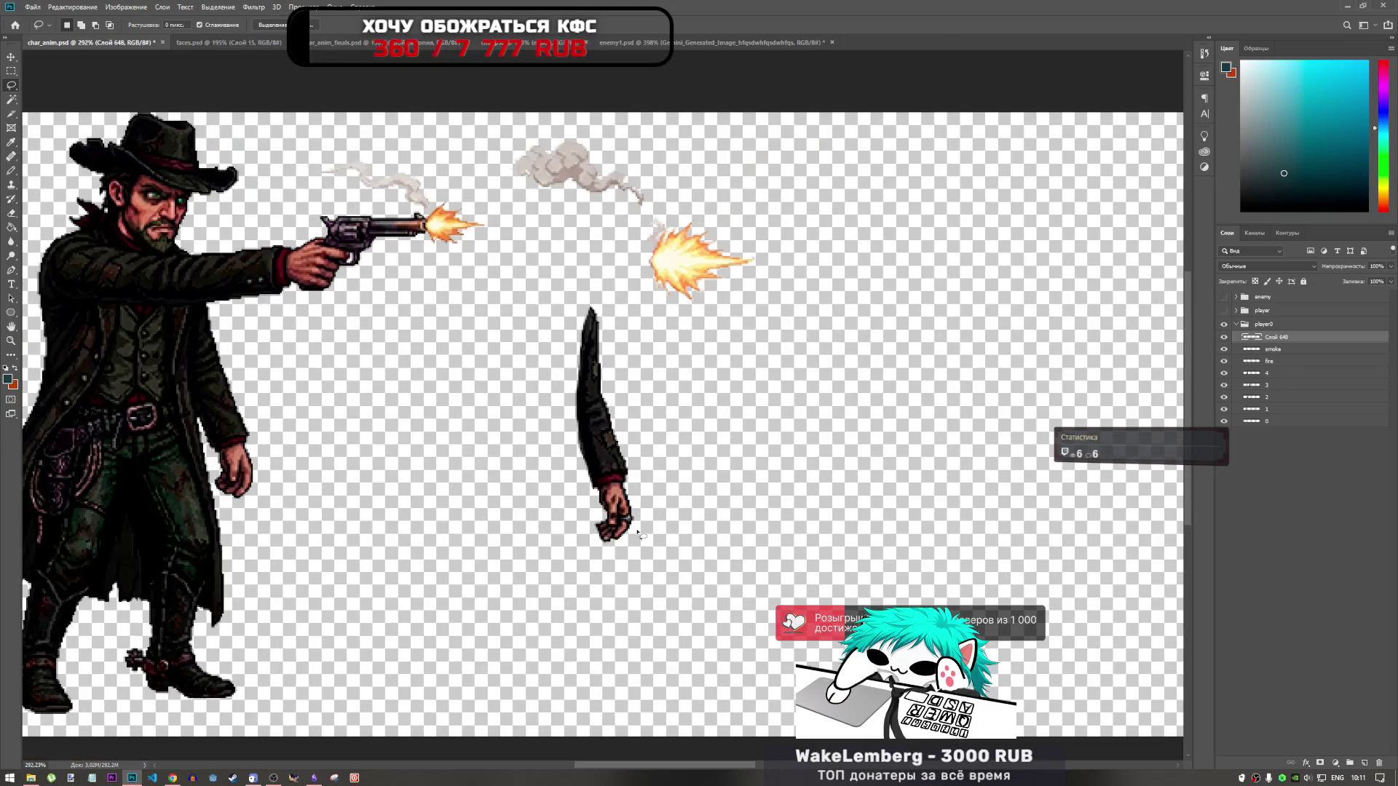
pyautogui.scroll(2, 641, 517)
pyautogui.scroll(-2, 655, 542)
pyautogui.scroll(-1, 655, 543)
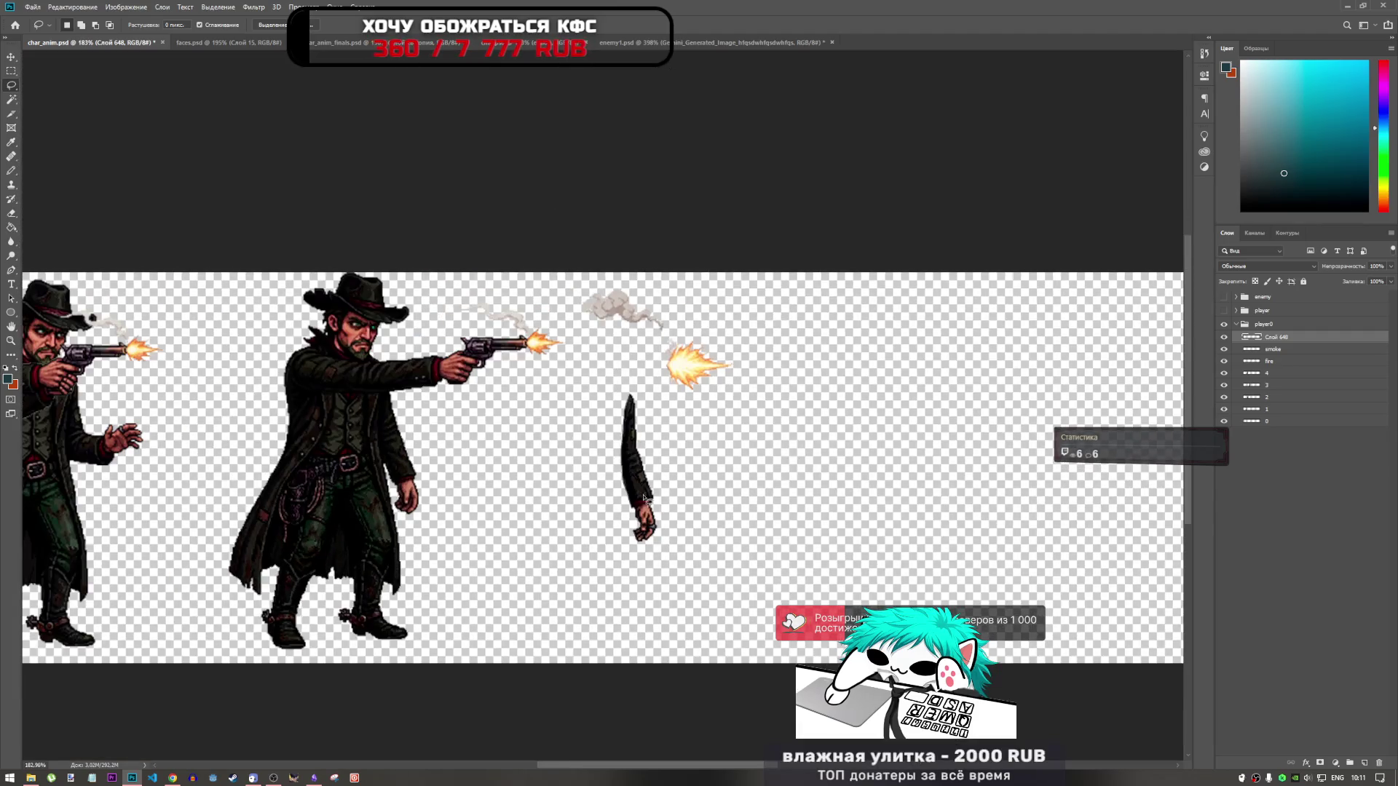
pyautogui.scroll(-2, 655, 470)
pyautogui.scroll(-2, 634, 480)
pyautogui.scroll(2, 614, 482)
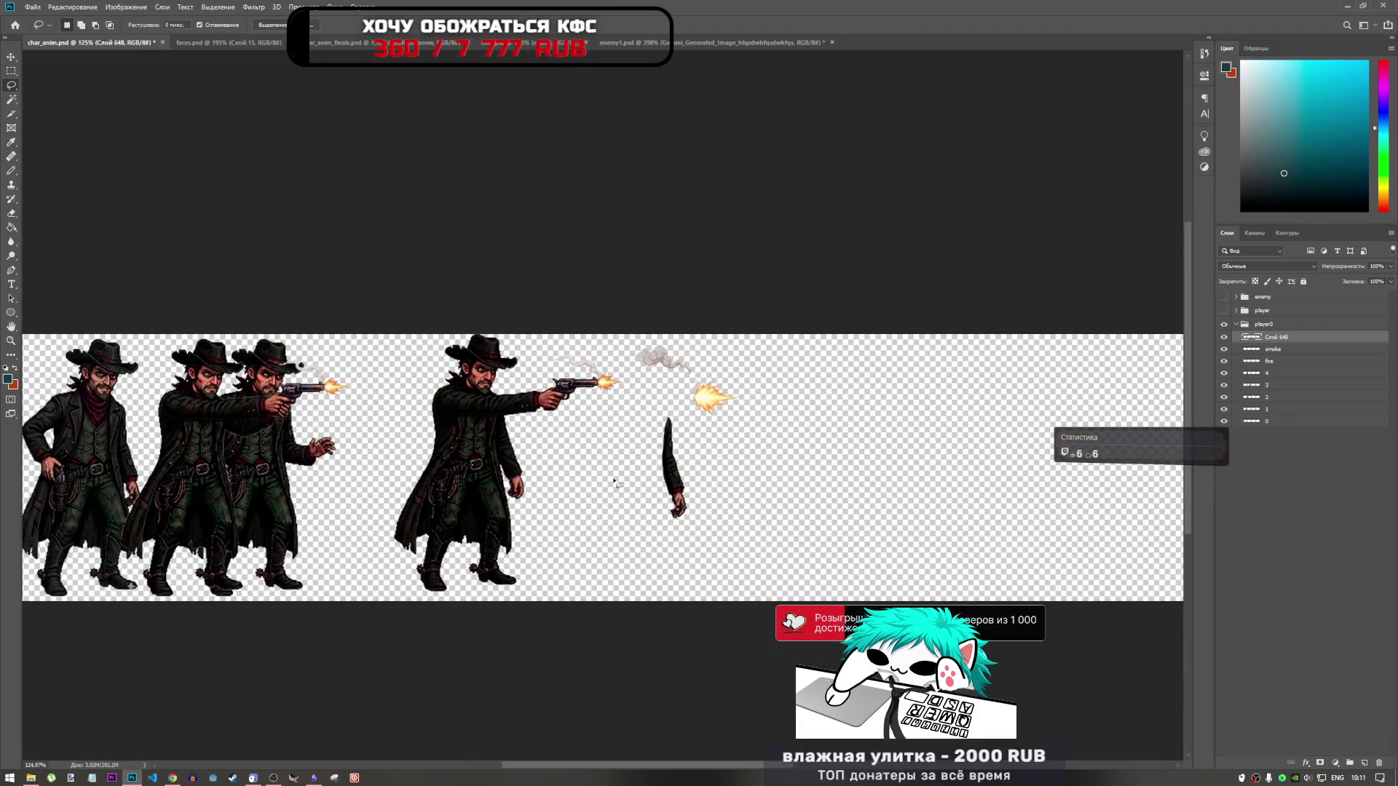
pyautogui.scroll(-1, 659, 480)
pyautogui.scroll(1, 666, 484)
pyautogui.scroll(2, 670, 495)
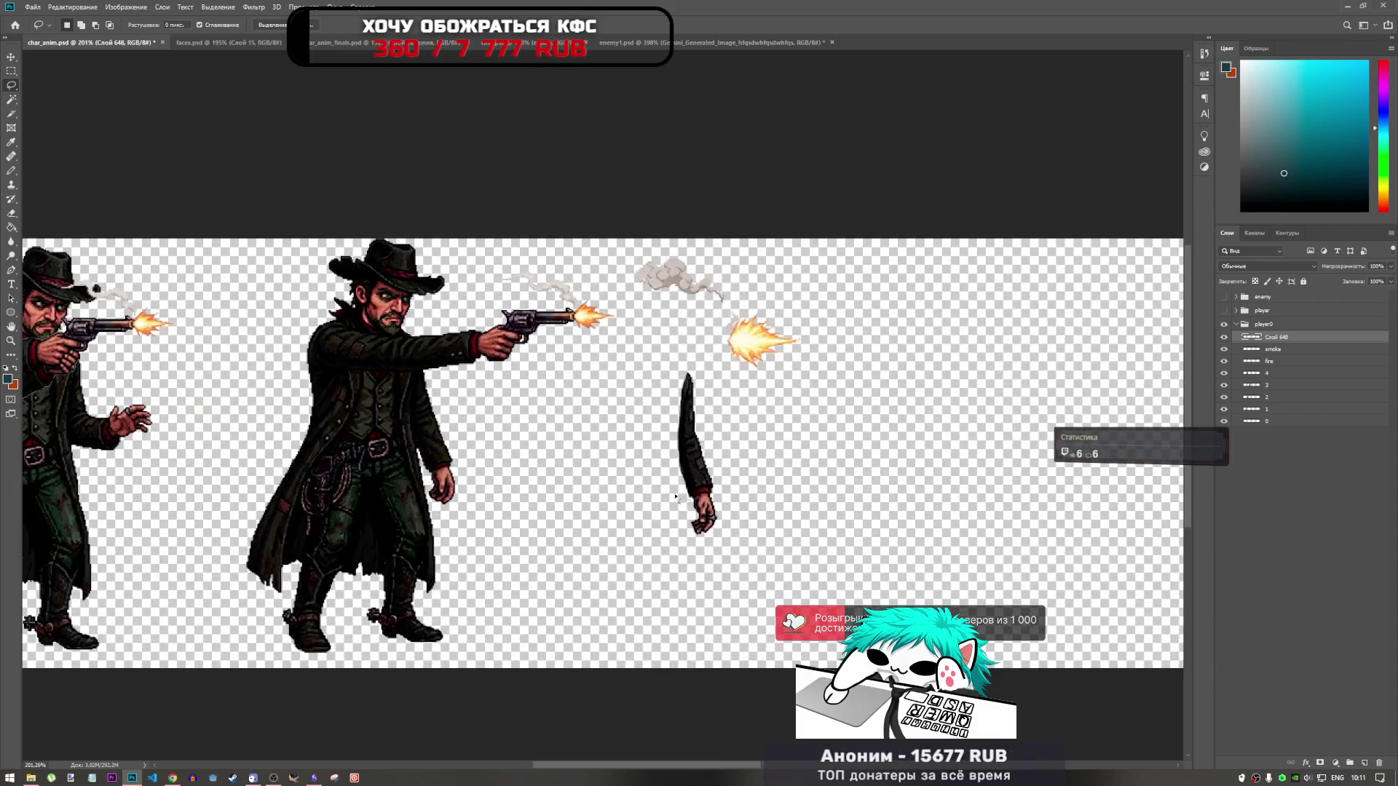
pyautogui.scroll(-2, 818, 486)
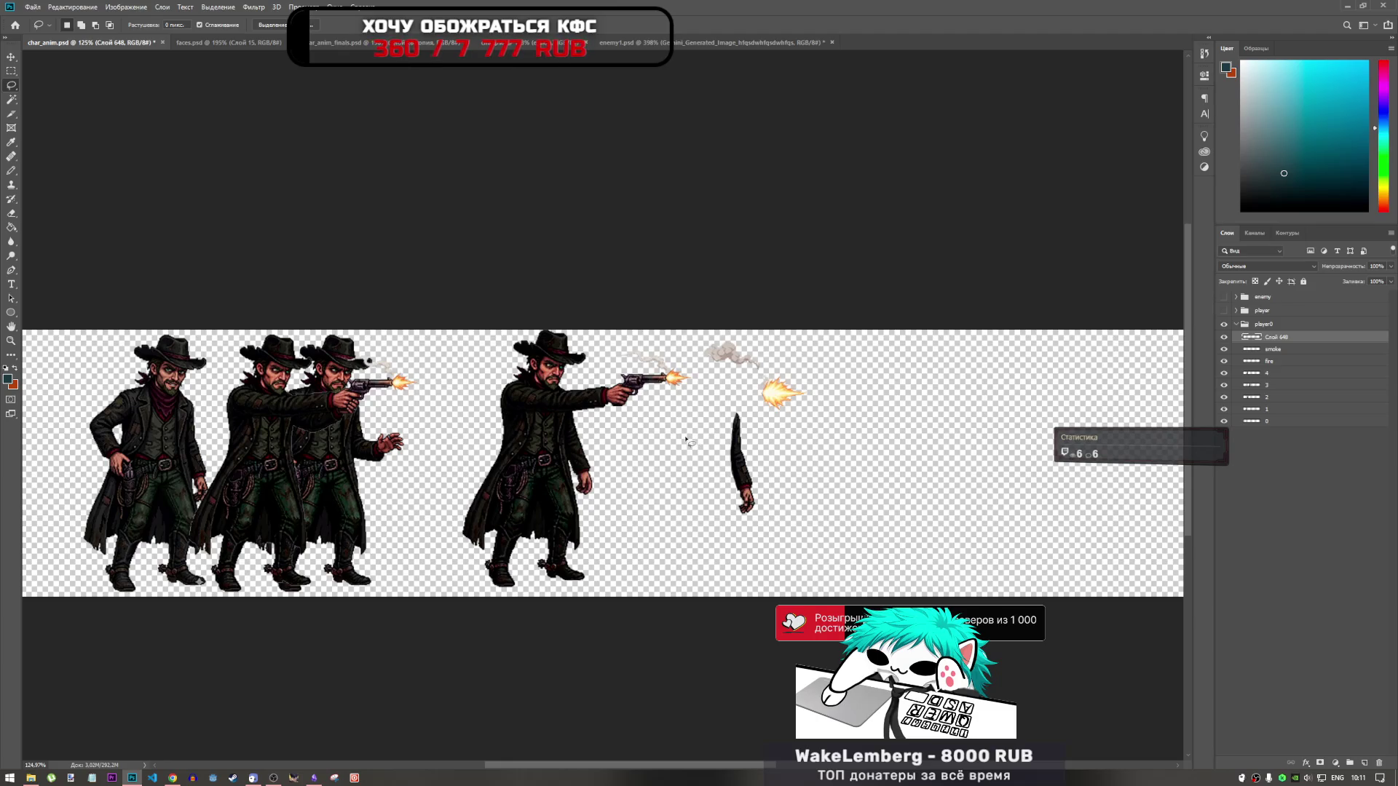
pyautogui.scroll(5, 754, 506)
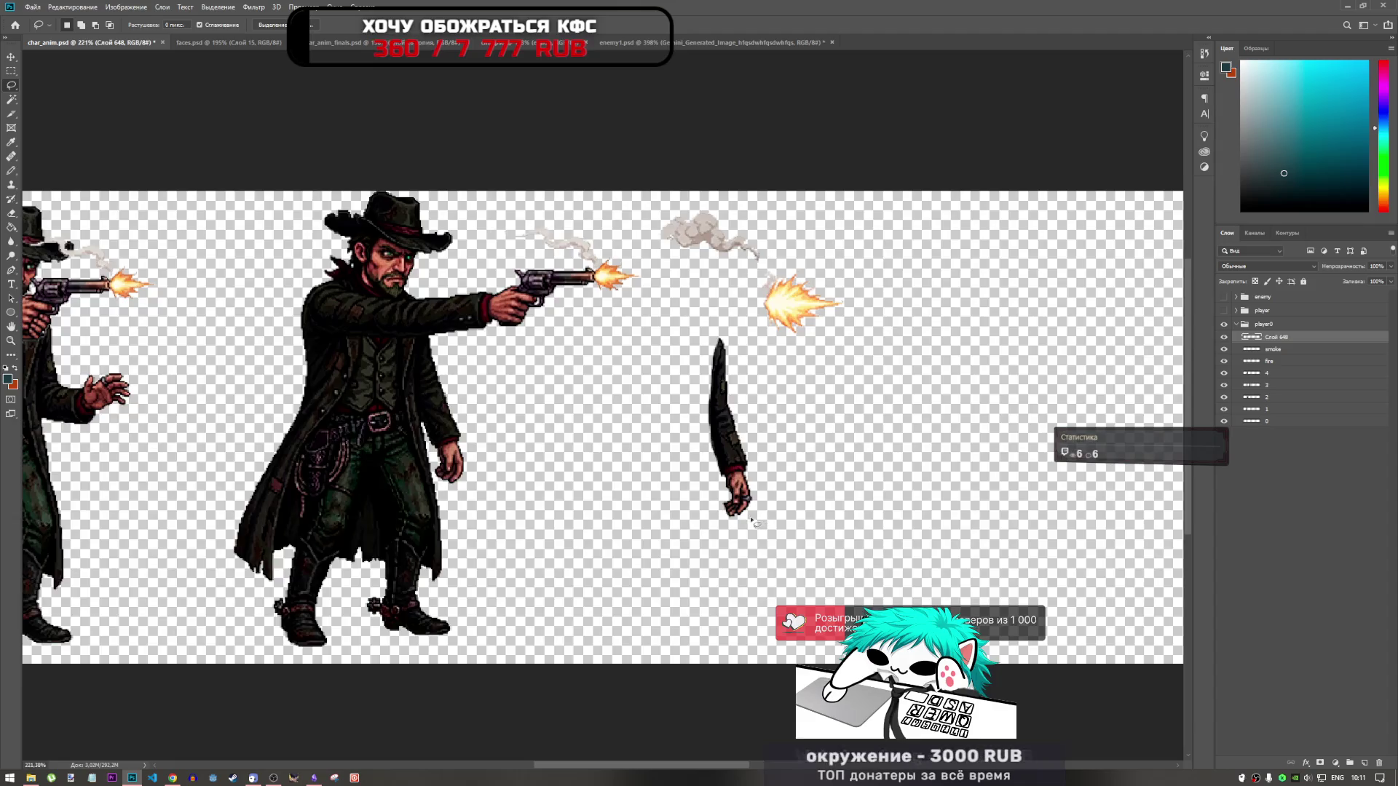
# Step: Rename the pasted arm layer to right_hand
pyautogui.doubleClick(1276, 338)
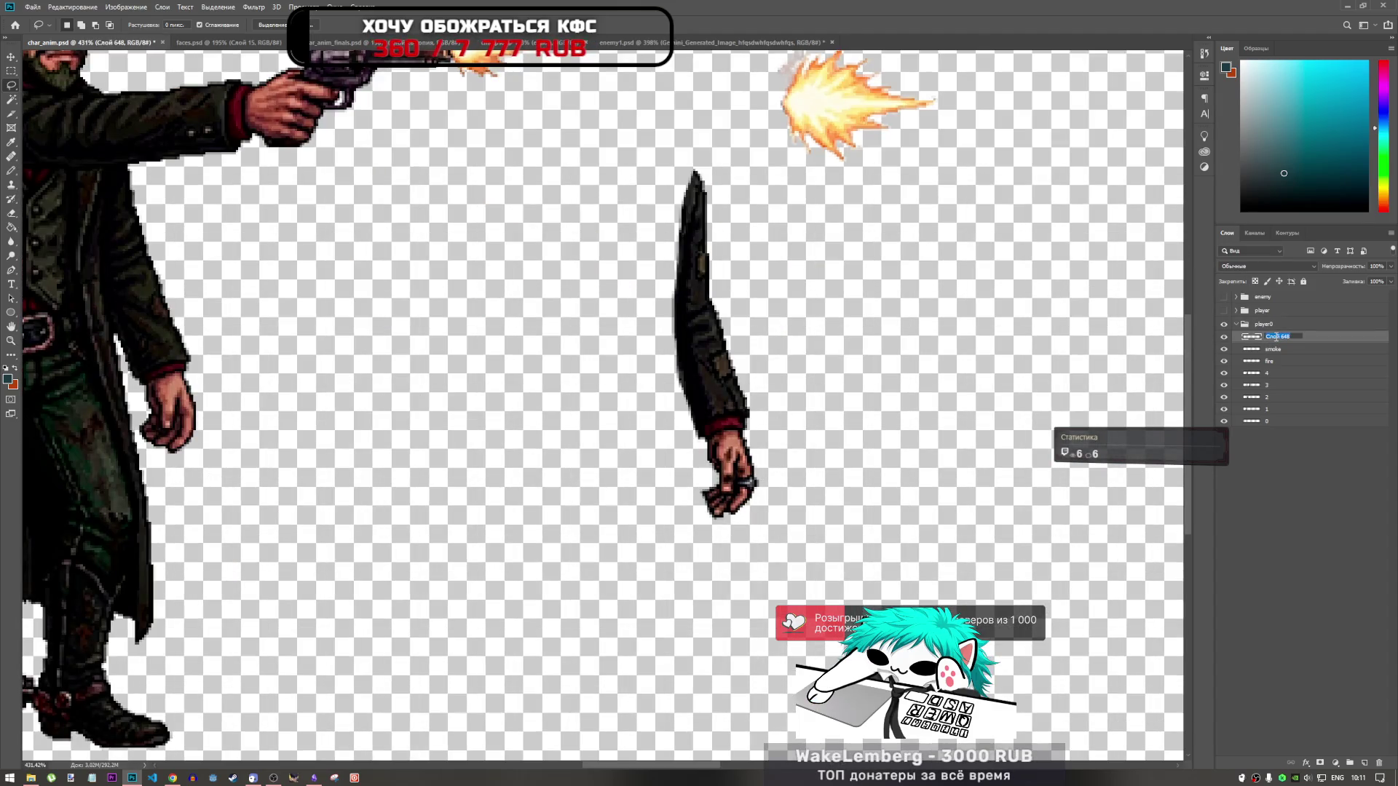
pyautogui.write('right')
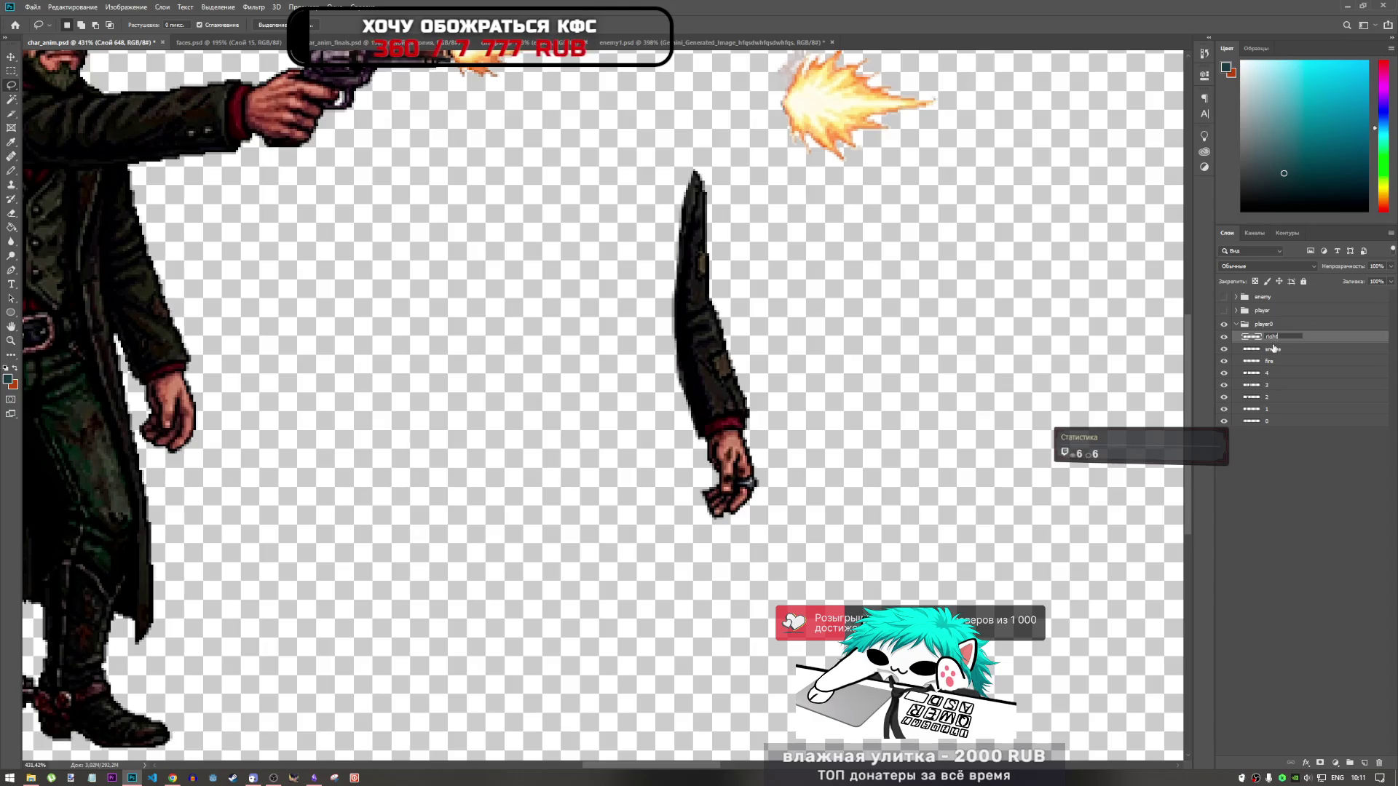
pyautogui.write('_hand')
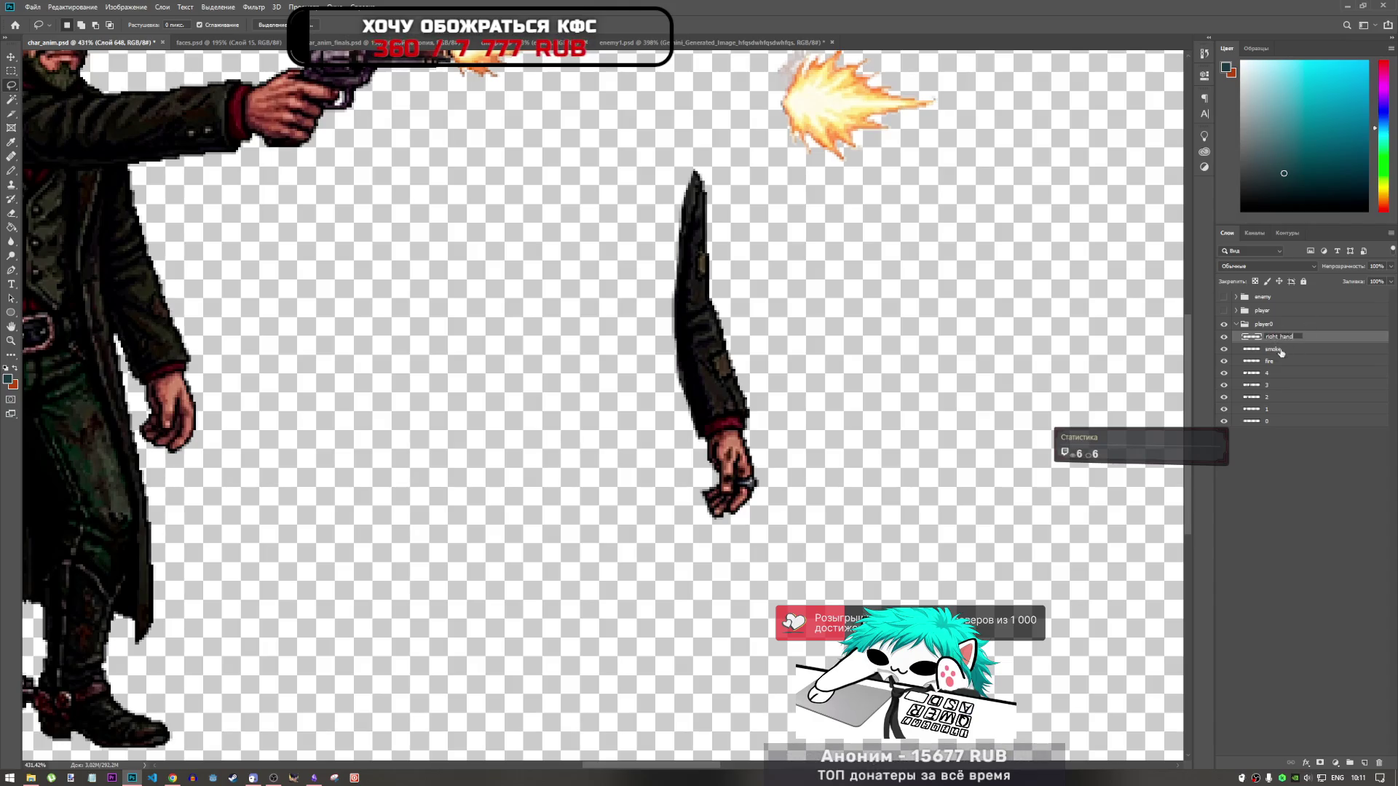
pyautogui.press('Return')
# Step: Copy the ring from right_hand onto a new layer named ring
pyautogui.click(1280, 362)
pyautogui.click(1296, 338)
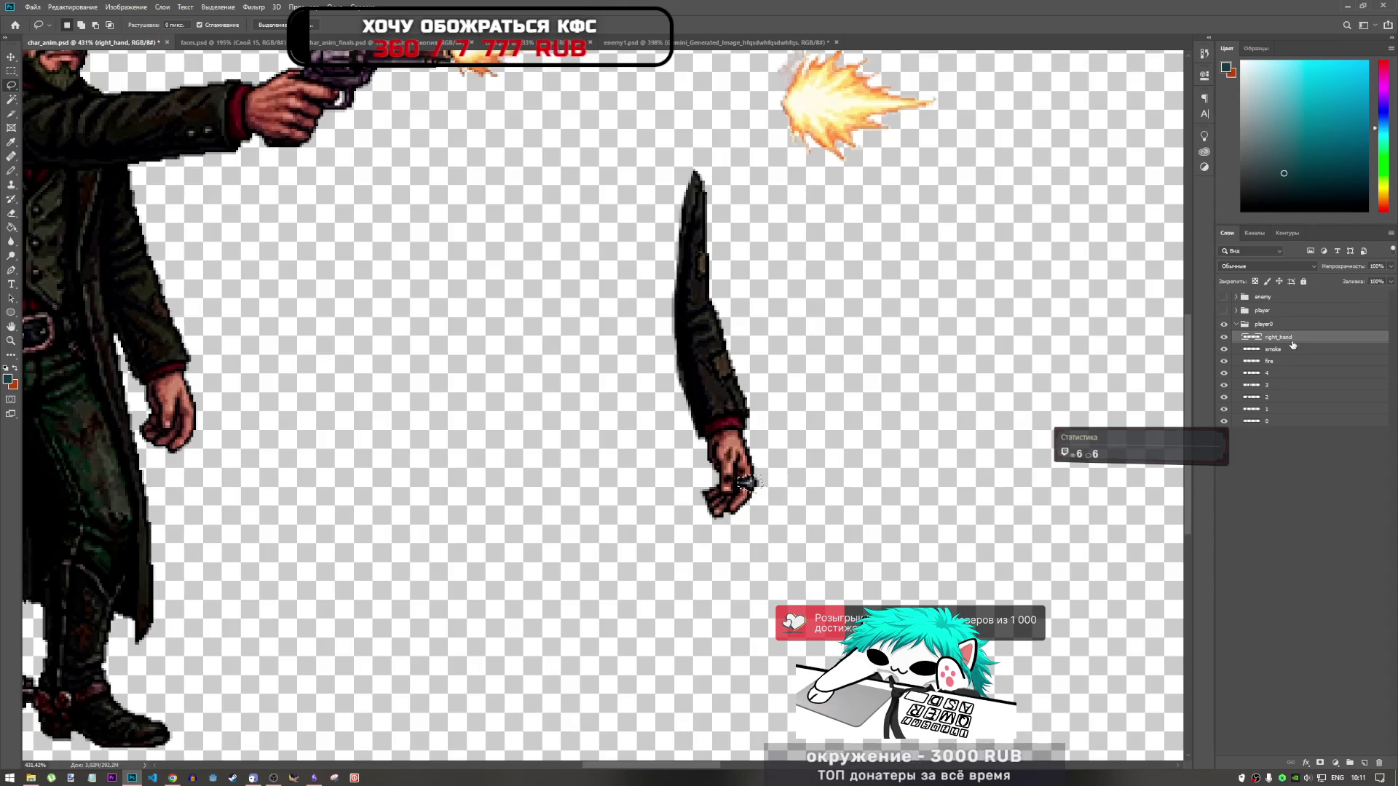
pyautogui.hotkey('ctrl', 'j')
pyautogui.write('ring')
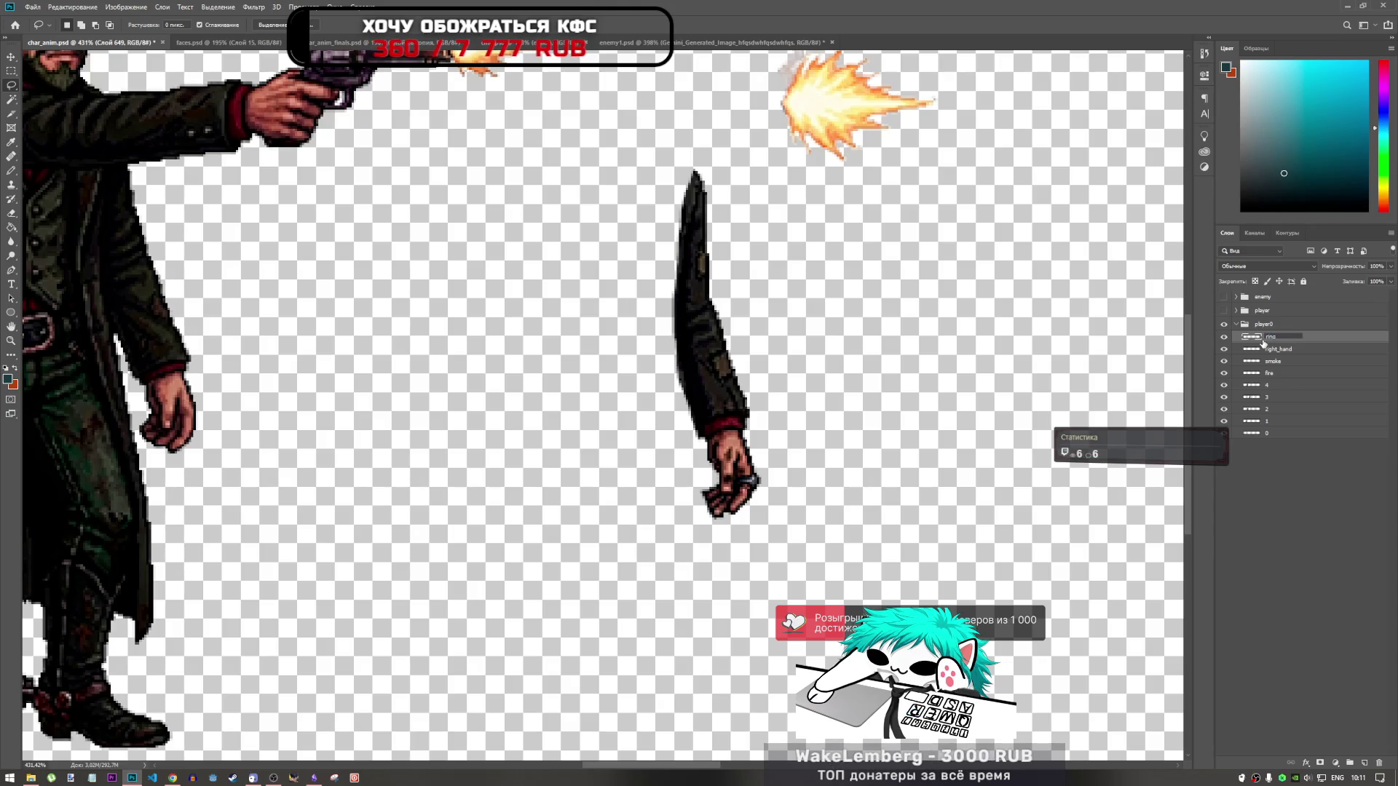
pyautogui.press('Return')
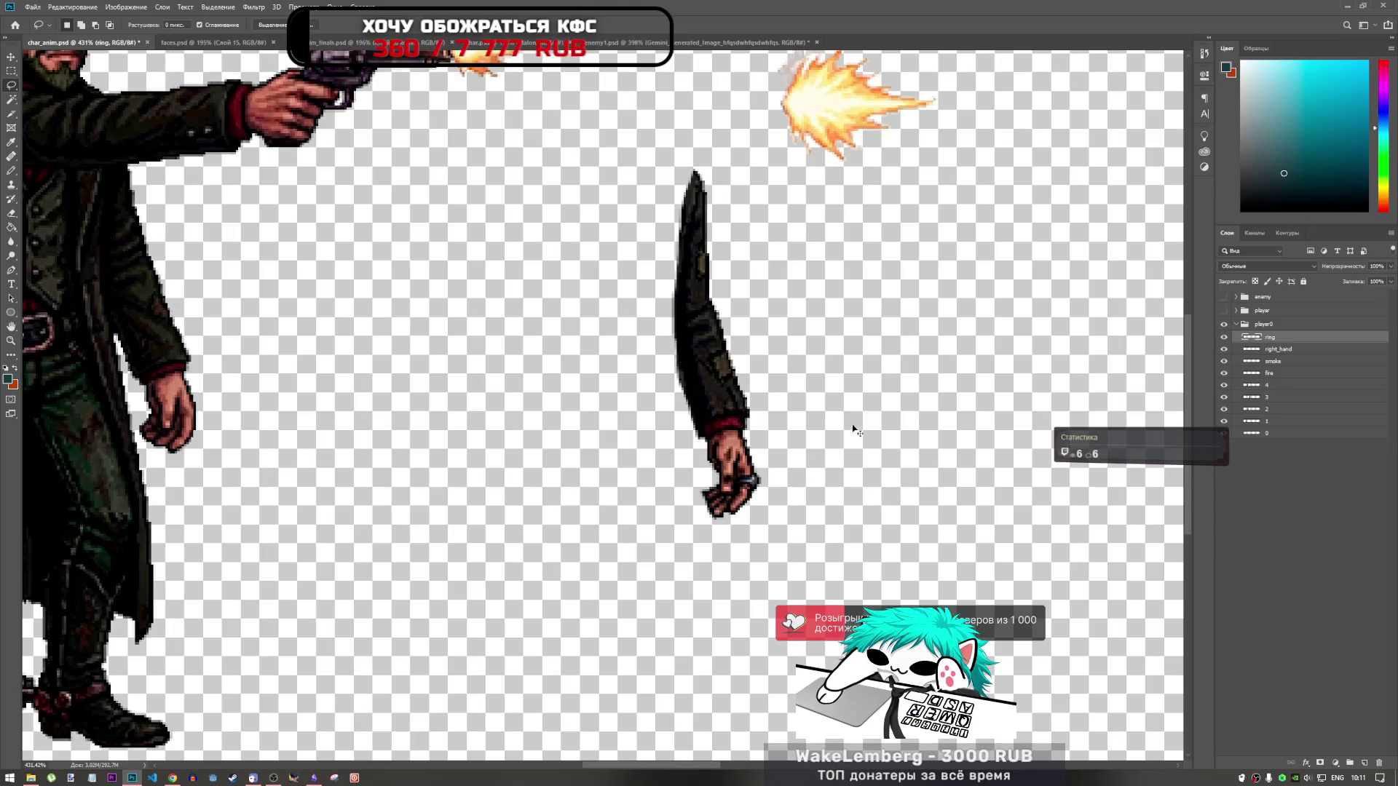
pyautogui.hotkey('ctrl', 't')
# Step: Drag the ring onto the shooting gunslinger's lowered hand, nudge it into place and commit
pyautogui.moveTo(725, 486)
pyautogui.mouseDown()
pyautogui.moveTo(207, 459)
pyautogui.moveTo(191, 418)
pyautogui.moveTo(188, 430)
pyautogui.mouseUp()
pyautogui.scroll(2, 208, 430)
pyautogui.moveTo(616, 770)
pyautogui.mouseDown()
pyautogui.moveTo(572, 766)
pyautogui.moveTo(586, 757)
pyautogui.mouseUp()
pyautogui.moveTo(577, 426); pyautogui.dragTo(575, 425)
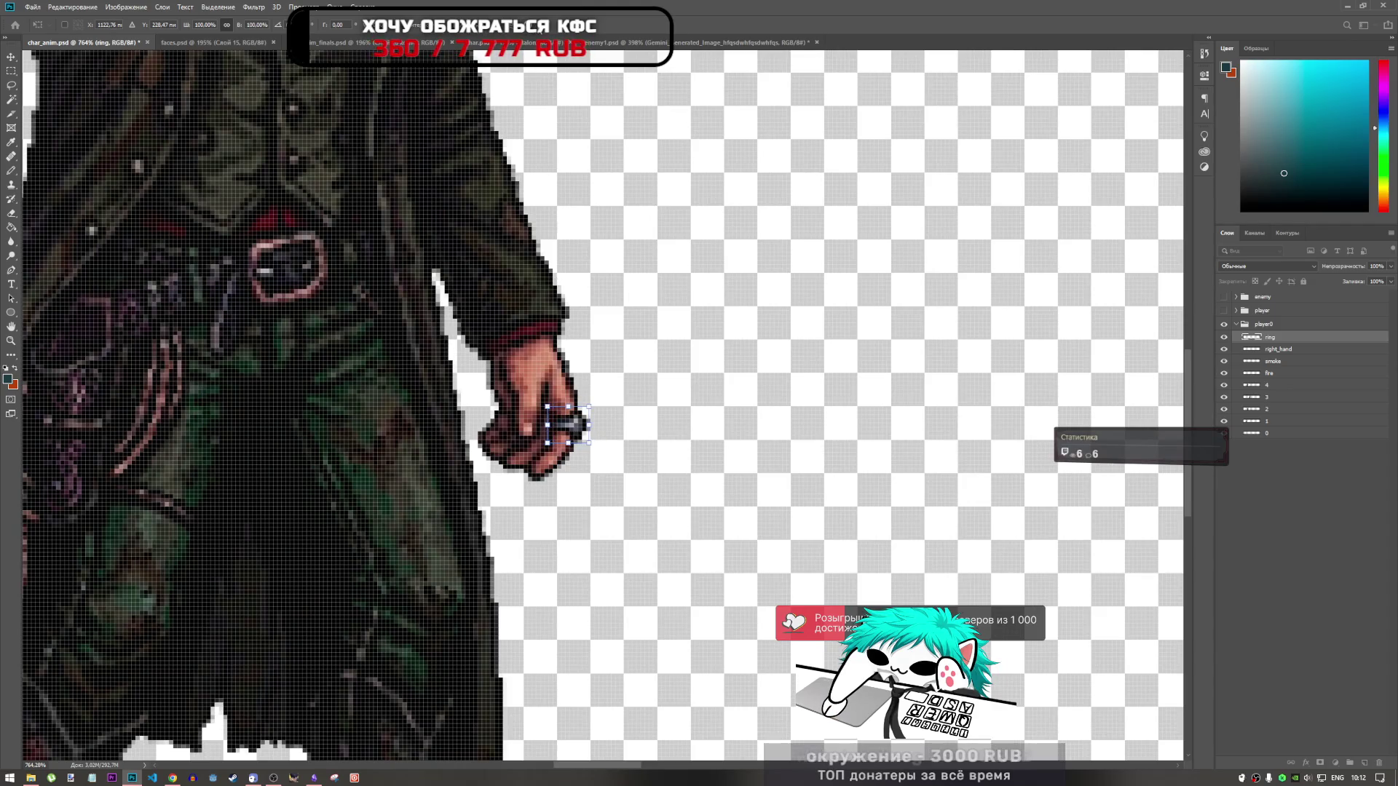
pyautogui.press('Return')
pyautogui.press('l')
pyautogui.scroll(-3, 456, 438)
pyautogui.scroll(-3, 456, 437)
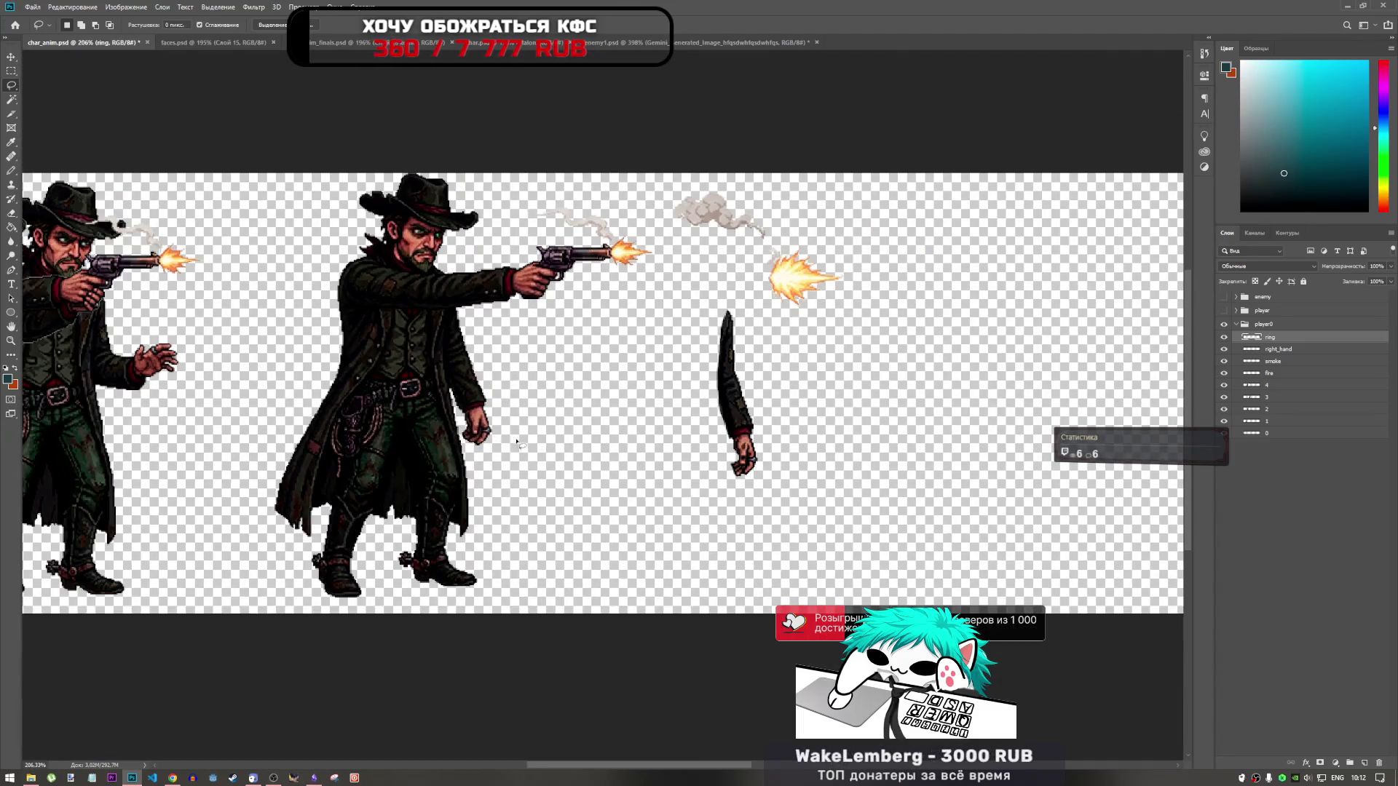
pyautogui.scroll(2, 506, 433)
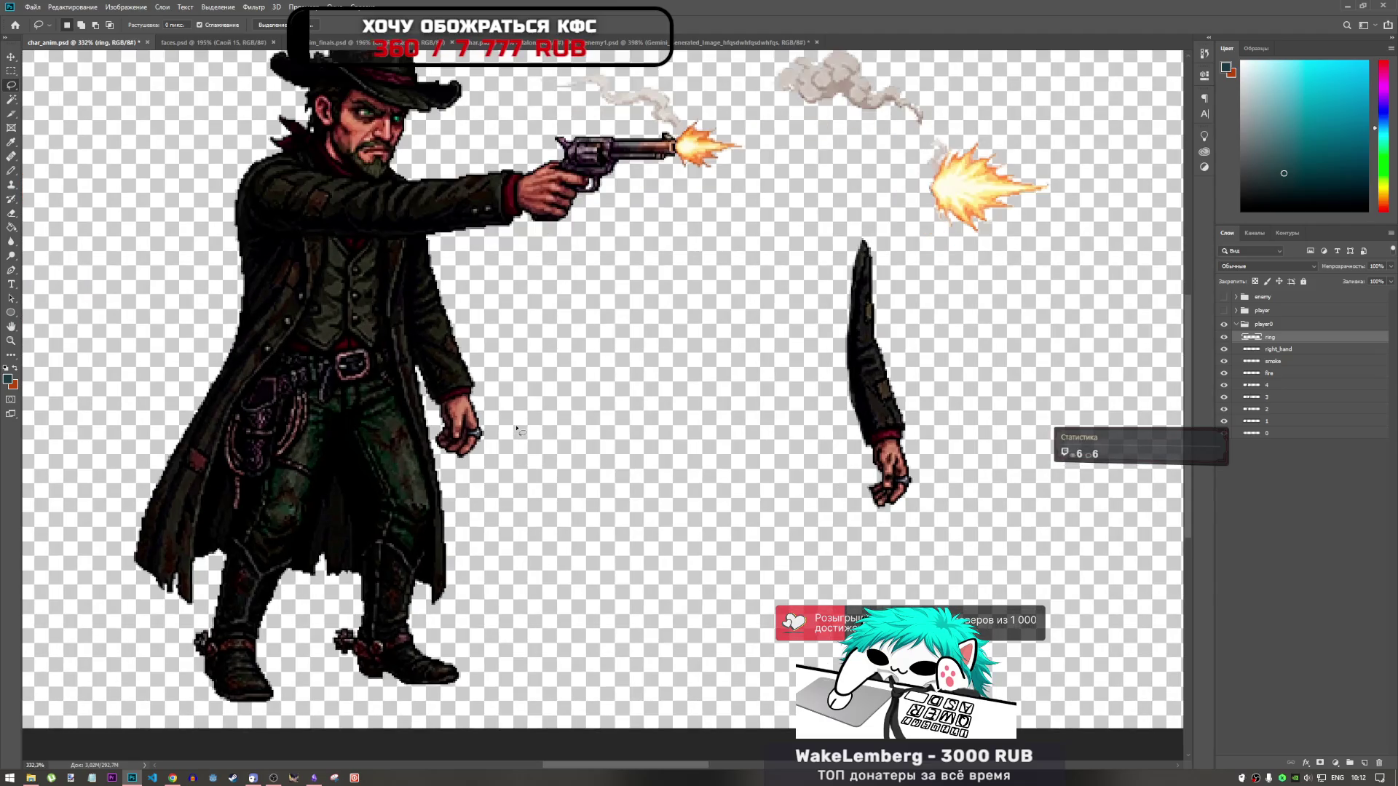
pyautogui.scroll(2, 728, 437)
pyautogui.scroll(-3, 694, 441)
pyautogui.scroll(-2, 695, 441)
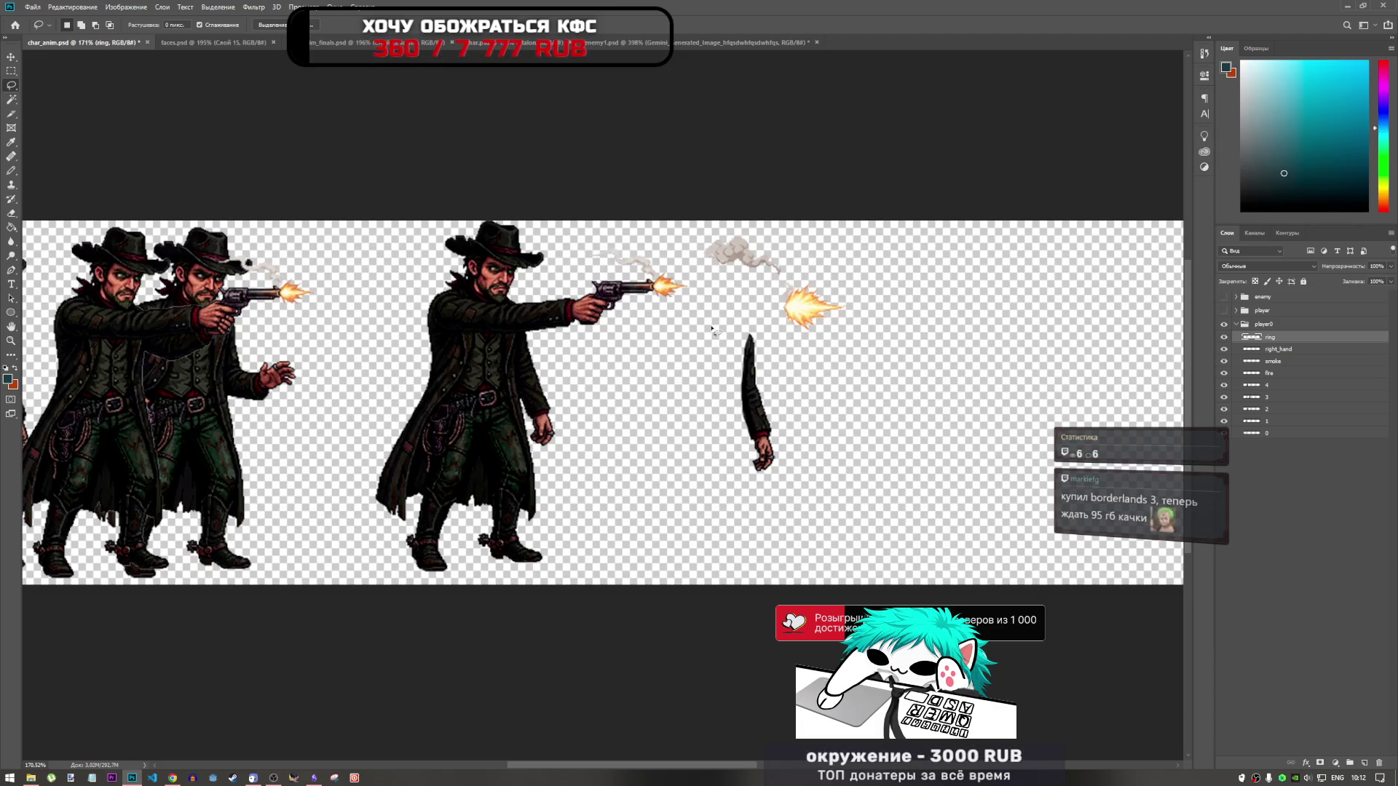
# Step: Move the ring layer below frame 4 and toggle frames 4 and 3 to check it
pyautogui.hotkey('ctrl', 't')
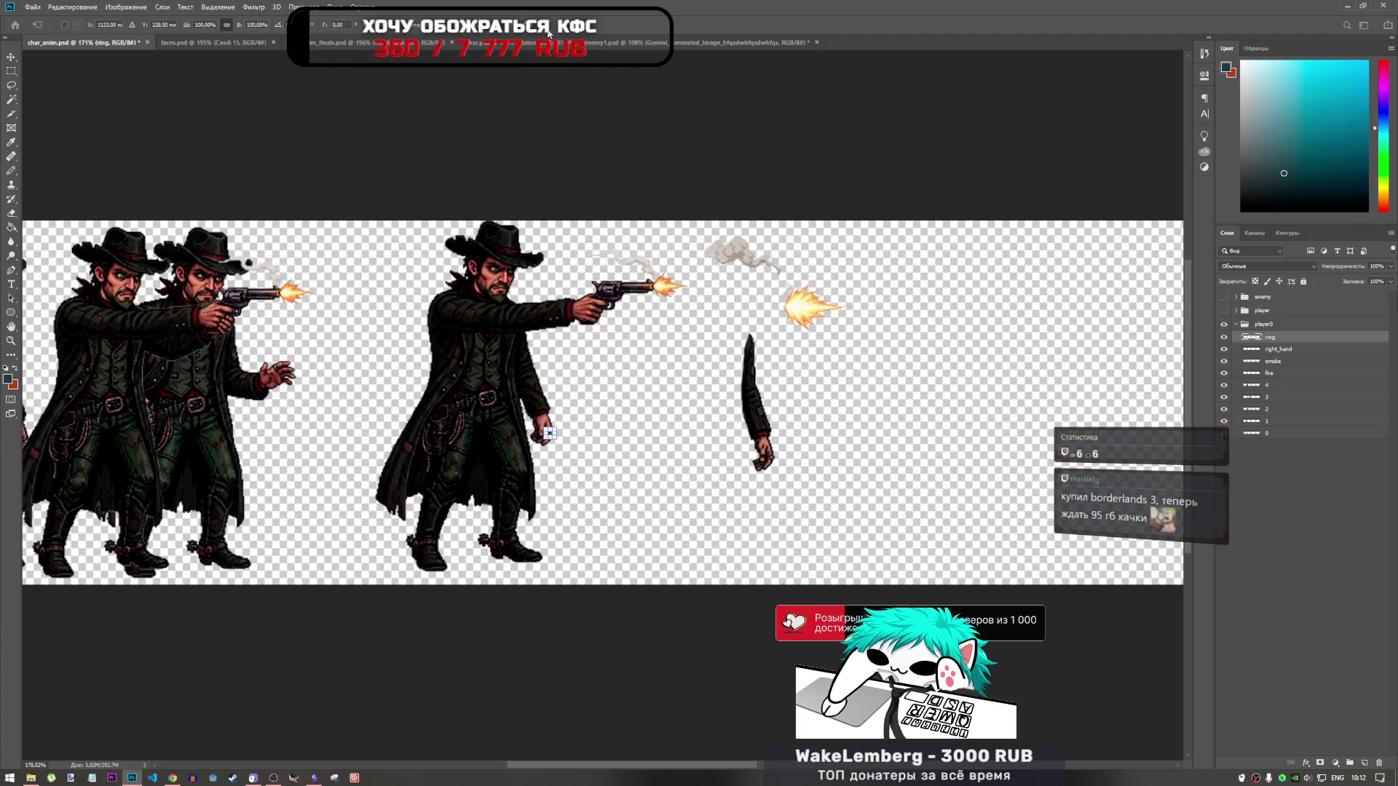
pyautogui.click(1267, 324)
pyautogui.click(1284, 339)
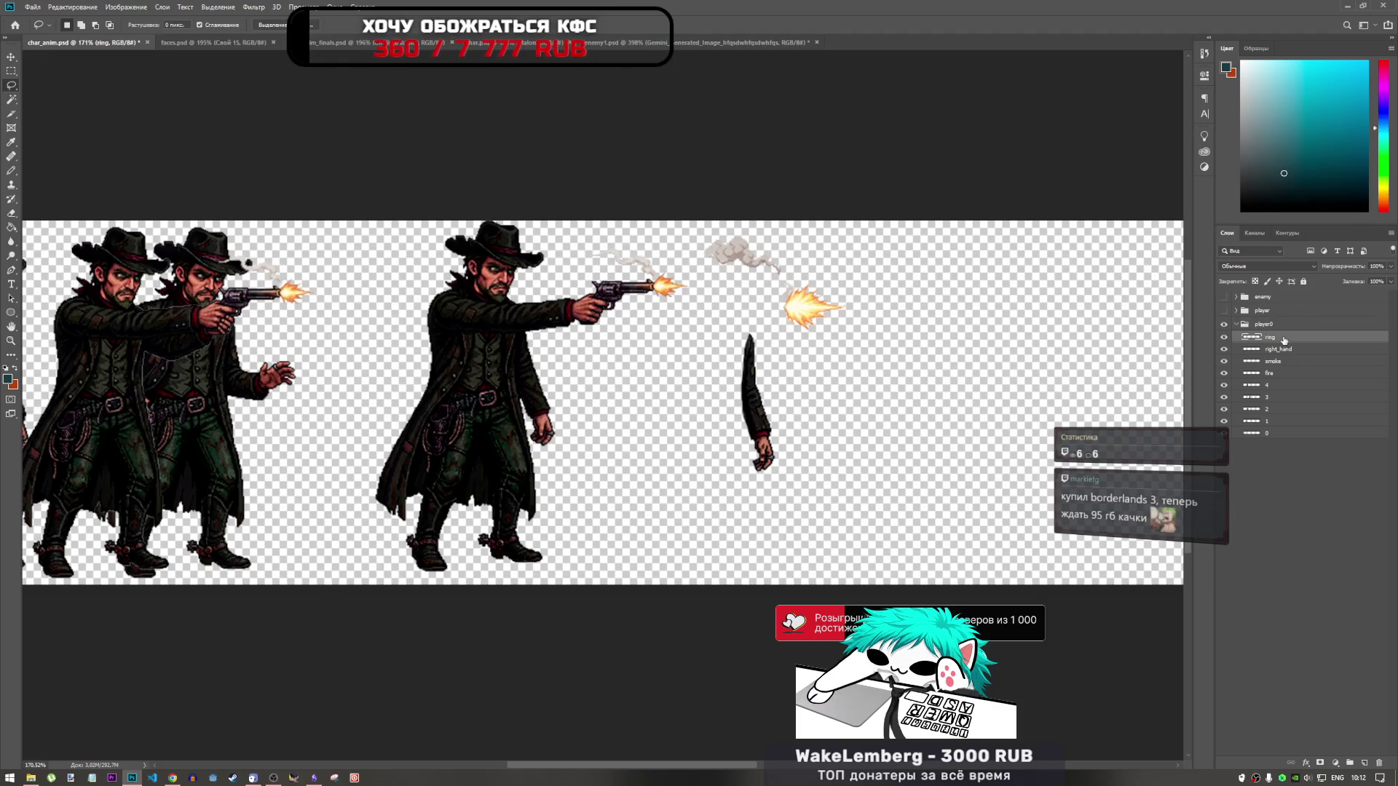
pyautogui.moveTo(1286, 349); pyautogui.dragTo(1291, 384)
pyautogui.click(1225, 386)
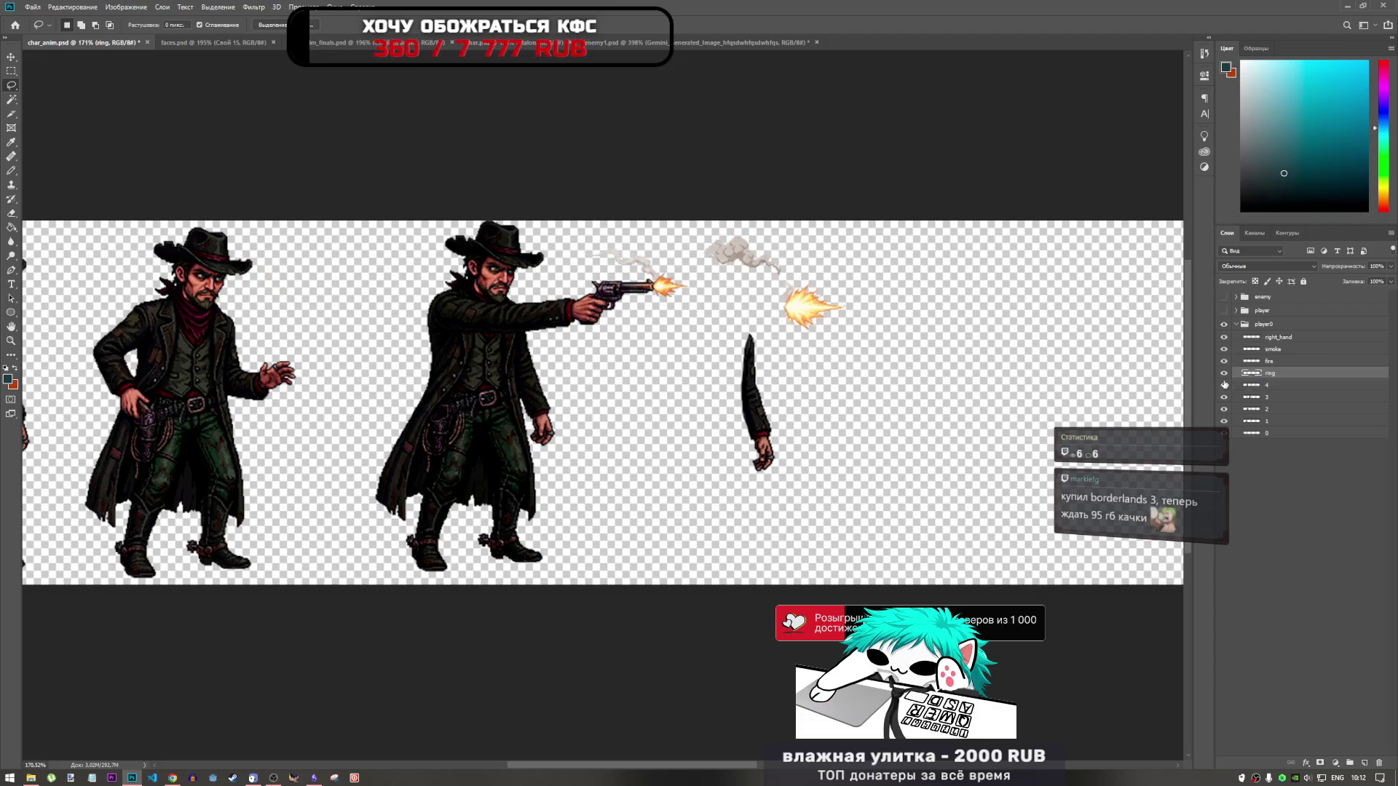
pyautogui.click(1225, 386)
pyautogui.hotkey('ctrl', '[')
pyautogui.click(1225, 397)
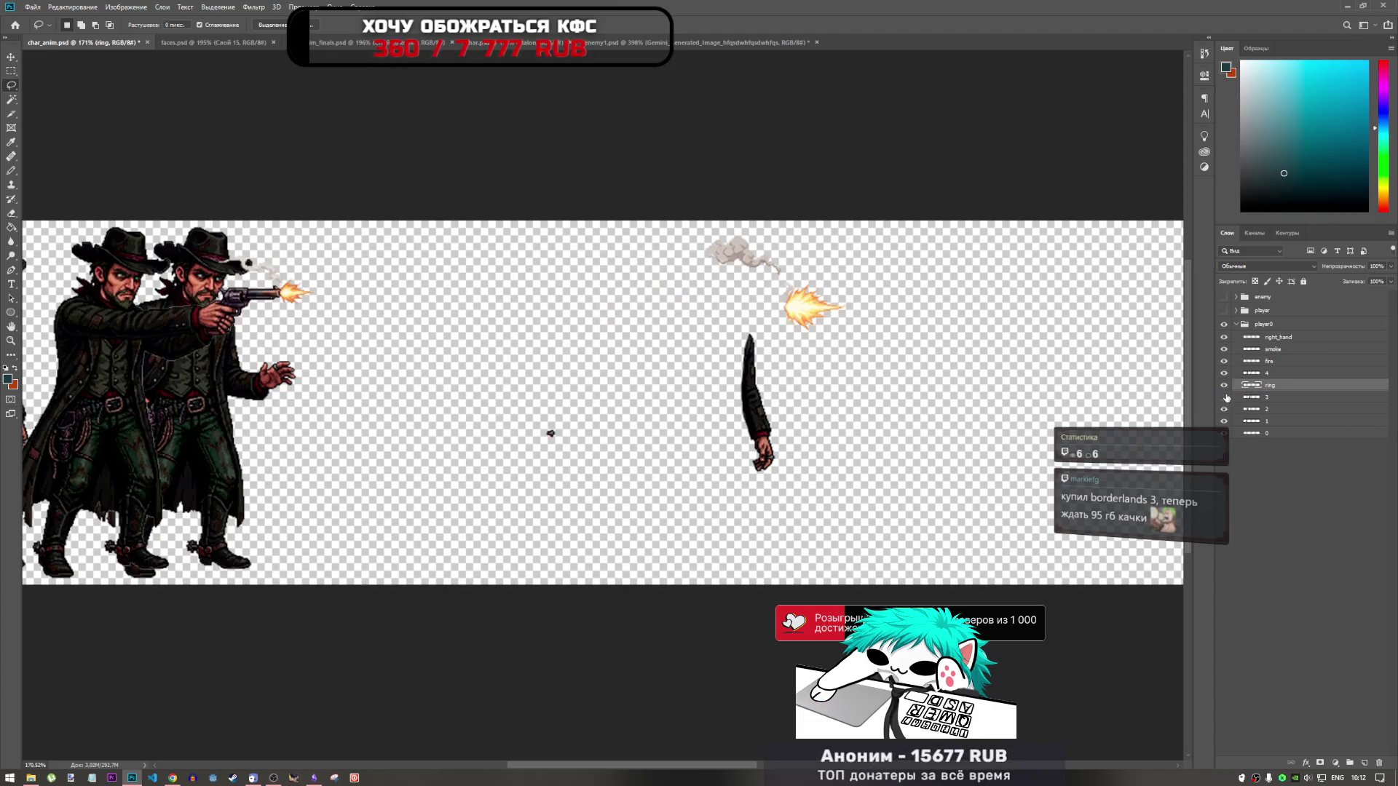
pyautogui.click(1225, 398)
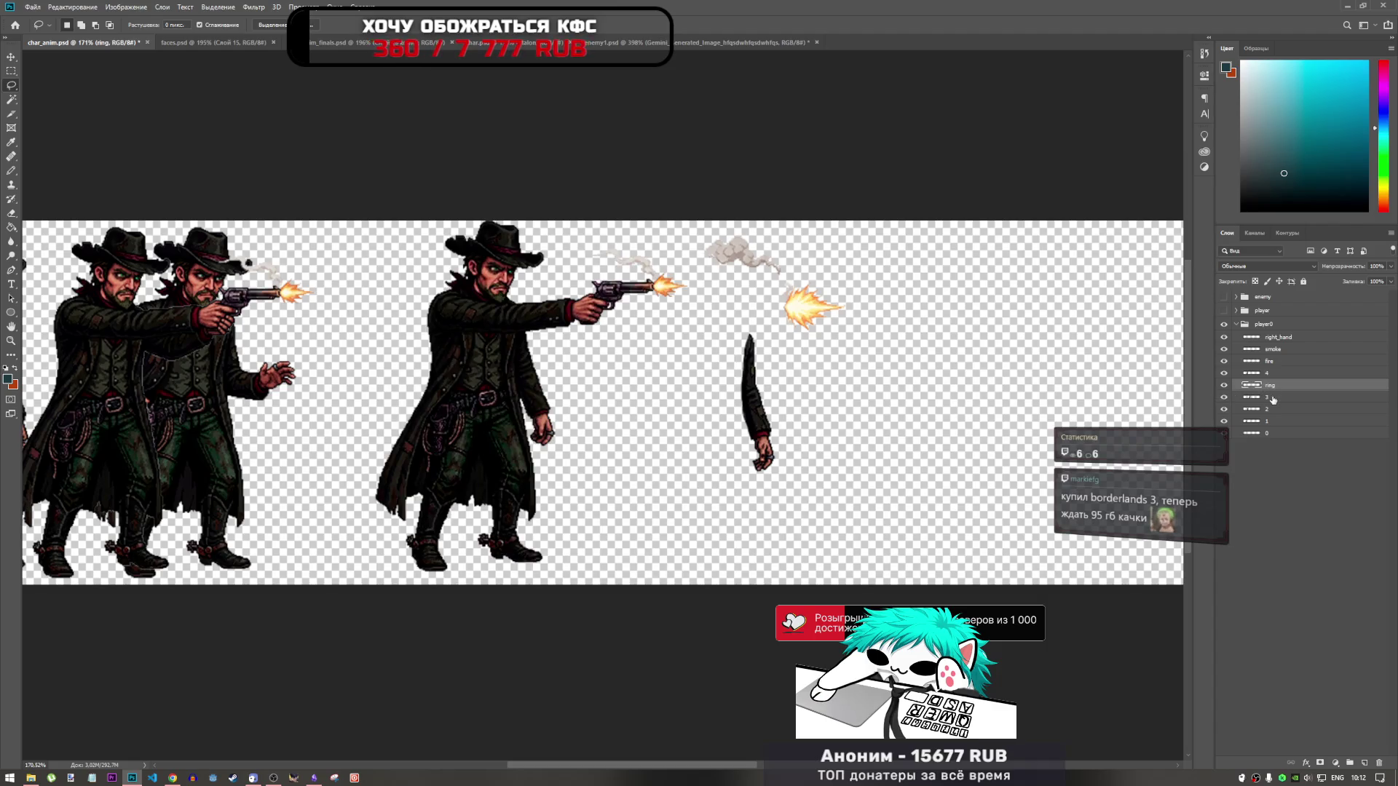
# Step: Group the ring and 3 layers into a group named 3, placed above layer 4
pyautogui.keyDown('shift'); pyautogui.click(1273, 399); pyautogui.keyUp('shift')
pyautogui.hotkey('ctrl', 'g')
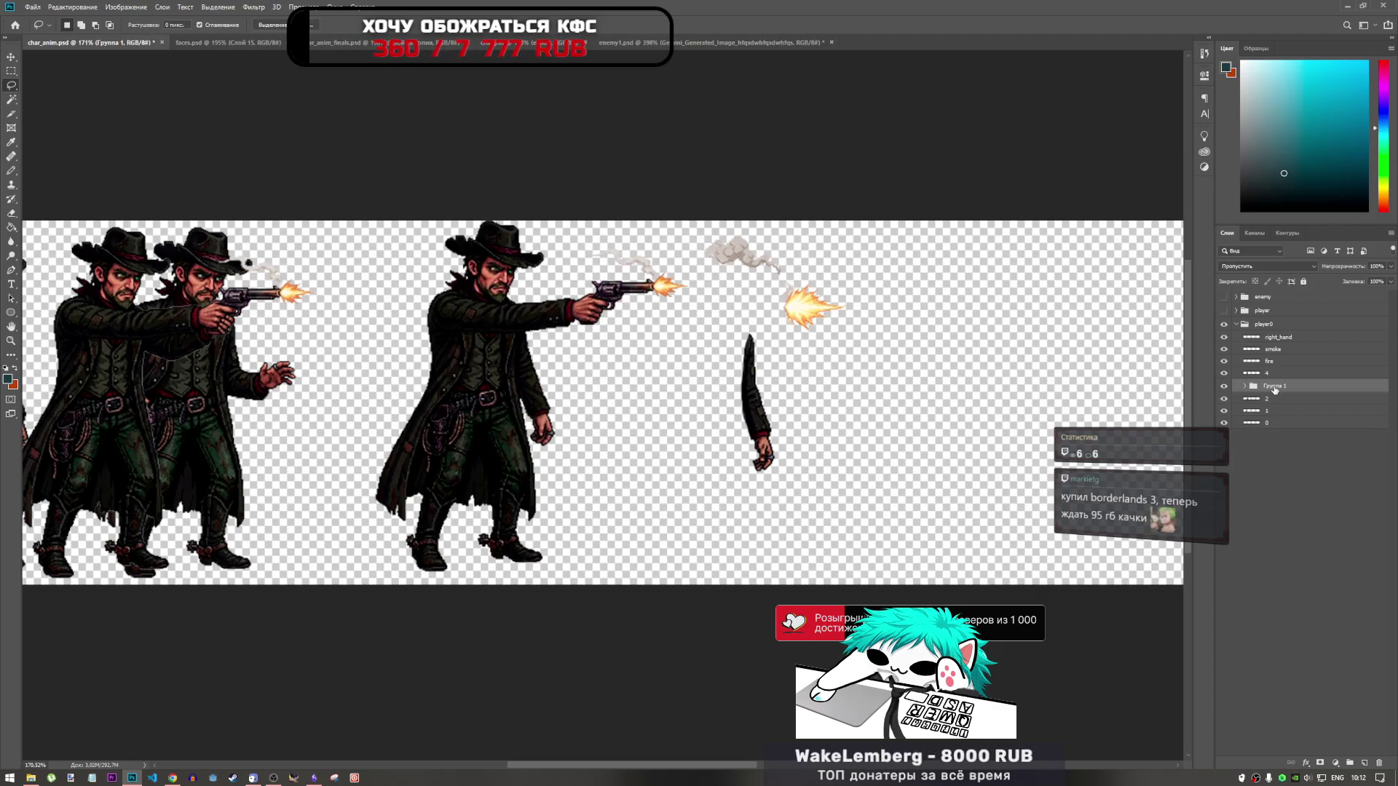
pyautogui.doubleClick(1274, 387)
pyautogui.write('3')
pyautogui.press('Return')
pyautogui.moveTo(1275, 387); pyautogui.dragTo(1272, 378)
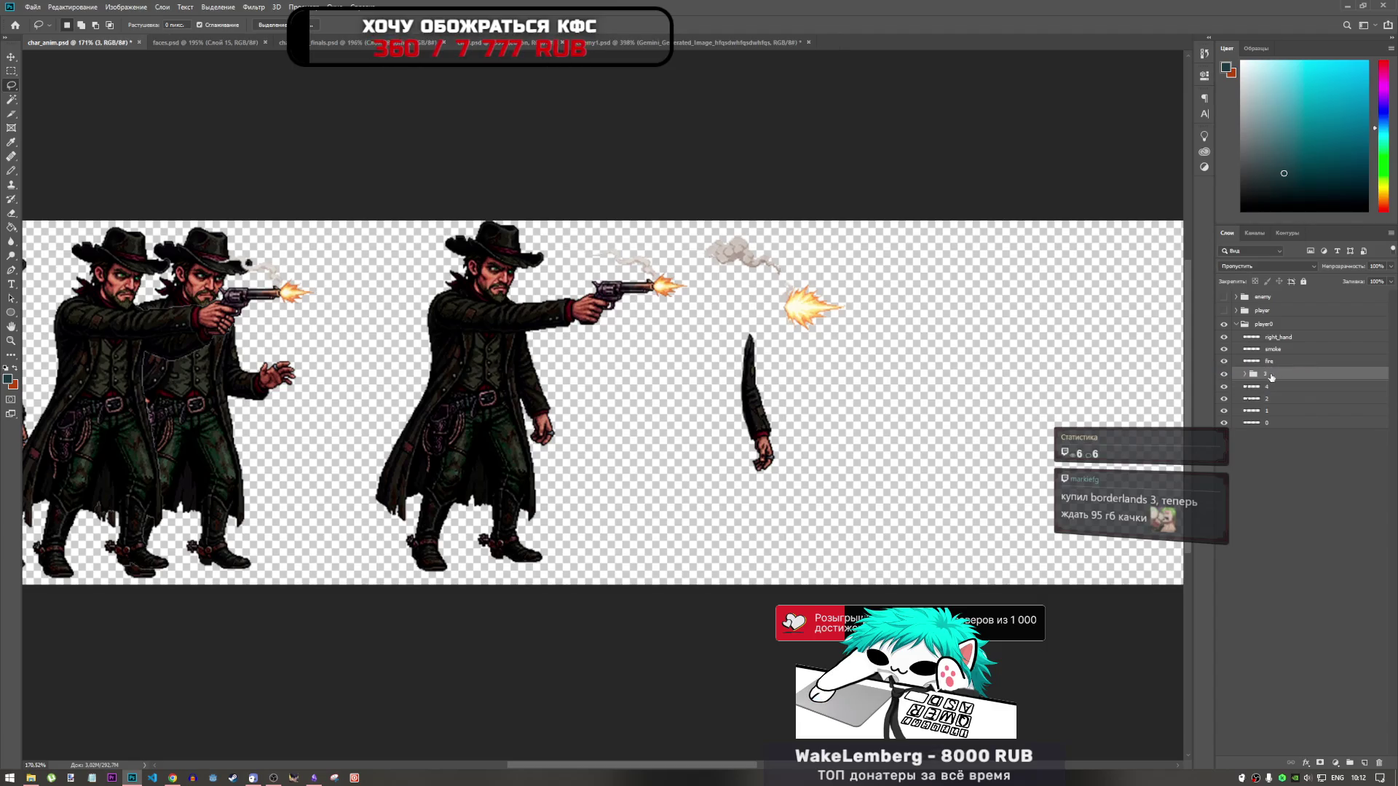
pyautogui.click(1224, 374)
pyautogui.click(1224, 374)
# Step: Reposition the right_hand arm with Free Transform
pyautogui.click(1255, 340)
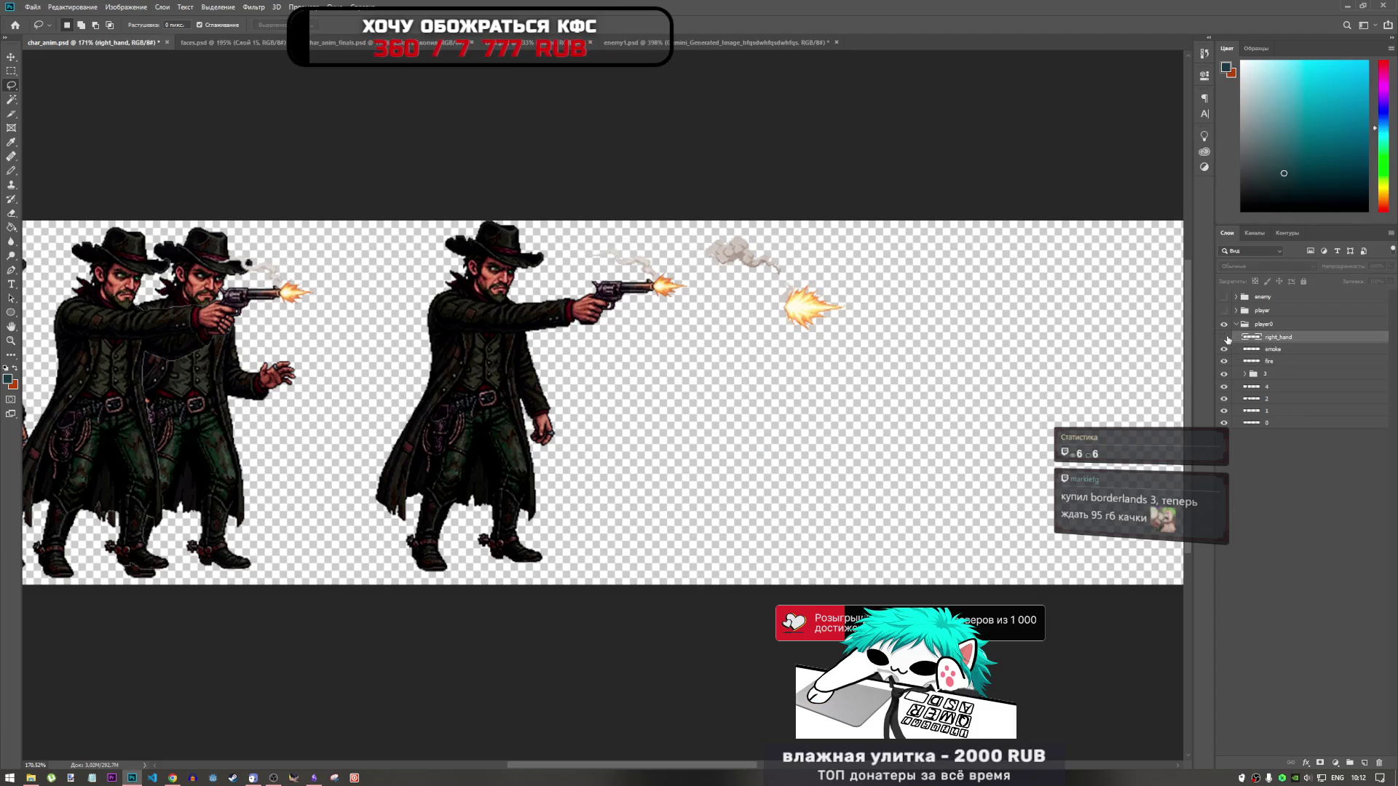
pyautogui.hotkey('ctrl', 't')
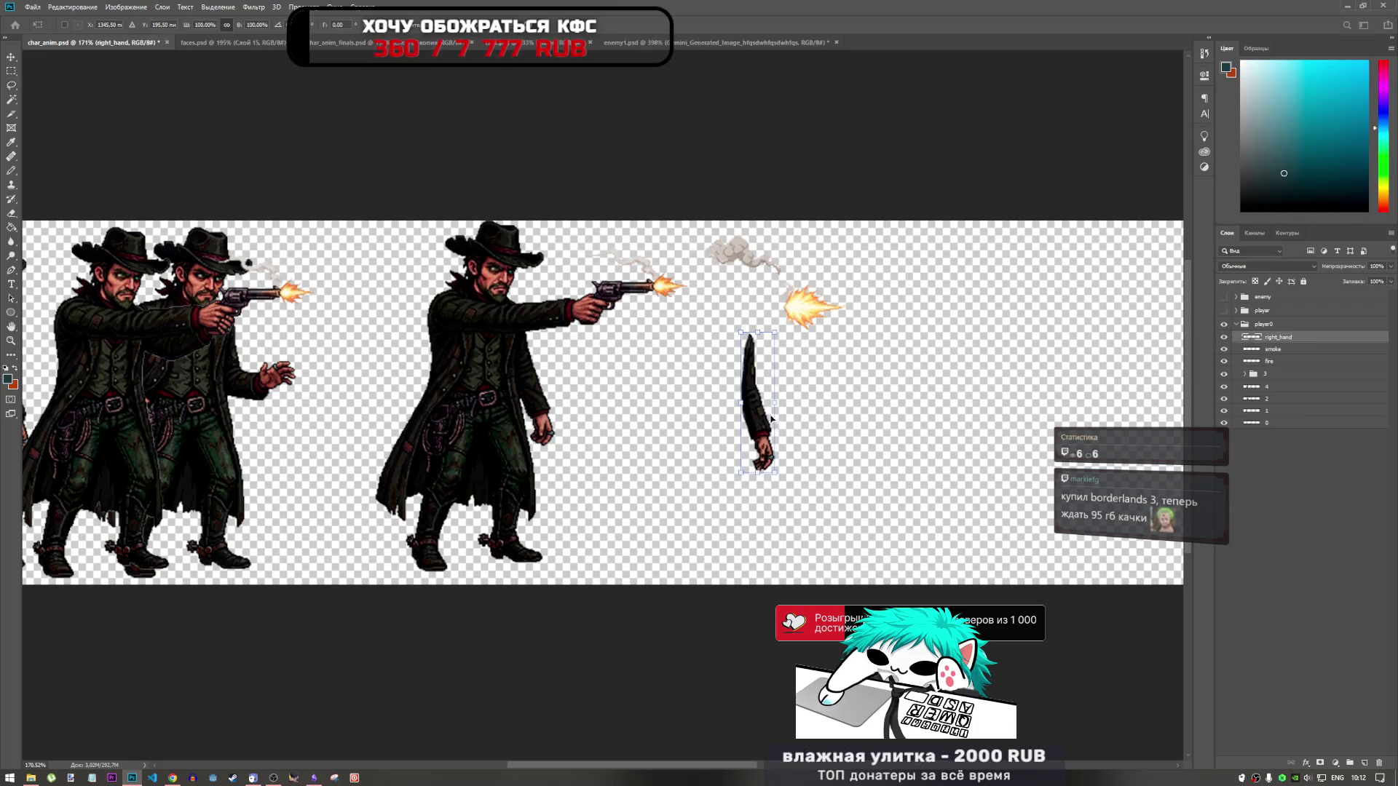
pyautogui.moveTo(776, 420)
pyautogui.mouseDown()
pyautogui.moveTo(334, 362)
pyautogui.moveTo(385, 361)
pyautogui.moveTo(391, 320)
pyautogui.moveTo(892, 298)
pyautogui.moveTo(743, 356)
pyautogui.mouseUp()
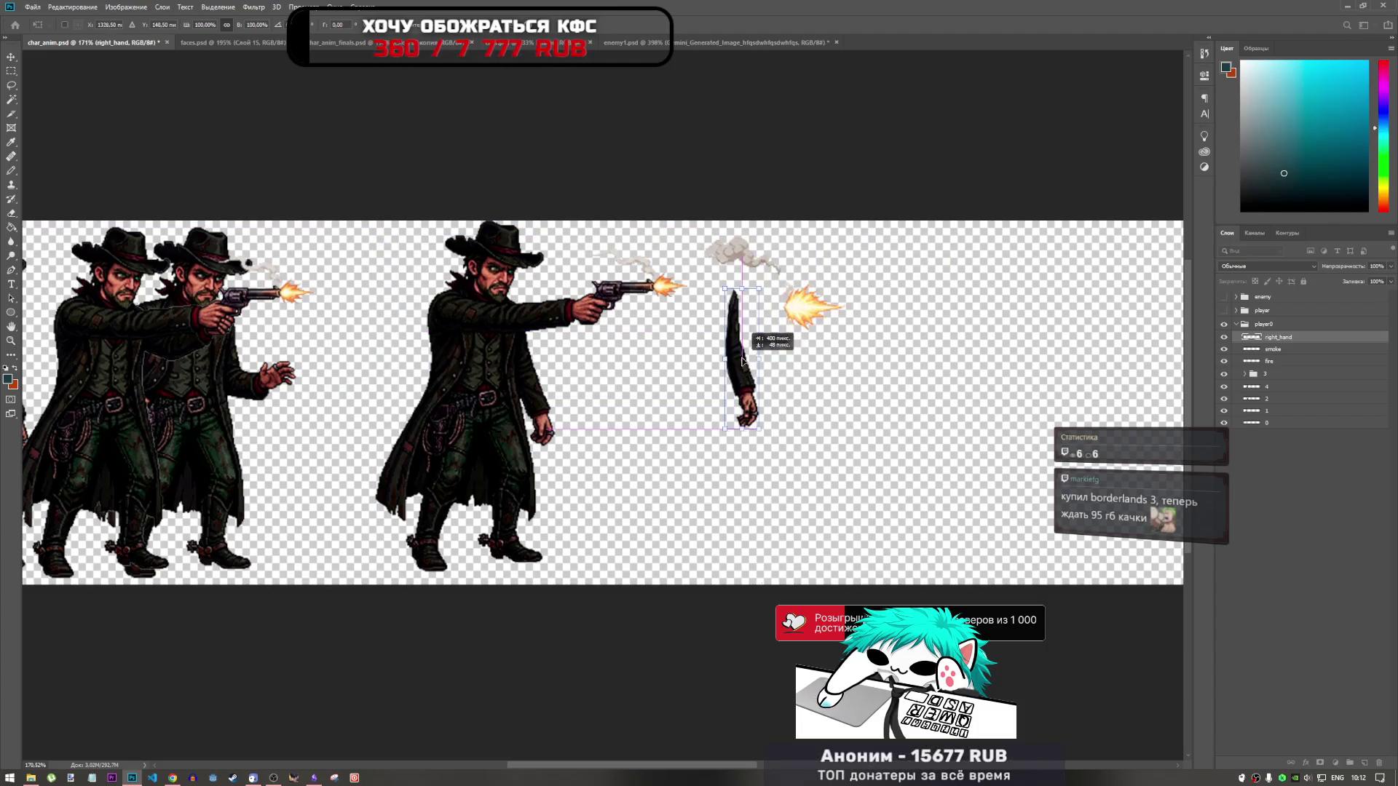
pyautogui.press('Return')
# Step: Group right_hand, smoke and fire as assets and nudge all three about 10 px together
pyautogui.hotkey('ctrl', 'g')
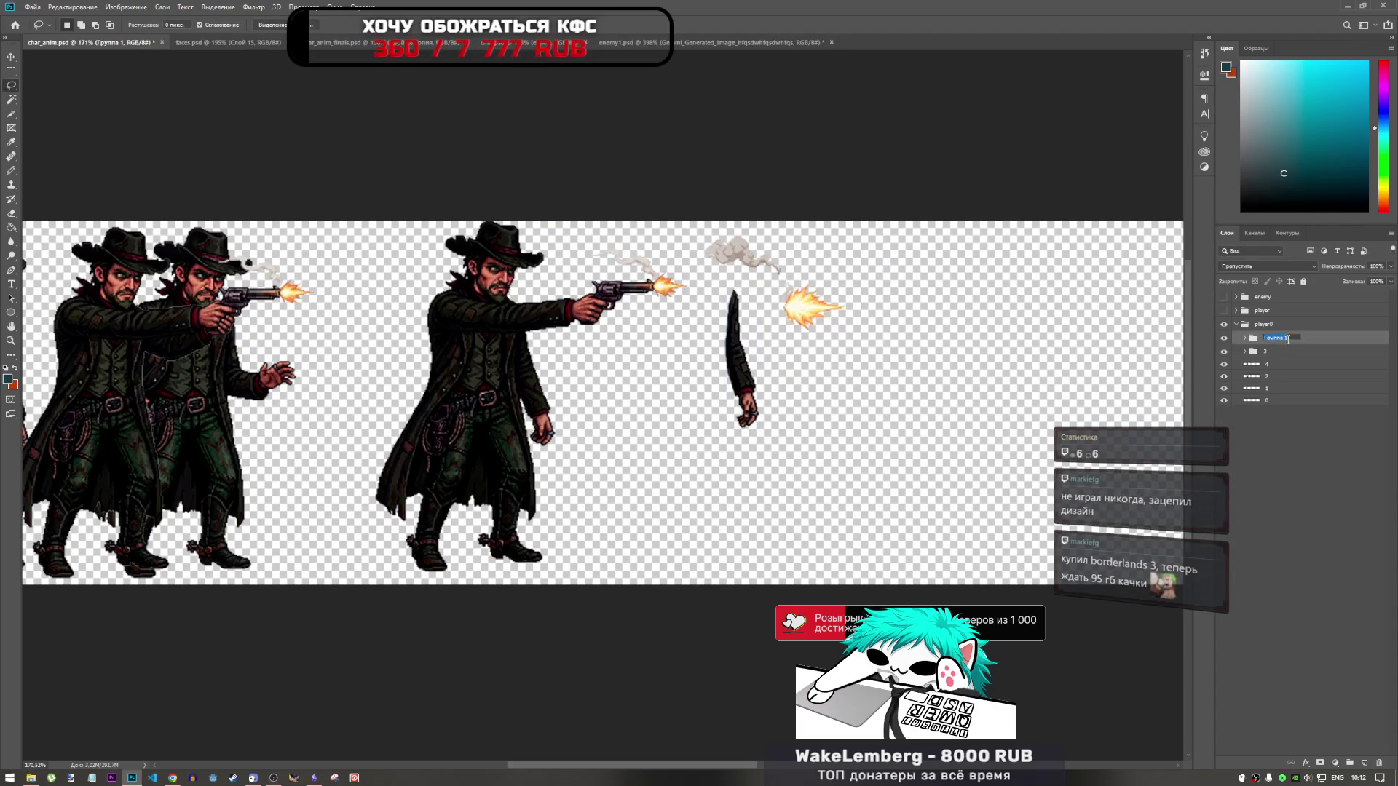
pyautogui.write('assets')
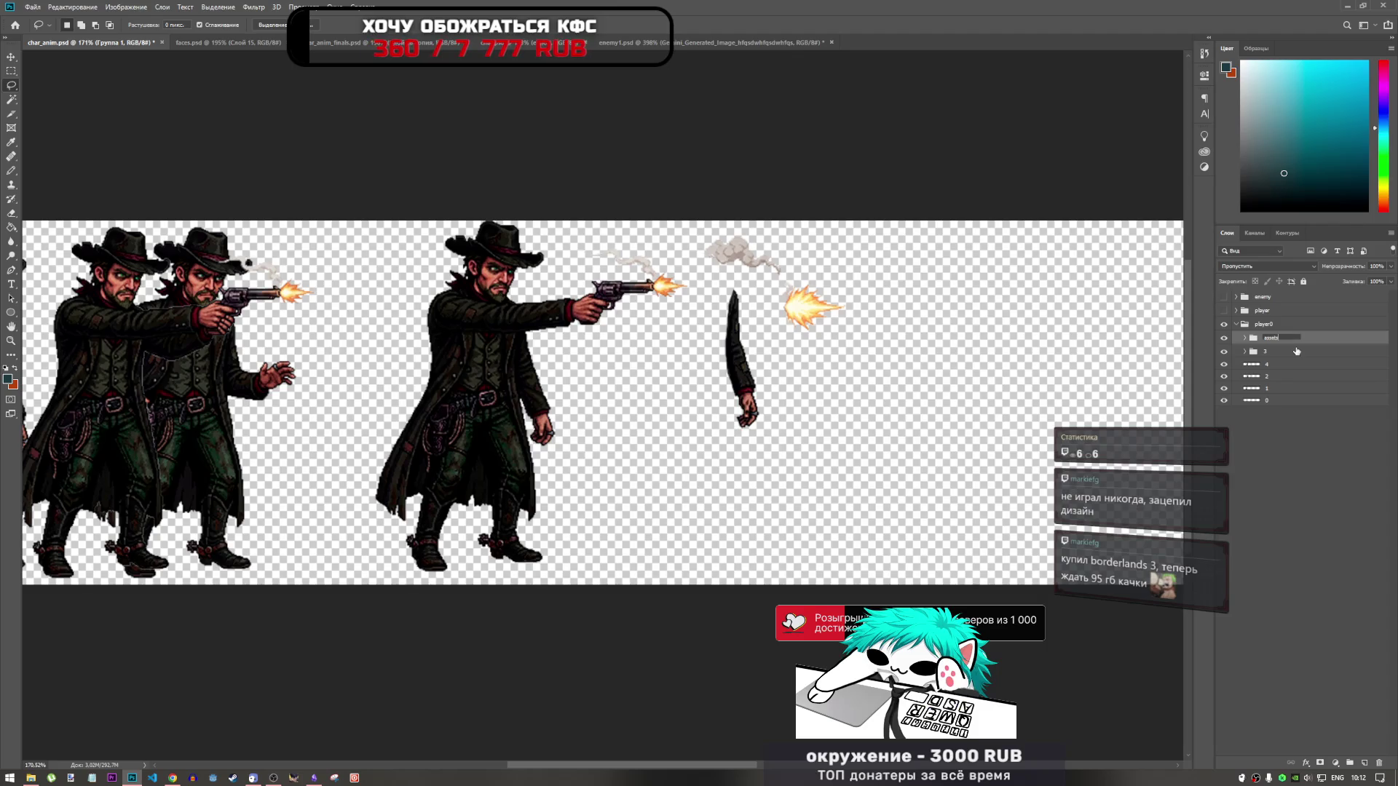
pyautogui.click(1327, 415)
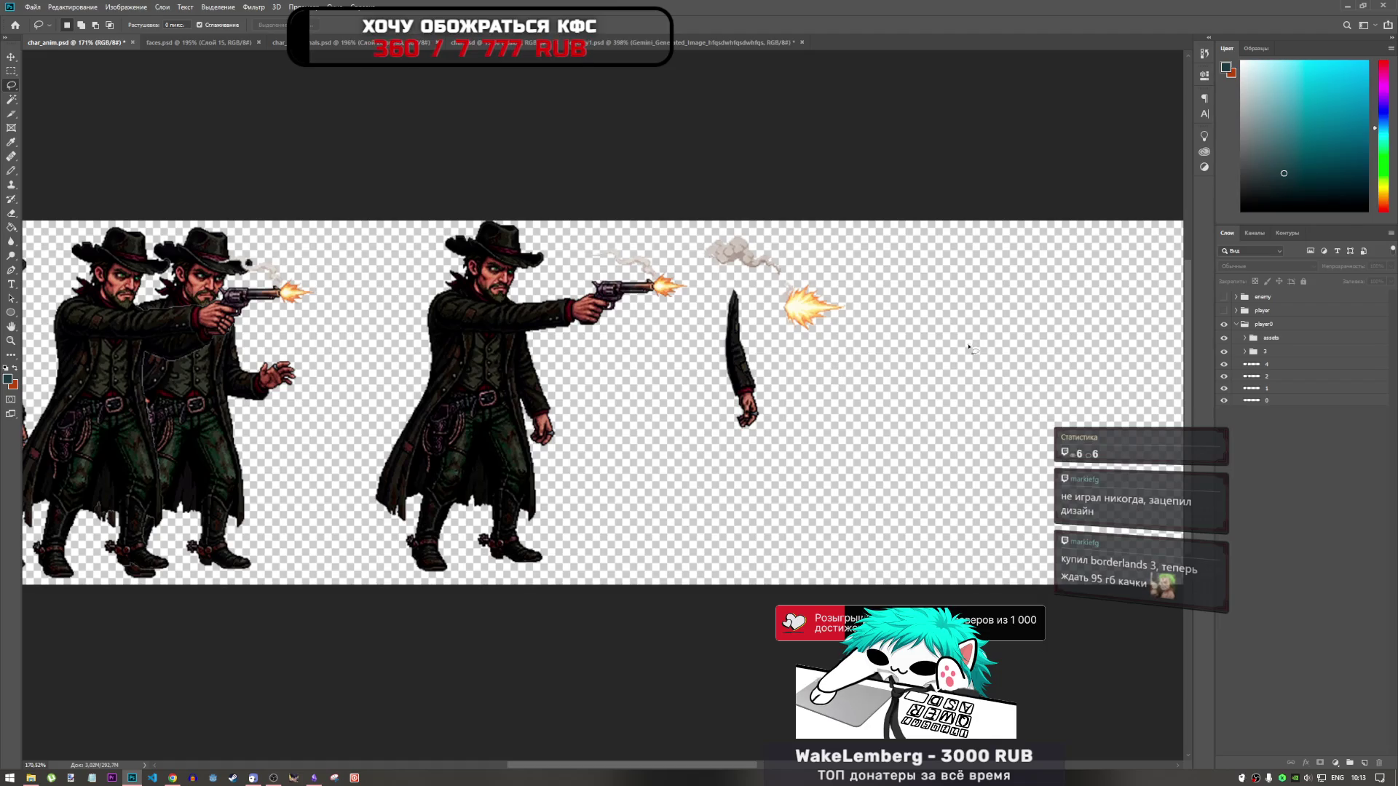
pyautogui.click(1269, 337)
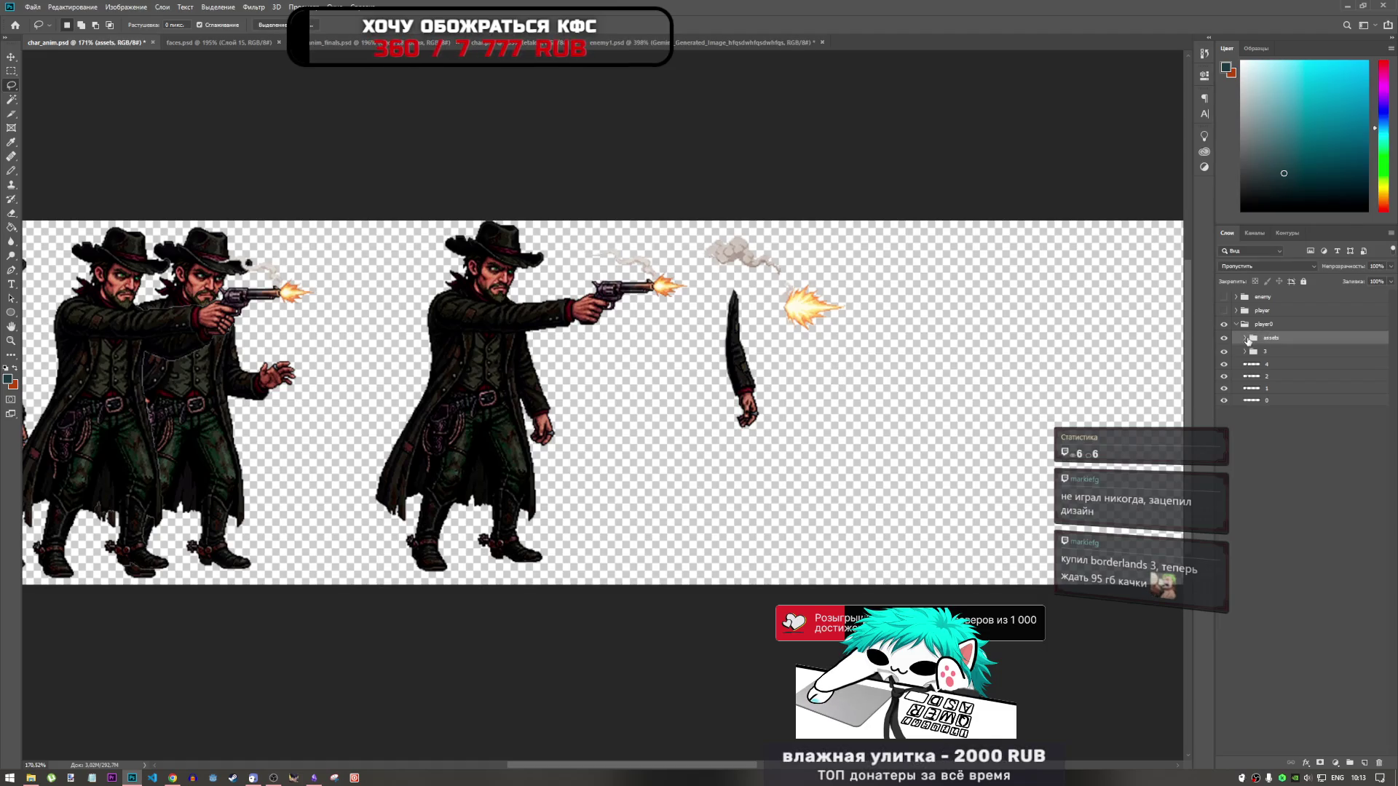
pyautogui.click(1246, 339)
pyautogui.click(1288, 351)
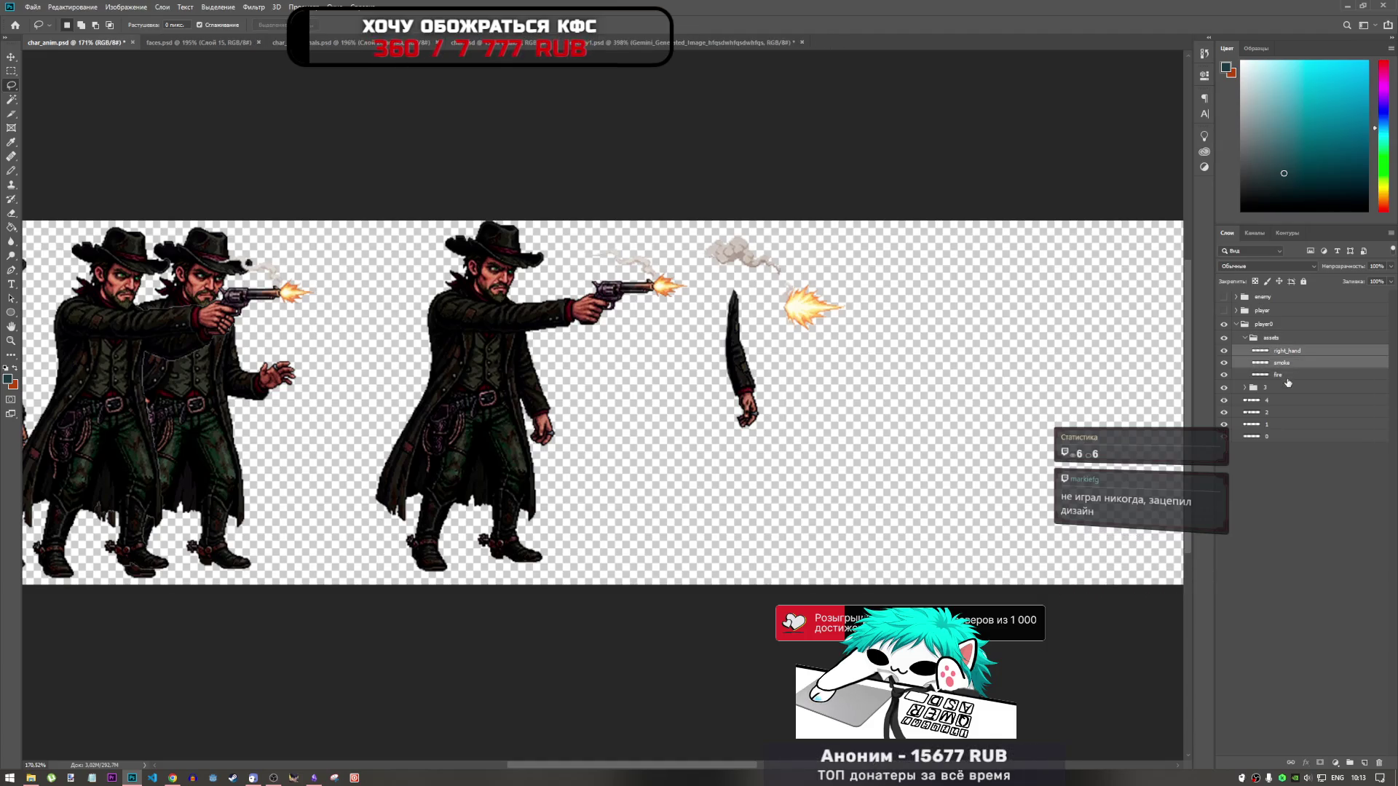
pyautogui.keyDown('shift'); pyautogui.click(1286, 375); pyautogui.keyUp('shift')
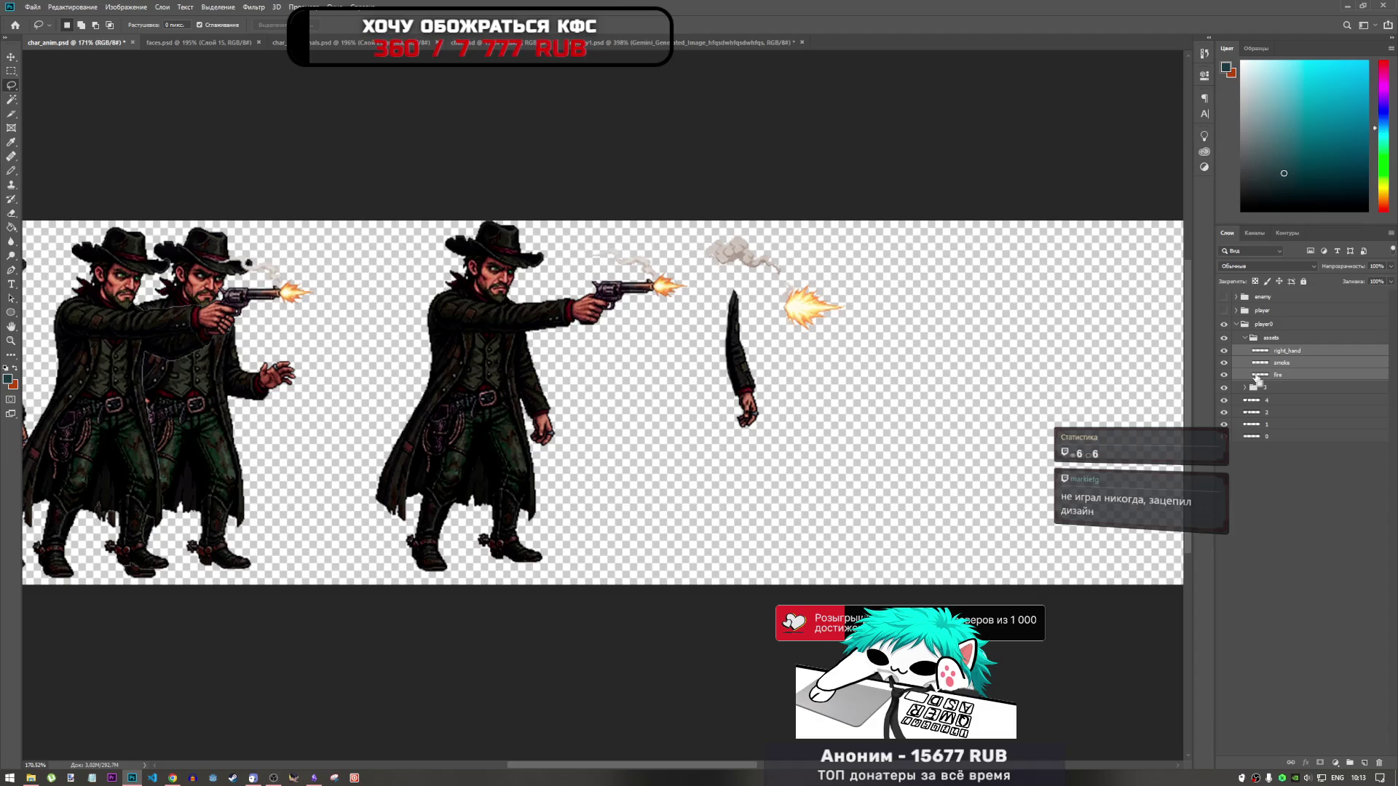
pyautogui.hotkey('ctrl', 't')
pyautogui.moveTo(772, 308); pyautogui.dragTo(779, 301)
pyautogui.press('Return')
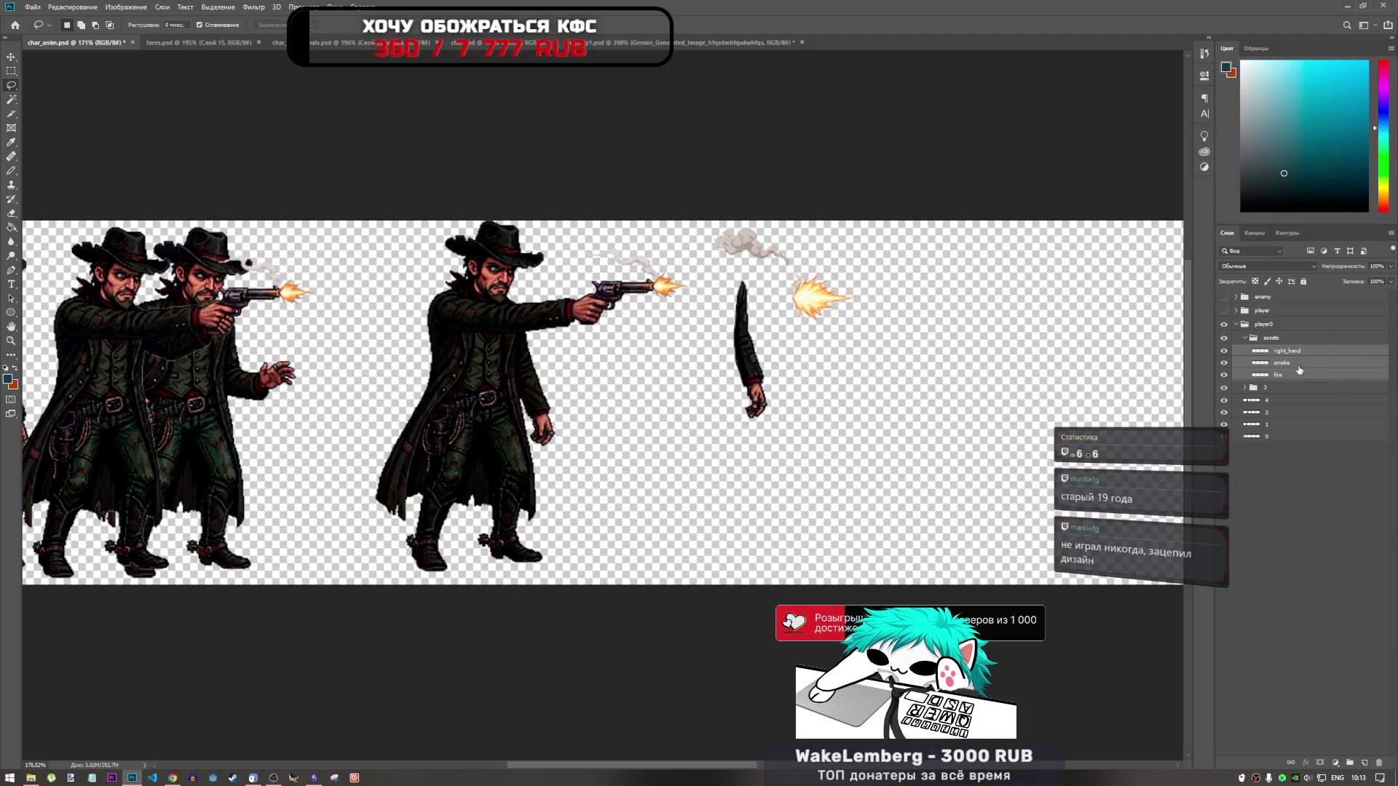
pyautogui.scroll(3, 874, 241)
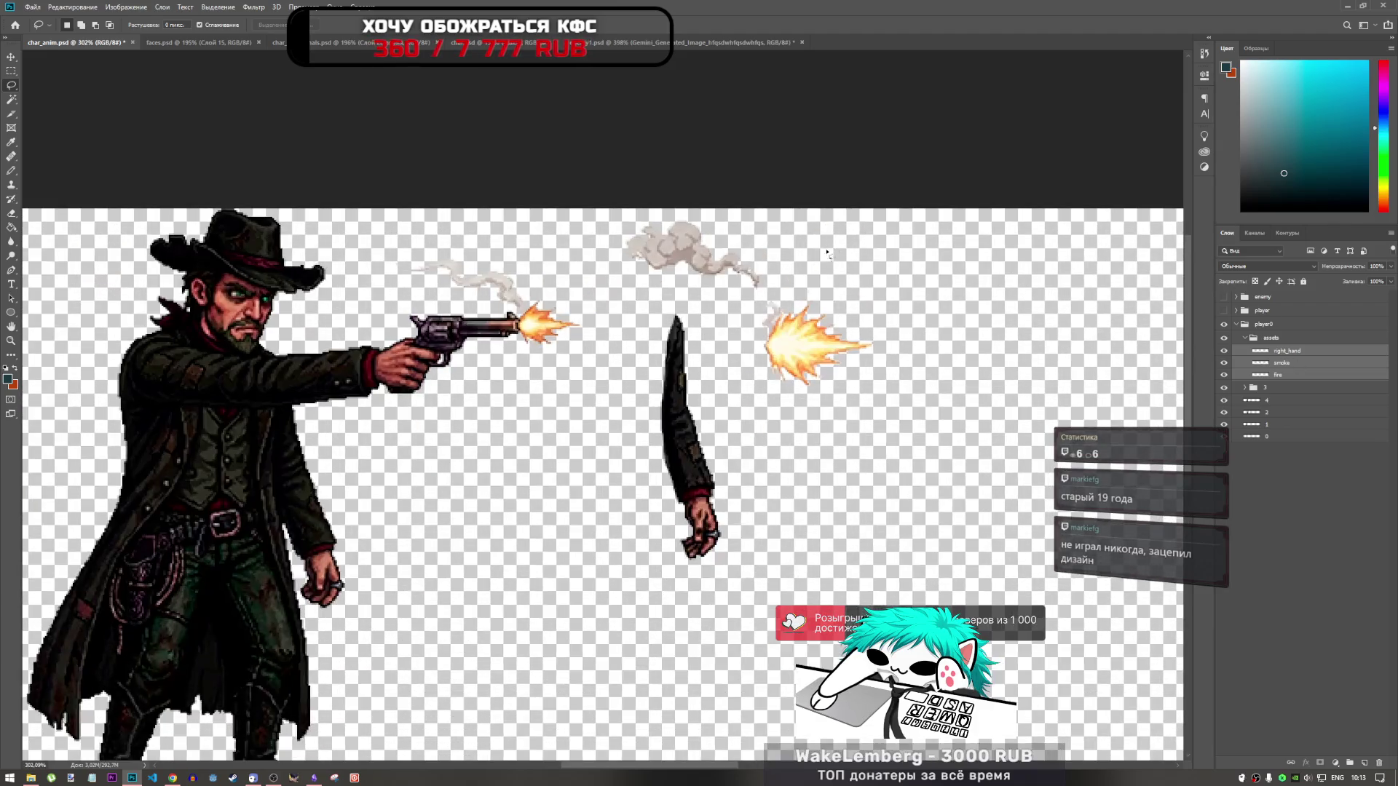
pyautogui.scroll(1, 796, 304)
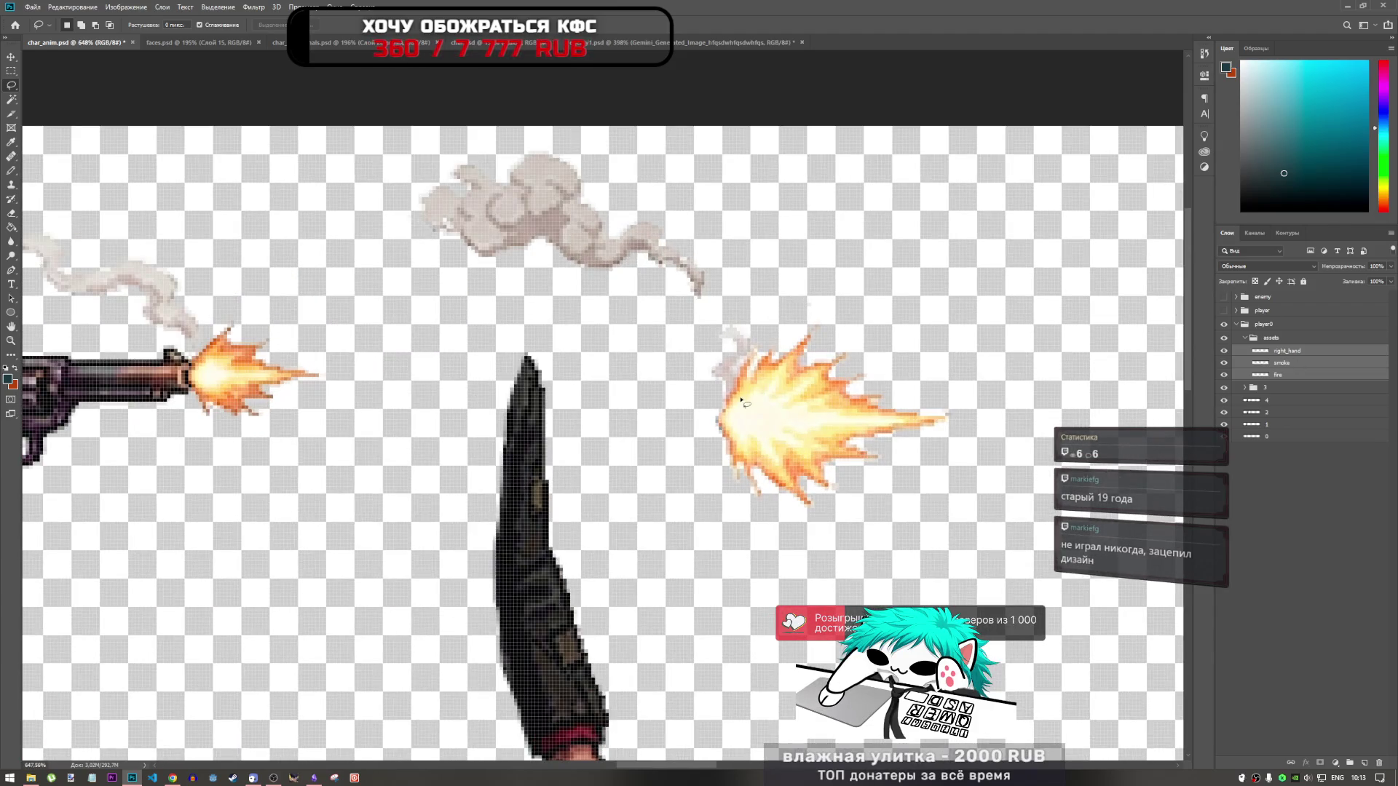
pyautogui.scroll(-2, 743, 400)
pyautogui.scroll(2, 754, 390)
pyautogui.scroll(-1, 760, 384)
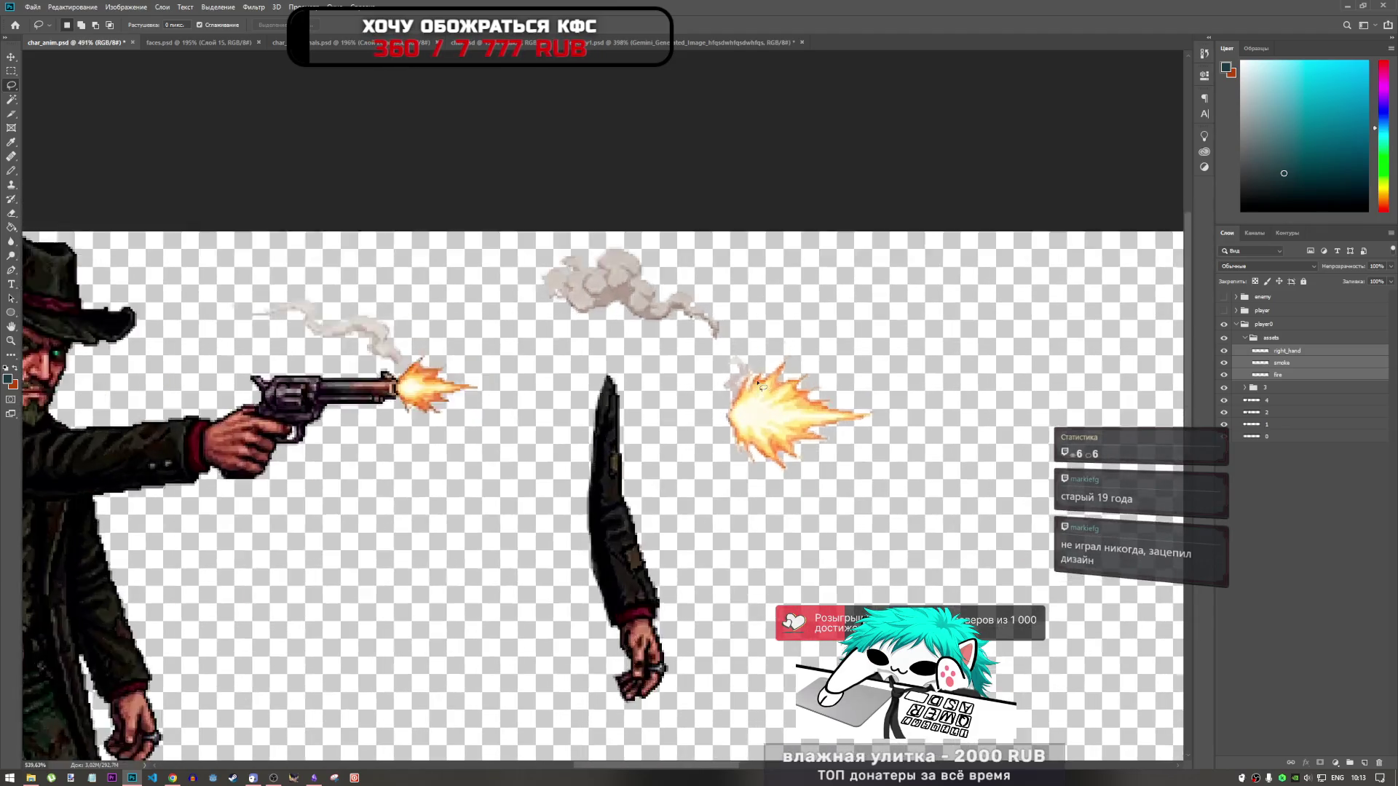
pyautogui.scroll(1, 759, 384)
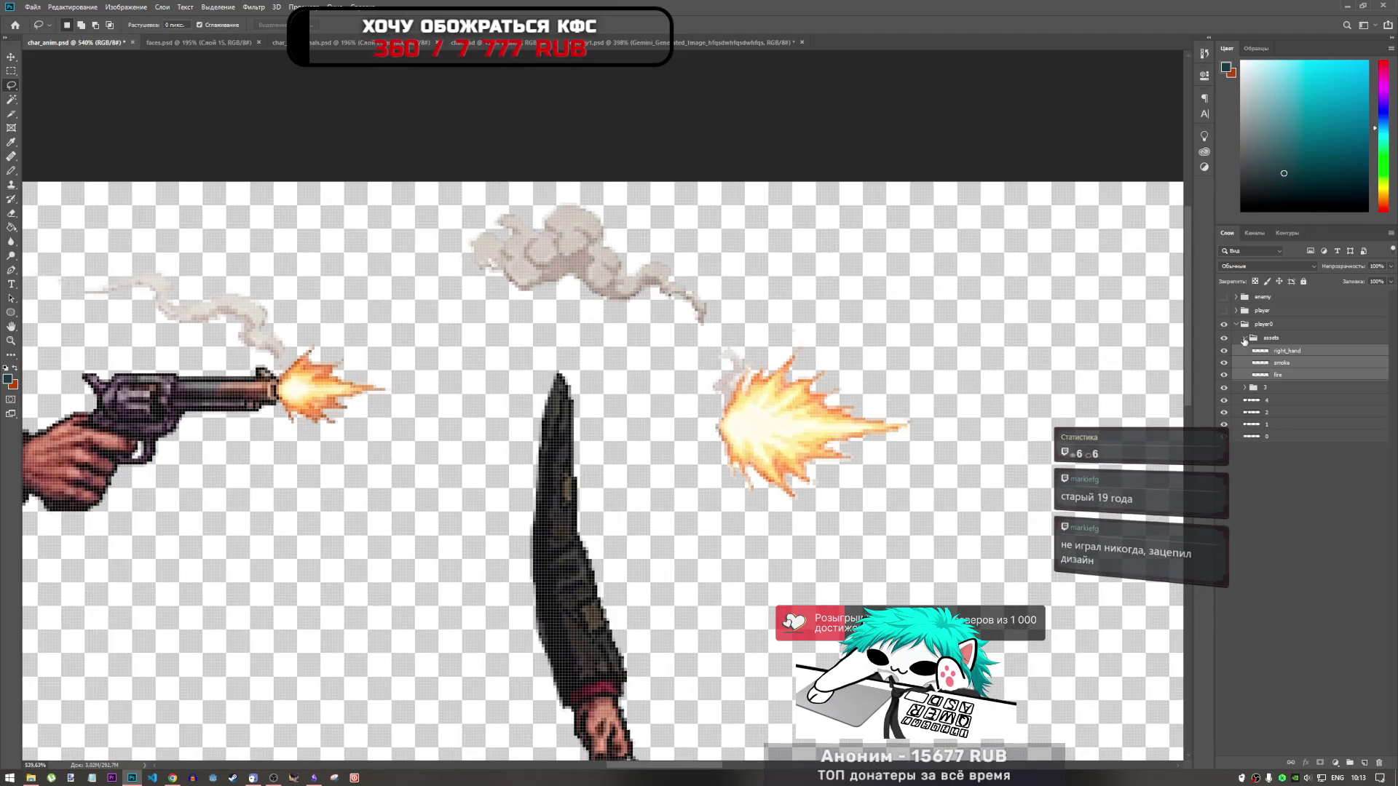
pyautogui.click(1286, 374)
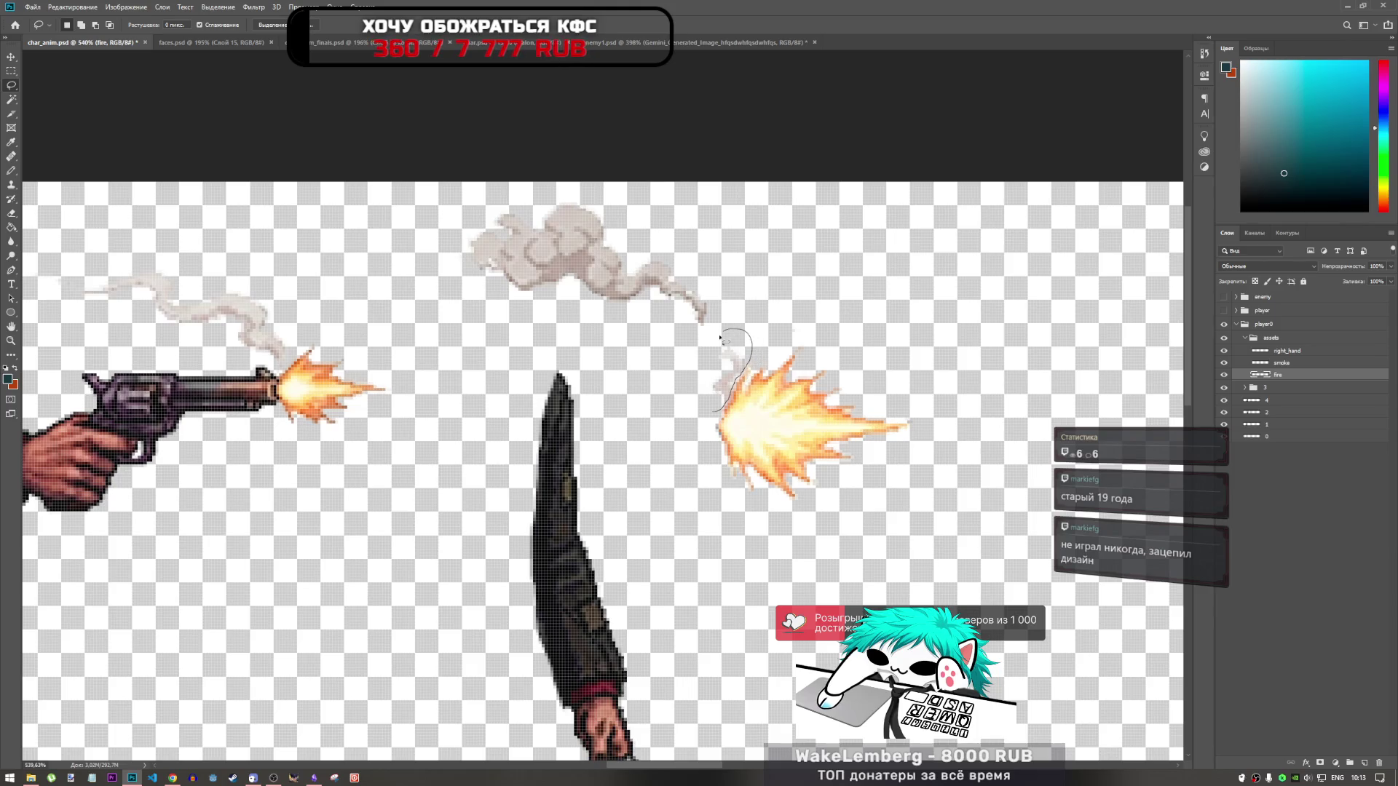
pyautogui.scroll(-4, 692, 396)
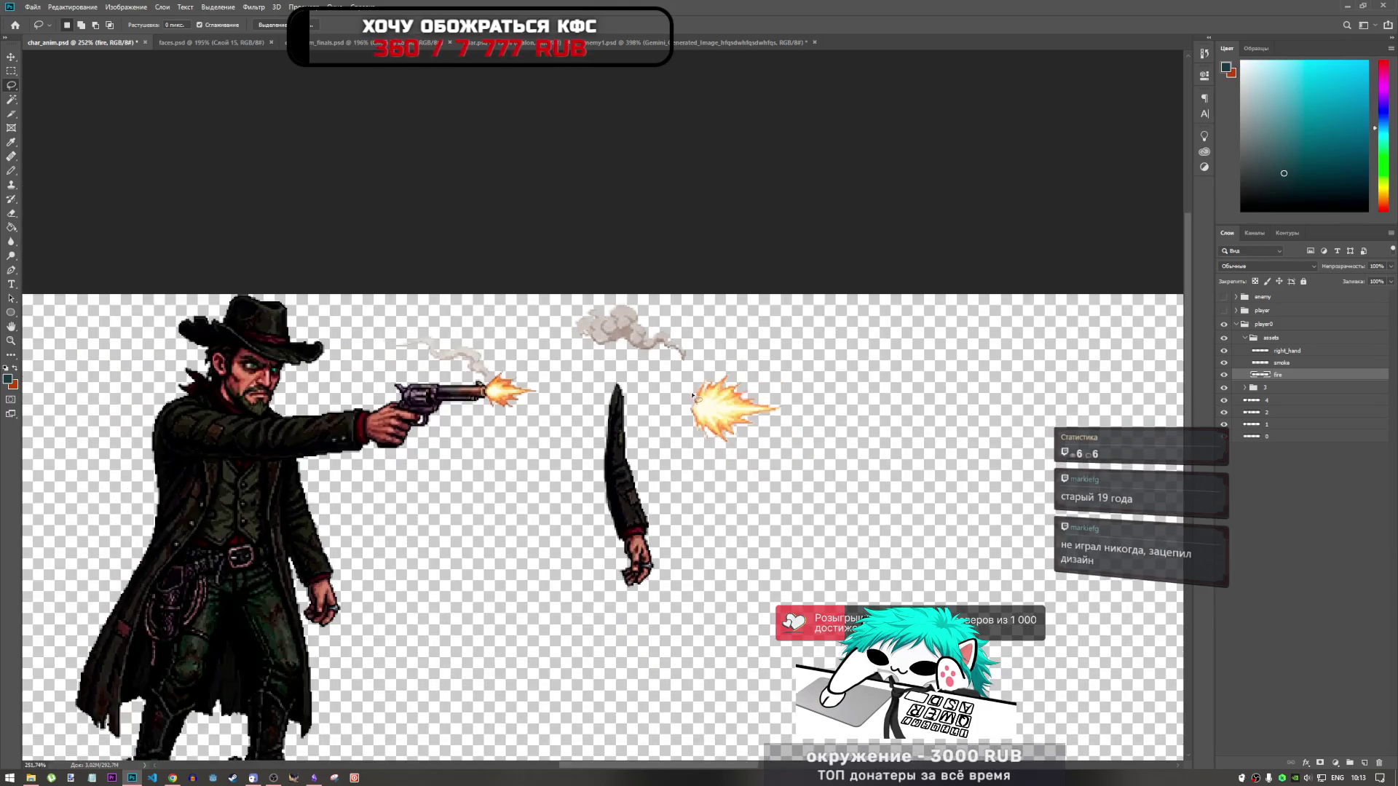
pyautogui.scroll(6, 693, 398)
pyautogui.scroll(-2, 688, 406)
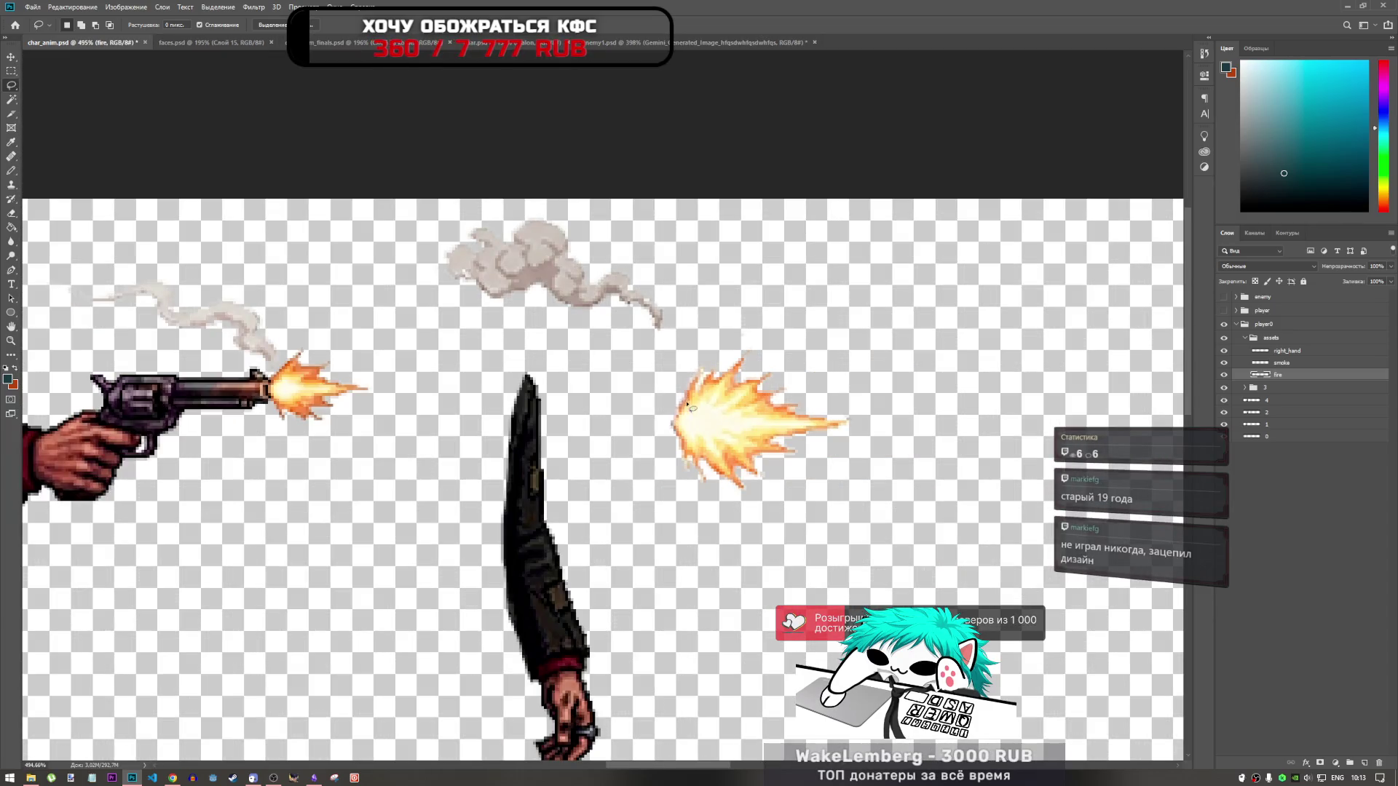
pyautogui.scroll(5, 688, 406)
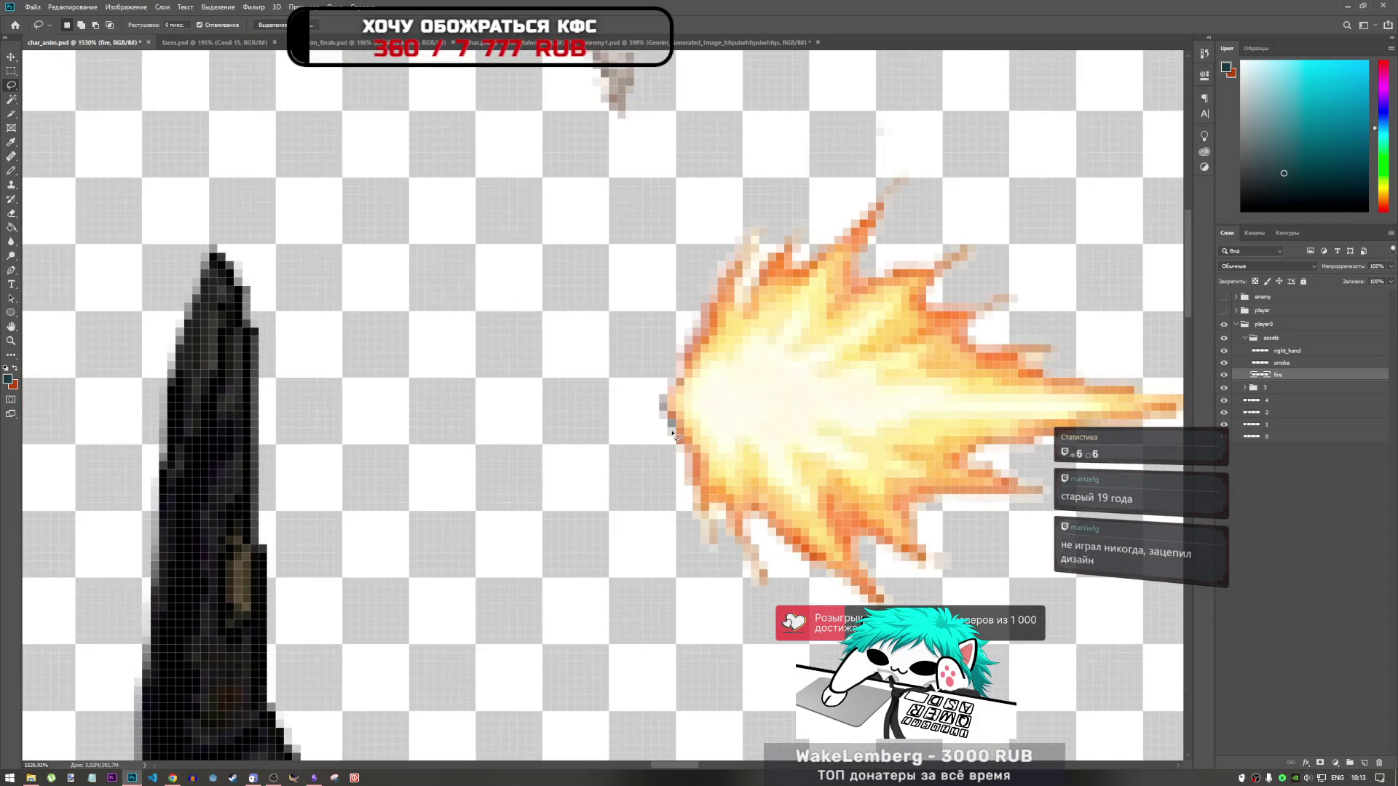
pyautogui.scroll(-5, 673, 433)
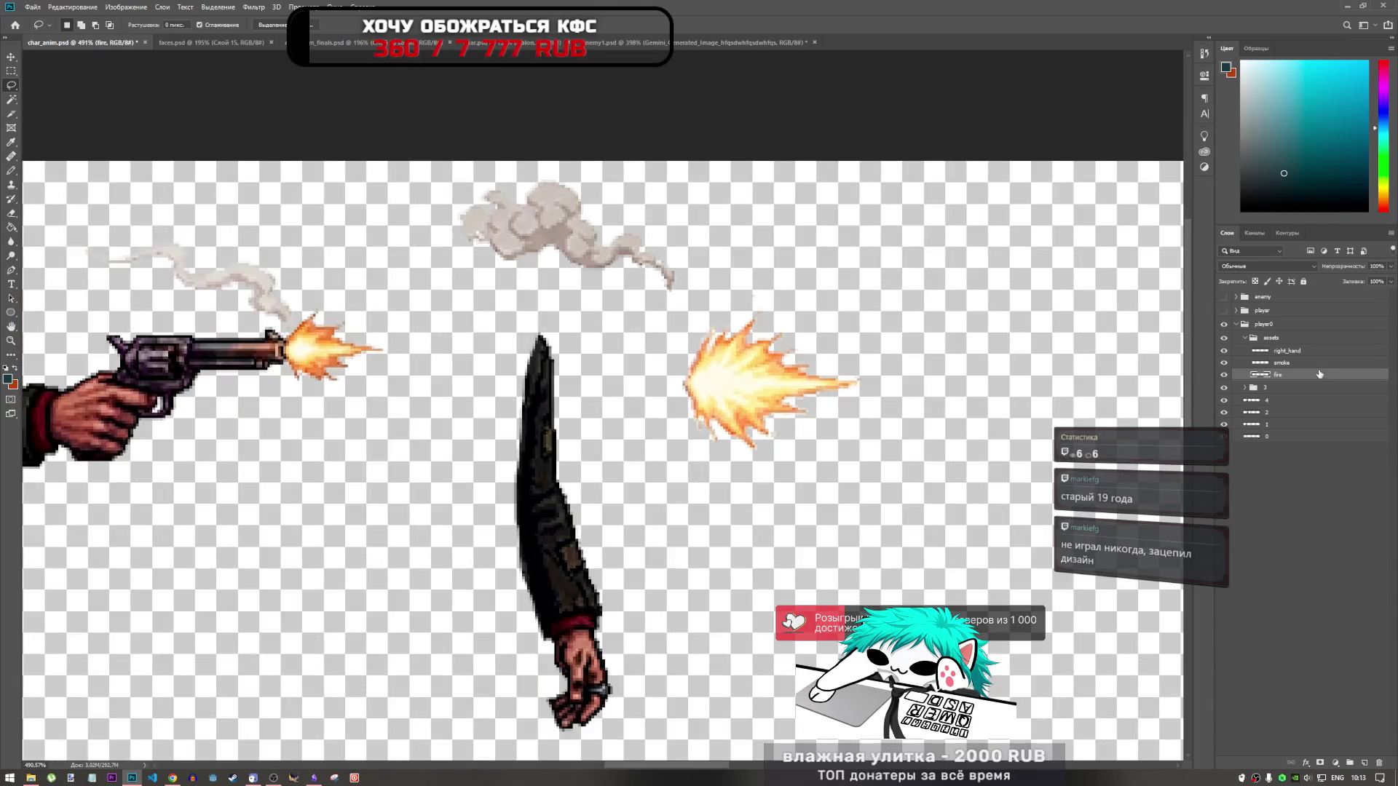
# Step: Switch to enemy1.psd and zoom in on the cowboy's shooting frames
pyautogui.click(624, 42)
pyautogui.scroll(-5, 624, 311)
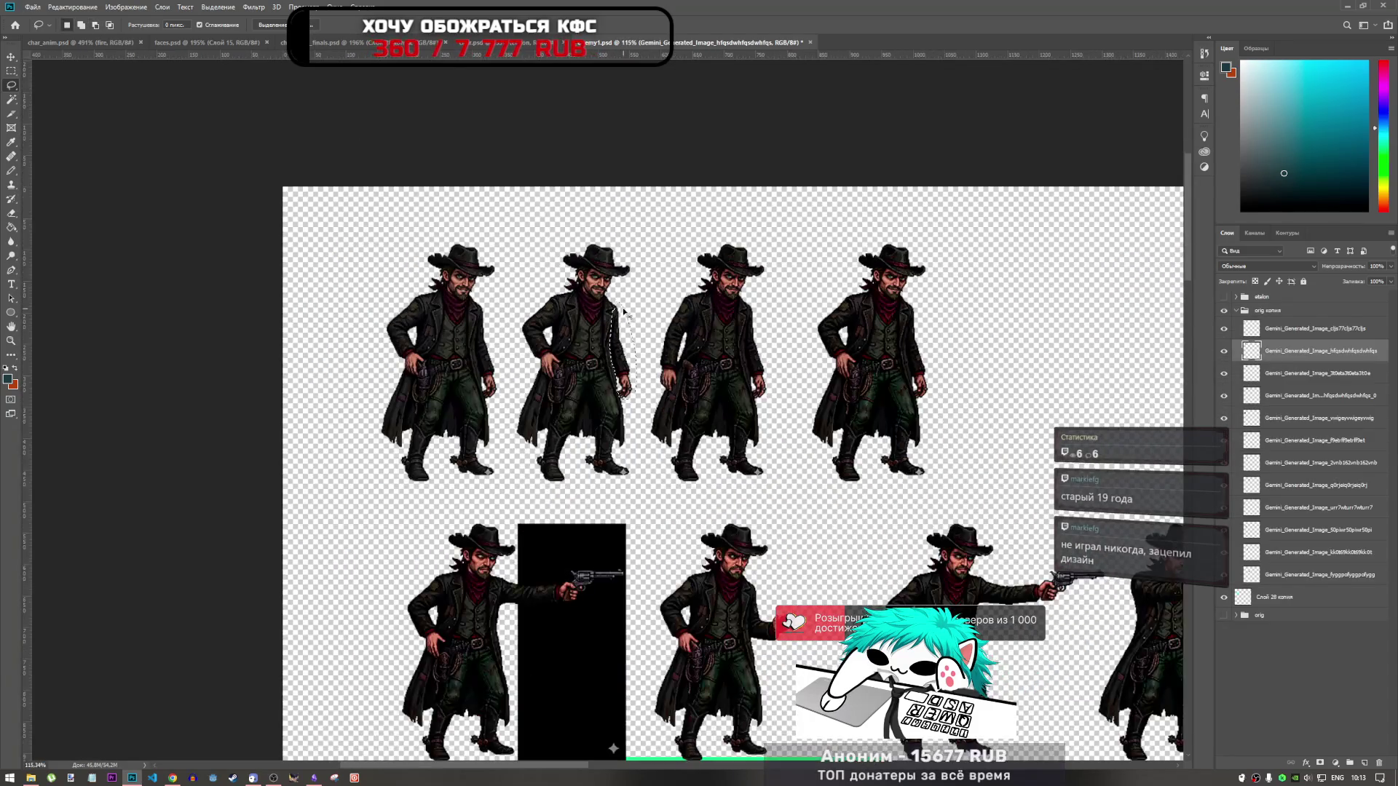
pyautogui.scroll(-3, 652, 339)
pyautogui.scroll(2, 692, 473)
pyautogui.scroll(-1, 714, 553)
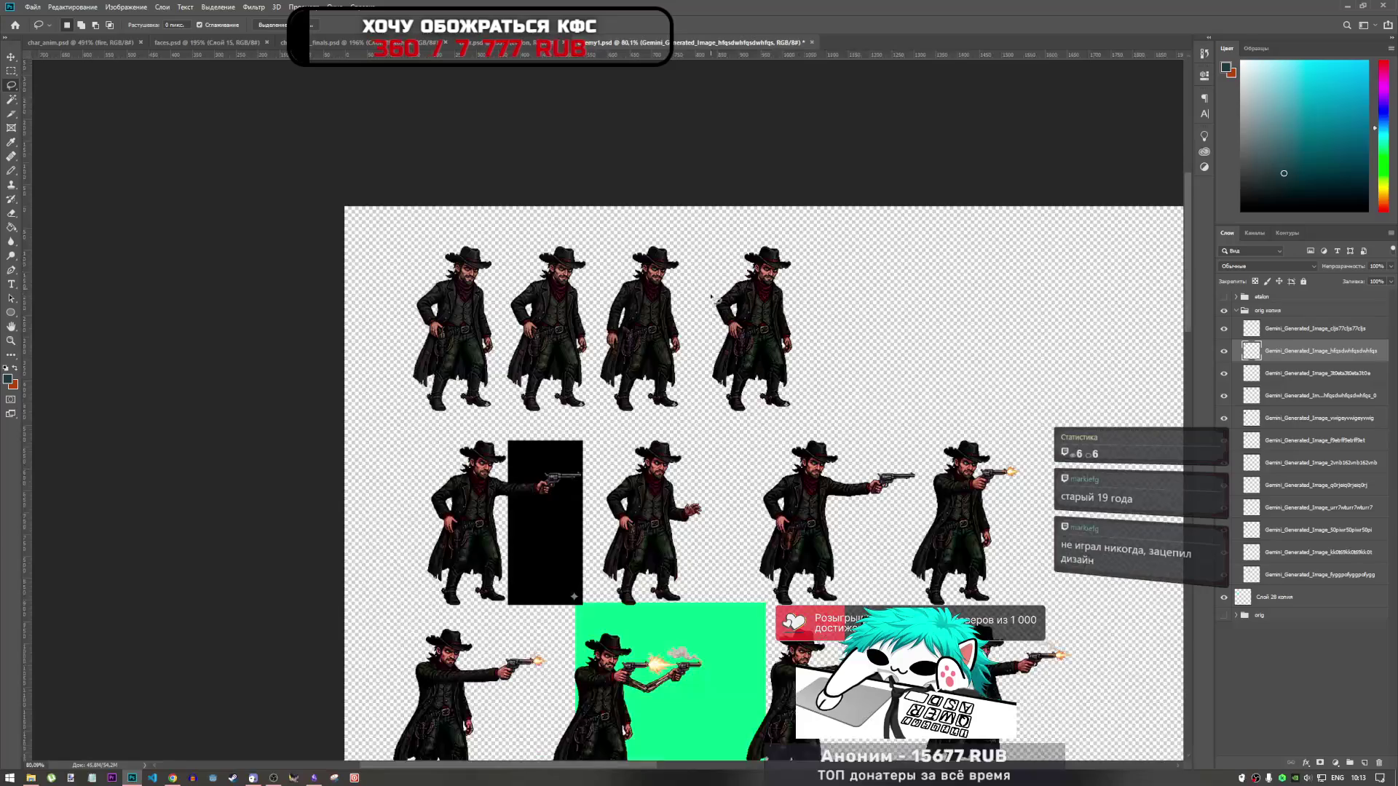
pyautogui.scroll(4, 730, 611)
pyautogui.scroll(-1, 655, 267)
pyautogui.scroll(-3, 654, 265)
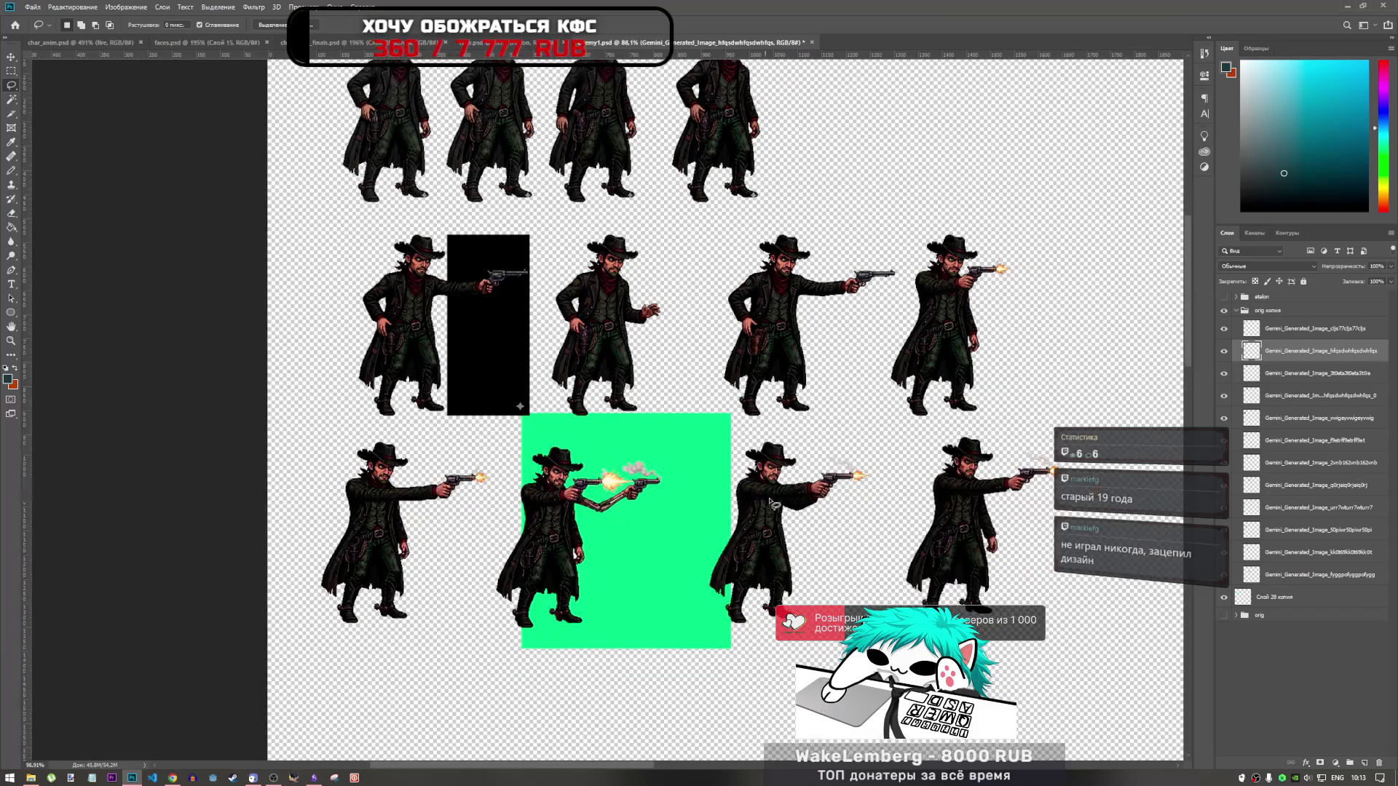
pyautogui.scroll(2, 735, 506)
pyautogui.scroll(-2, 775, 506)
pyautogui.scroll(3, 878, 327)
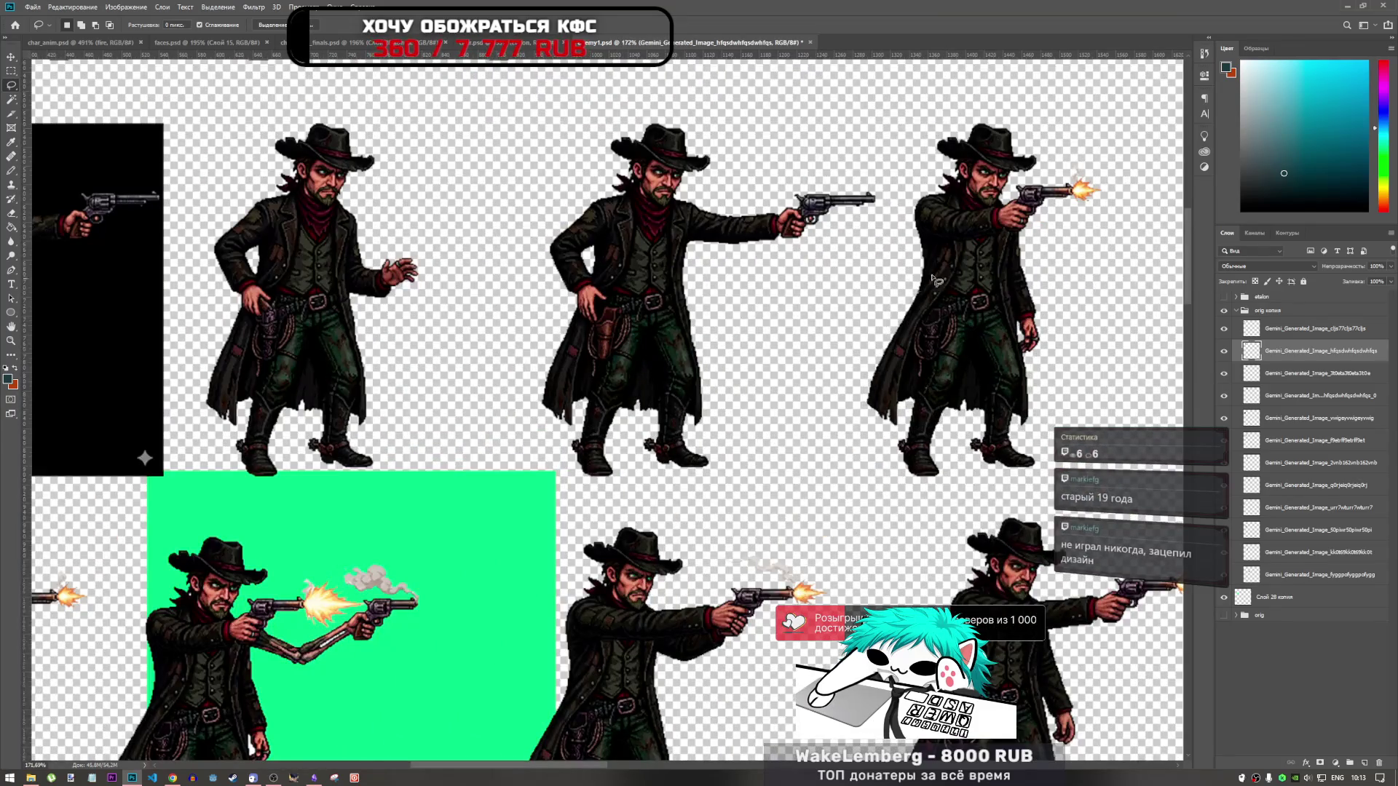
pyautogui.scroll(-3, 936, 280)
pyautogui.scroll(3, 778, 526)
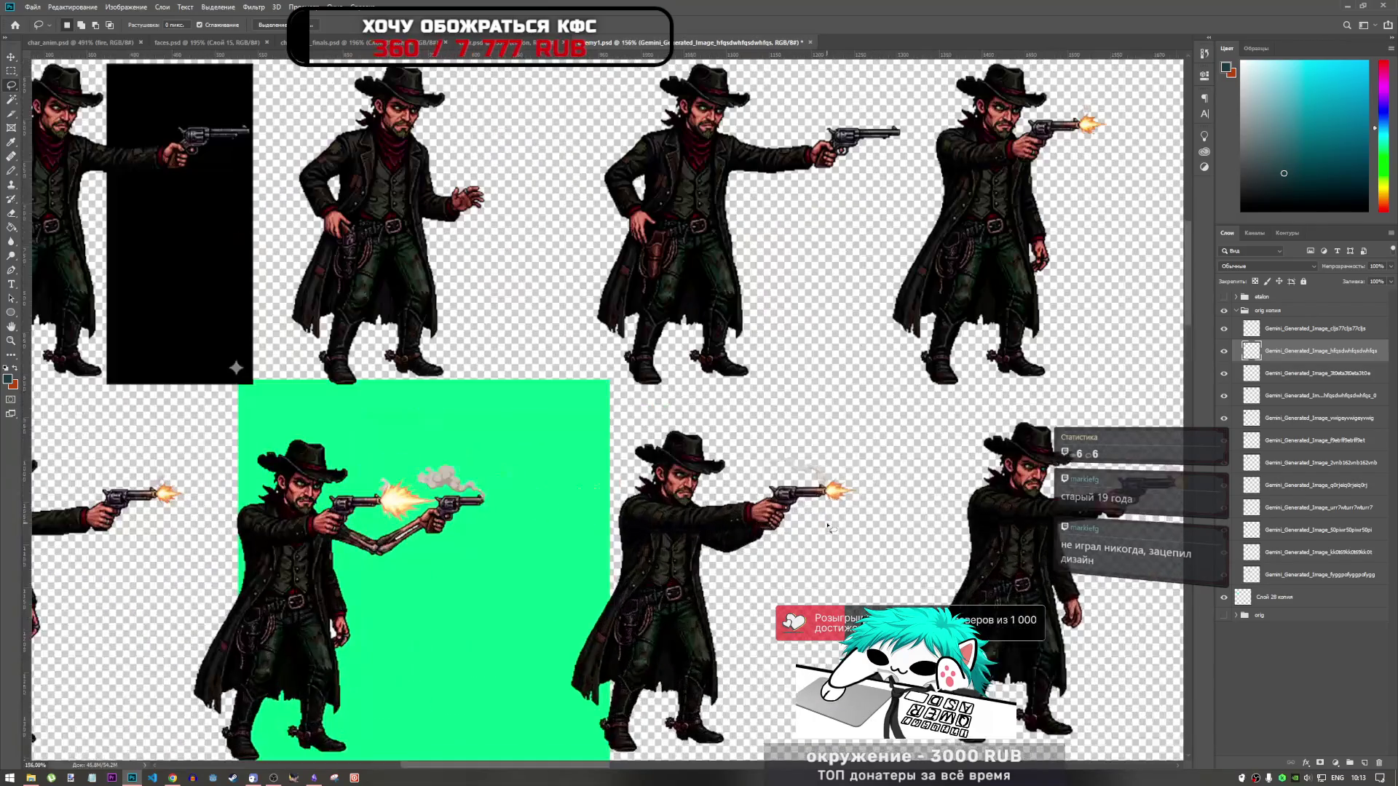
pyautogui.scroll(-3, 771, 520)
pyautogui.scroll(4, 779, 517)
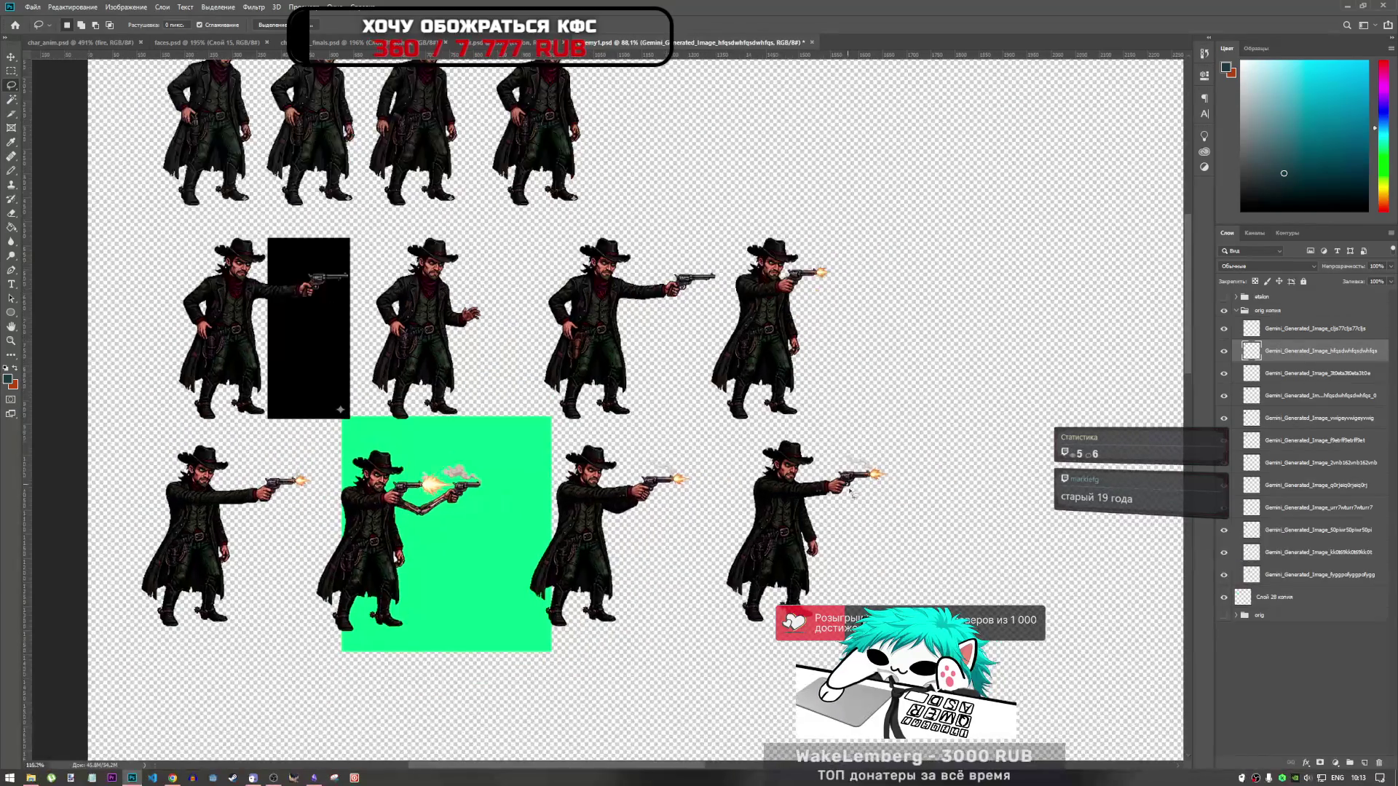
pyautogui.scroll(-3, 801, 509)
pyautogui.scroll(-2, 801, 509)
pyautogui.scroll(10, 801, 509)
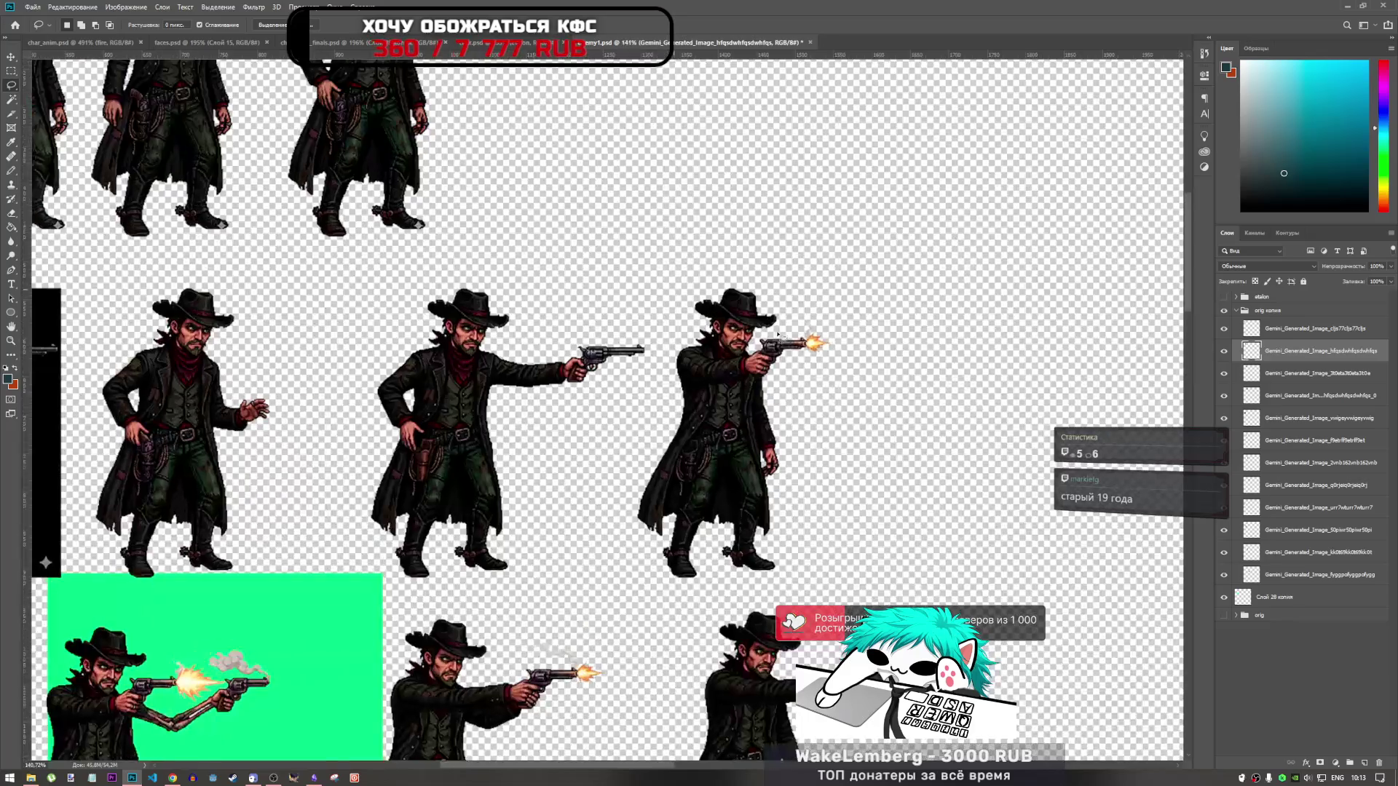
pyautogui.scroll(2, 732, 404)
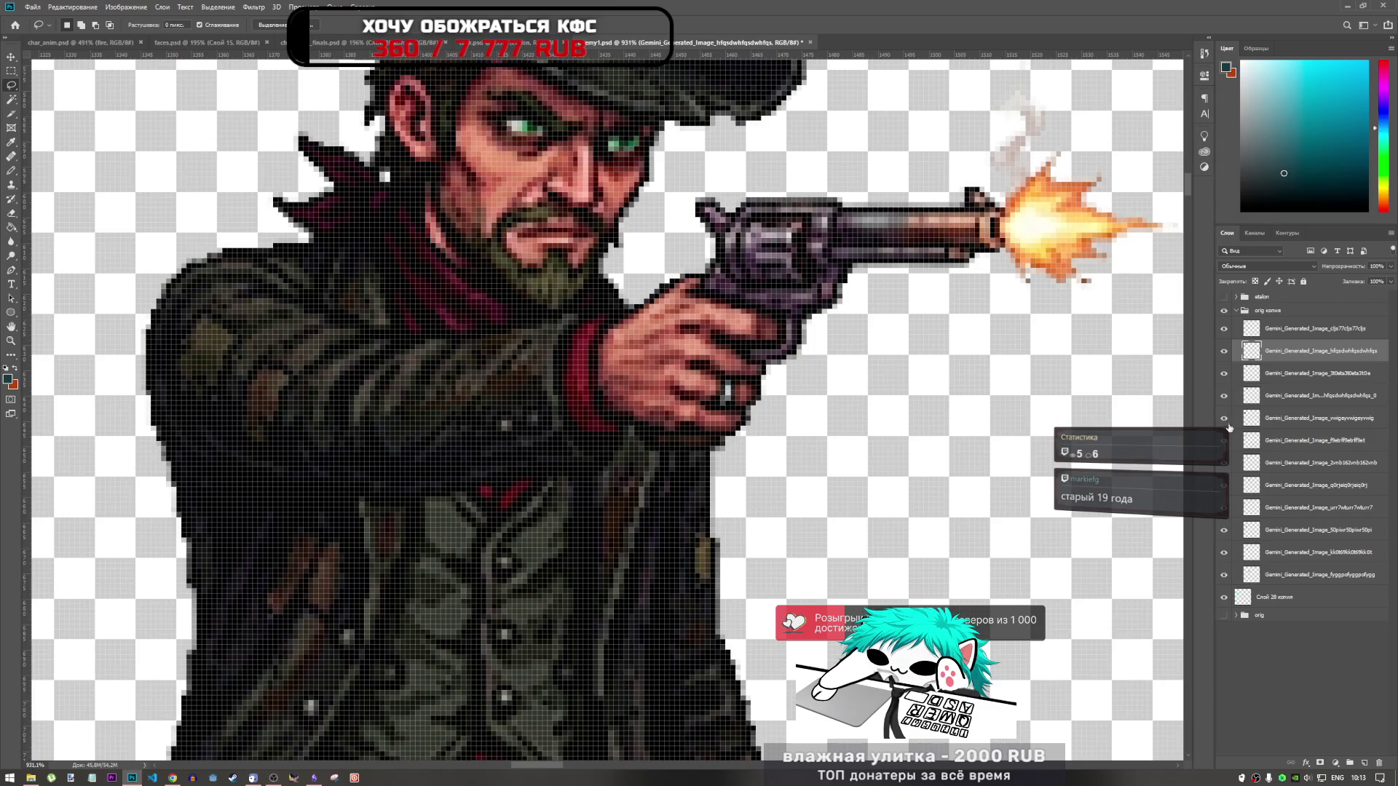
# Step: Toggle a sprite layer's visibility, select a cowboy image layer, then return to char_anim.psd
pyautogui.keyDown('alt'); pyautogui.click(1224, 497); pyautogui.keyUp('alt')
pyautogui.keyDown('alt'); pyautogui.click(1225, 495); pyautogui.keyUp('alt')
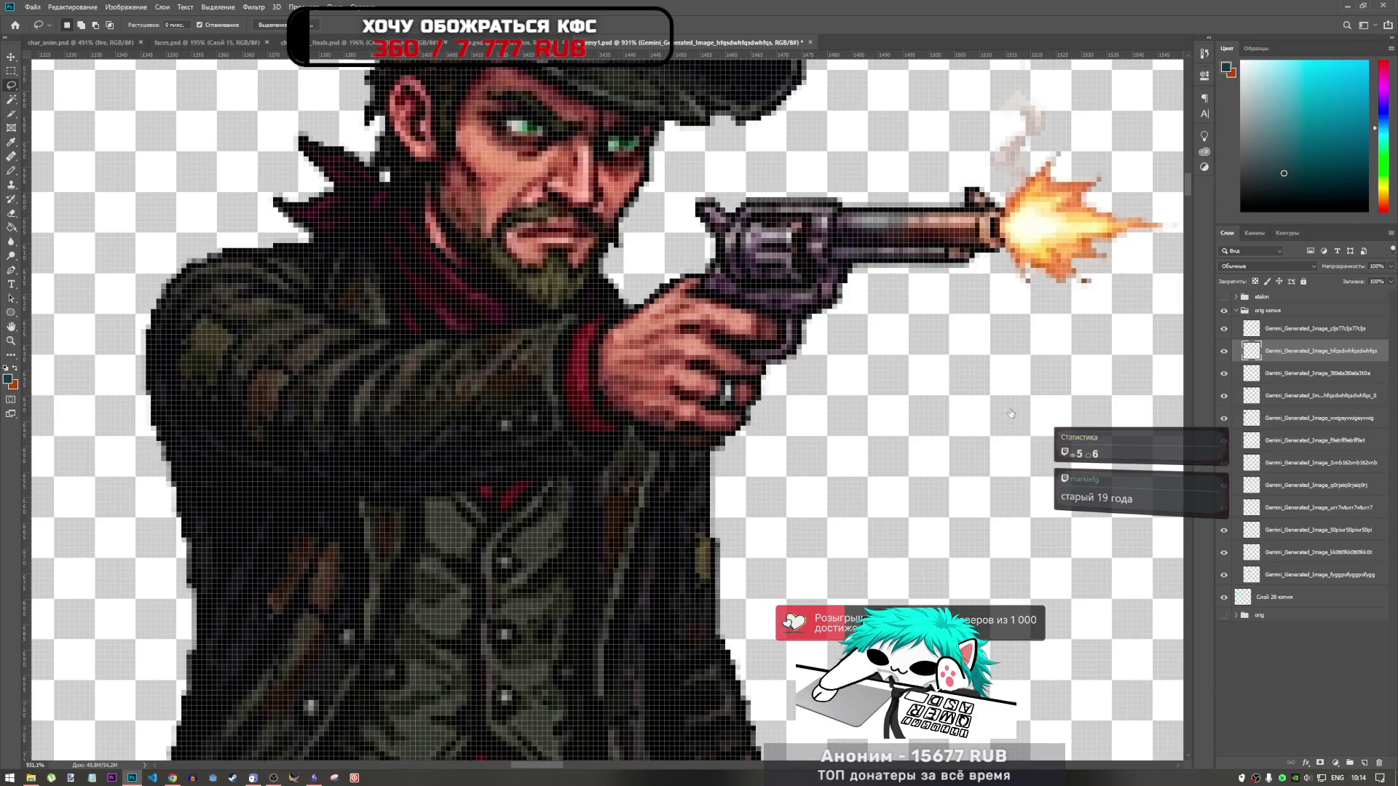
pyautogui.click(1261, 480)
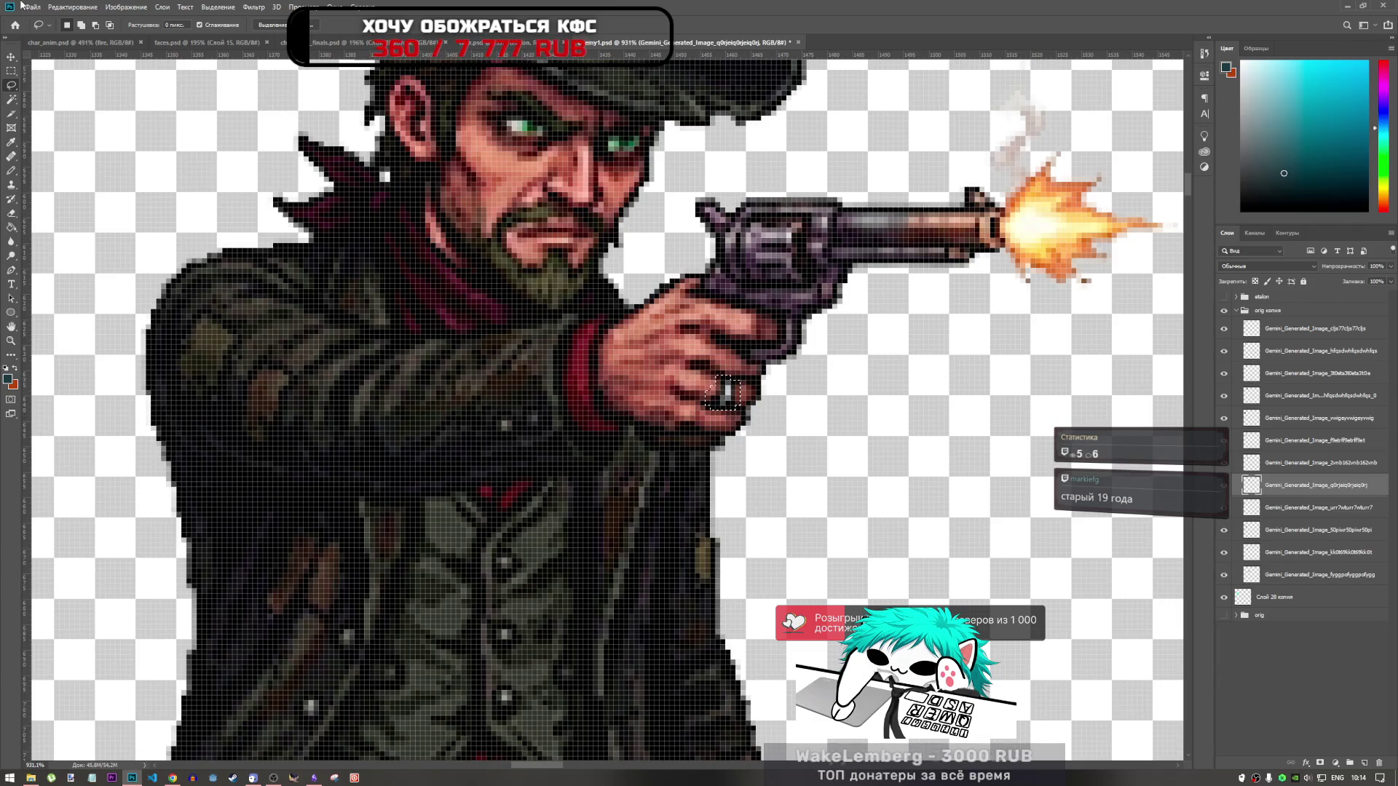
pyautogui.click(102, 42)
# Step: Lasso the ringed hand holding the revolver in enemy1.psd
pyautogui.scroll(-5, 794, 408)
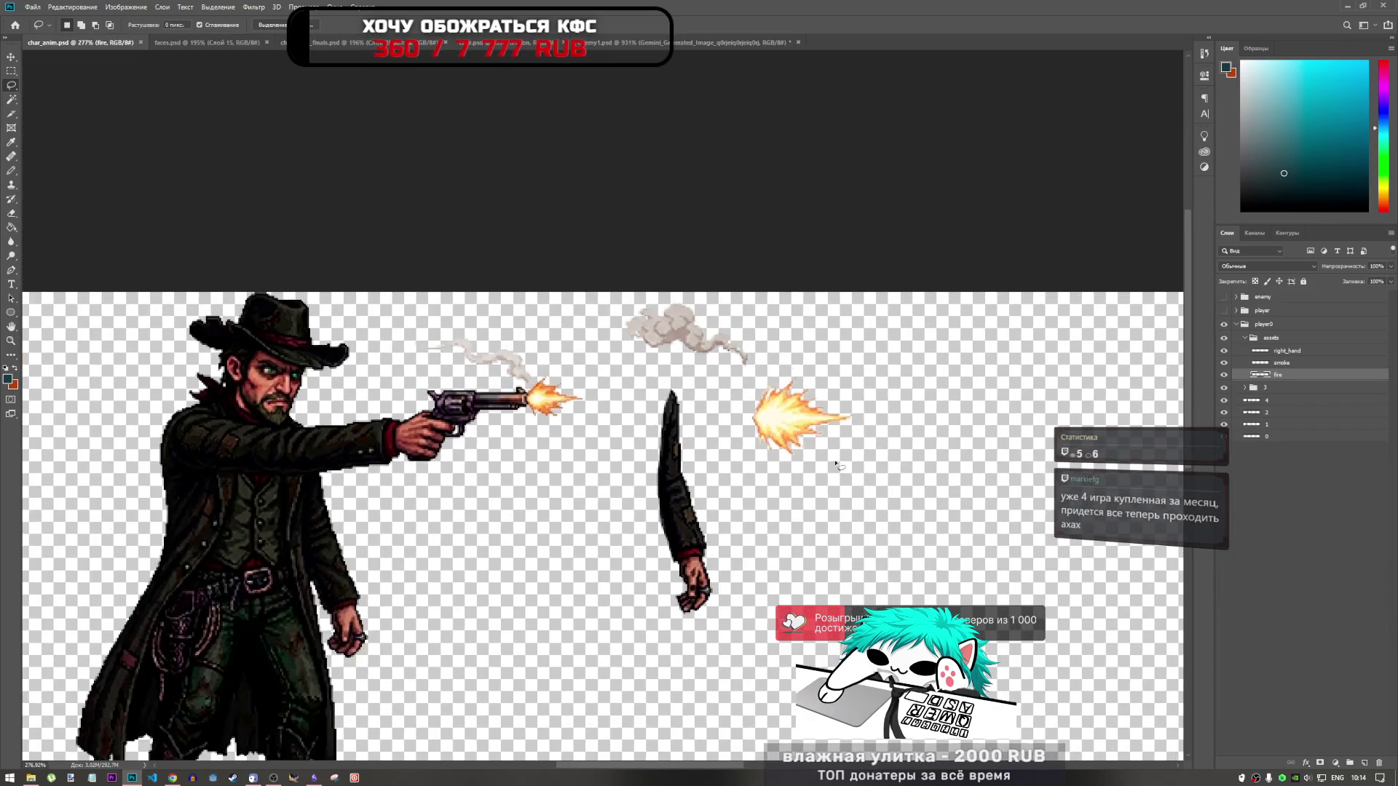
pyautogui.scroll(1, 583, 437)
pyautogui.scroll(-2, 583, 437)
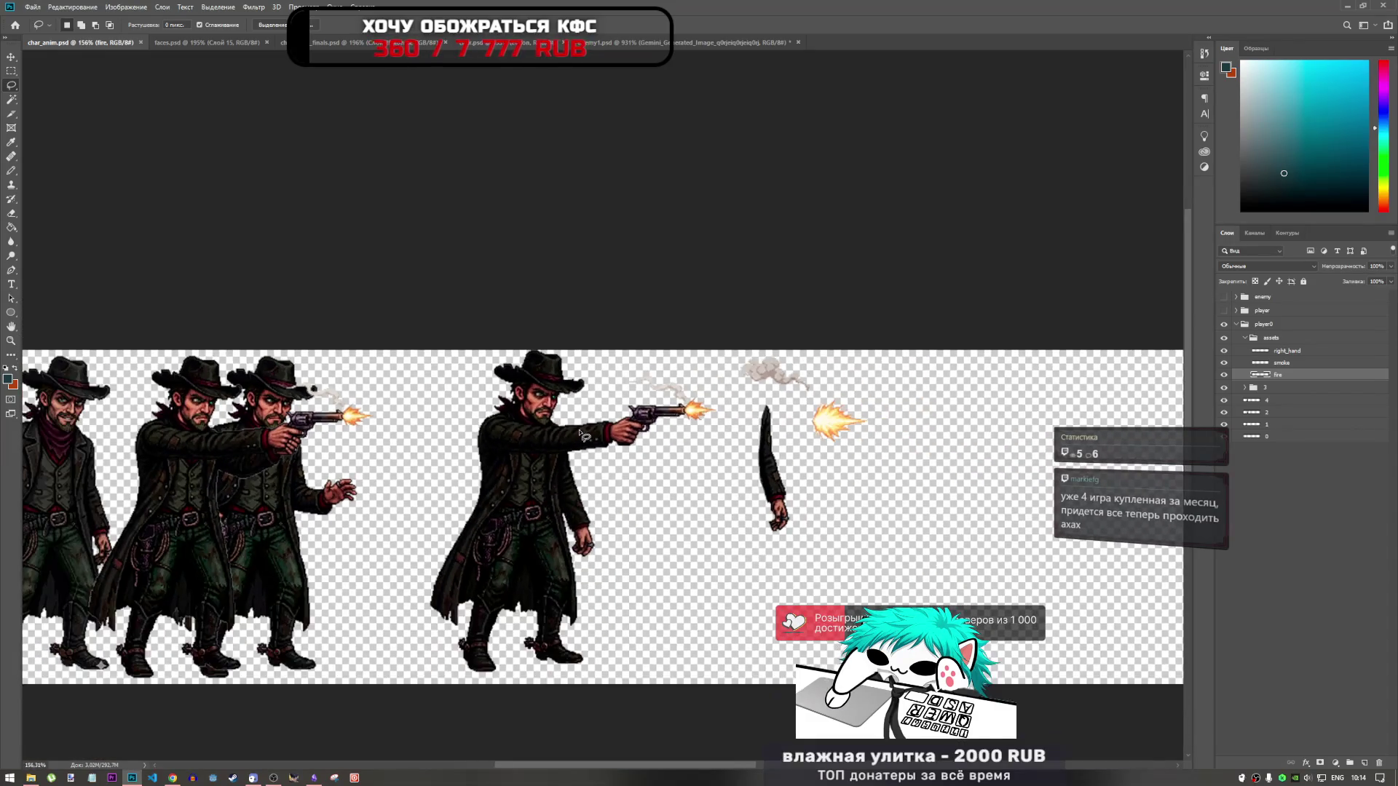
pyautogui.scroll(3, 647, 435)
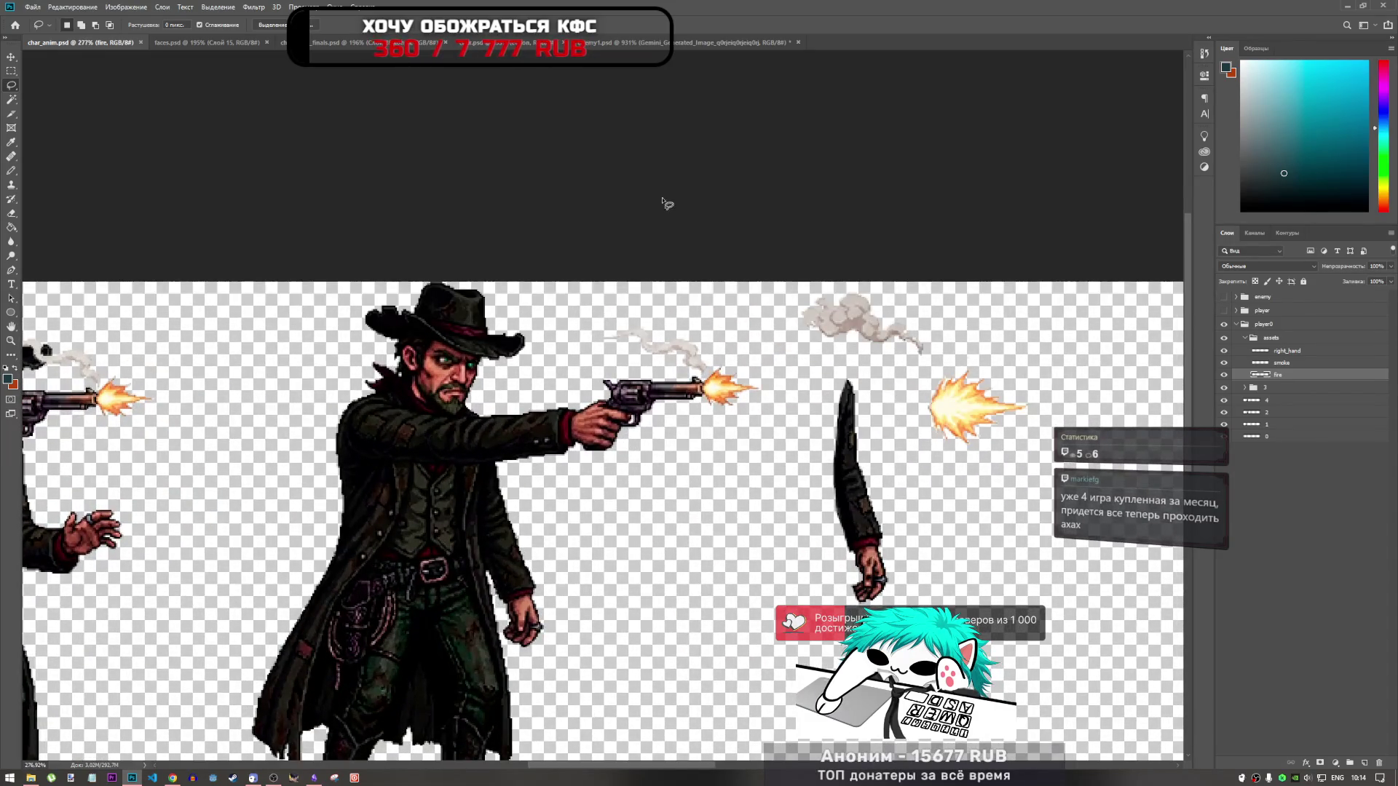
pyautogui.click(728, 42)
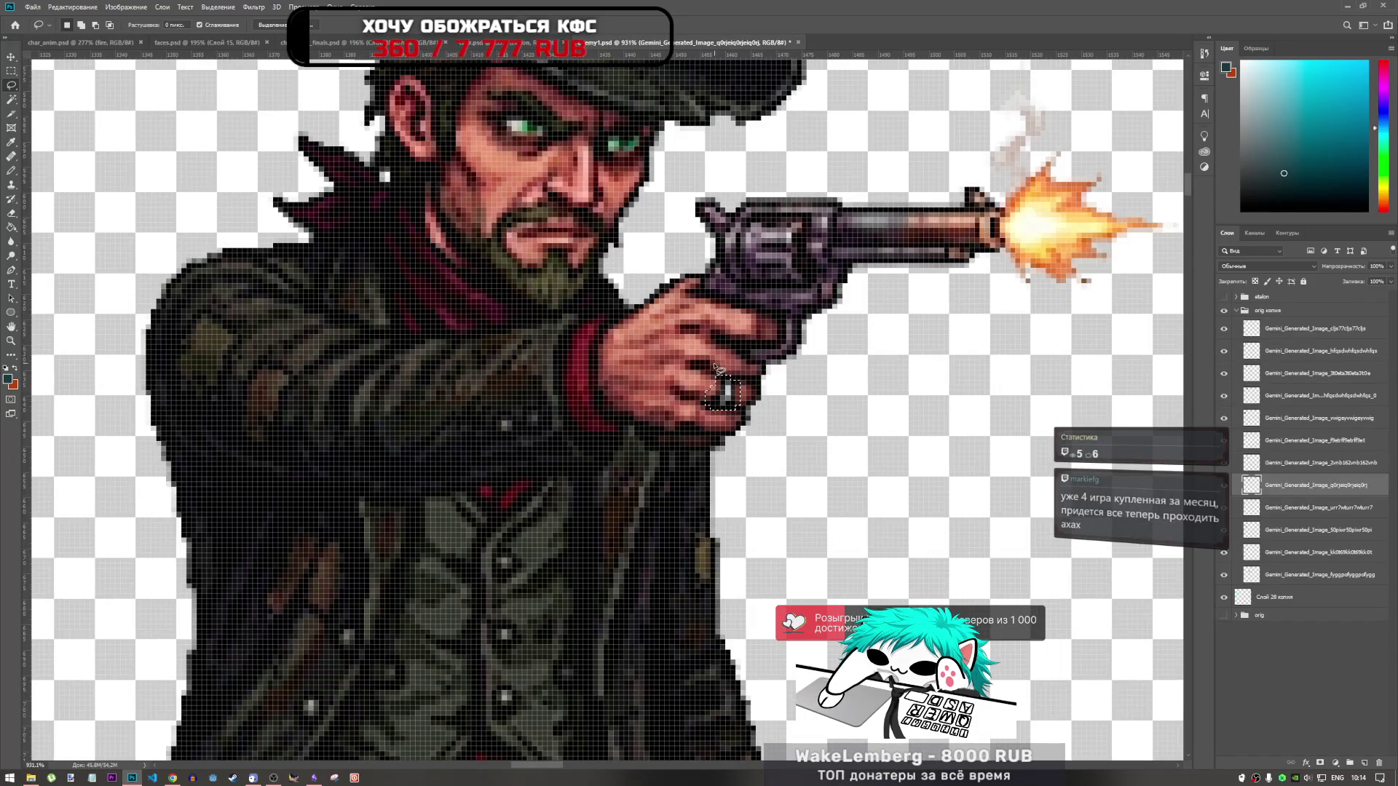
pyautogui.moveTo(821, 332)
pyautogui.mouseDown()
pyautogui.moveTo(661, 377)
pyautogui.moveTo(699, 460)
pyautogui.moveTo(805, 342)
pyautogui.mouseUp()
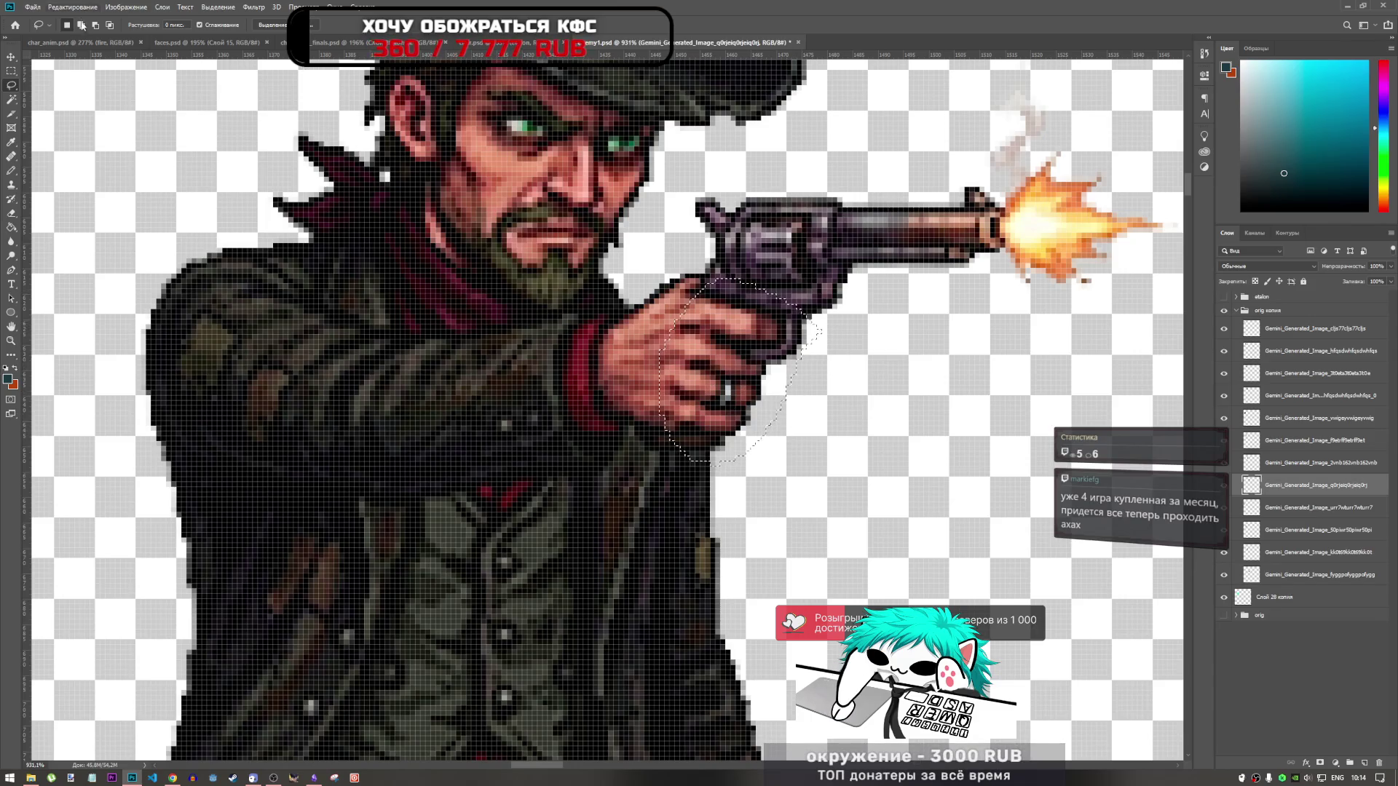
# Step: Paste the hand into char_anim.psd and move it beside the detached arm
pyautogui.click(94, 43)
pyautogui.hotkey('ctrl', 'v')
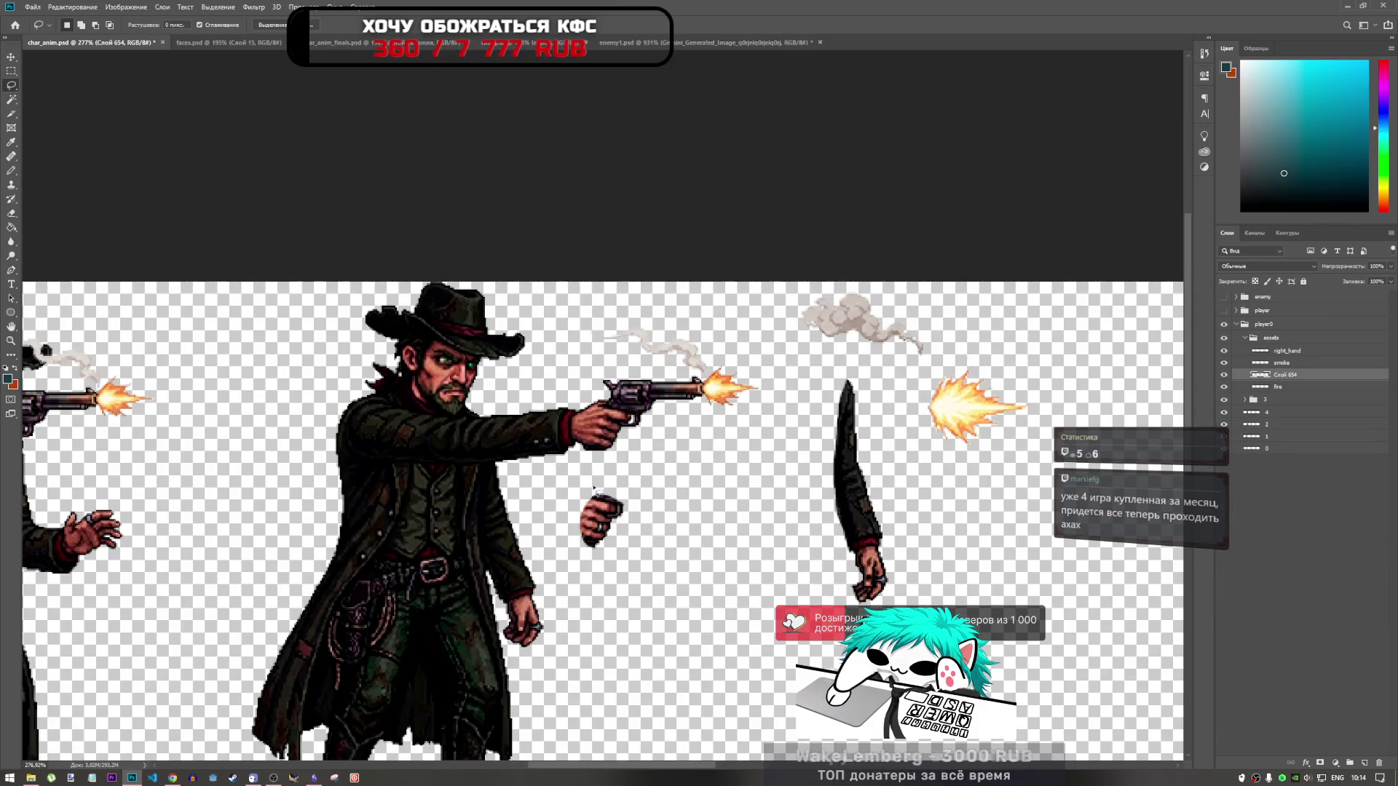
pyautogui.hotkey('ctrl', 't')
pyautogui.moveTo(622, 531)
pyautogui.mouseDown()
pyautogui.moveTo(800, 504)
pyautogui.moveTo(793, 514)
pyautogui.mouseUp()
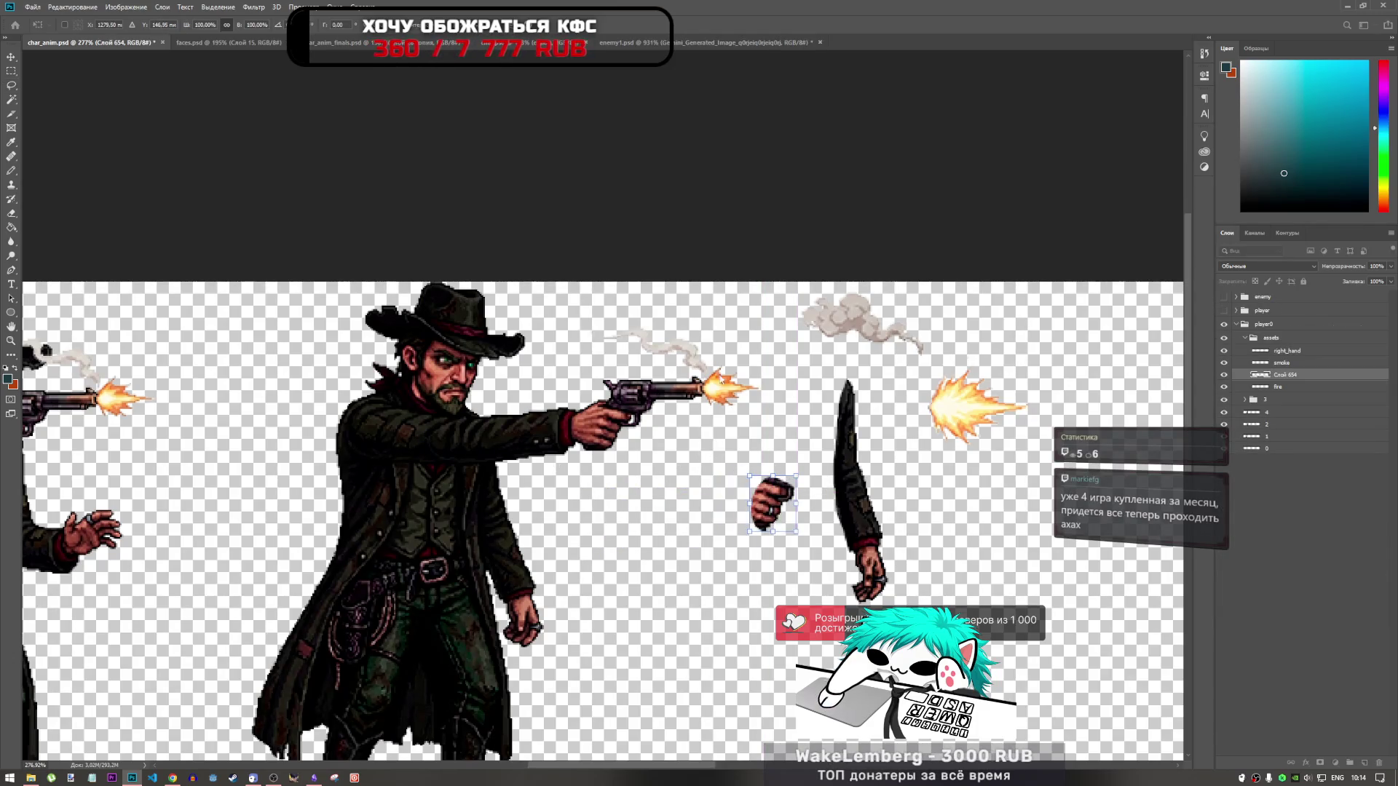
pyautogui.click(12, 86)
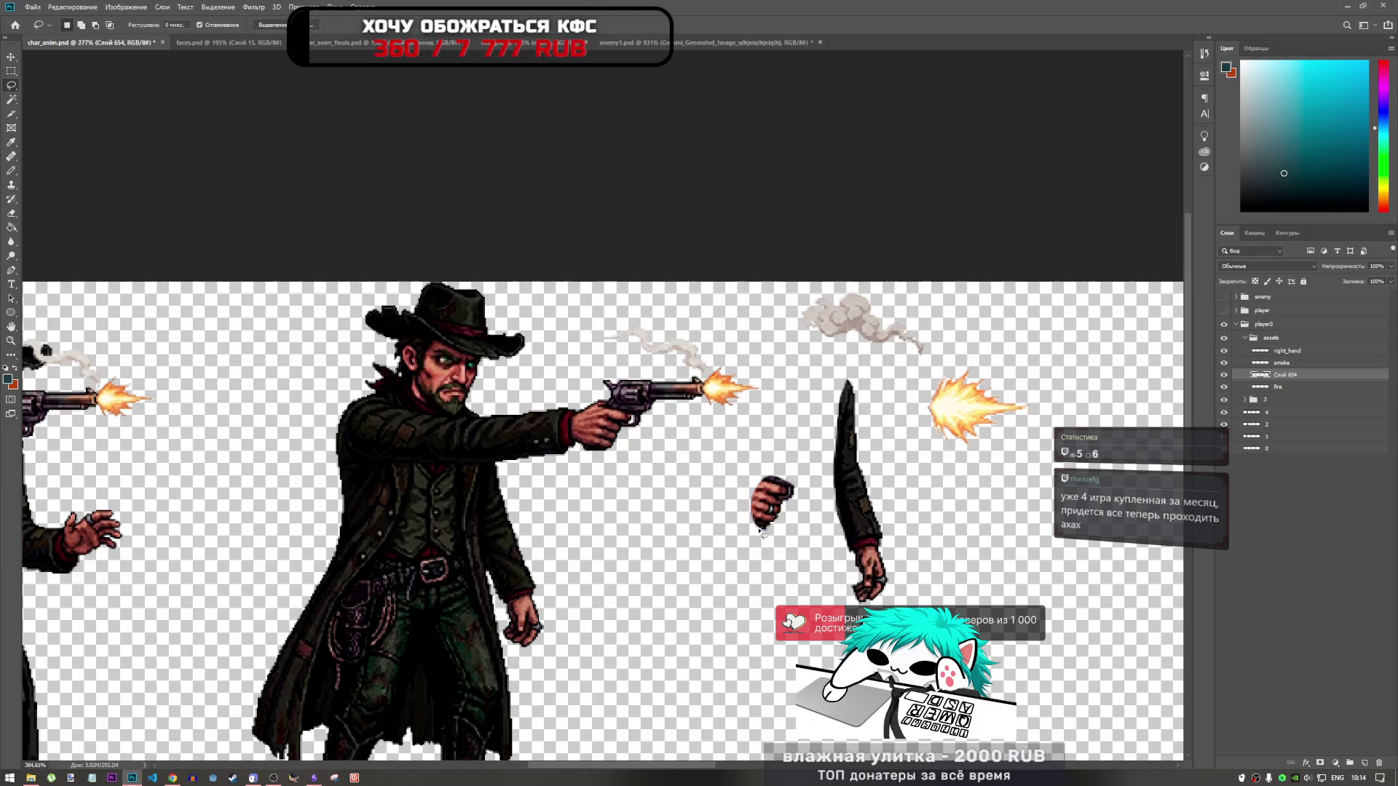
# Step: Lasso the ring on the pasted hand and rename that layer left_arm
pyautogui.scroll(5, 768, 520)
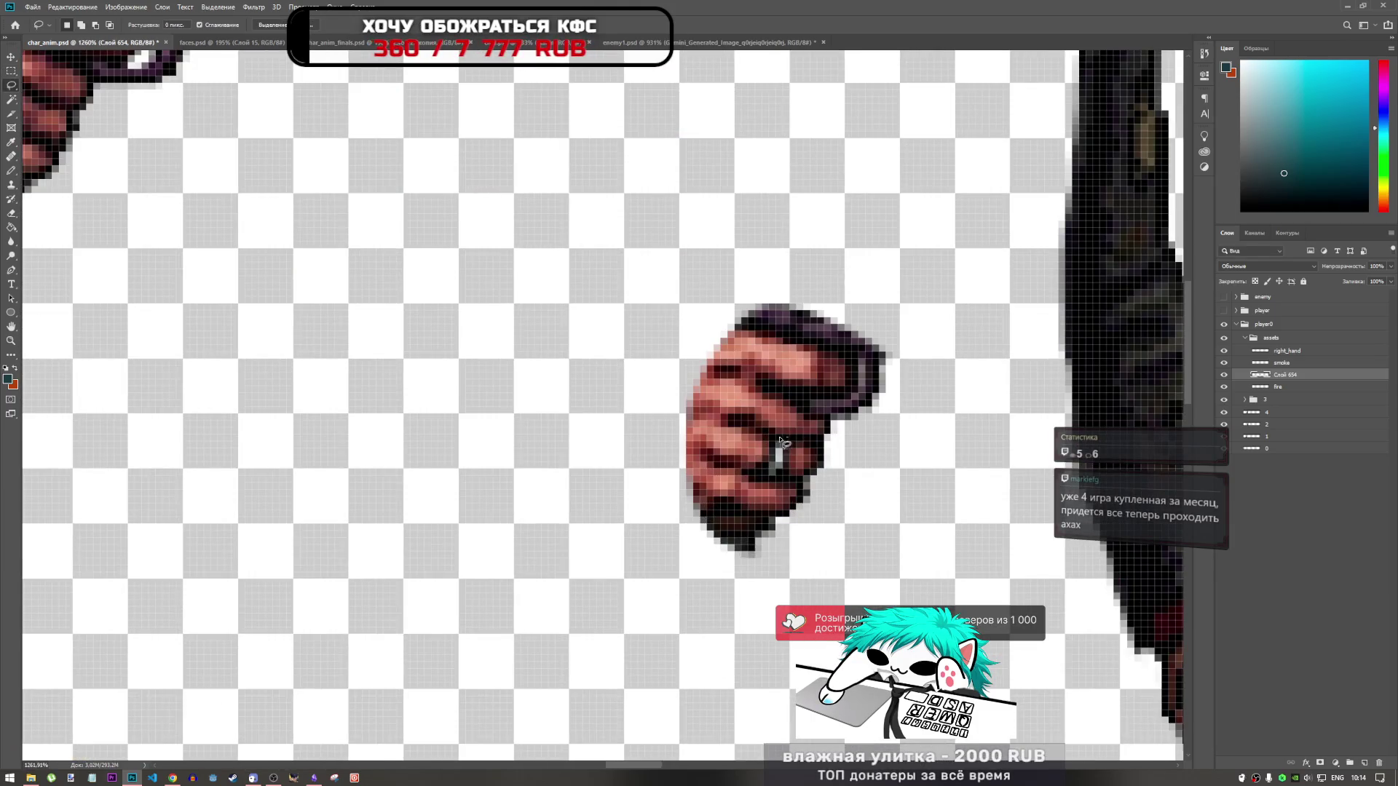
pyautogui.moveTo(749, 466)
pyautogui.mouseDown()
pyautogui.moveTo(769, 481)
pyautogui.moveTo(796, 450)
pyautogui.mouseUp()
pyautogui.scroll(-2, 801, 455)
pyautogui.scroll(-3, 835, 499)
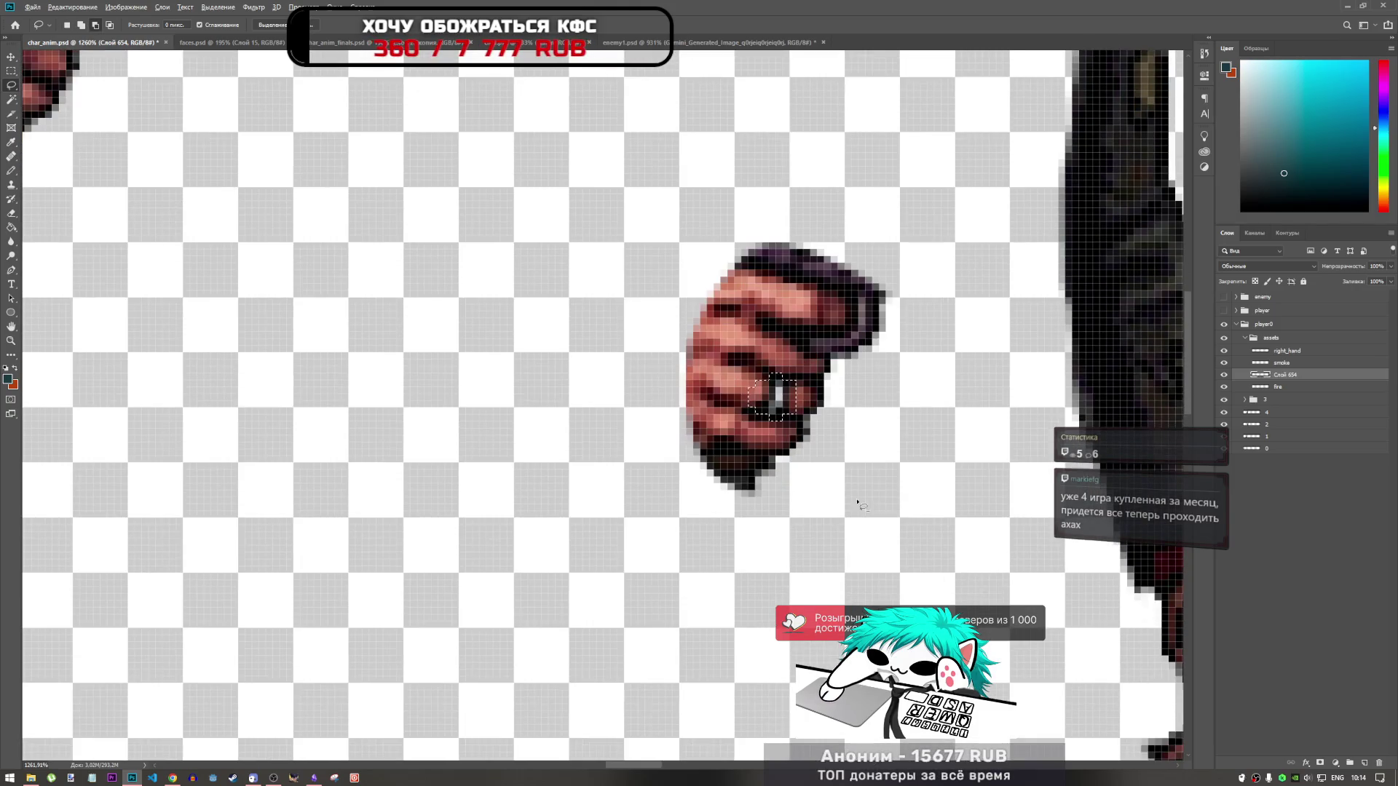
pyautogui.scroll(-2, 836, 499)
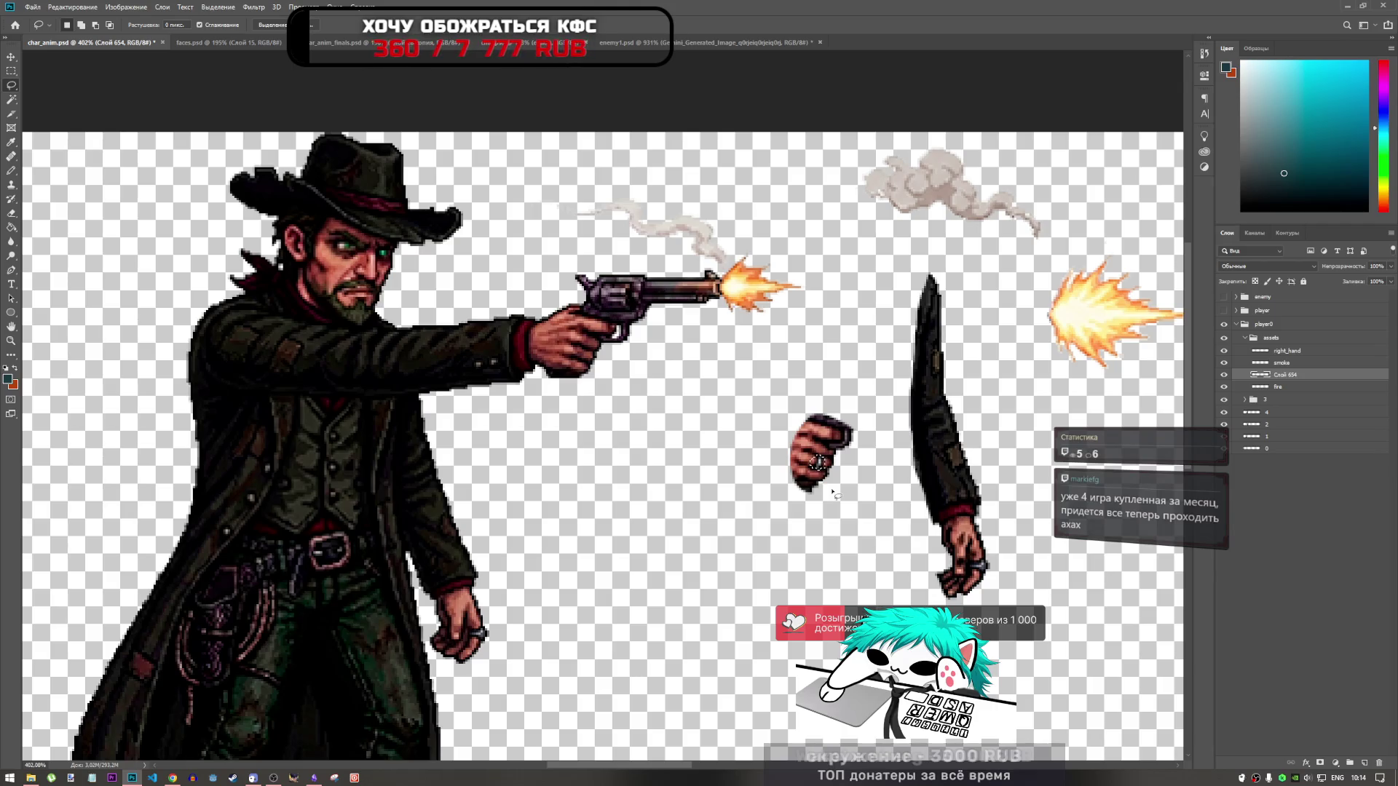
pyautogui.doubleClick(1288, 375)
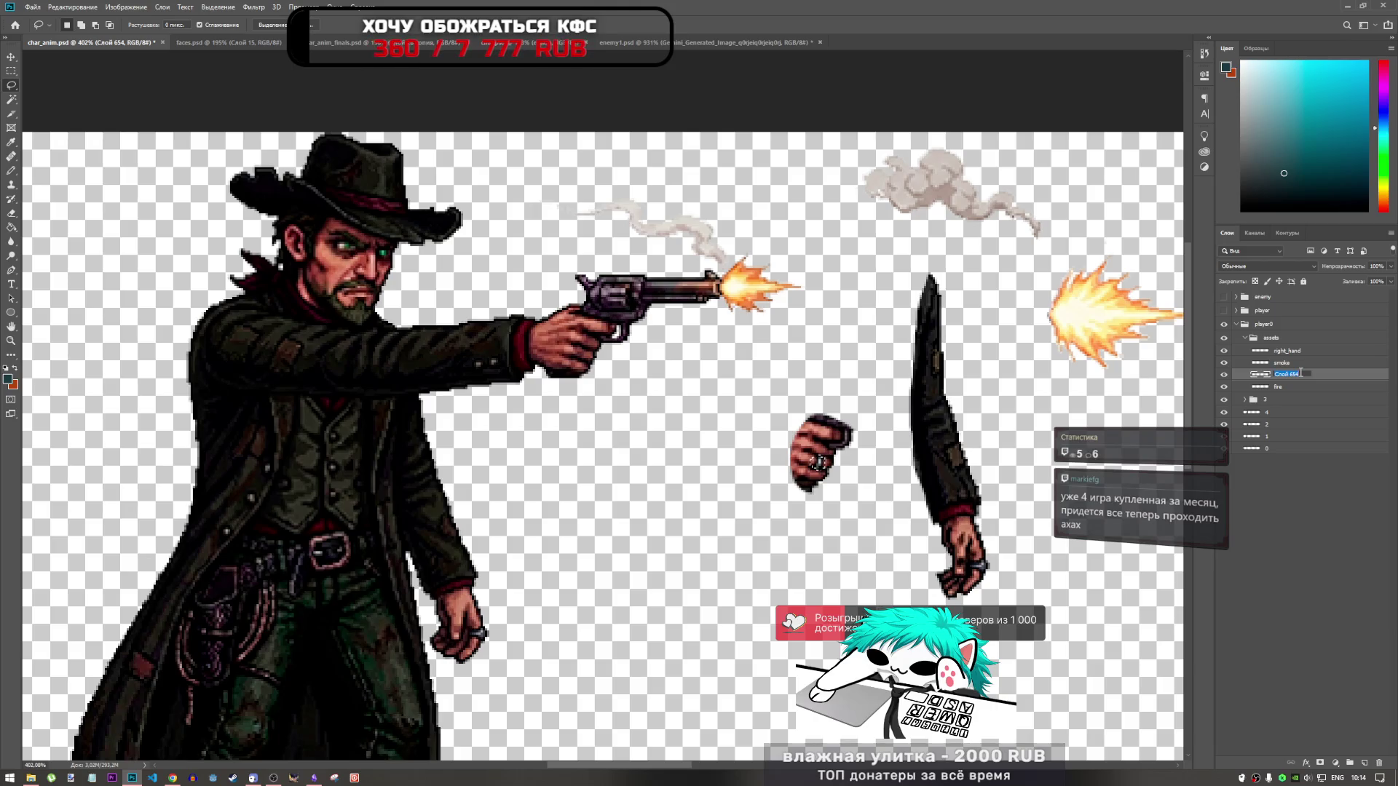
pyautogui.write('left')
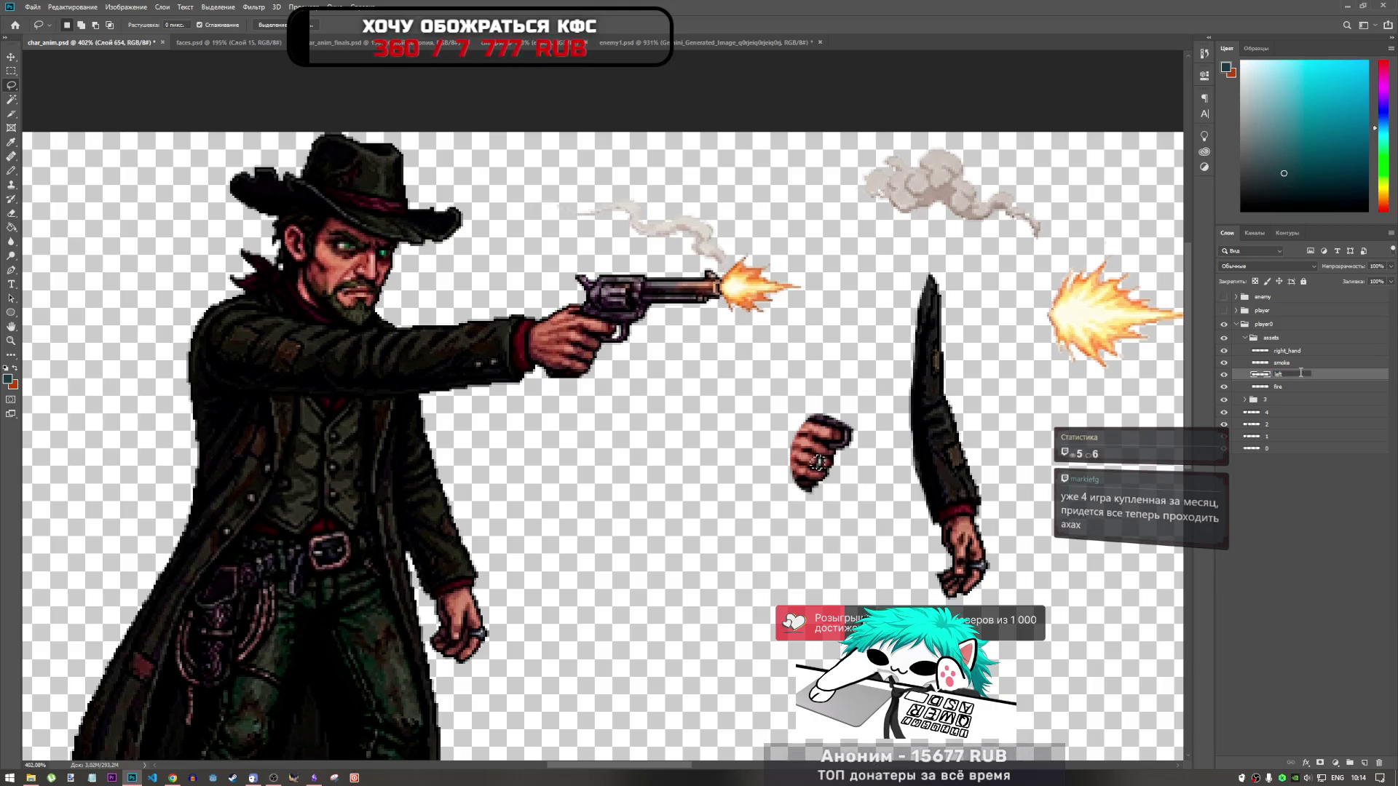
pyautogui.write(' arm')
pyautogui.press('Return')
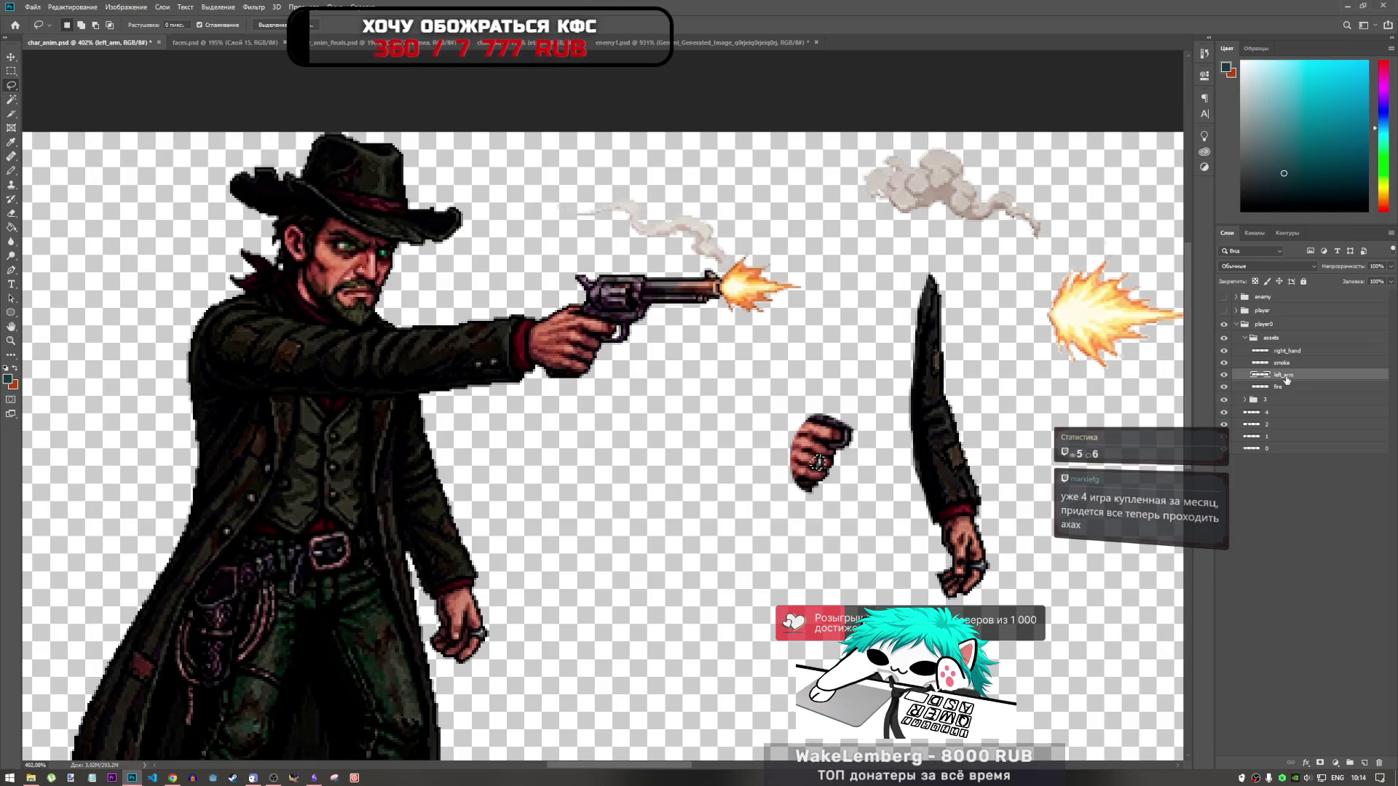
# Step: Cut the ring onto its own layer and name it ring_left_arm
pyautogui.hotkey('ctrl', 'shift', 'j')
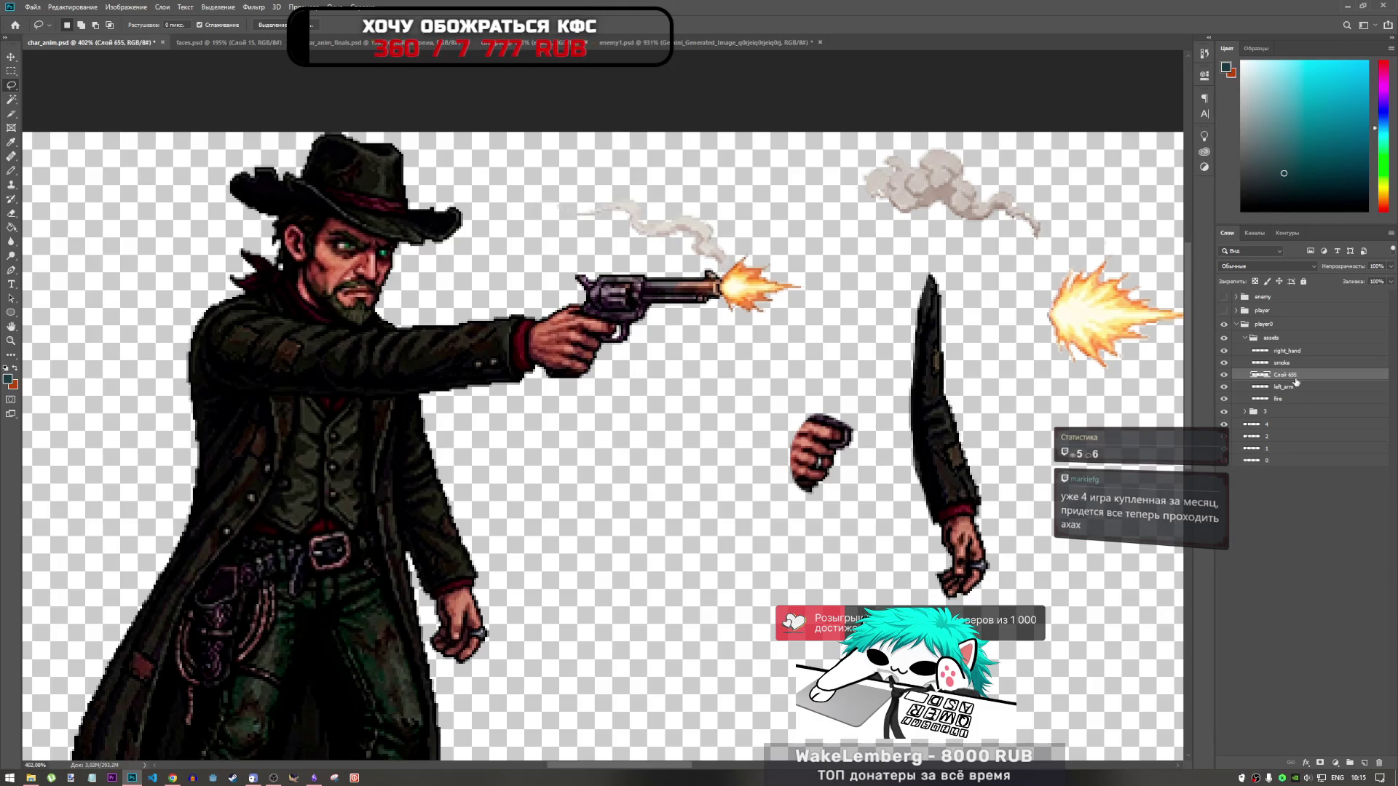
pyautogui.hotkey('ctrl', 't')
pyautogui.press('Return')
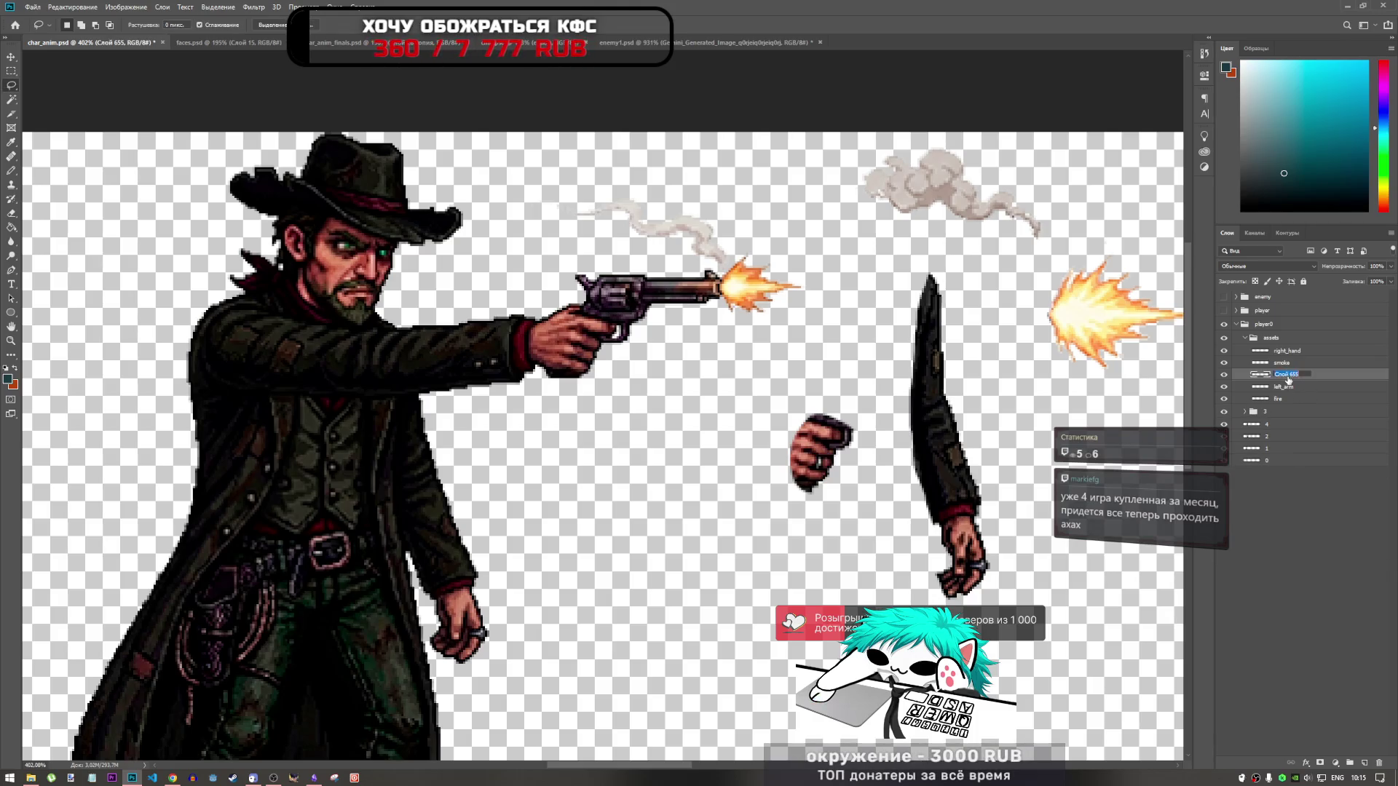
pyautogui.doubleClick(1292, 386)
pyautogui.hotkey('ctrl', 'c')
pyautogui.doubleClick(1287, 375)
pyautogui.hotkey('ctrl', 'v')
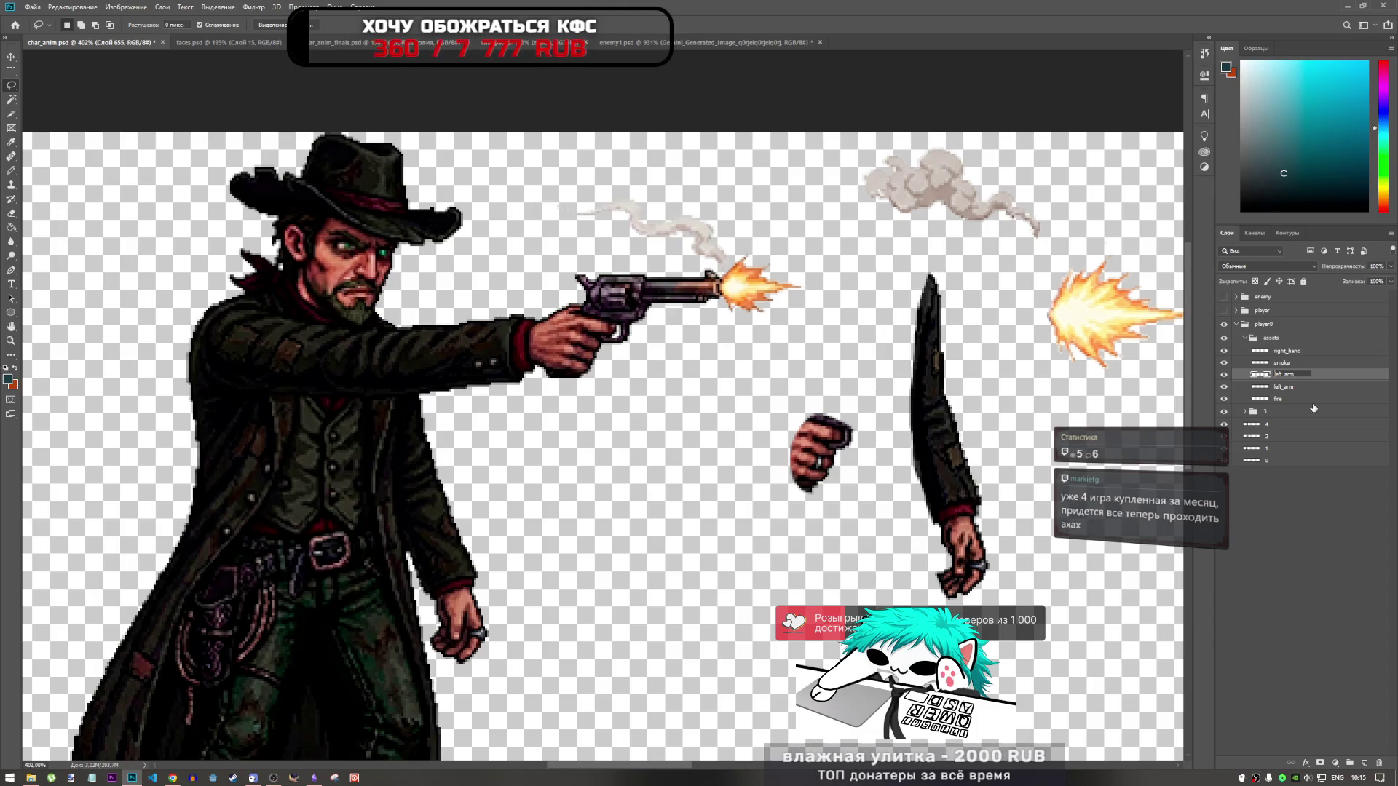
pyautogui.write('ring_')
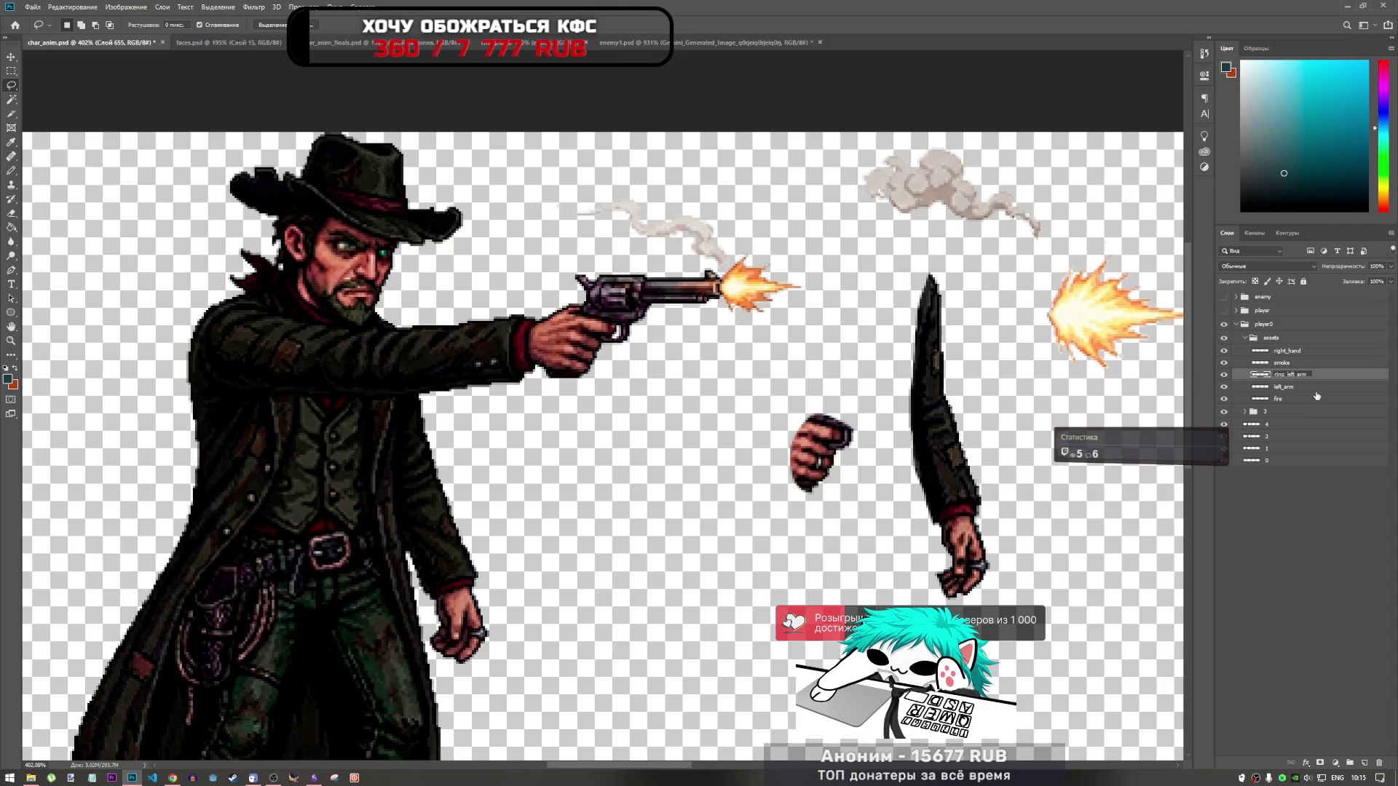
pyautogui.press('Return')
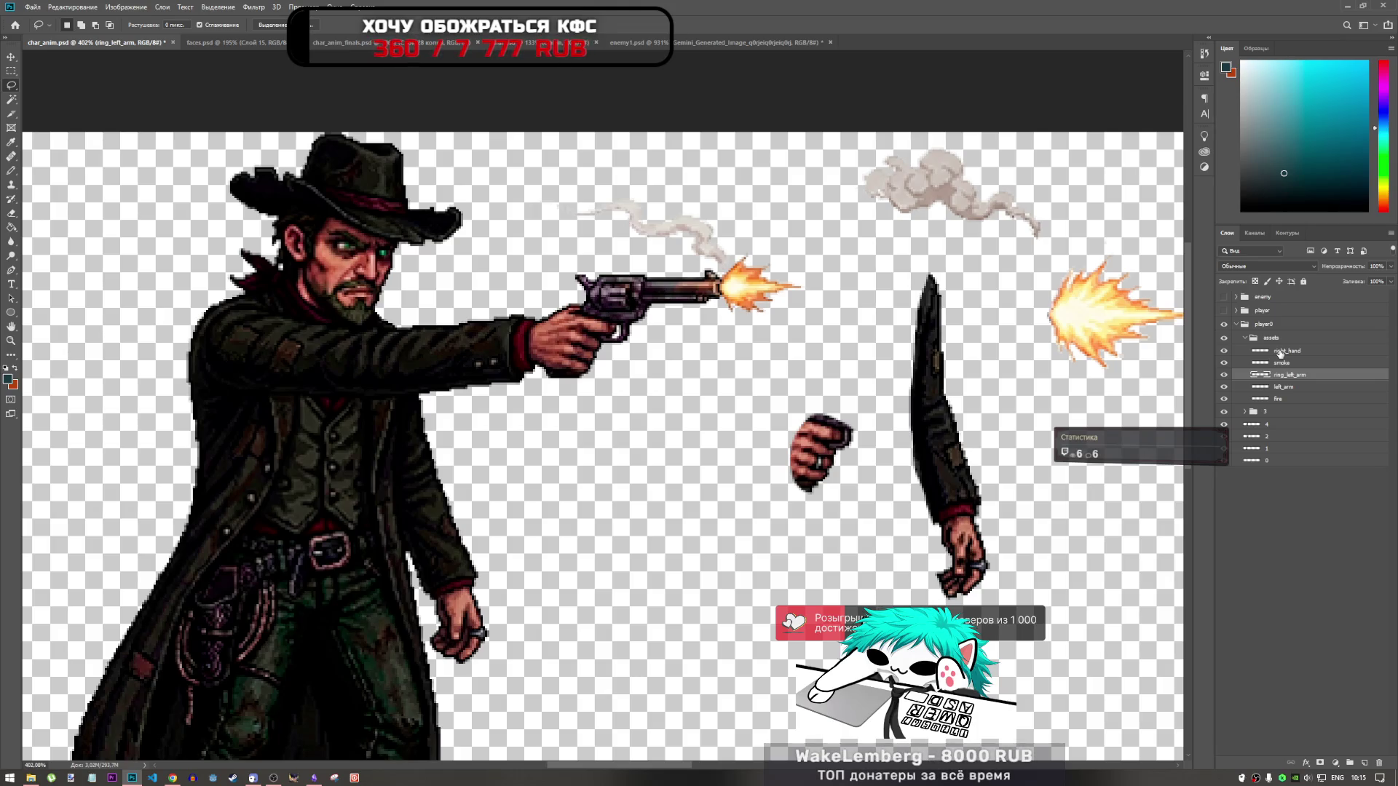
# Step: Check right_hand, fire and the left_arm hand's visibility, then reselect the ring_left_arm layer
pyautogui.click(1281, 352)
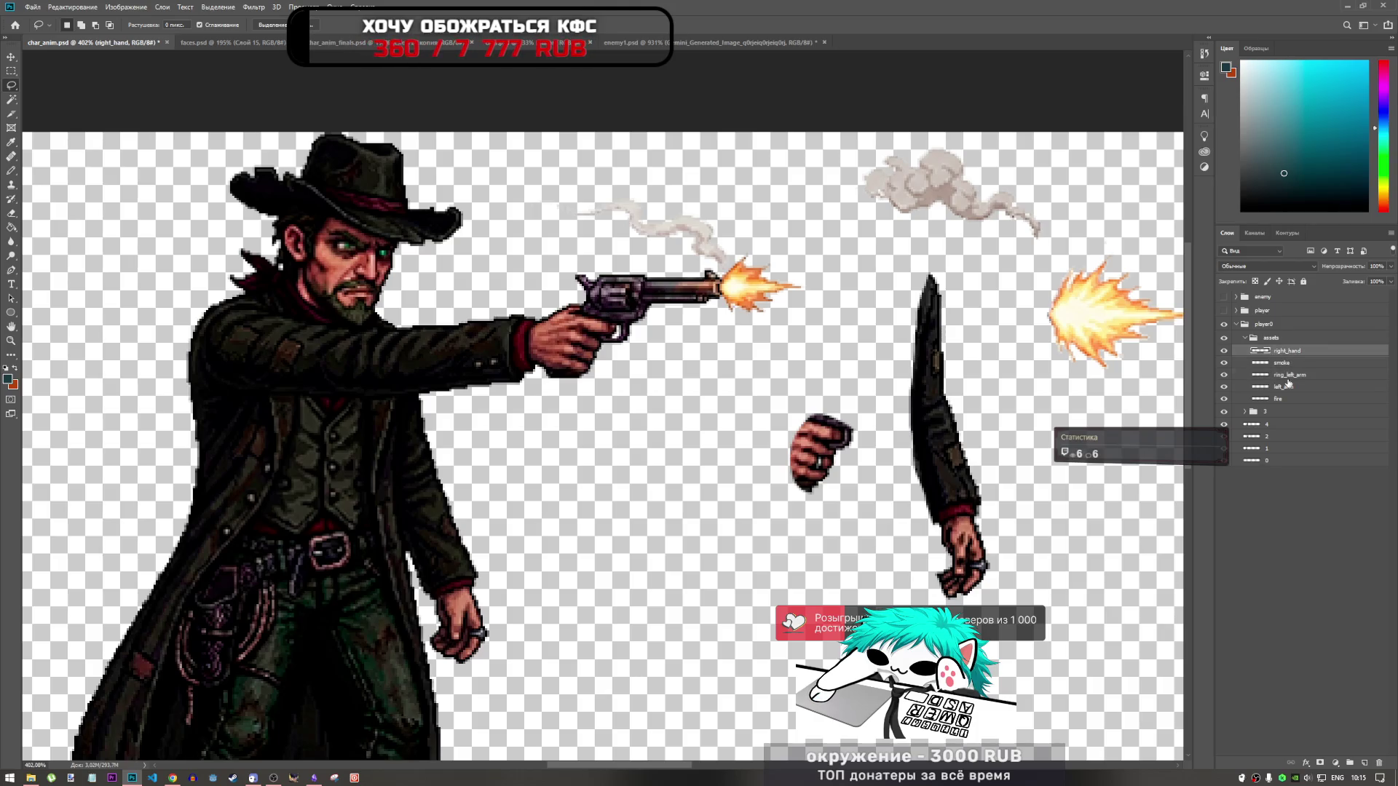
pyautogui.click(1287, 376)
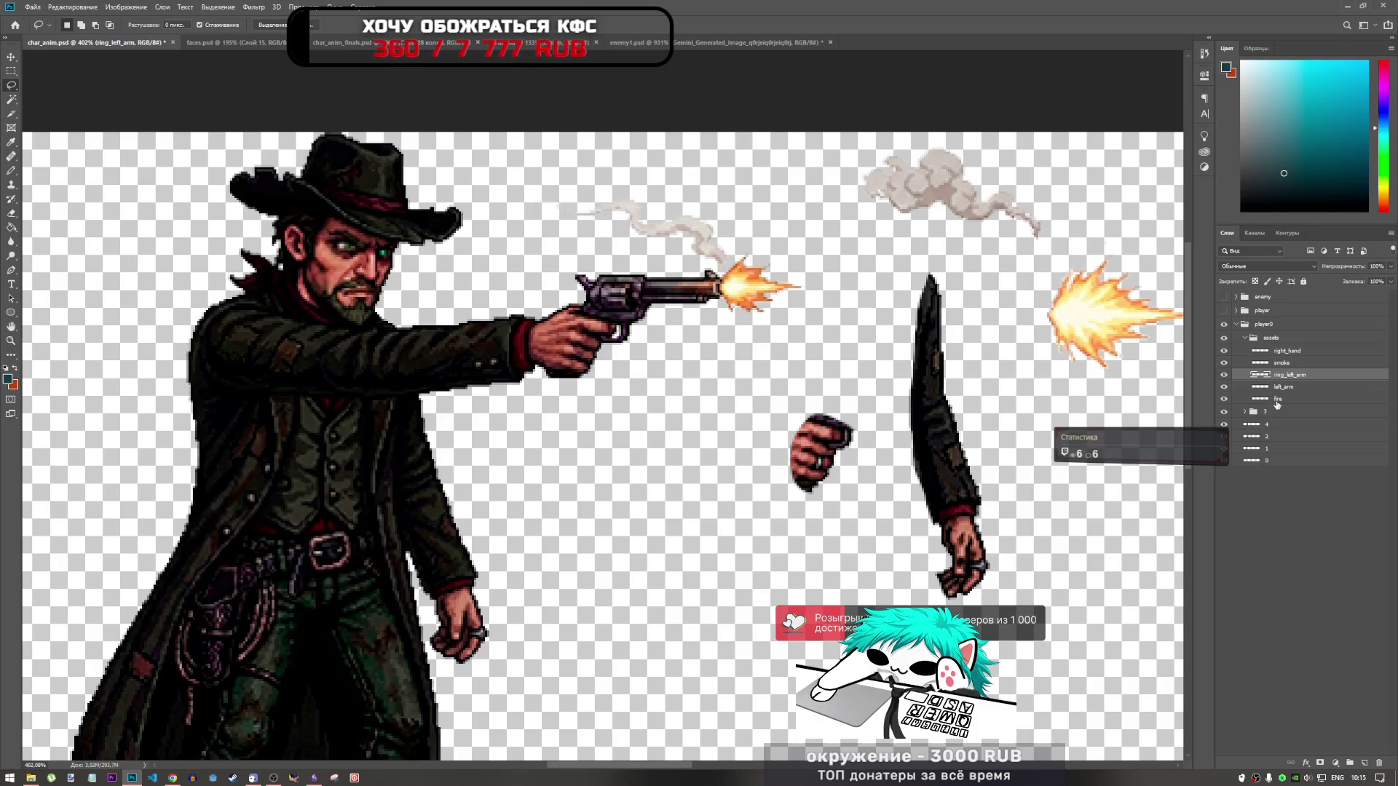
pyautogui.click(1225, 387)
pyautogui.click(1225, 386)
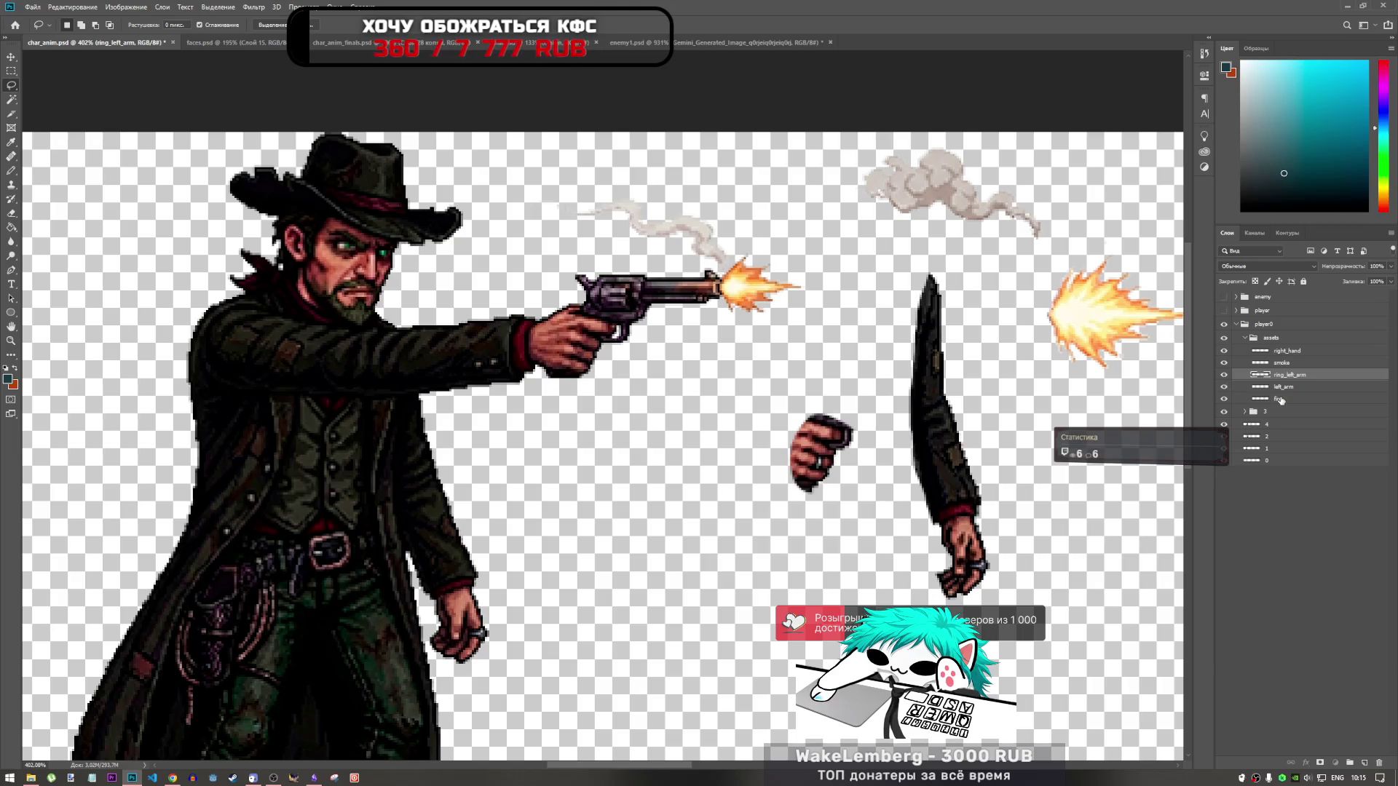
pyautogui.click(1280, 399)
pyautogui.click(1259, 377)
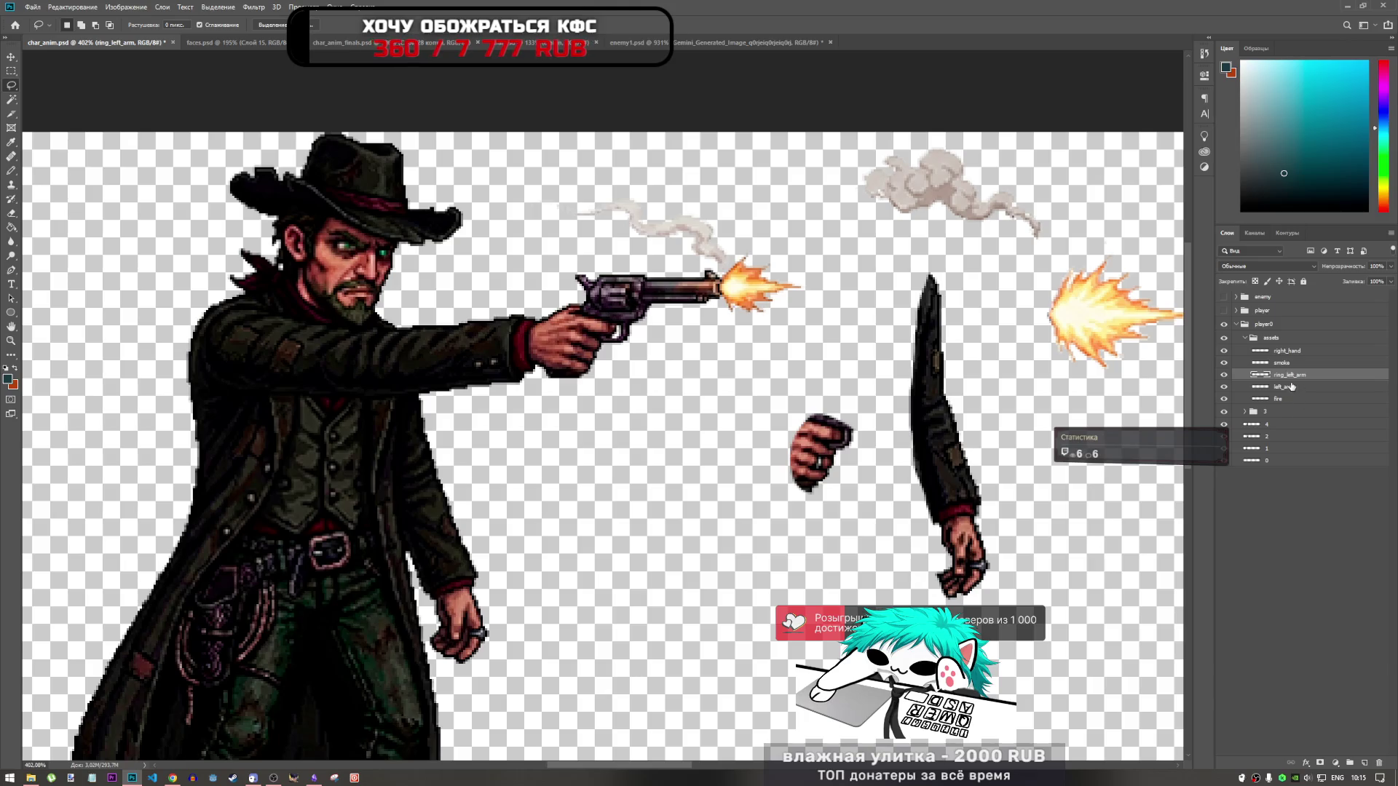
# Step: Free-transform the ring onto the revolver hand's finger, then add left_arm and fire to the selection
pyautogui.hotkey('ctrl', 't')
pyautogui.moveTo(591, 379)
pyautogui.mouseDown()
pyautogui.moveTo(590, 363)
pyautogui.moveTo(640, 365)
pyautogui.moveTo(583, 370)
pyautogui.mouseUp()
pyautogui.scroll(5, 582, 370)
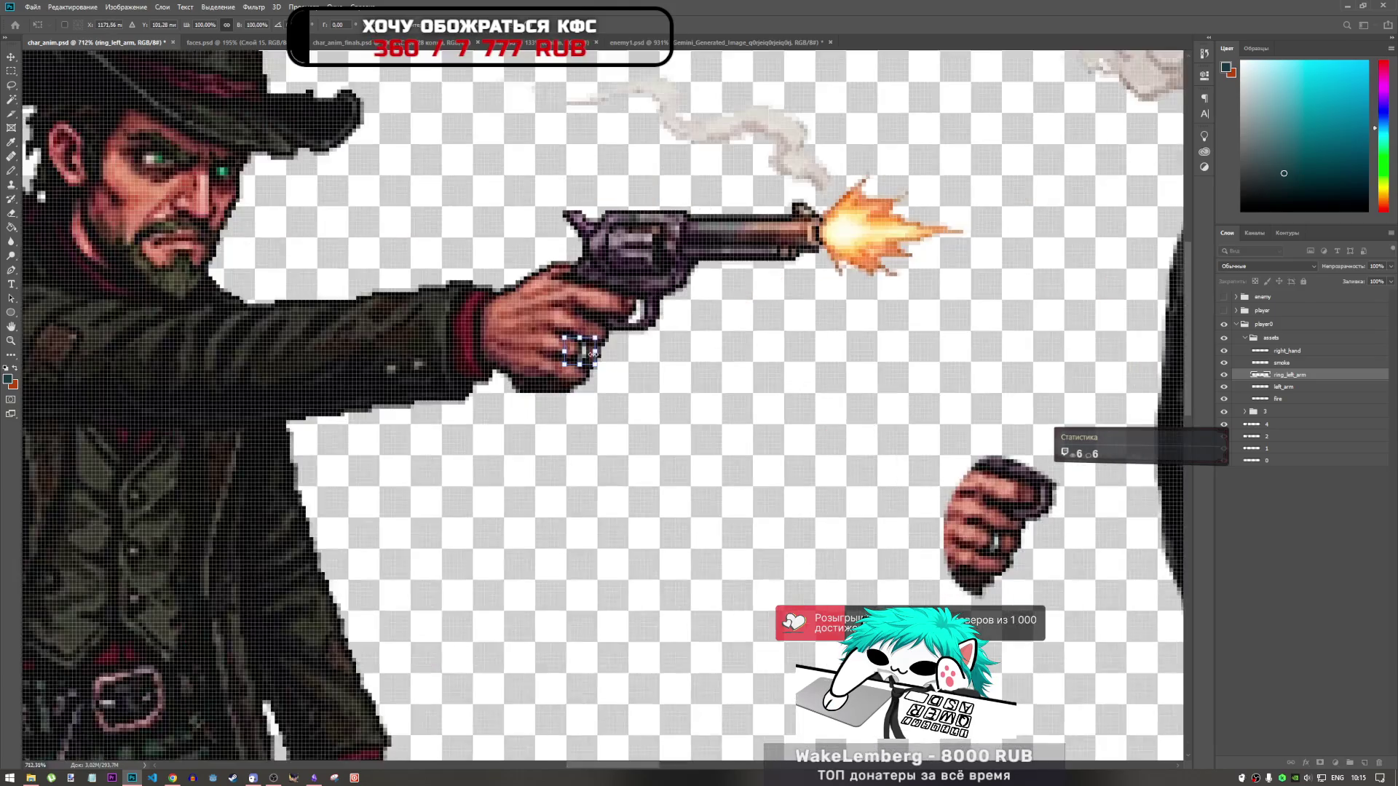
pyautogui.moveTo(582, 370); pyautogui.dragTo(572, 350)
pyautogui.press('Return')
pyautogui.press('l')
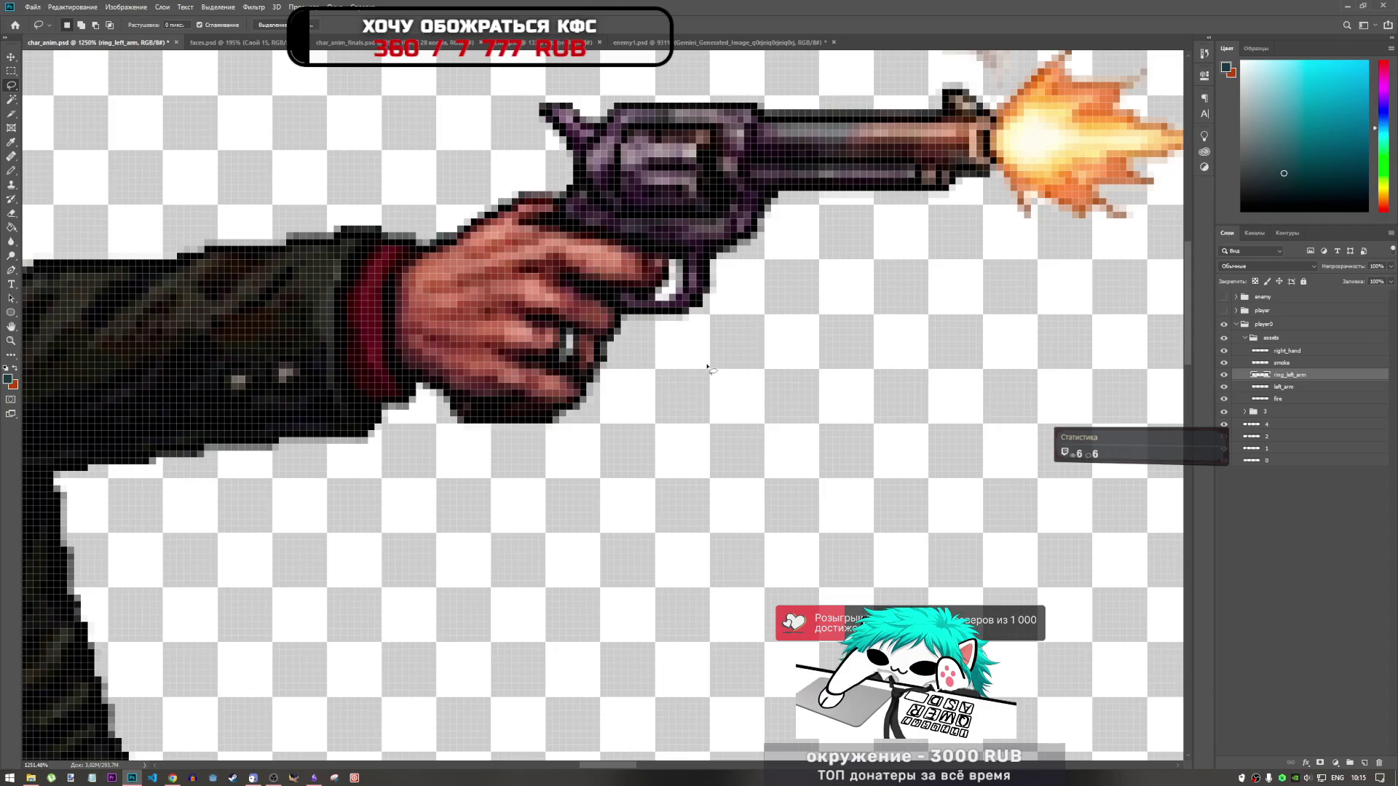
pyautogui.hotkey('ctrl', 't')
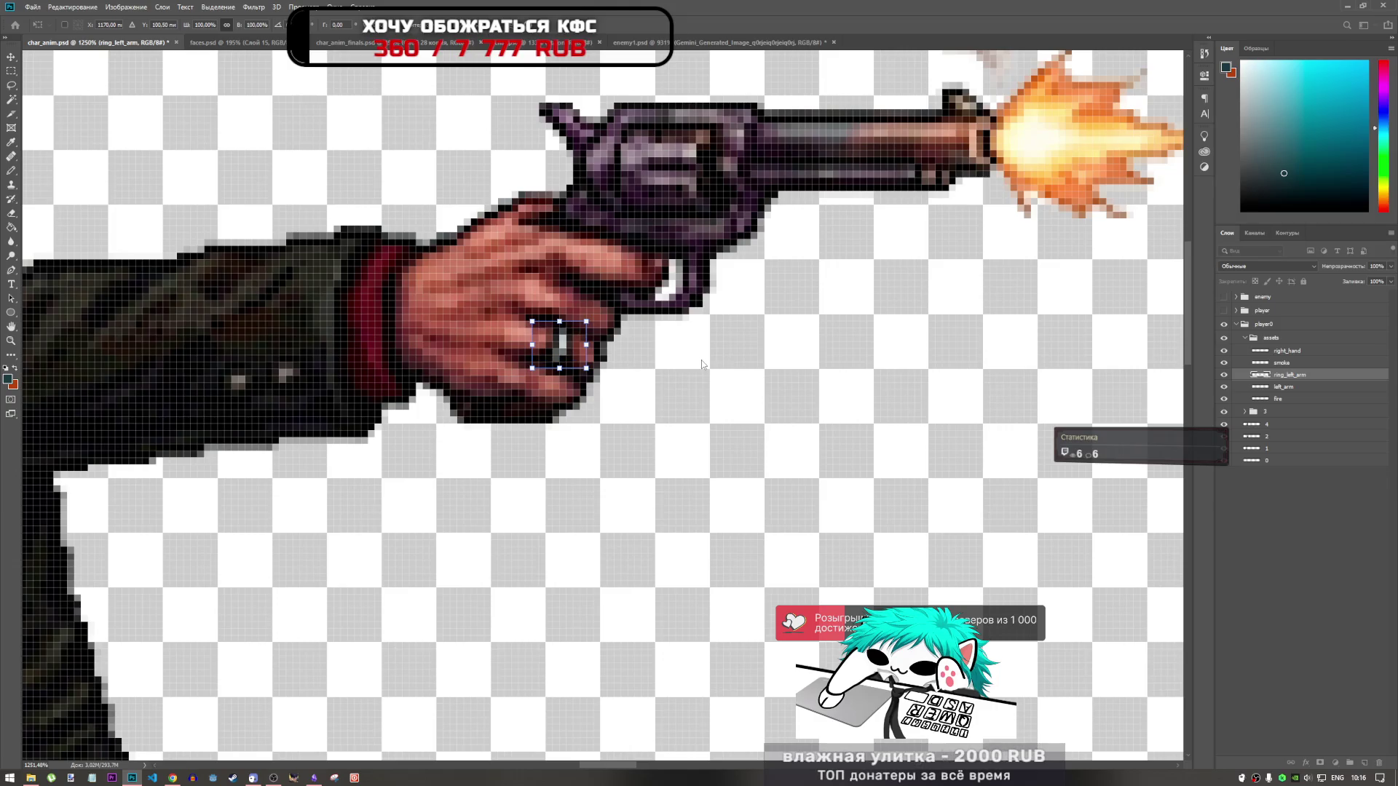
pyautogui.press('Return')
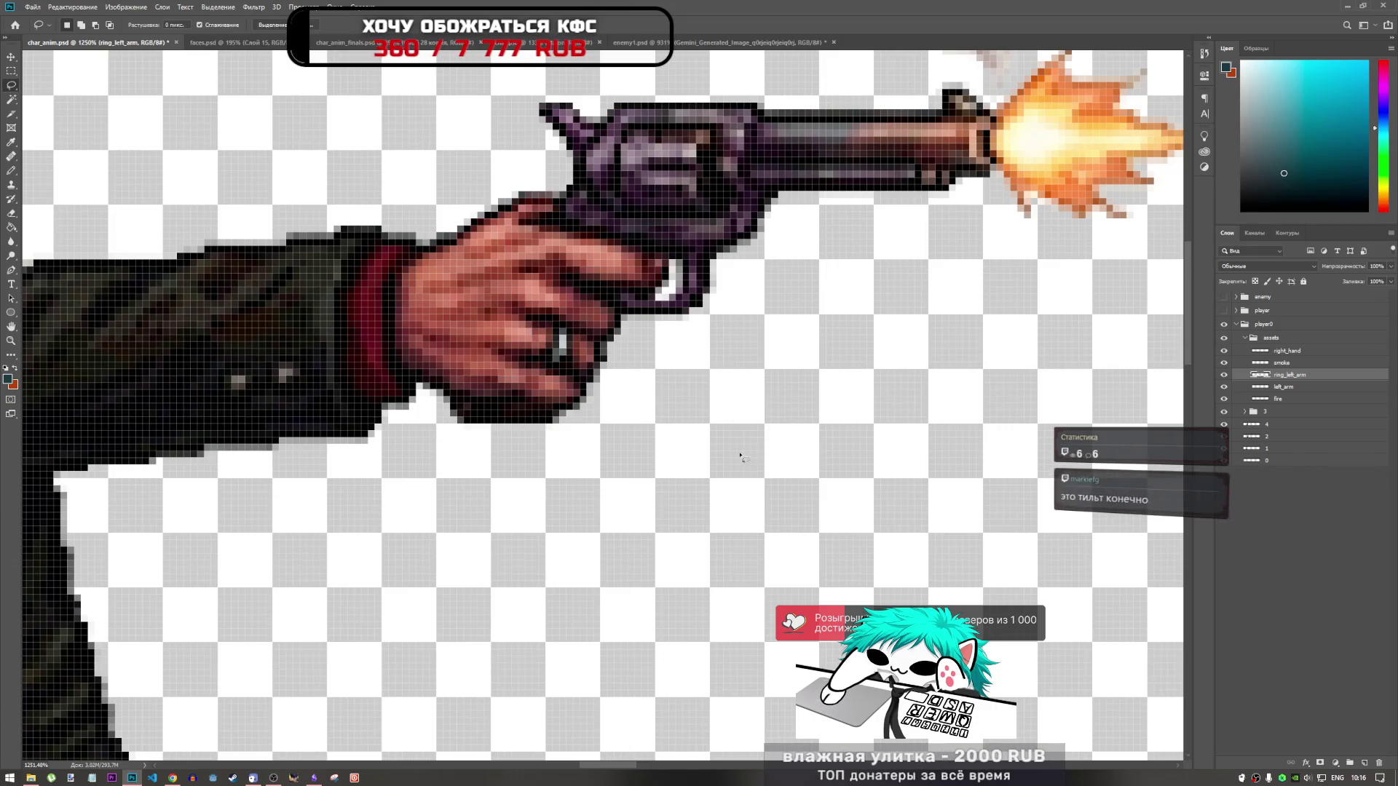
pyautogui.scroll(-8, 728, 422)
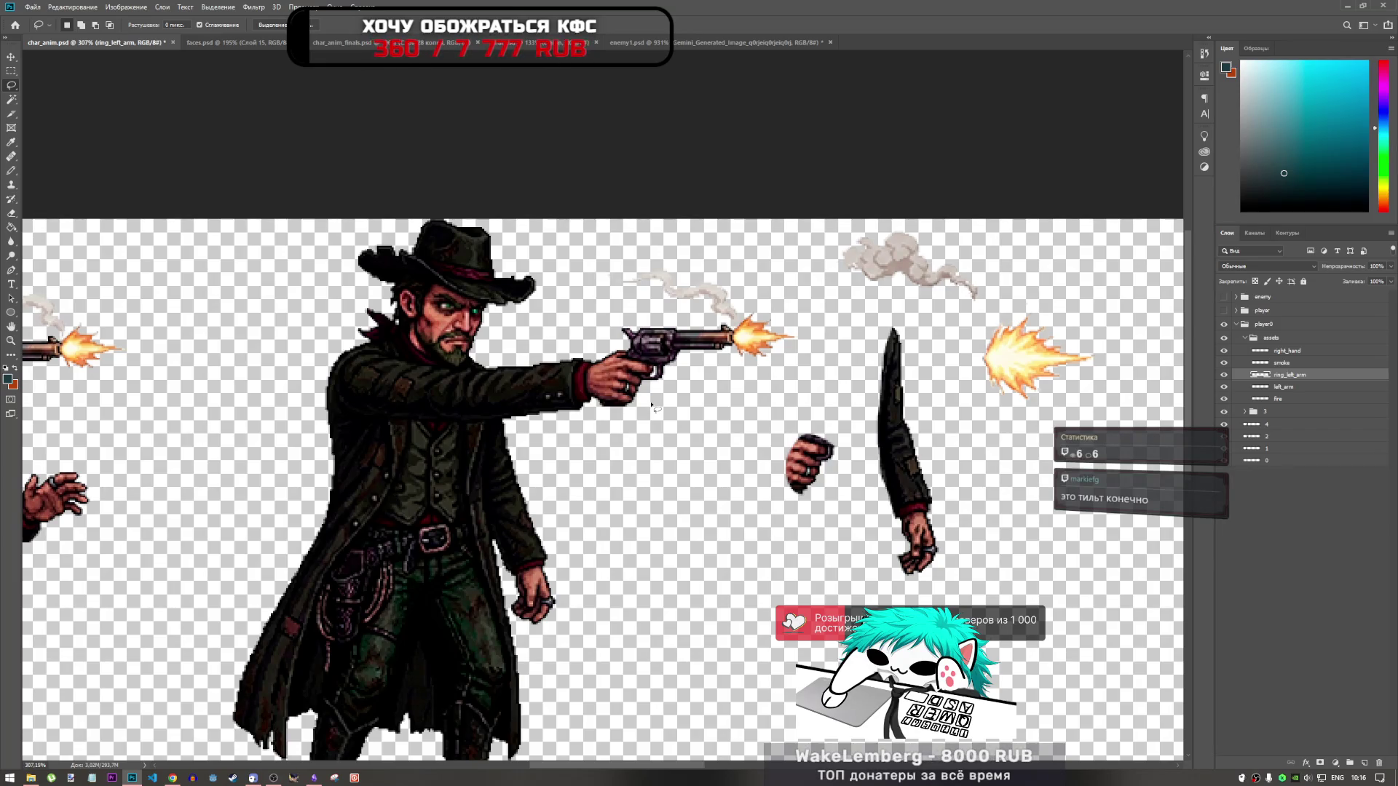
pyautogui.keyDown('shift'); pyautogui.click(1300, 399); pyautogui.keyUp('shift')
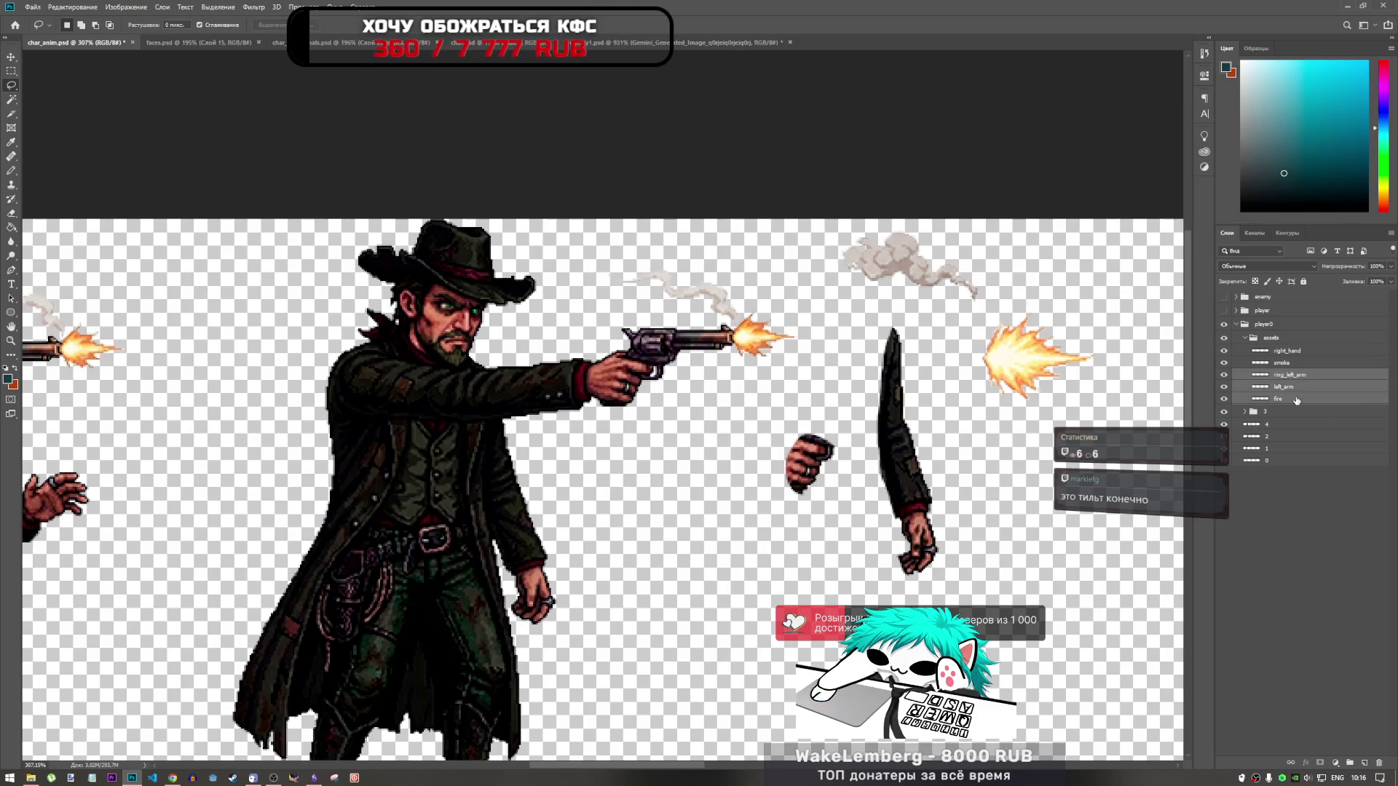
pyautogui.click(1301, 376)
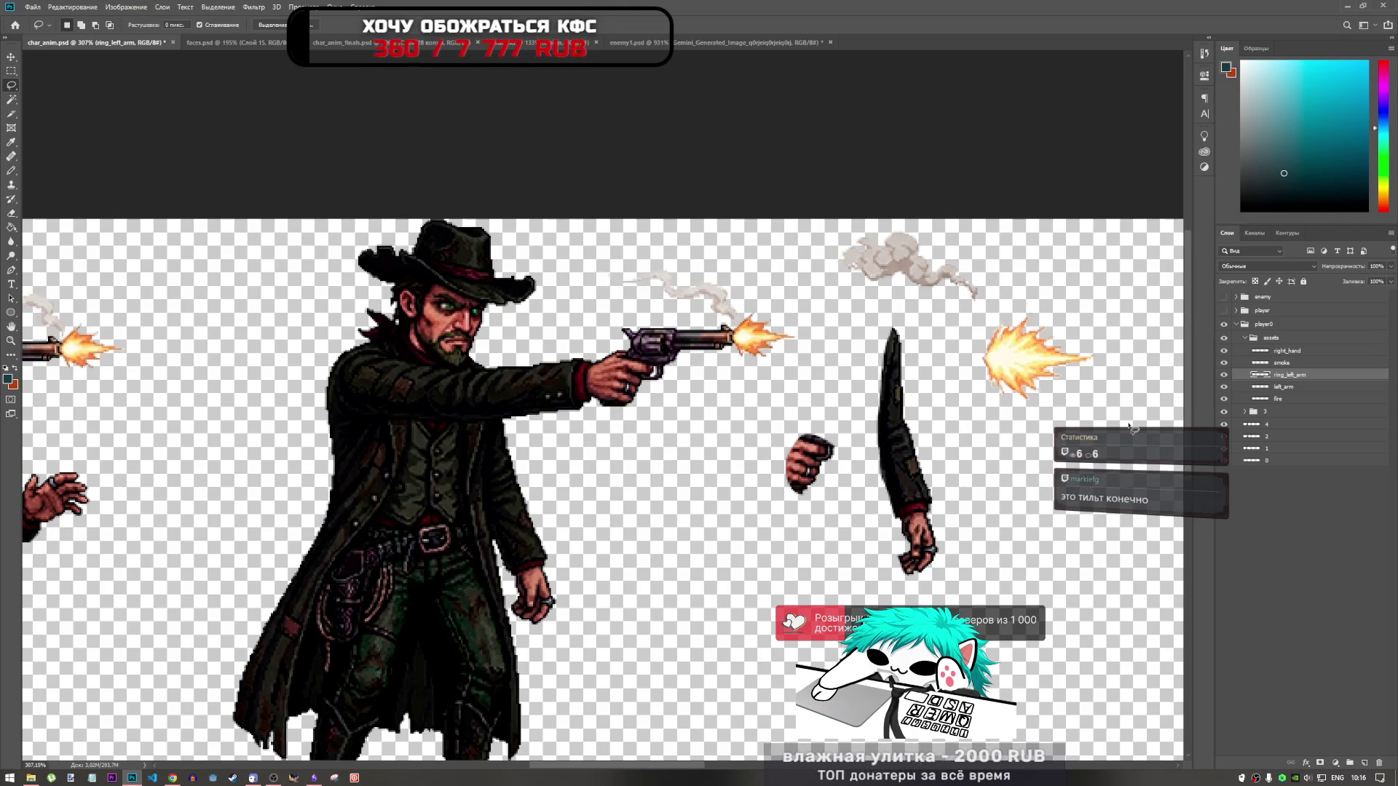
pyautogui.click(1258, 385)
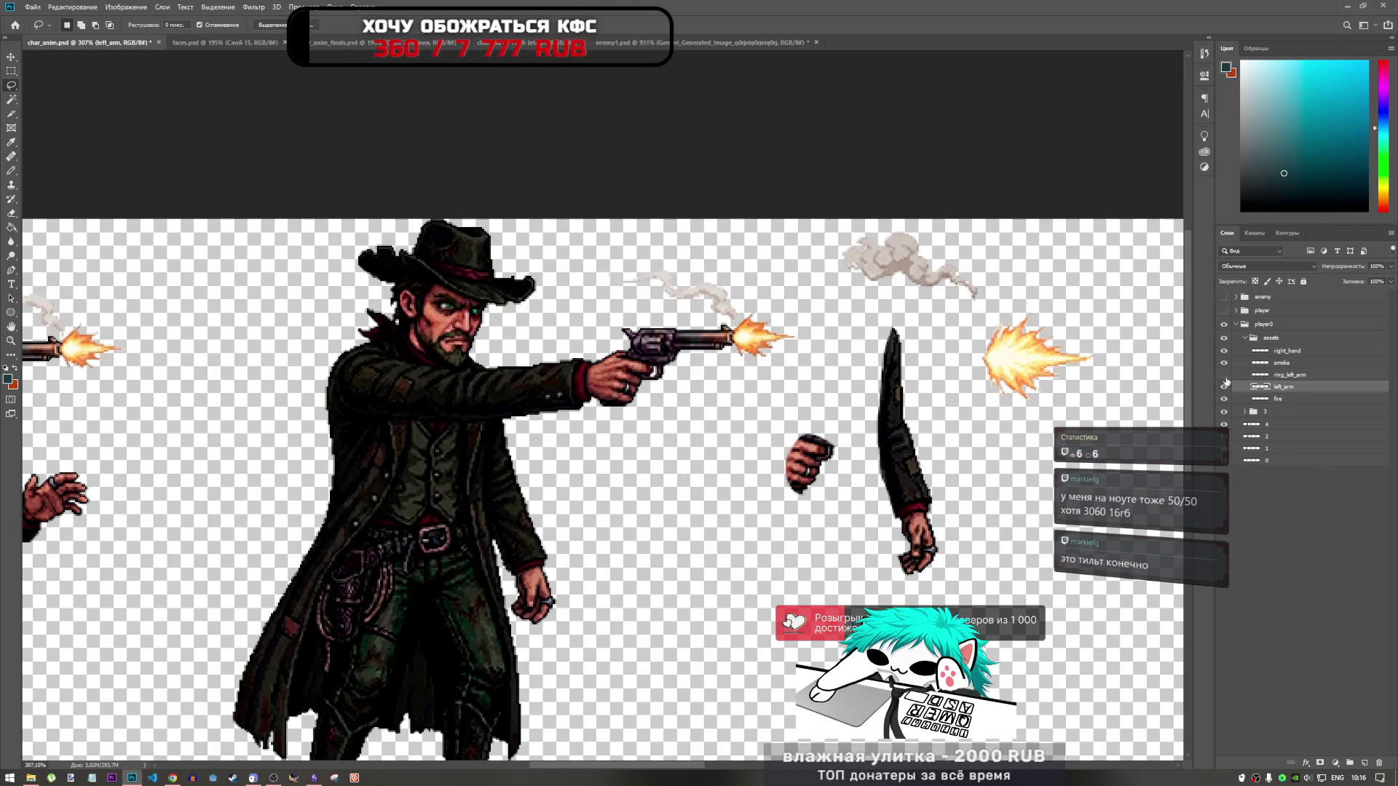
pyautogui.click(1258, 374)
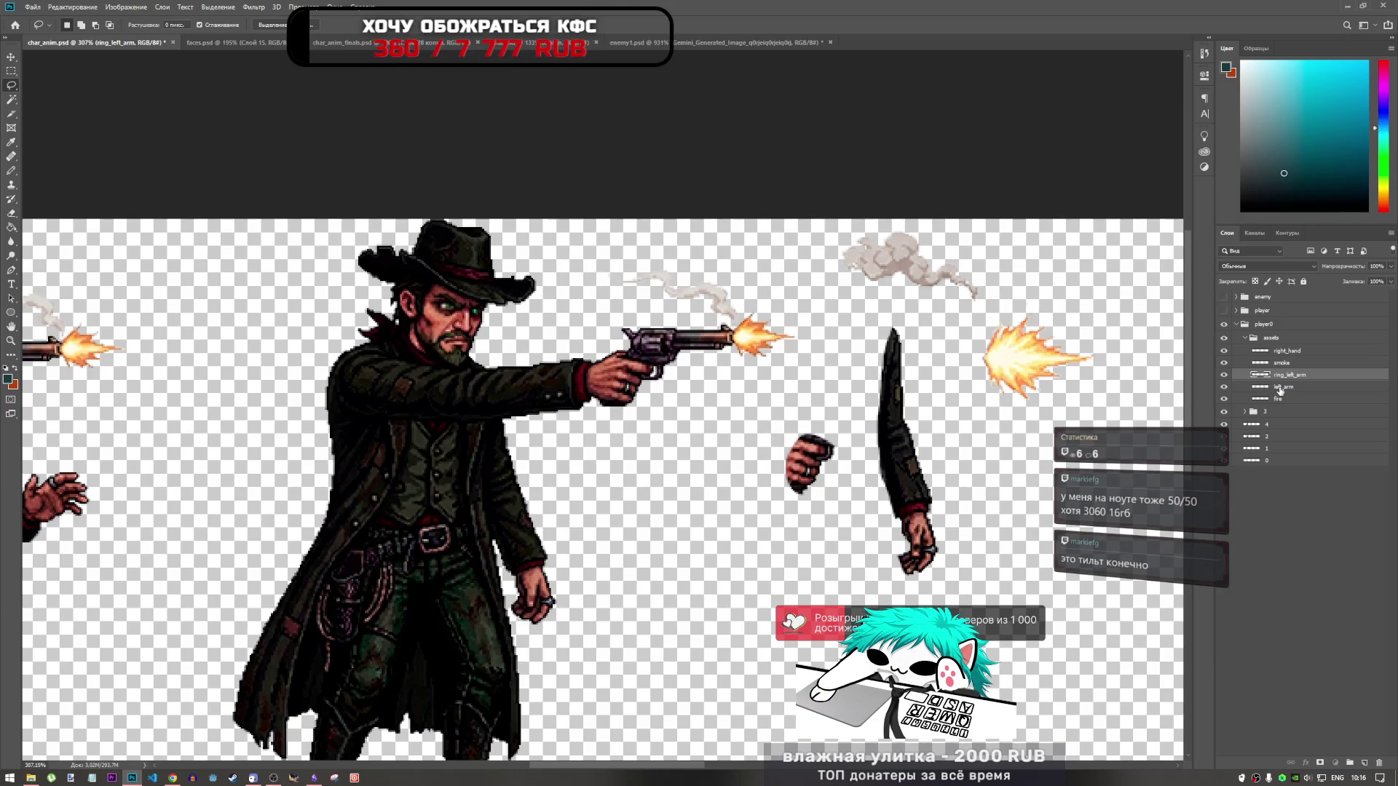
pyautogui.click(1281, 390)
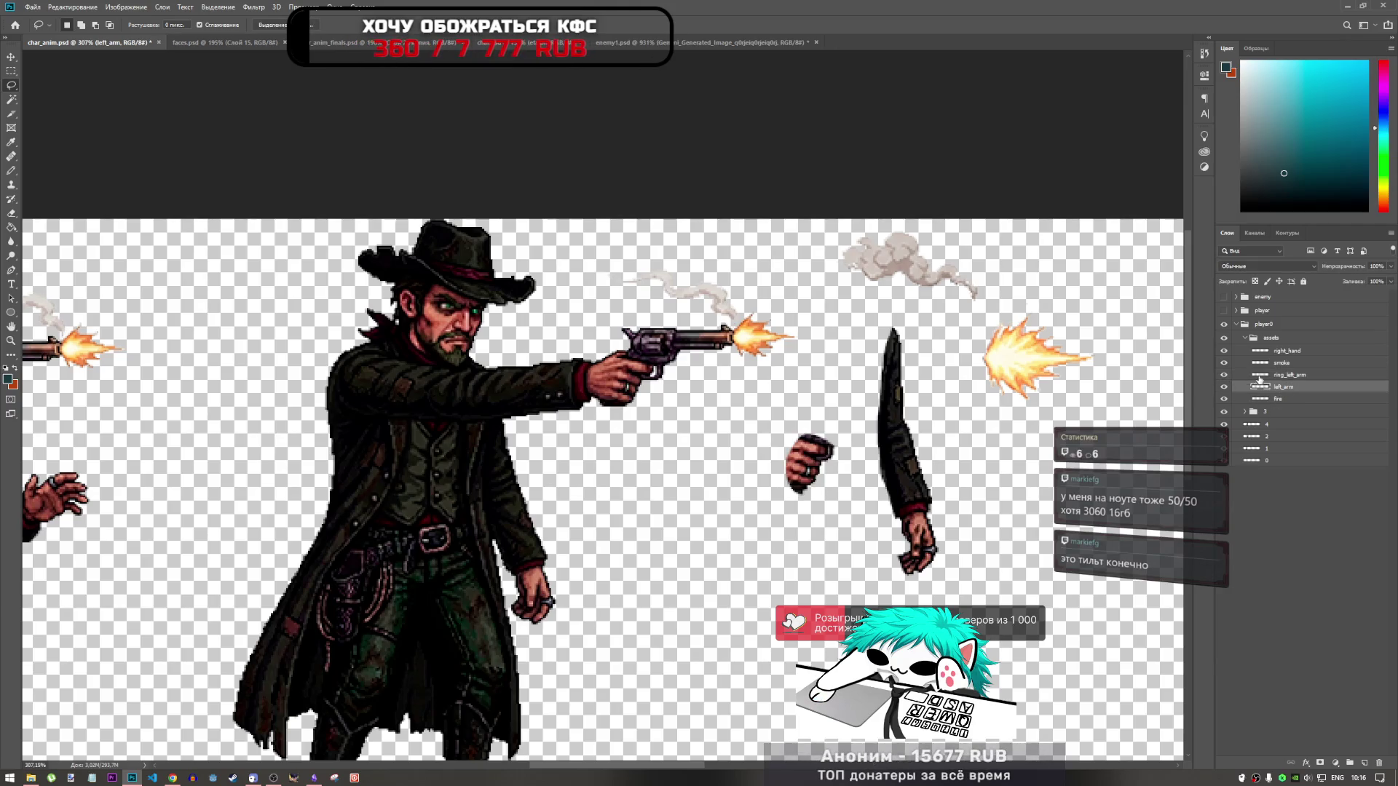
pyautogui.click(1260, 378)
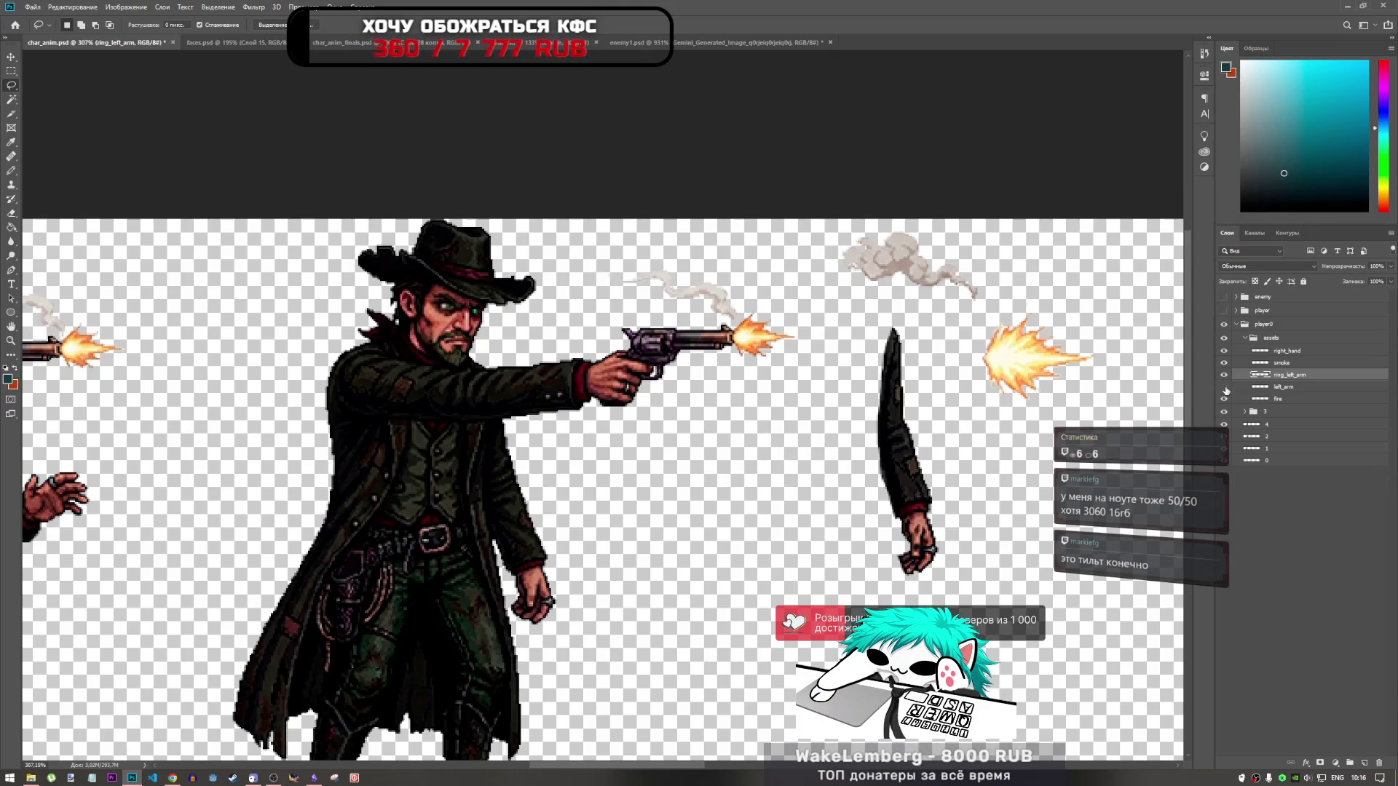
pyautogui.click(1283, 390)
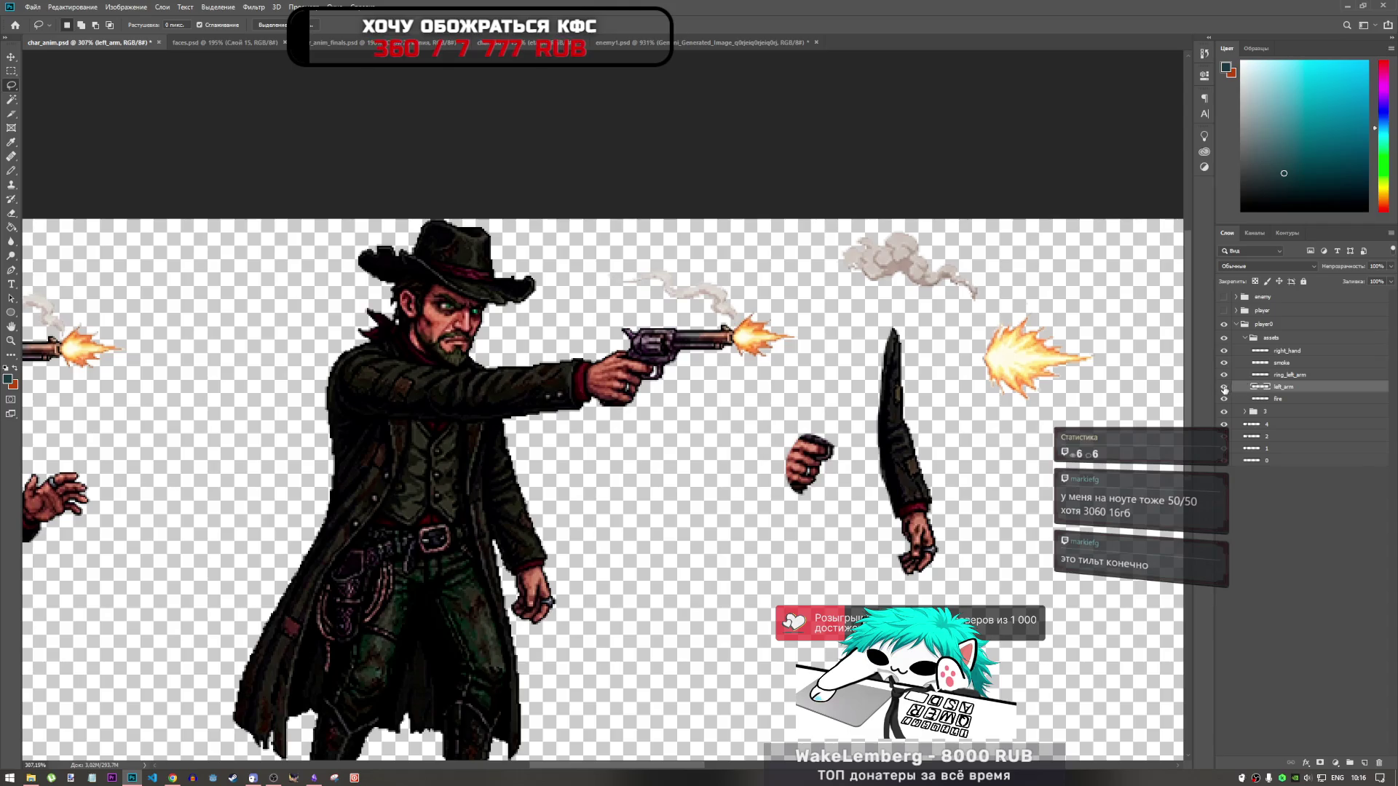
pyautogui.click(1224, 388)
pyautogui.click(1224, 388)
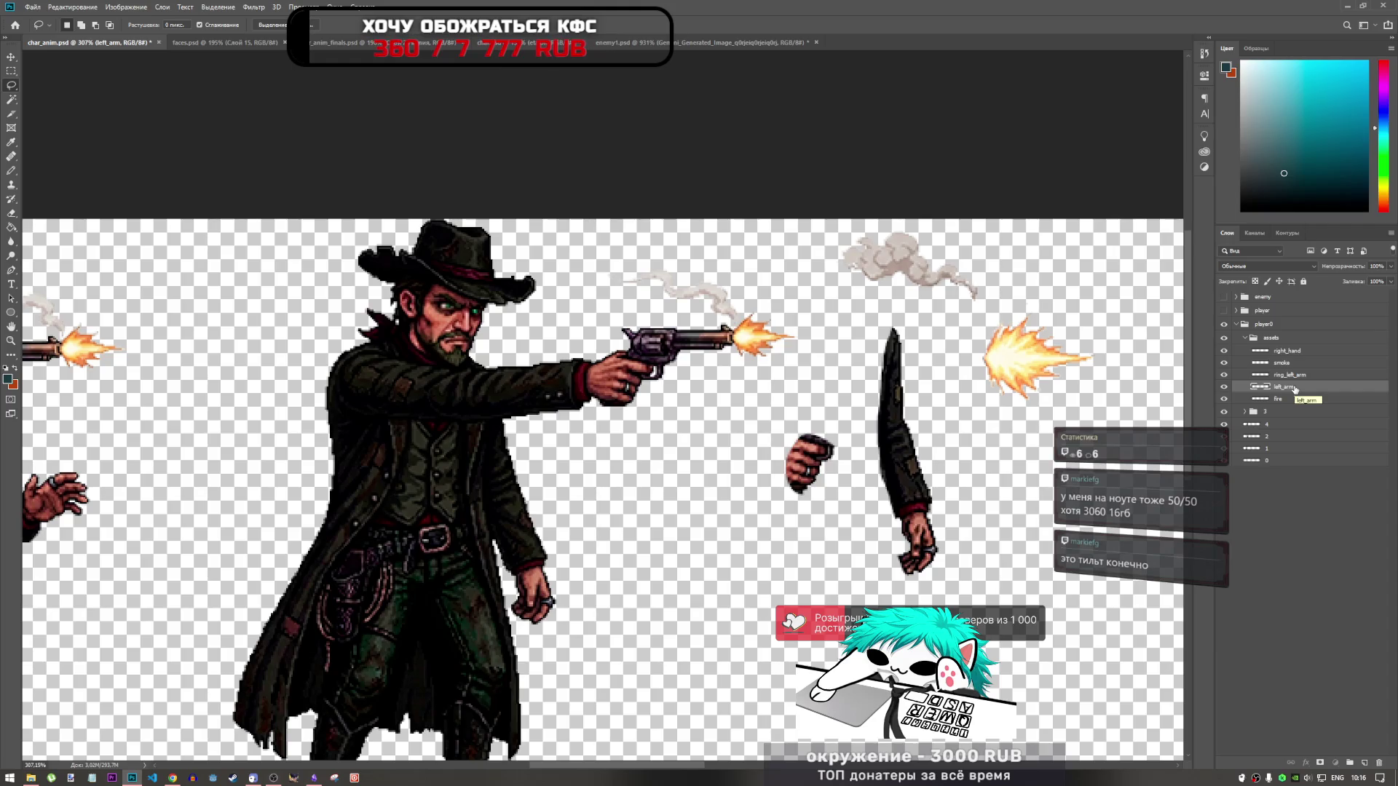
pyautogui.scroll(-3, 1020, 355)
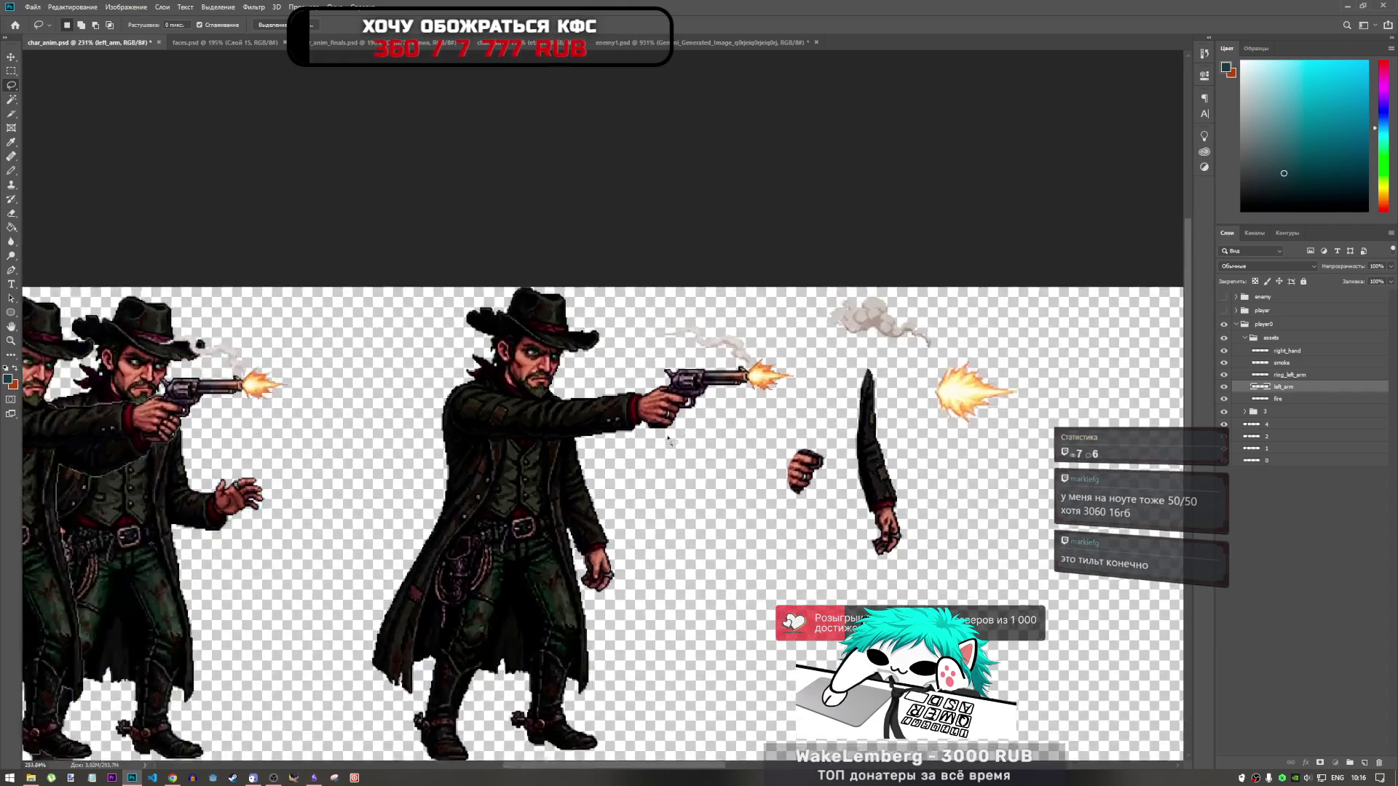
# Step: Compare the hand with the left_arm fist hidden and shown, then make ring_left_arm active
pyautogui.scroll(2, 932, 431)
pyautogui.scroll(-1, 932, 431)
pyautogui.scroll(3, 932, 432)
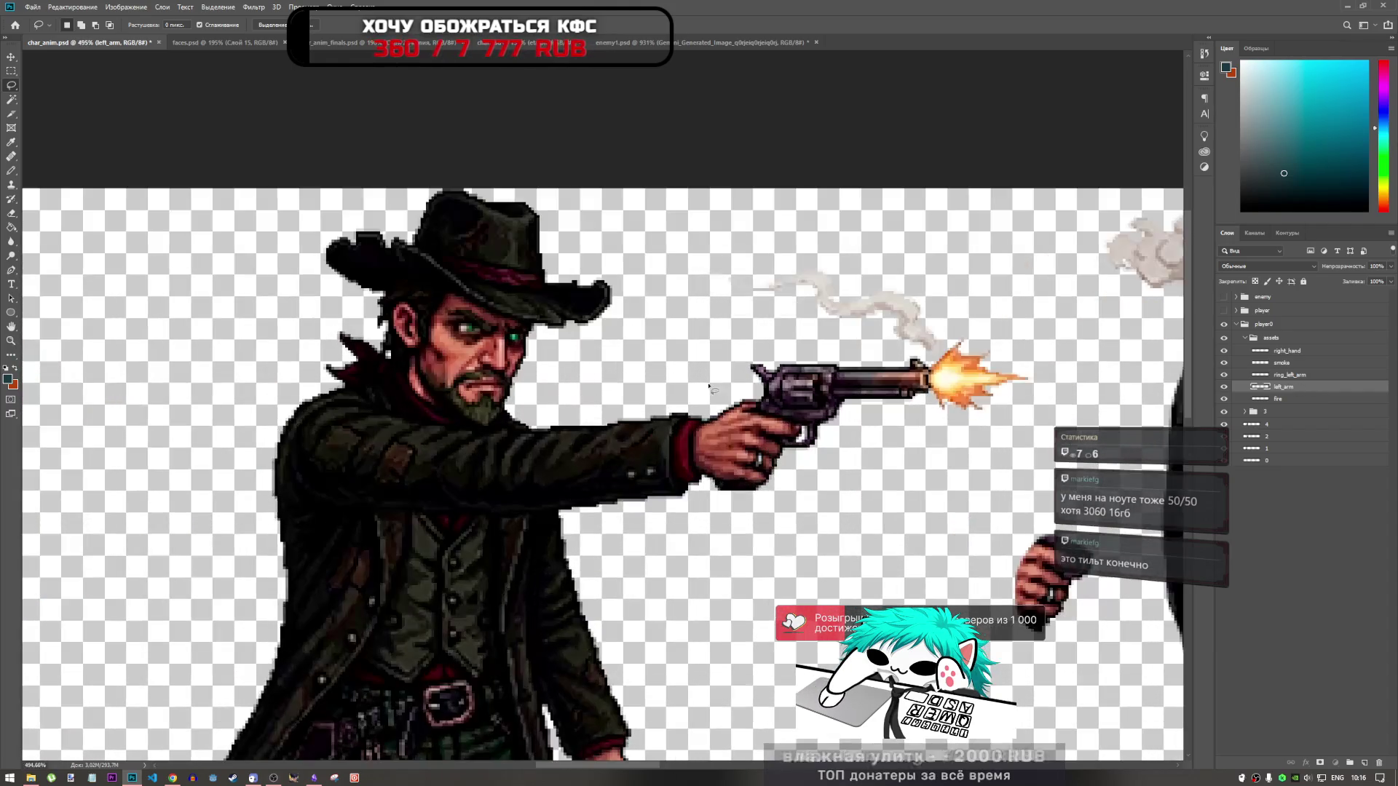
pyautogui.scroll(-2, 721, 389)
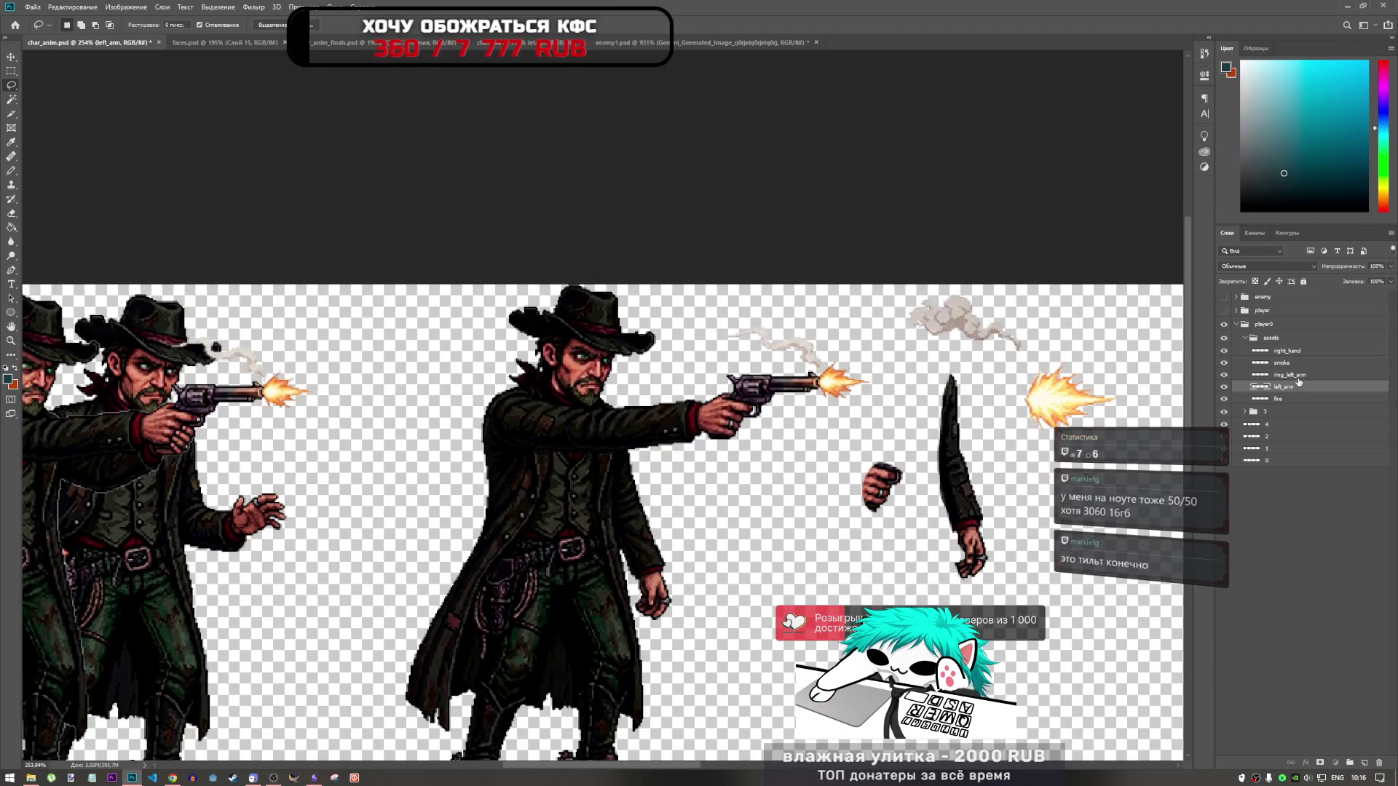
pyautogui.click(1297, 377)
pyautogui.click(1224, 387)
pyautogui.click(1224, 386)
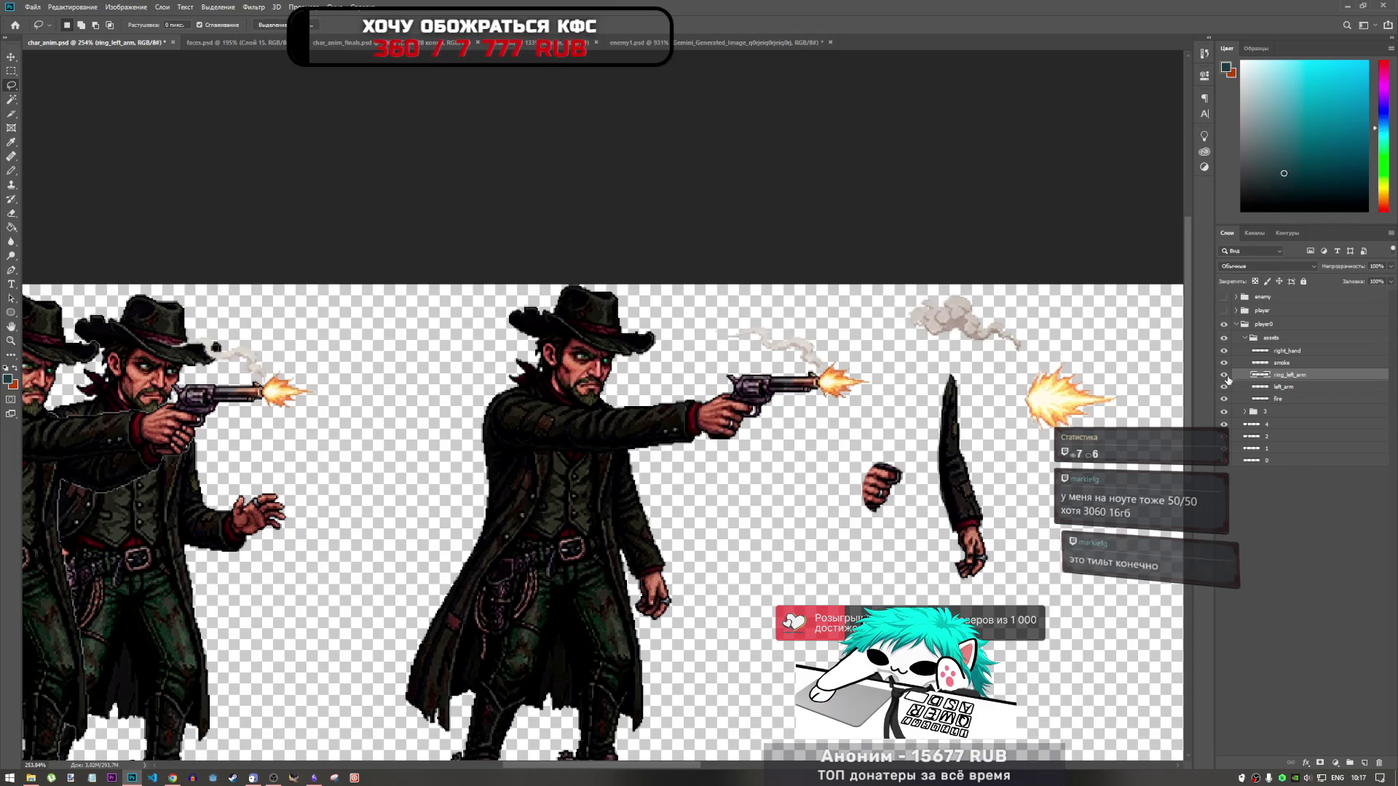
# Step: Zoom in and lasso the ring on the gun hand, zoom back out, and switch to Chrome
pyautogui.scroll(5, 719, 430)
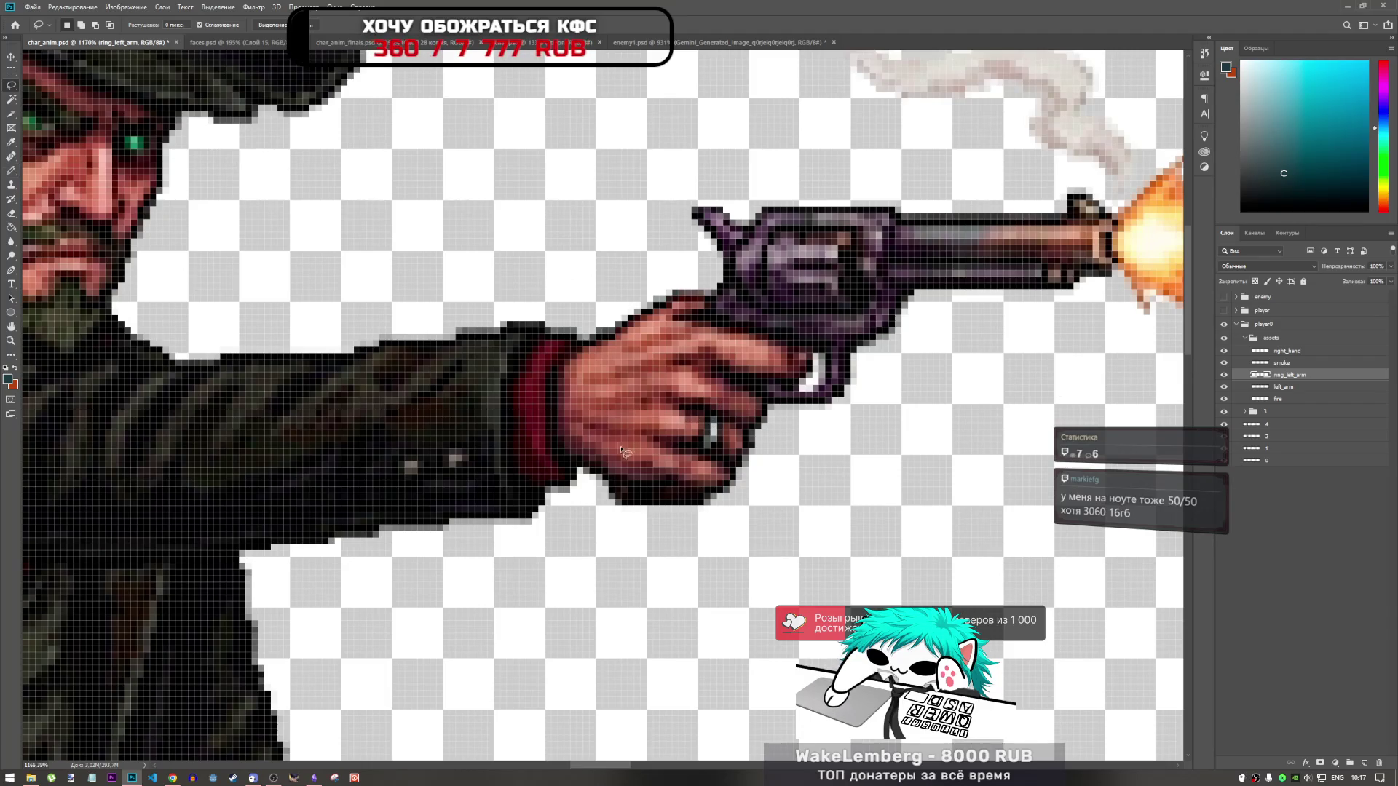
pyautogui.moveTo(665, 416)
pyautogui.mouseDown()
pyautogui.moveTo(681, 405)
pyautogui.moveTo(704, 435)
pyautogui.moveTo(685, 455)
pyautogui.moveTo(666, 419)
pyautogui.moveTo(696, 412)
pyautogui.mouseUp()
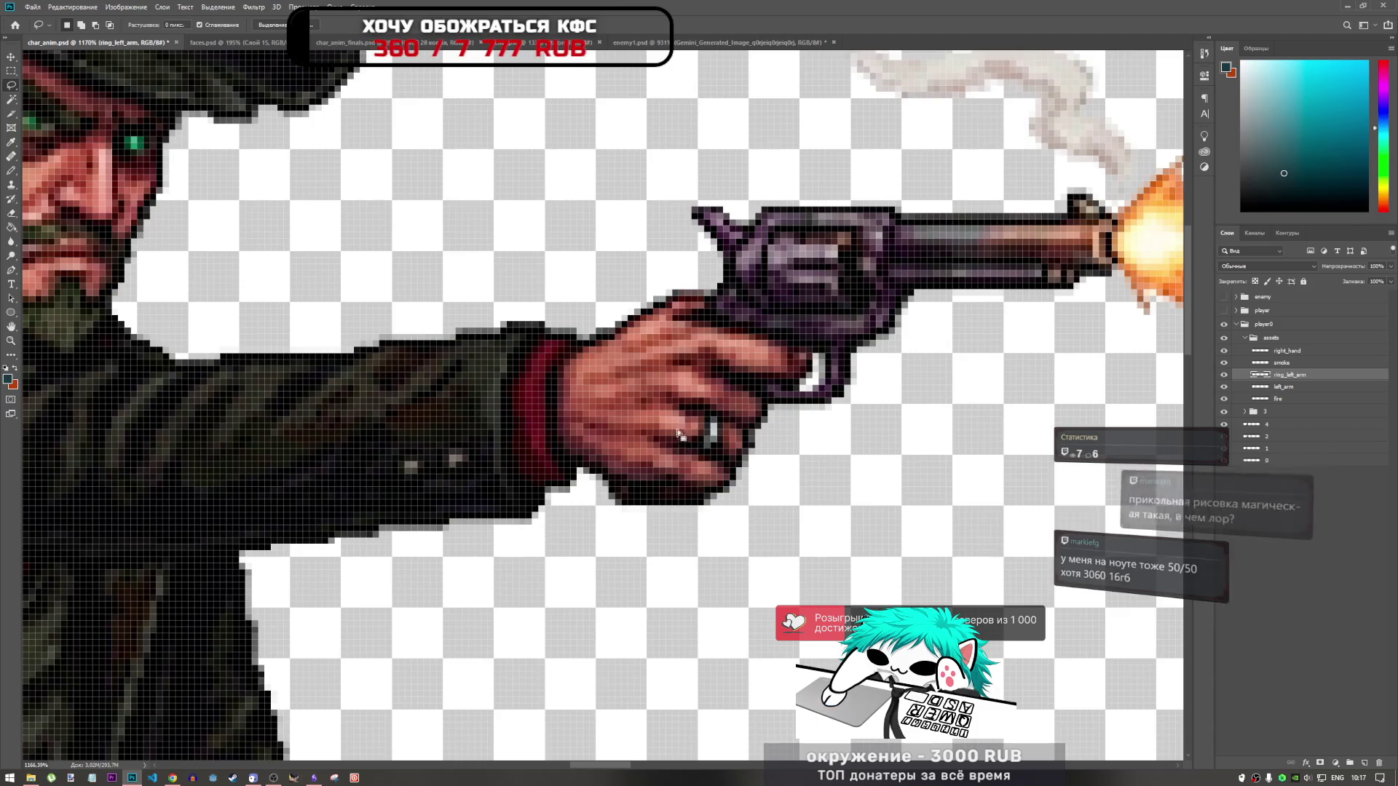
pyautogui.scroll(-2, 664, 406)
pyautogui.scroll(-4, 664, 405)
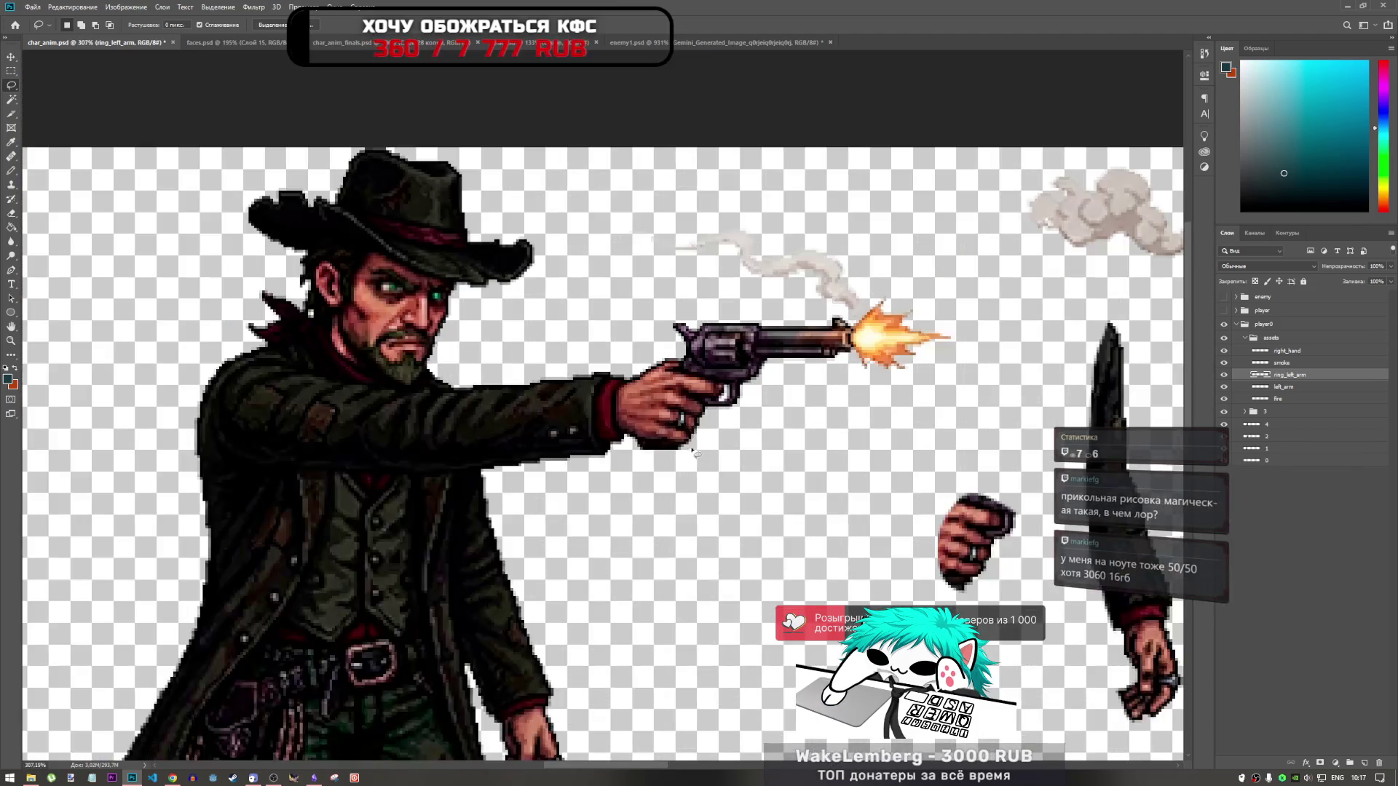
pyautogui.scroll(3, 721, 438)
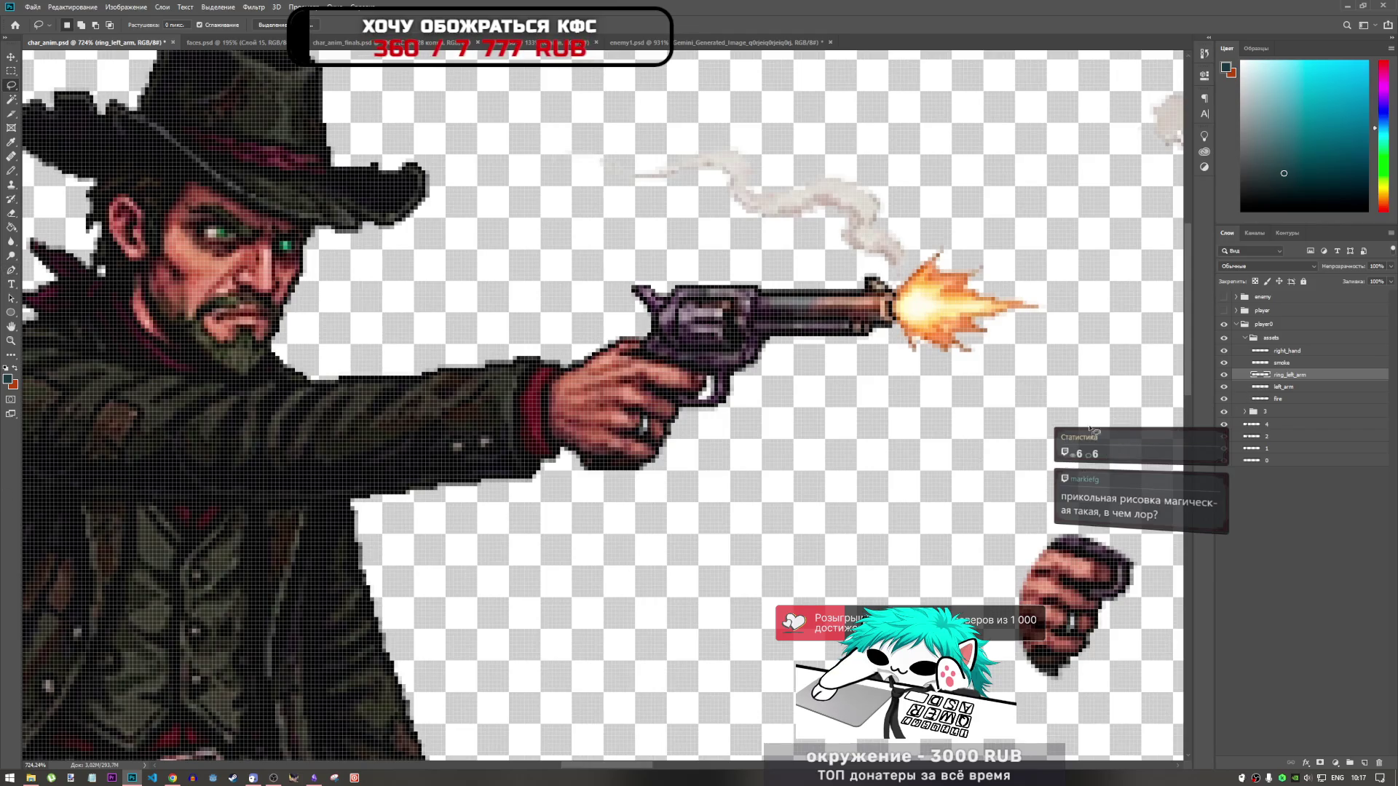
pyautogui.click(173, 778)
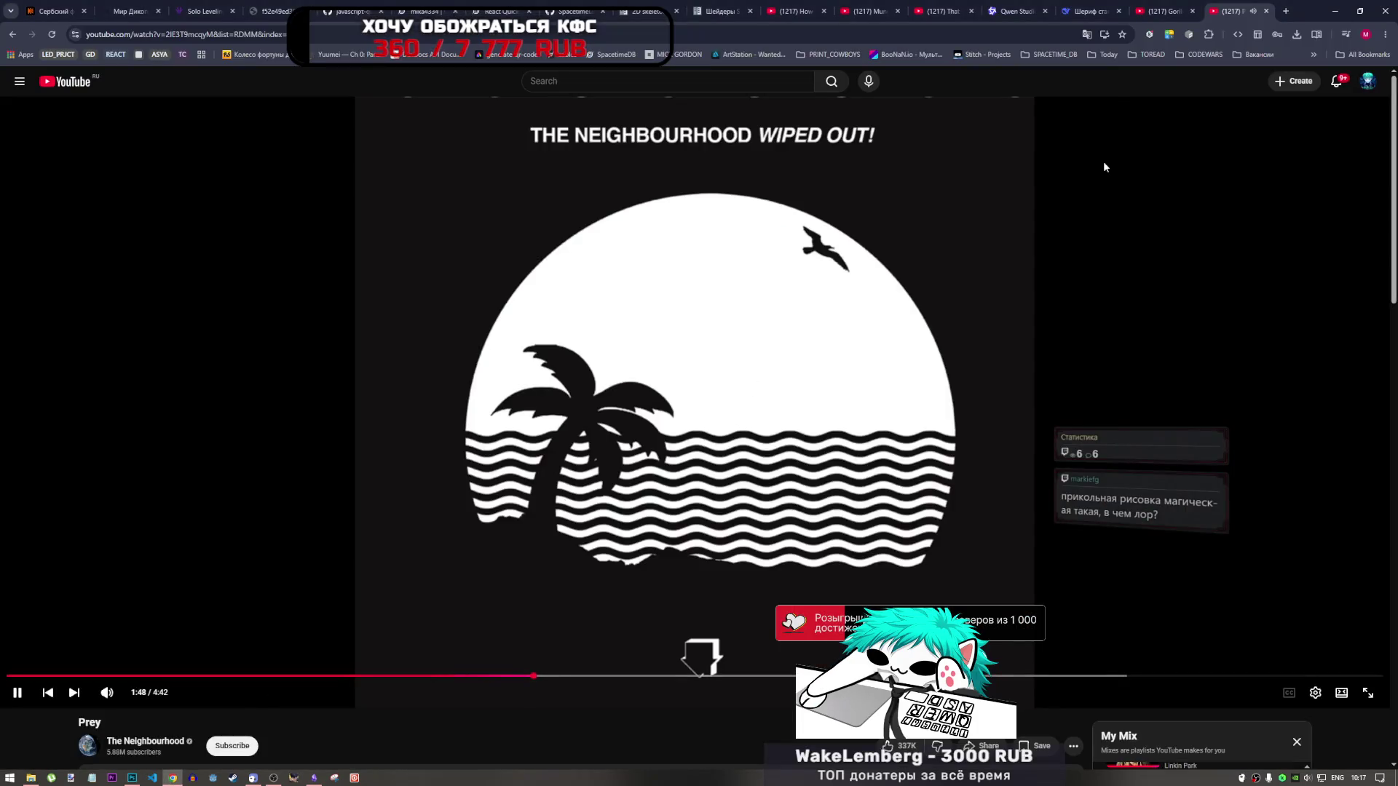
# Step: Pause the YouTube music video and submit a Google search for 'trine ateam' in a new tab
pyautogui.click(1024, 252)
pyautogui.click(1288, 11)
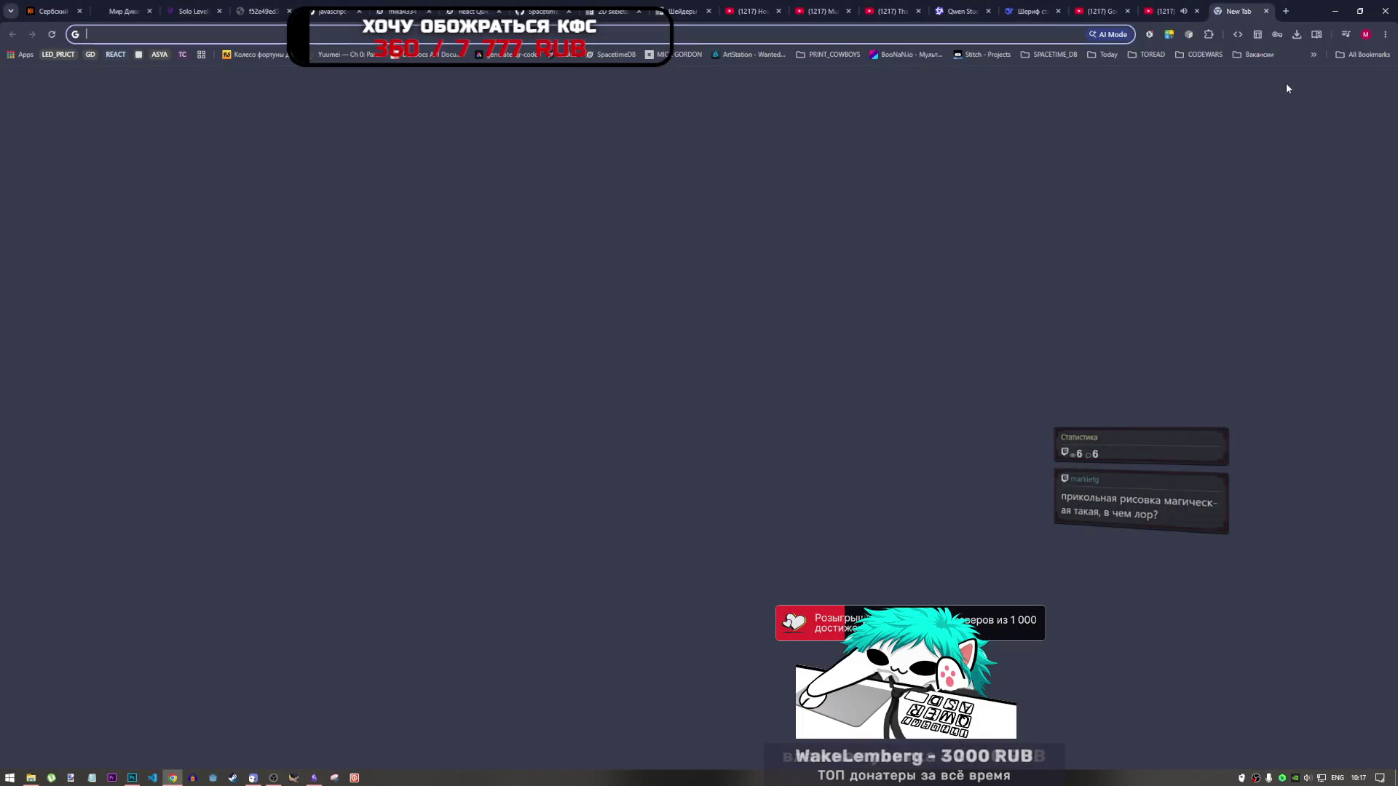
pyautogui.write('trinwe')
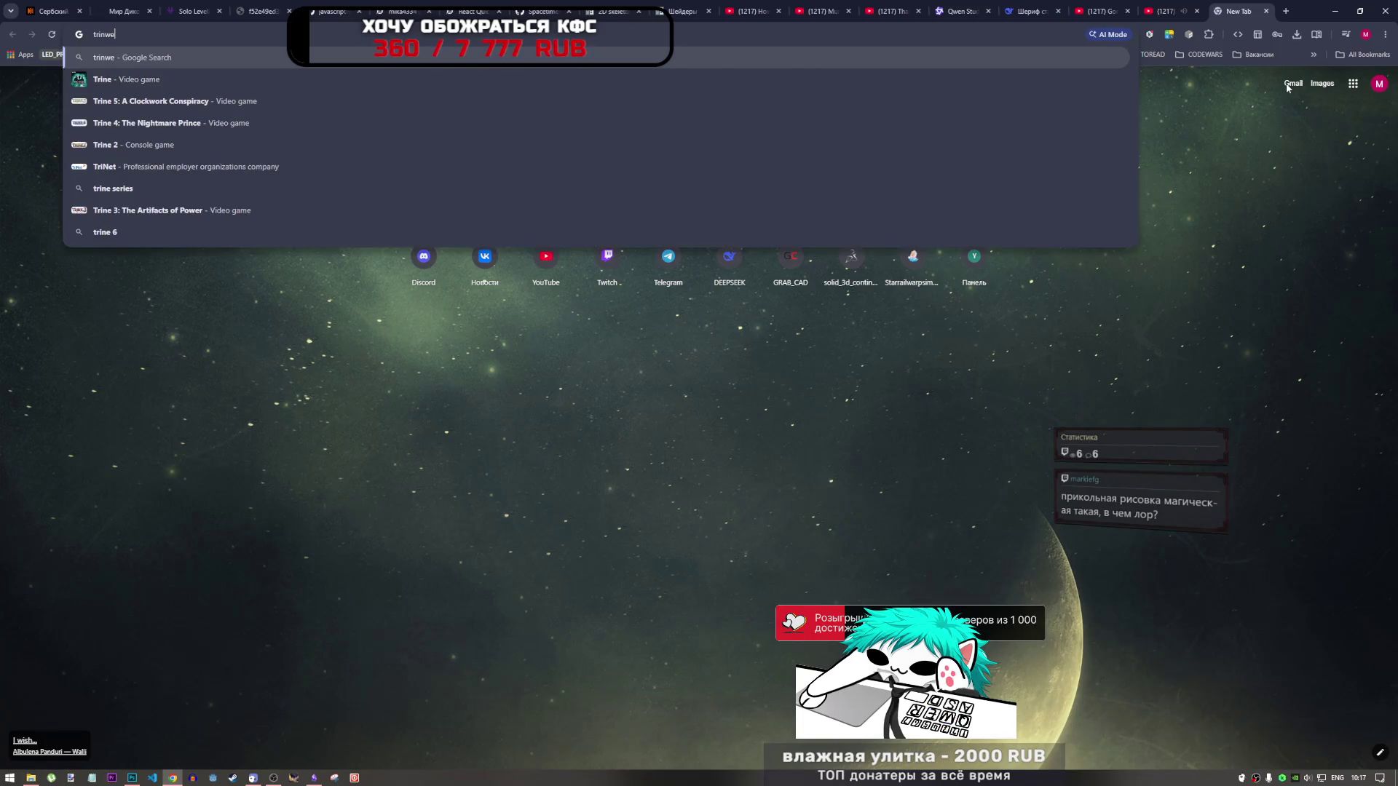
pyautogui.press('BackSpace')
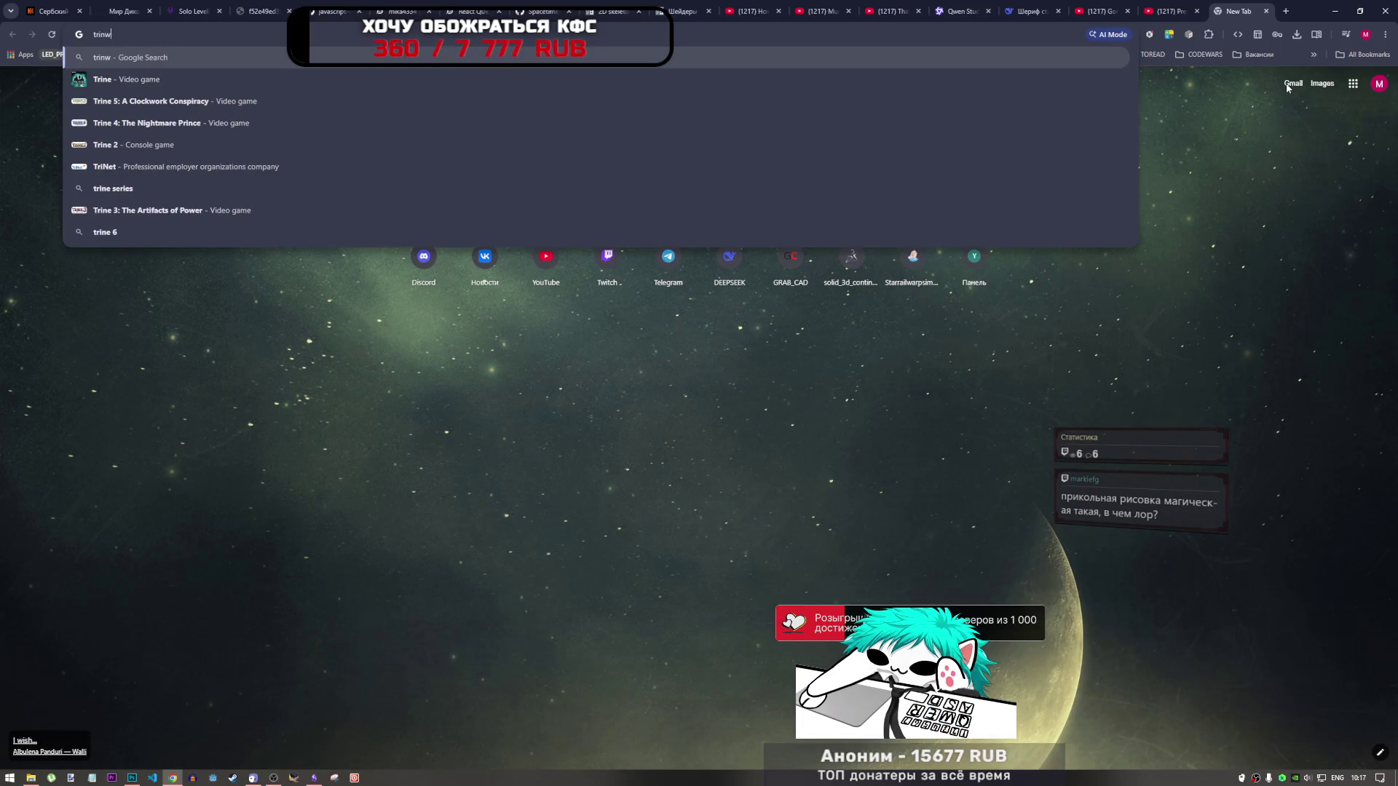
pyautogui.press('BackSpace')
pyautogui.write('e')
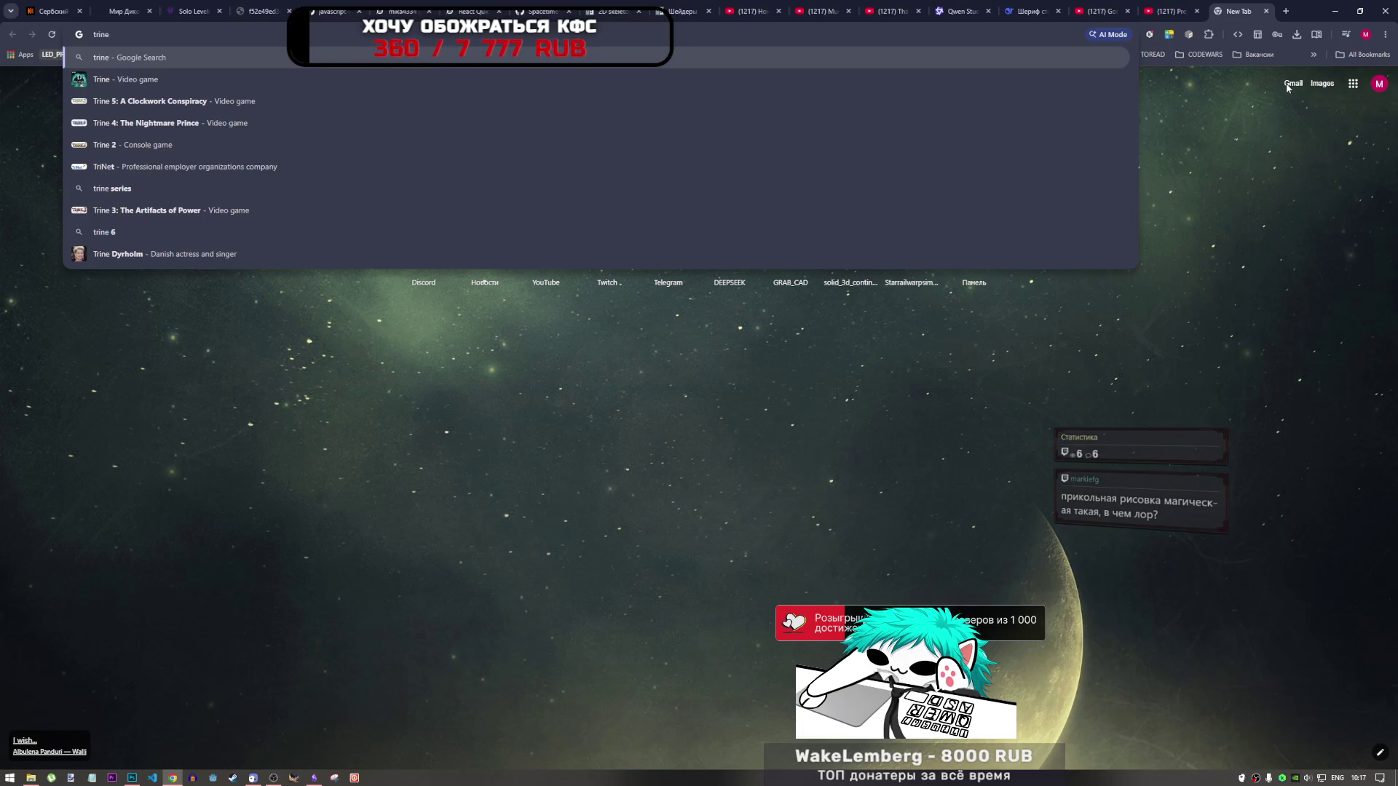
pyautogui.write(' a')
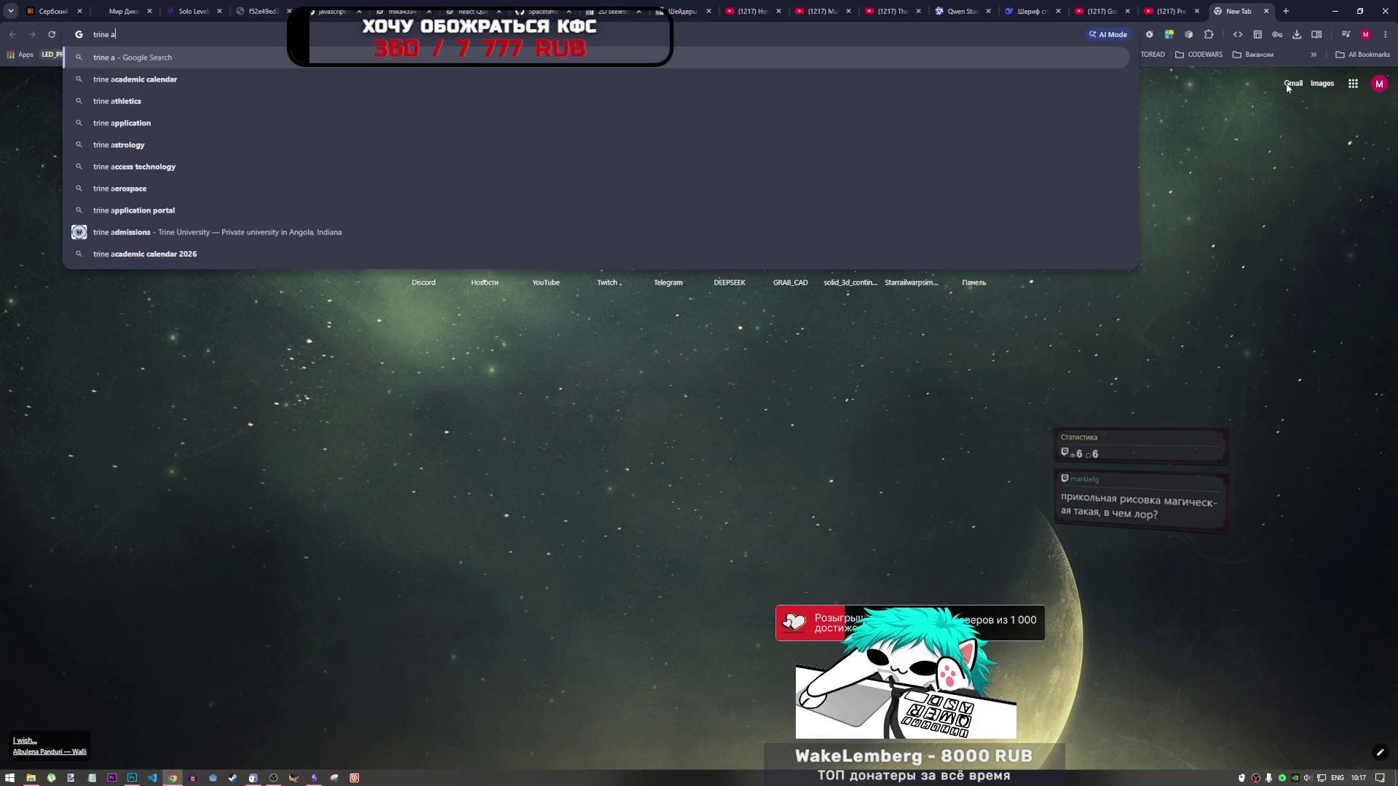
pyautogui.write('team&oq=trine+ateam&gs_l')
pyautogui.press('Return')
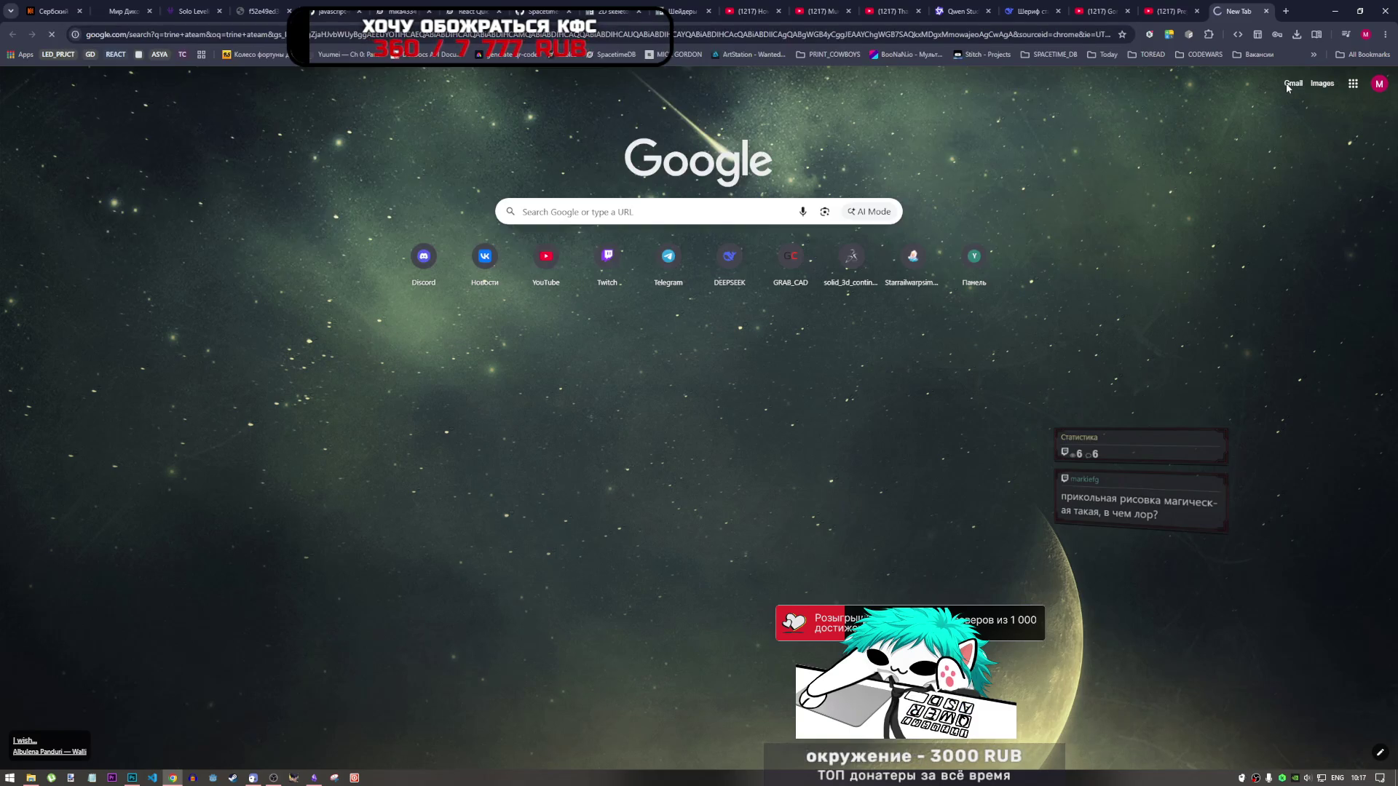
# Step: Open the Trine Enchanted Edition Steam page and browse through its screenshots to the last one
pyautogui.click(251, 223)
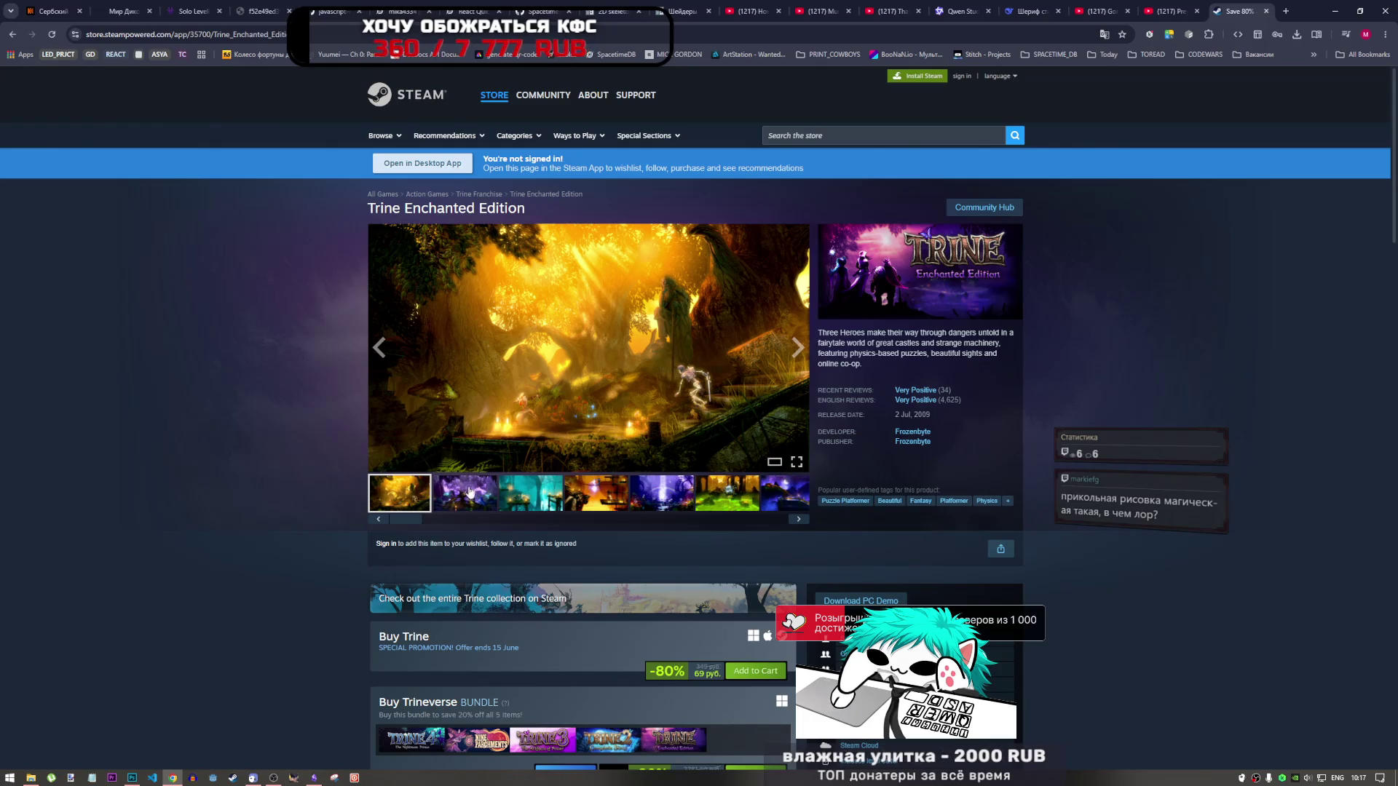
pyautogui.moveTo(406, 517); pyautogui.dragTo(674, 528)
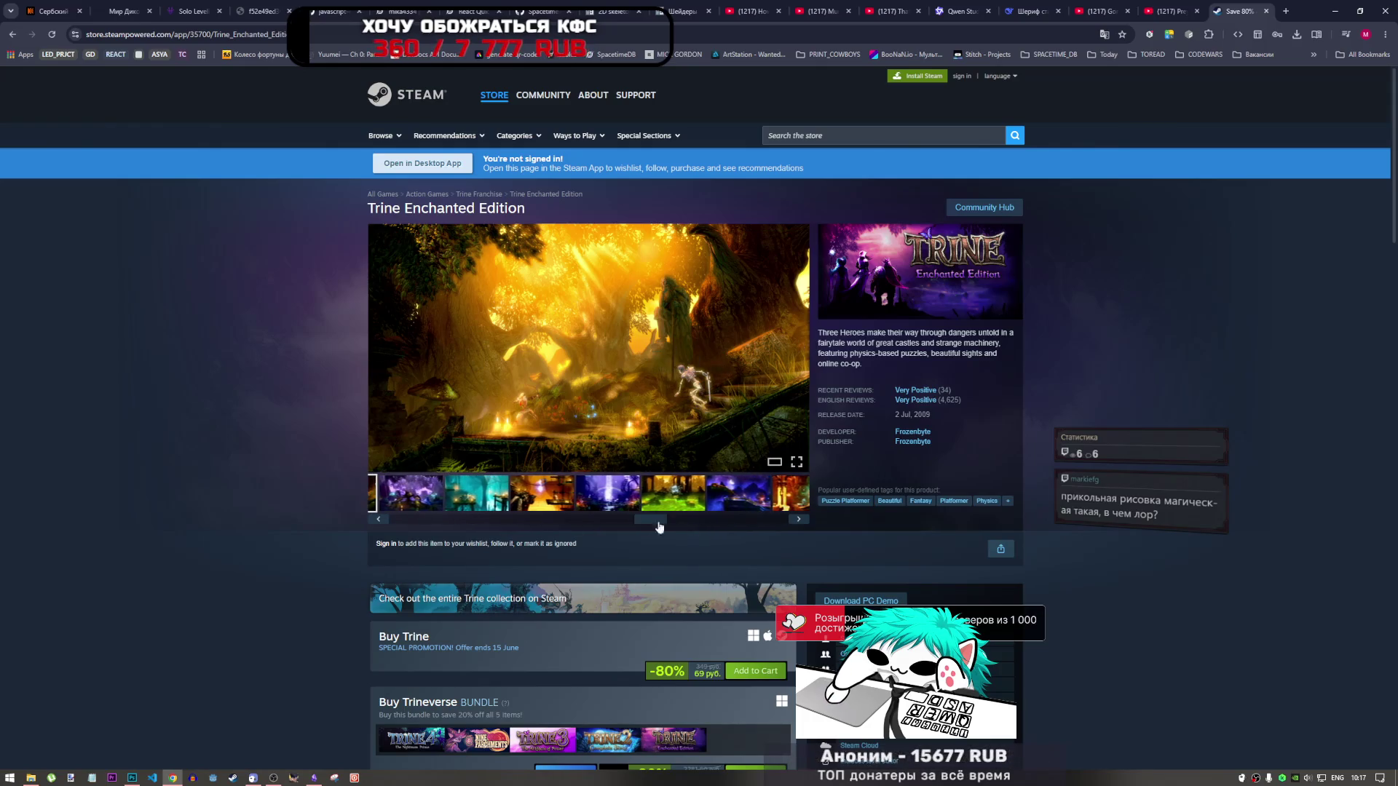
pyautogui.click(723, 519)
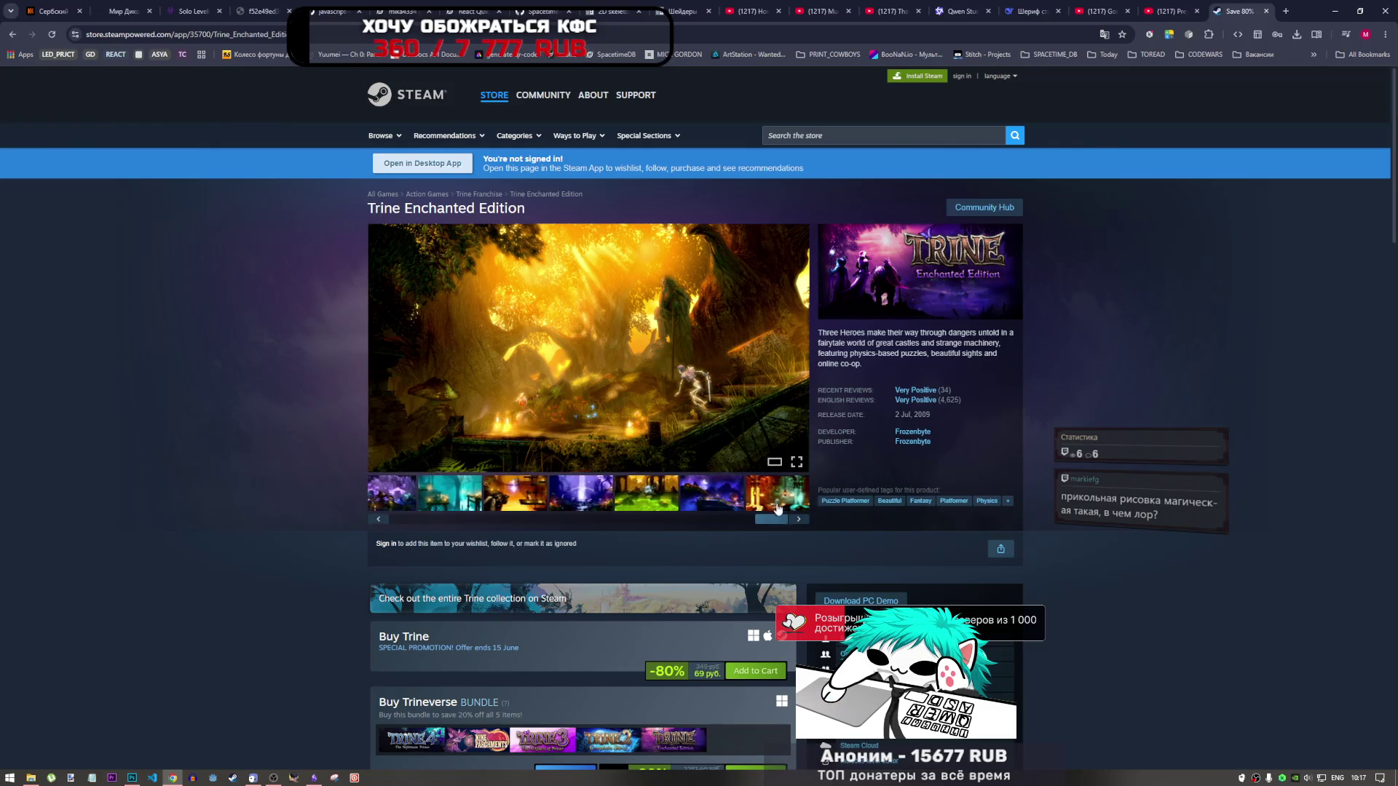
pyautogui.click(678, 498)
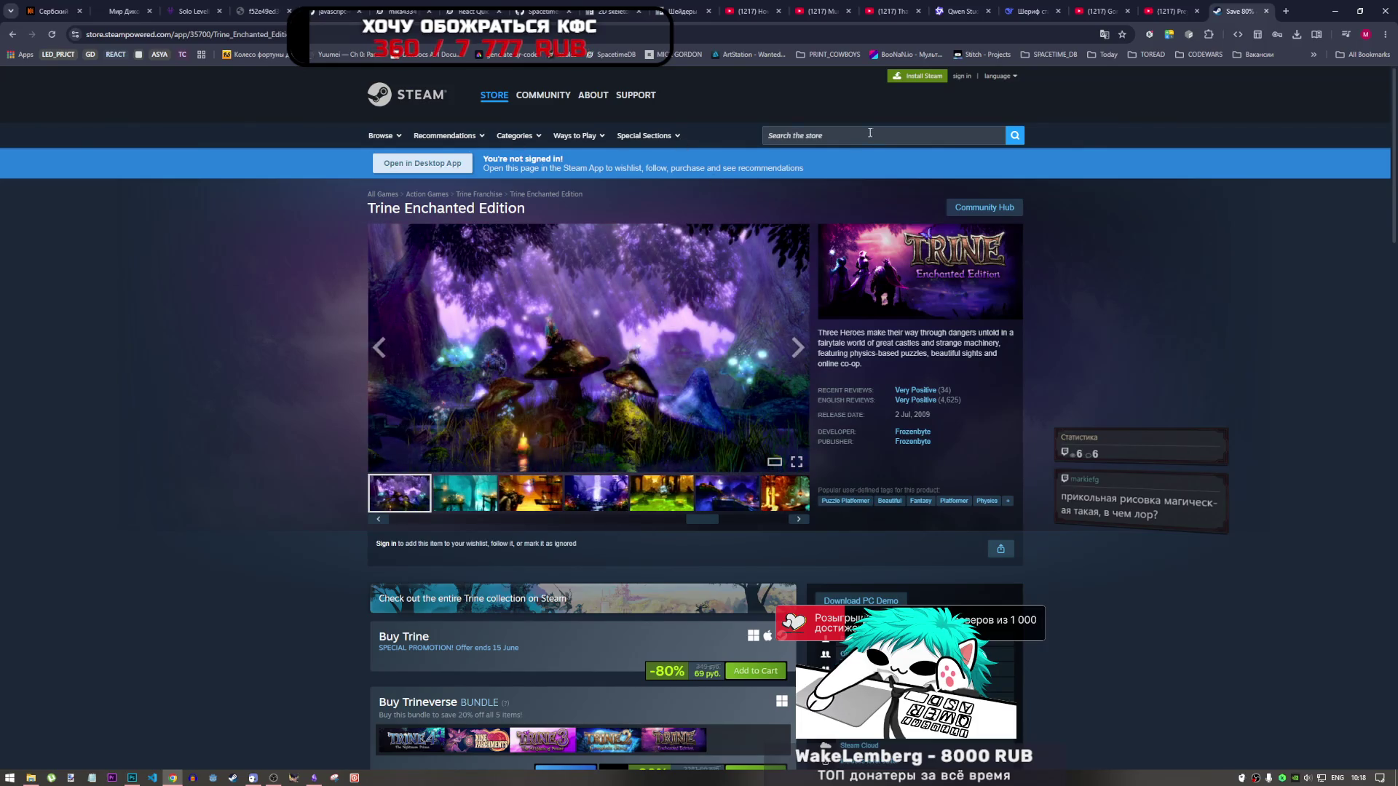
# Step: Open the Trine 2: Complete Story store page from the bundles section
pyautogui.scroll(-6, 533, 228)
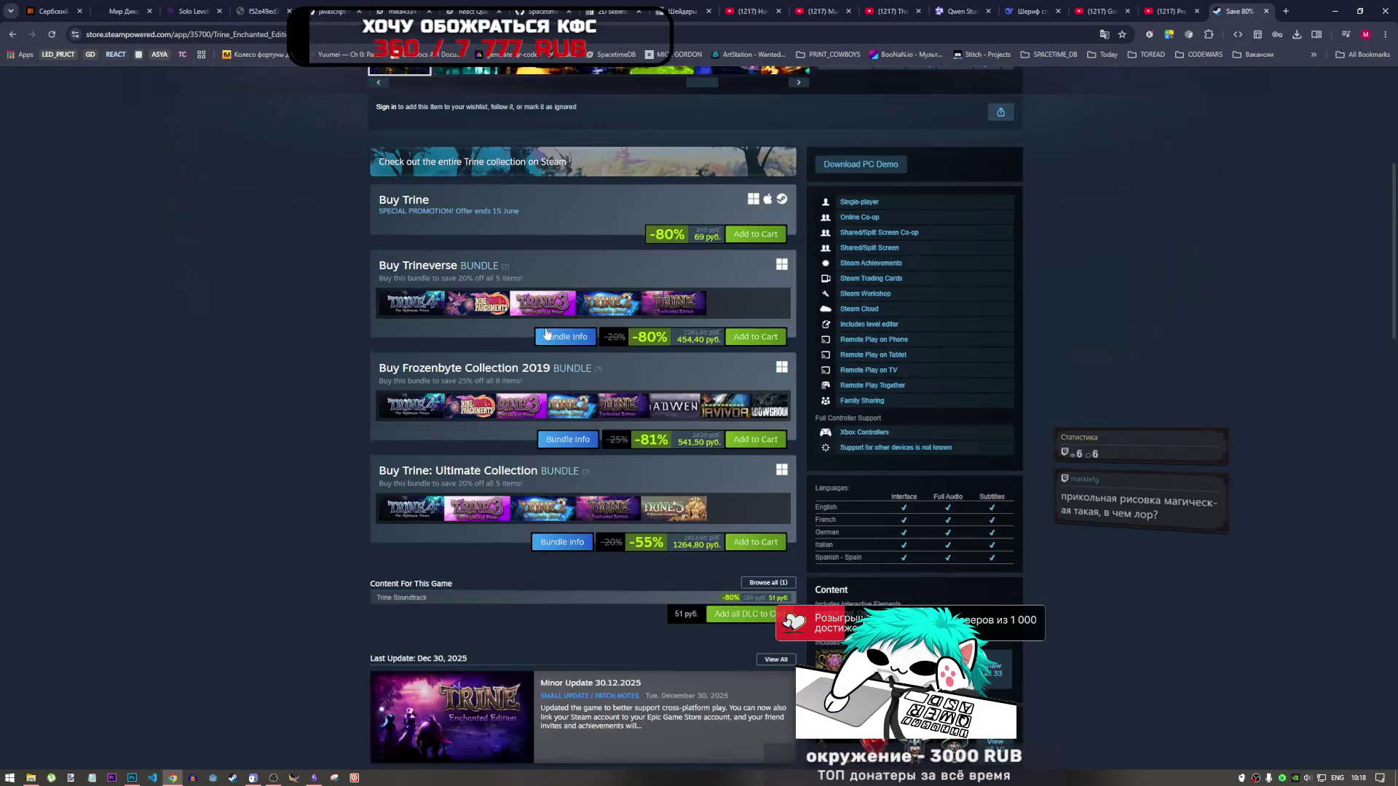
pyautogui.scroll(4, 625, 309)
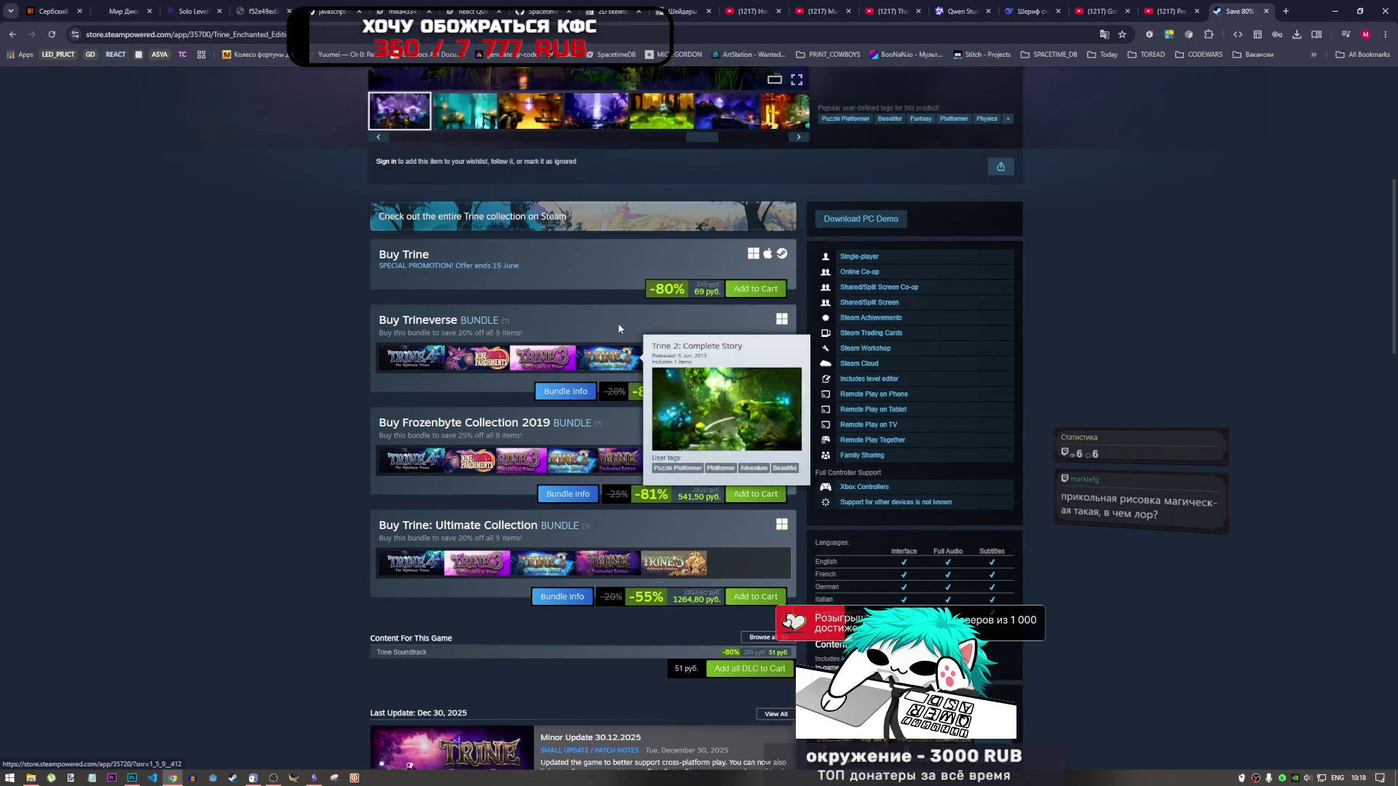
pyautogui.click(622, 579)
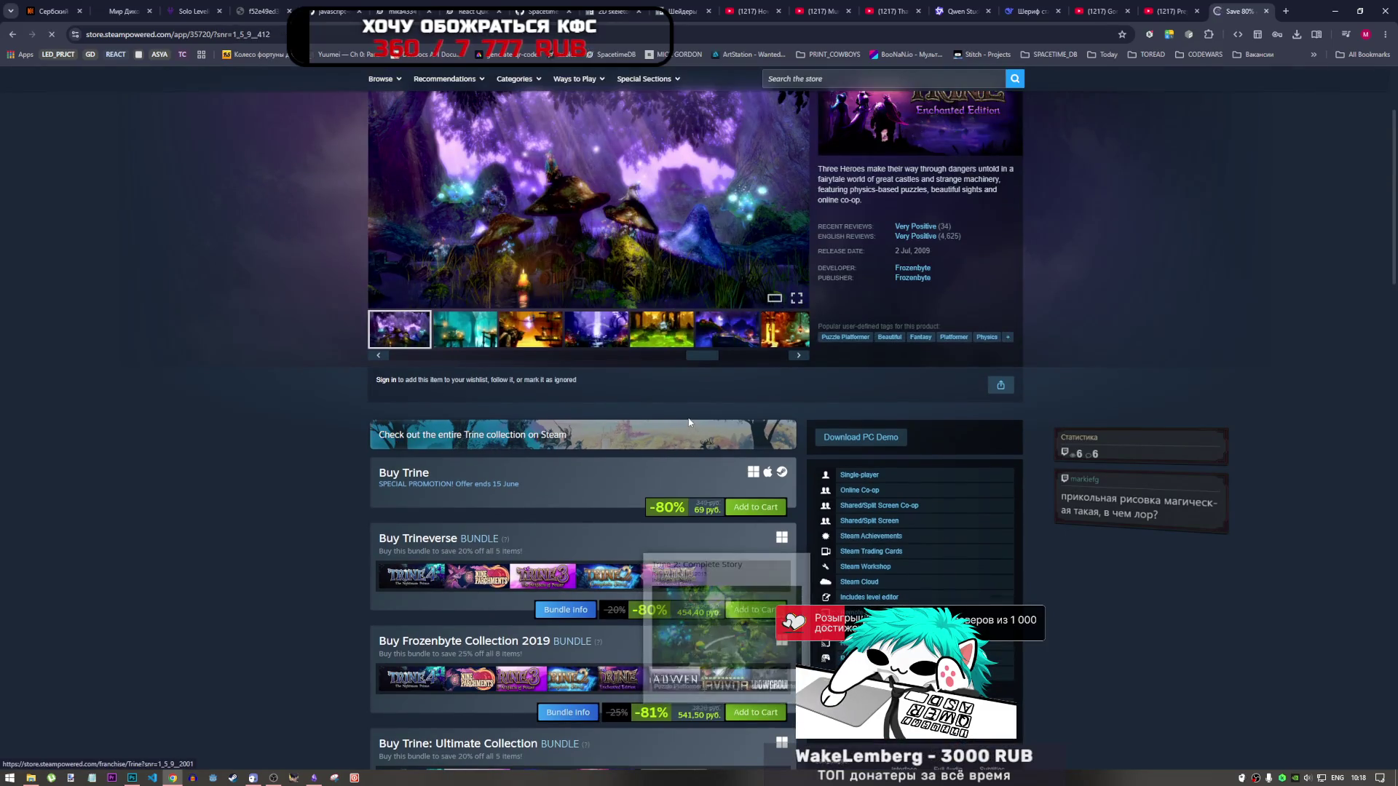
pyautogui.scroll(-4, 667, 386)
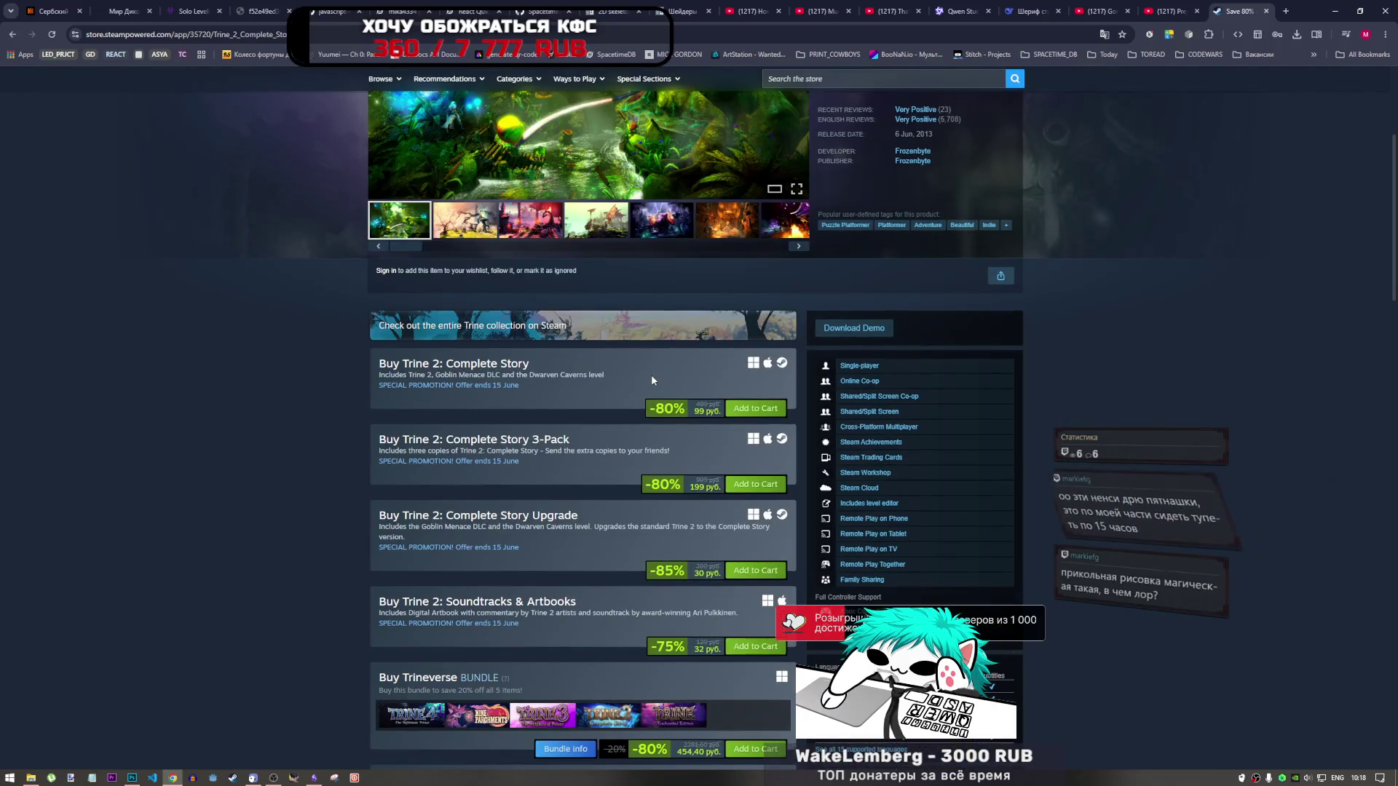
# Step: Step through the Trine 2 screenshots, past the purple dragon and spider scenes, and play the trailer
pyautogui.scroll(2, 651, 375)
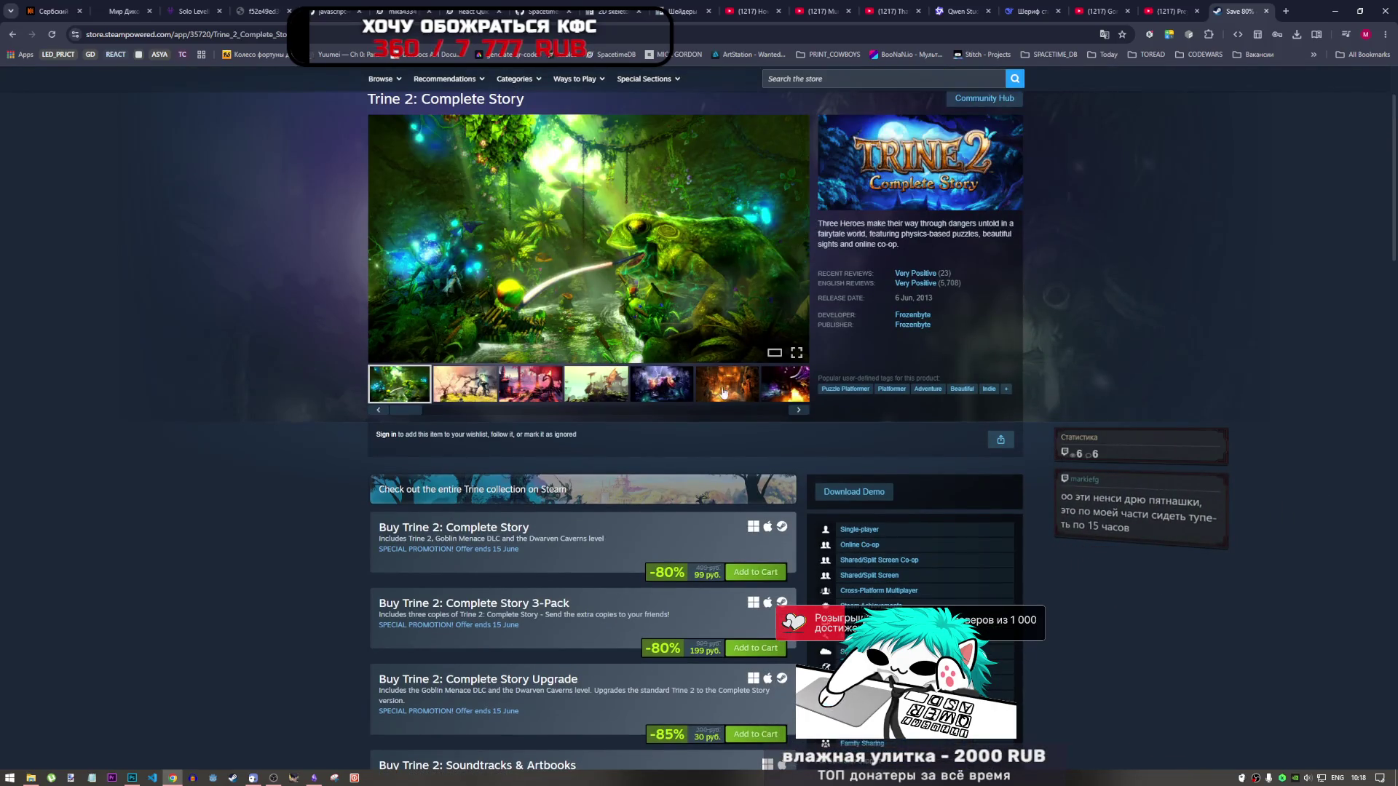
pyautogui.click(727, 383)
pyautogui.click(798, 410)
pyautogui.click(798, 410)
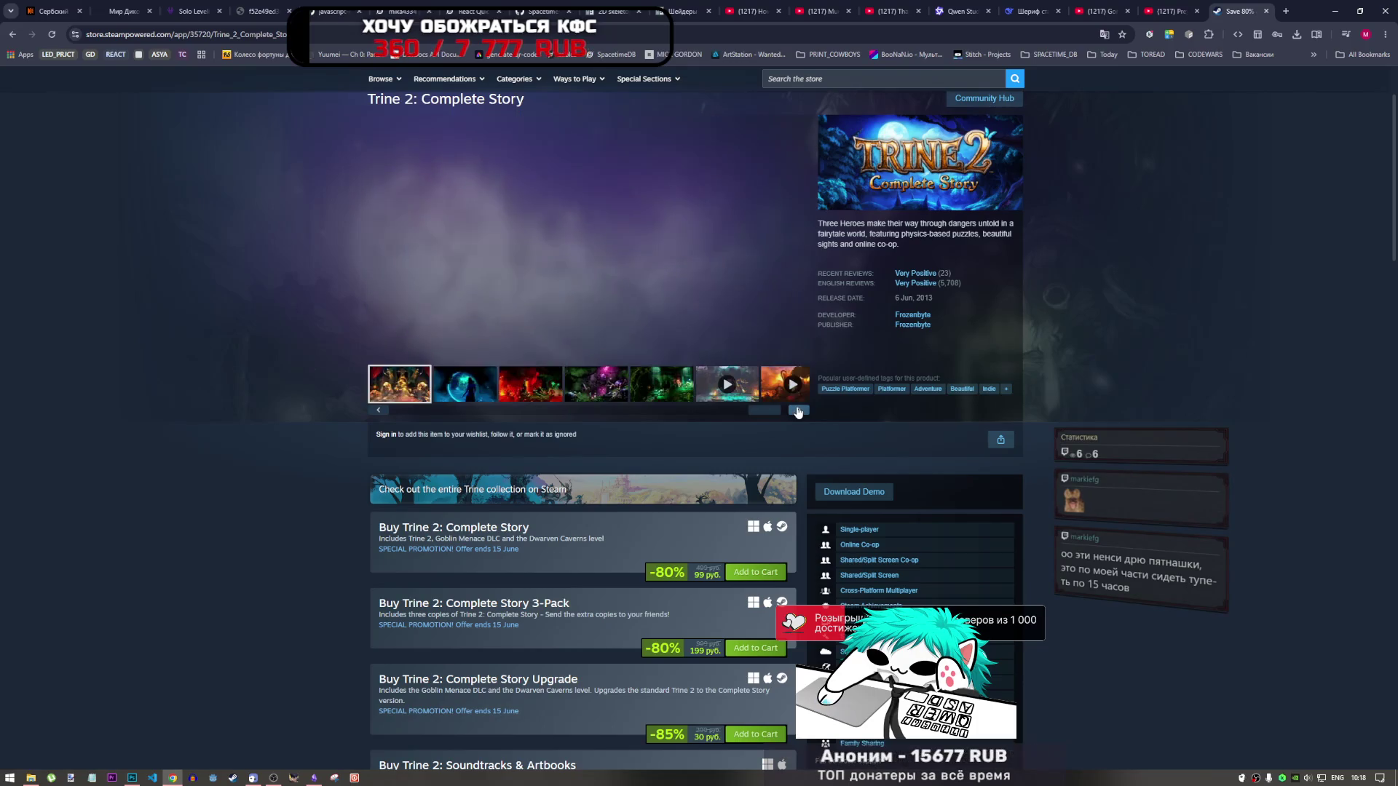
pyautogui.click(799, 410)
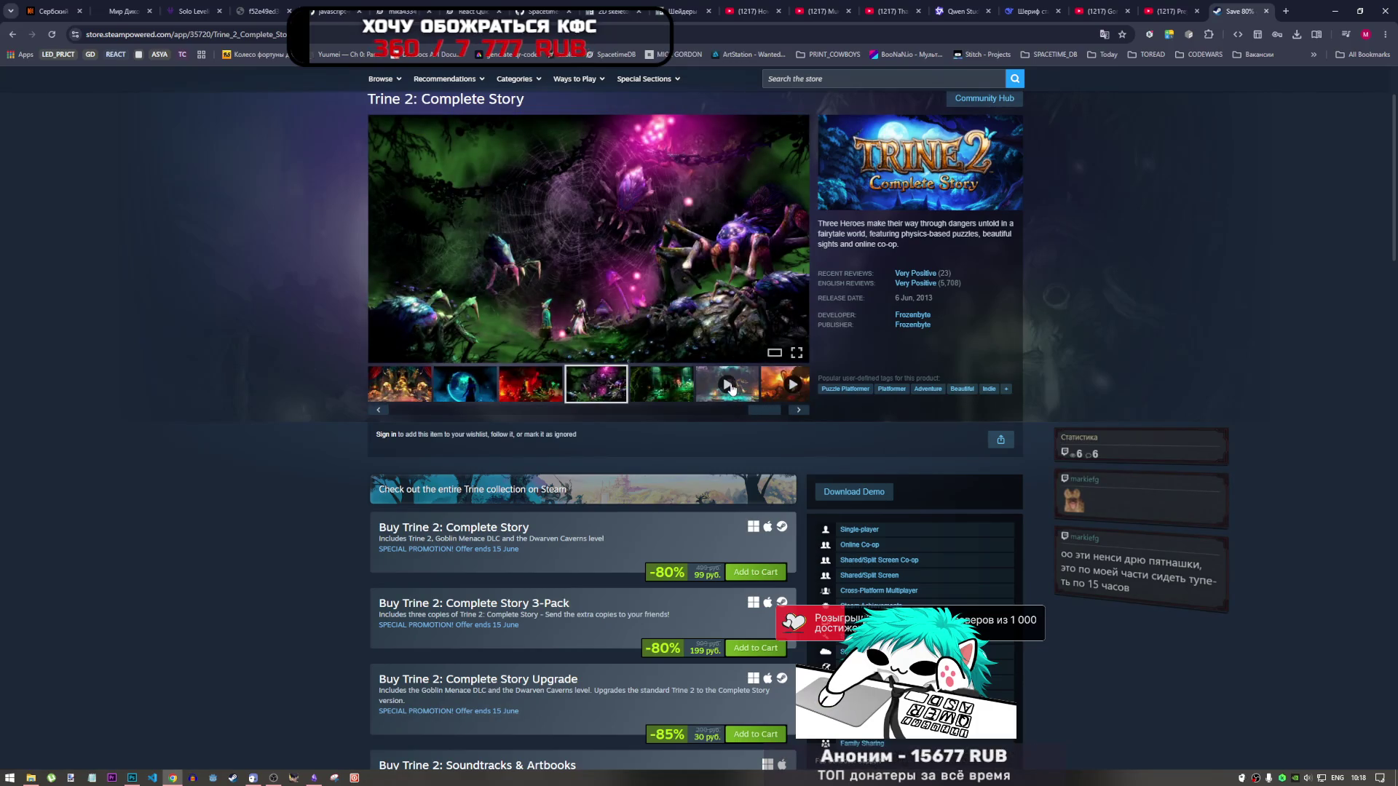
pyautogui.click(731, 391)
pyautogui.scroll(2, 717, 411)
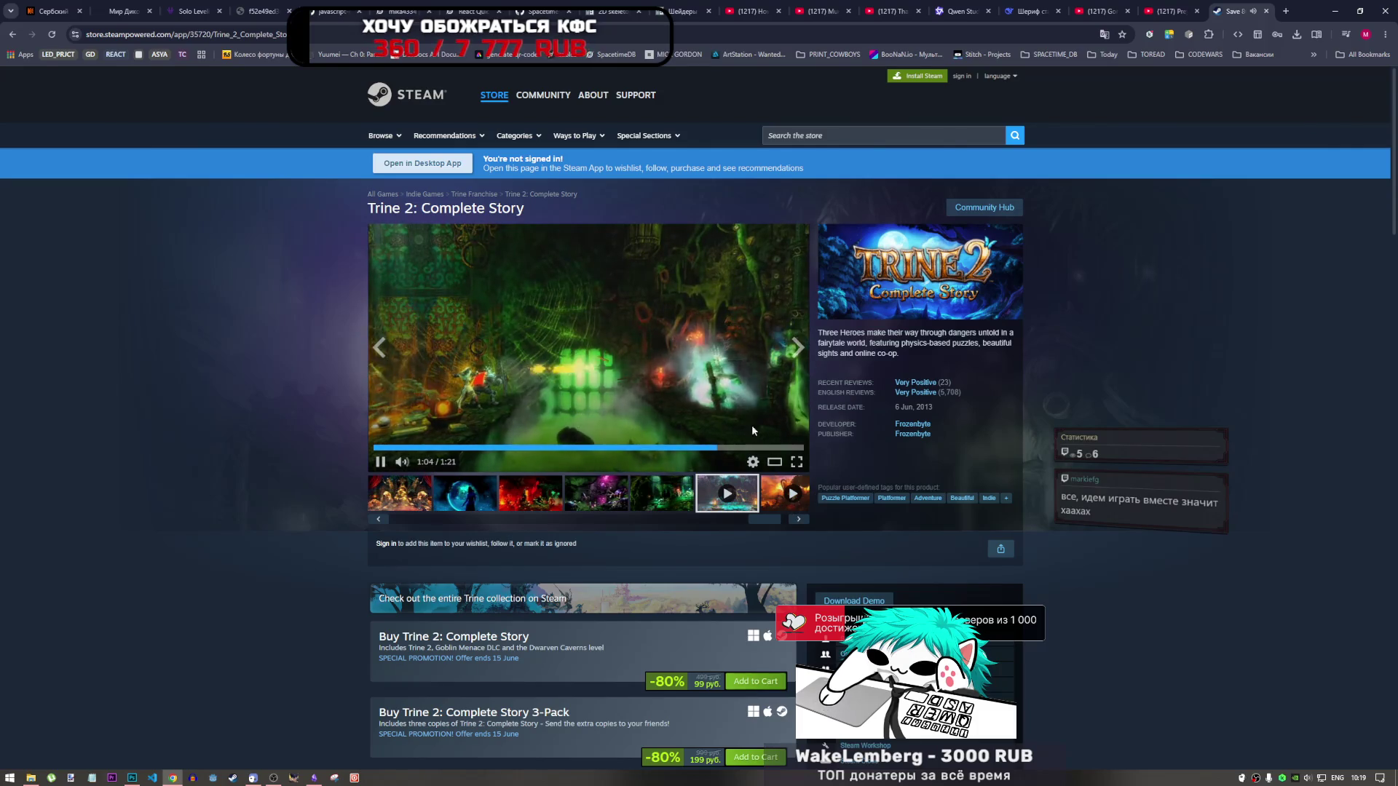
# Step: Pause the trailer, load the last gallery video, then go to the Trine Enchanted Edition page
pyautogui.click(764, 448)
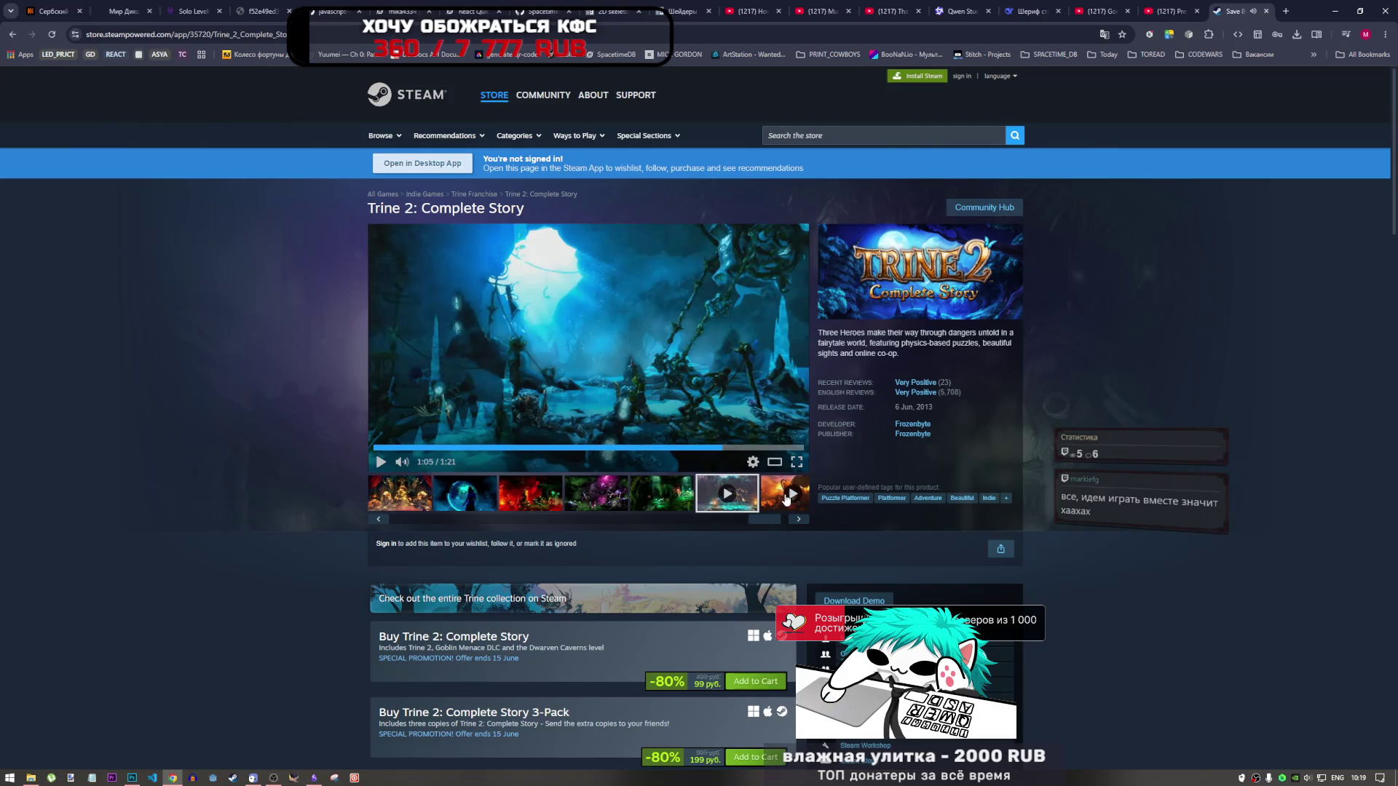
pyautogui.click(786, 499)
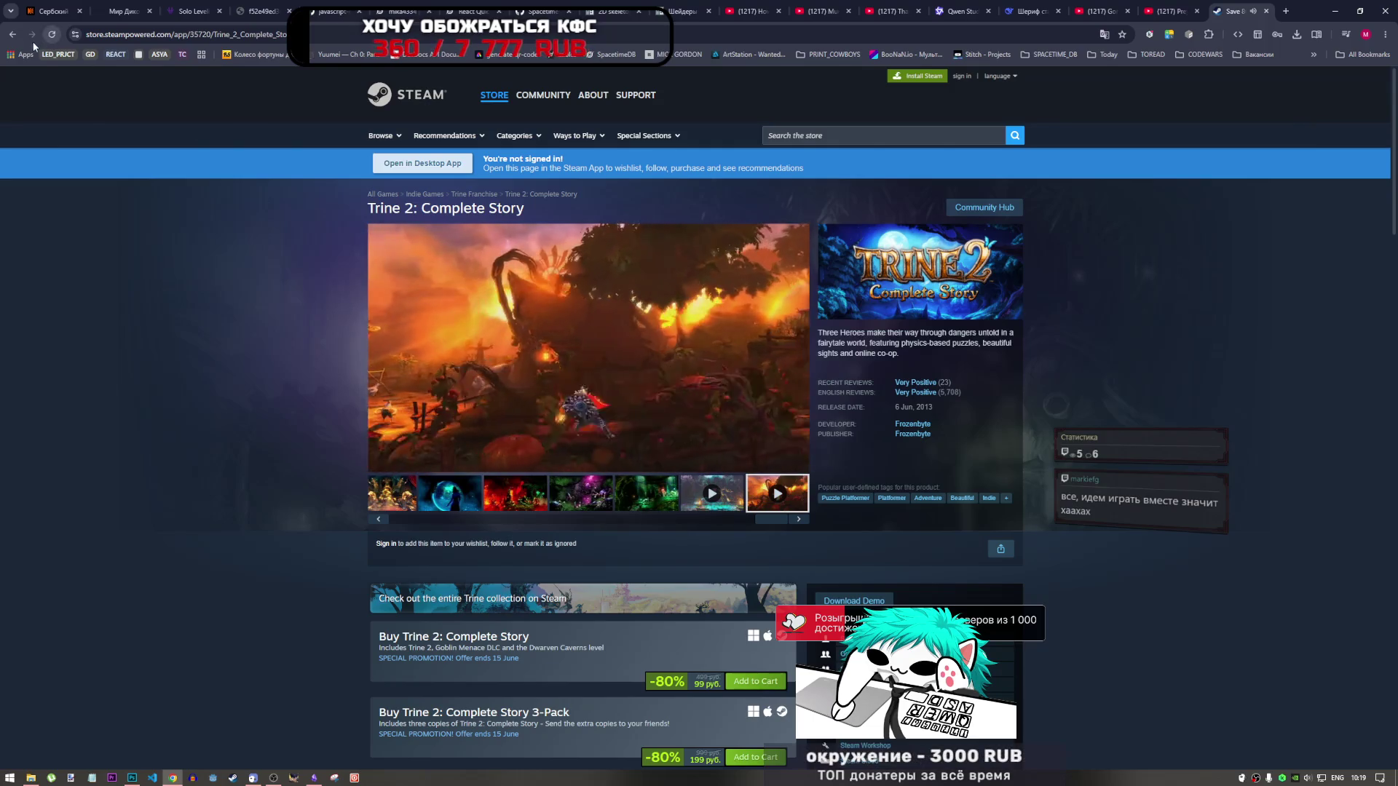
pyautogui.scroll(-3, 492, 464)
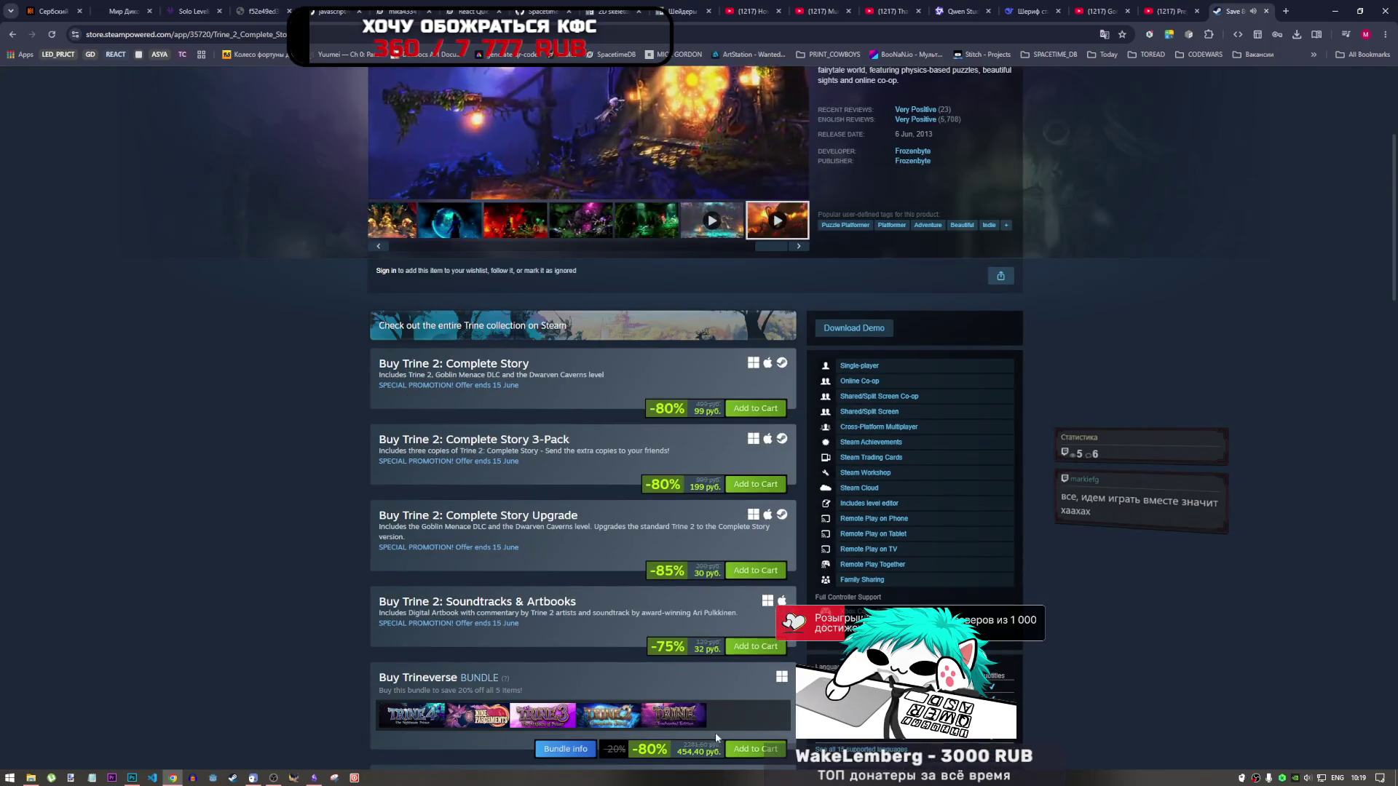
pyautogui.click(698, 724)
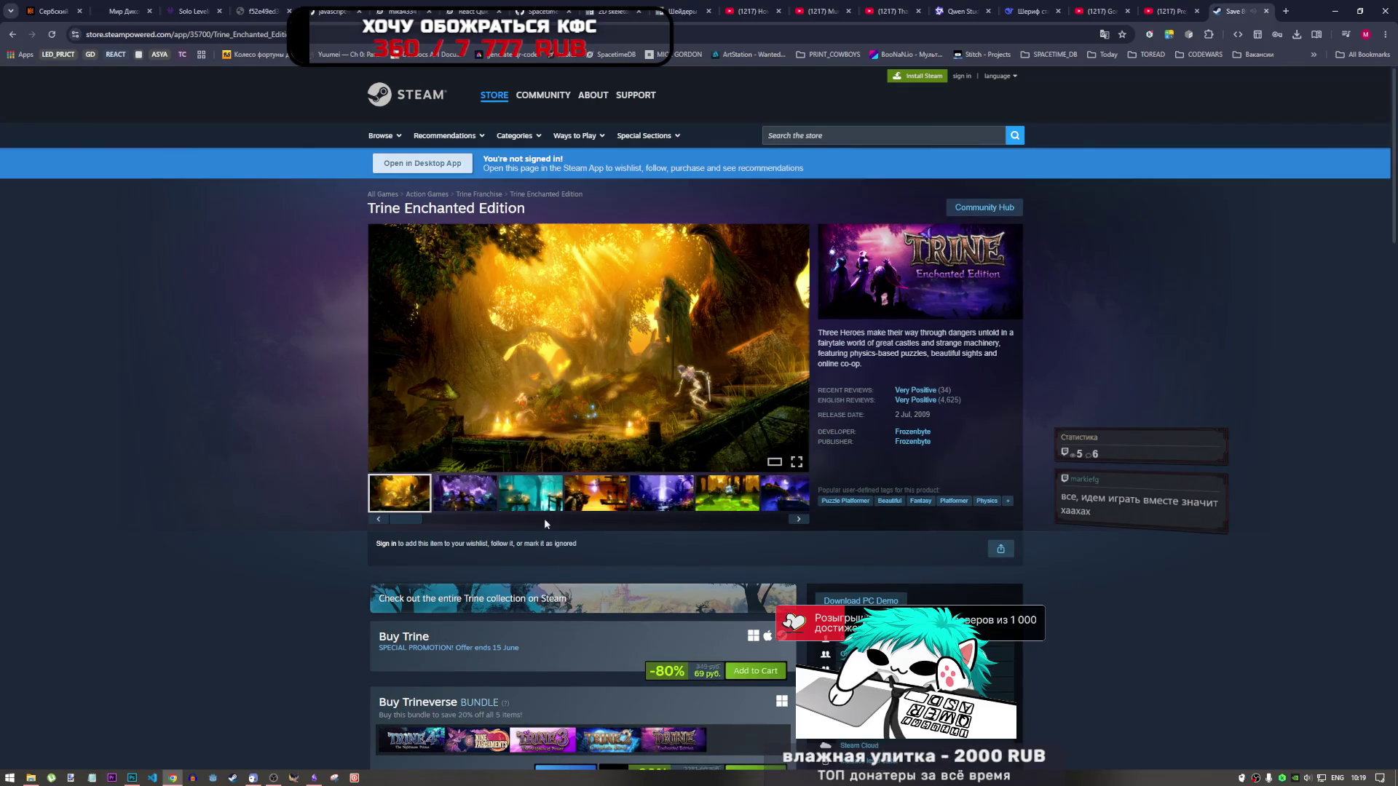
# Step: Browse the Trine Enchanted Edition gallery and bundles, then open Trine 3 from the bundle
pyautogui.moveTo(417, 518); pyautogui.dragTo(797, 530)
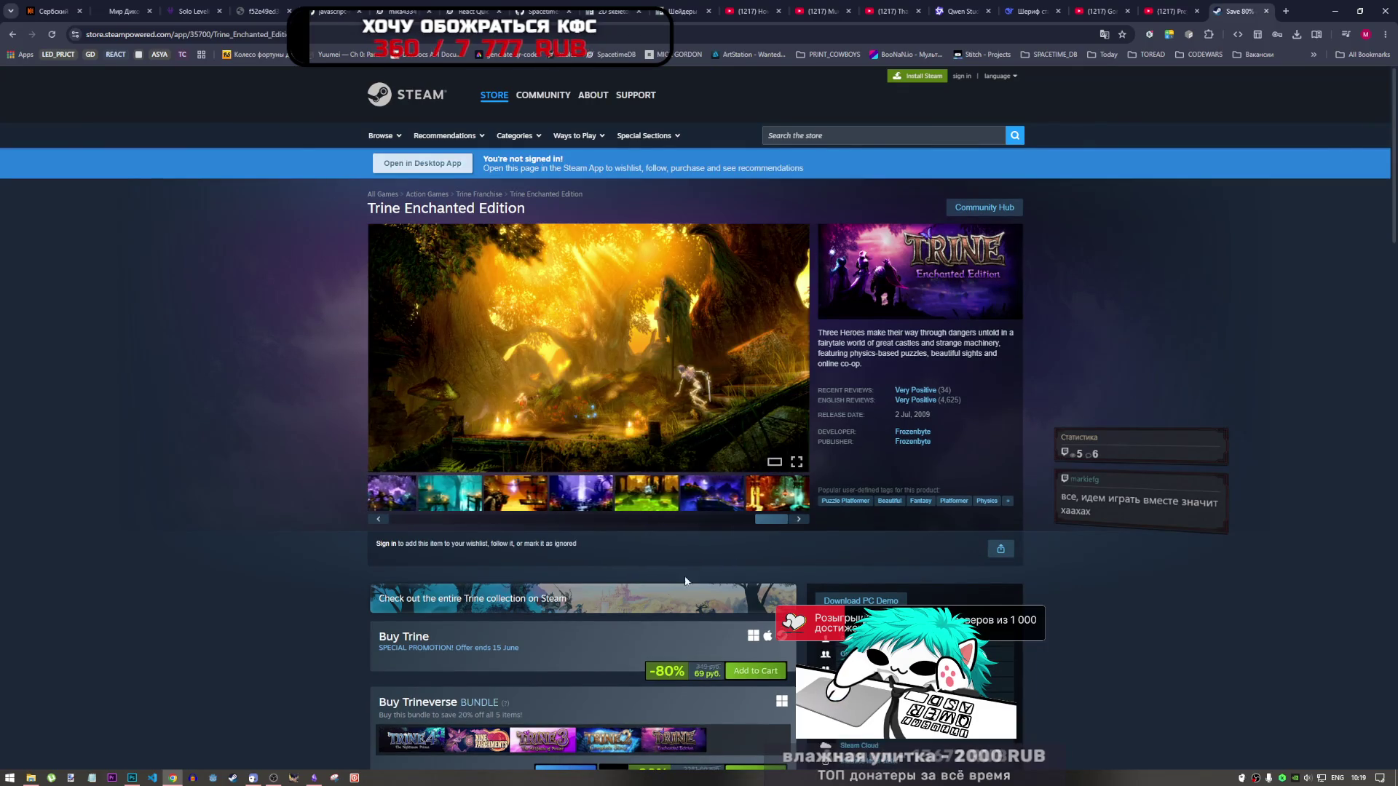
pyautogui.scroll(-4, 647, 579)
pyautogui.scroll(-4, 640, 574)
pyautogui.scroll(3, 641, 574)
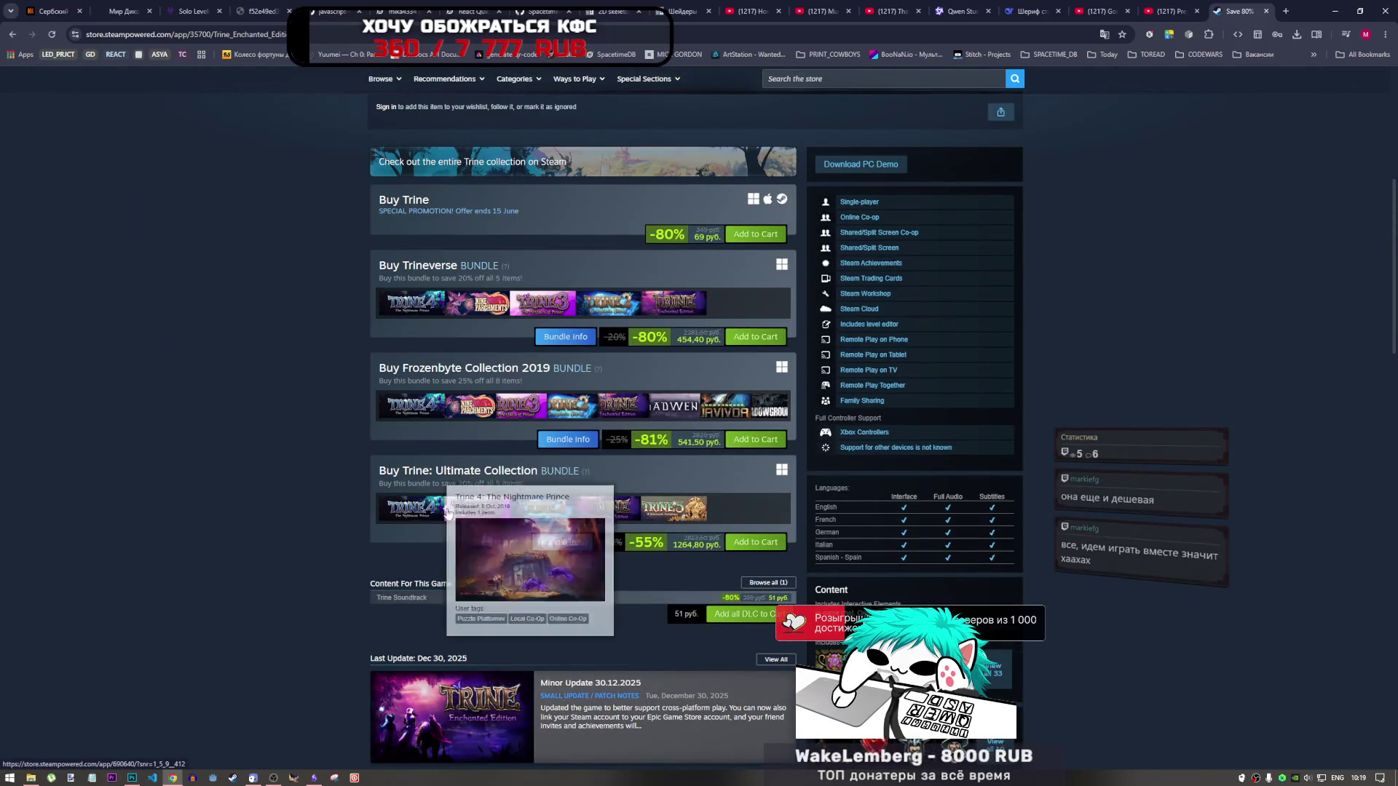
pyautogui.moveTo(490, 515)
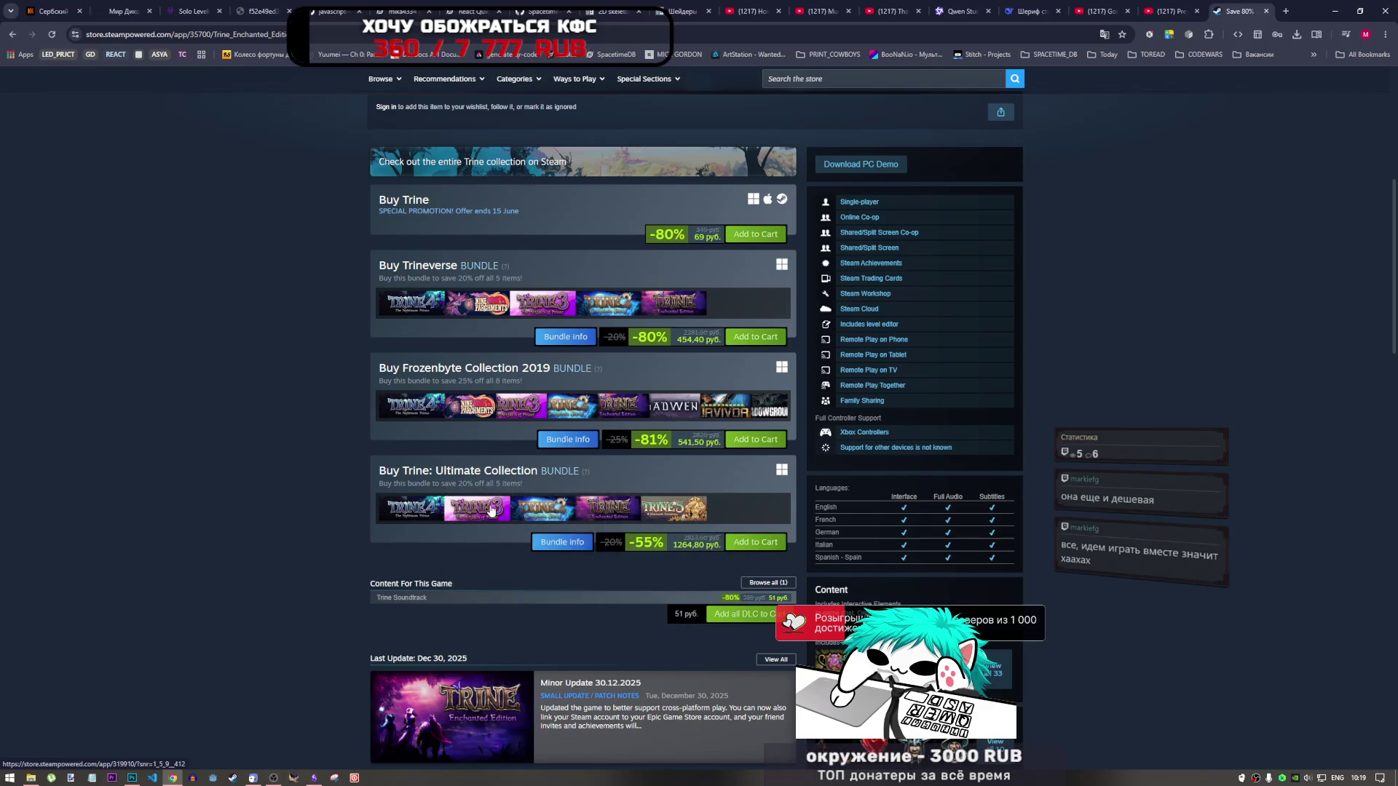
pyautogui.click(492, 510)
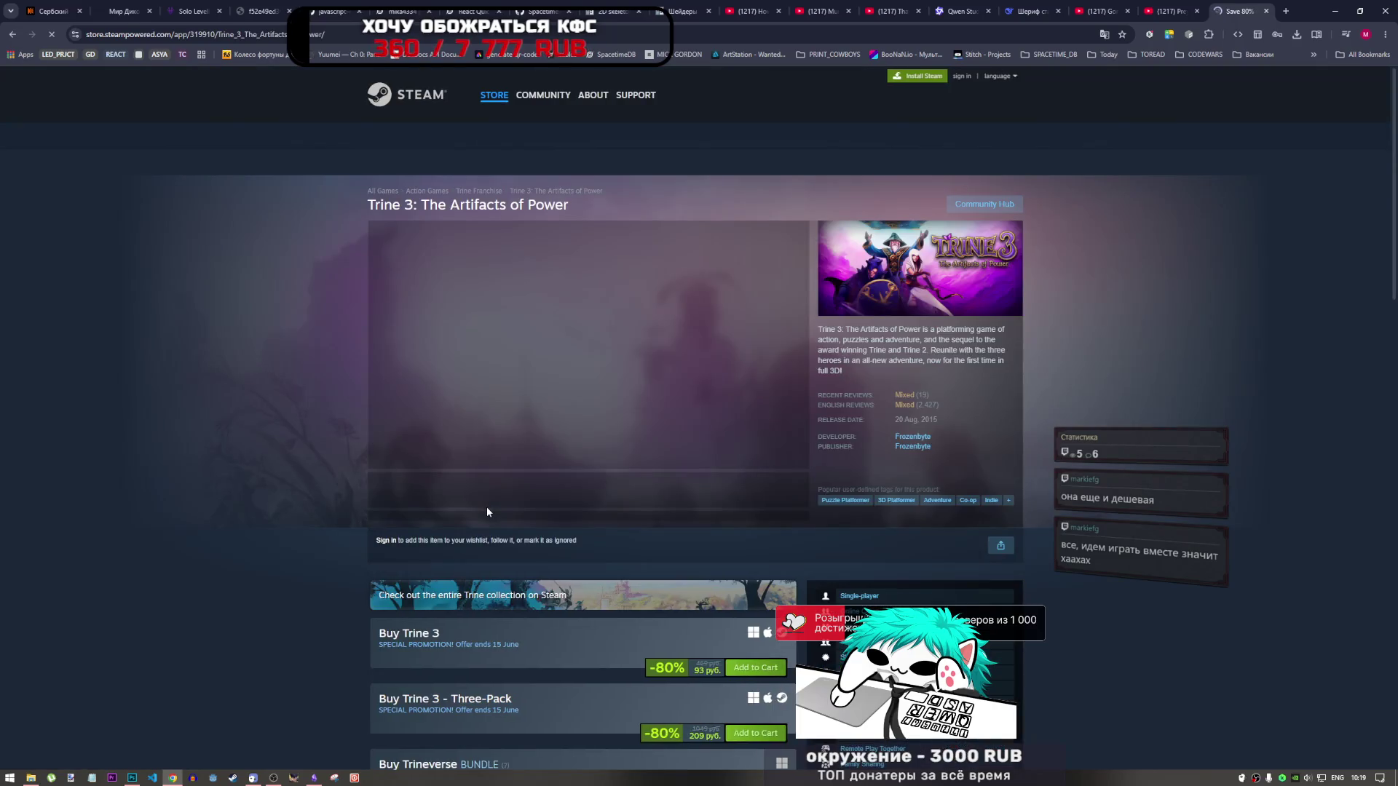
# Step: Pause the Trine 3 trailer and scroll through the store page
pyautogui.scroll(-4, 532, 460)
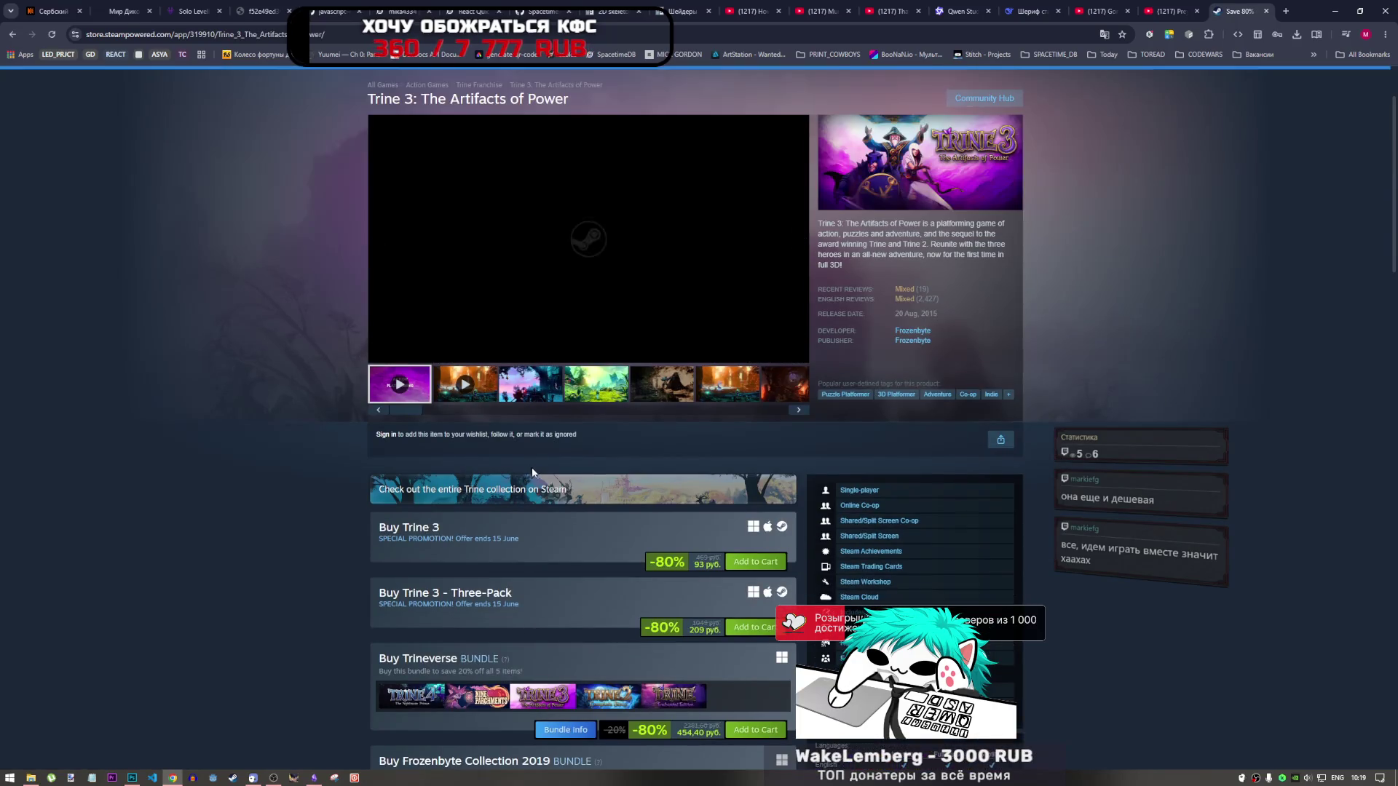
pyautogui.scroll(-3, 546, 542)
pyautogui.scroll(3, 546, 542)
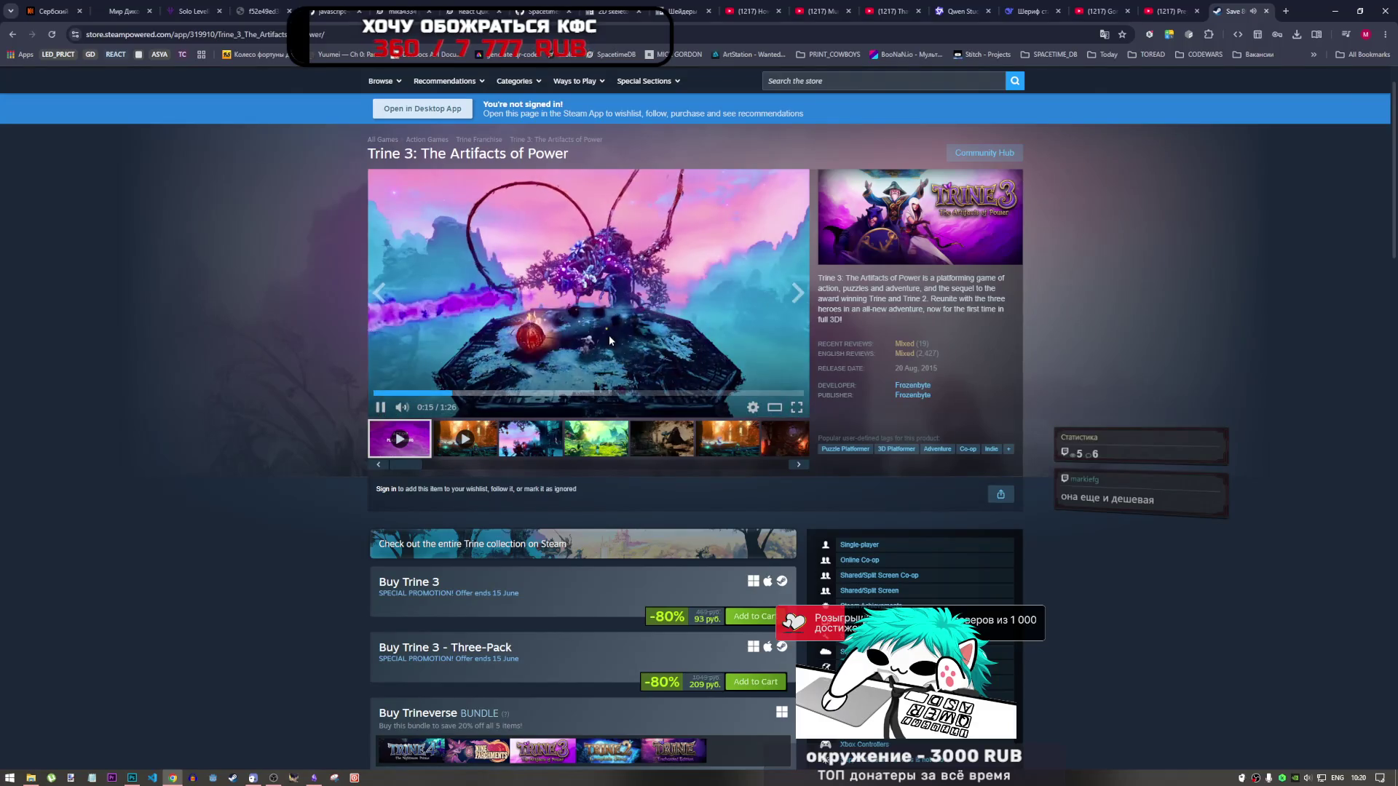
pyautogui.click(602, 343)
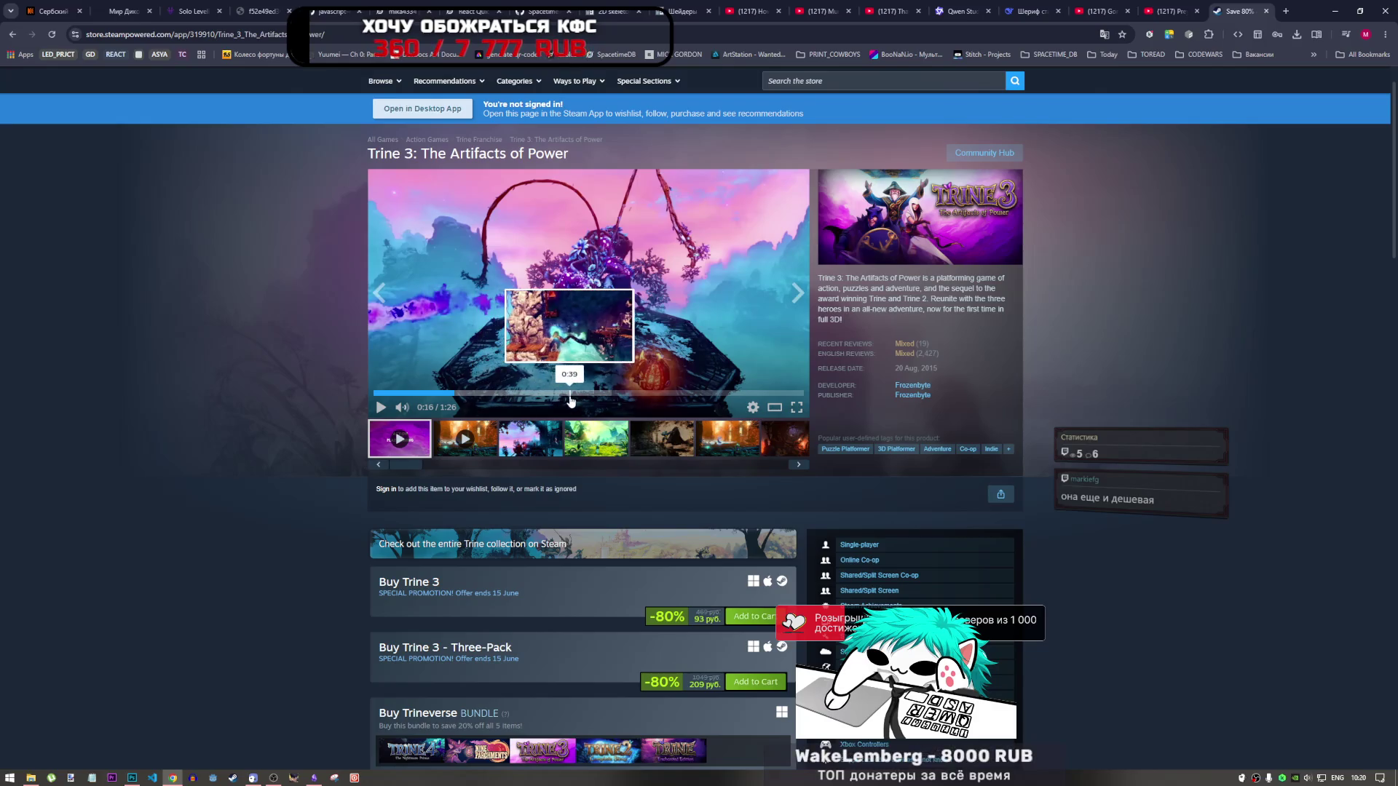
pyautogui.scroll(-1, 596, 472)
pyautogui.scroll(-5, 596, 473)
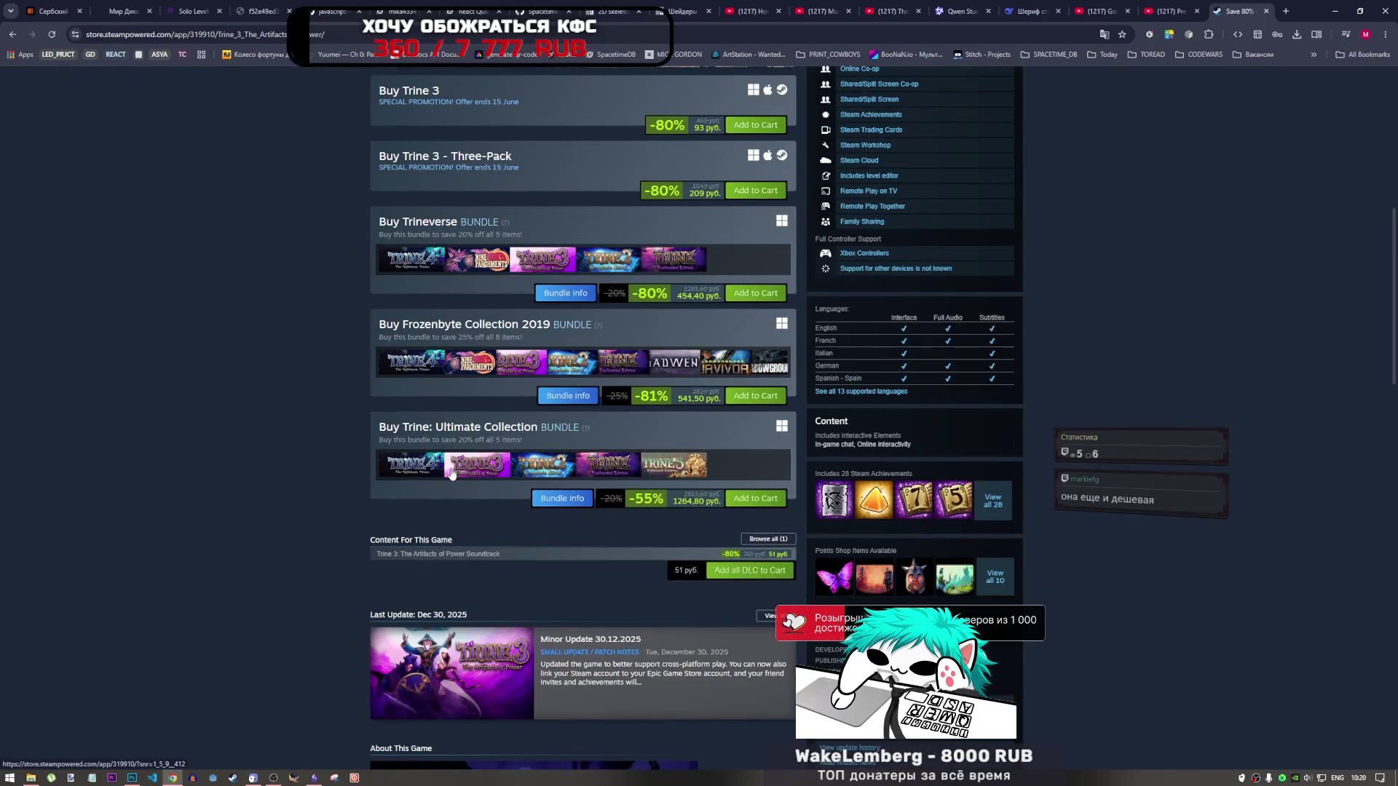
pyautogui.moveTo(518, 471)
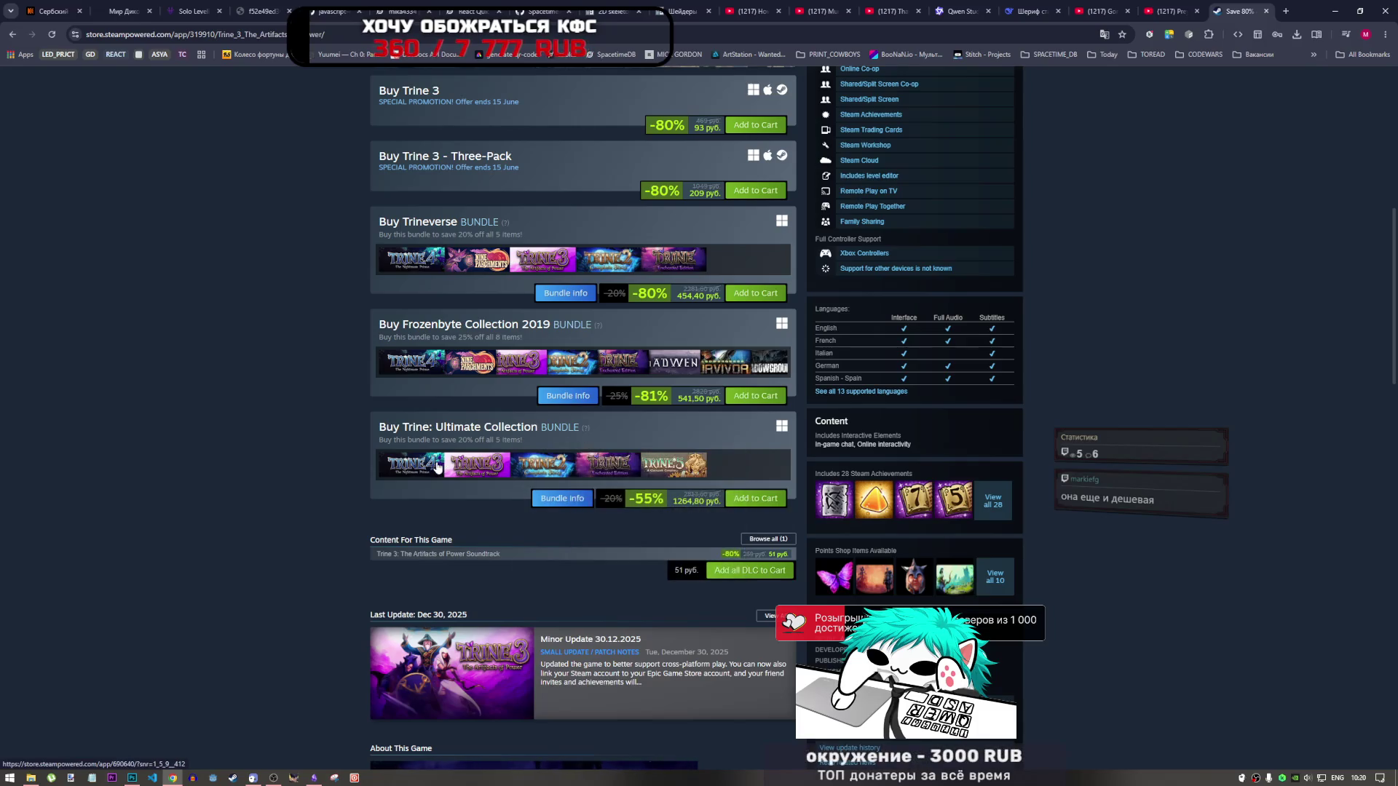
pyautogui.scroll(3, 653, 428)
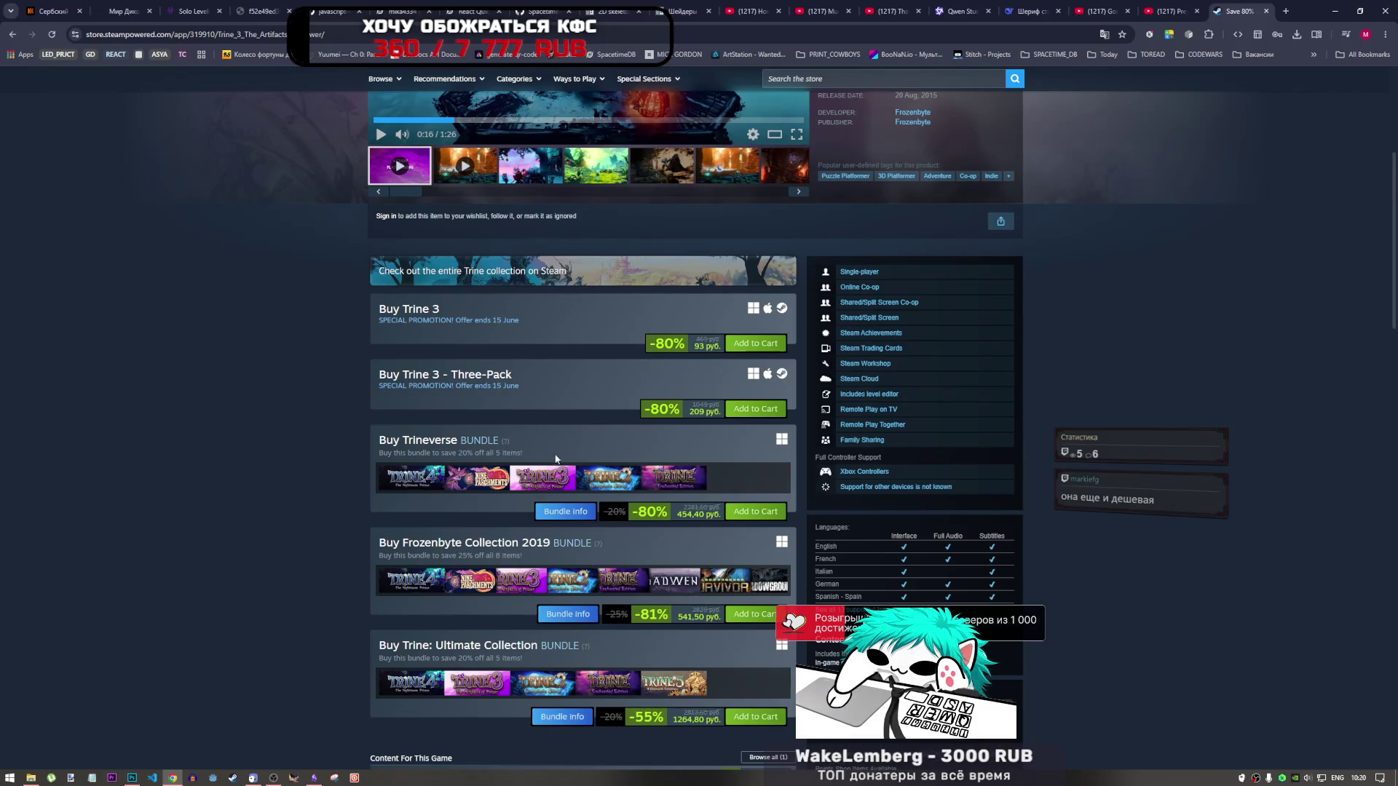
pyautogui.scroll(-3, 536, 452)
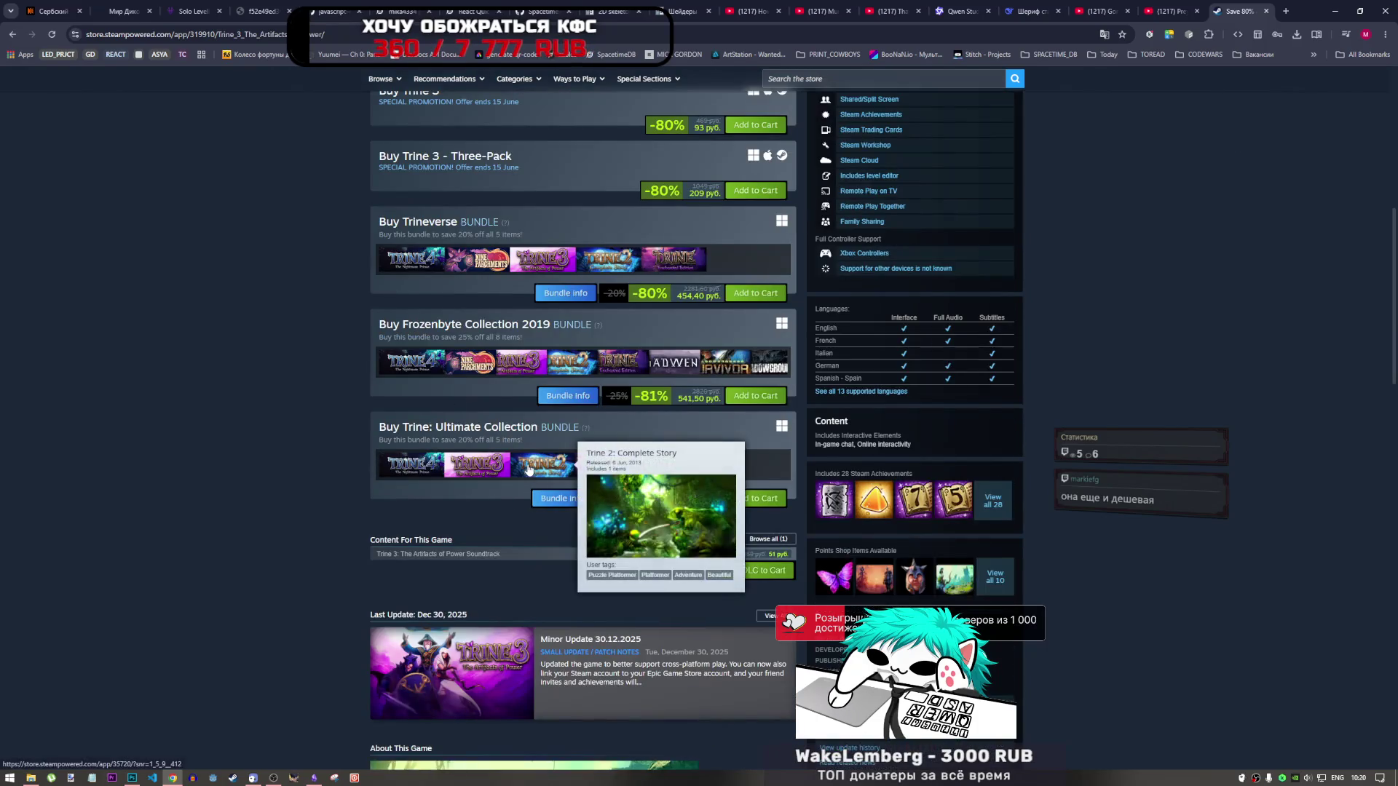
pyautogui.scroll(8, 596, 409)
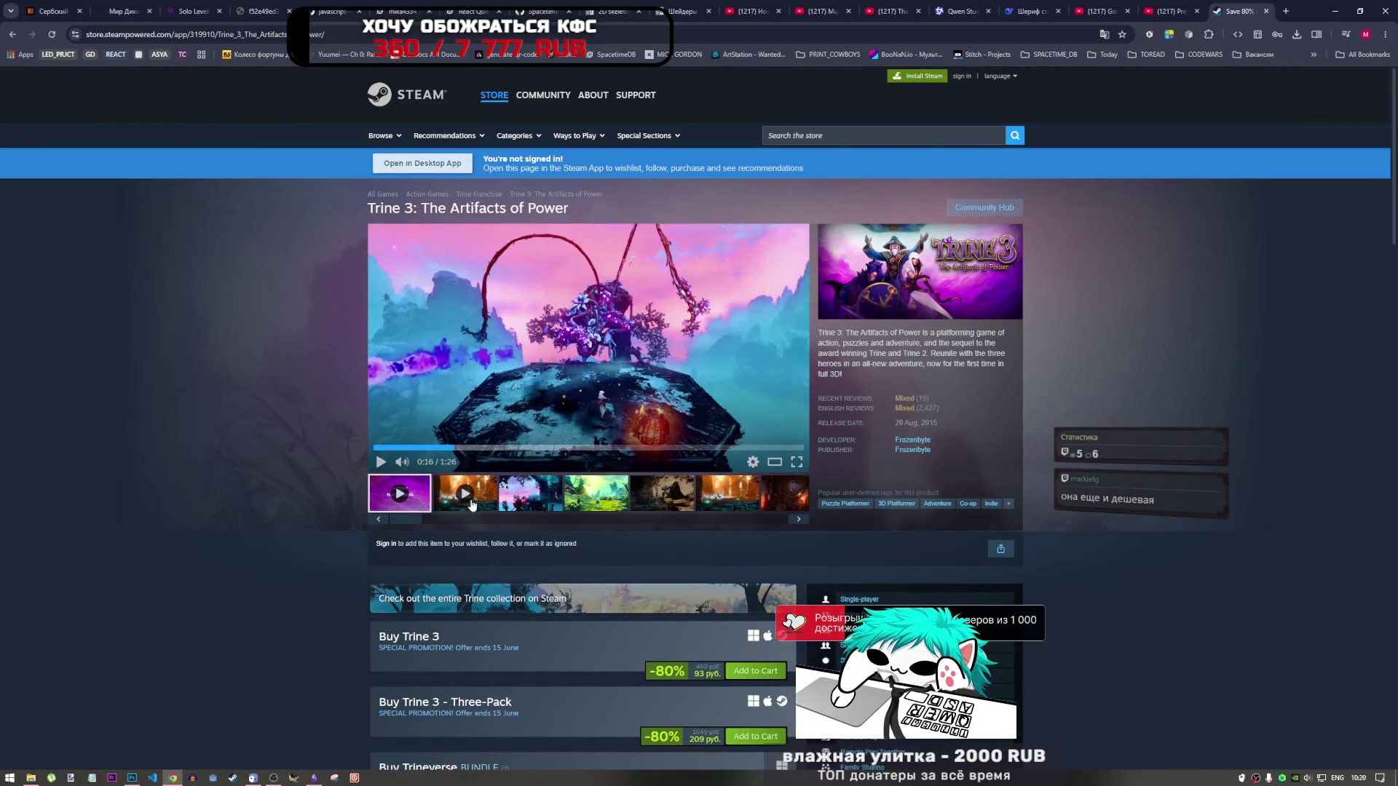
# Step: Load the last trailer, skip past the intro logo, and pause it at 0:13
pyautogui.moveTo(539, 517); pyautogui.dragTo(874, 528)
pyautogui.click(776, 500)
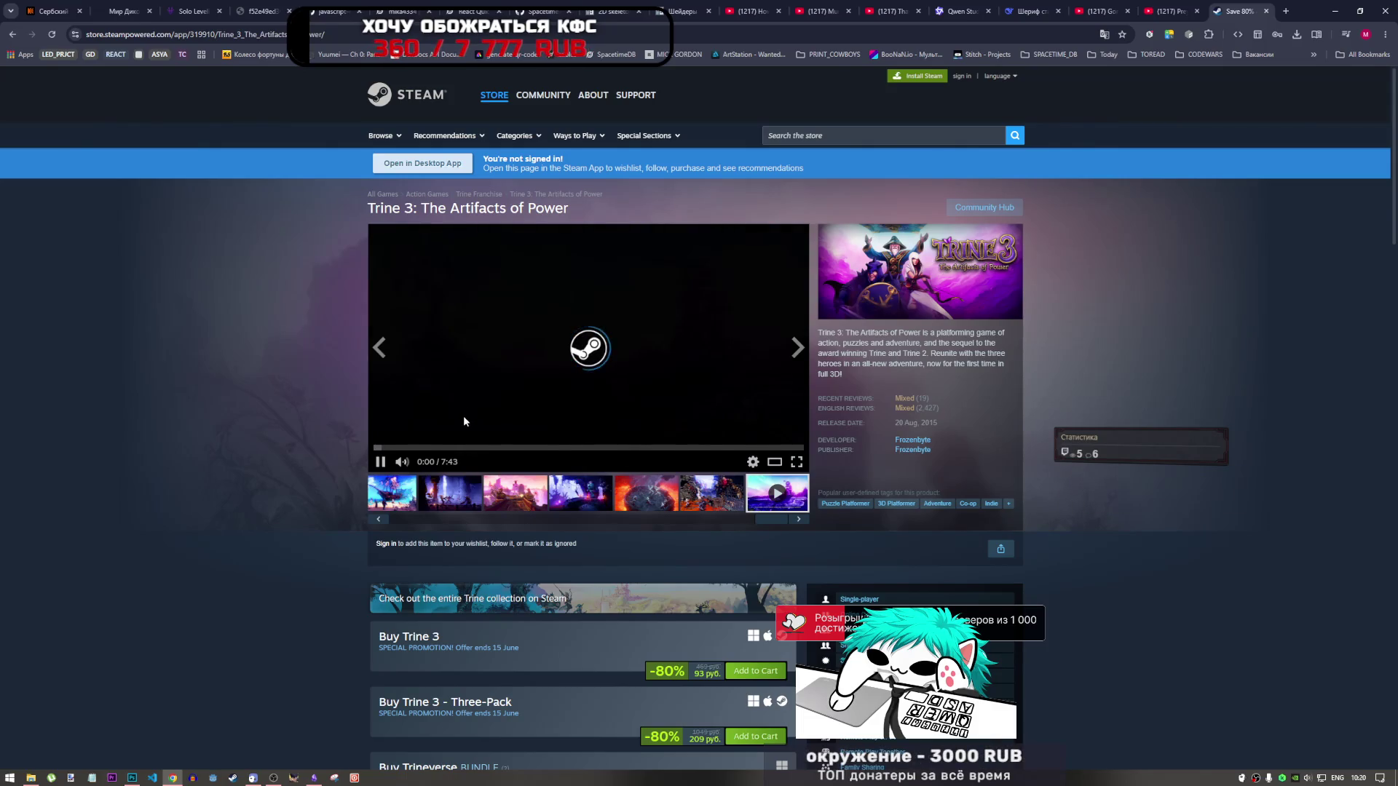
pyautogui.click(380, 448)
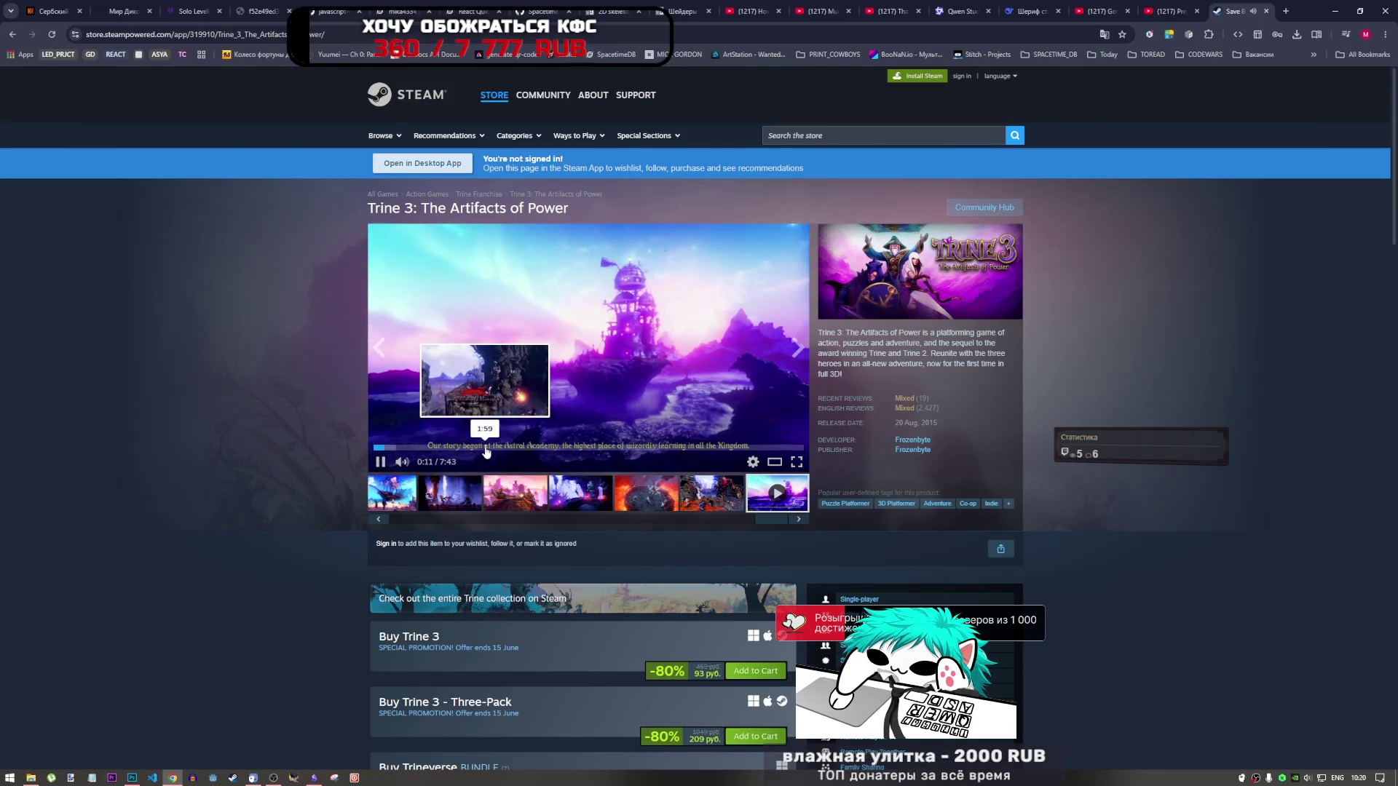
pyautogui.click(612, 339)
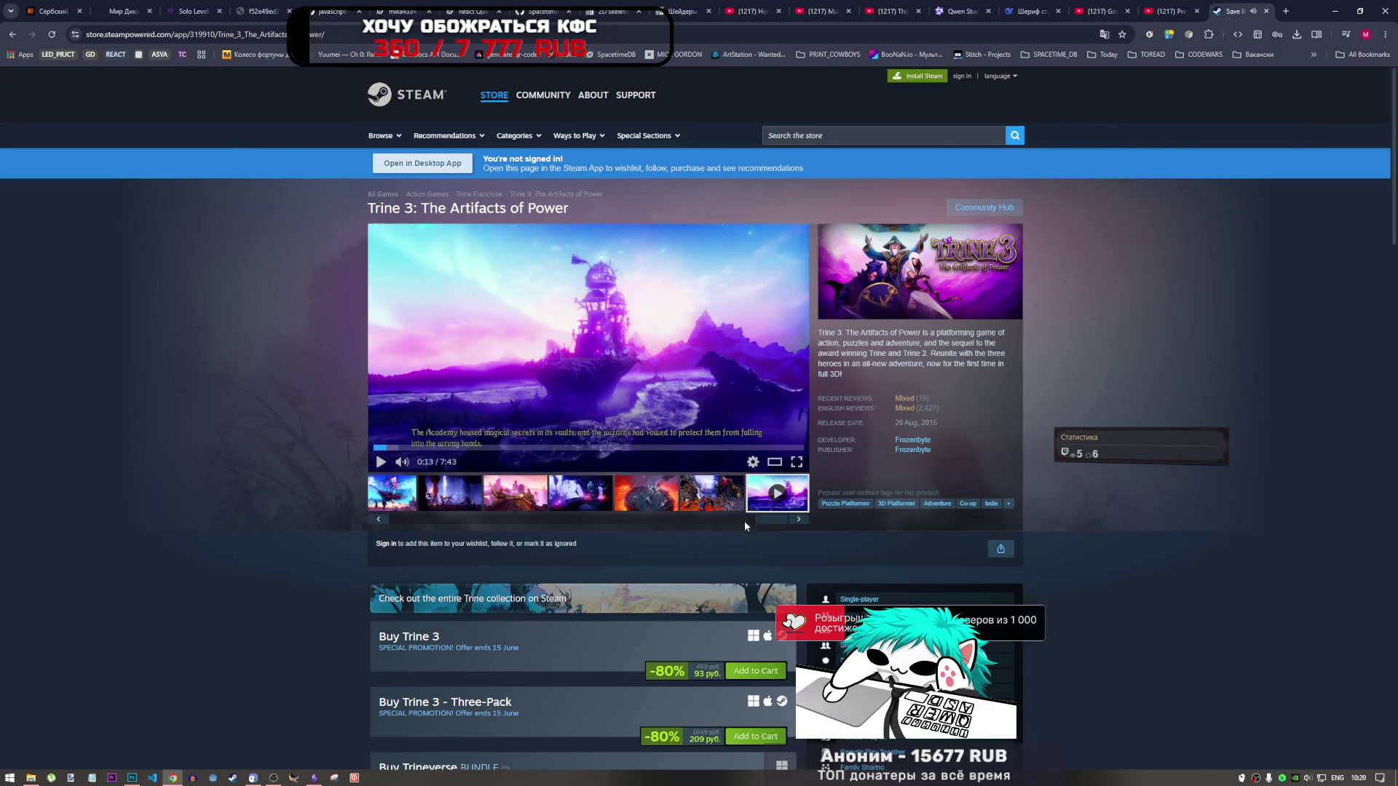
pyautogui.scroll(-8, 612, 537)
pyautogui.scroll(4, 602, 539)
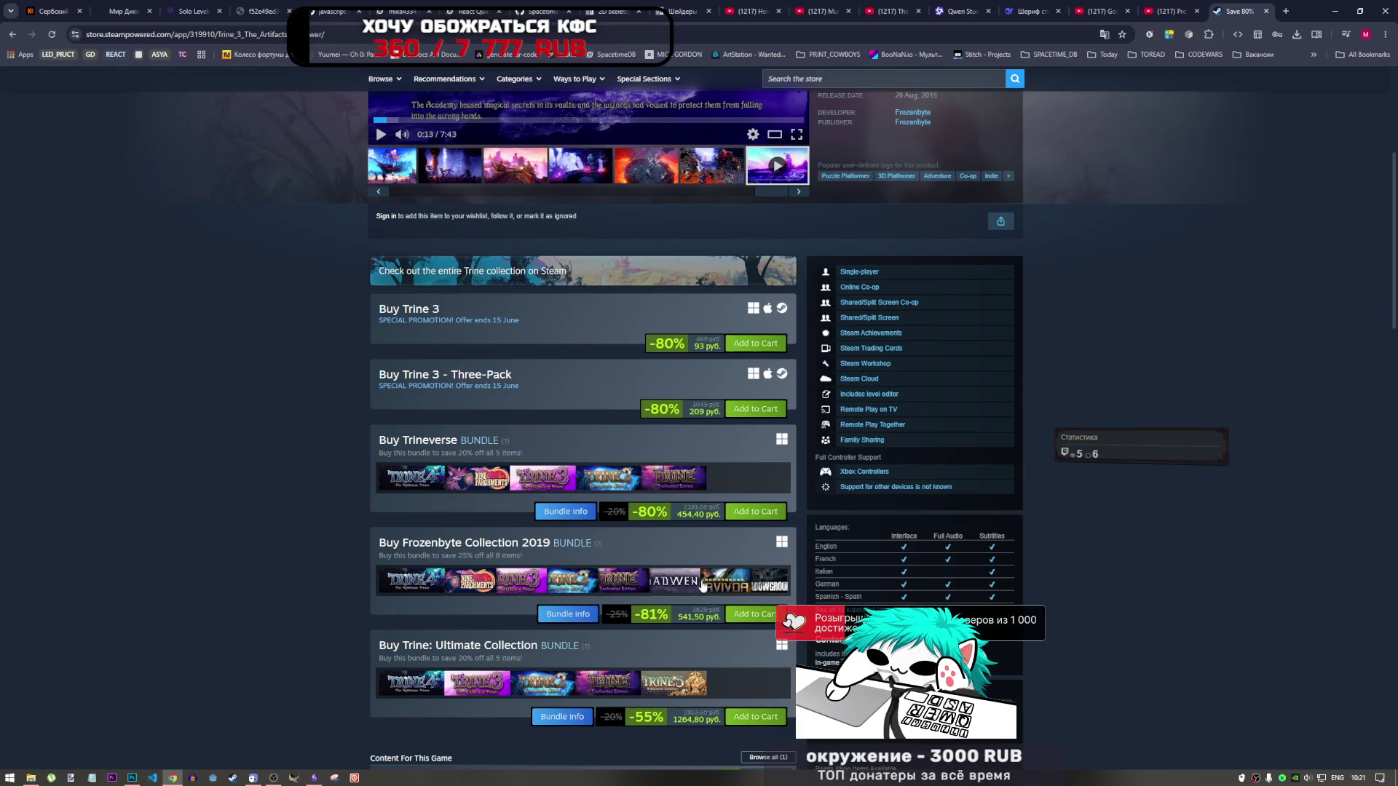
pyautogui.scroll(4, 626, 560)
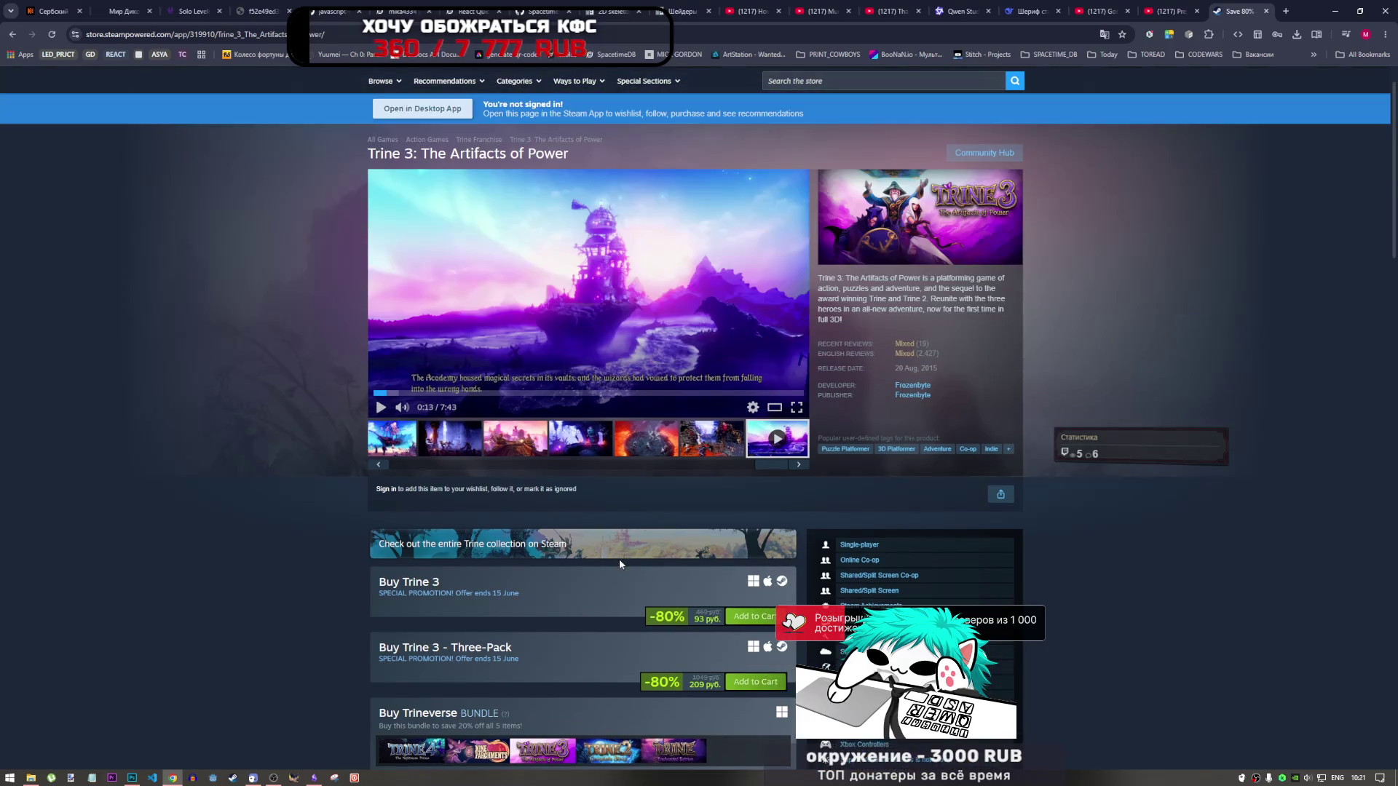
pyautogui.scroll(-6, 596, 552)
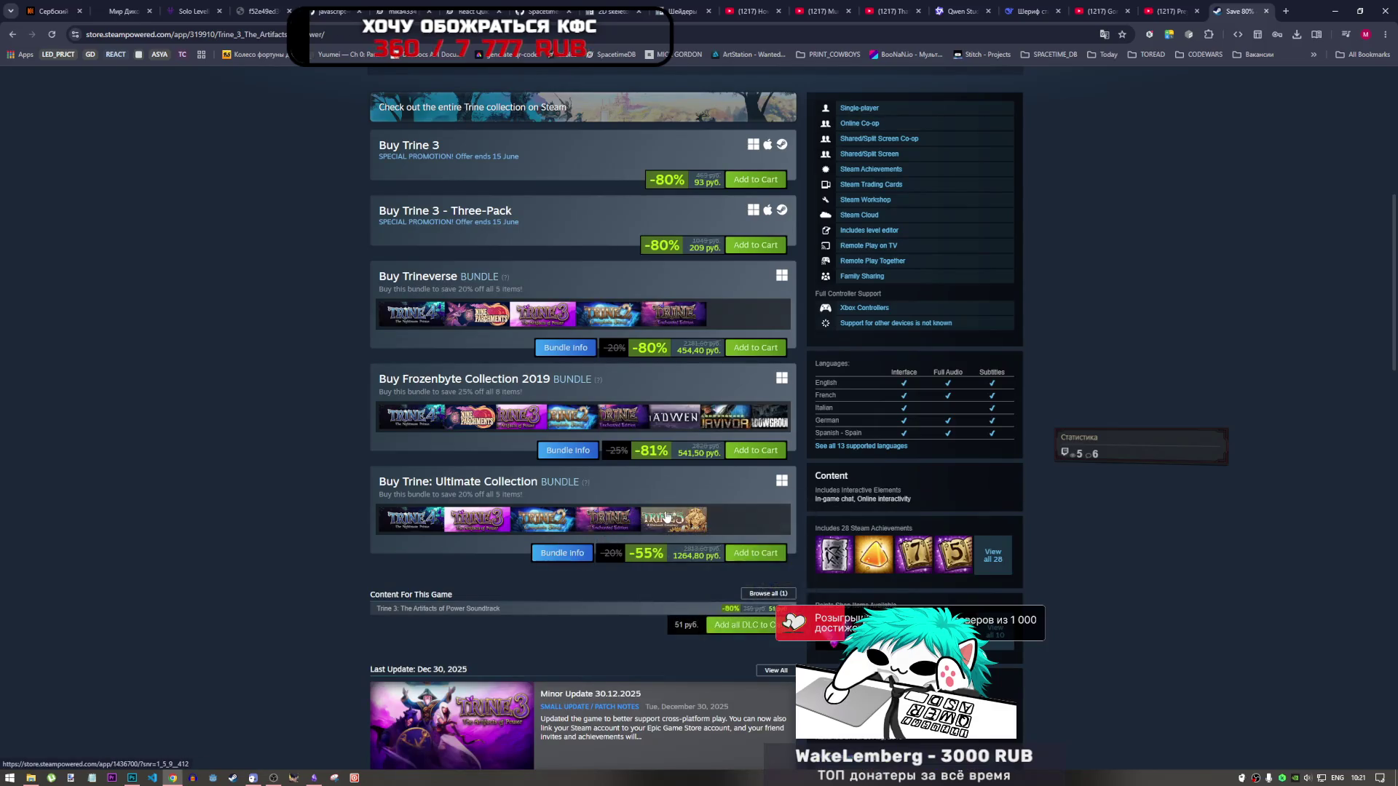
pyautogui.moveTo(667, 517)
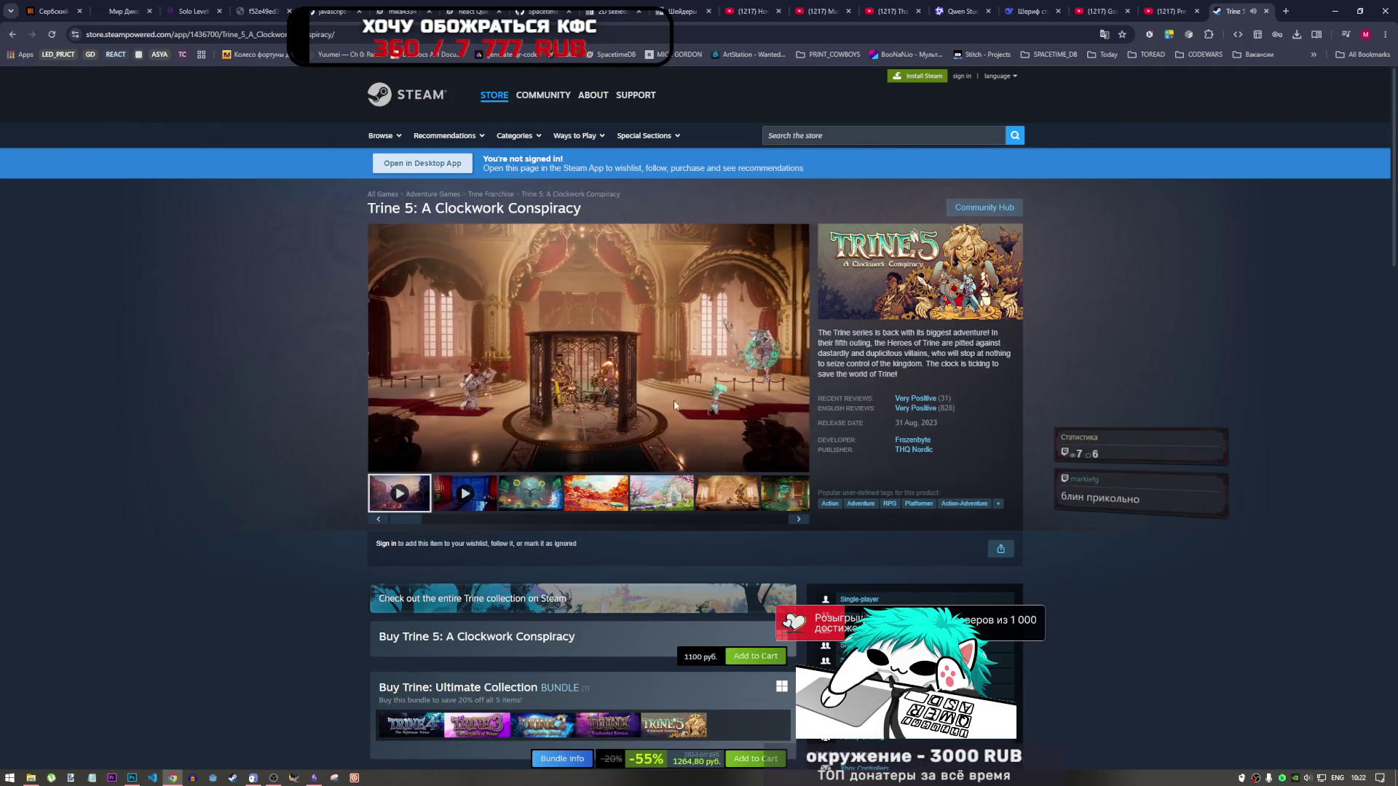
# Step: Switch the Trine 5 trailer to full screen
pyautogui.click(797, 461)
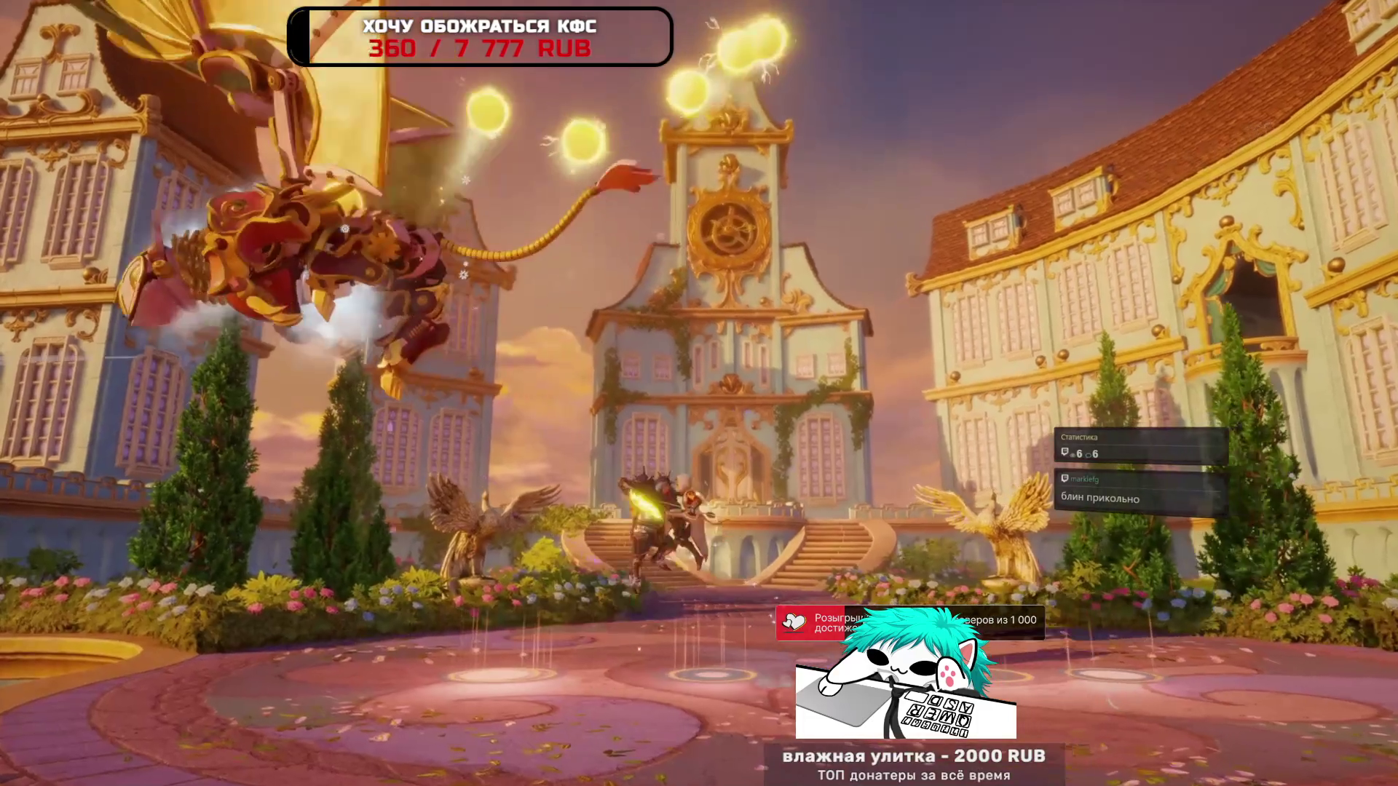
# Step: Resume the Trine 5 trailer, pause it at 1:54 on the release-date card, and exit full screen
pyautogui.moveTo(903, 536)
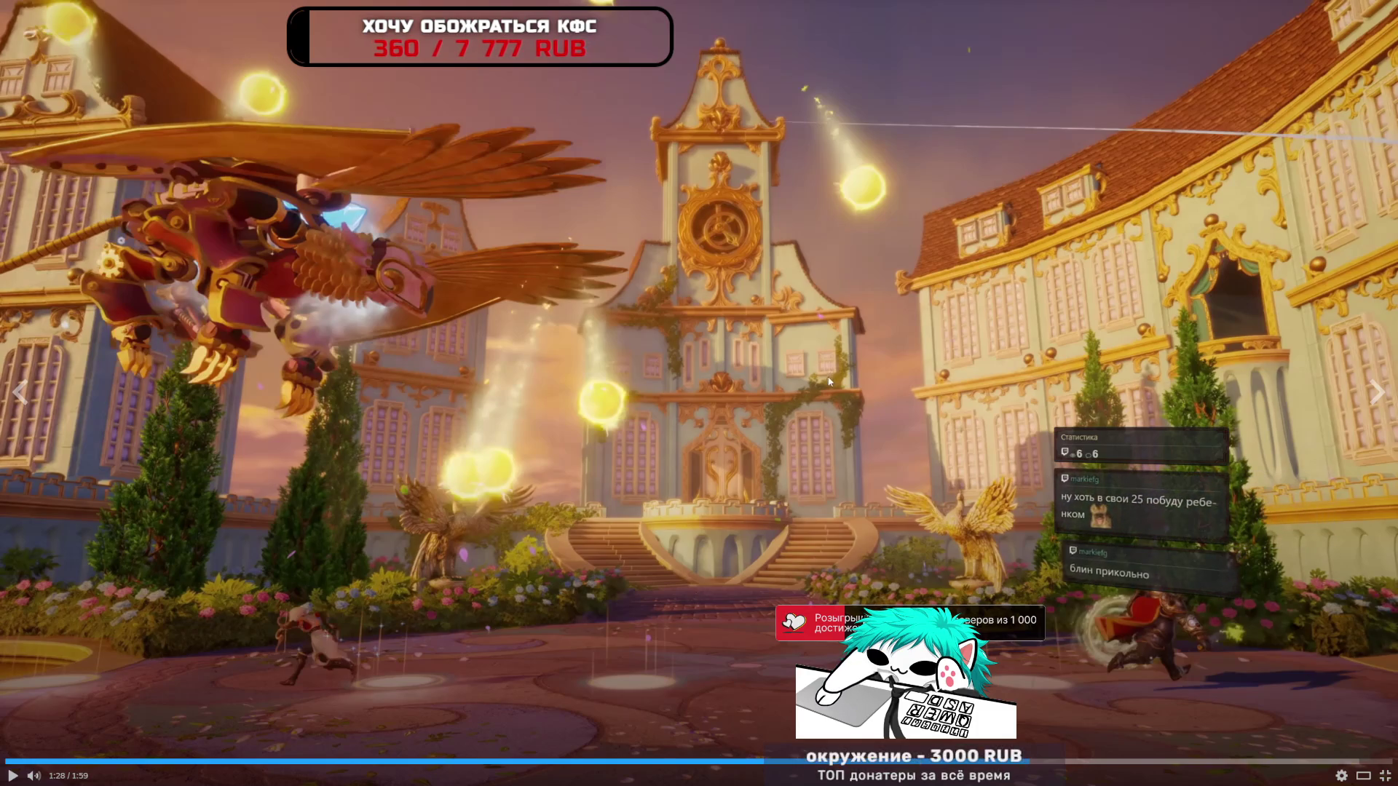
pyautogui.click(1003, 641)
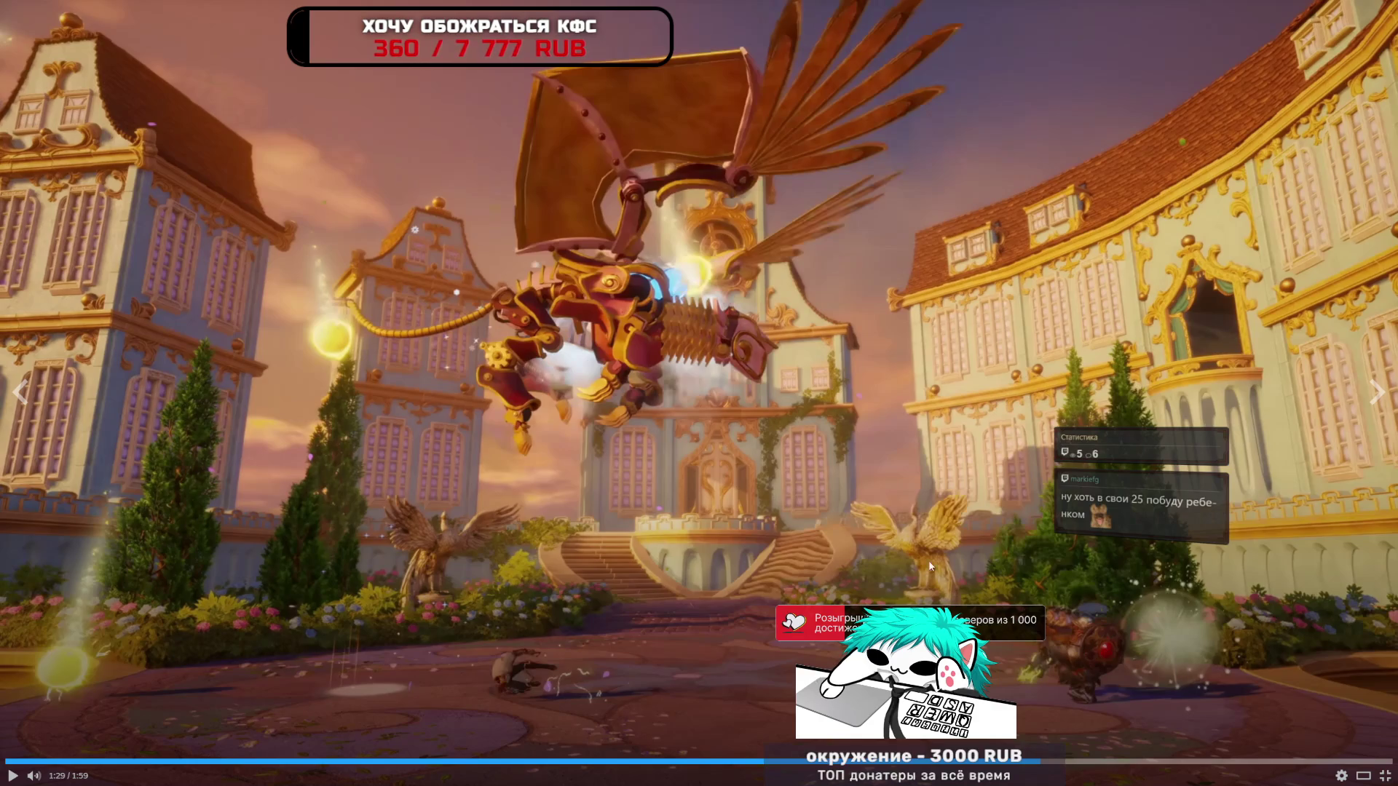
pyautogui.click(862, 510)
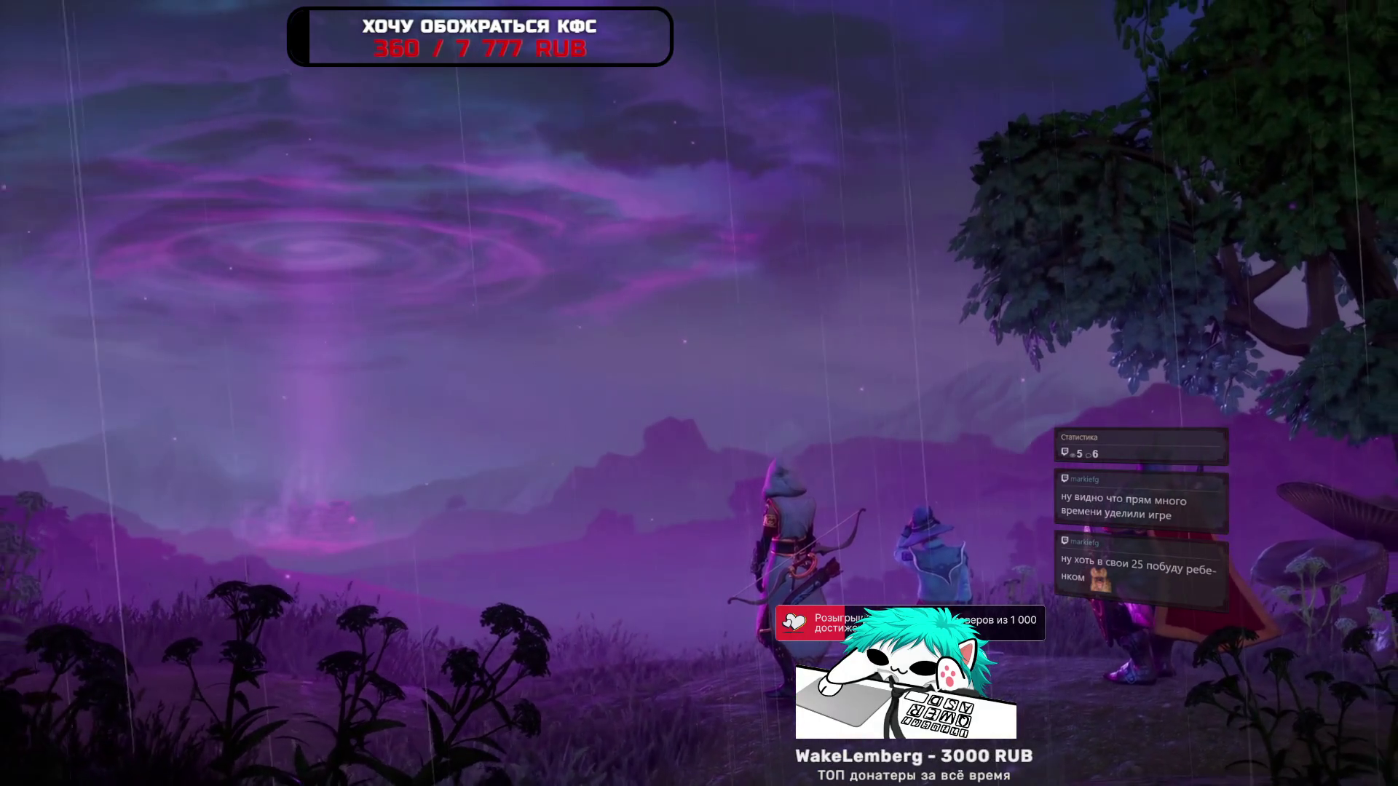
pyautogui.moveTo(1009, 721)
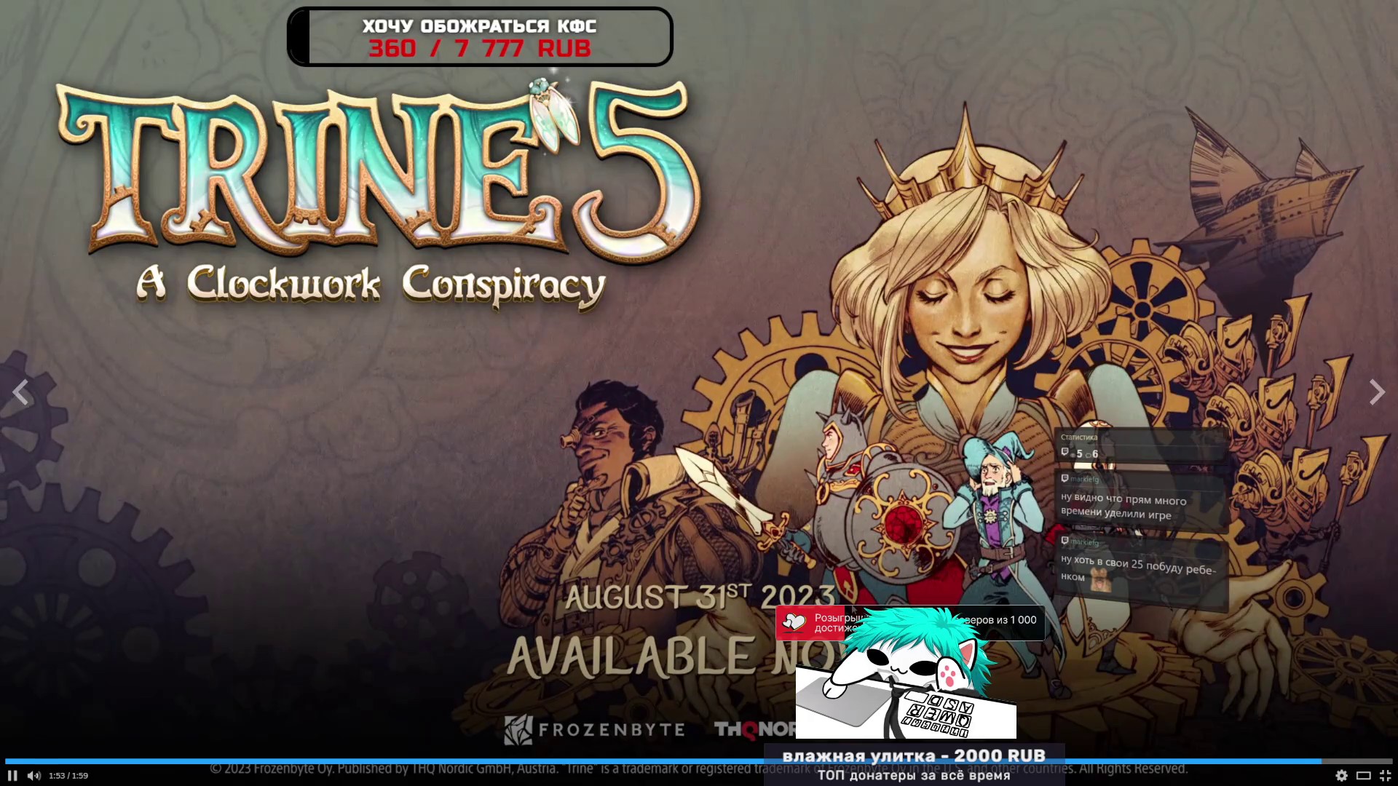
pyautogui.click(849, 591)
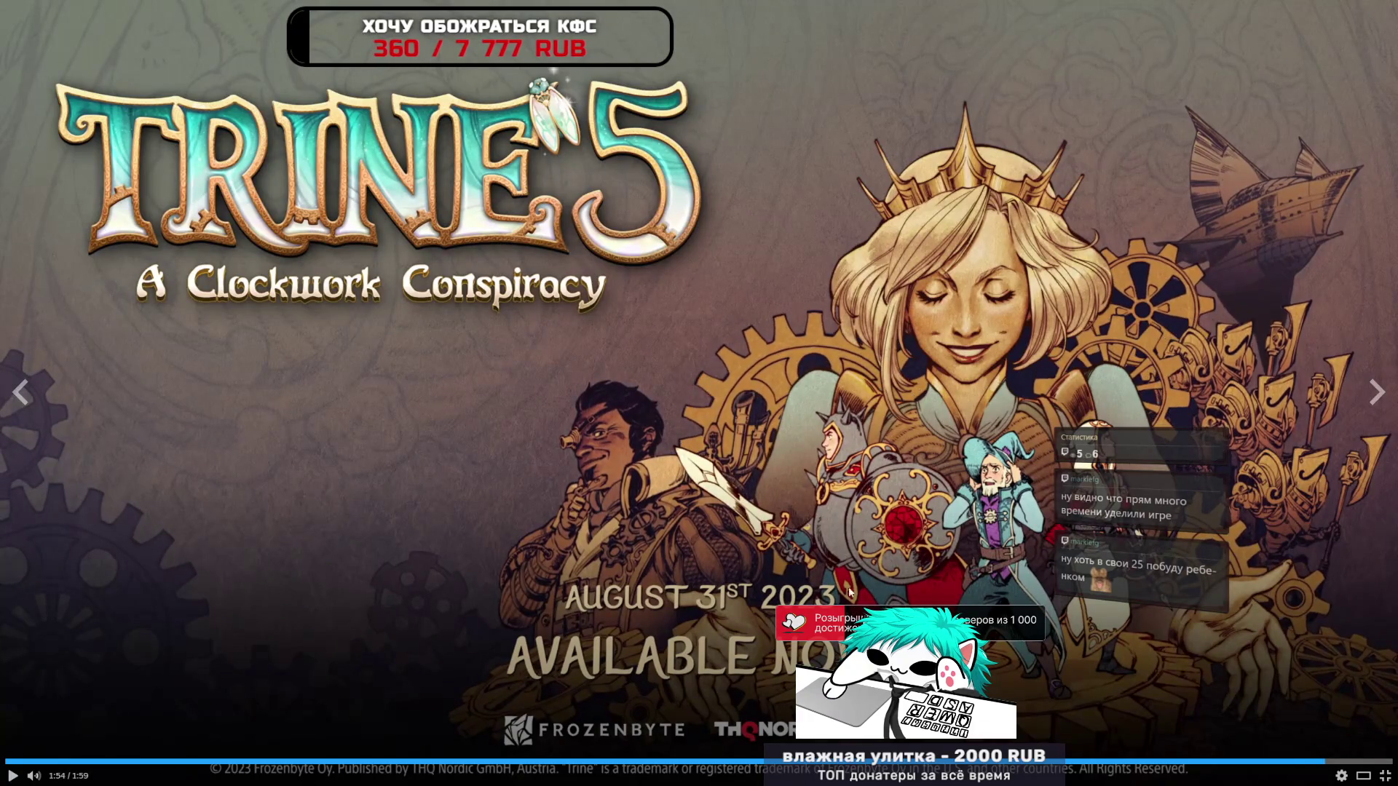
pyautogui.click(1385, 777)
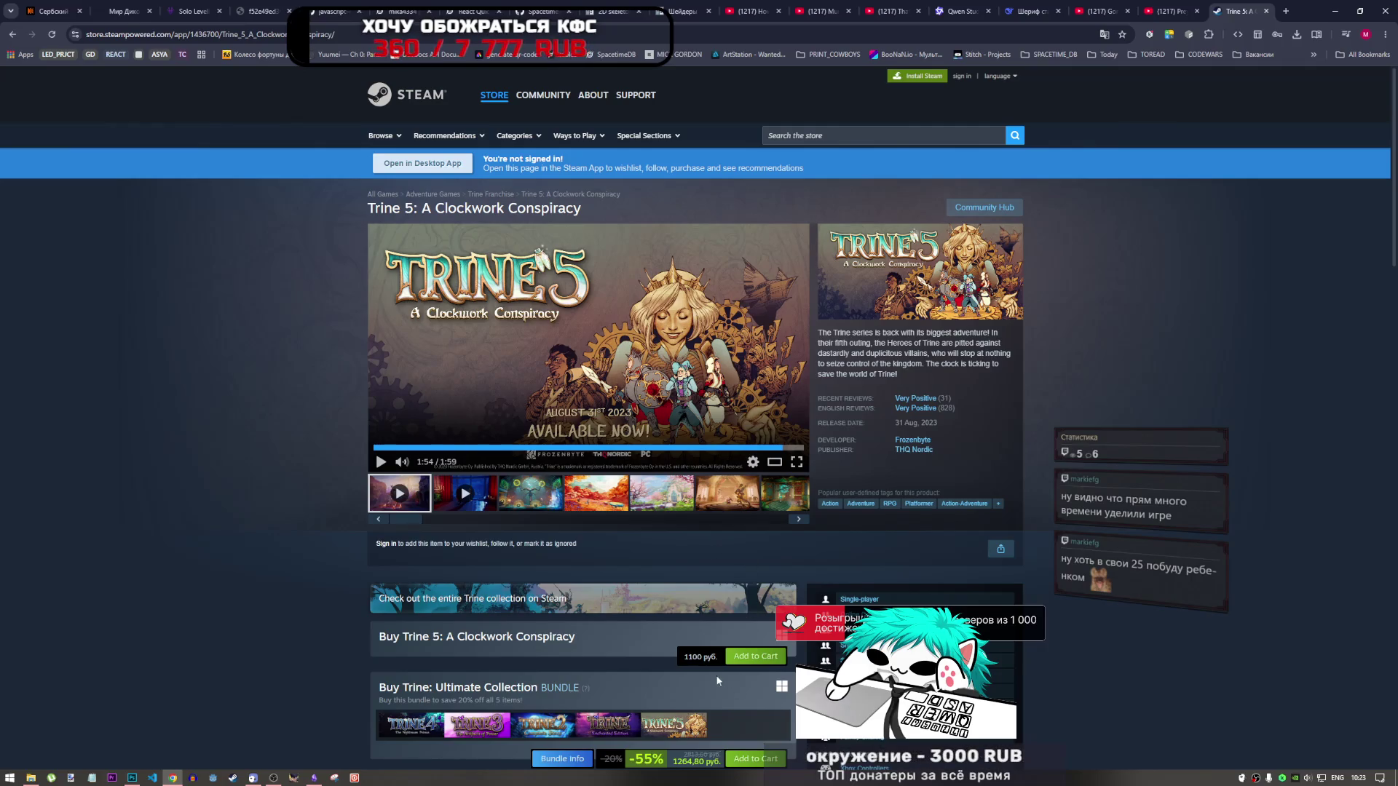
# Step: Scroll the Trine 5 page down to the Metacritic score and system requirements
pyautogui.scroll(-10, 601, 642)
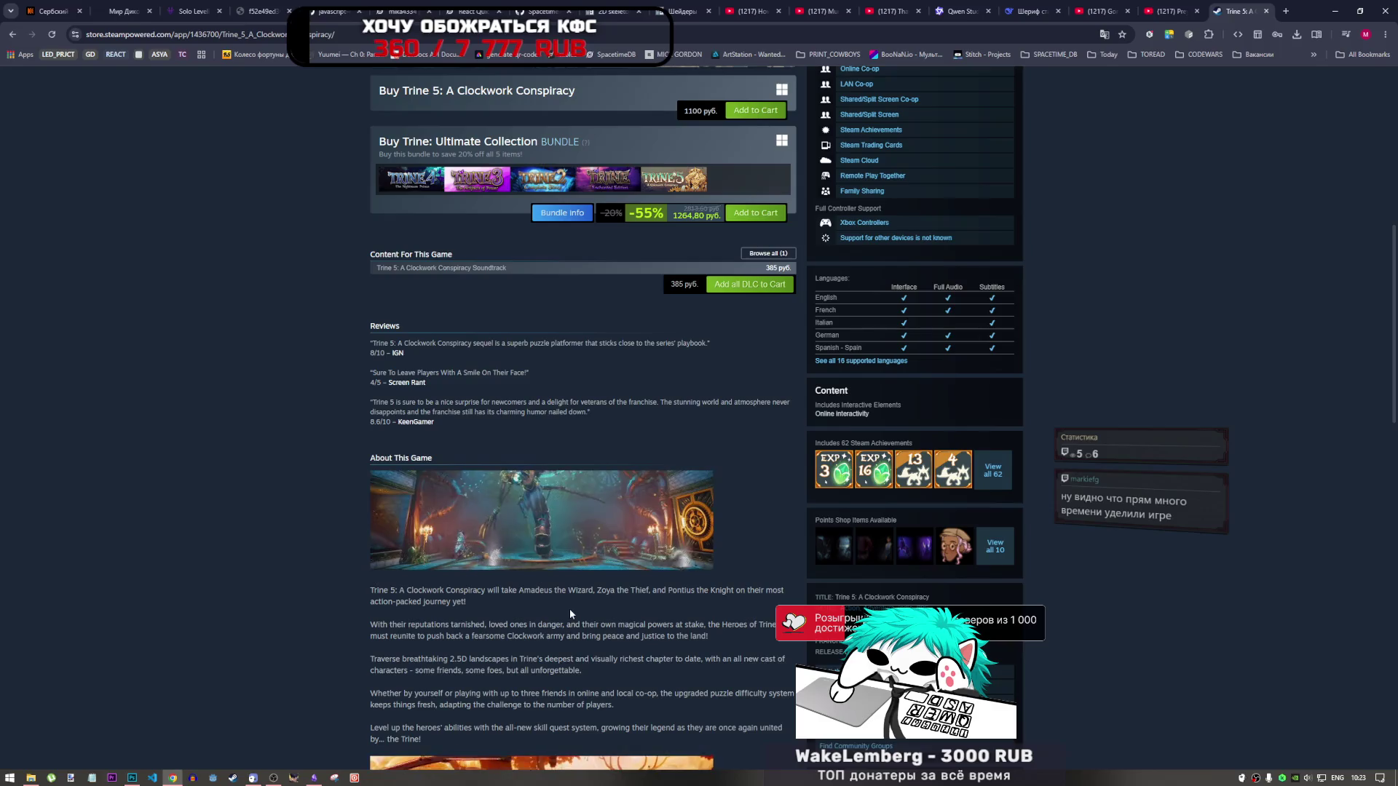
pyautogui.moveTo(544, 517)
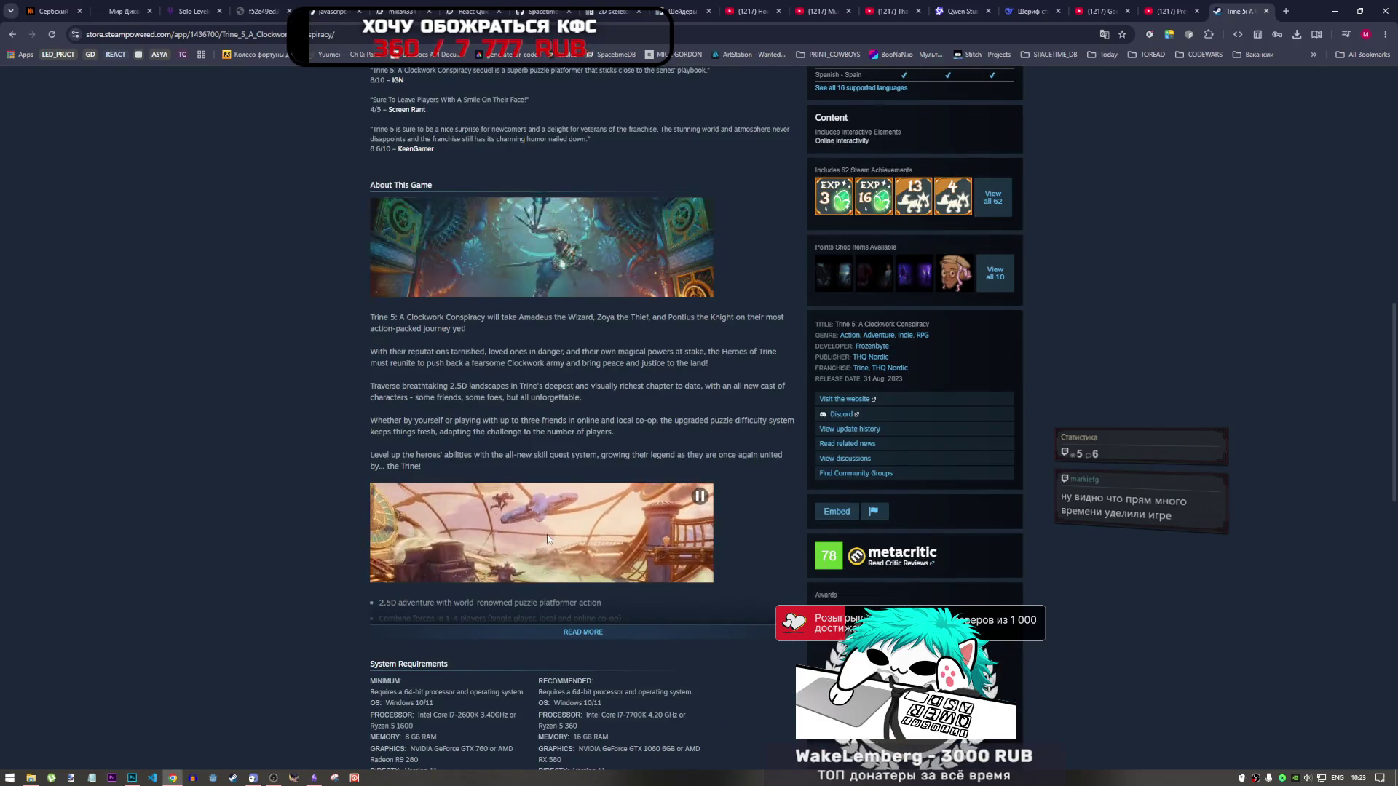